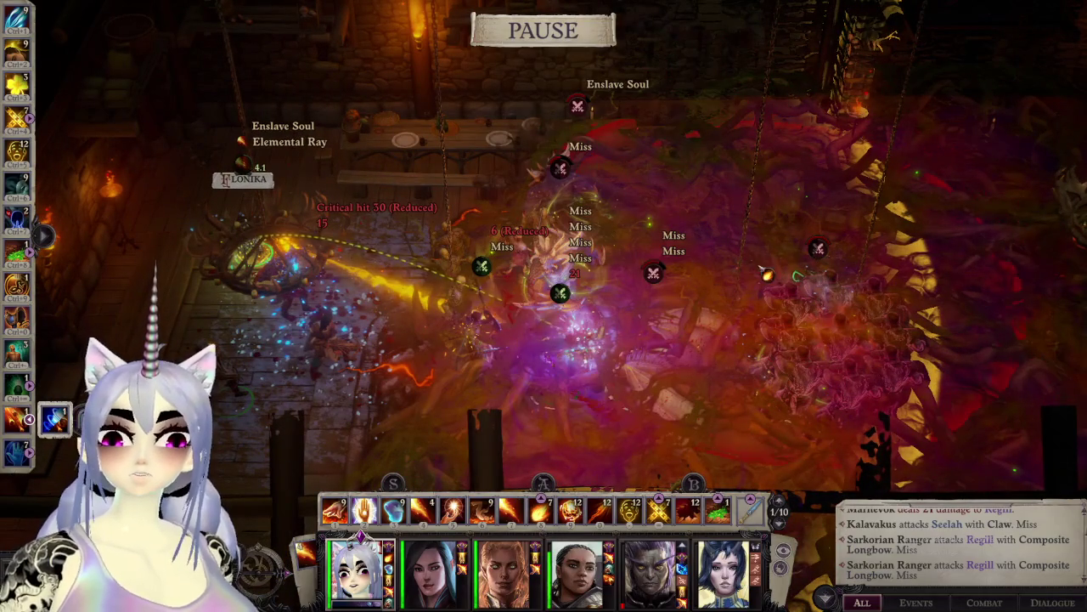
Step: Pan across the tavern to Marhevok and start the fight, pausing to select the third party member
key(a)
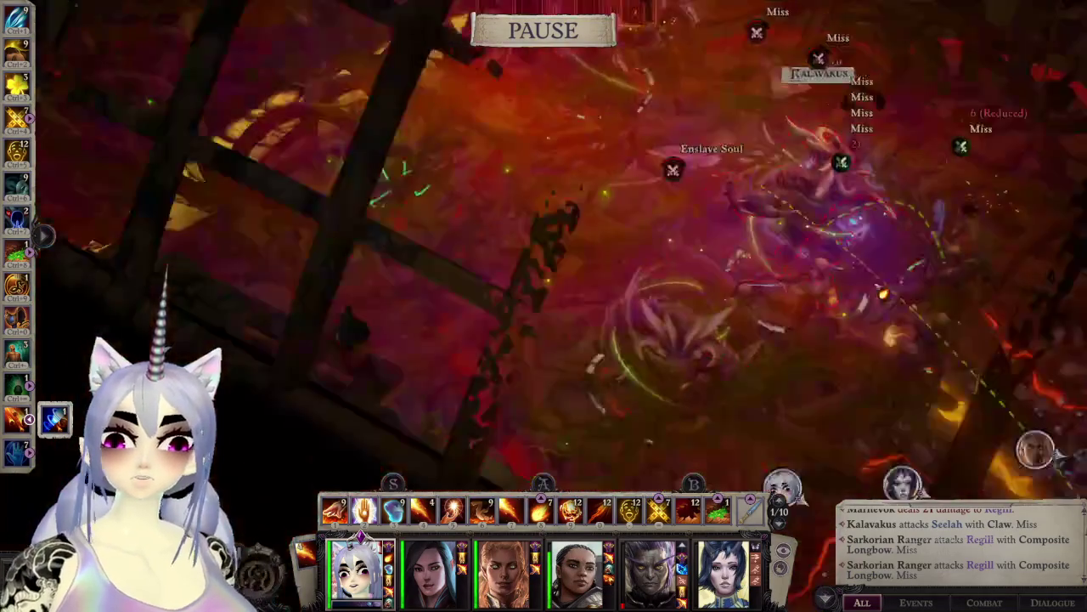
key(d)
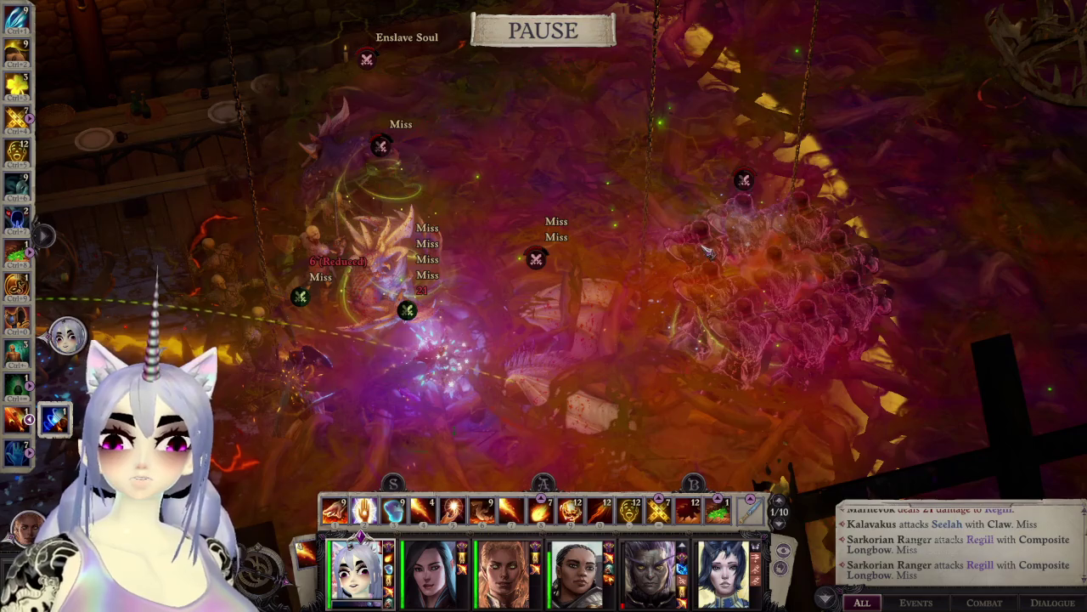
key(space)
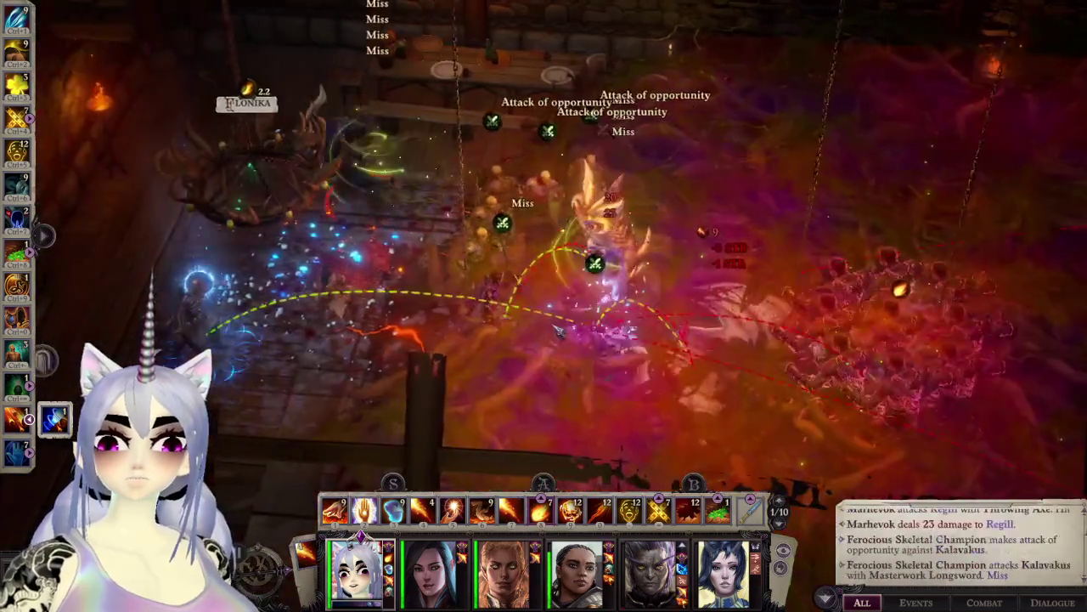
key(space)
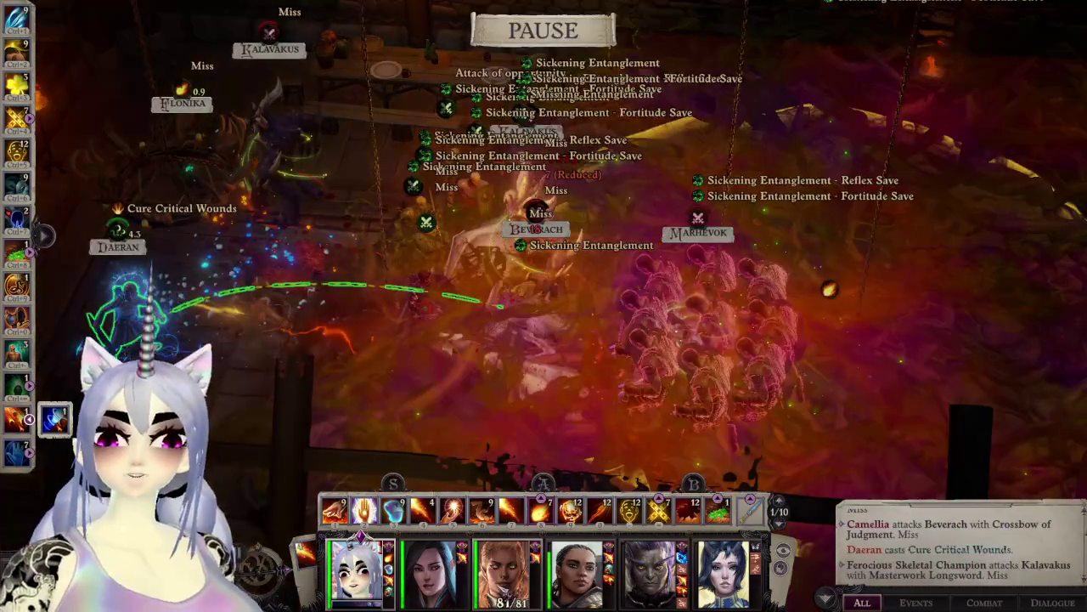
click(507, 578)
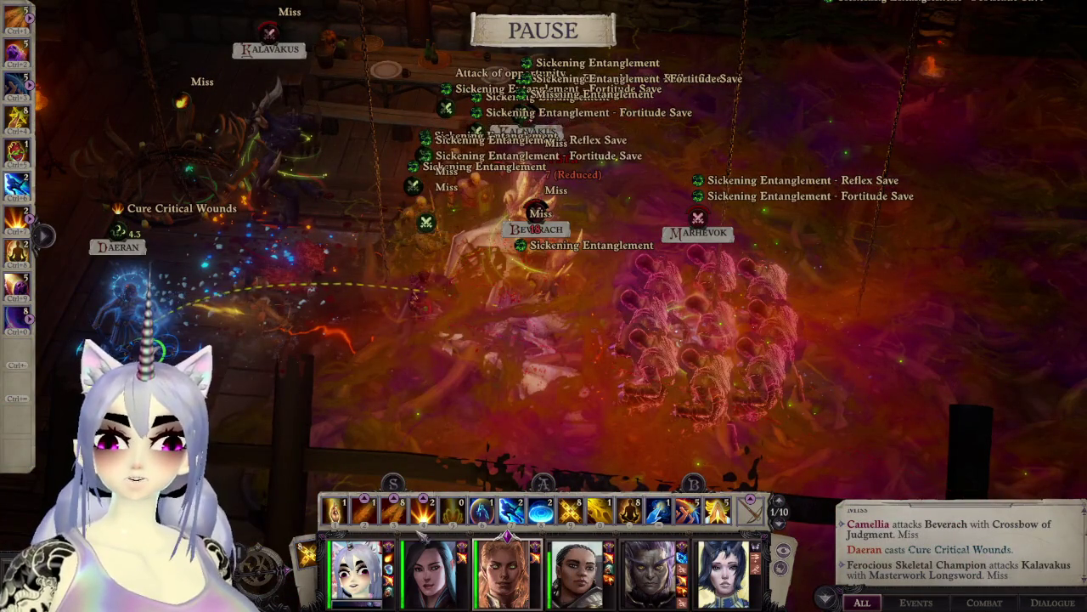
key(space)
Step: Select and centre on the third, then the first party member, and rotate the battle view
click(356, 574)
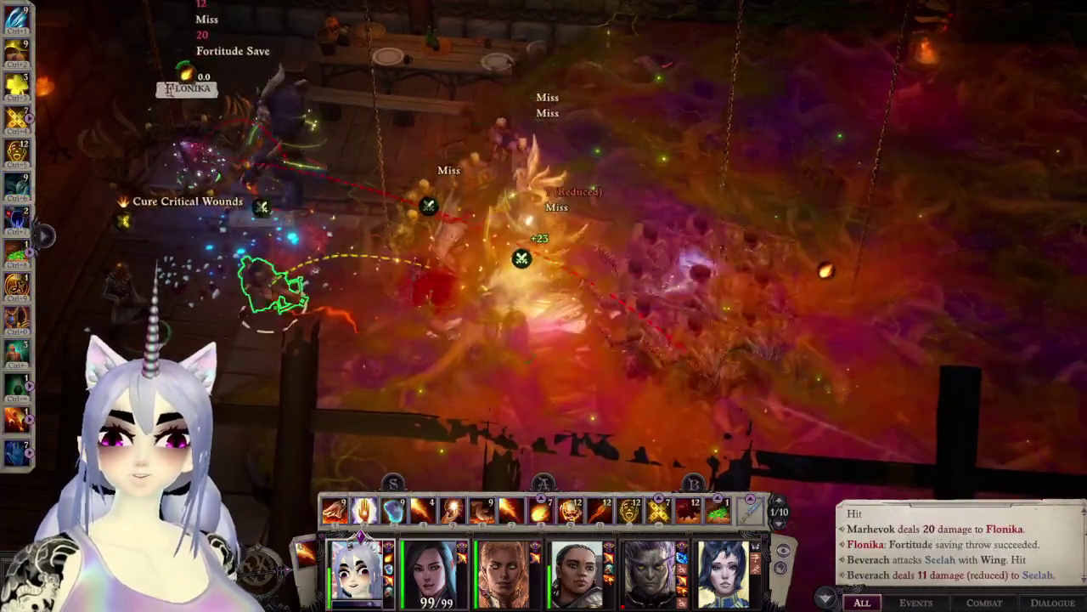
key(space)
click(507, 578)
double_click(510, 578)
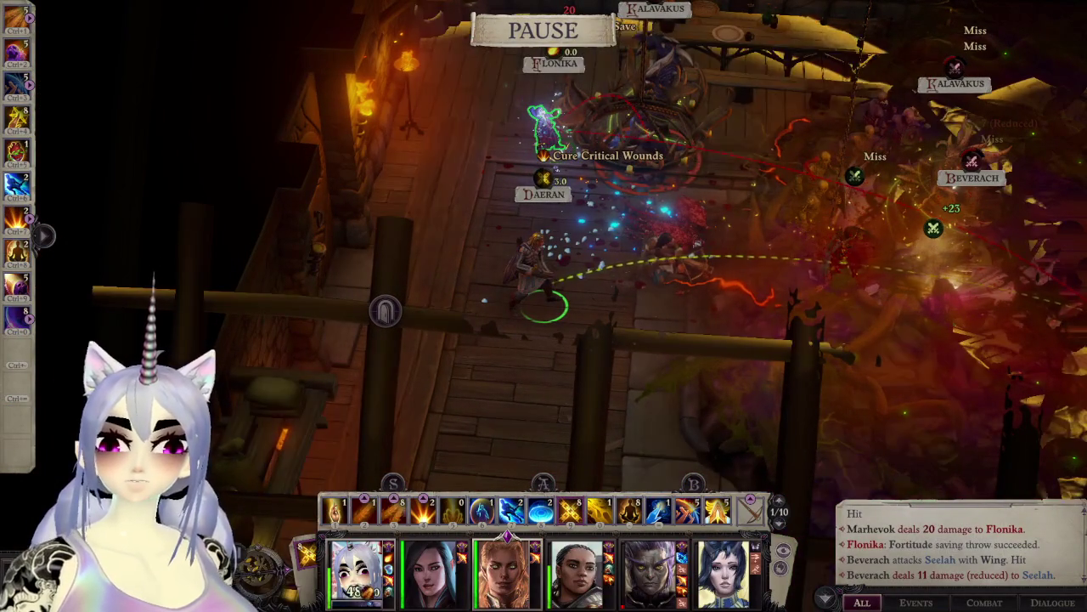
double_click(357, 574)
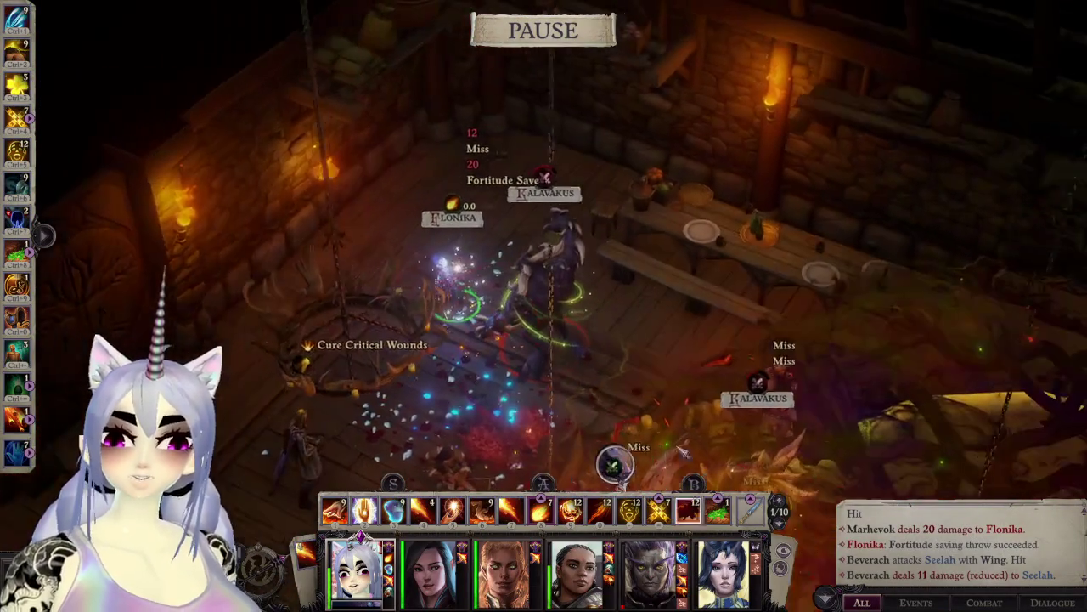
scroll(629, 425, down, 3)
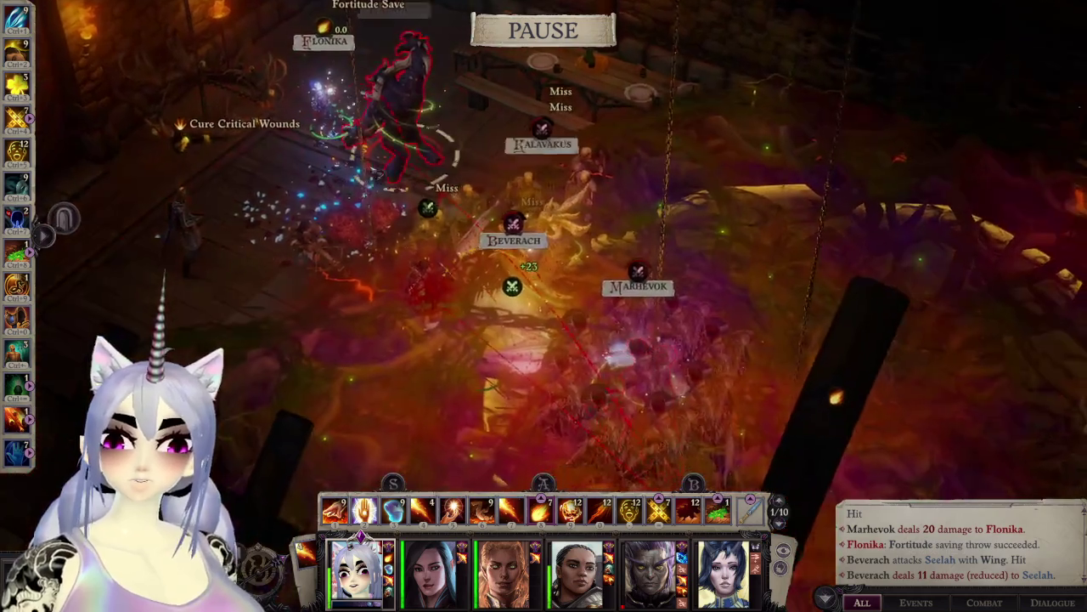
middle_drag(660, 374, 531, 259)
Step: Select the whole party, then Seelah alone, then the third member while toggling pause
key(ctrl+a)
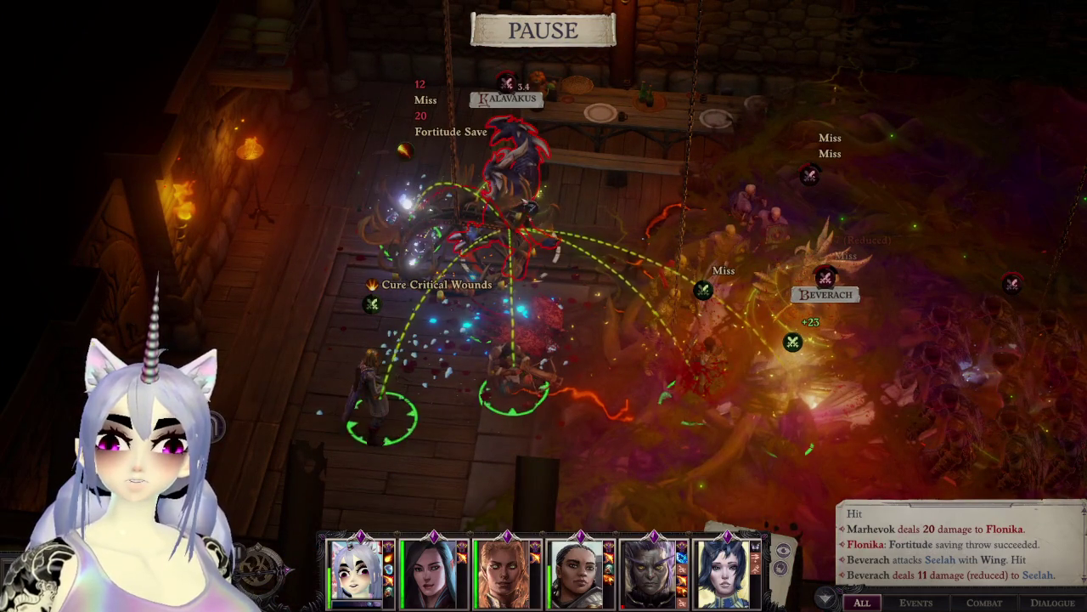
key(space)
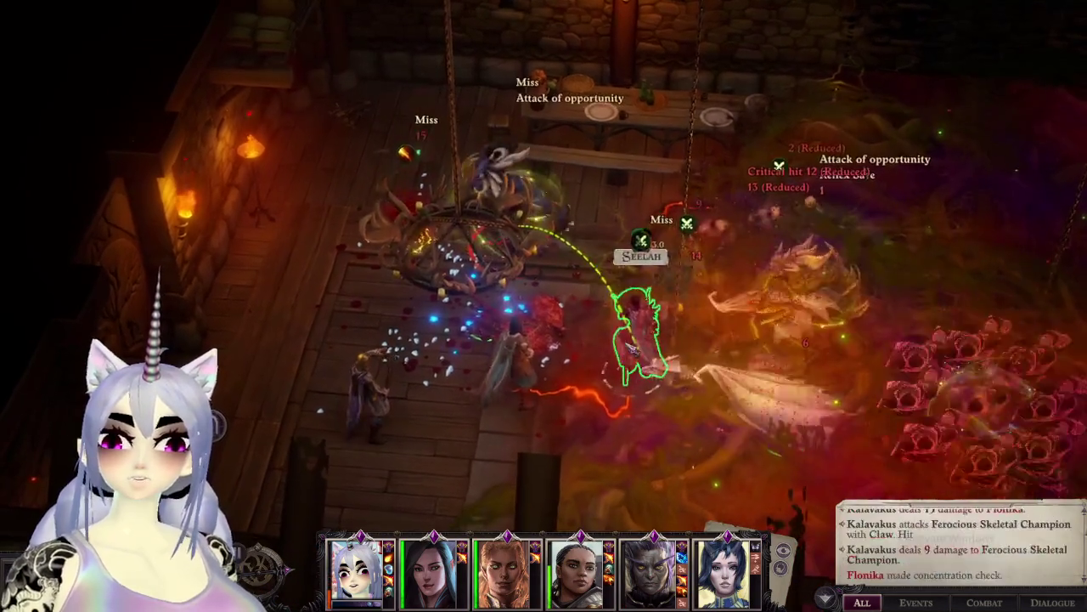
click(633, 340)
key(space)
click(507, 573)
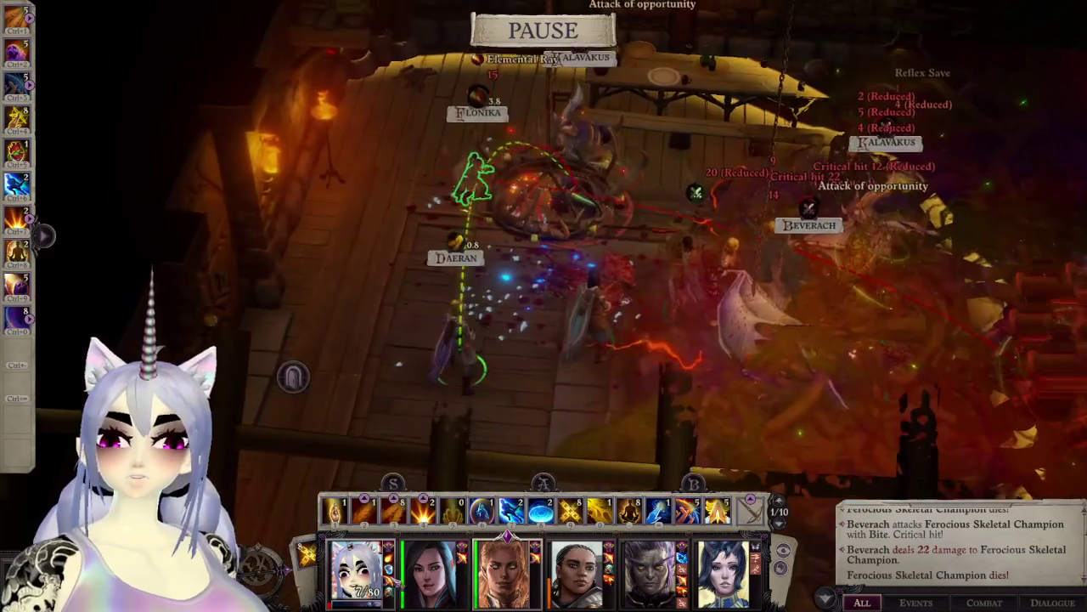
key(space)
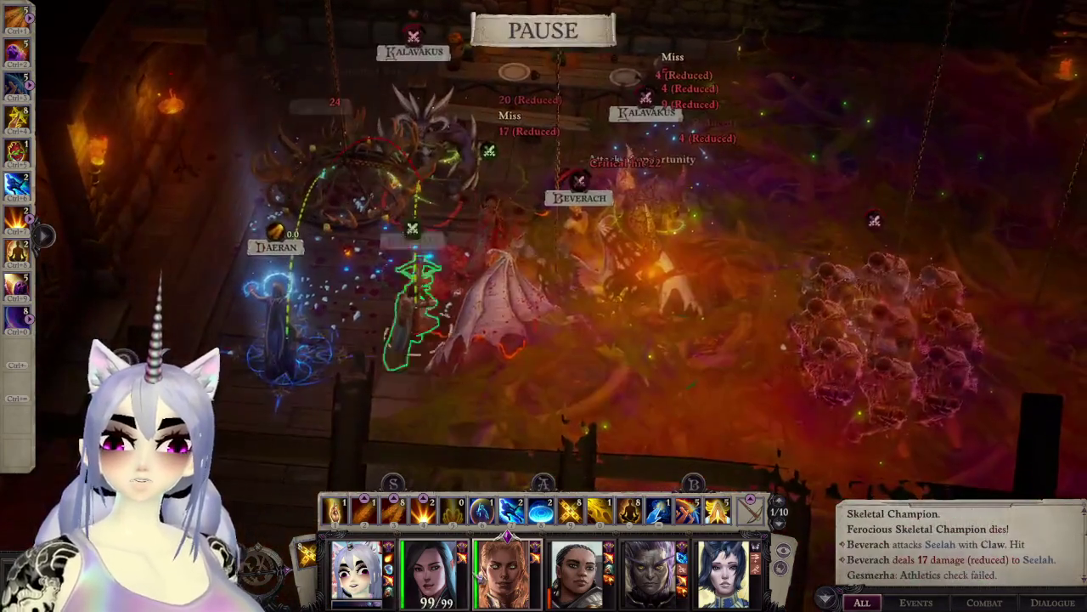
Step: Advance combat, select the second and third members together, and bring up the game menu
key(space)
click(356, 574)
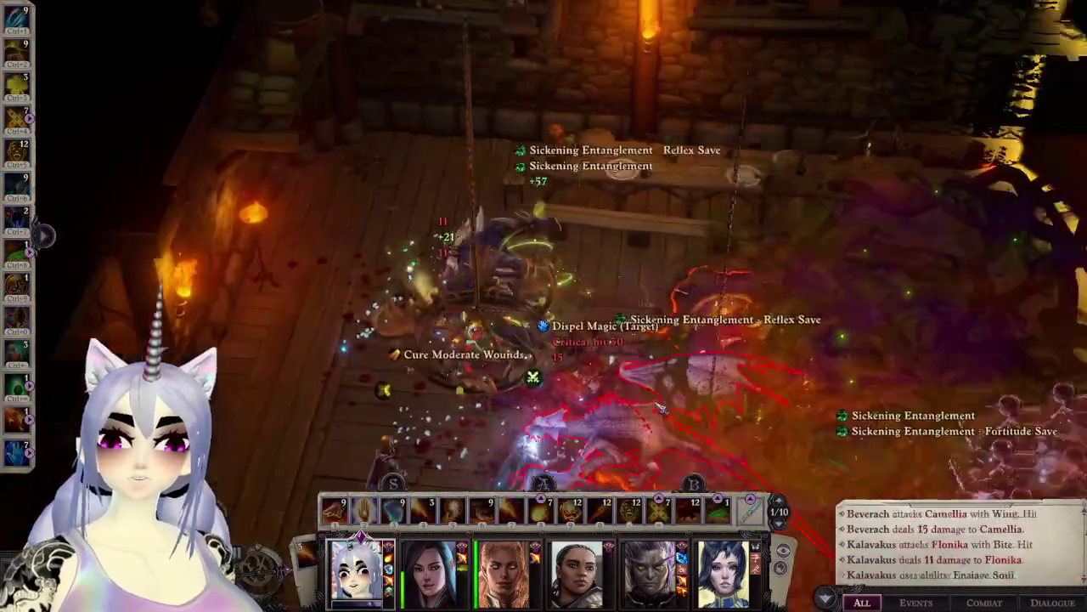
key(space)
key(space)
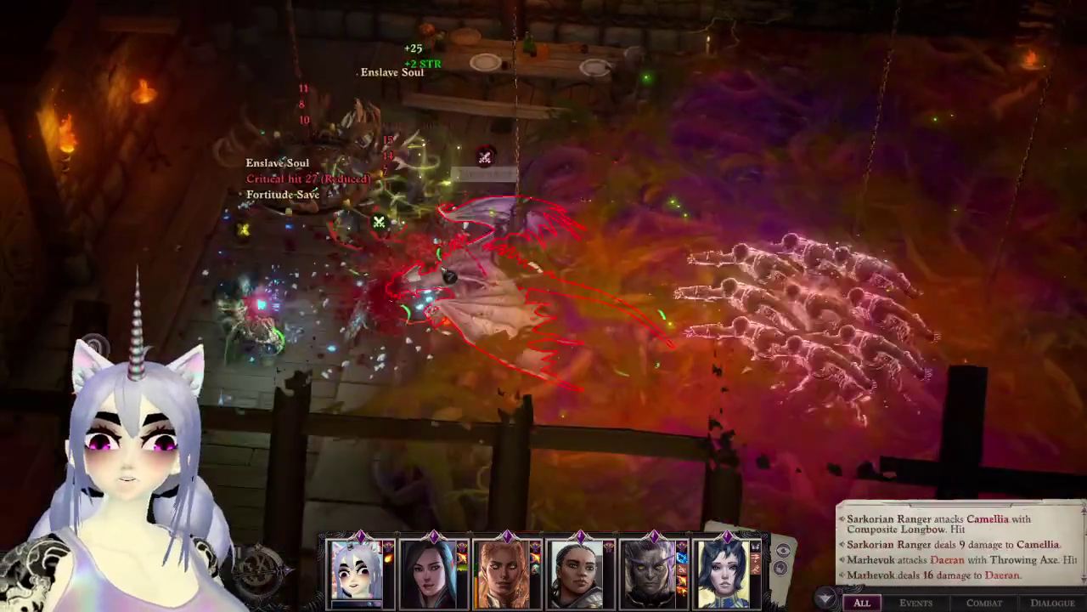
key(space)
drag(515, 291, 311, 416)
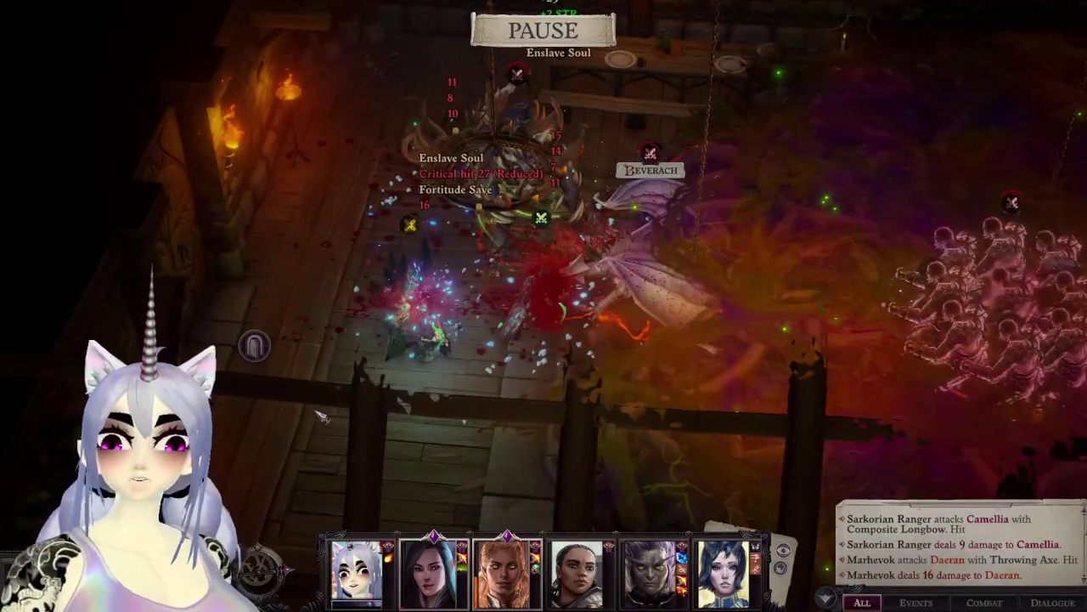
key(space)
key(Escape)
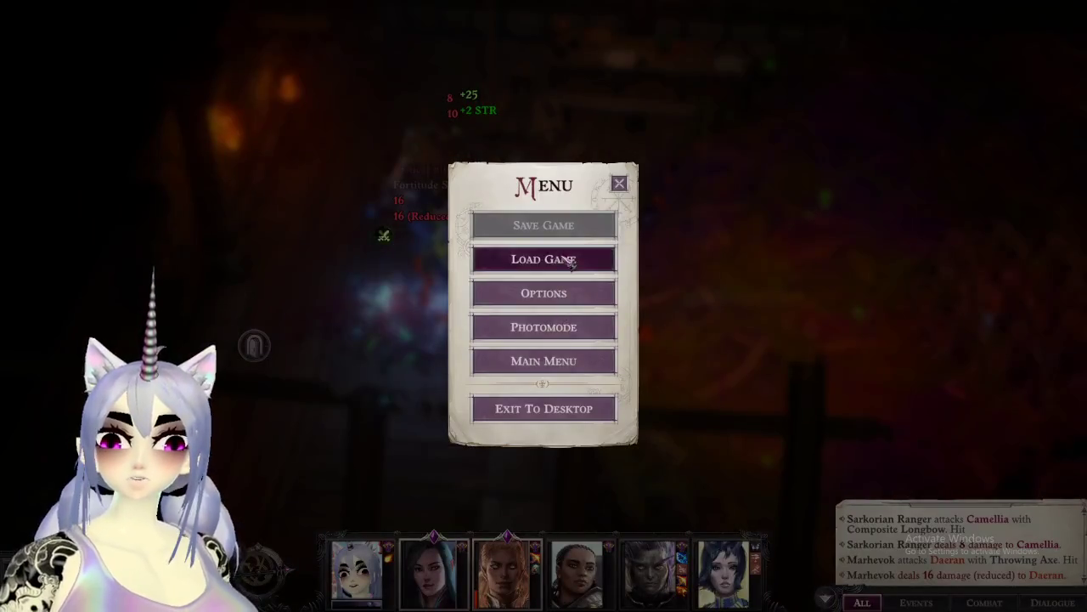
Step: Load an earlier save from the Load Game list
click(543, 258)
click(461, 117)
click(461, 350)
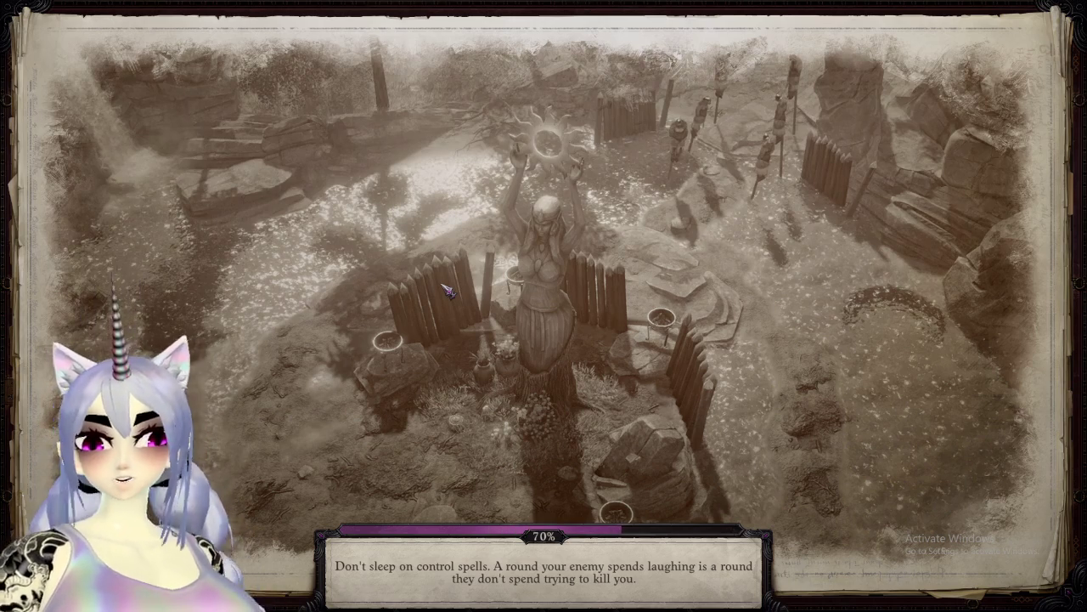
Step: Bring up the start menu during loading, then return to the game from the taskbar
key(super)
key(Escape)
click(819, 598)
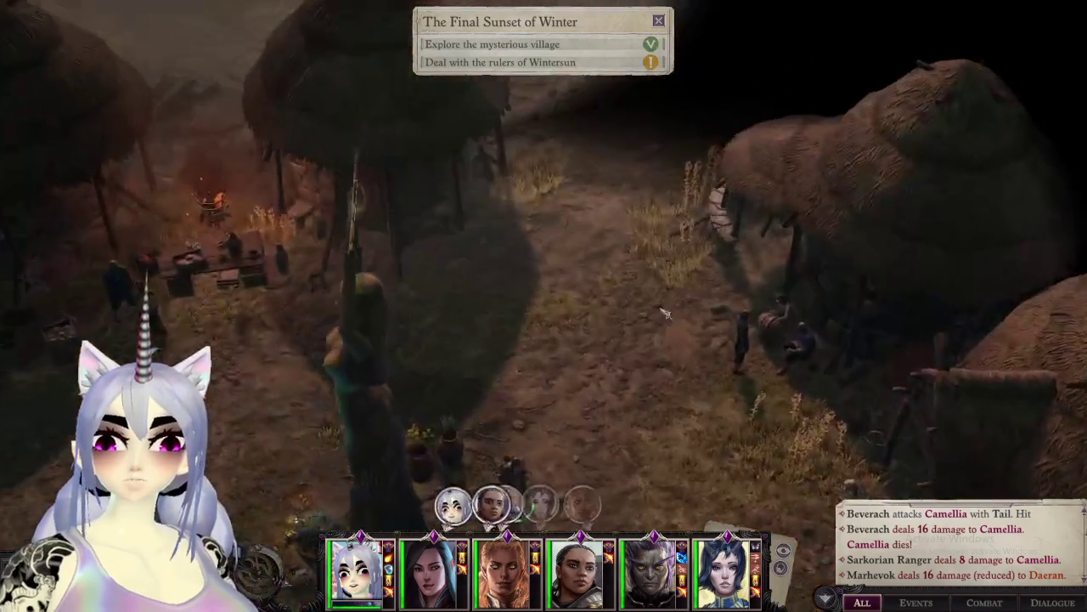
Step: Dismiss the quest notice, walk the party through Wintersun village, and enter the clan hall
click(722, 195)
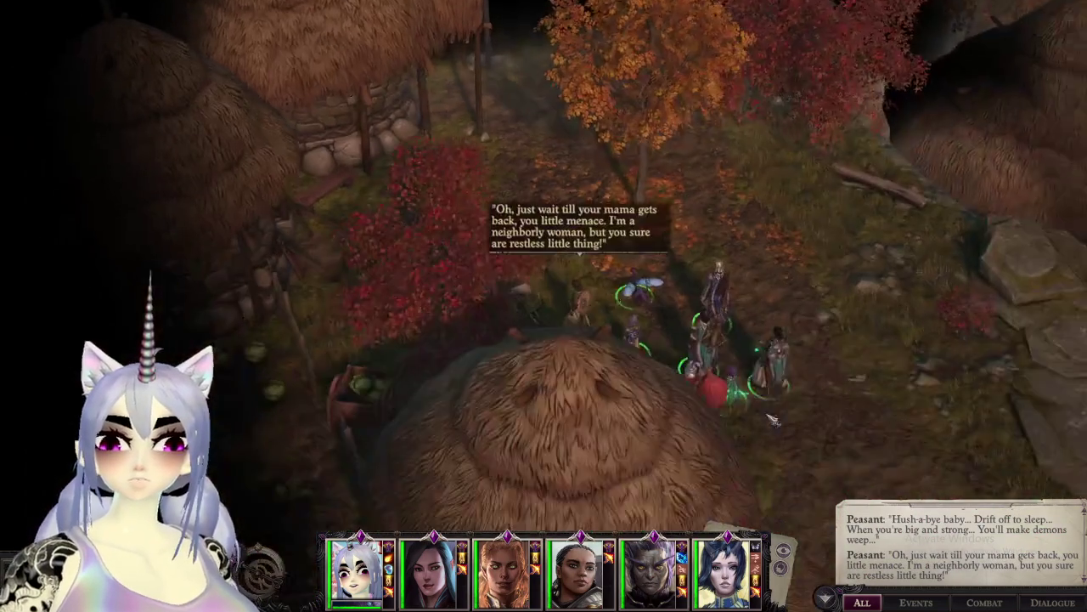
click(565, 154)
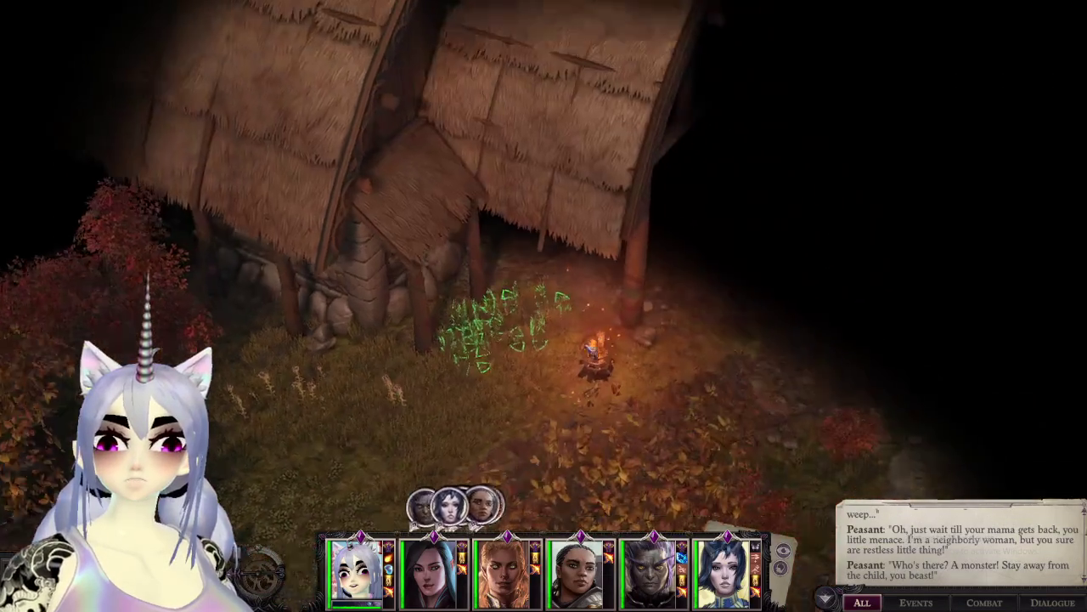
click(629, 314)
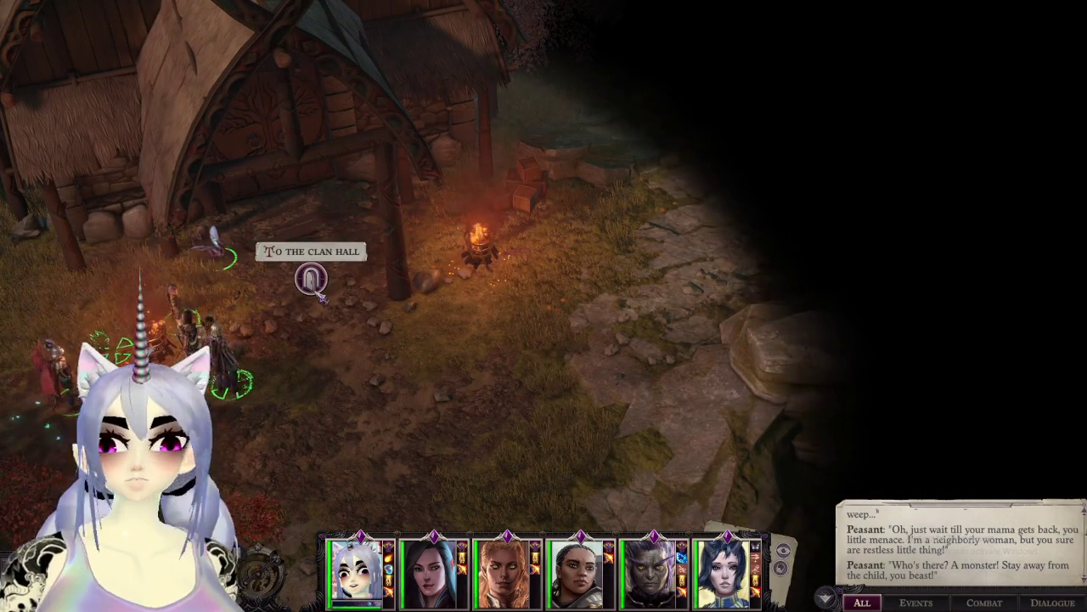
click(324, 278)
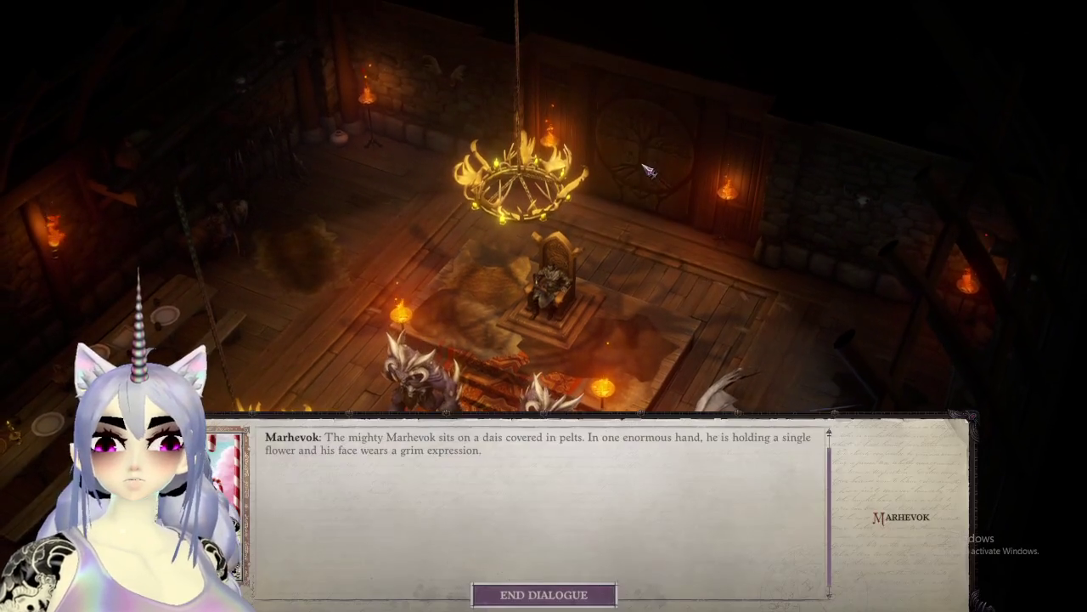
Step: End Marhevok's description and choose the [Attack] reply to start the fight
click(572, 591)
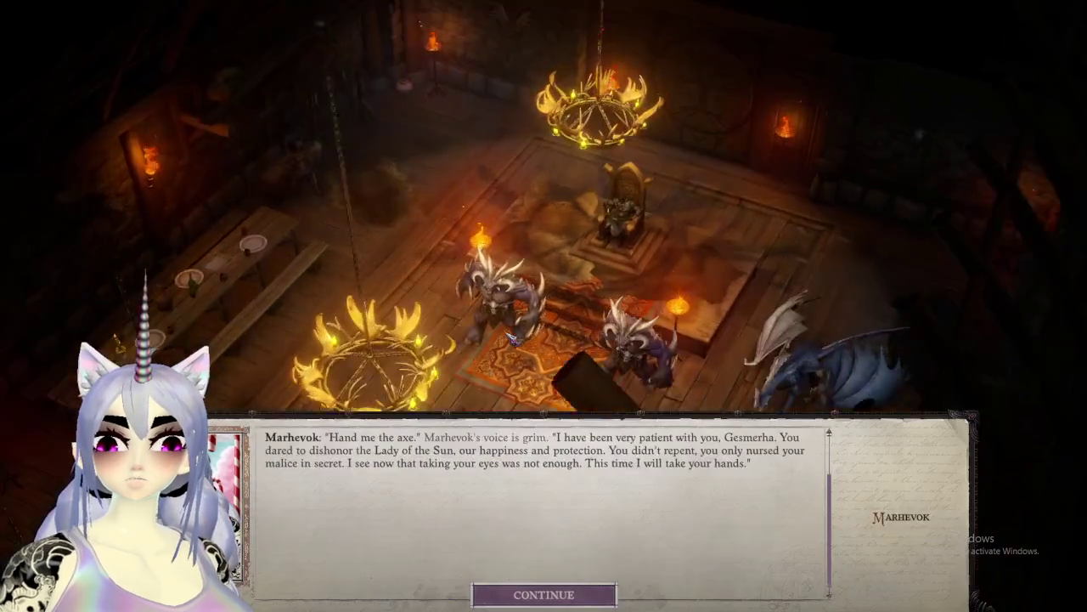
click(510, 592)
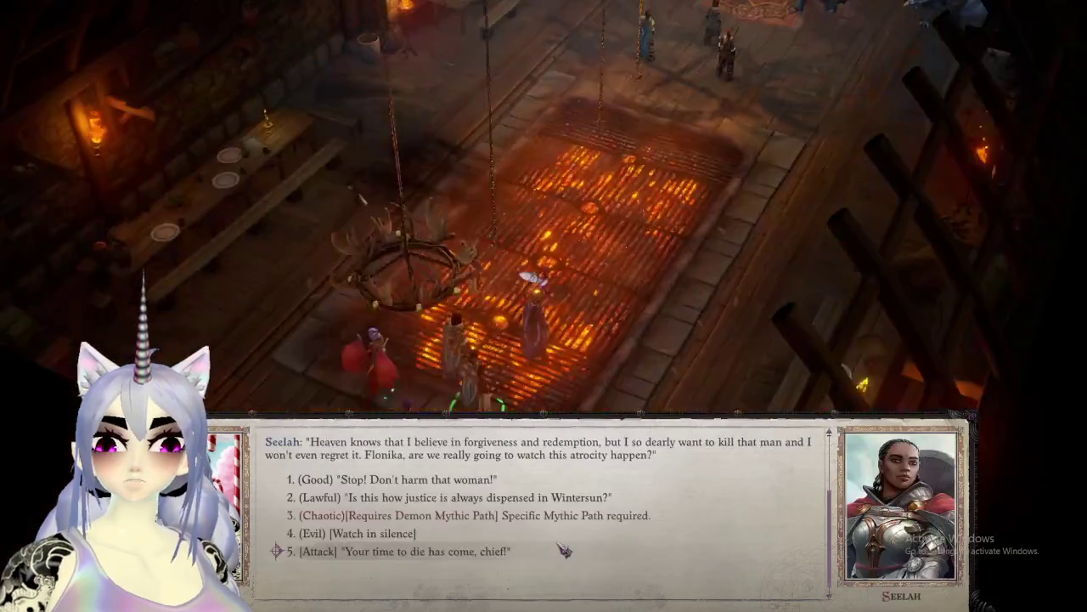
click(470, 485)
click(474, 484)
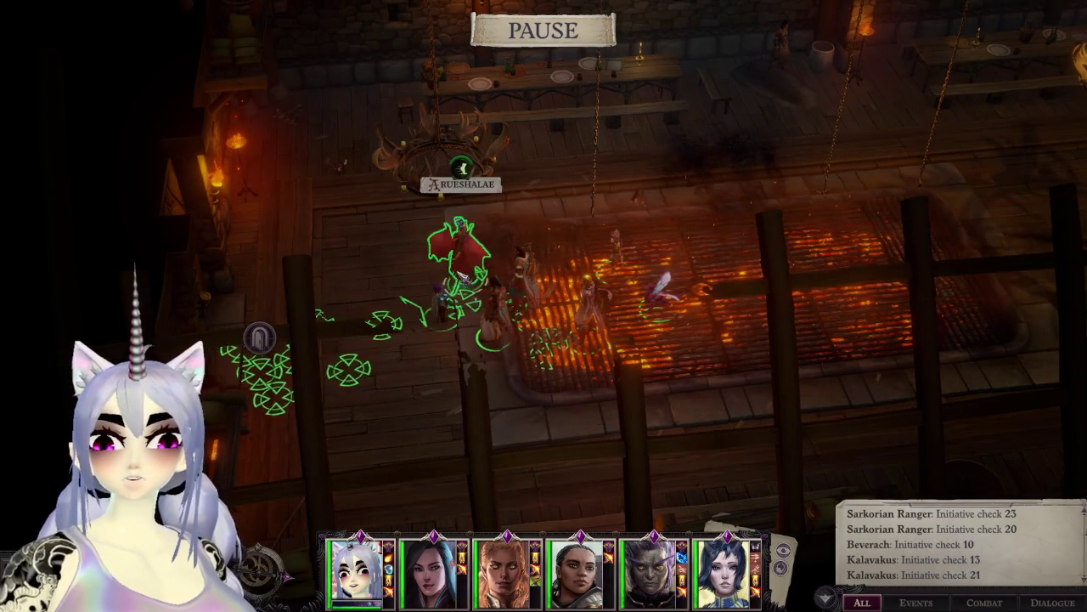
Step: Select the second party member and place an area spell near the enemies
key(space)
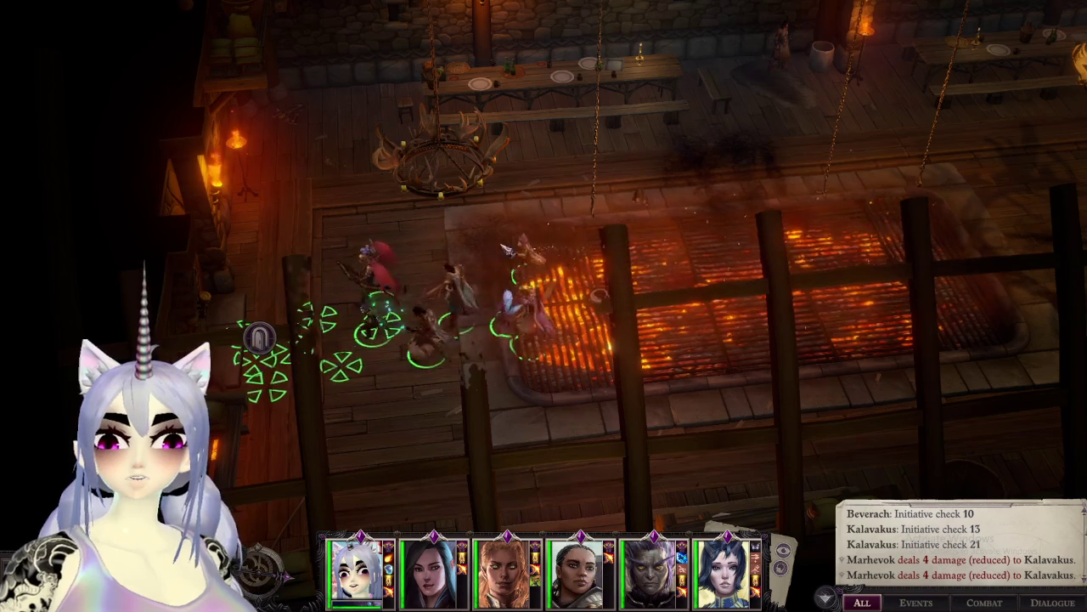
key(space)
key(F2)
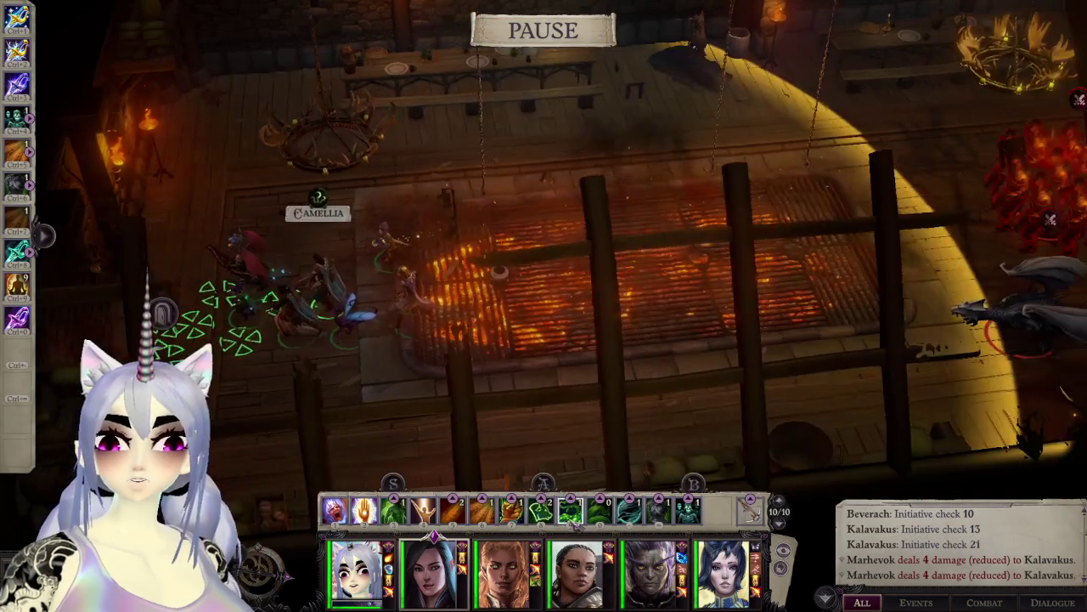
click(738, 281)
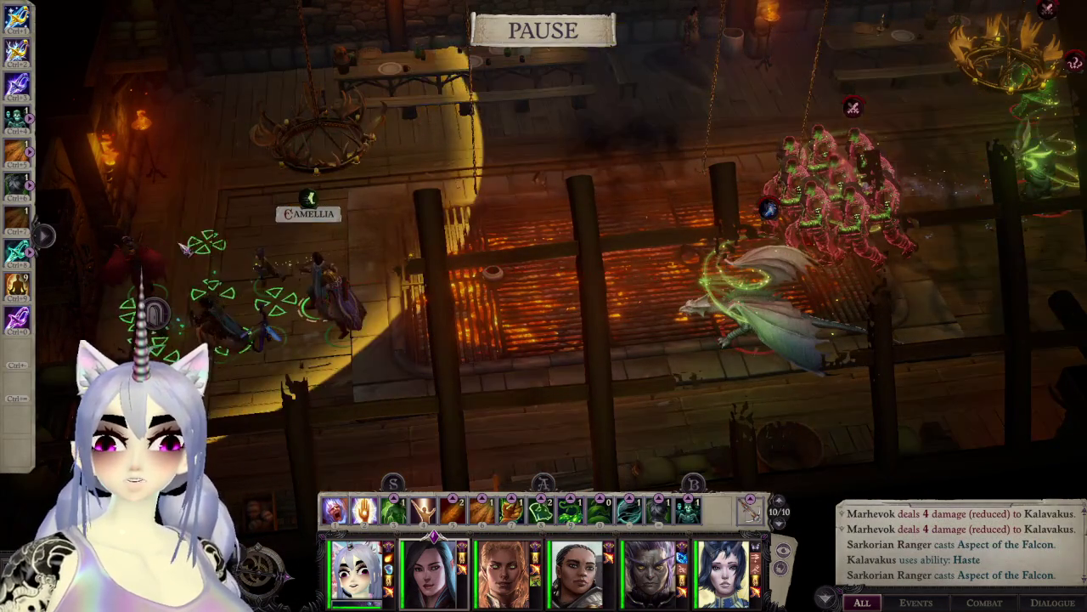
key(space)
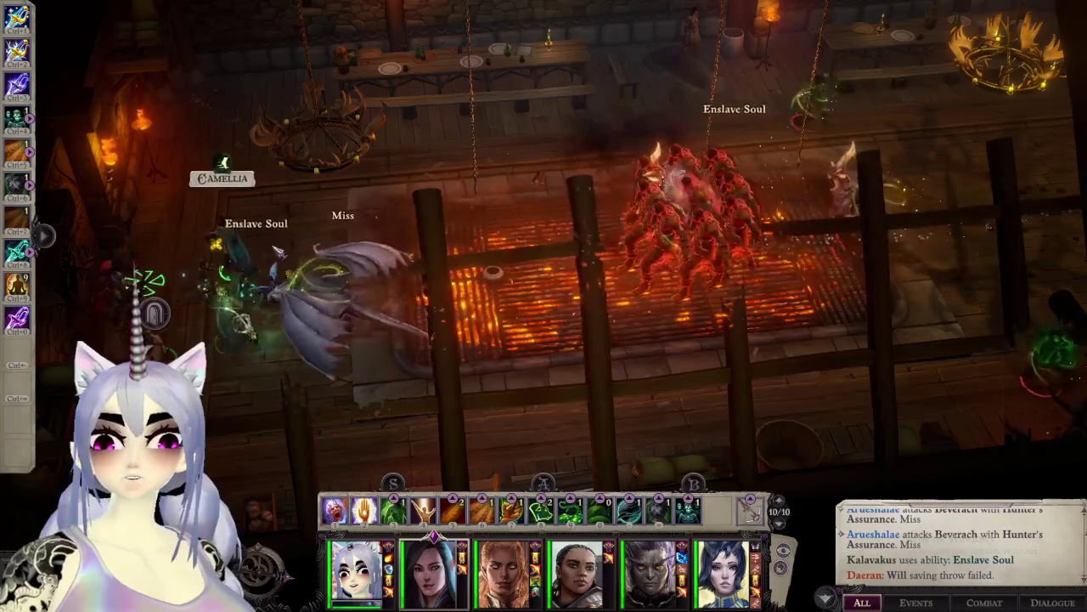
key(space)
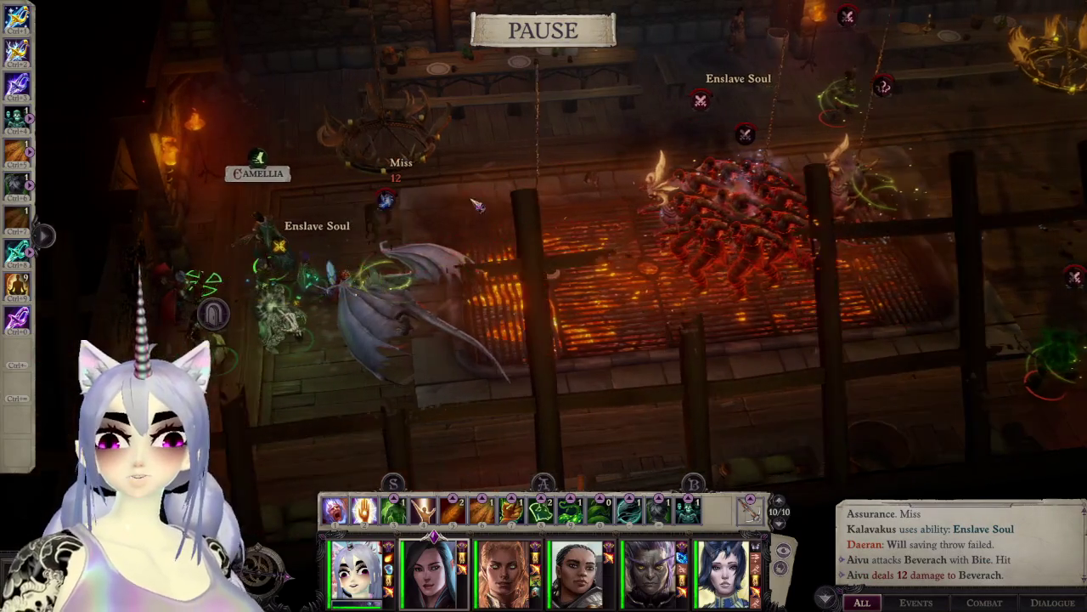
Step: Have Flonika cast Volcanic Storm onto Beverach and Kalavakus
key(ctrl+a)
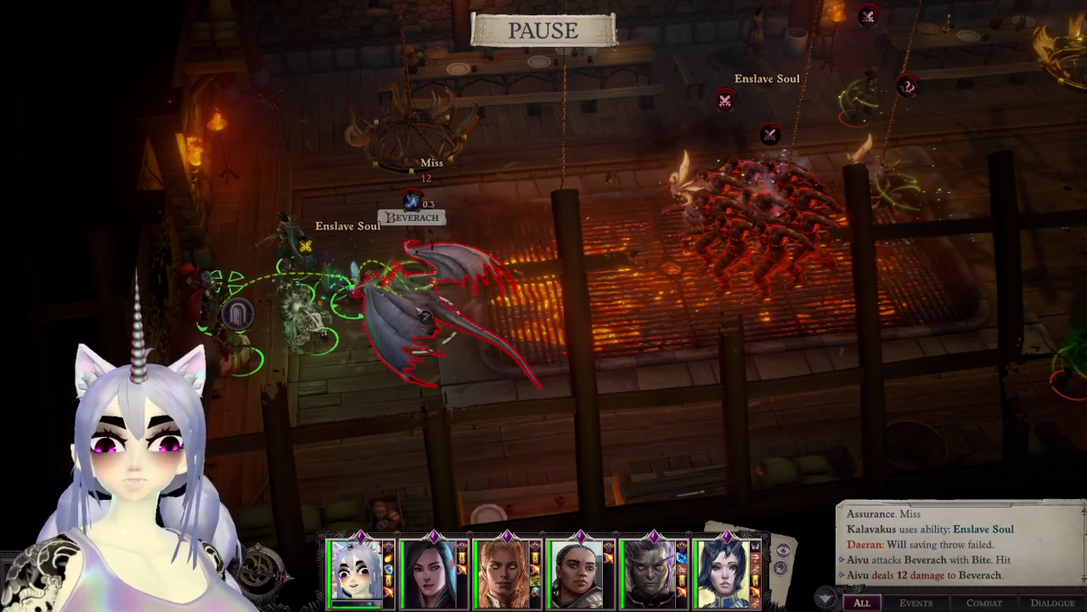
click(361, 289)
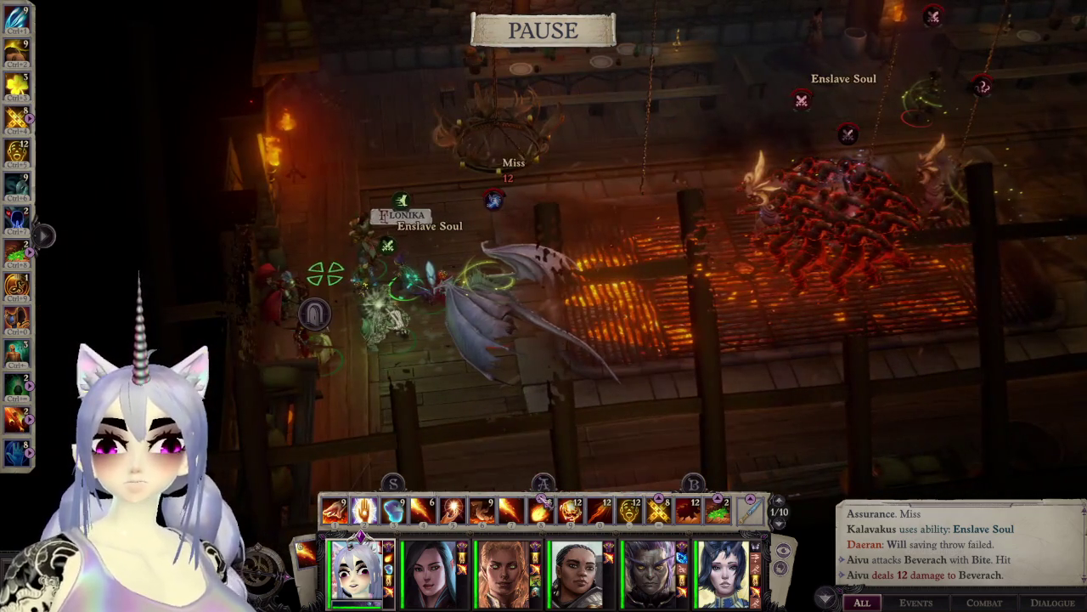
click(541, 508)
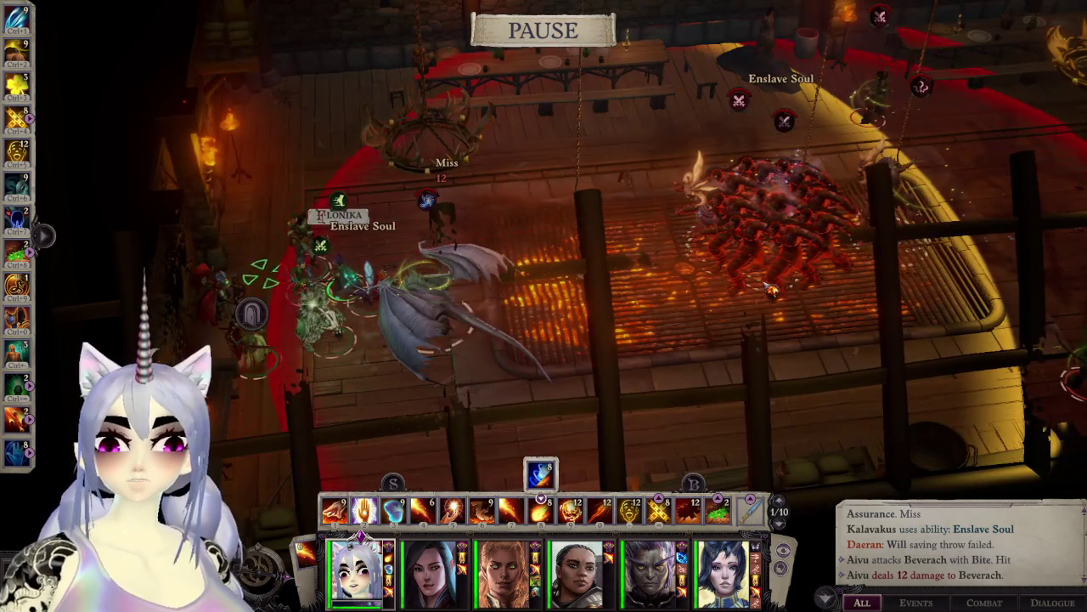
click(771, 292)
key(space)
key(space)
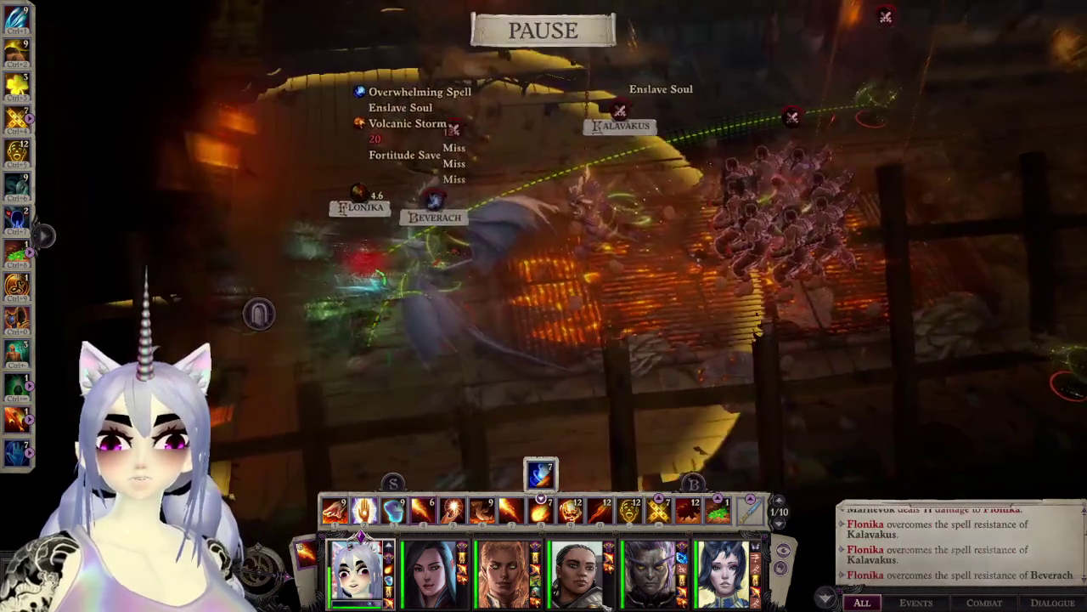
Step: Centre on Camellia, then Daeran, and order Daeran to channel energy
double_click(434, 573)
middle_drag(465, 356, 343, 443)
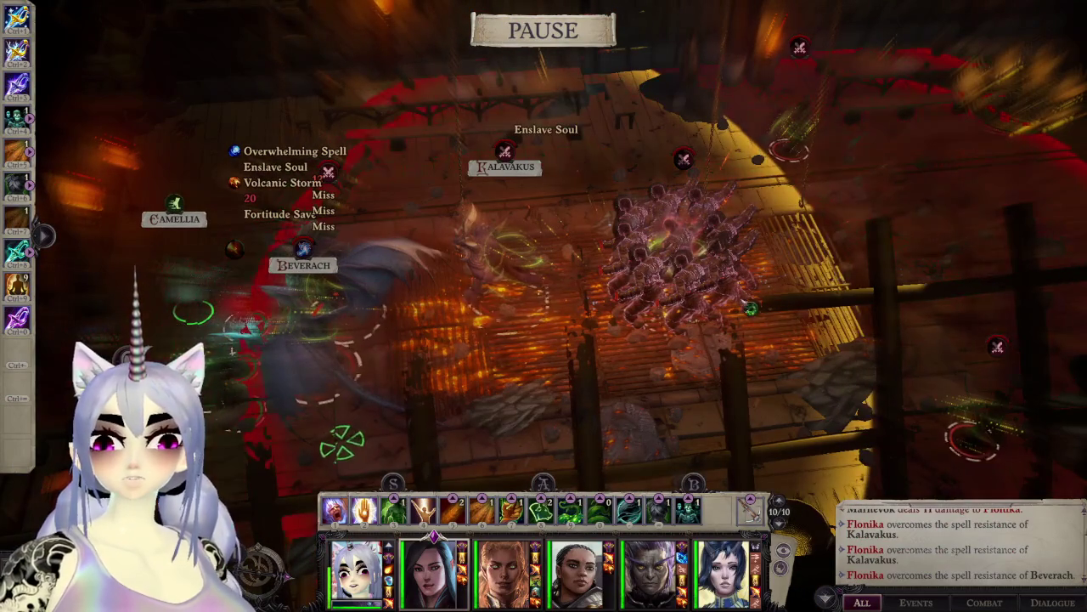
double_click(507, 574)
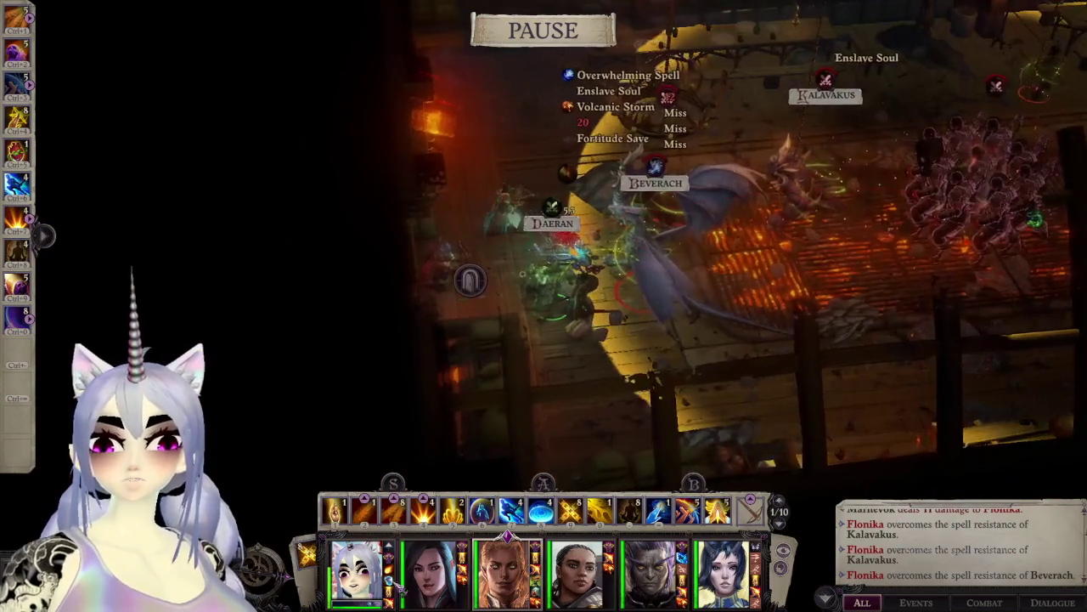
key(space)
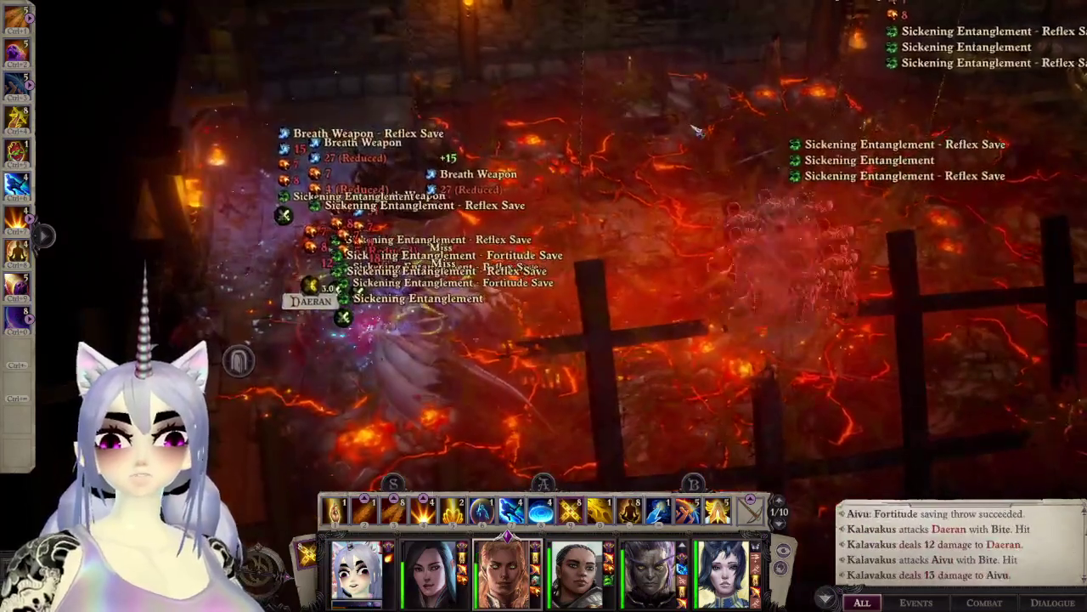
key(space)
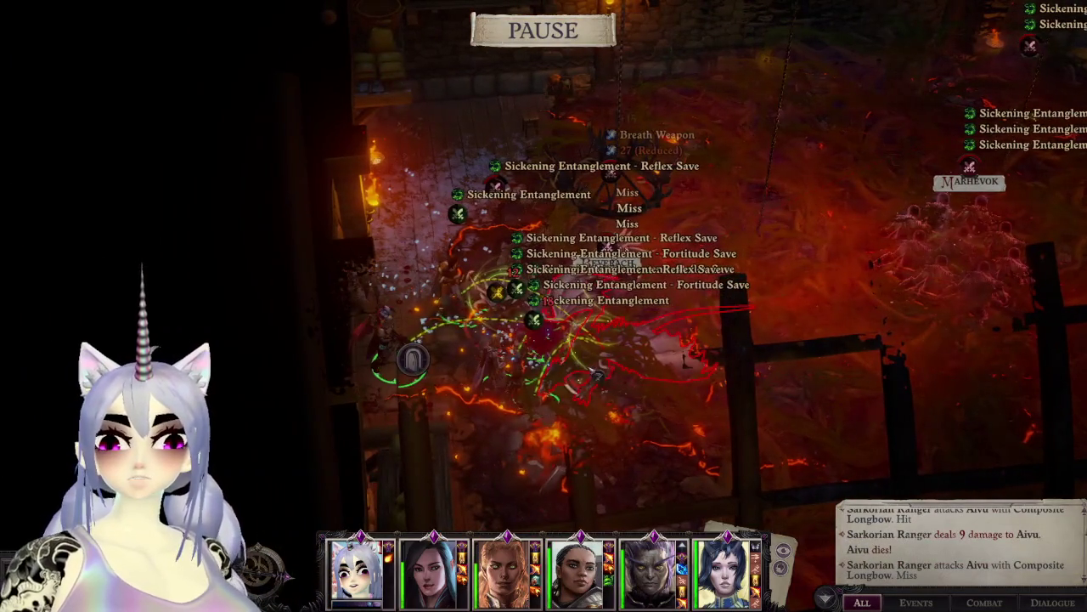
double_click(506, 569)
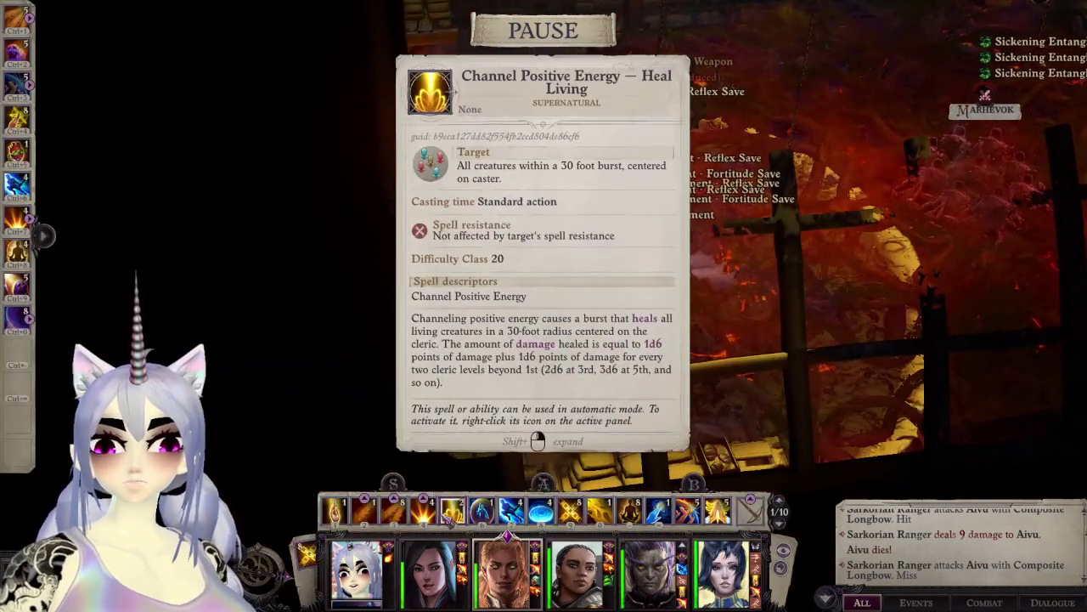
click(452, 510)
Step: Let the fight run while rotating the camera to follow it
key(space)
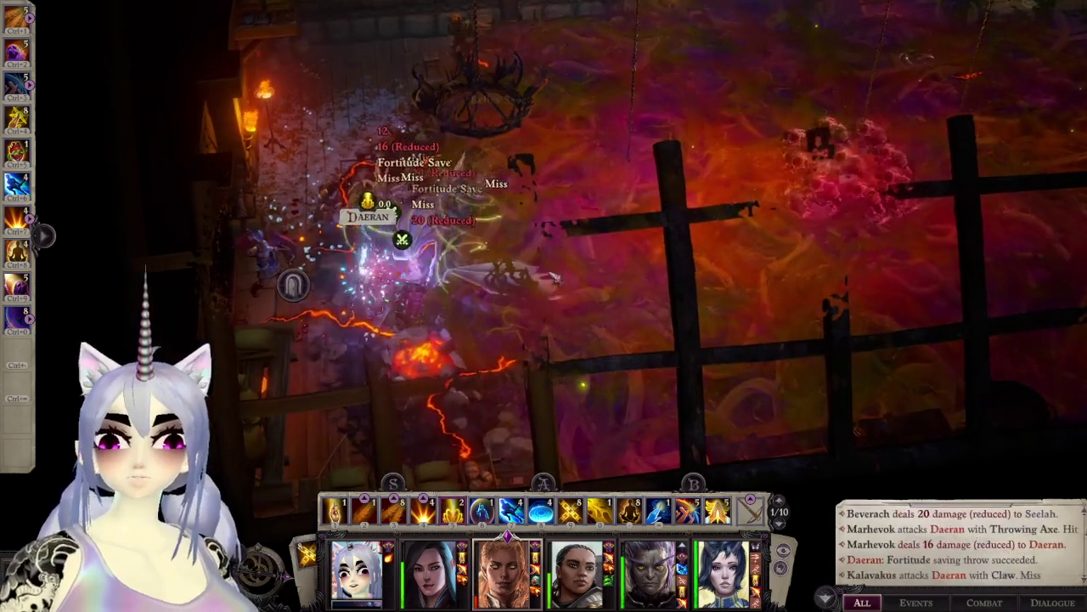
mouse_move(537, 399)
middle_down()
mouse_move(672, 459)
mouse_move(595, 442)
middle_up()
key(space)
middle_drag(761, 264, 733, 415)
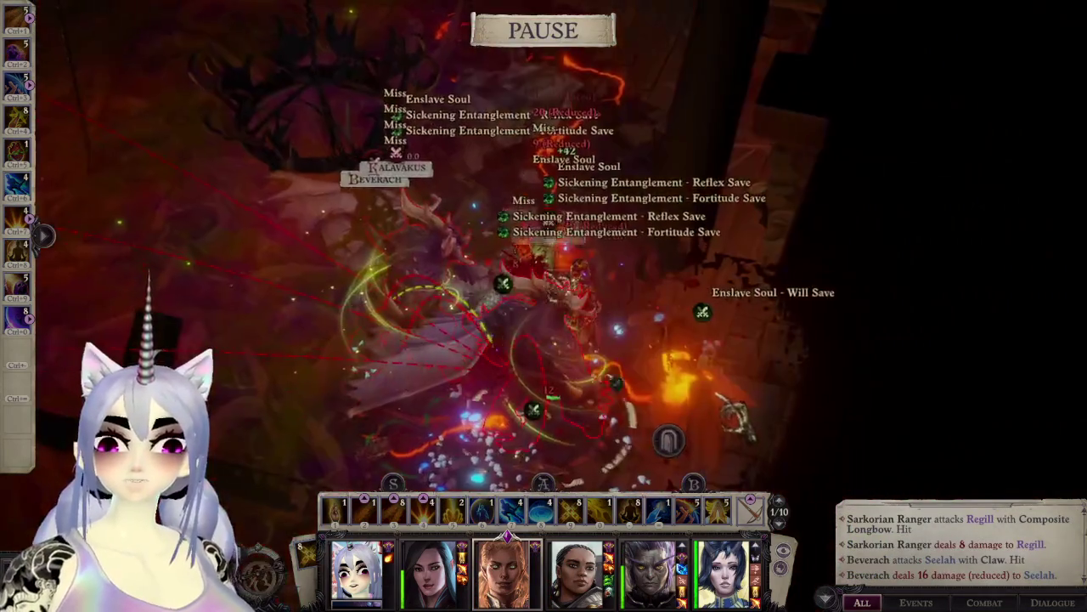
middle_drag(598, 258, 284, 220)
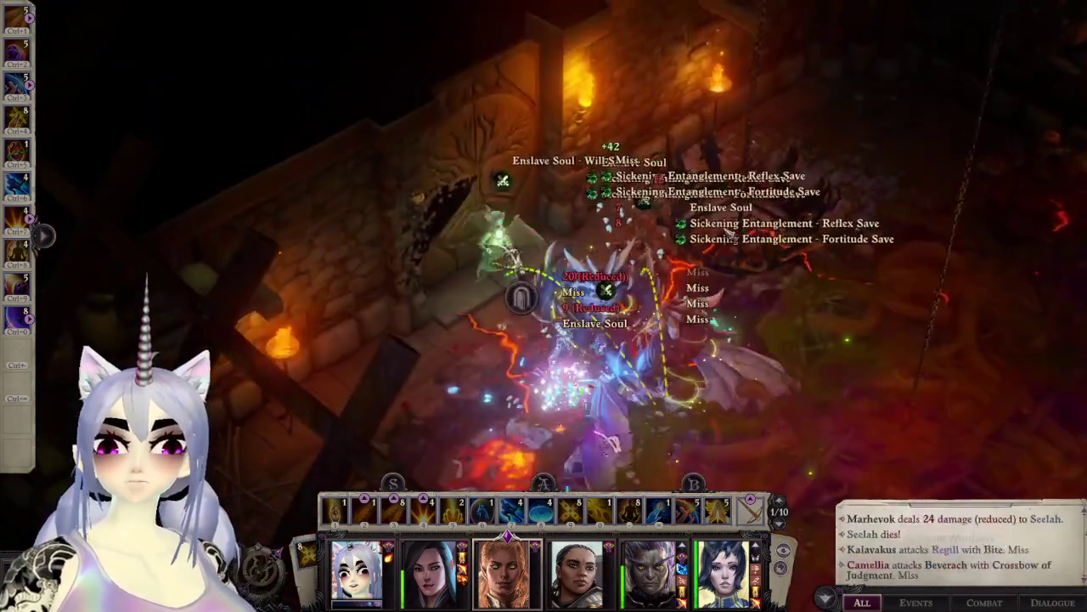
mouse_move(729, 235)
middle_down()
mouse_move(652, 180)
mouse_move(586, 347)
middle_up()
Step: Continue combat until the party falls, then reload the last save
key(space)
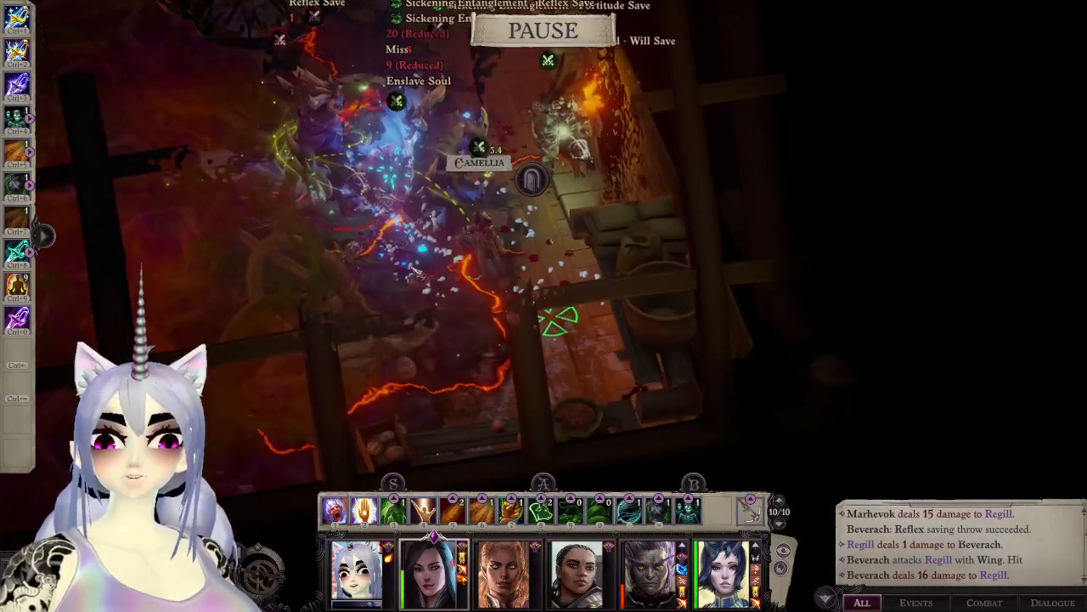
key(space)
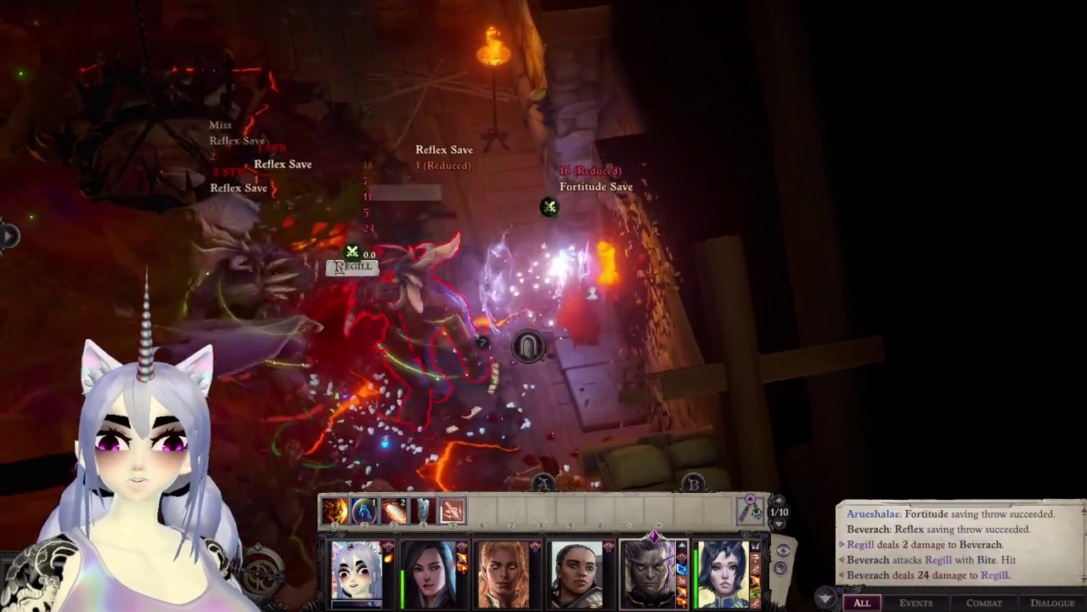
mouse_move(626, 206)
middle_down()
mouse_move(879, 287)
mouse_move(757, 340)
mouse_move(810, 296)
middle_up()
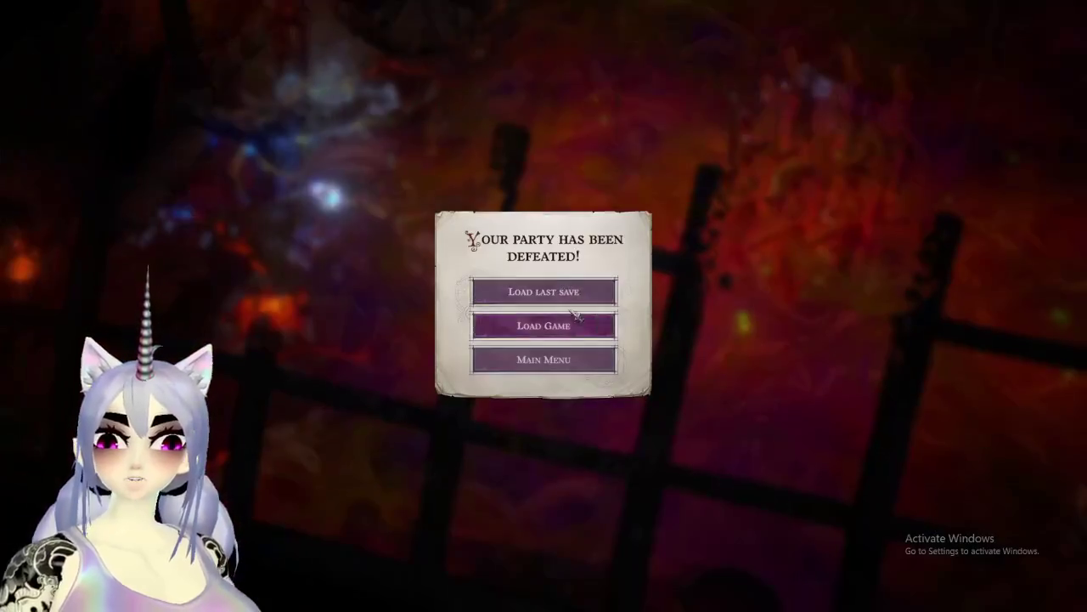
click(582, 289)
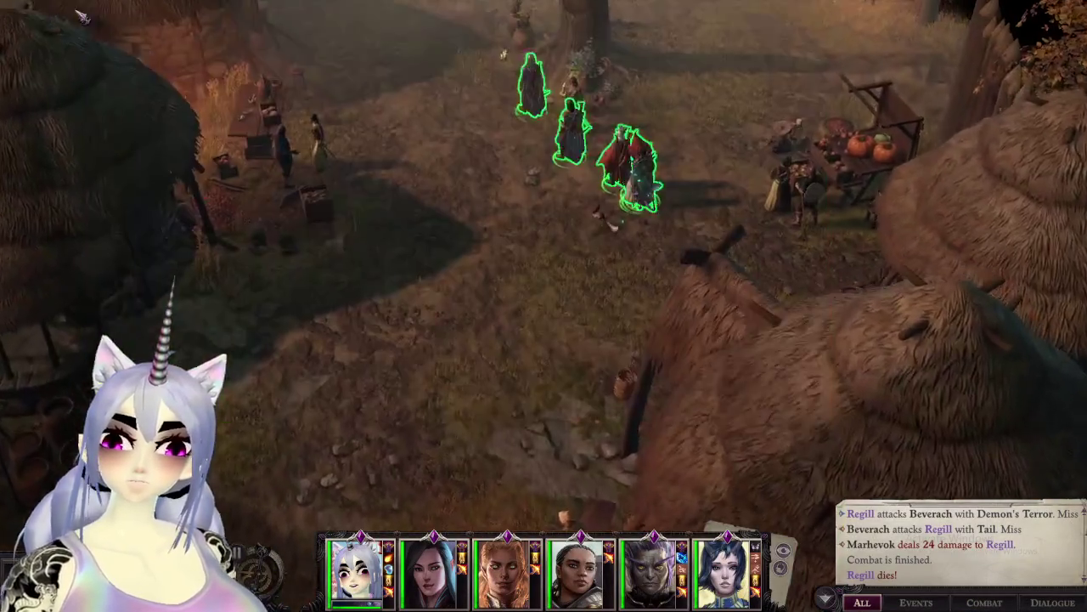
Step: Walk the party past the statue and north back to Marhevok's hall, then bring up the menu
click(684, 242)
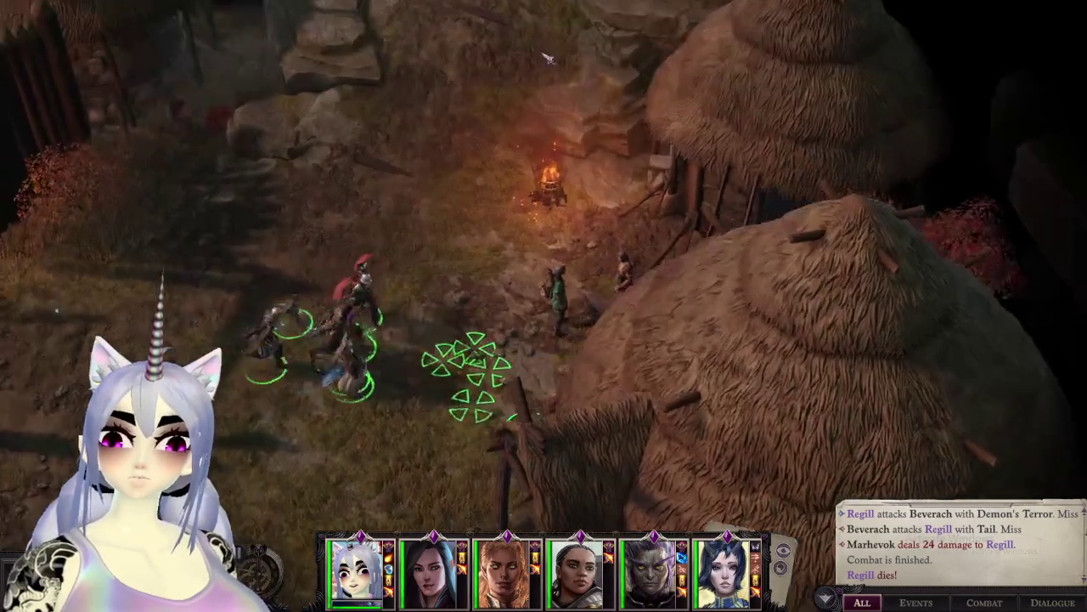
click(548, 58)
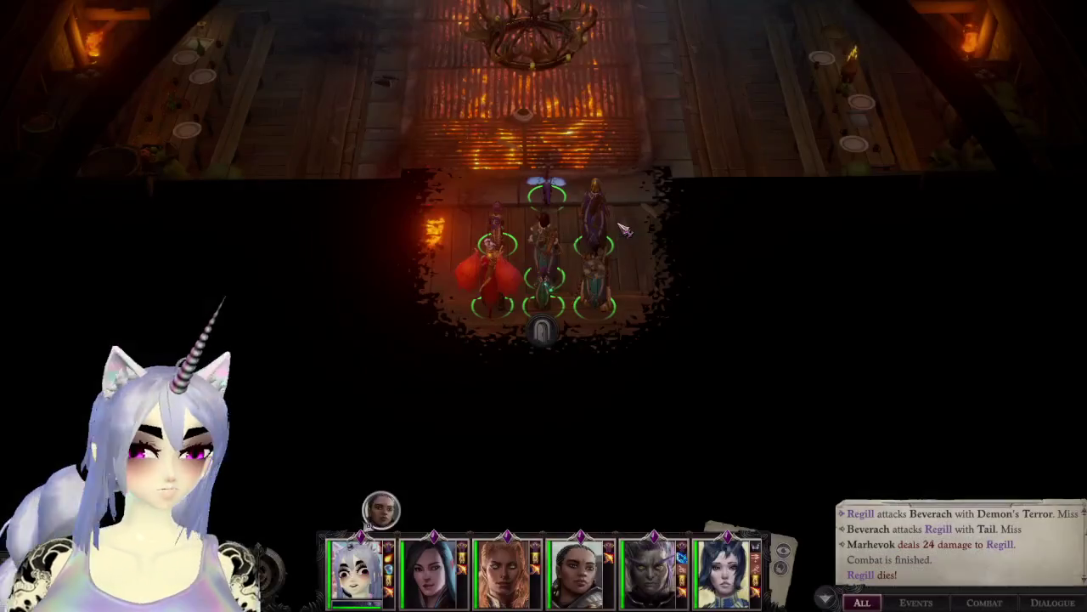
key(Escape)
Step: Make a new save in the fire-grate hall and look around the room
click(544, 225)
click(463, 77)
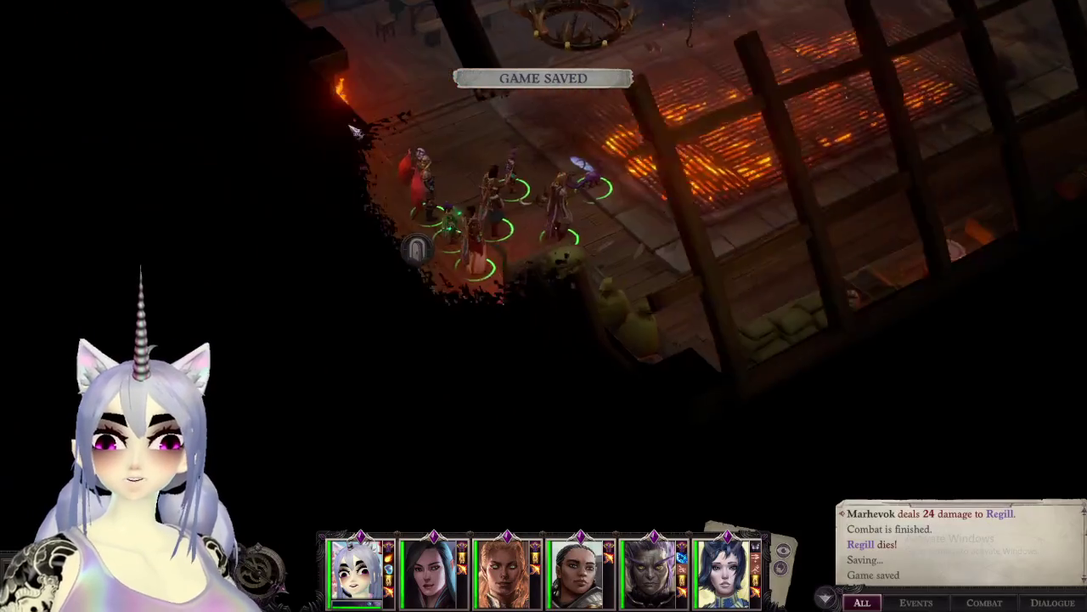
mouse_move(408, 196)
middle_down()
mouse_move(374, 397)
mouse_move(582, 528)
mouse_move(840, 198)
mouse_move(929, 250)
middle_up()
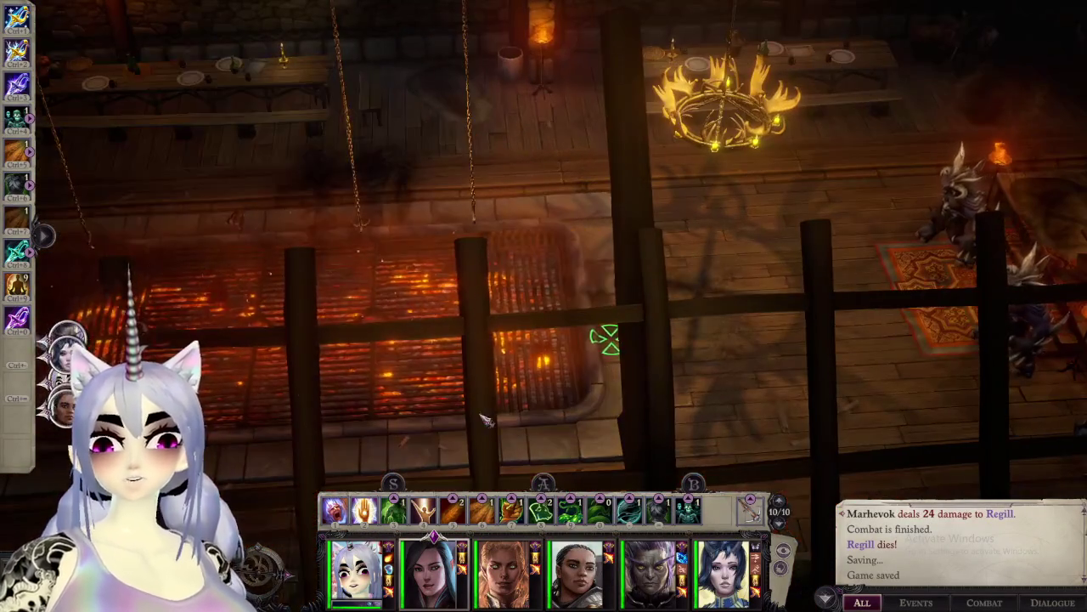
mouse_move(607, 335)
middle_down()
mouse_move(313, 287)
mouse_move(299, 406)
middle_up()
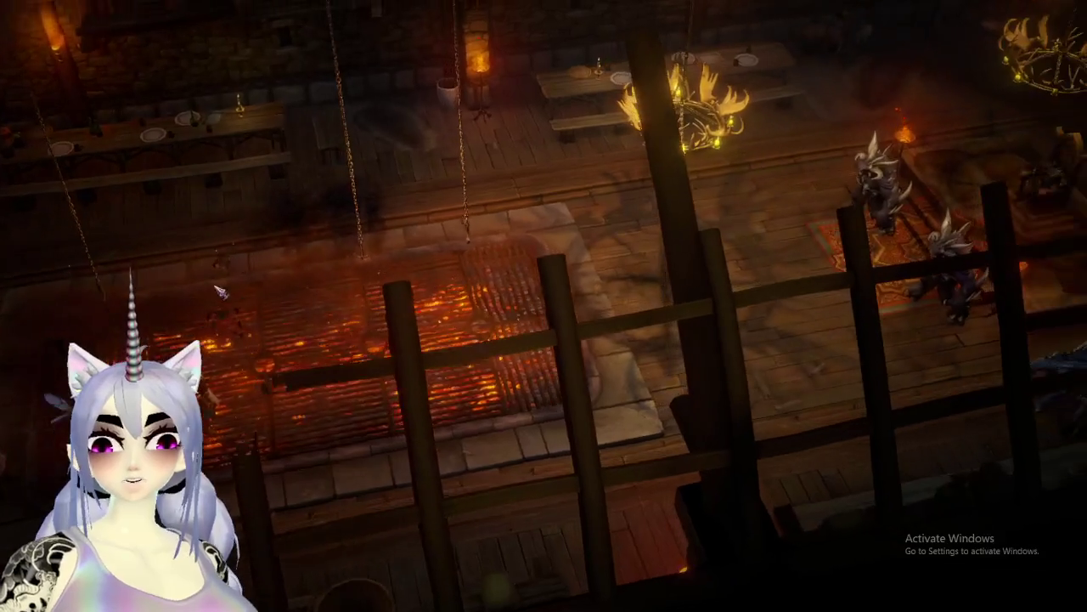
Step: Pick the top Wintersun 20:59:23 save from the Load Game list
key(Escape)
key(Escape)
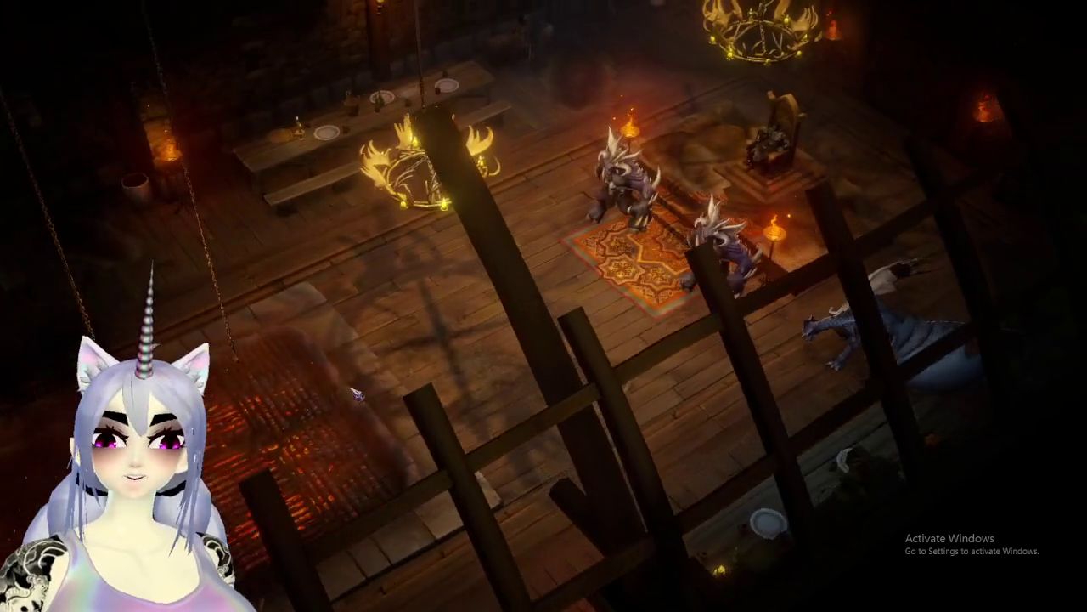
key(Escape)
click(535, 258)
click(464, 119)
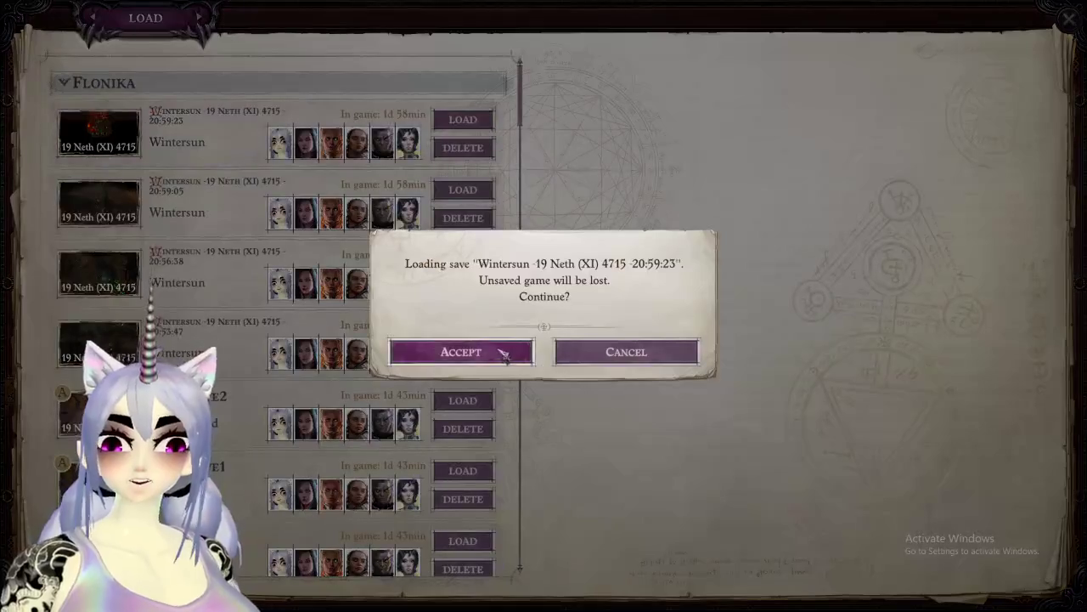
Step: Accept loading the save and turn the camera over the hall as Seelah's dialogue begins
click(505, 353)
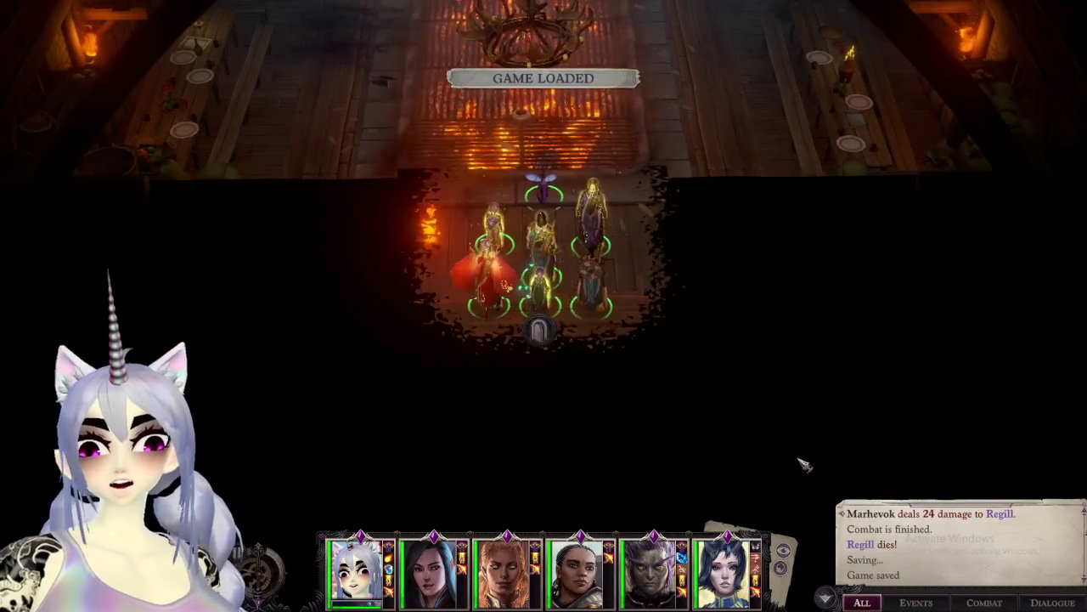
mouse_move(684, 236)
middle_down()
mouse_move(357, 306)
mouse_move(839, 219)
mouse_move(479, 400)
middle_up()
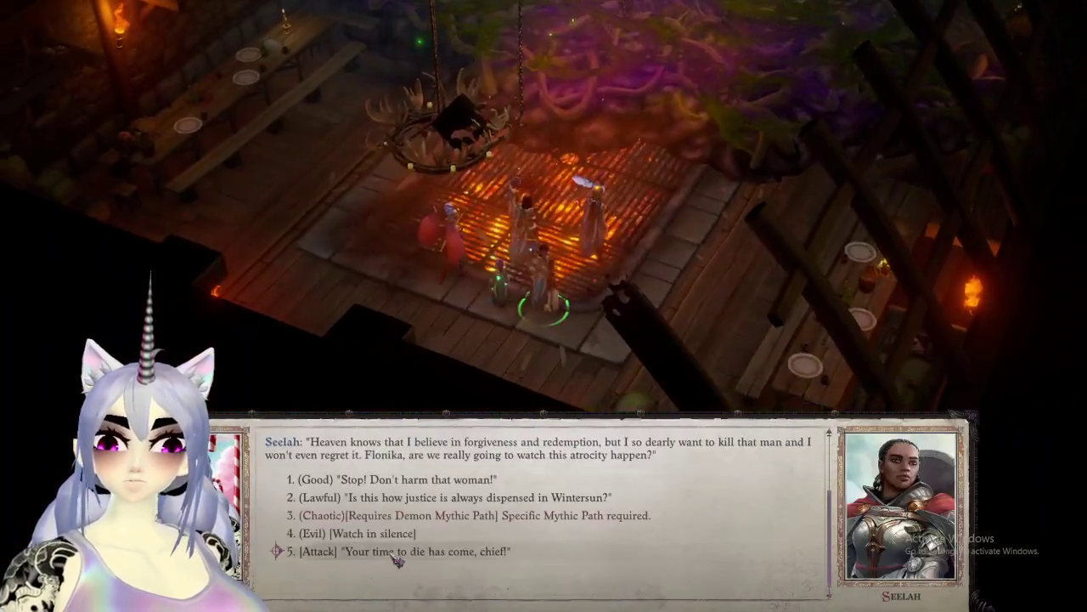
Step: Continue past Seelah's dialogue line to begin the fight
click(395, 554)
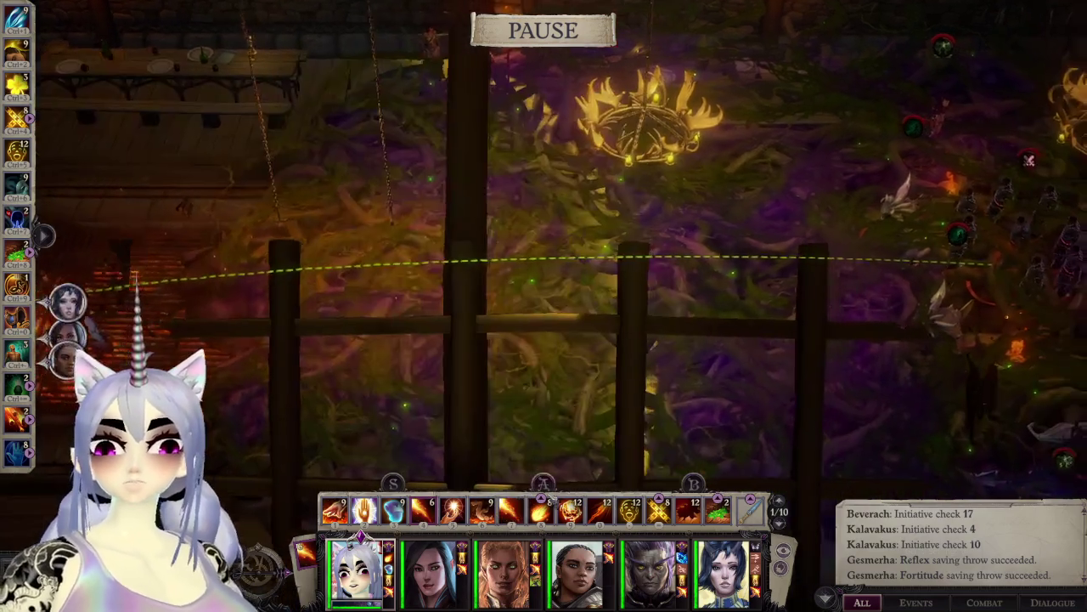
Step: Select Camellia, then have Flonika cast Volcanic Storm while toggling pause
drag(523, 486, 552, 483)
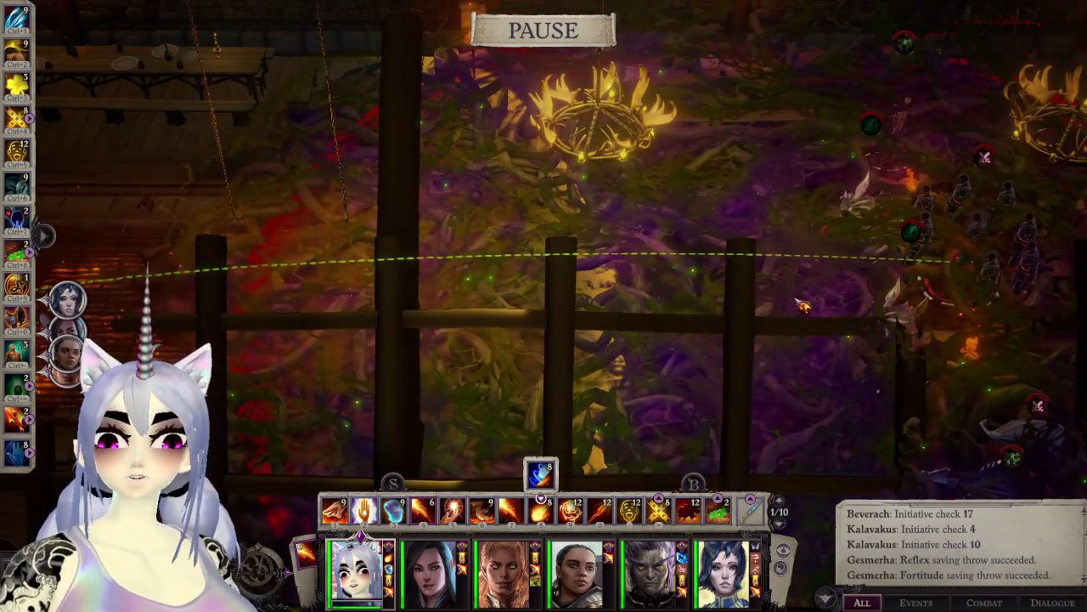
click(577, 570)
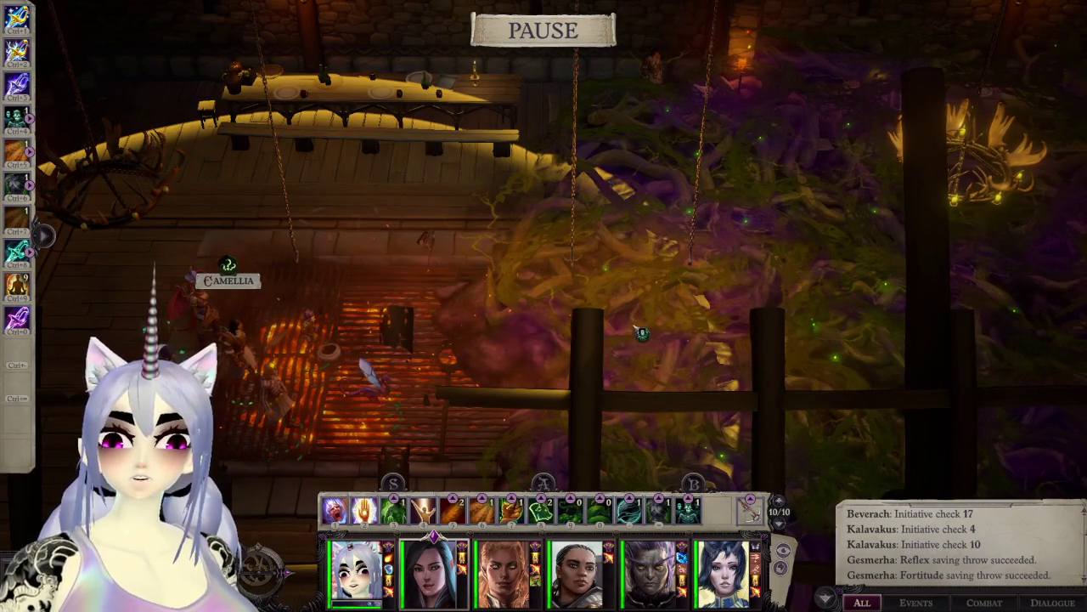
key(space)
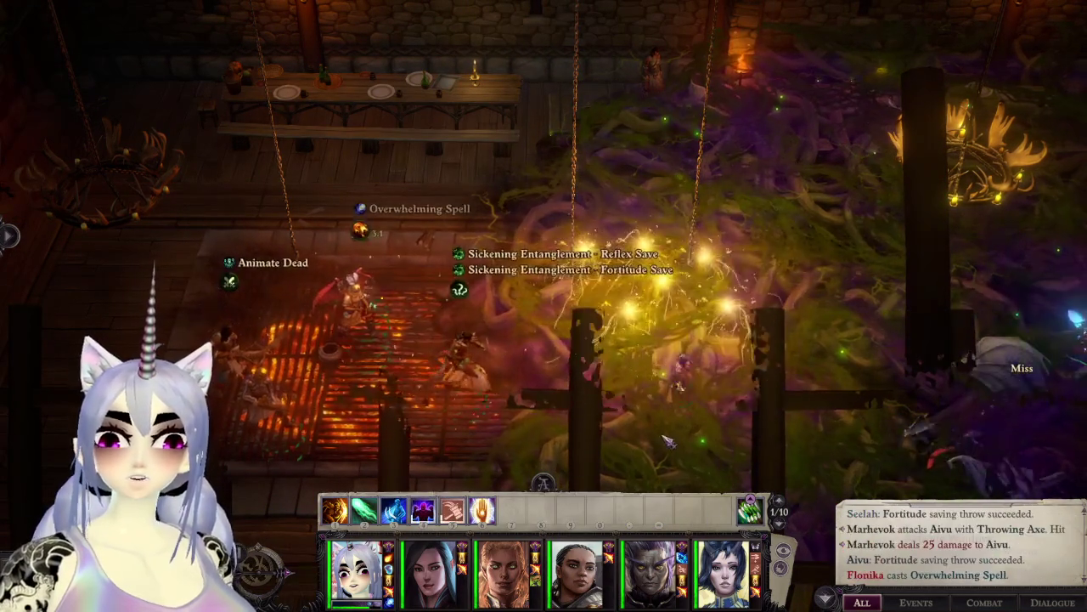
key(space)
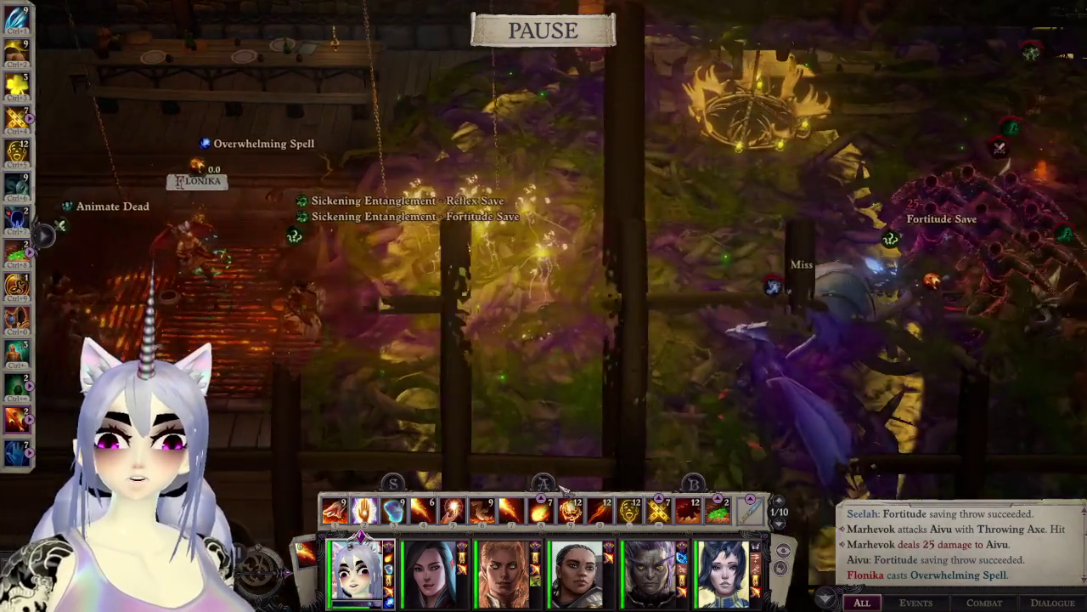
key(space)
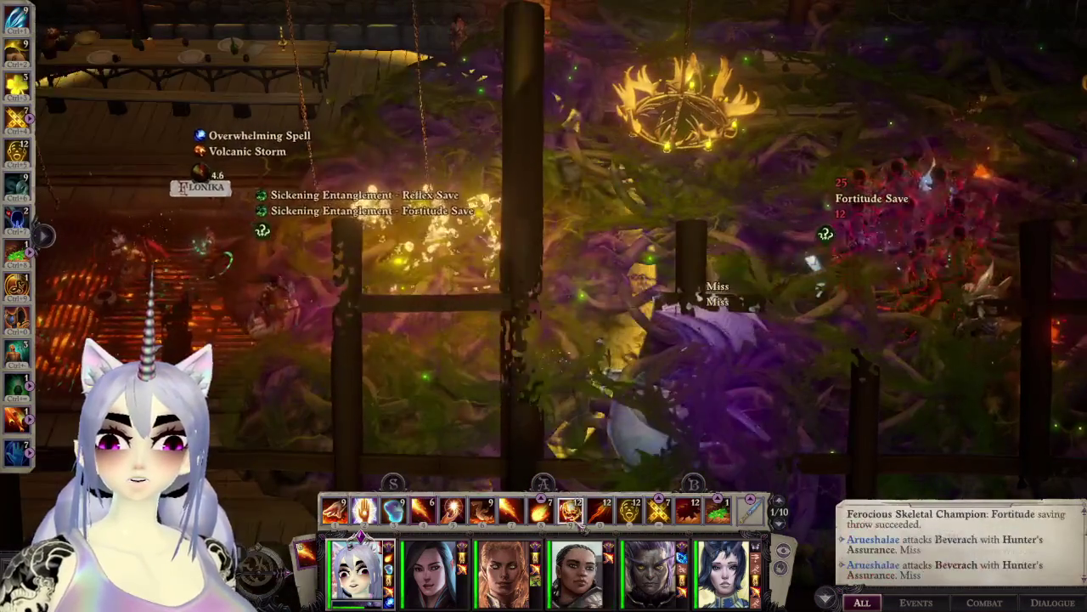
key(space)
Step: Pan across the battle and take control of the third party member as combat runs
key(d)
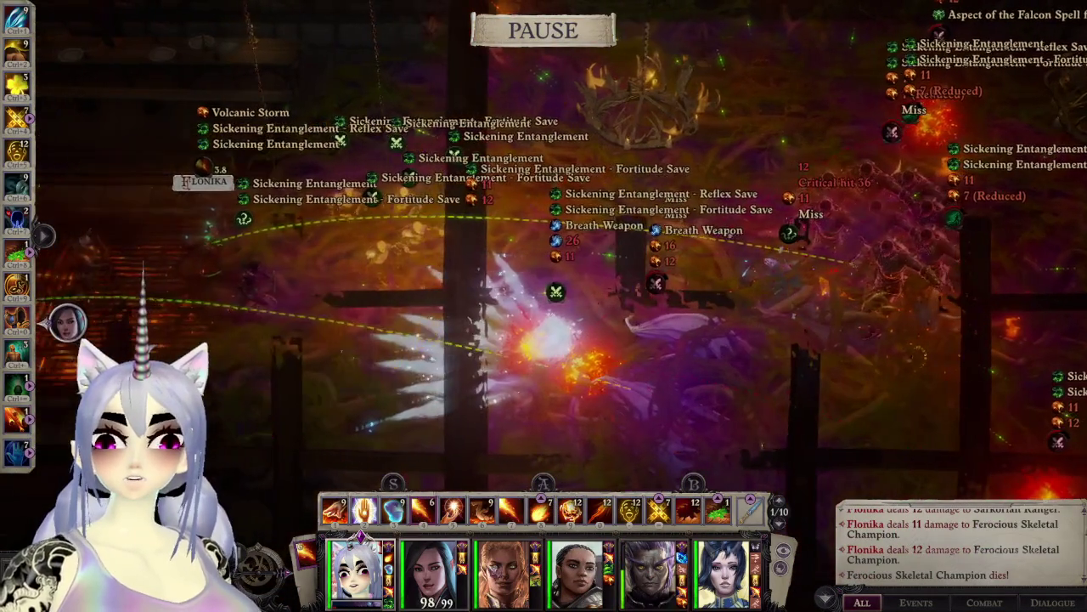
click(504, 571)
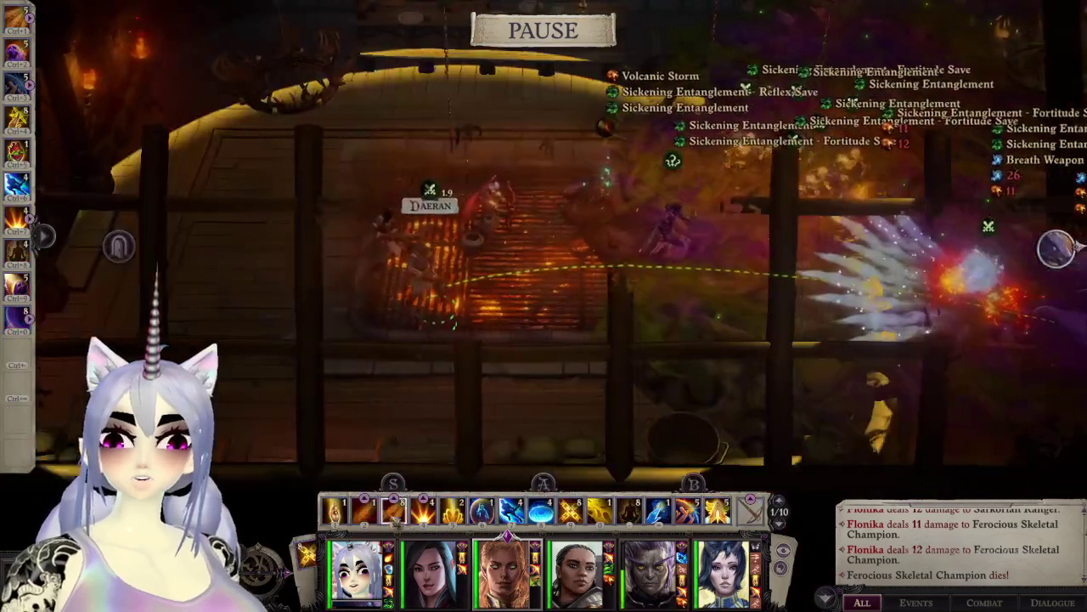
key(d)
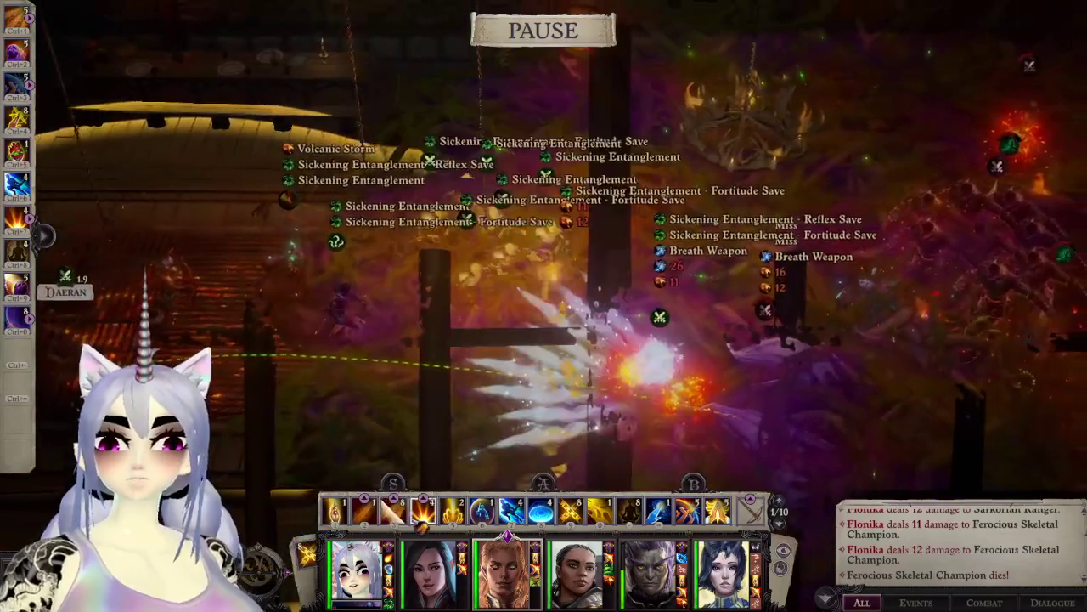
key(space)
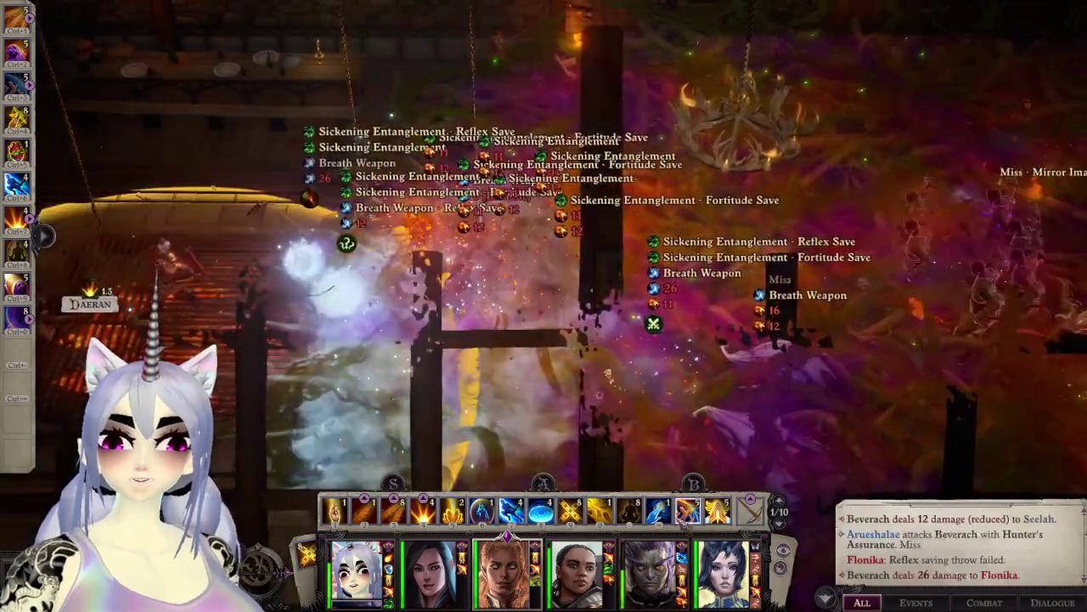
key(space)
key(a)
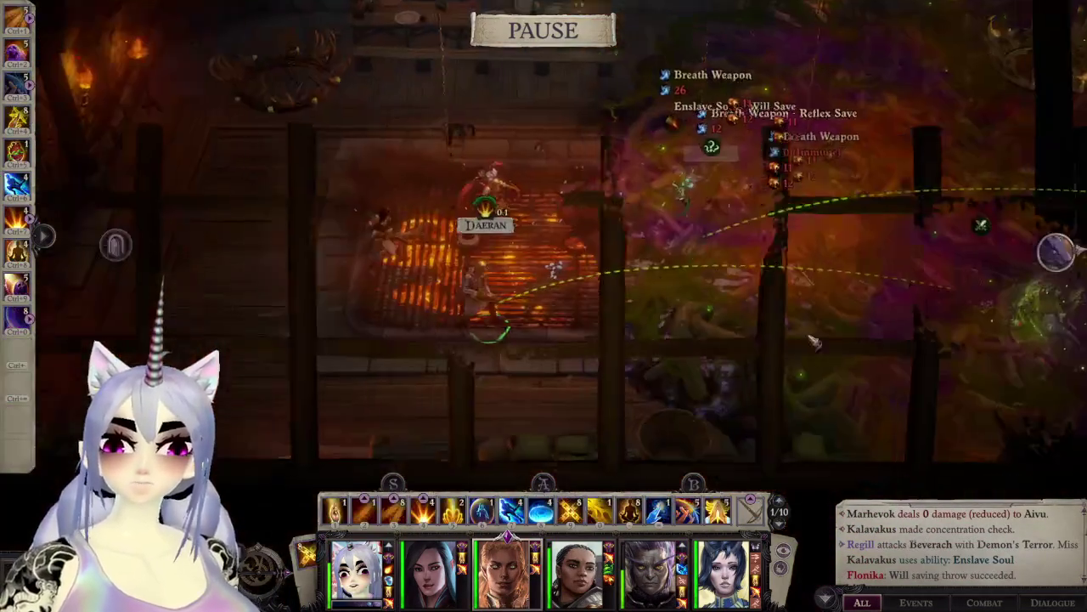
key(a)
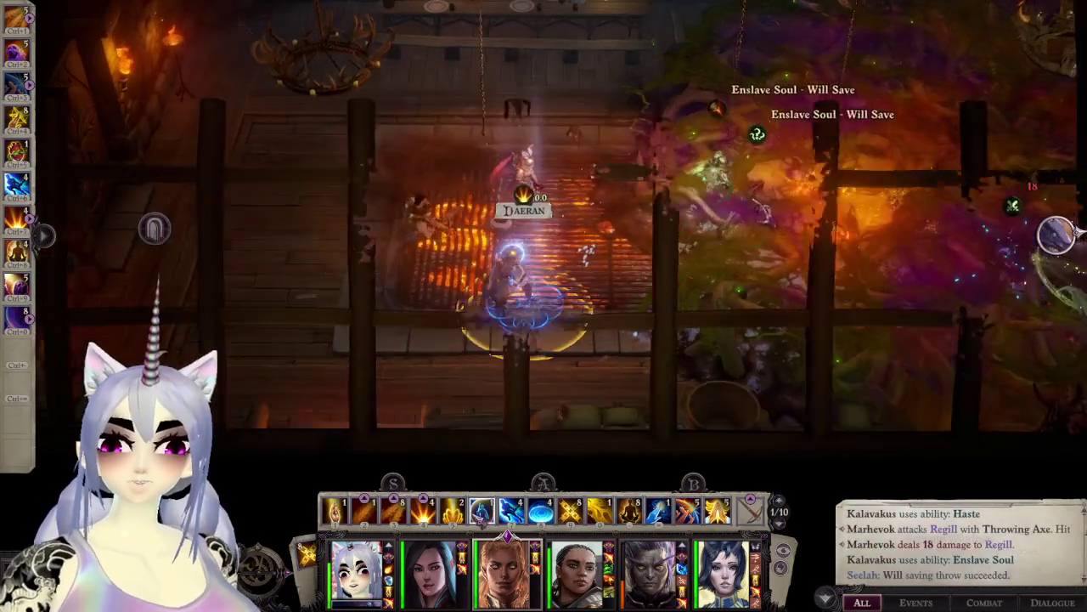
key(space)
key(d)
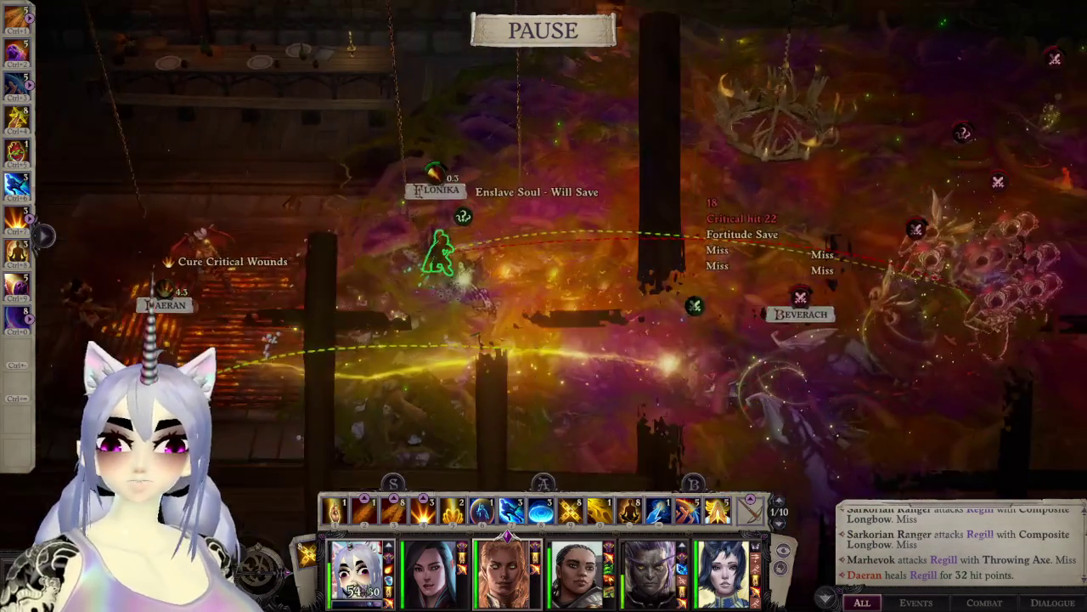
Step: Switch between Flonika and Daeran while combat runs until Beverach kills Flonika
key(1)
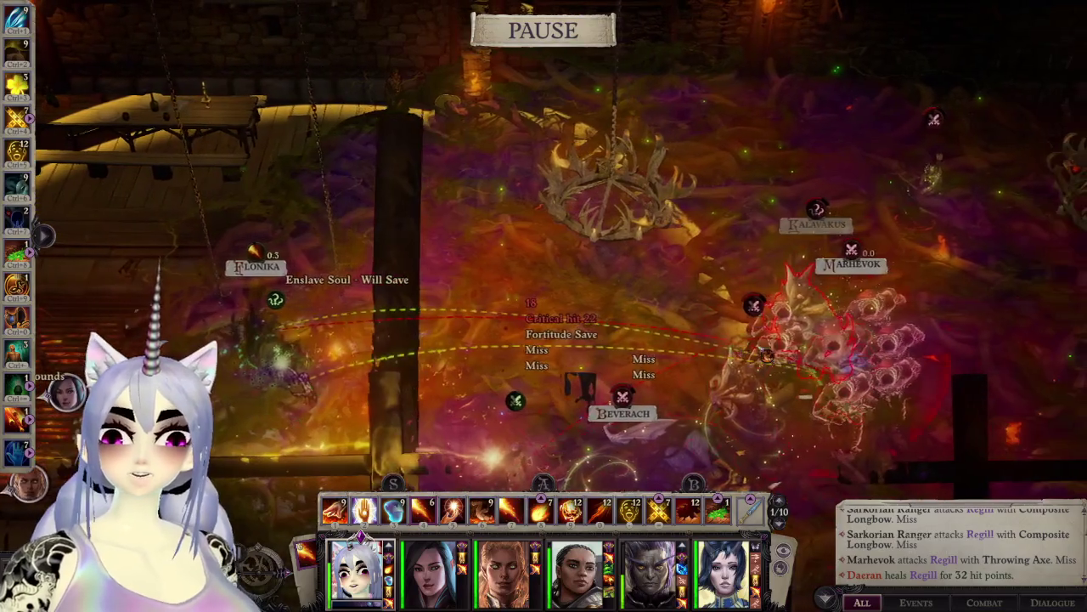
key(space)
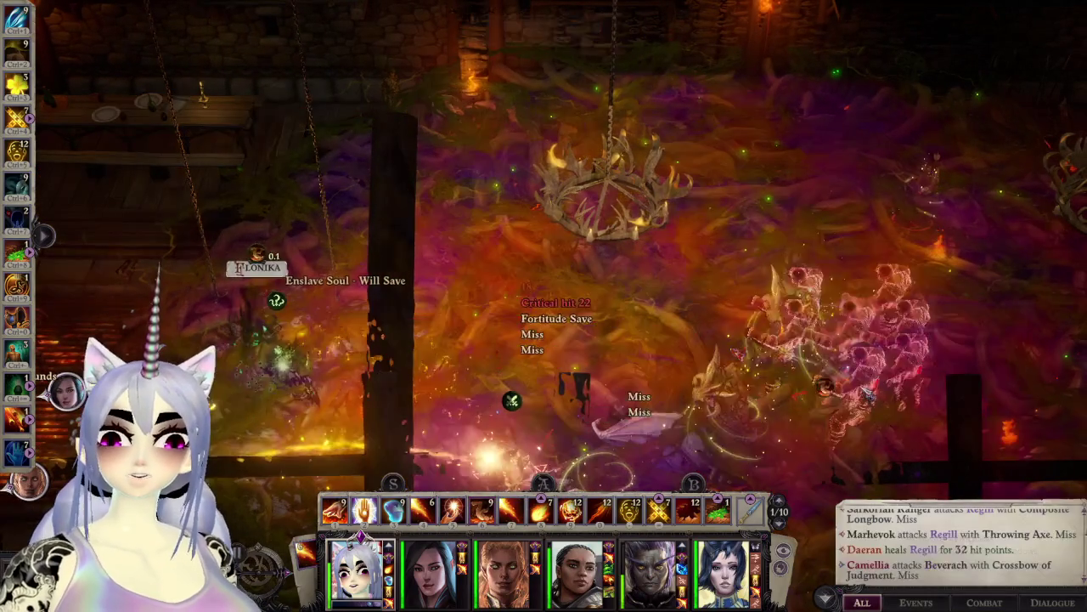
key(space)
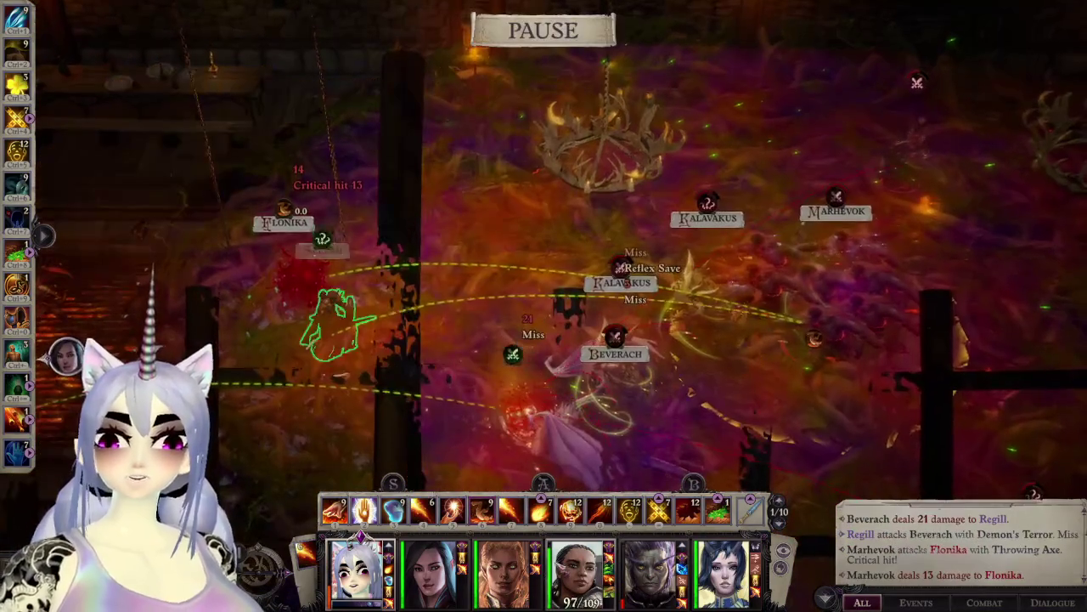
double_click(507, 569)
key(space)
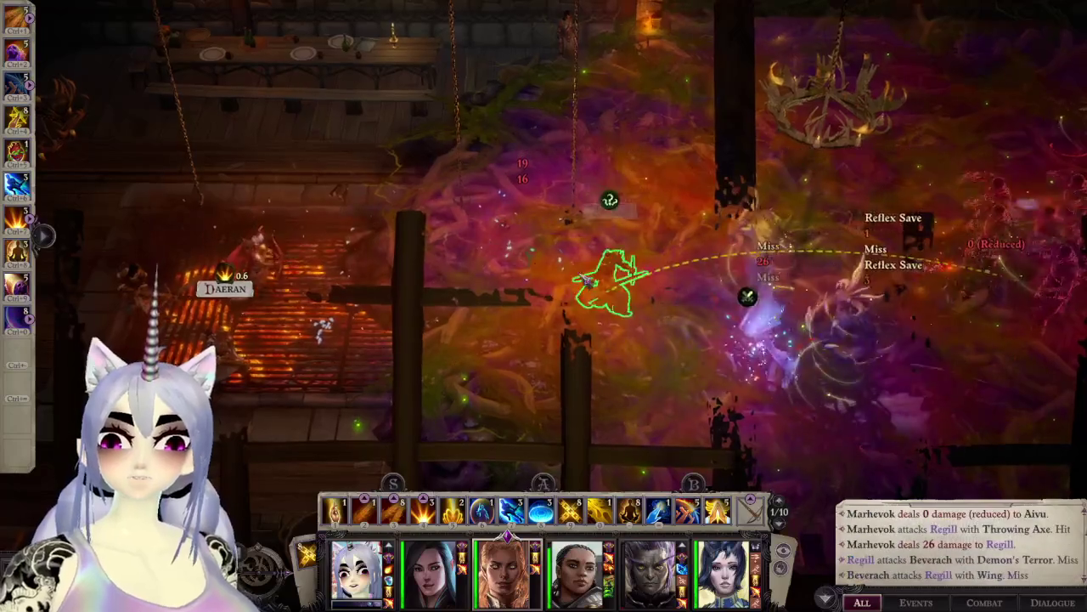
click(520, 265)
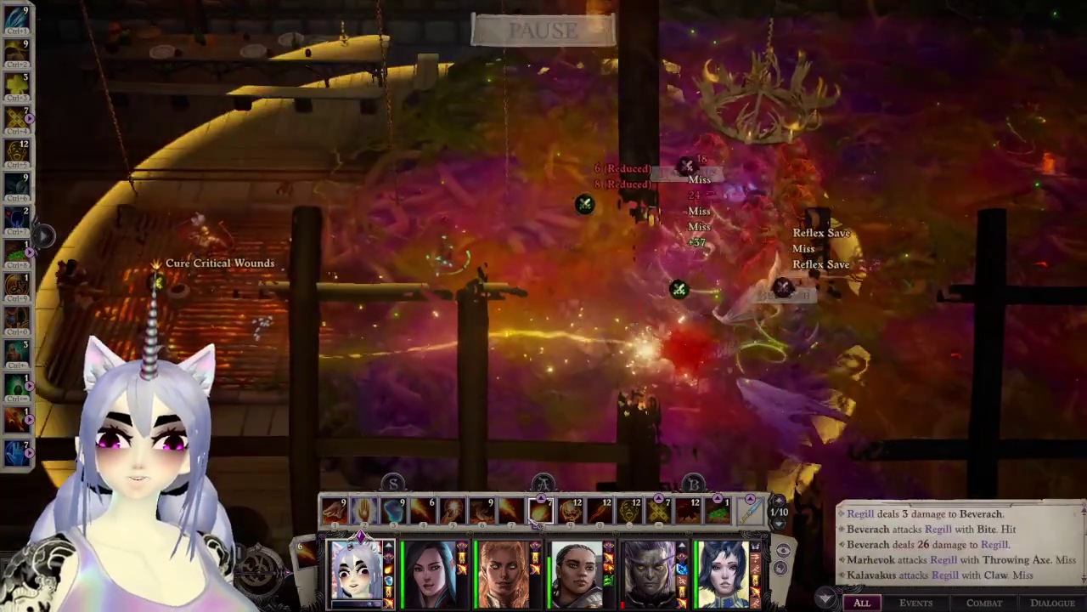
key(3)
key(3)
key(space)
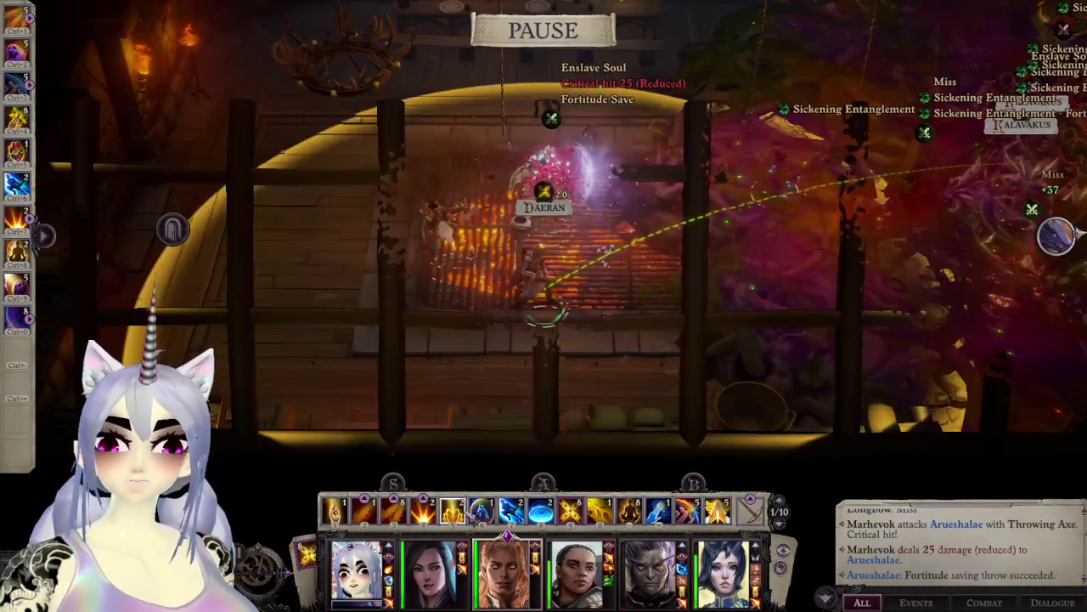
key(space)
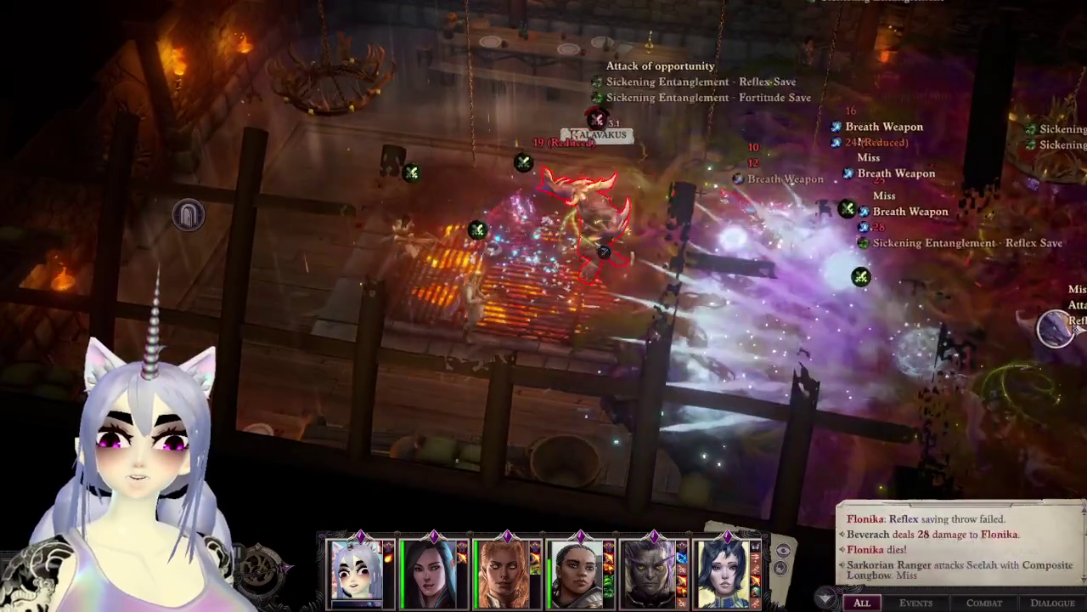
Step: Pause the fight and inspect Kalavakus's stats
key(space)
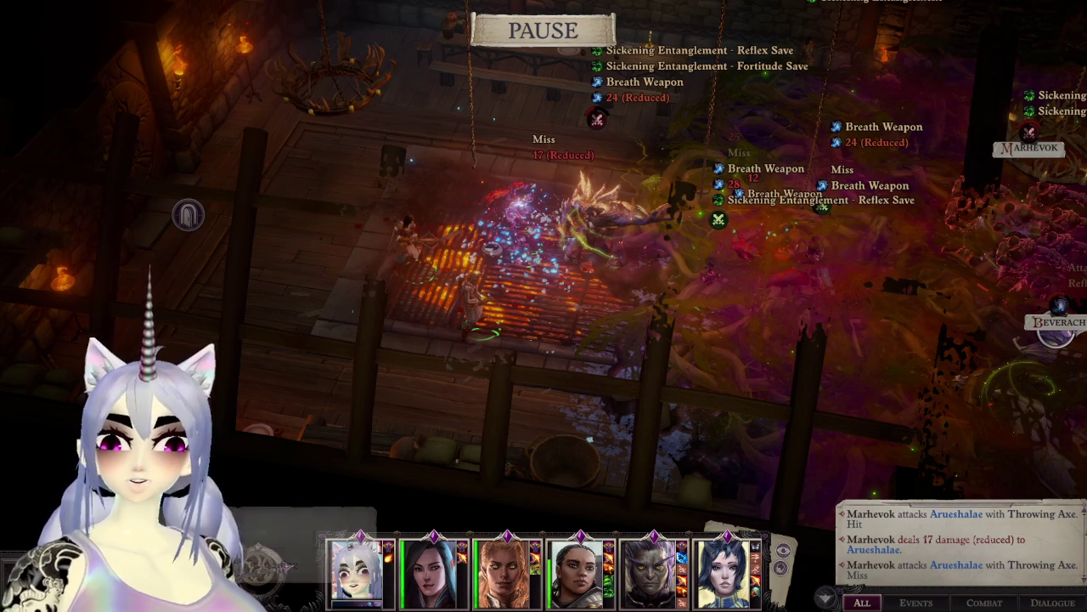
right_click(612, 217)
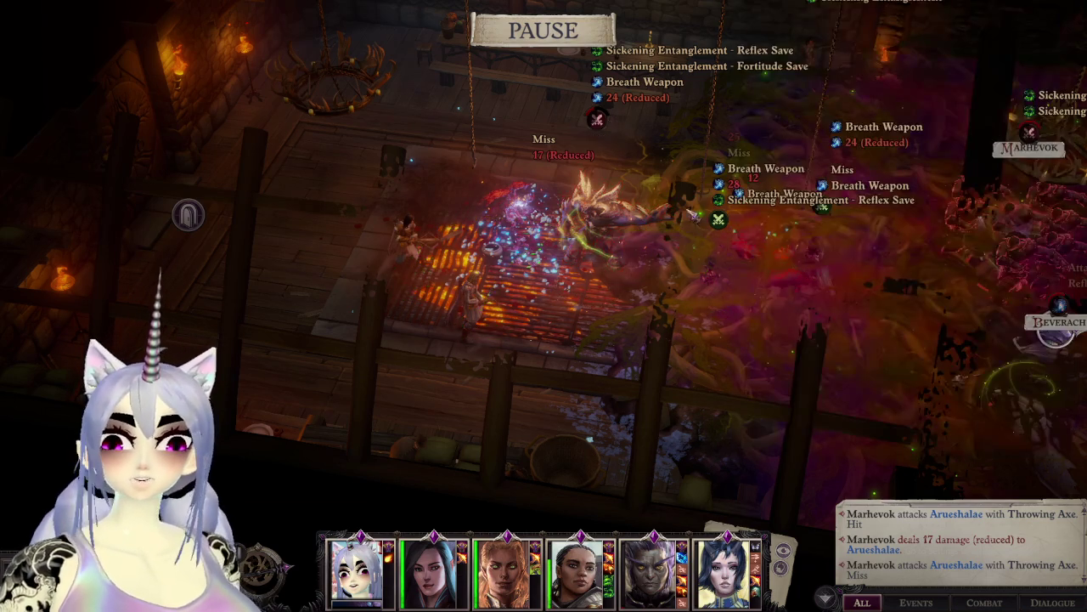
right_click(612, 217)
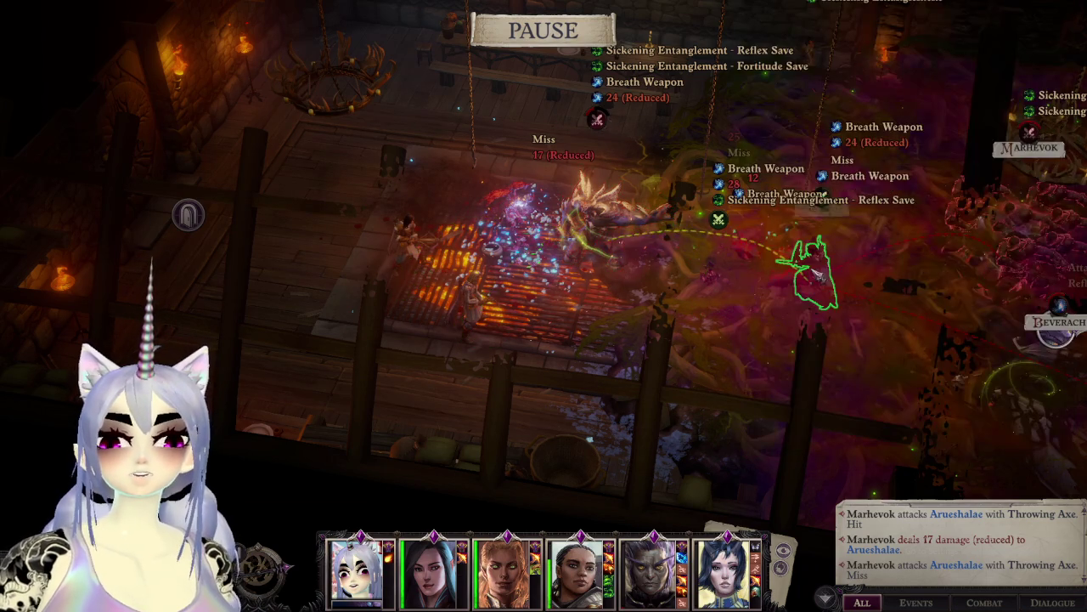
Step: Rotate and pan the camera across the battlefield toward the far enemies
middle_drag(828, 270, 892, 301)
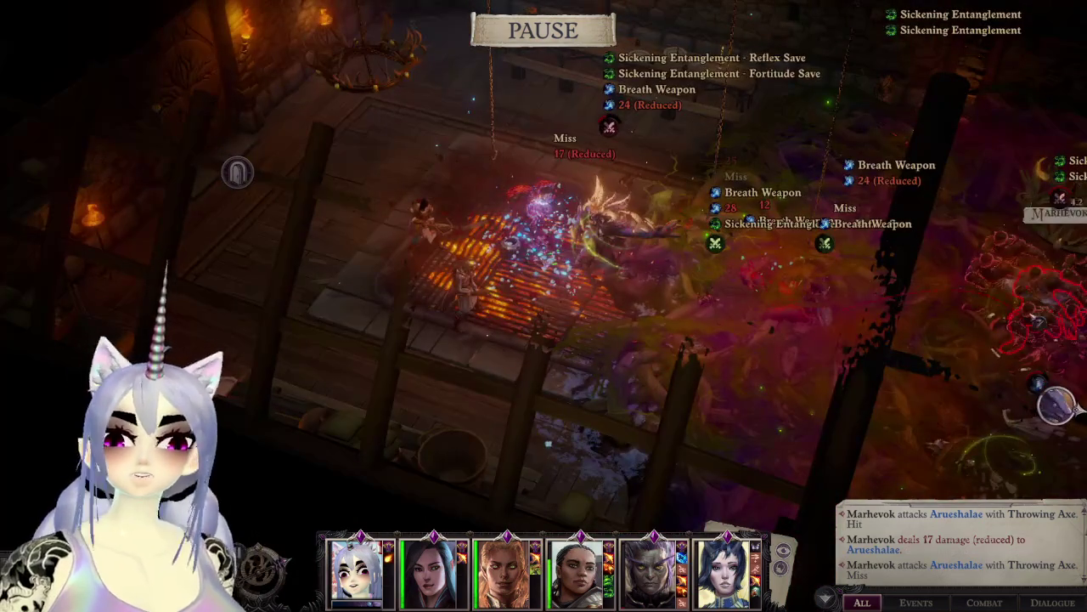
key(c)
key(Escape)
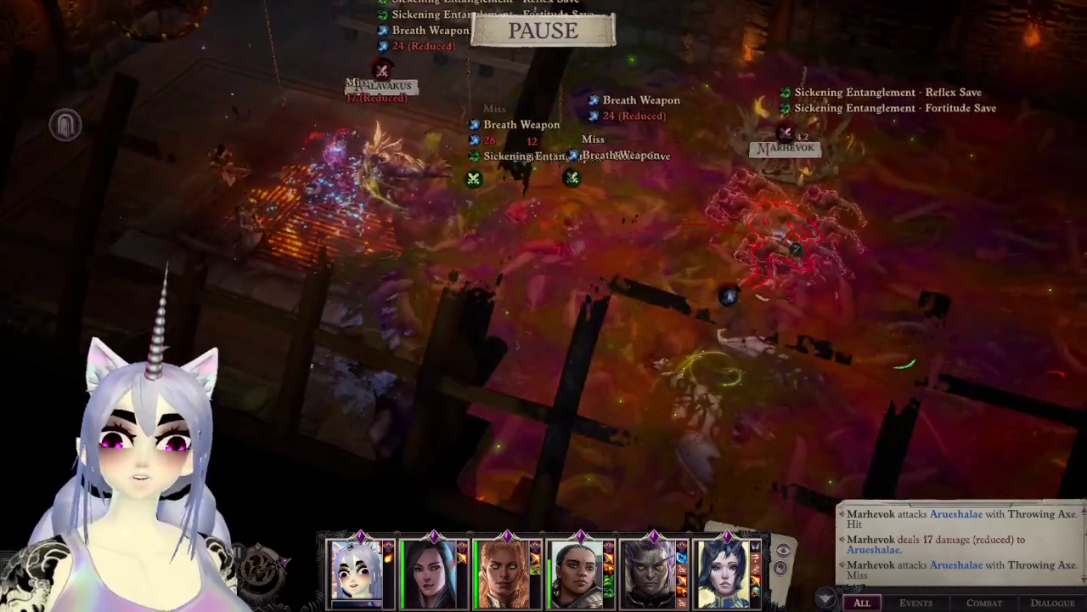
mouse_move(1041, 306)
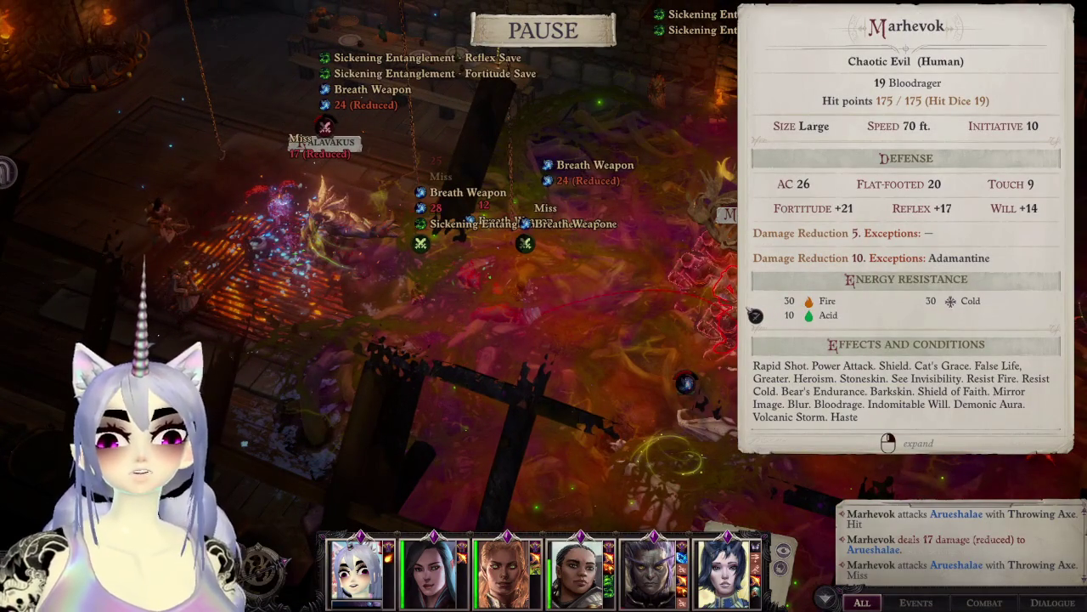
key(d)
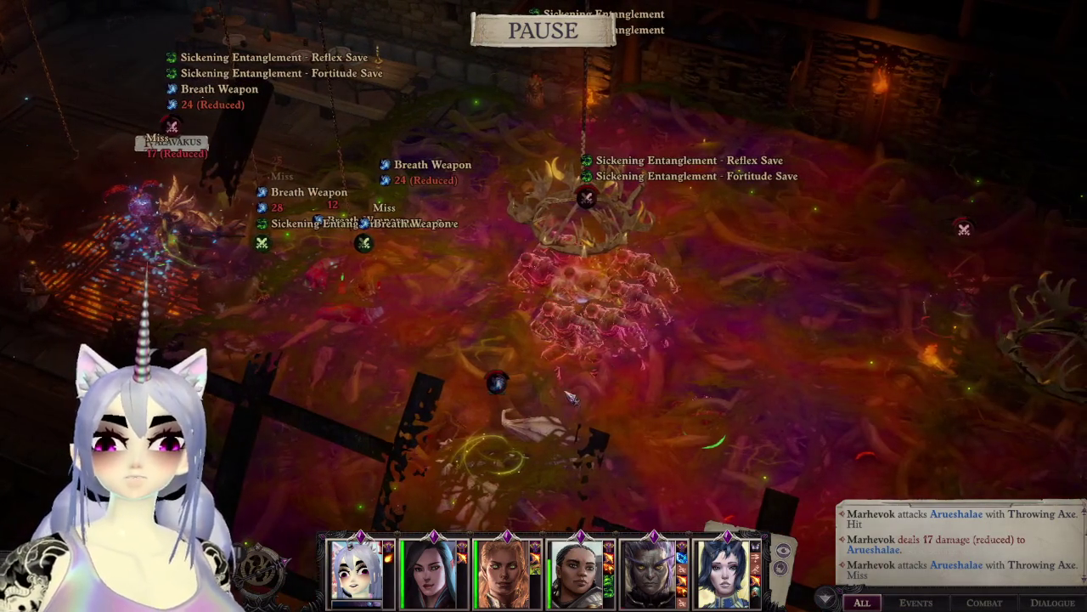
key(a)
key(w)
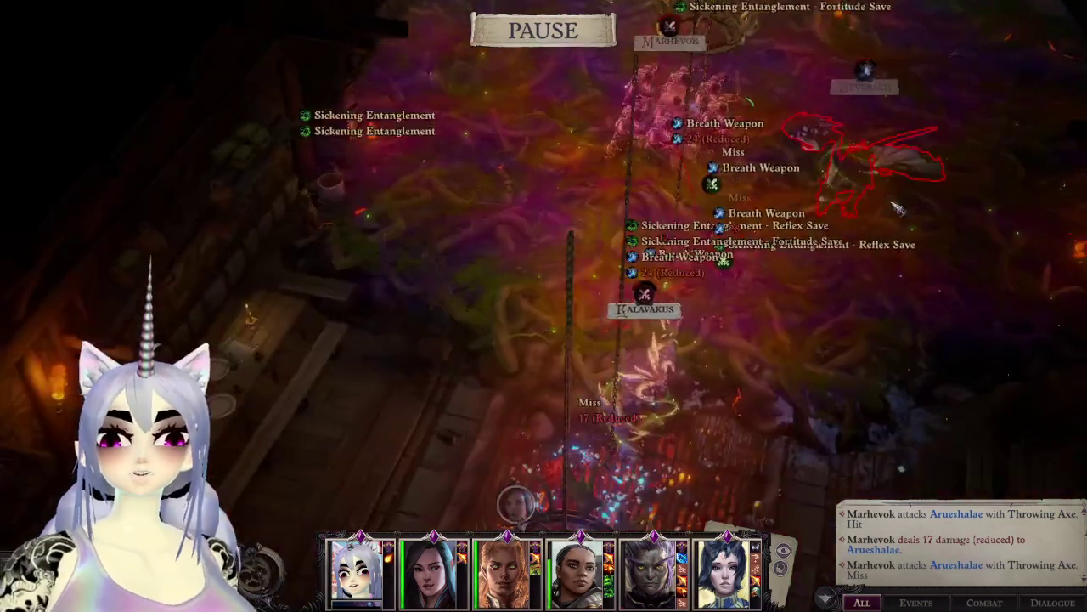
key(w)
key(d)
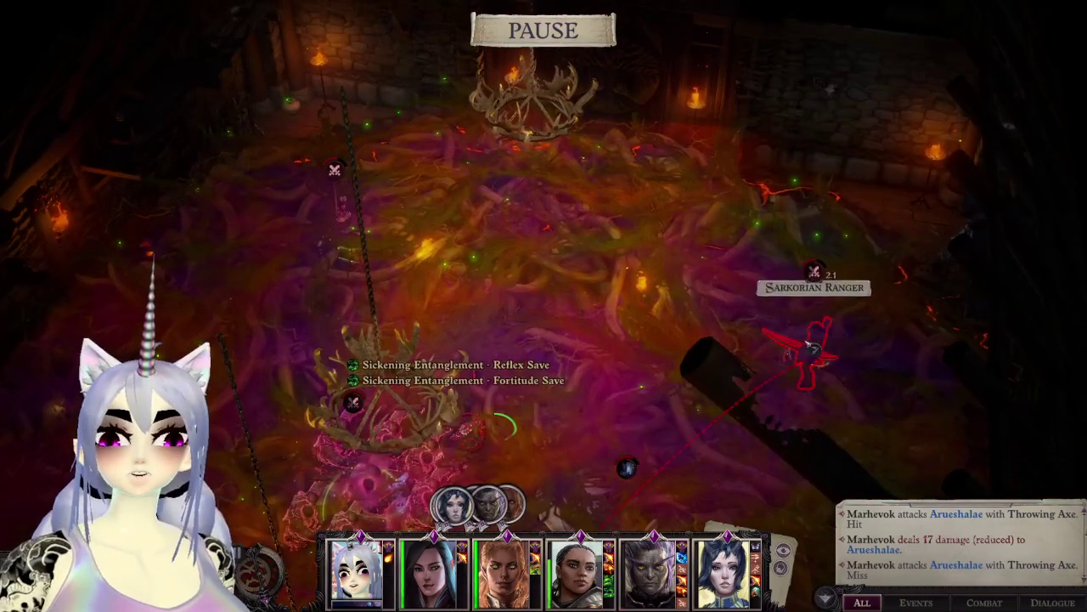
Step: Inspect the Sarkorian Ranger's stats, then bring up the game menu
right_click(812, 348)
key(d)
key(w)
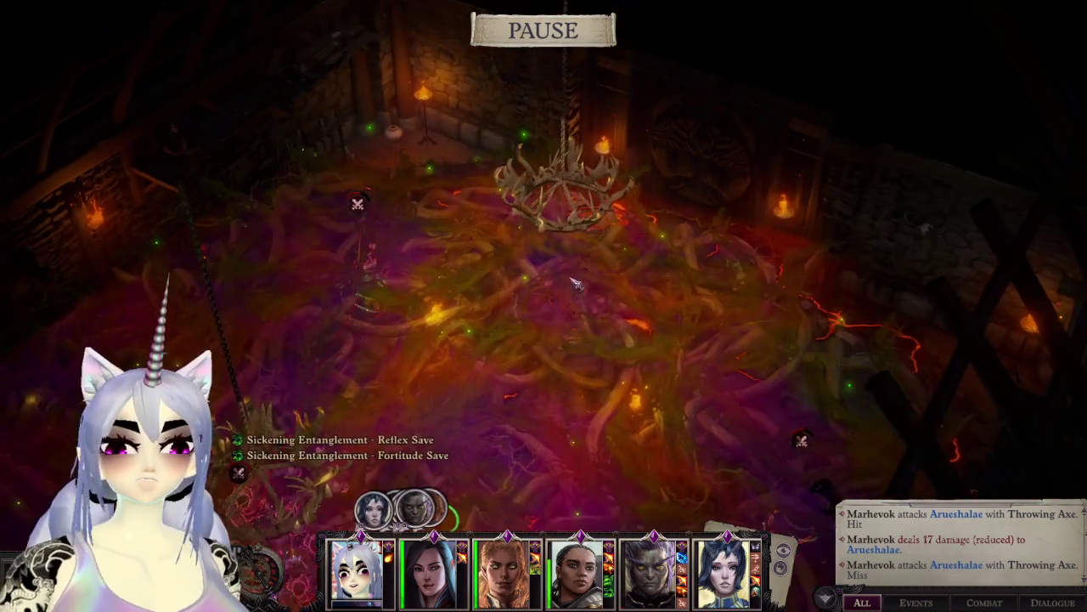
key(Escape)
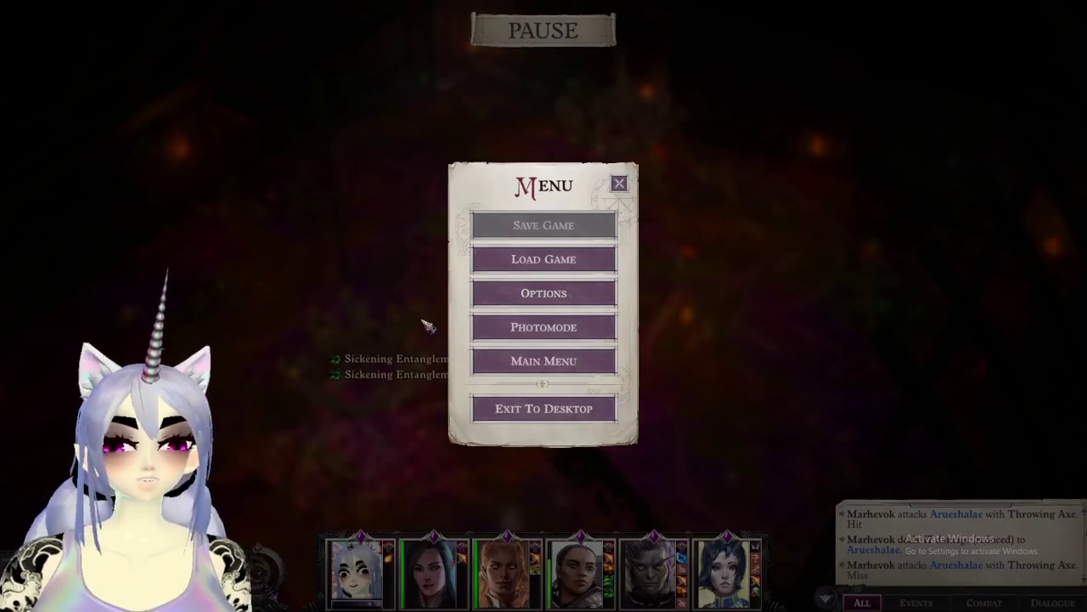
Step: Close the menu, resume combat, and check Kalavakus's stats during the fight
key(Escape)
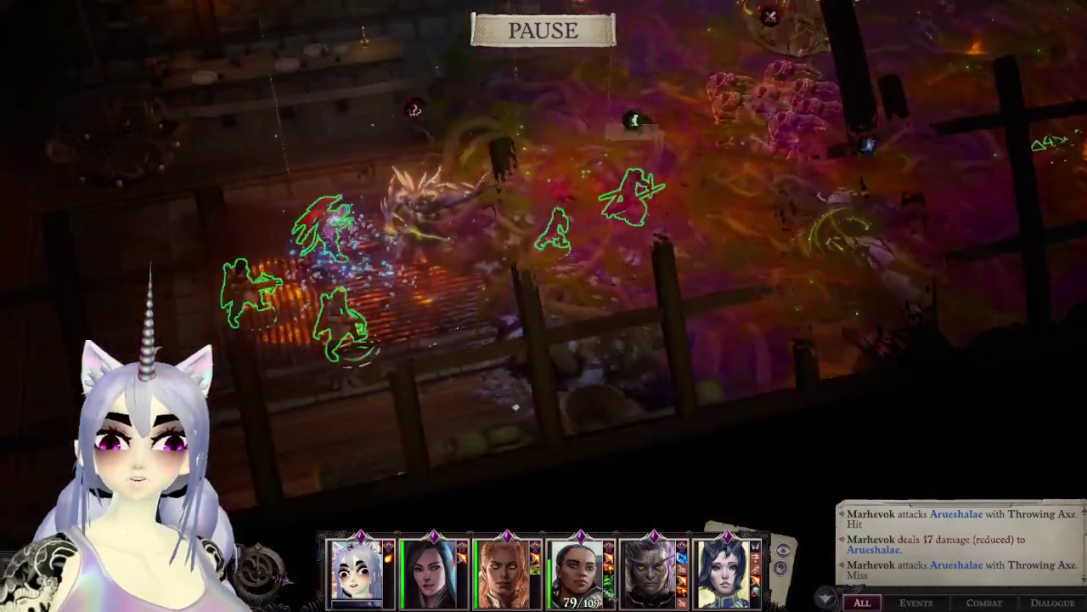
key(space)
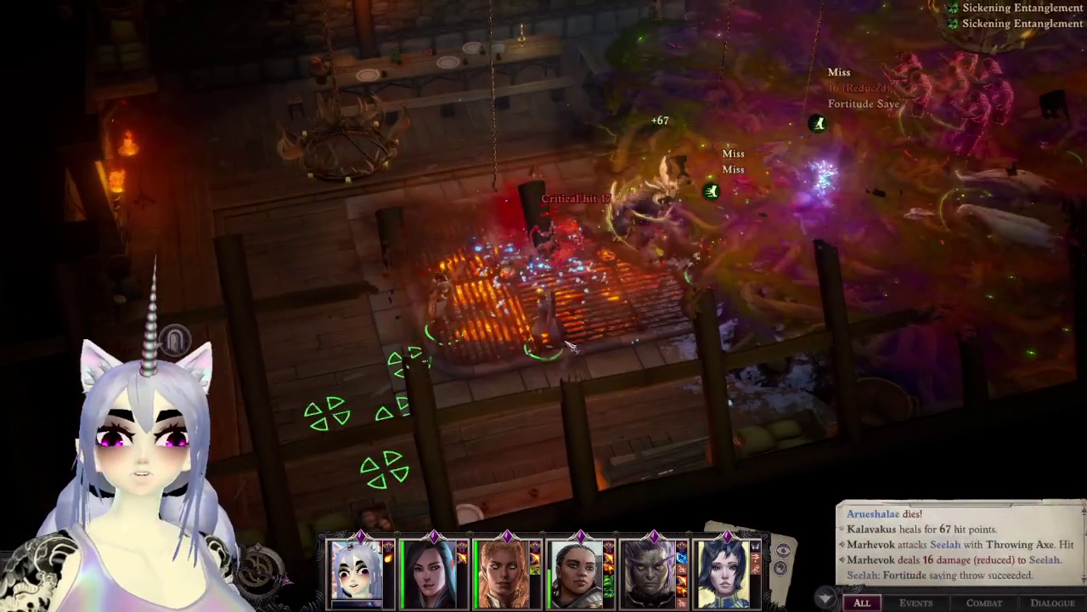
right_click(600, 255)
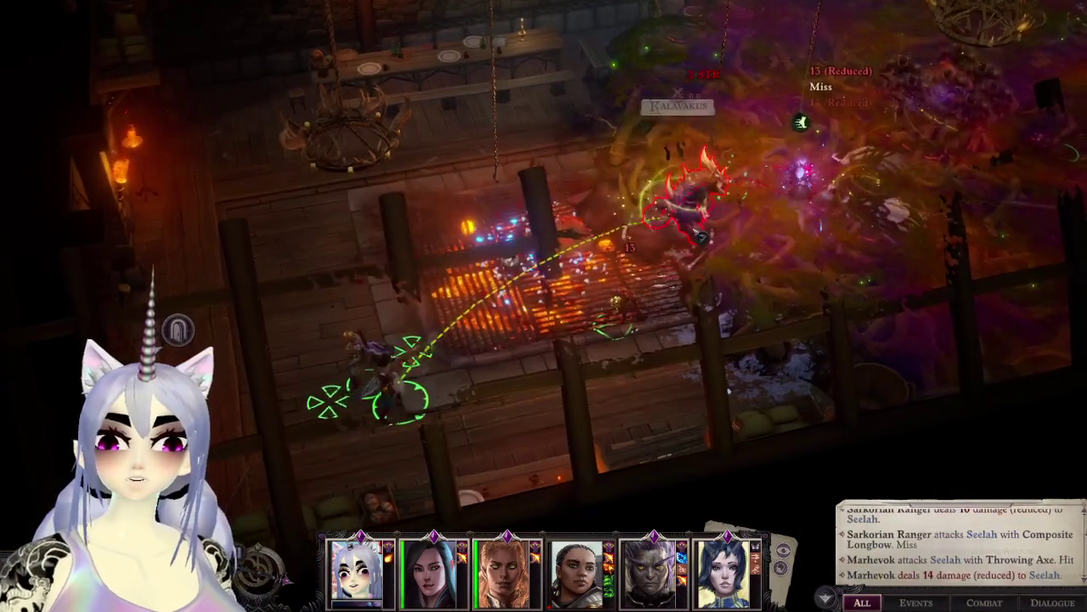
right_click(598, 261)
key(Escape)
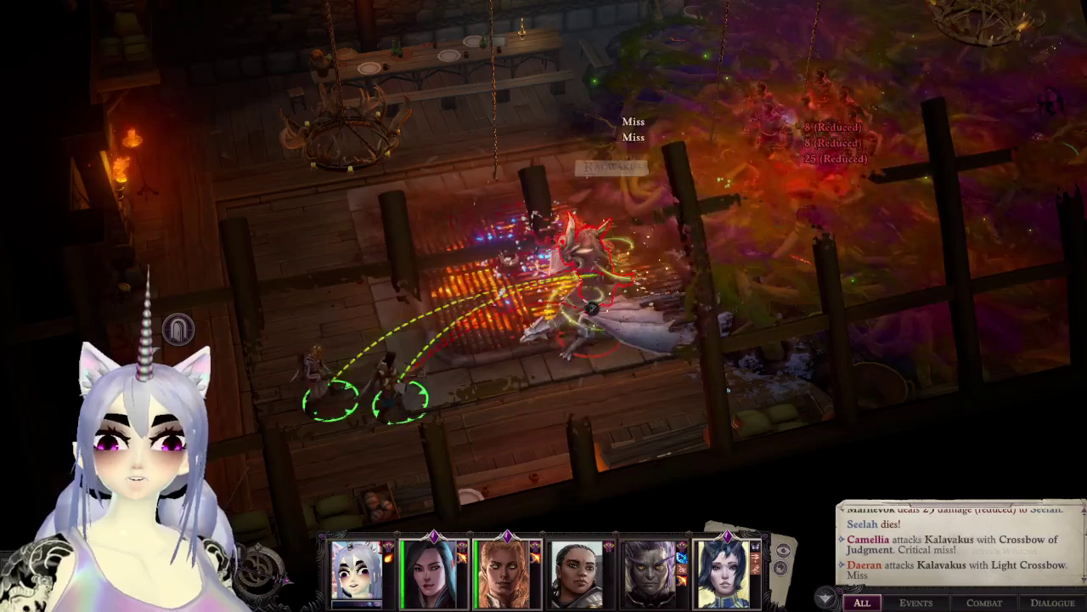
right_click(598, 259)
key(Escape)
Step: Inspect Beverach's stats as the battle plays out to defeat
right_click(576, 223)
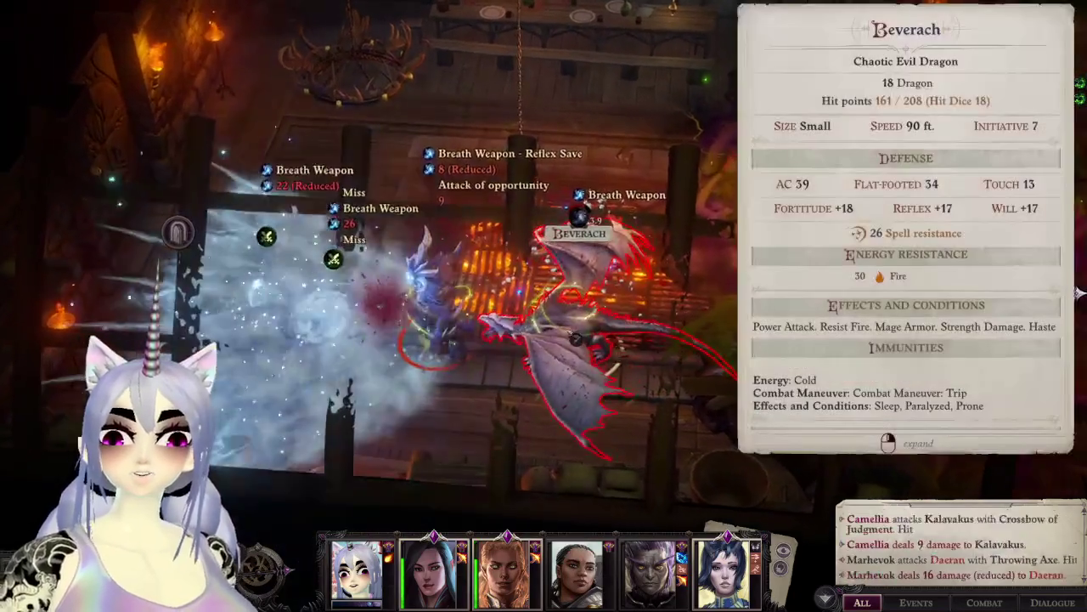
key(Escape)
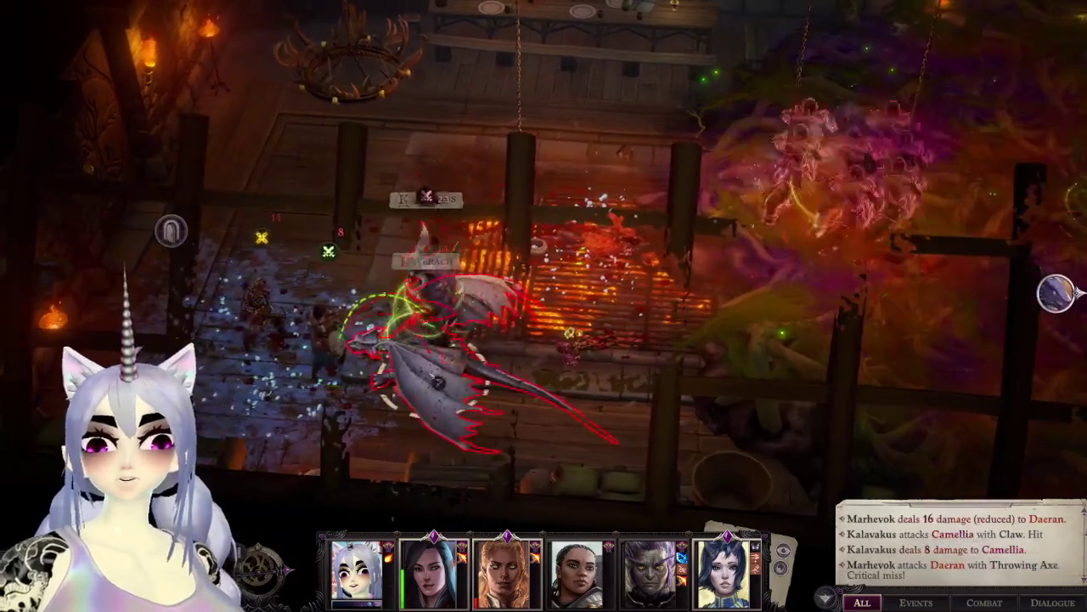
right_click(453, 371)
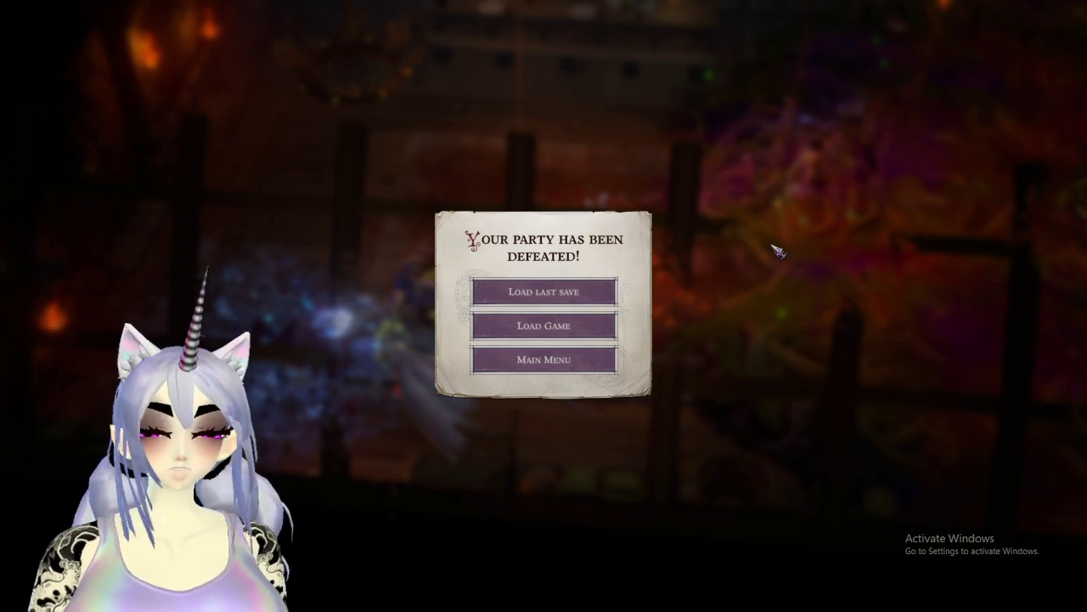
Step: Choose Load last save on the defeat screen, then open the game menu in the tavern
click(592, 292)
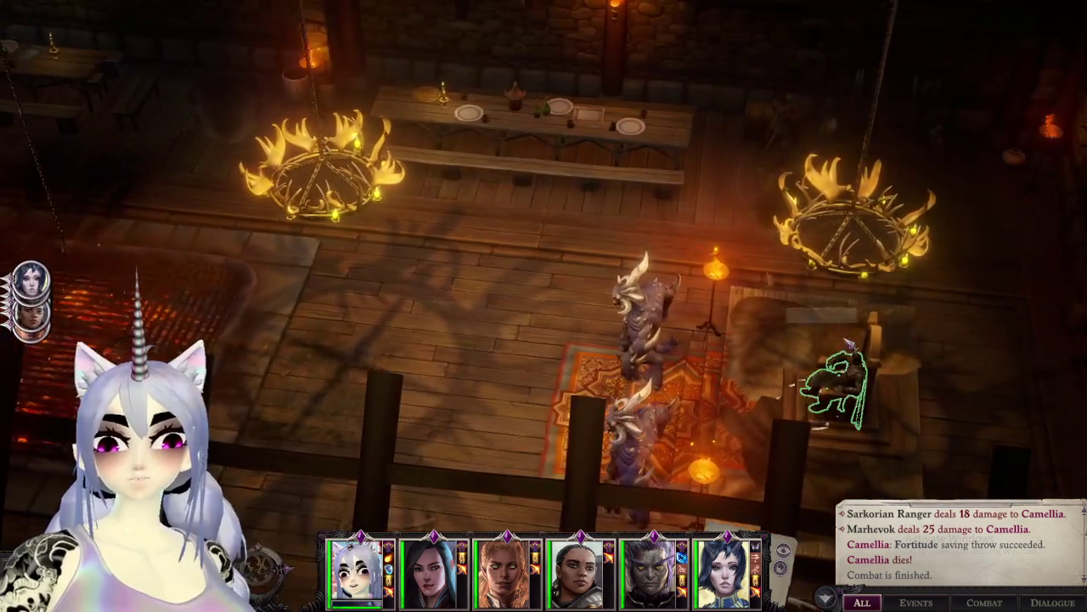
key(Escape)
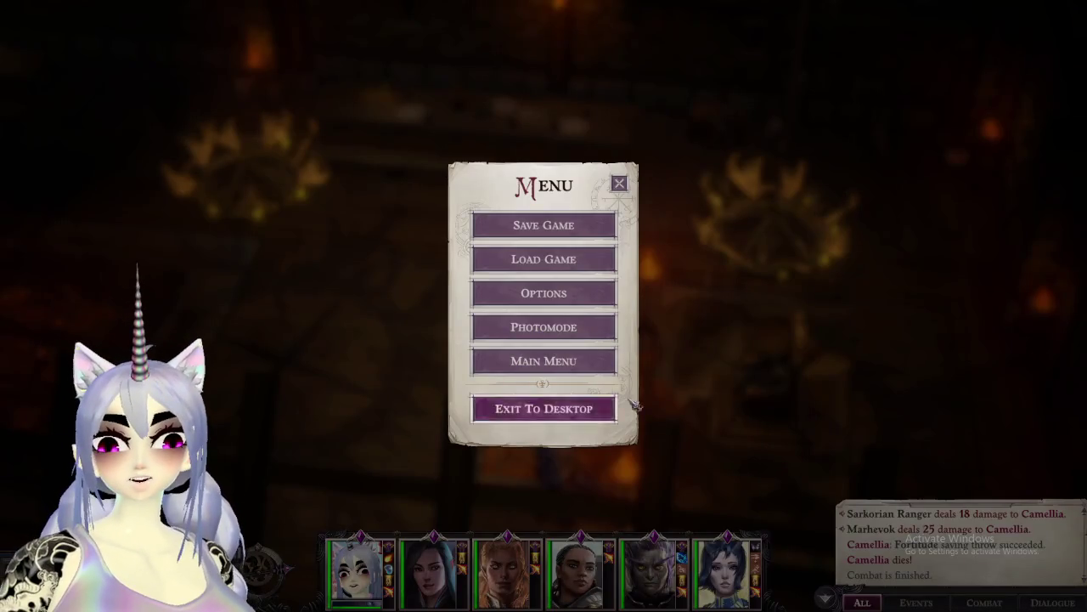
Step: Close the game menu to return to the tavern map
key(Escape)
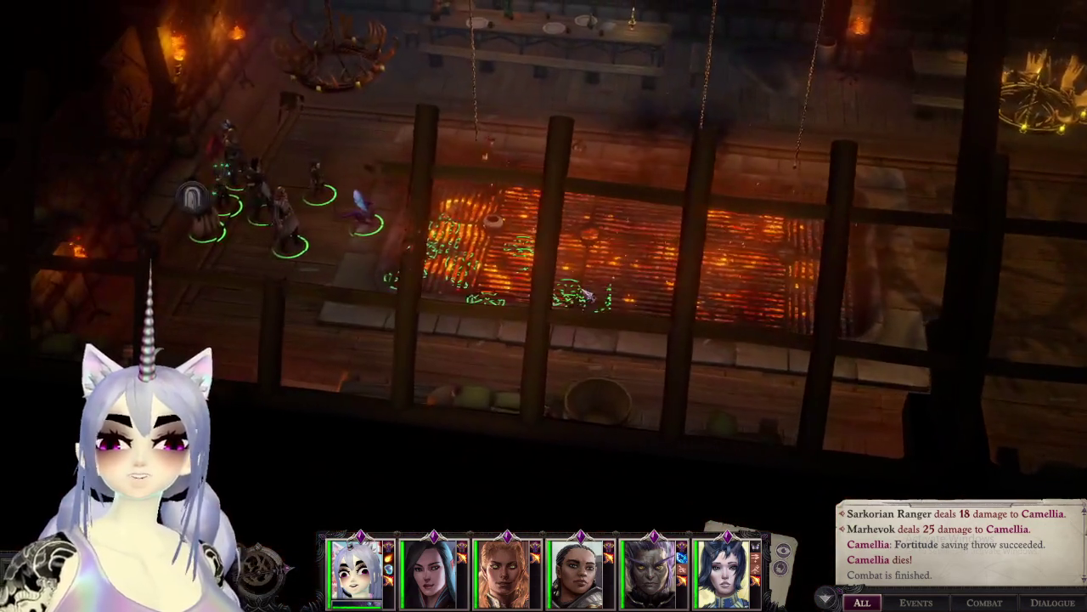
Step: Move the party to the left walkway by the grill and zoom in on them
click(240, 332)
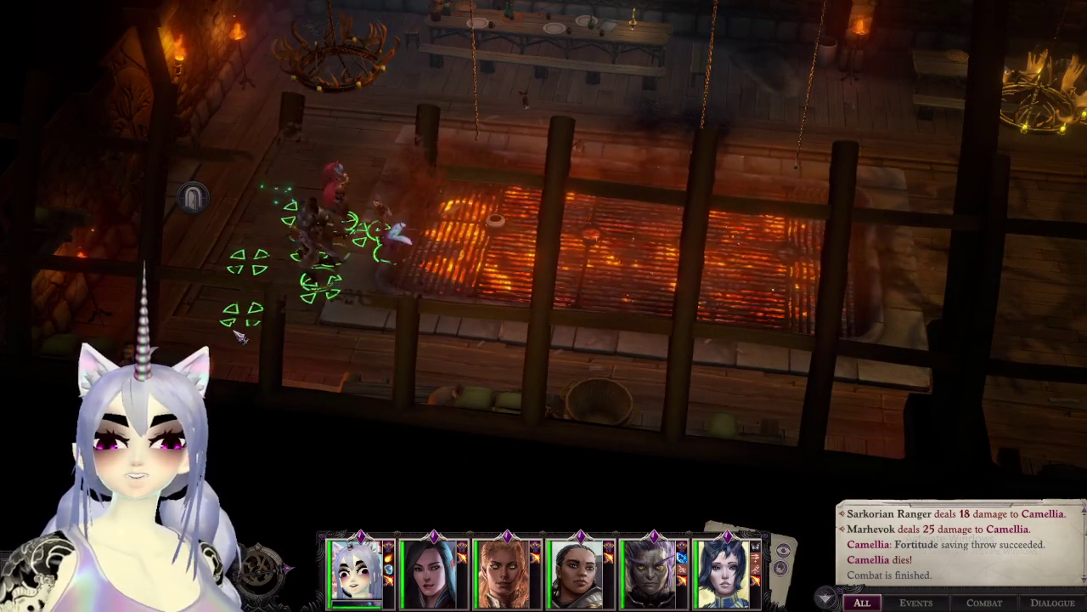
scroll(240, 335, up, 4)
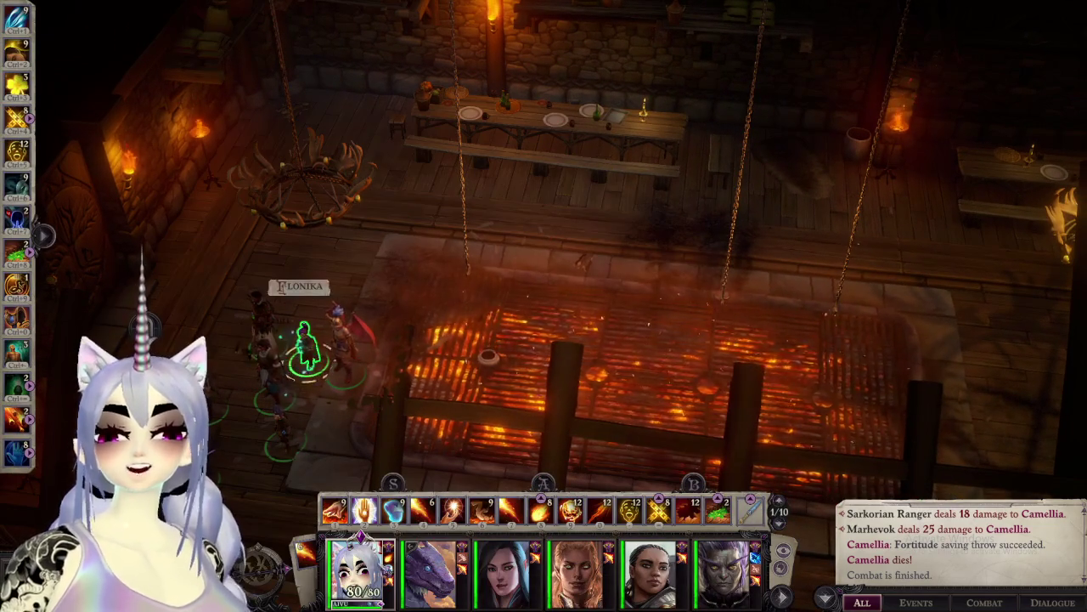
key(w)
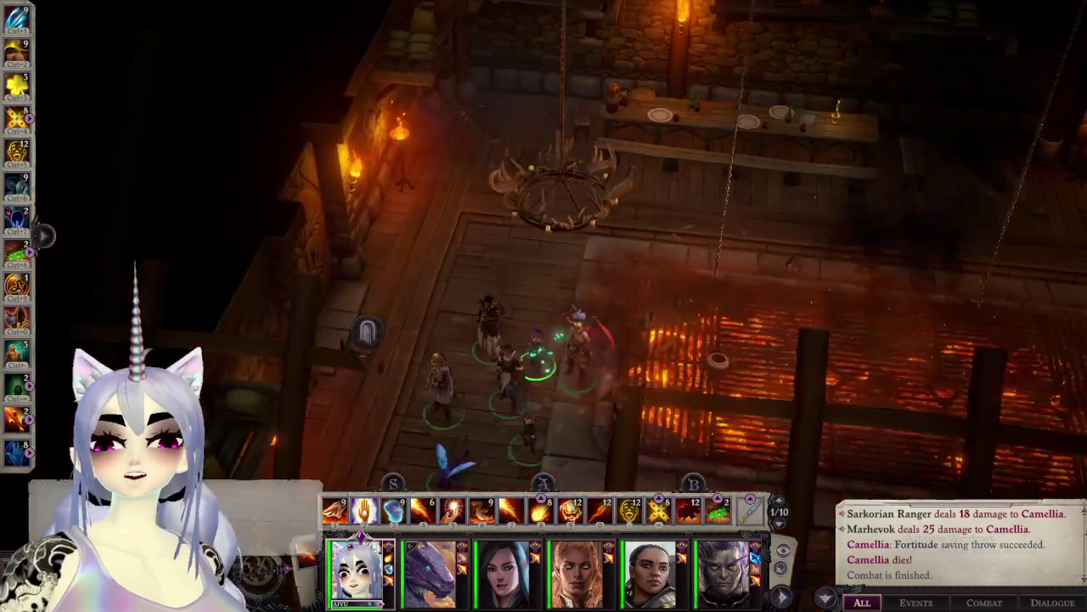
key(i)
key(i)
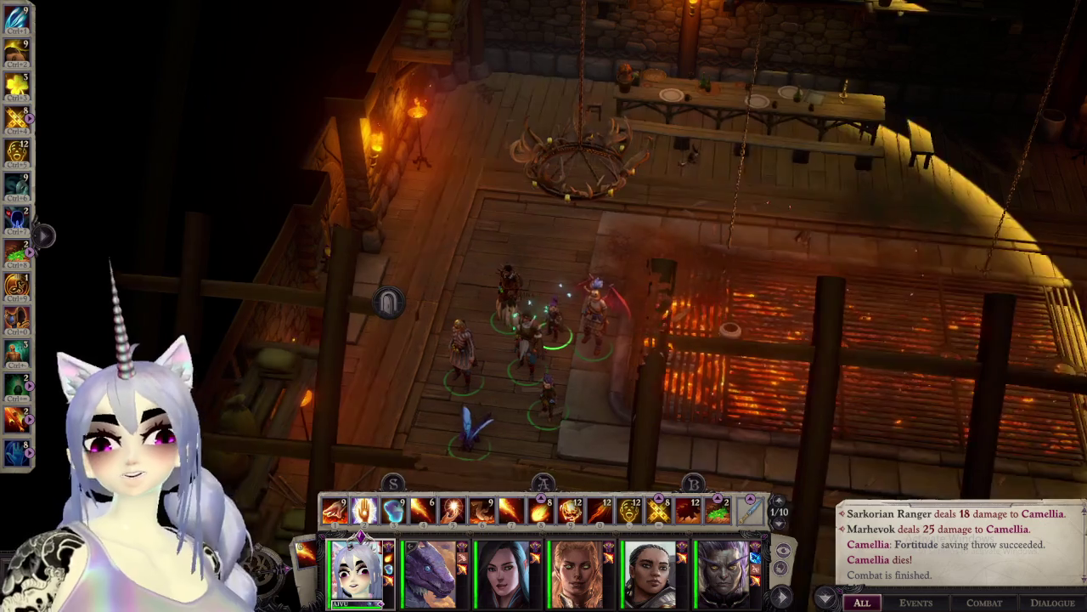
Step: Pan across the tavern and open the dragon's weapon set choices
key(a)
key(s)
key(d)
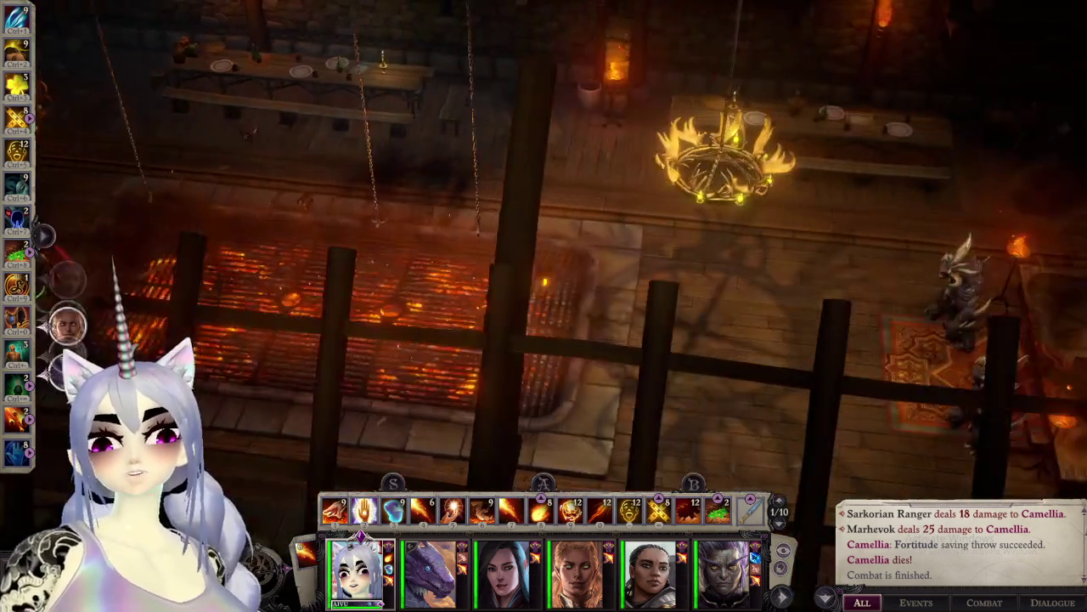
key(d)
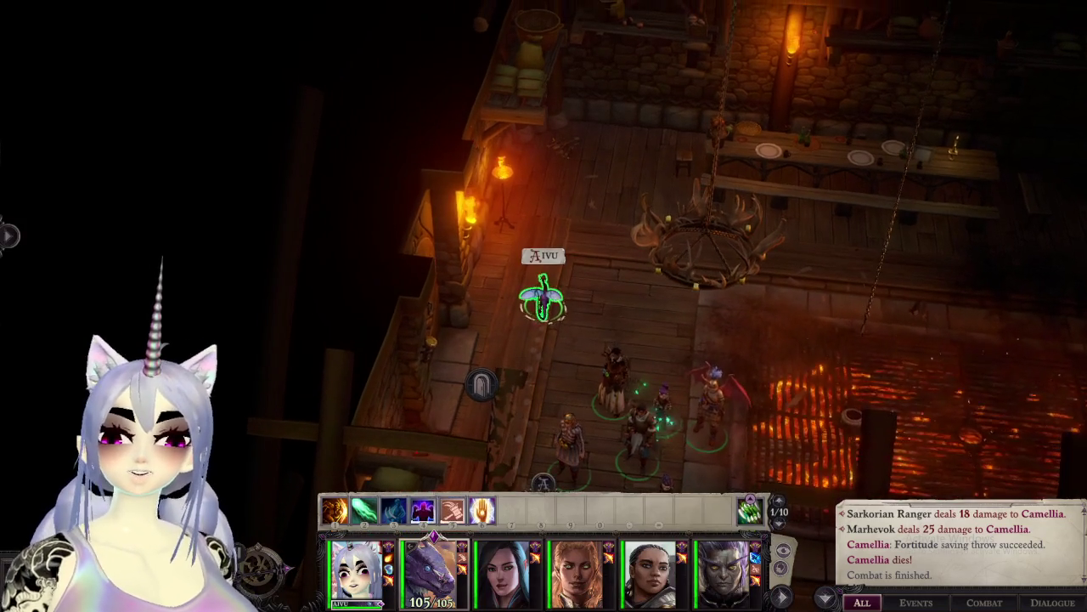
click(749, 508)
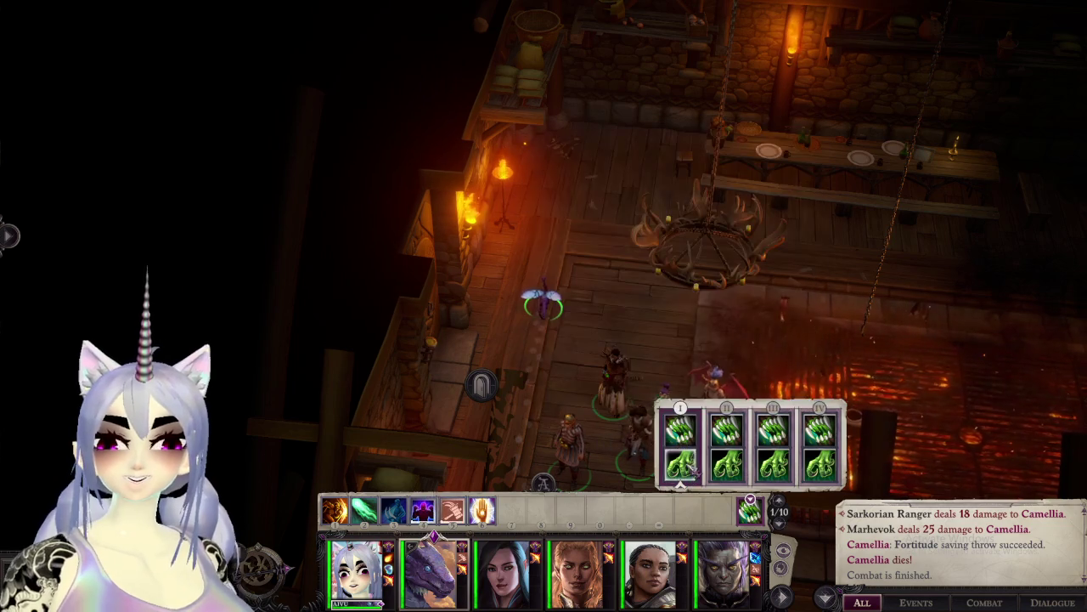
Step: Equip Aivu with the Cloak of Resistance and Amulet of Agile Fists from the Shared Stash
middle_drag(612, 373, 540, 293)
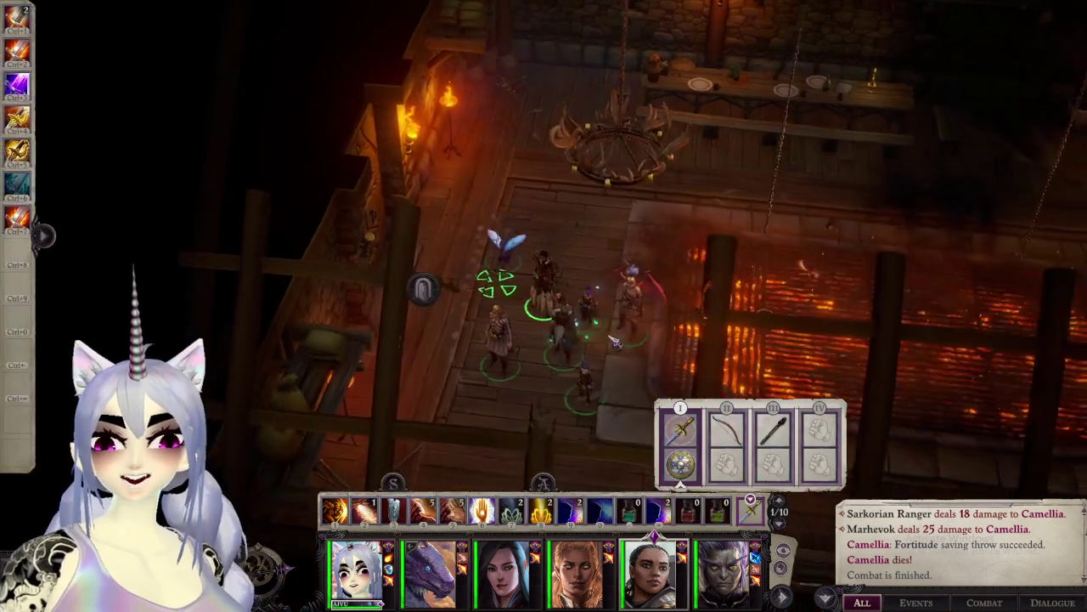
key(i)
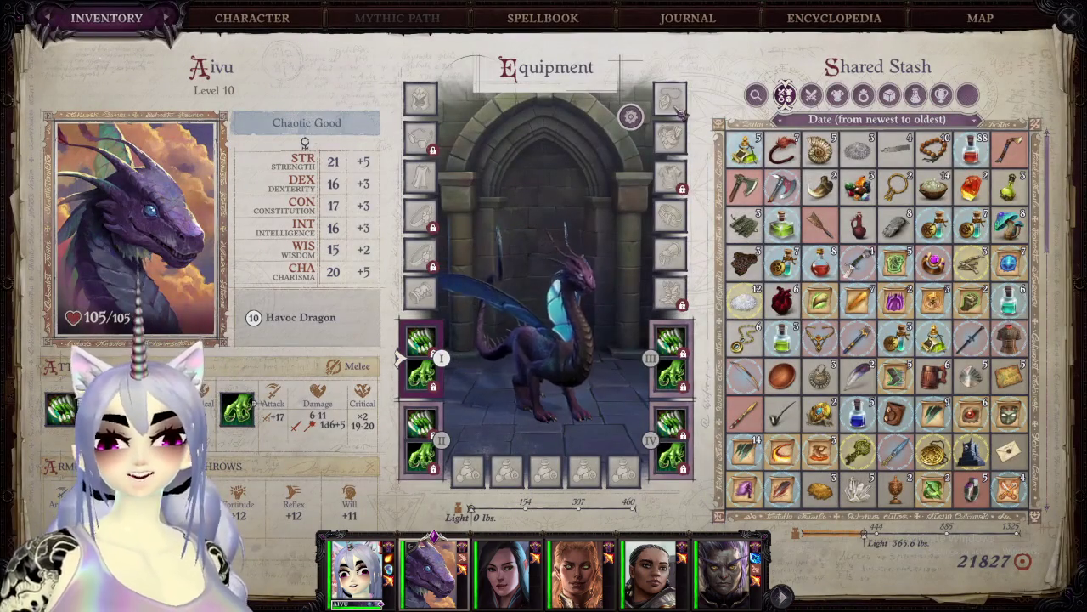
click(838, 94)
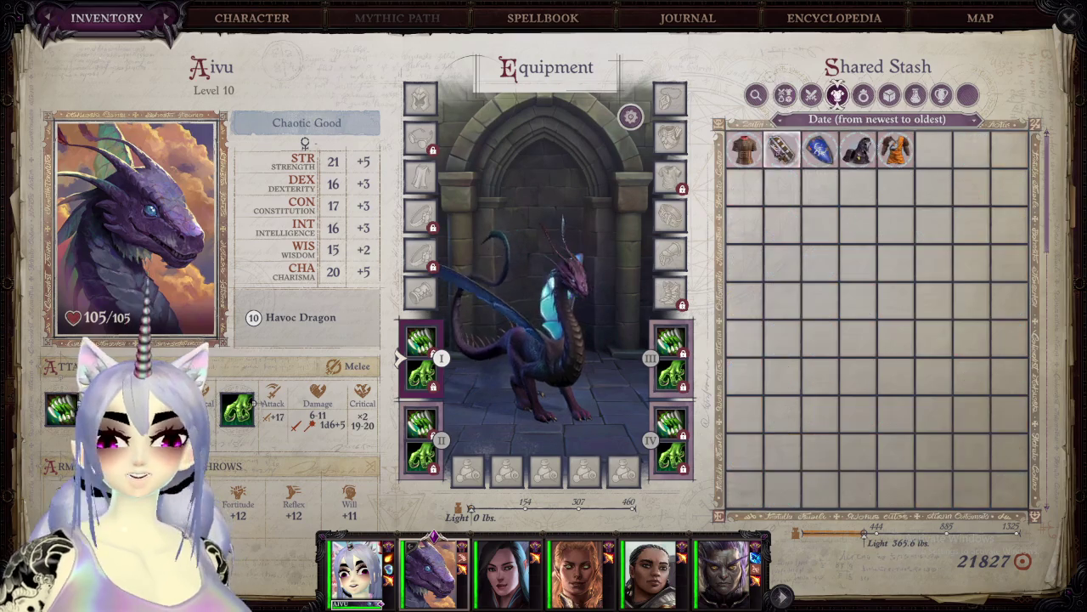
click(863, 94)
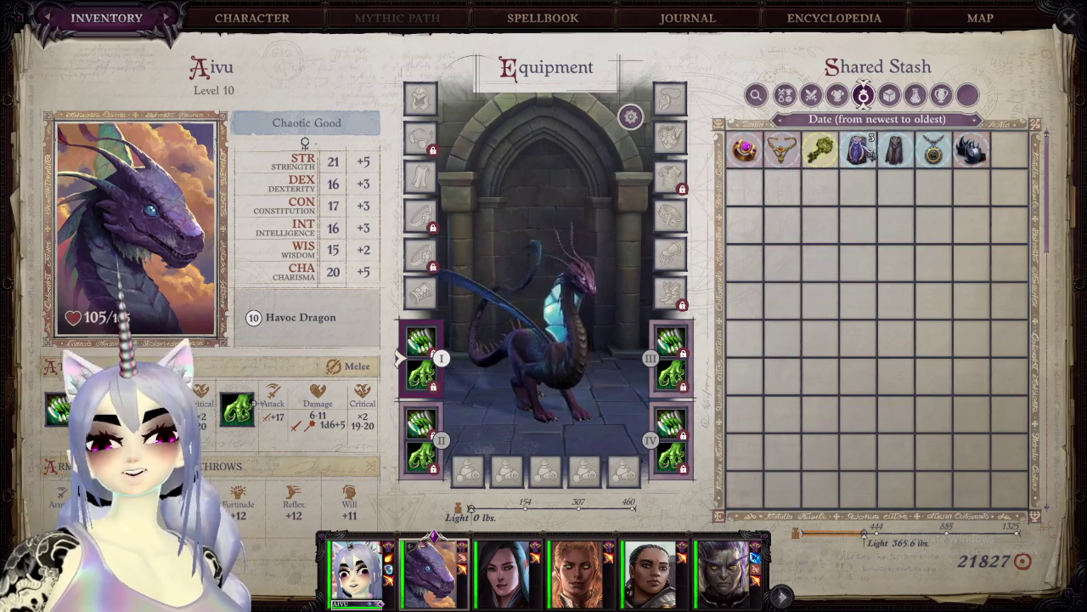
drag(858, 150, 544, 225)
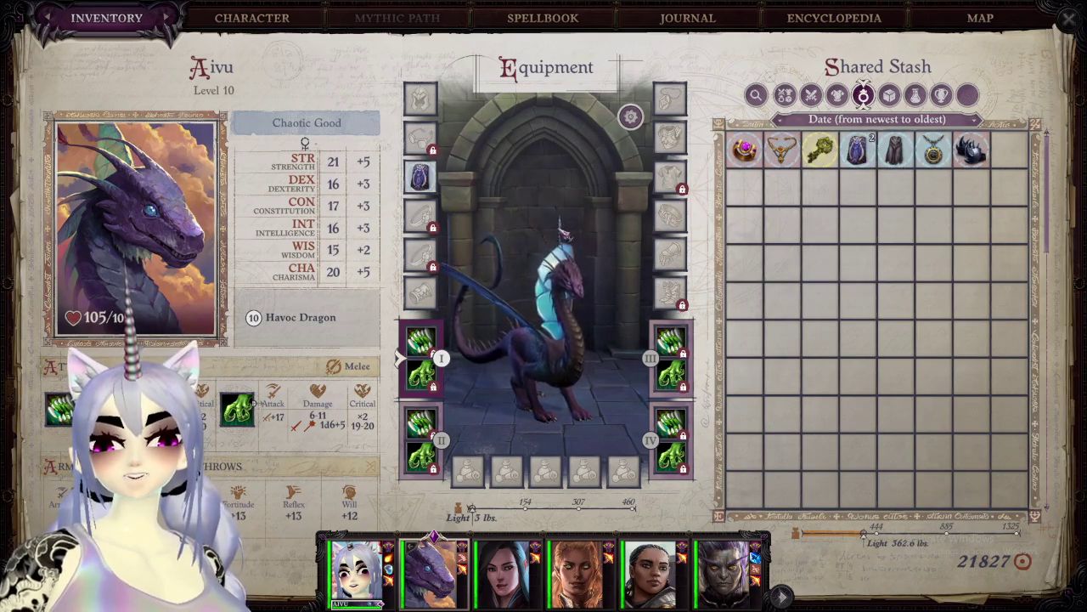
mouse_move(934, 149)
mouse_down()
mouse_move(675, 92)
mouse_move(654, 102)
mouse_up()
mouse_move(745, 149)
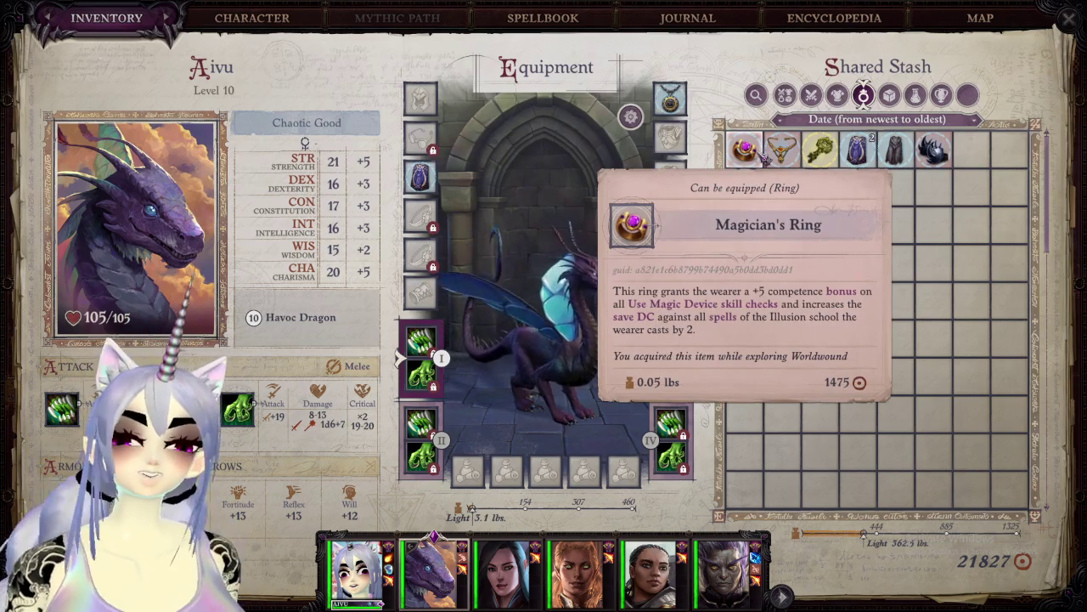
Step: Try the Heavy Paws, cycle the stash filters and item search, then leave the game
drag(933, 155, 671, 206)
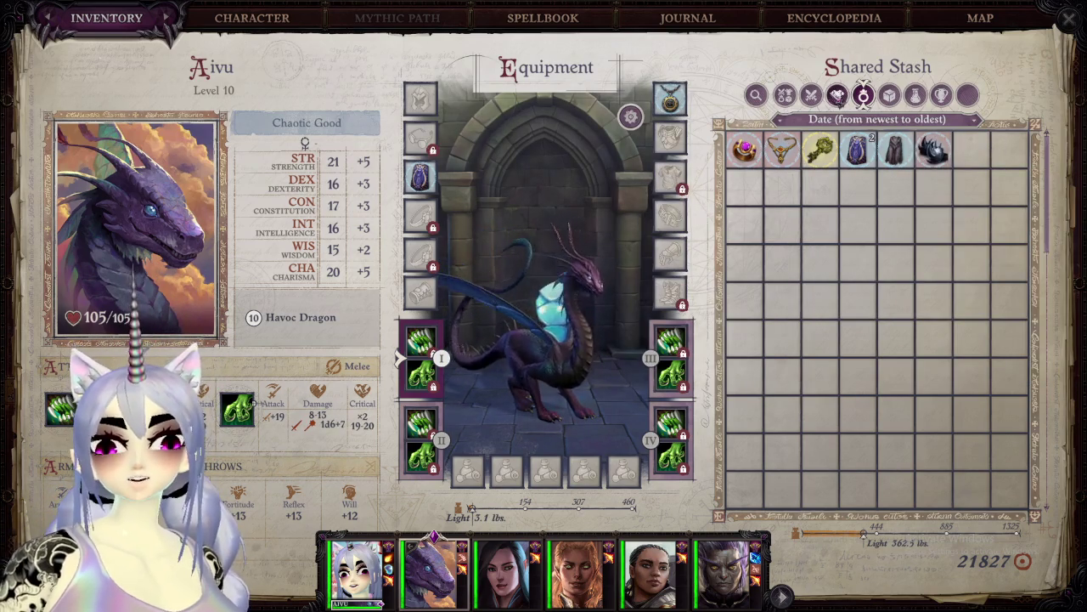
click(835, 95)
click(814, 95)
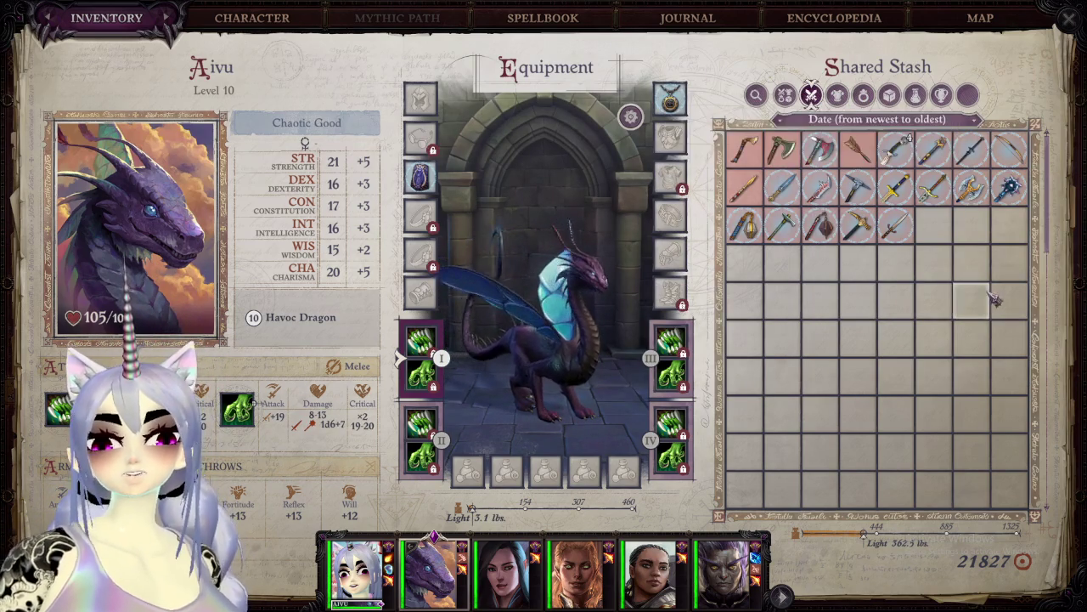
click(788, 97)
click(755, 95)
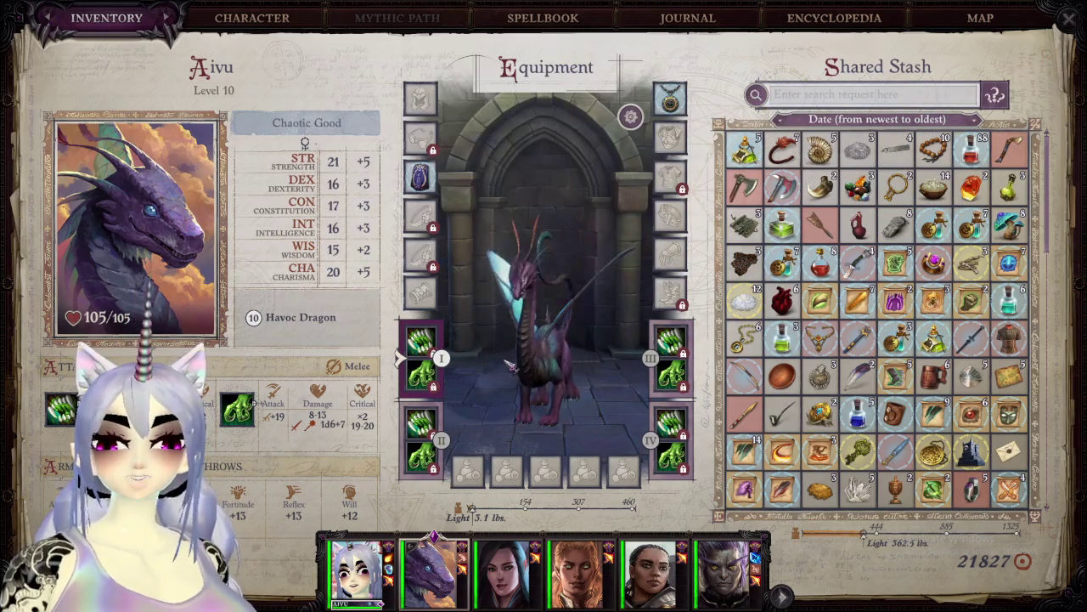
key(Escape)
Step: Close the Start menu, zoom Blender onto the avatar's mouth, and bring up Steam's Pathfinder library page
key(super)
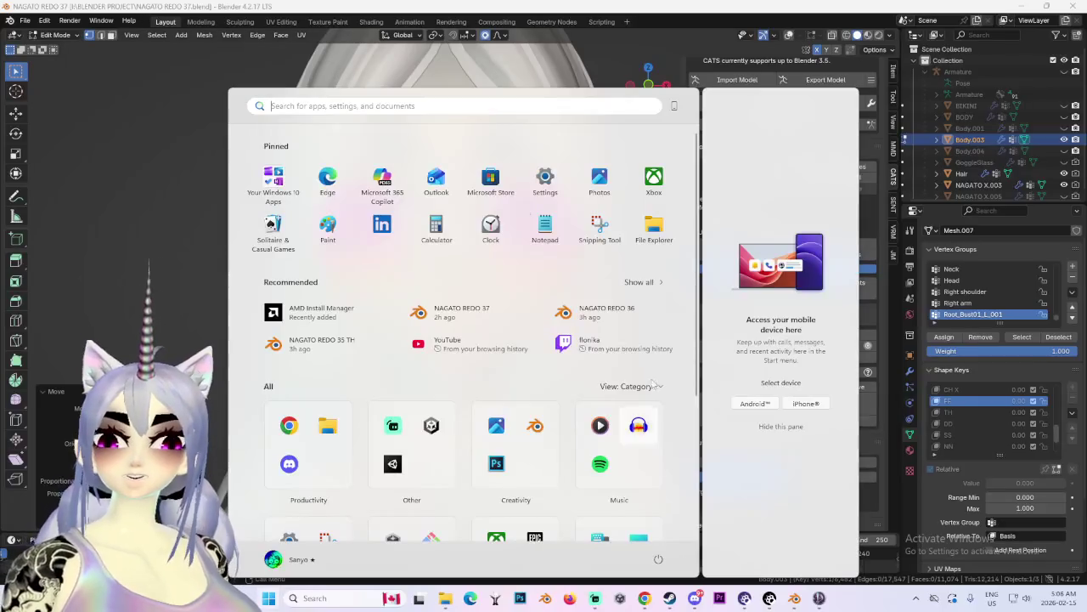
click(132, 239)
mouse_move(132, 239)
middle_down()
mouse_move(531, 327)
mouse_move(576, 541)
middle_up()
scroll(531, 326, up, 6)
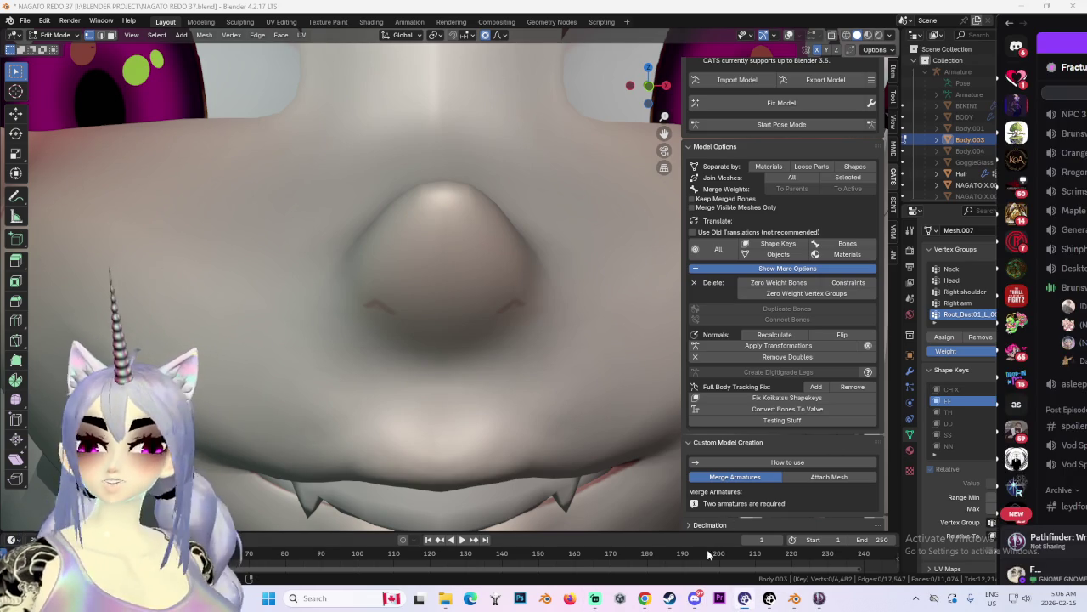
click(670, 599)
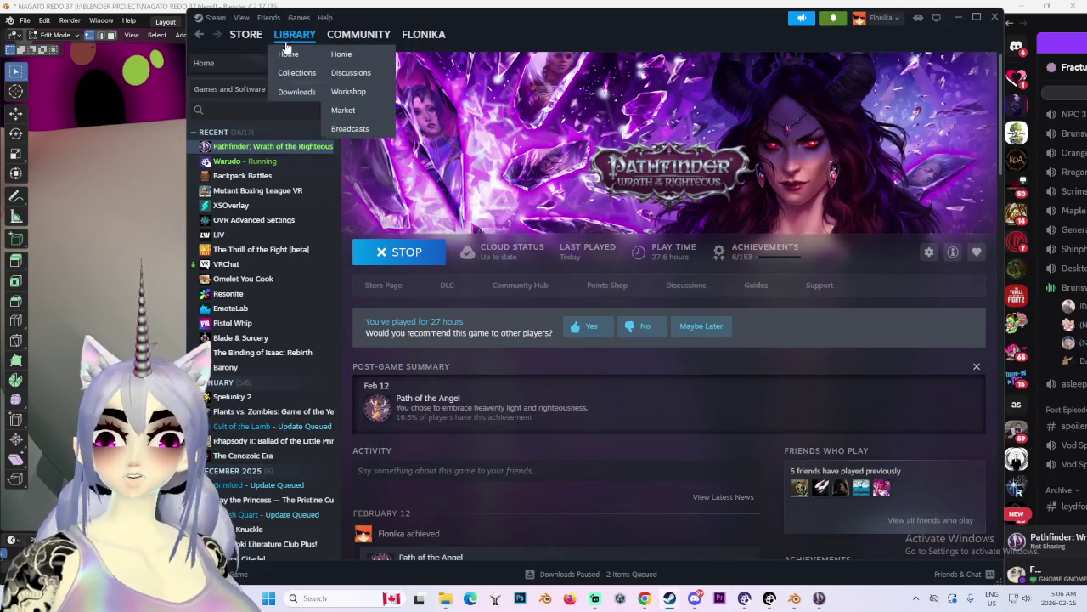
Step: Open the Steam store, glance at Blender, and return to The Bazaar's store page
click(246, 34)
key(alt+Tab)
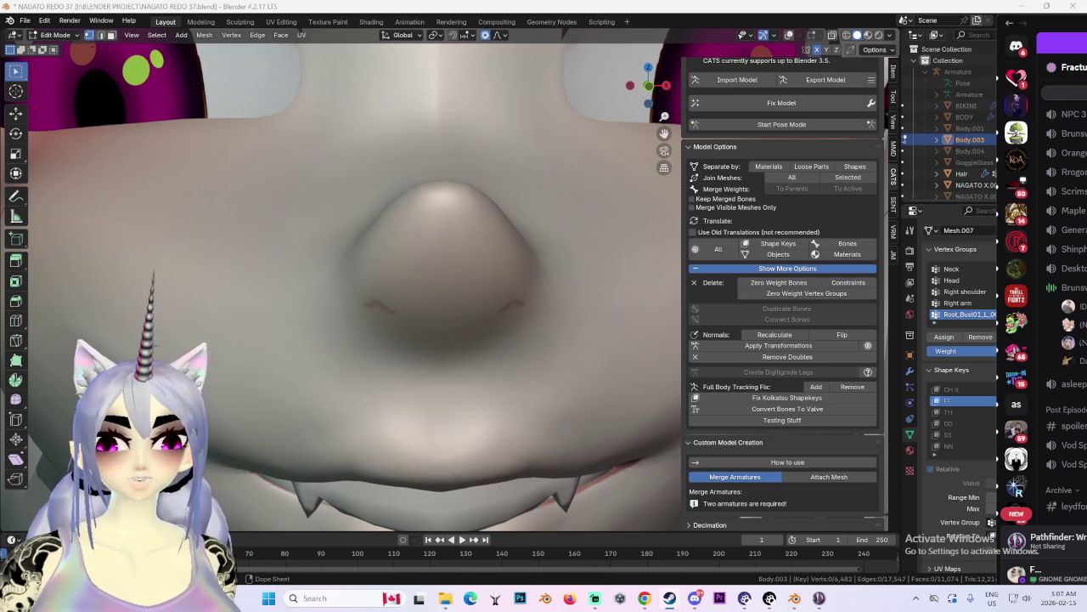
key(alt+Tab)
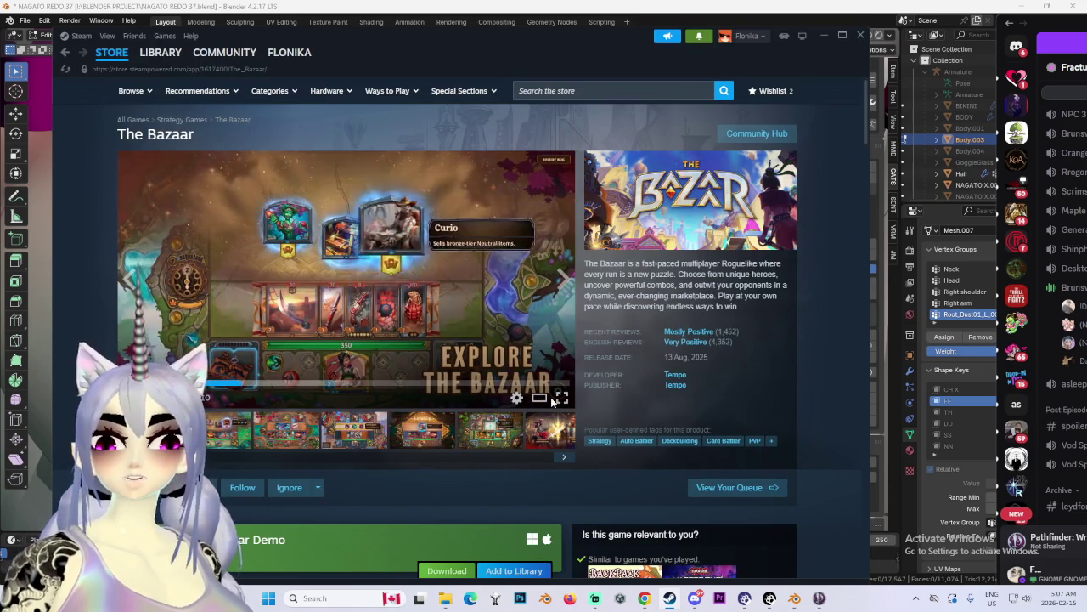
Step: Watch The Bazaar trailer fullscreen, skipping ahead, then return to the Pathfinder game
click(561, 397)
click(545, 587)
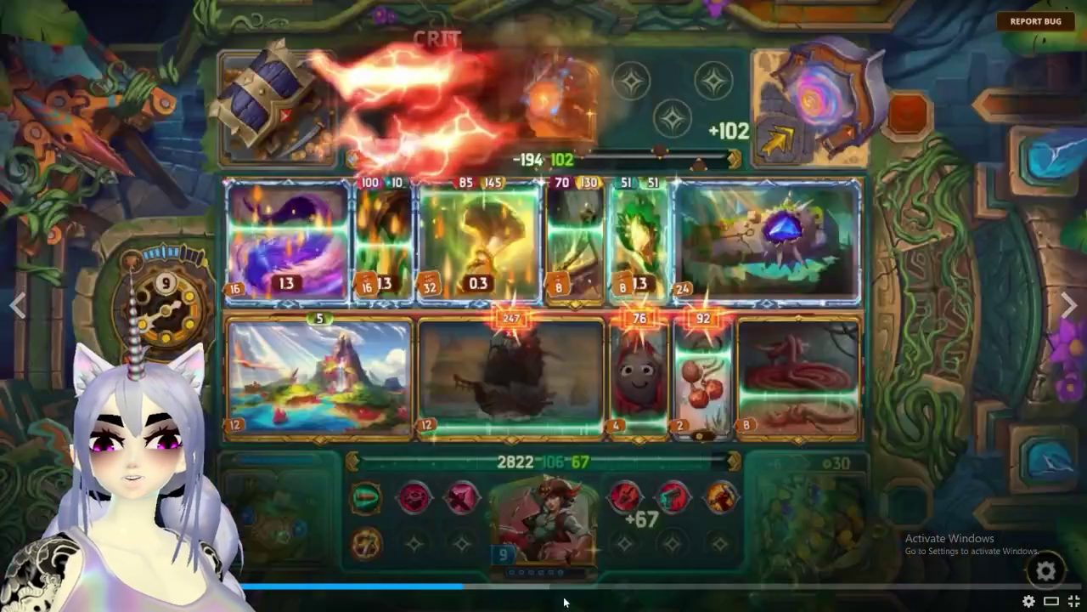
key(Escape)
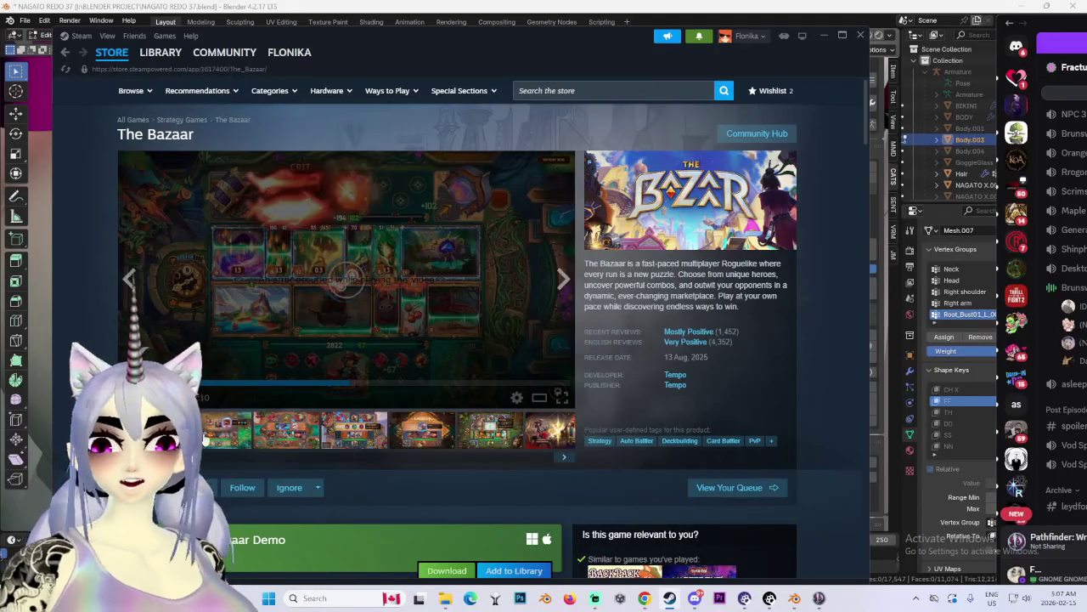
click(820, 599)
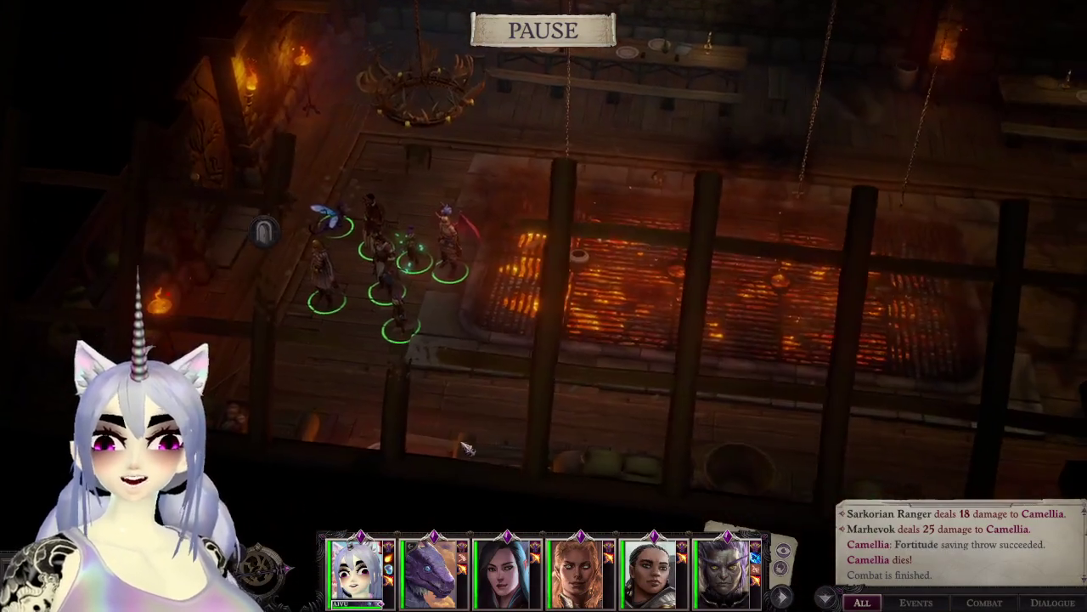
Step: Select the second party member, briefly pause, and rotate the camera toward the wooden beams
key(d)
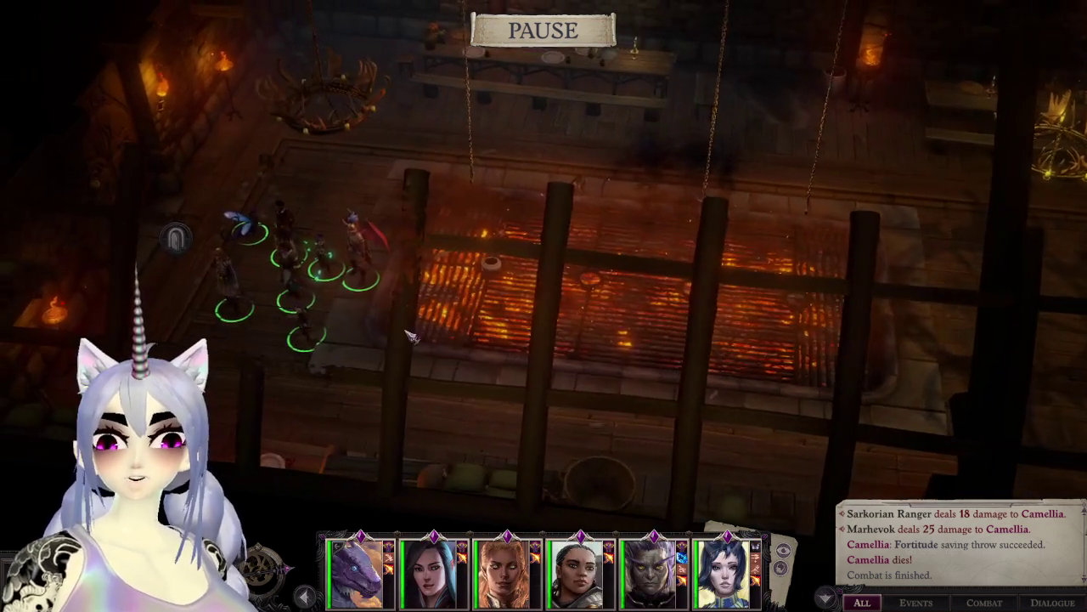
middle_drag(377, 284, 406, 329)
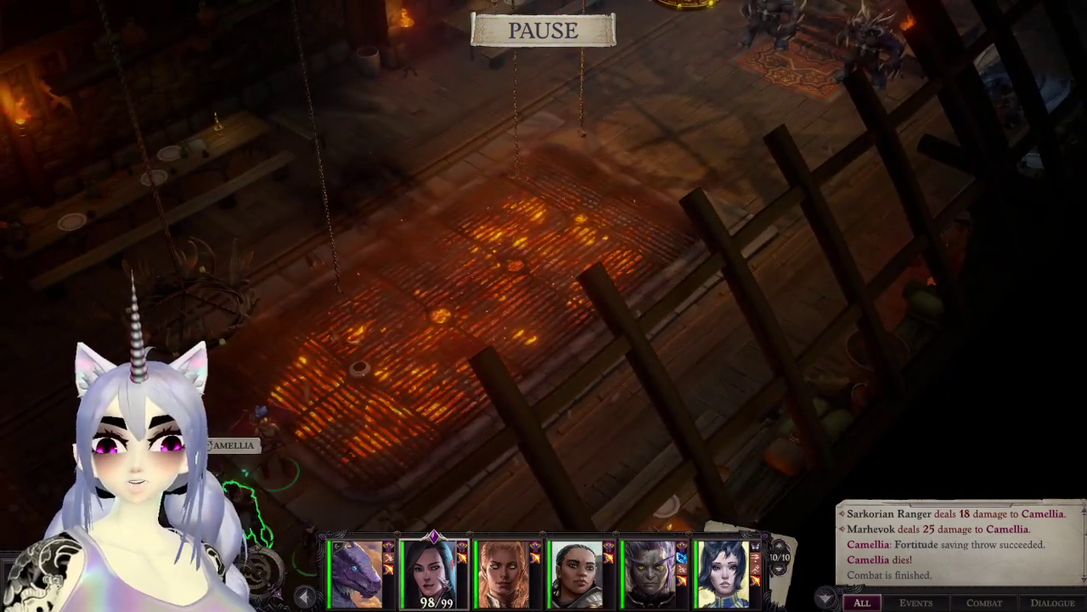
click(434, 573)
mouse_move(571, 511)
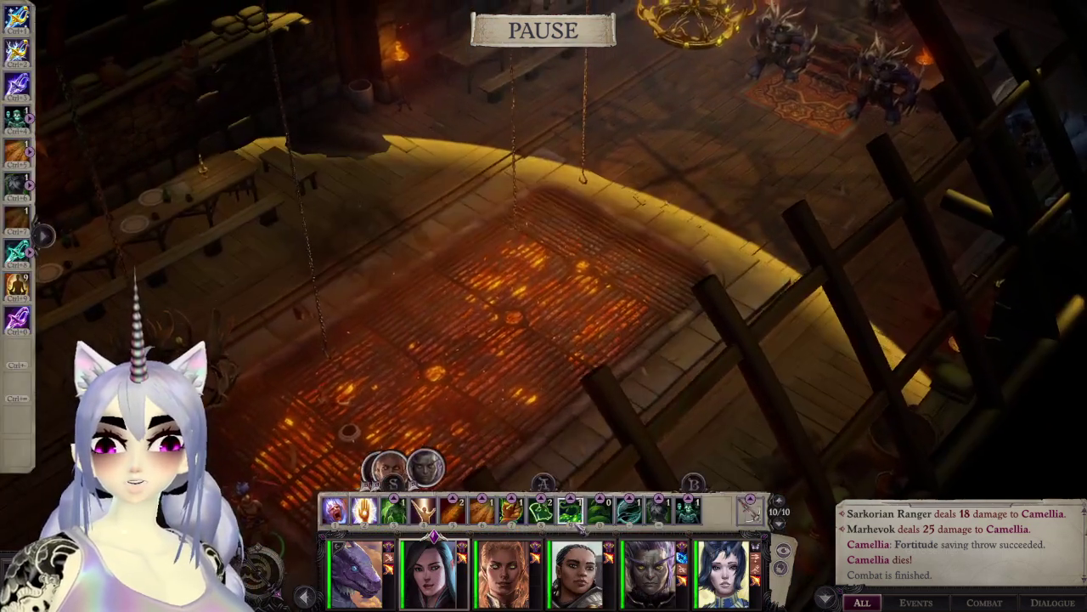
key(space)
middle_drag(571, 510, 429, 210)
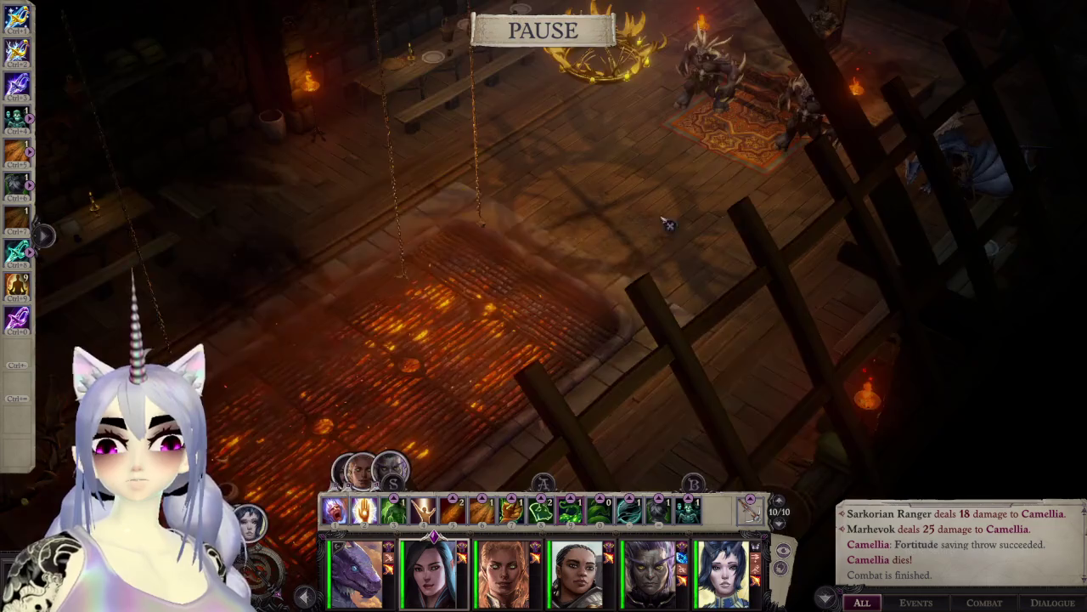
key(space)
Step: Cast Sickening Entanglement on the enemy group and advance the following dialogue
key(a)
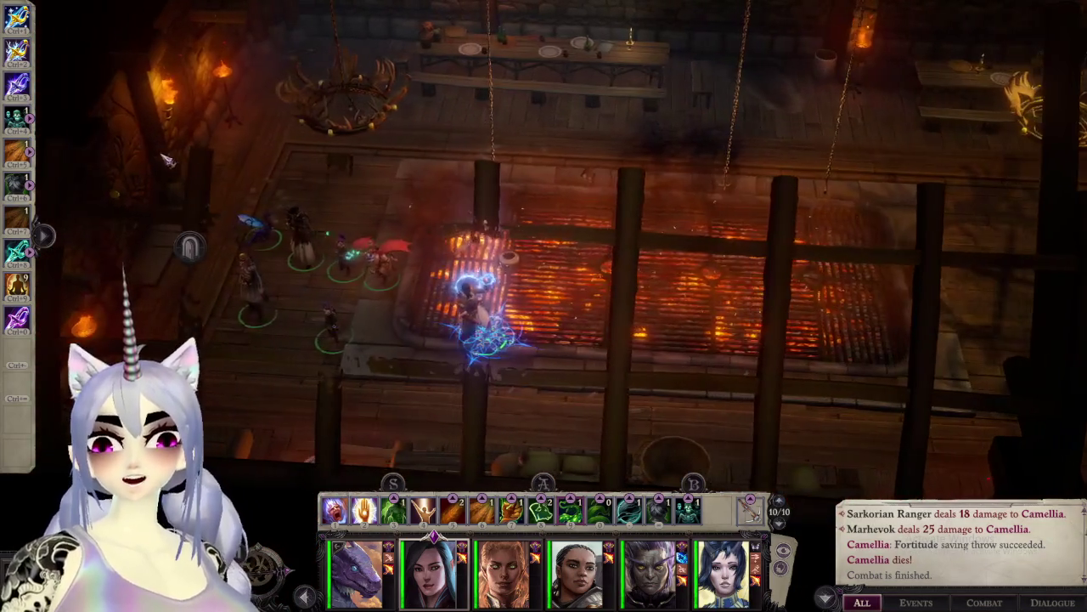
click(445, 255)
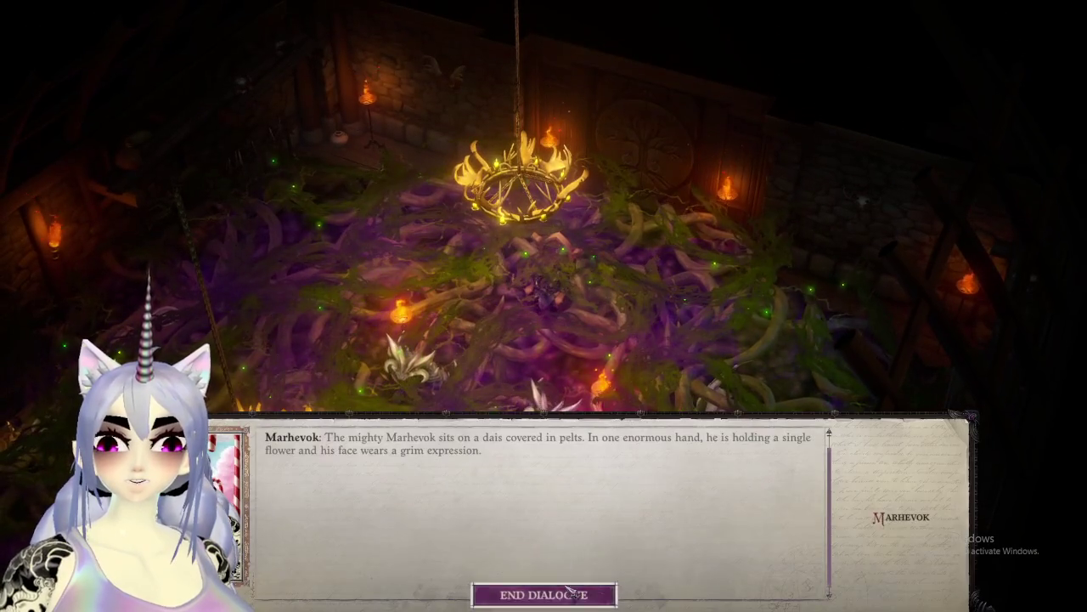
click(544, 592)
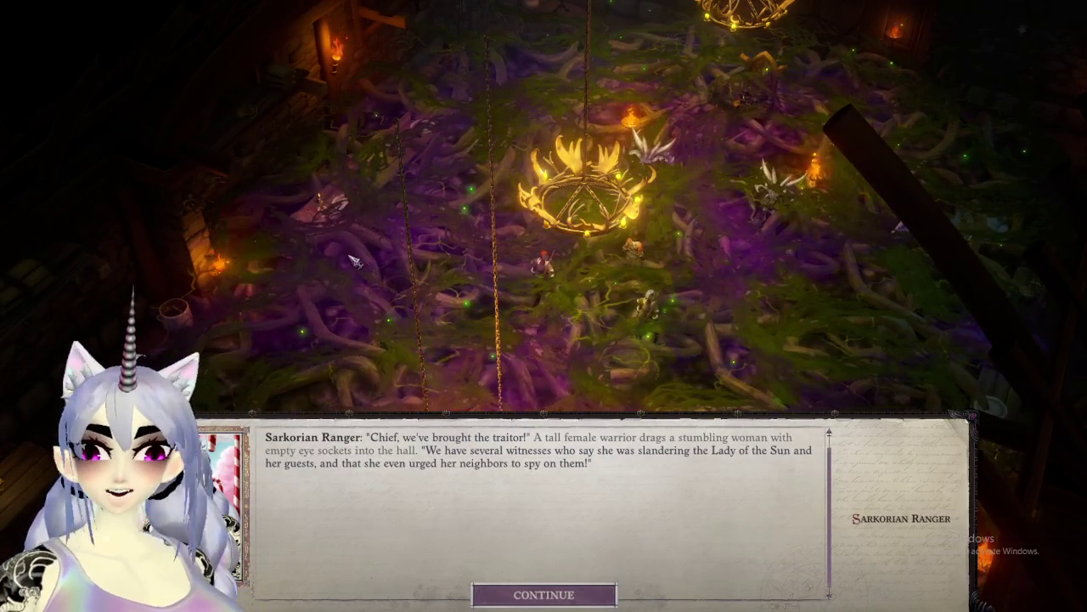
Step: Continue Marhevok's dialogue, pick [Attack] "Your time to die has come, chief!", and end it
click(522, 593)
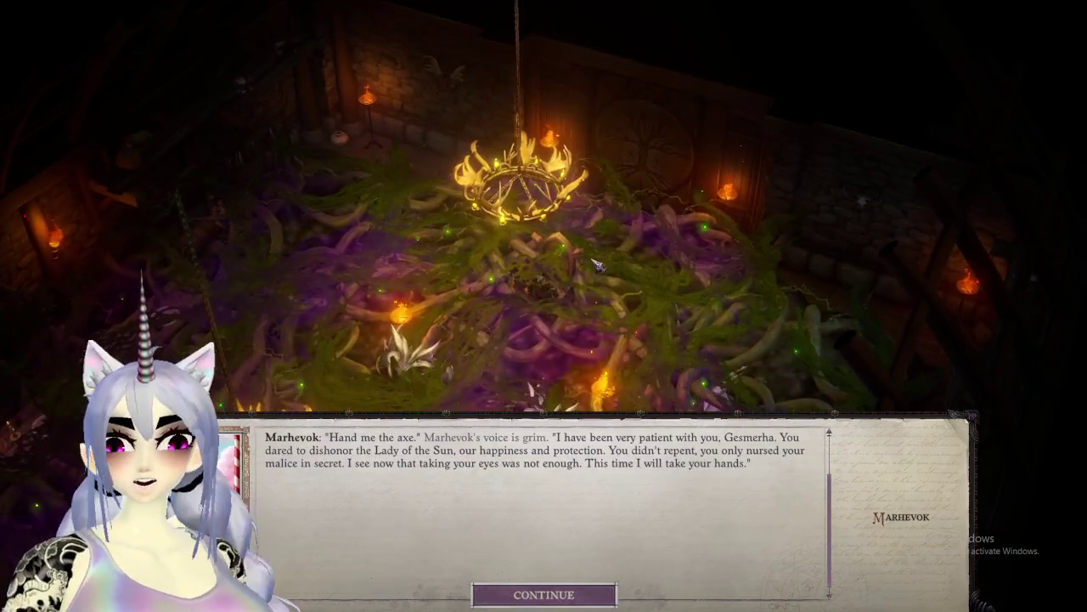
key(1)
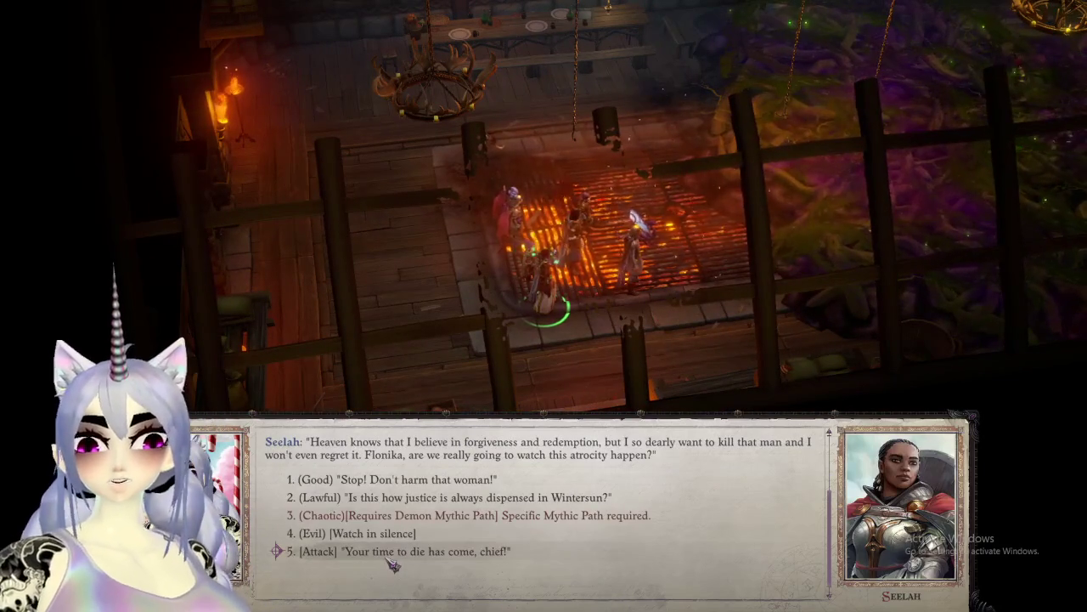
click(398, 554)
key(1)
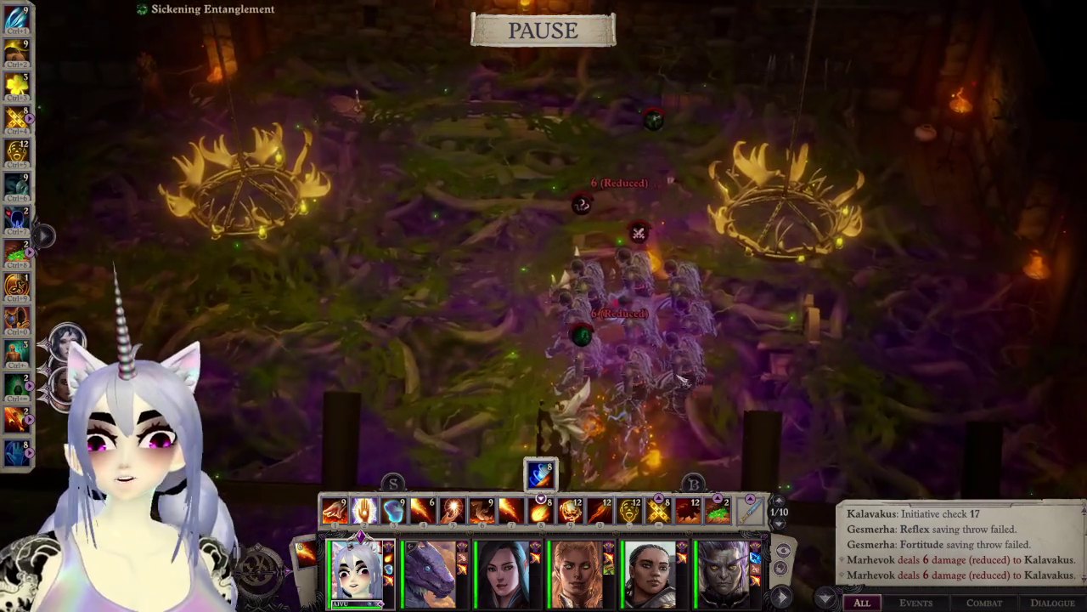
Step: Orbit the camera around the enemy group toward the fence and box-select the whole party
scroll(803, 315, up, 3)
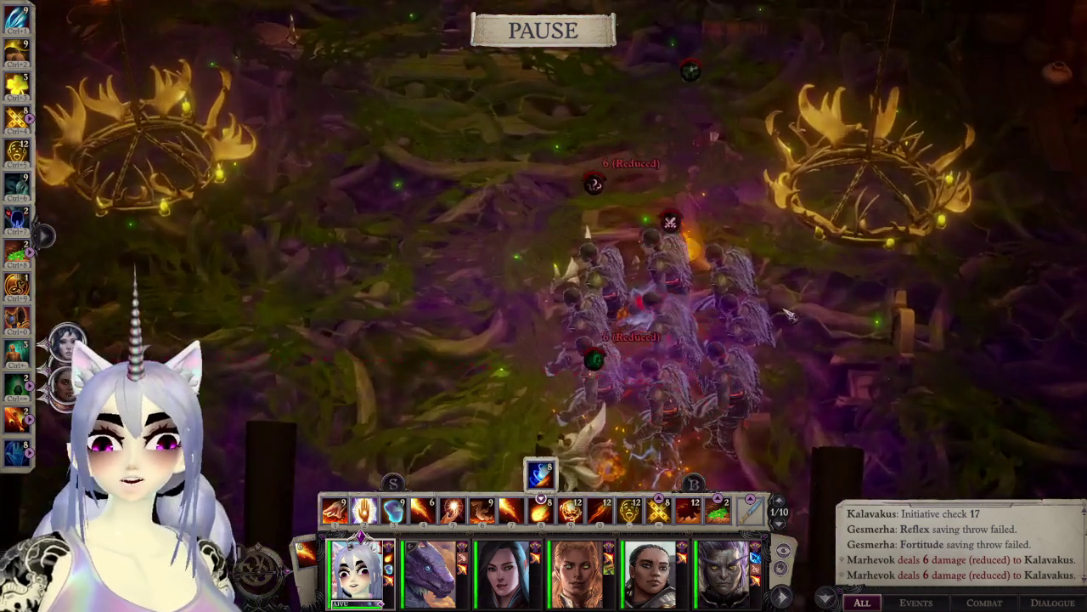
middle_drag(803, 316, 424, 174)
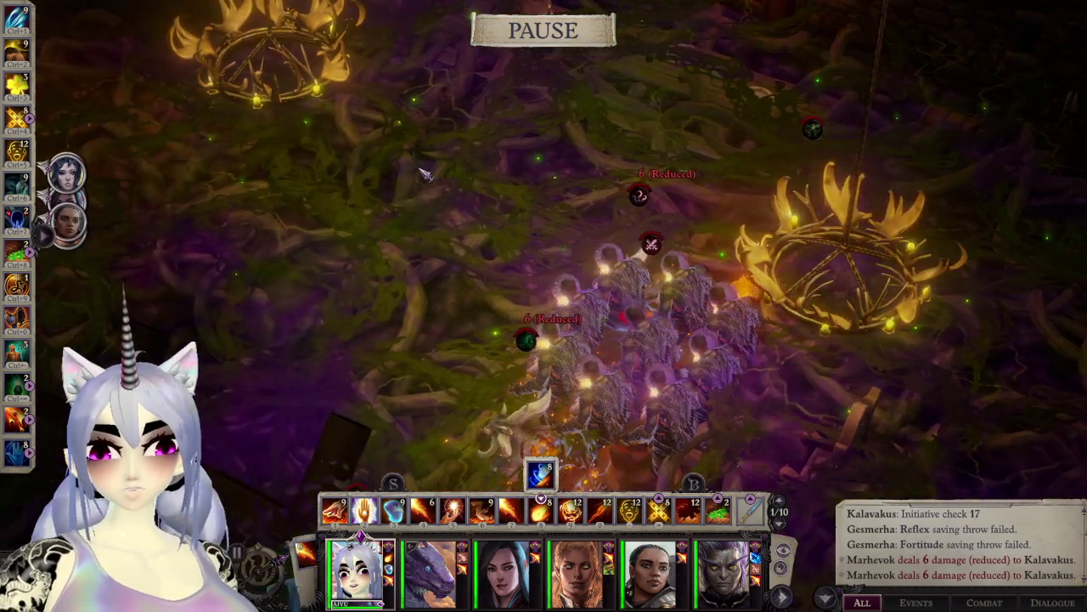
mouse_move(425, 174)
middle_down()
mouse_move(658, 182)
mouse_move(382, 283)
middle_up()
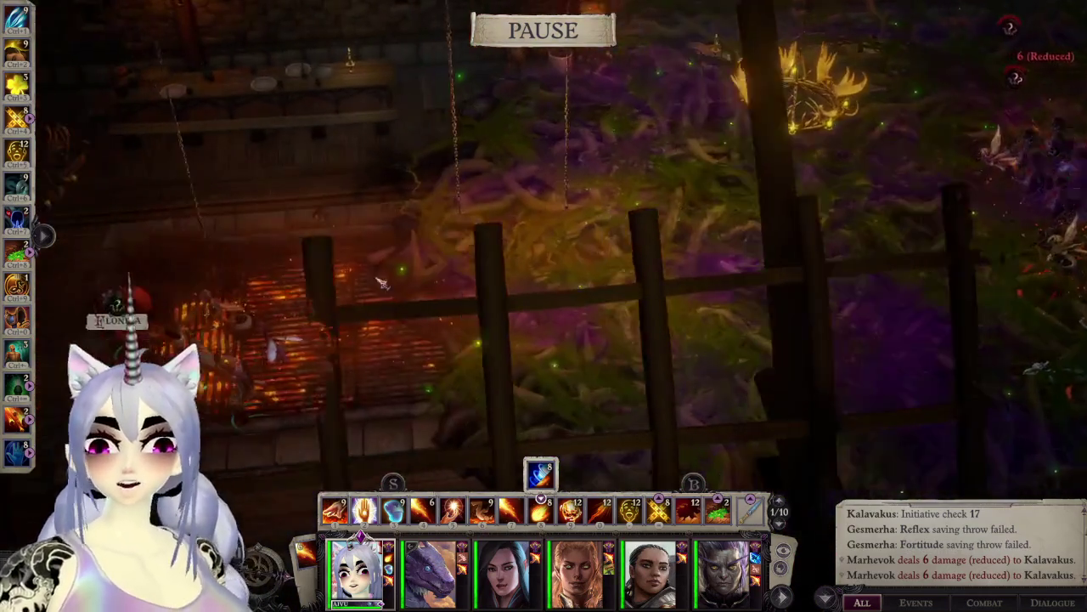
drag(151, 238, 436, 510)
Step: Pause to inspect Beverach, select only the first party member, recentre on the grill, then resume
scroll(594, 340, down, 3)
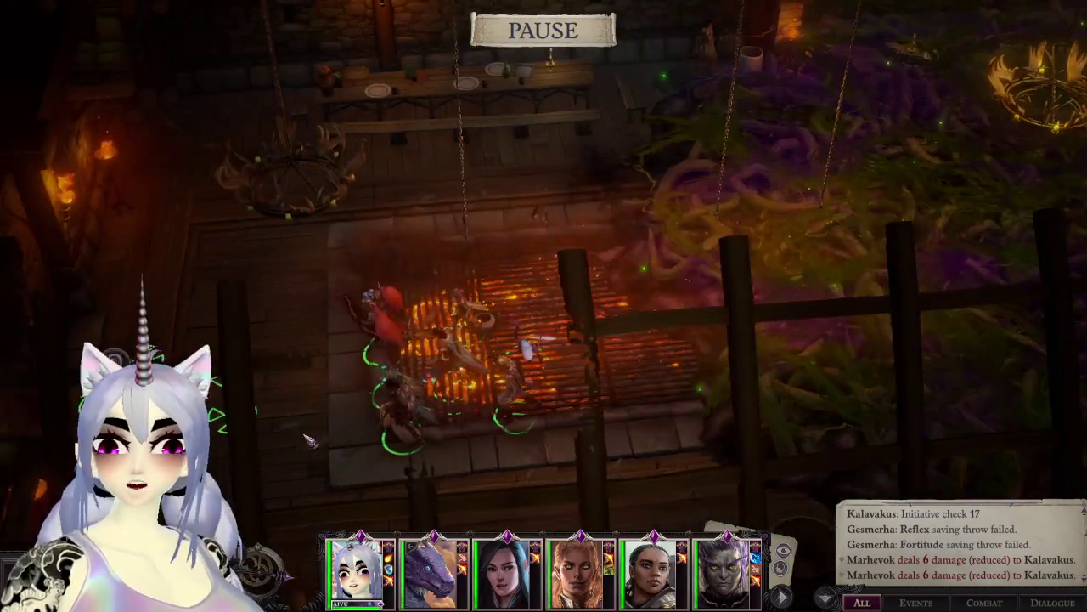
key(space)
scroll(764, 408, up, 3)
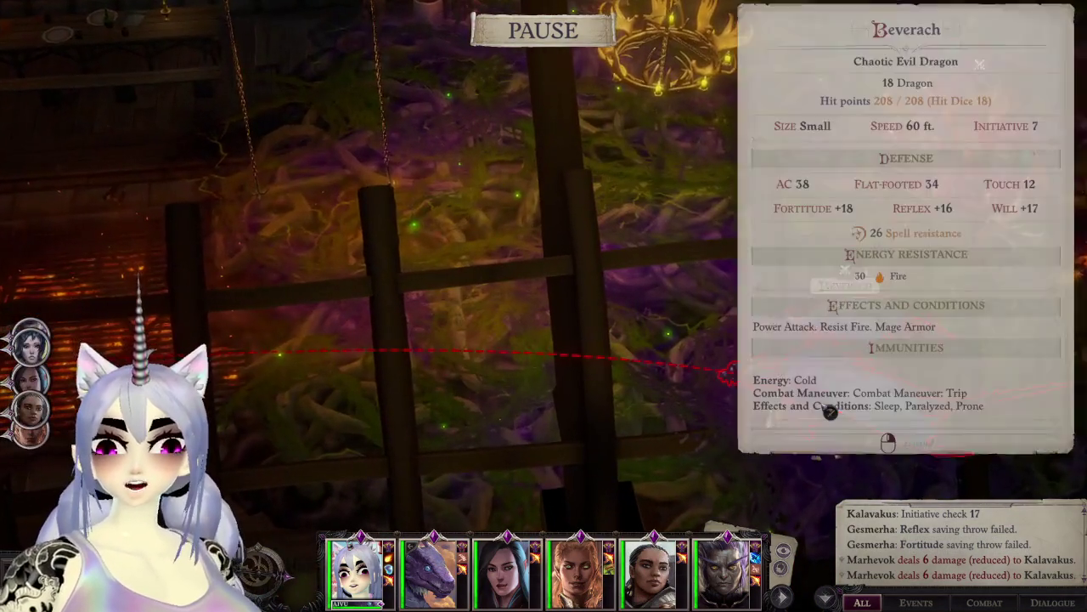
key(a)
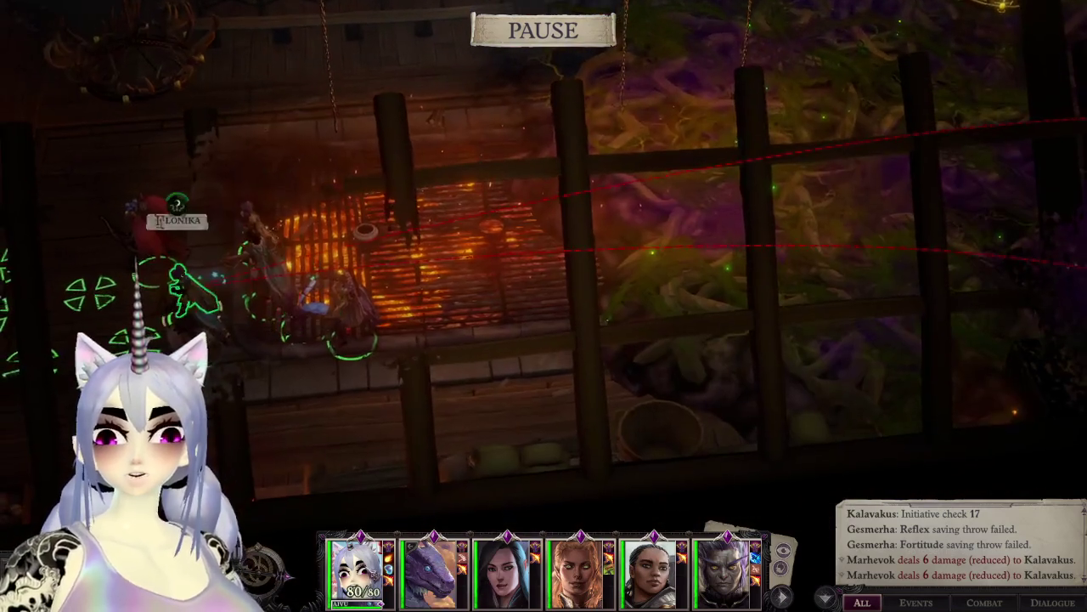
key(1)
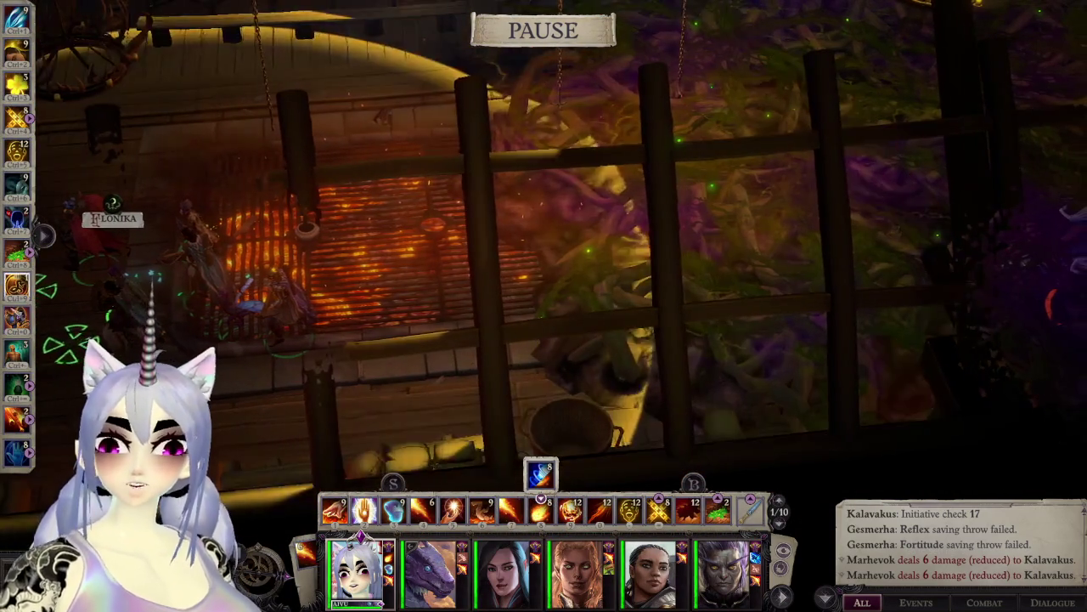
key(a)
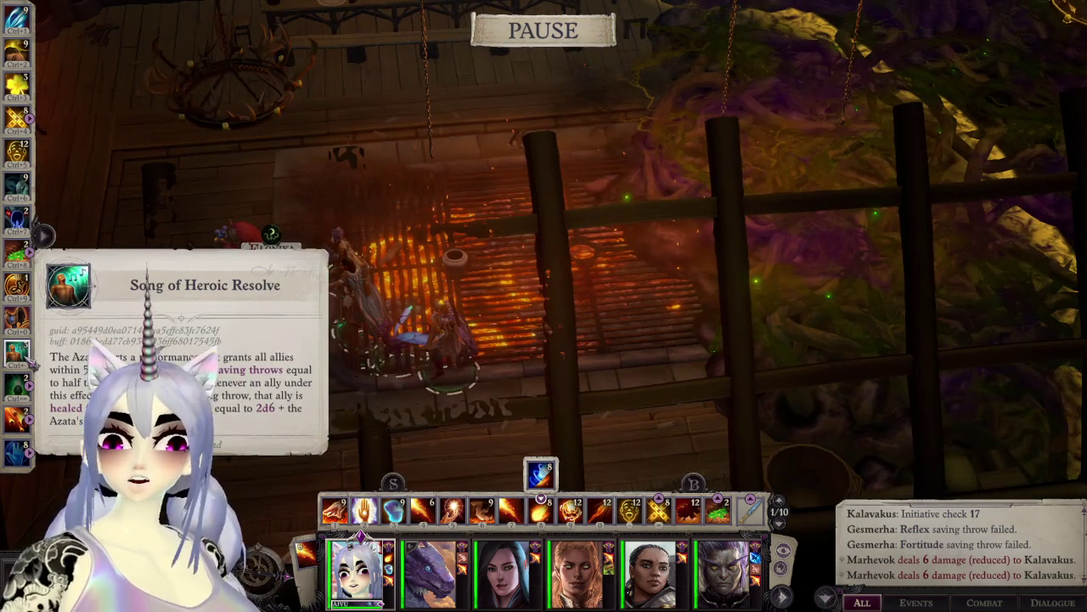
key(space)
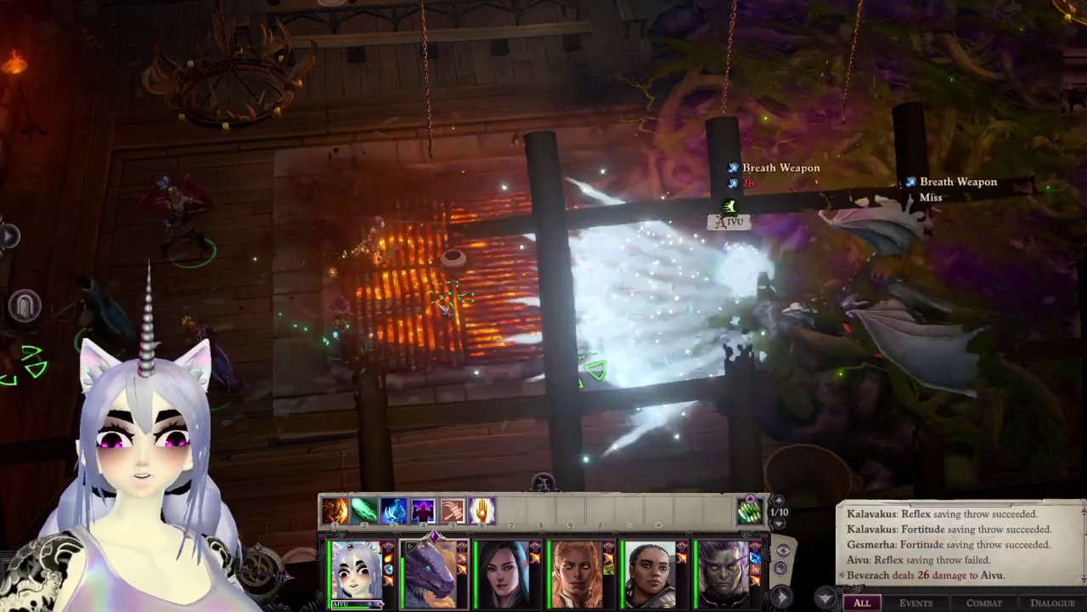
Step: Pause, switch to the first party member, close Beverach's inspect window and resume
key(space)
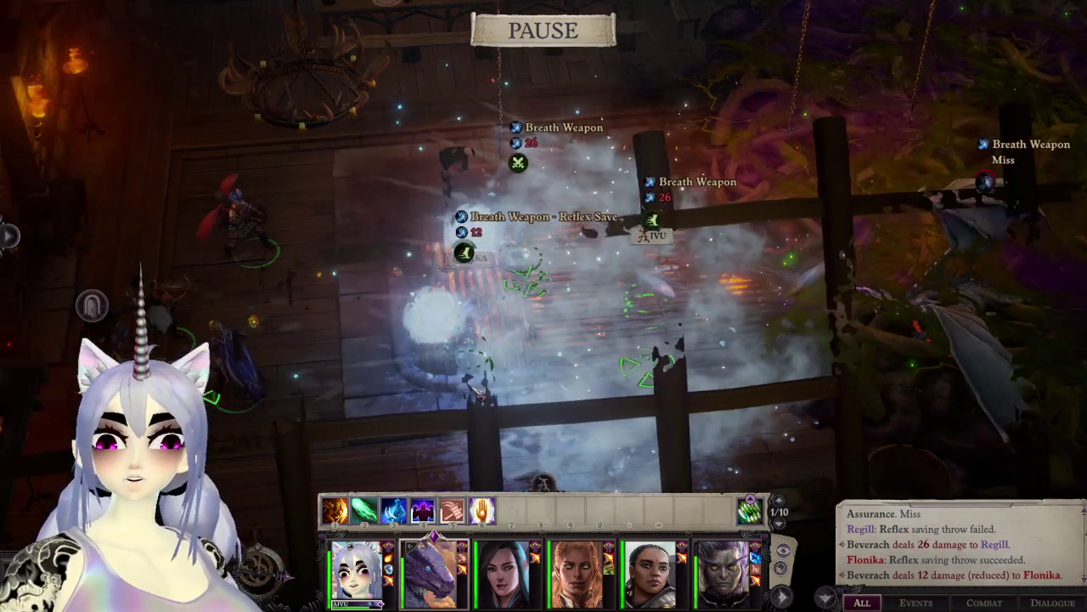
click(466, 340)
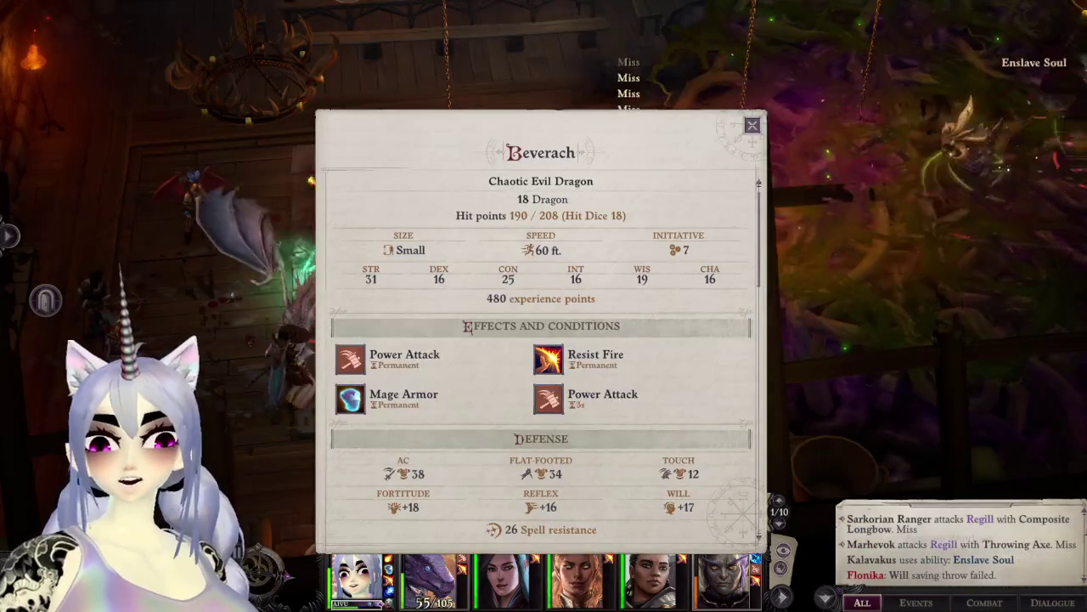
key(Escape)
key(space)
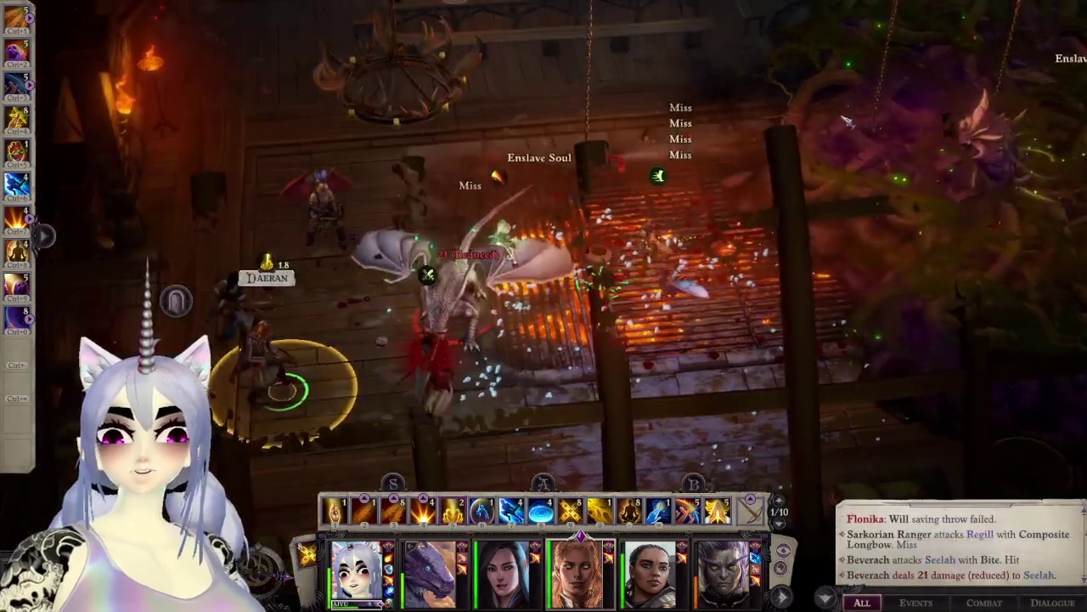
Step: Step combat forward until Channel Positive Energy heals the party and Aivu bites Beverach for 15
key(space)
key(space)
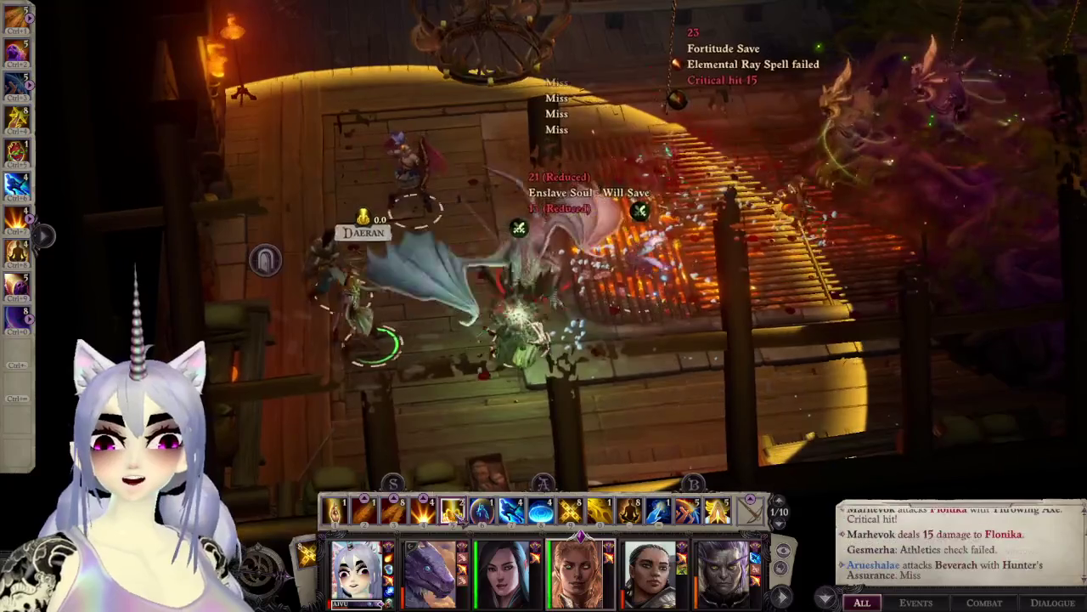
key(space)
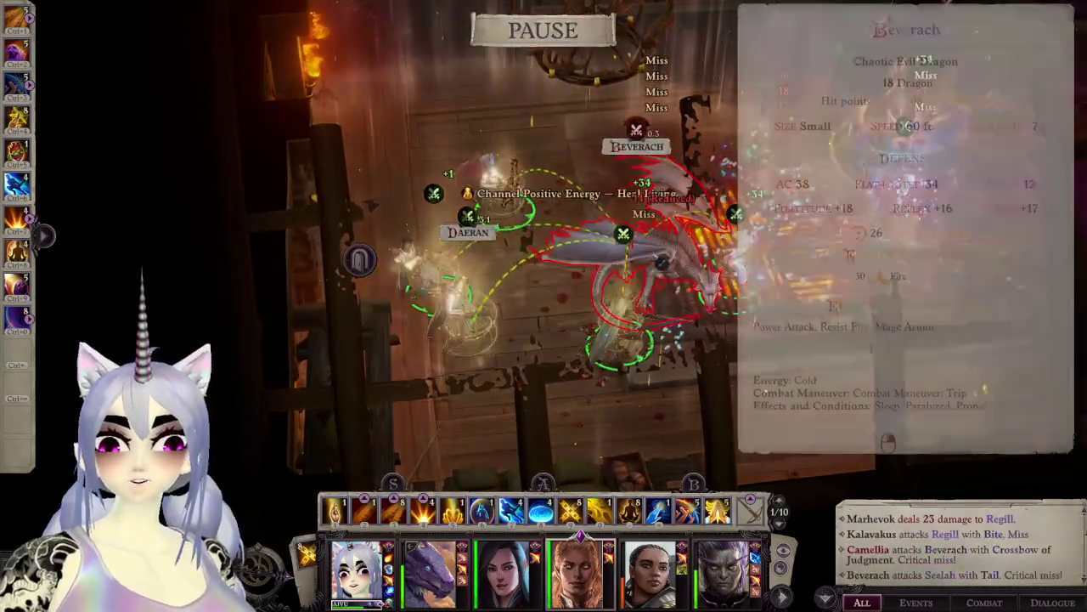
key(space)
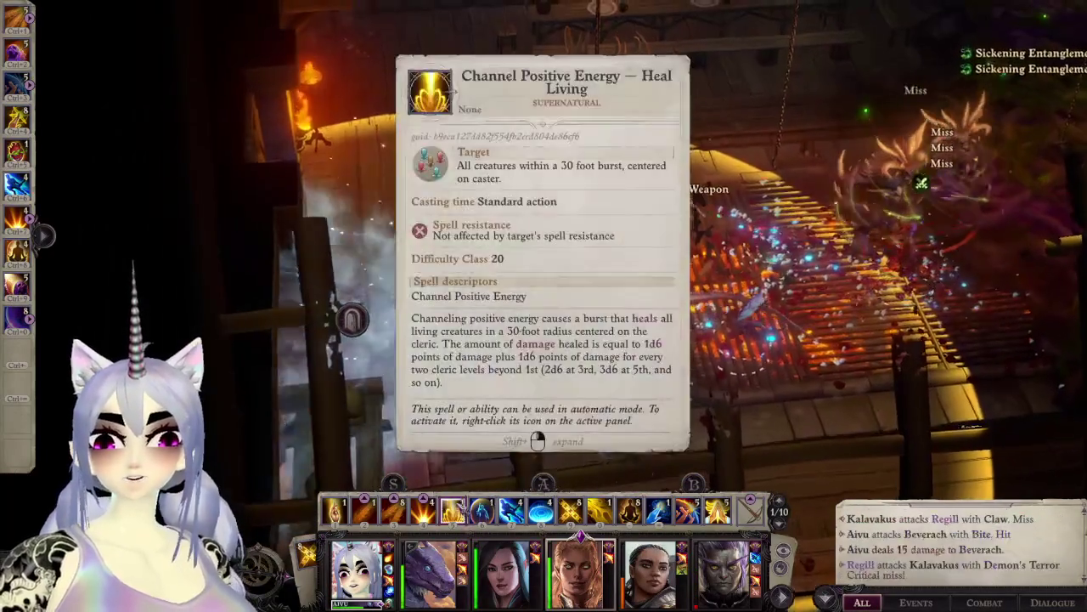
key(space)
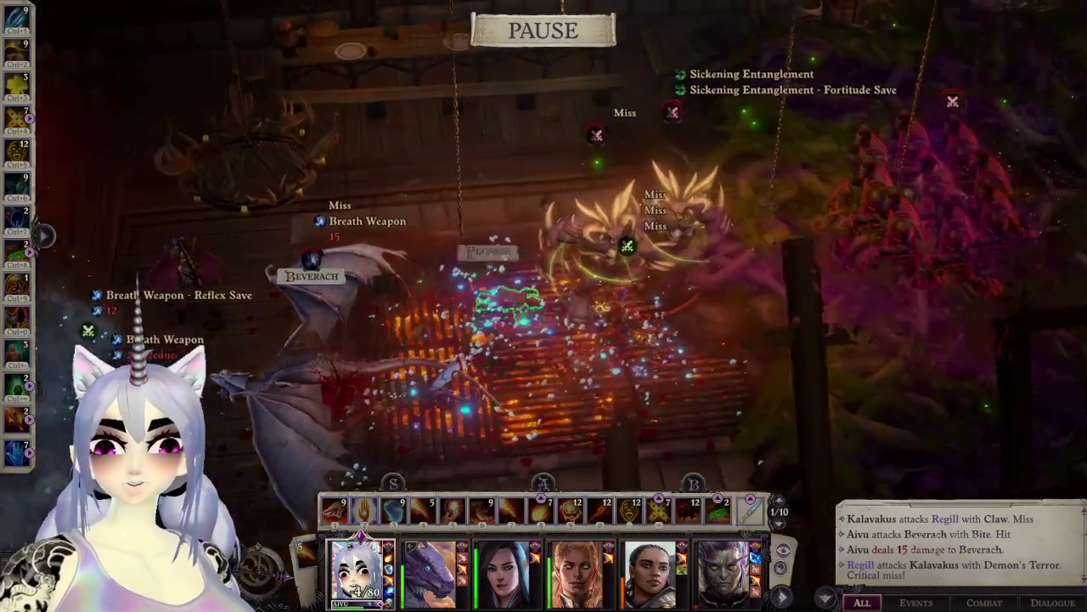
key(space)
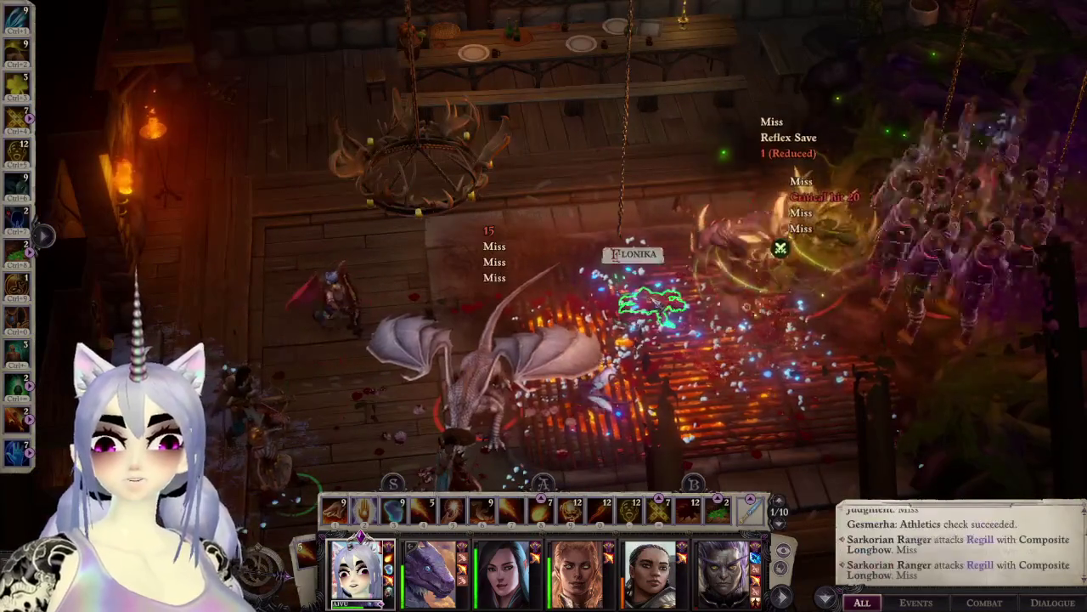
Step: Pause the fight and load the earlier save that returns the party to the fire grate
key(space)
key(Escape)
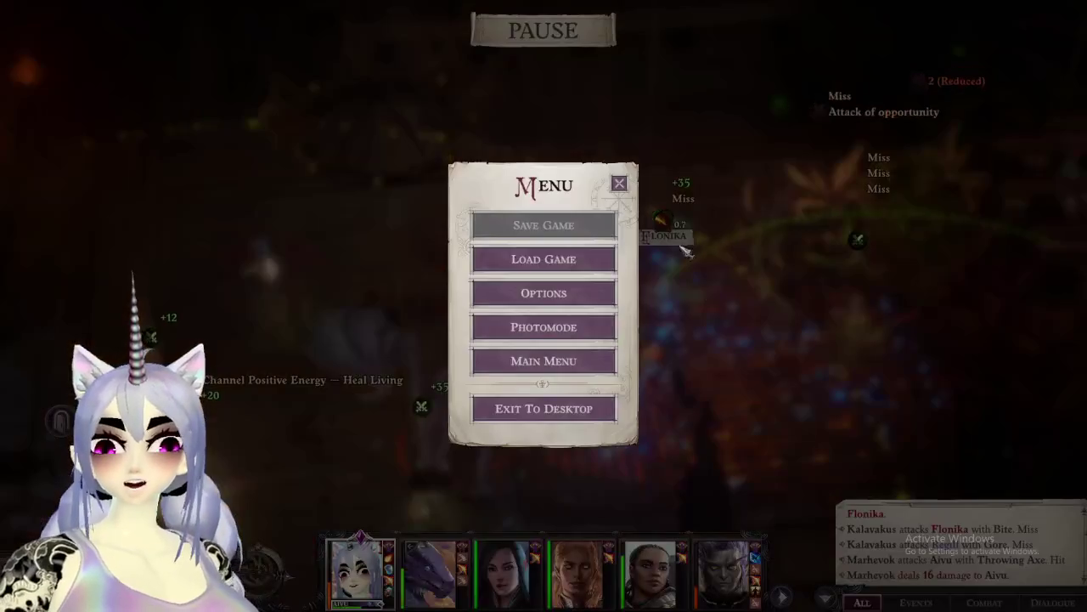
click(574, 253)
click(464, 119)
click(467, 357)
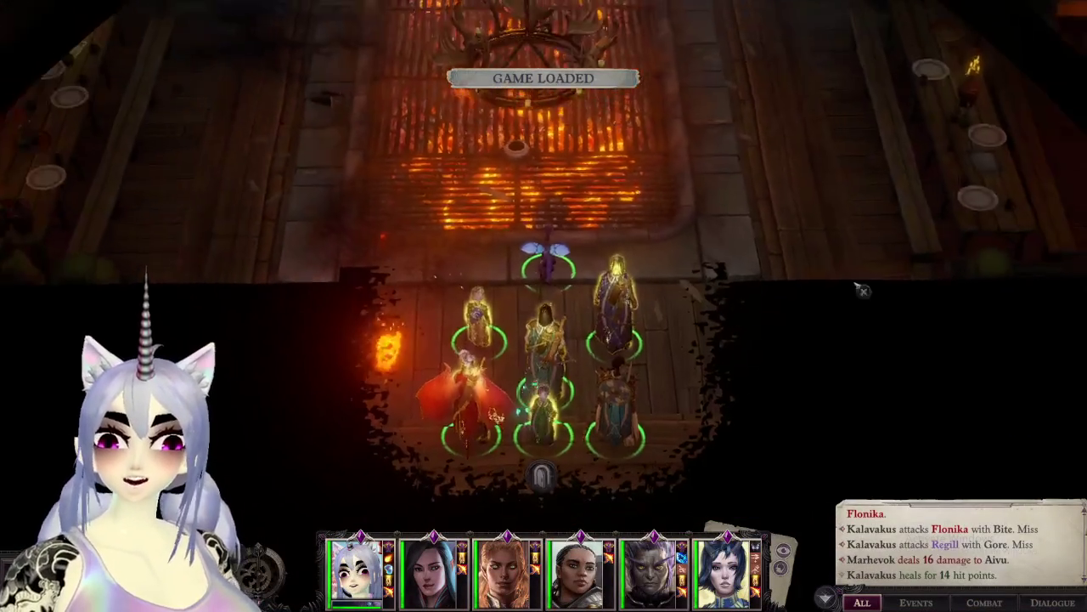
Step: Orbit the view around the grill and arrange the party's formation beside it
middle_drag(916, 295, 615, 291)
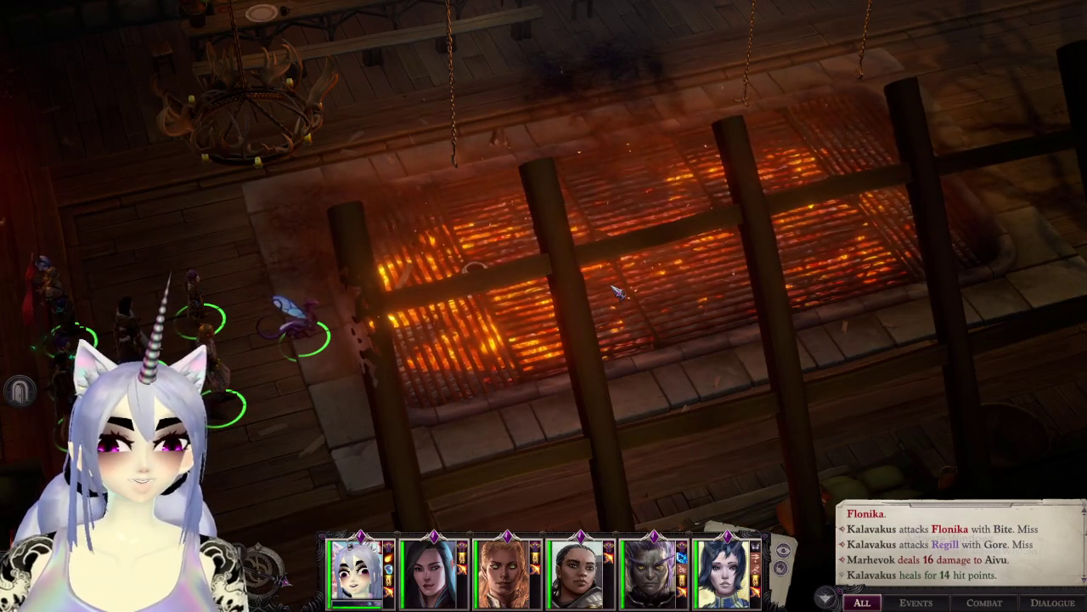
middle_drag(619, 291, 524, 375)
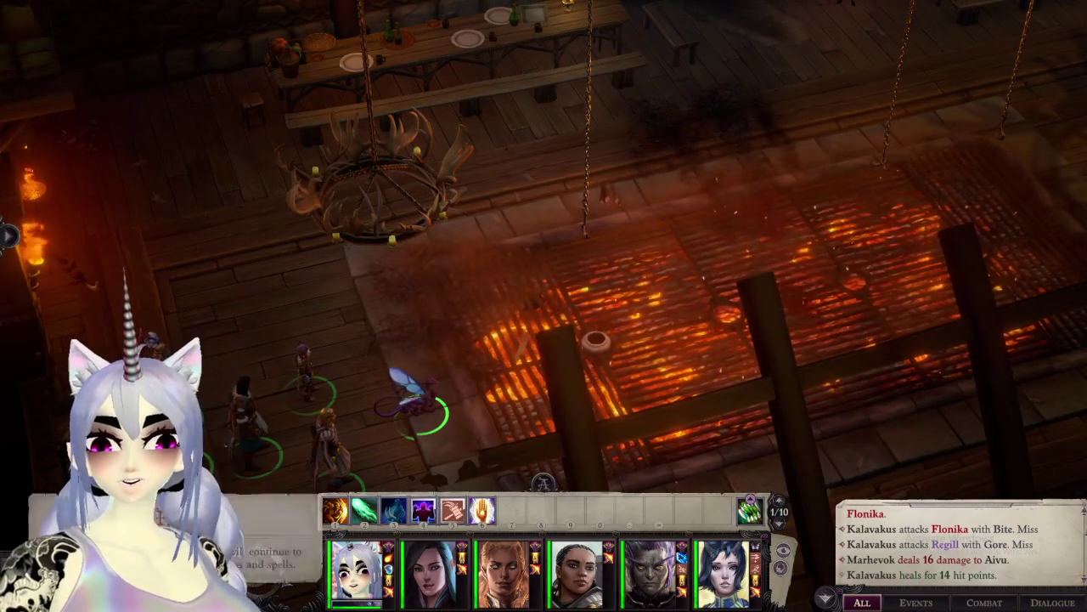
middle_drag(400, 476, 308, 481)
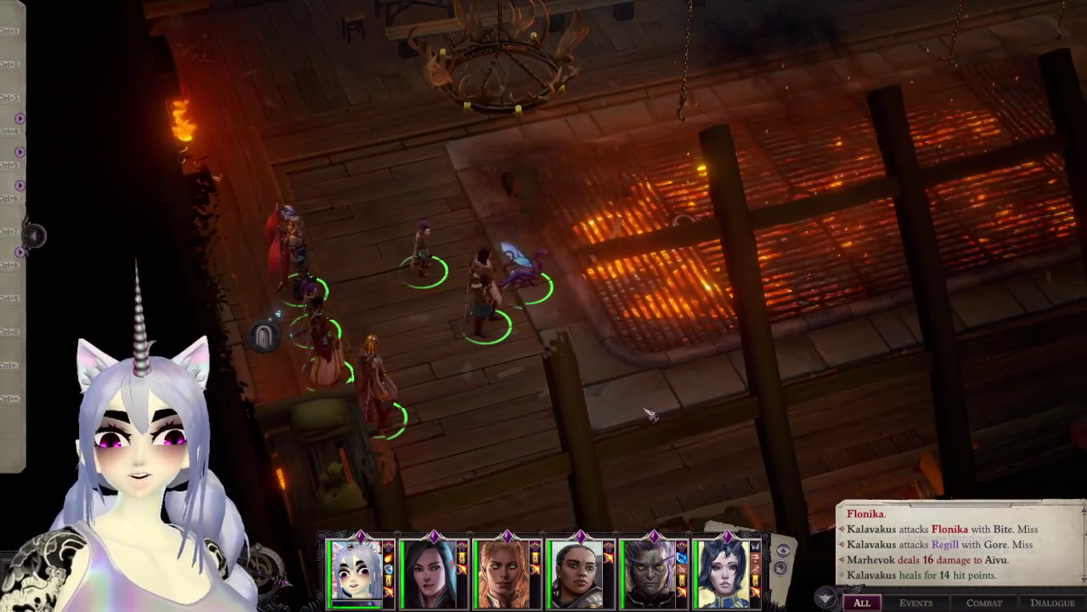
middle_drag(249, 198, 544, 365)
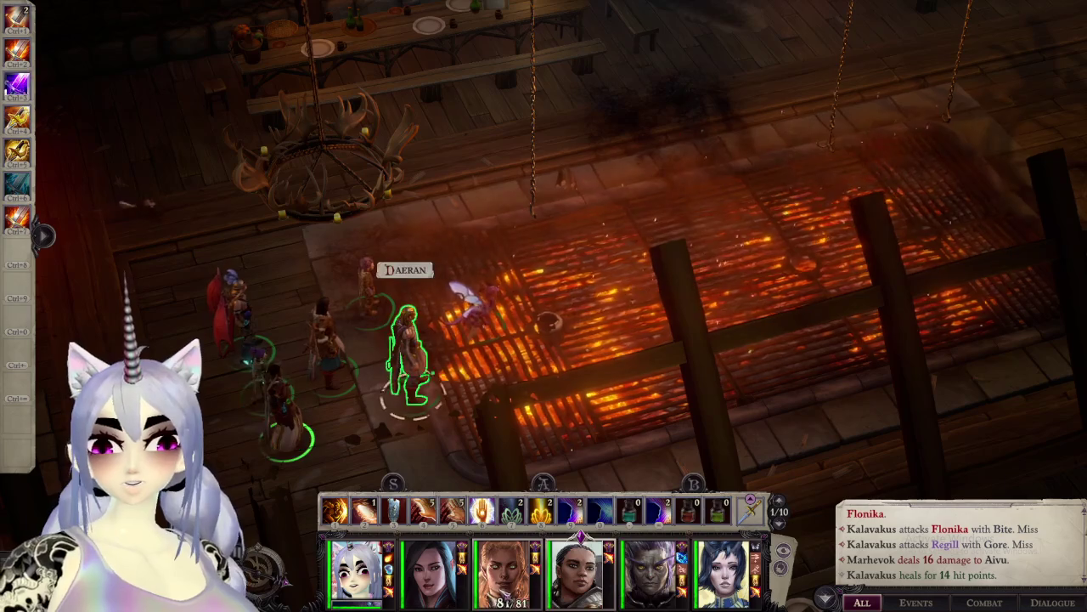
Step: Have Camellia cast Sickening Entanglement on the enemies' area beyond the grate
click(433, 570)
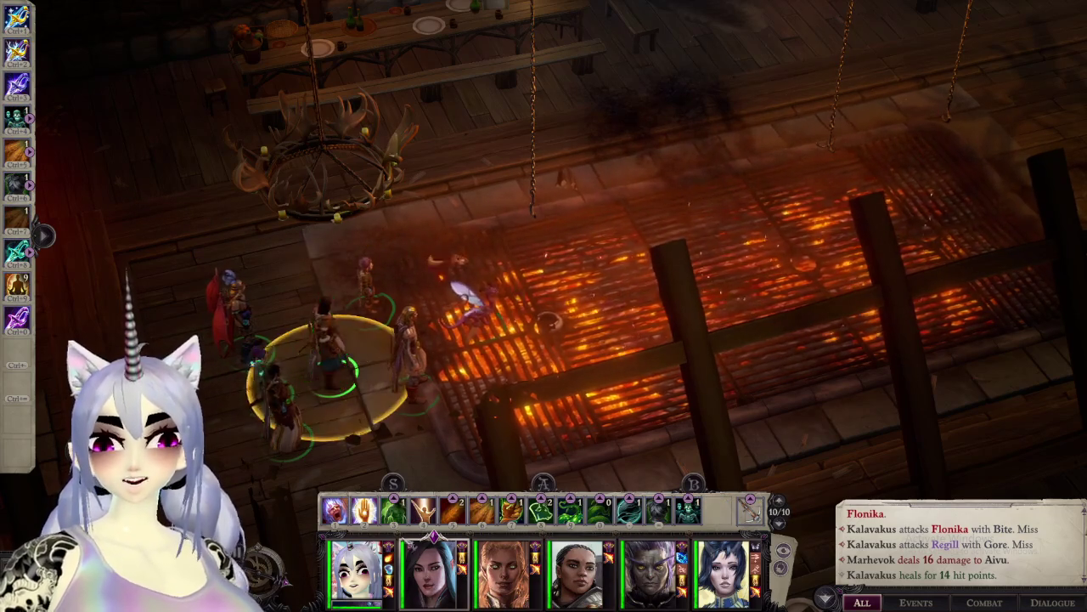
key(d)
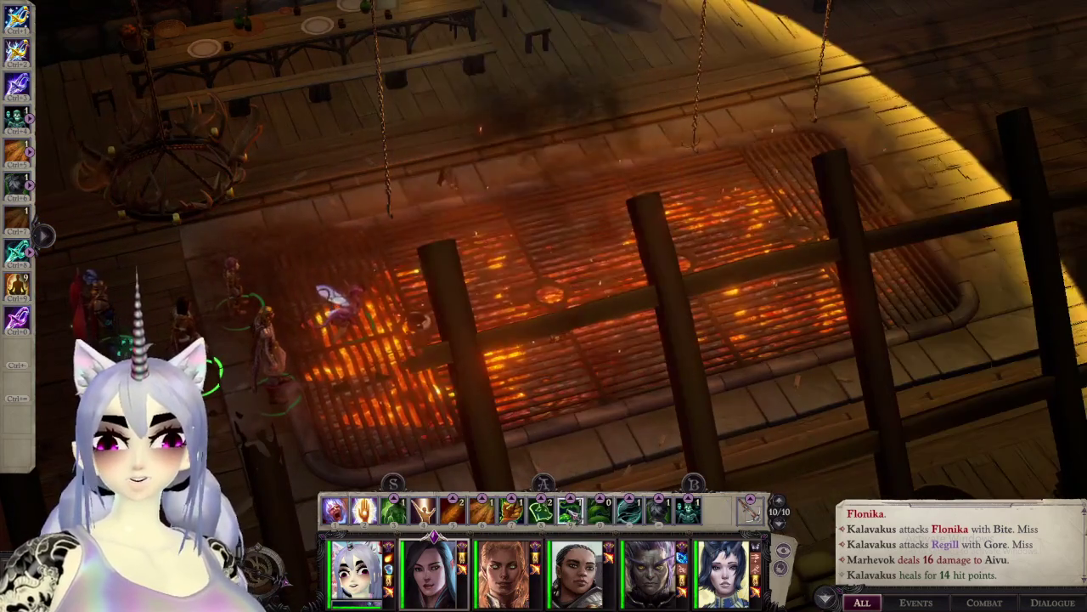
mouse_move(571, 510)
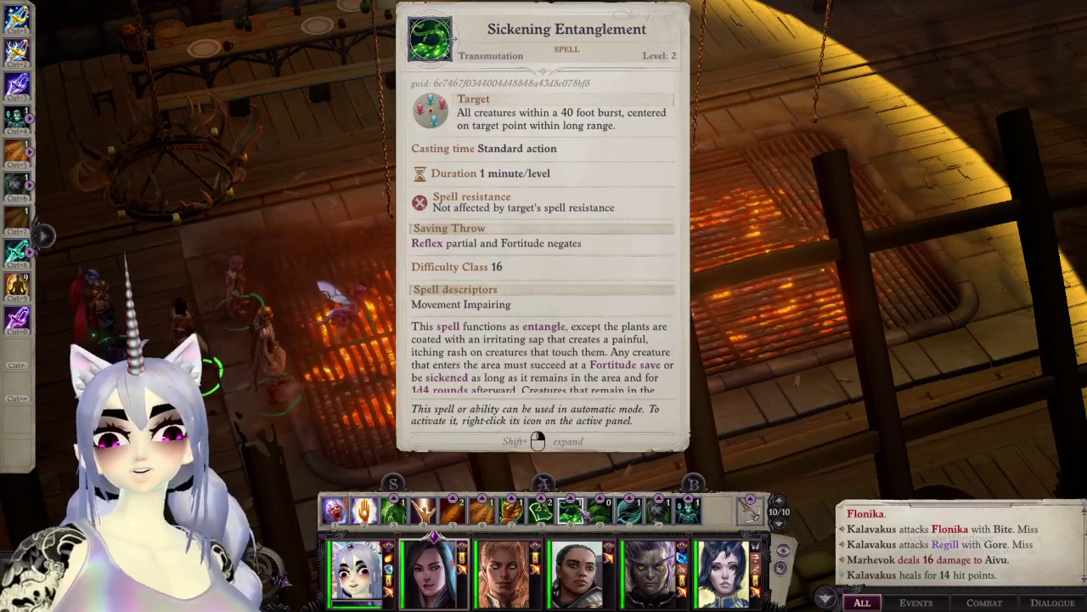
click(585, 515)
key(d)
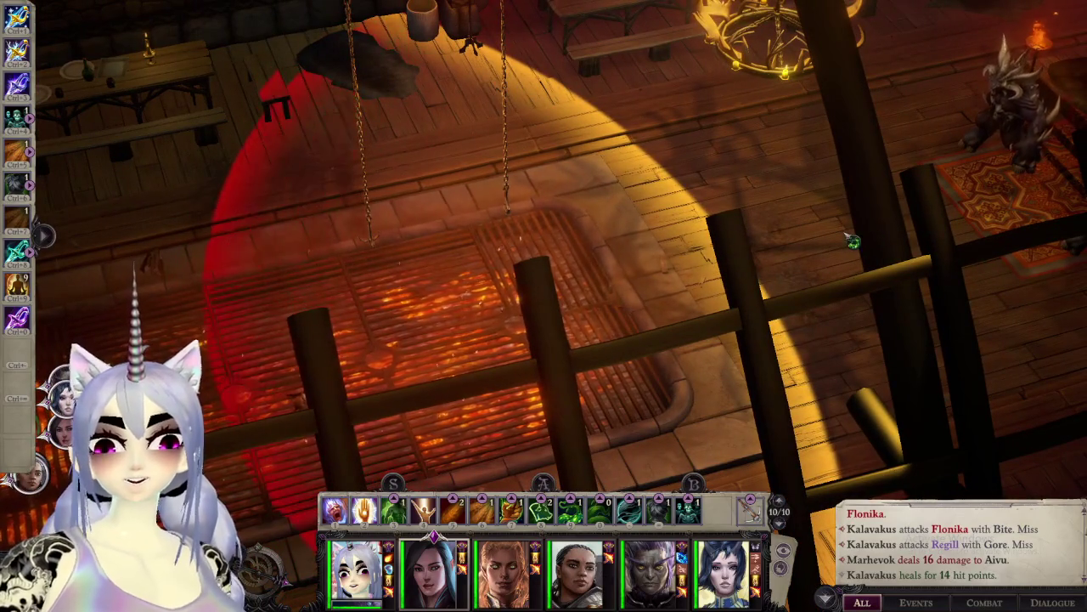
key(a)
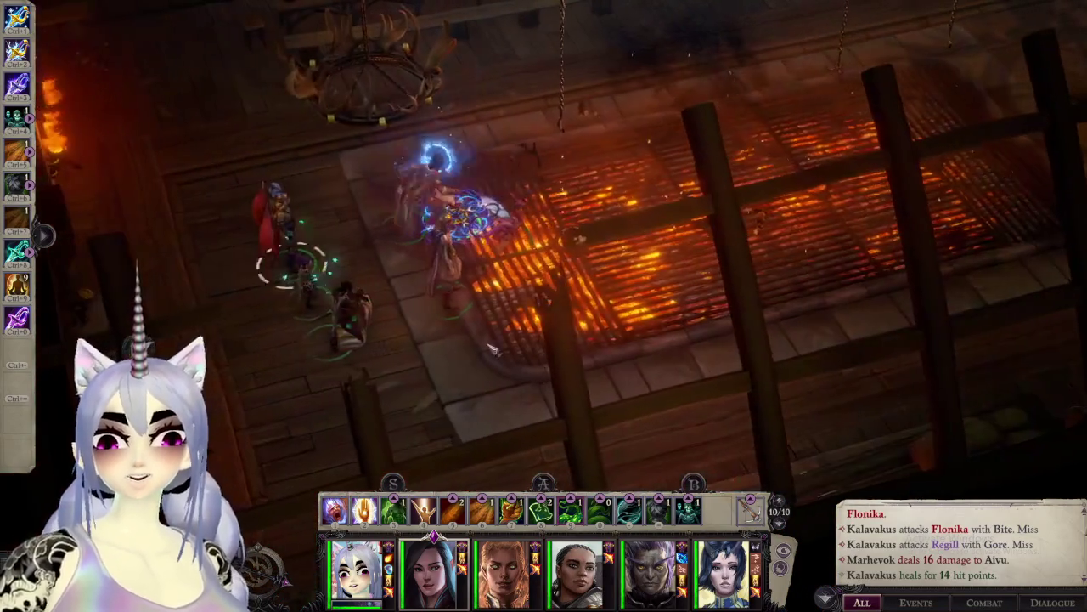
click(501, 238)
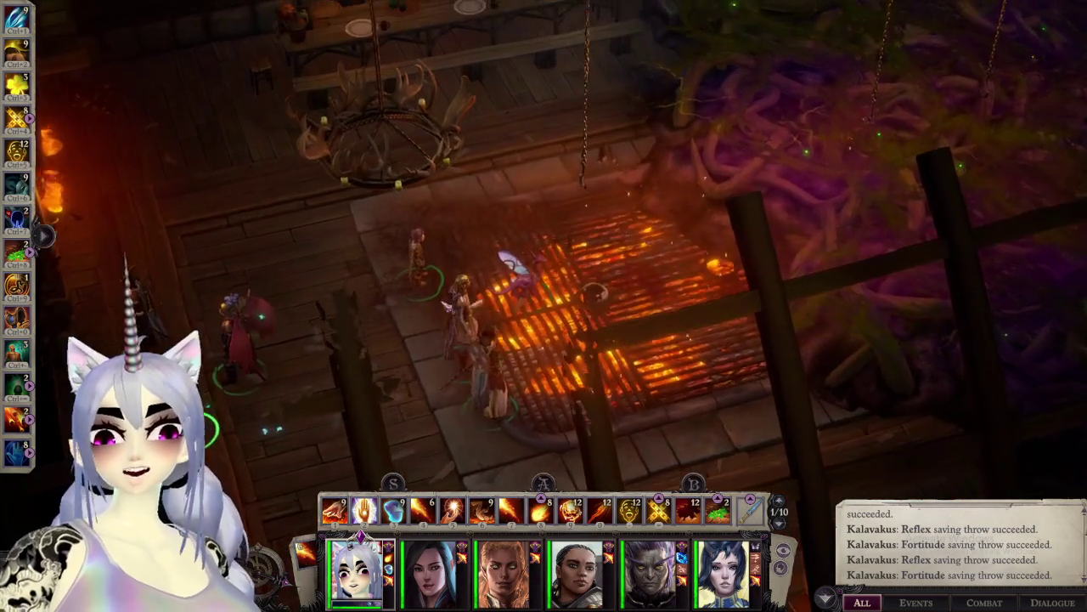
Step: Move a party member left of the grate and cycle through selecting other party members
click(463, 306)
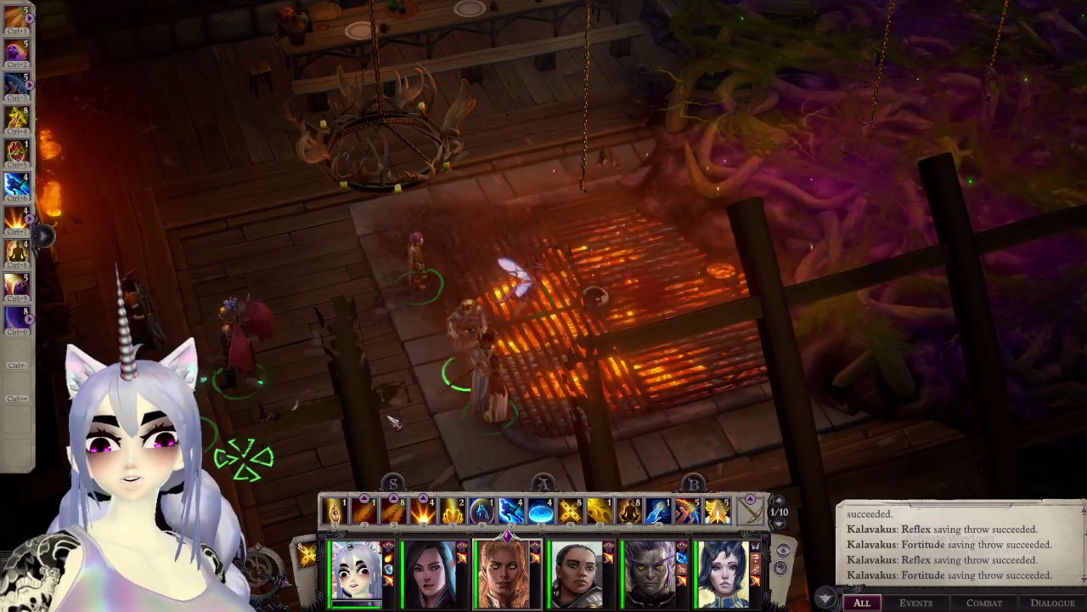
click(255, 442)
key(ctrl+a)
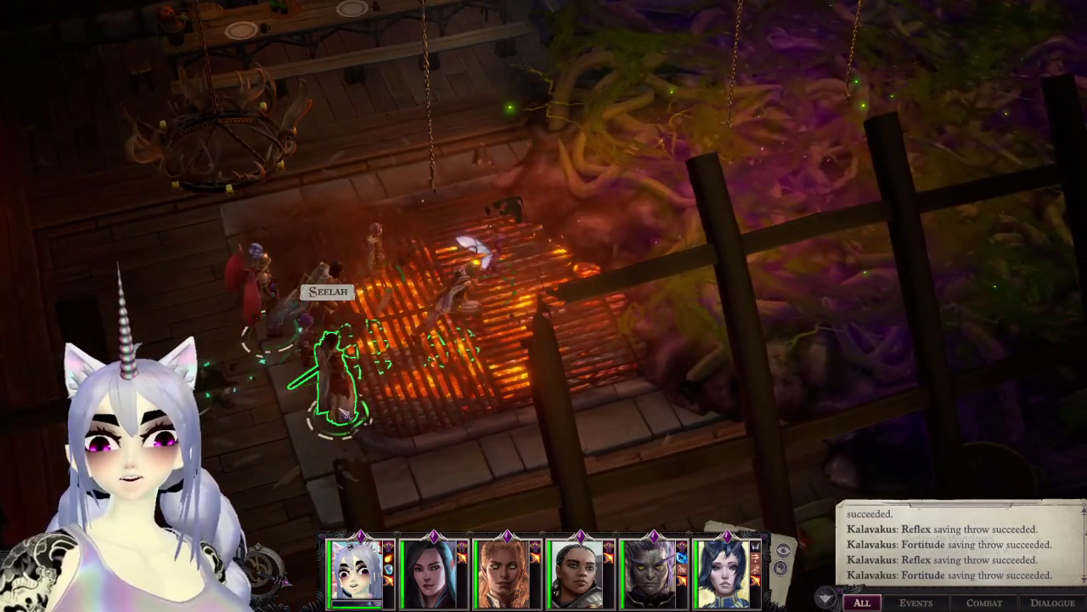
click(442, 298)
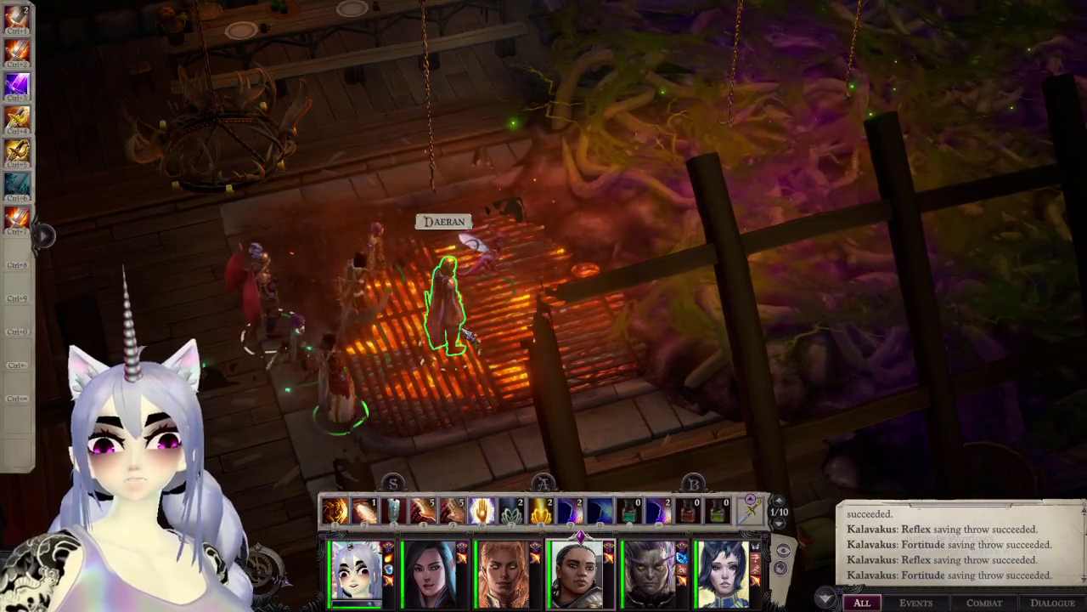
click(332, 349)
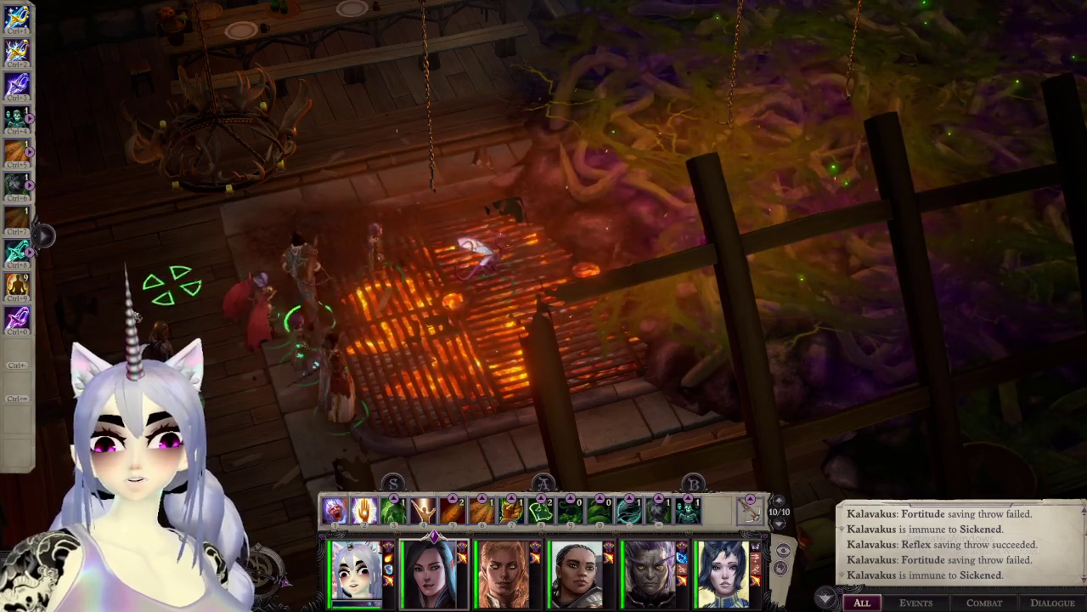
key(F6)
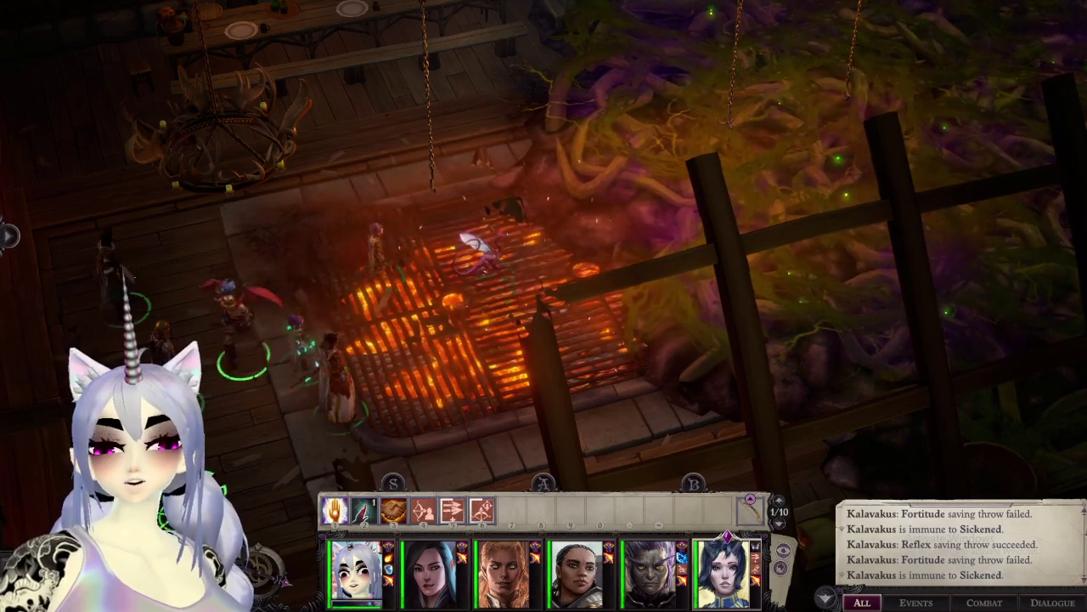
Step: Send Daeran and the fourth party member to new positions around the grate
middle_drag(259, 399, 370, 260)
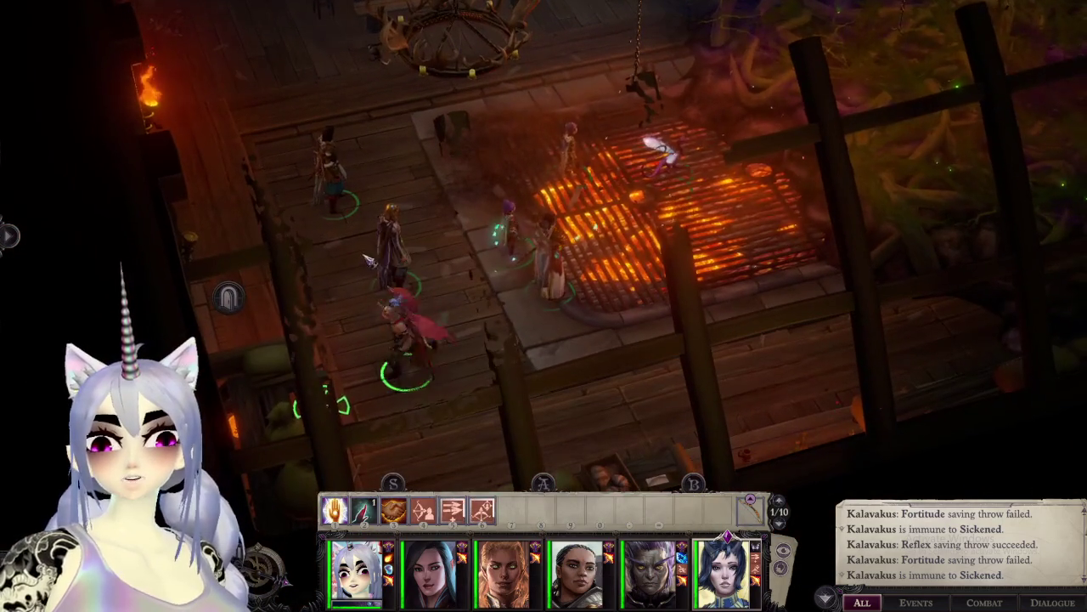
click(391, 251)
click(279, 270)
key(F2)
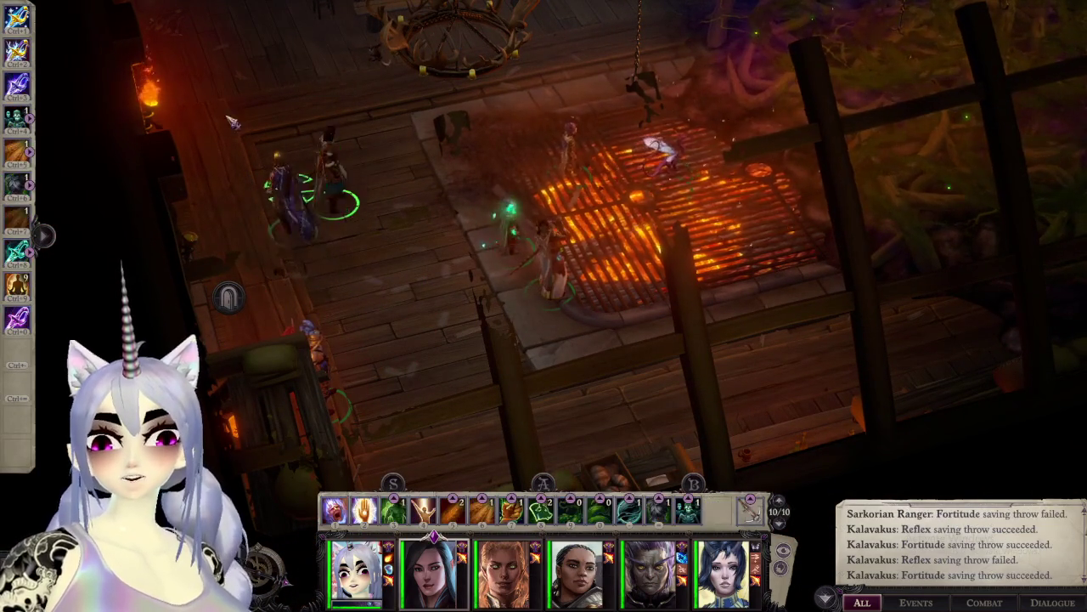
key(F4)
click(223, 328)
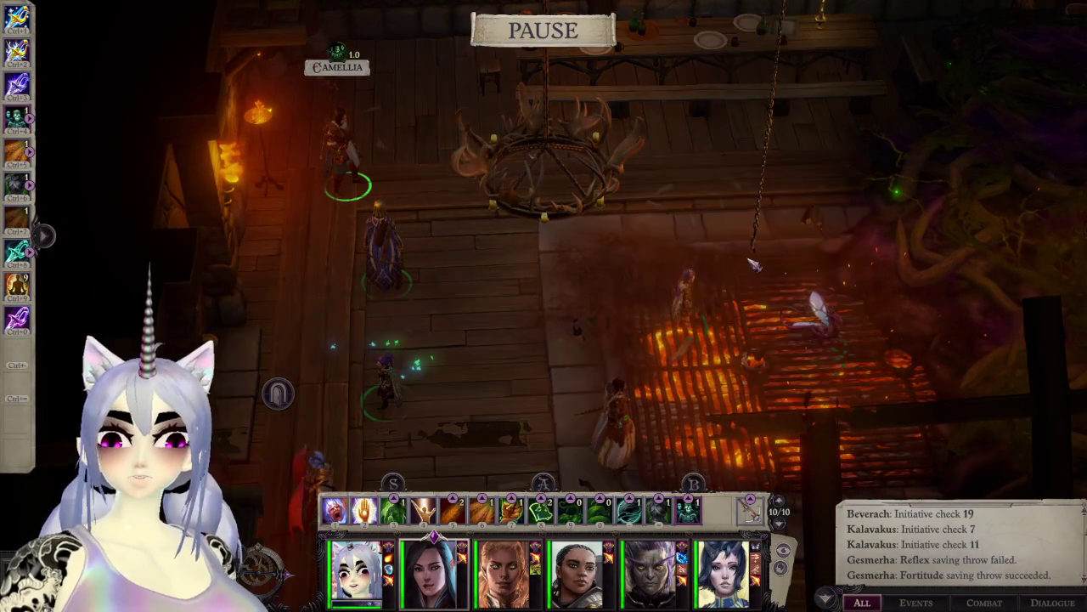
Step: Let combat run until Marhevok hits Kalavakus for 5 and 4, then pan over the grate
key(space)
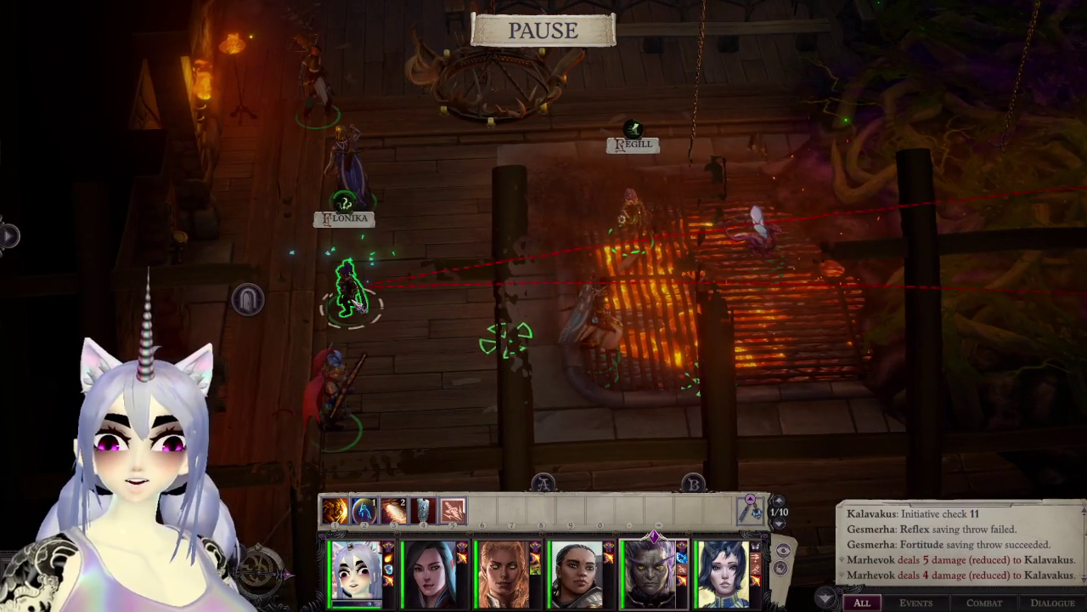
mouse_move(358, 304)
middle_down()
mouse_move(297, 213)
mouse_move(296, 297)
middle_up()
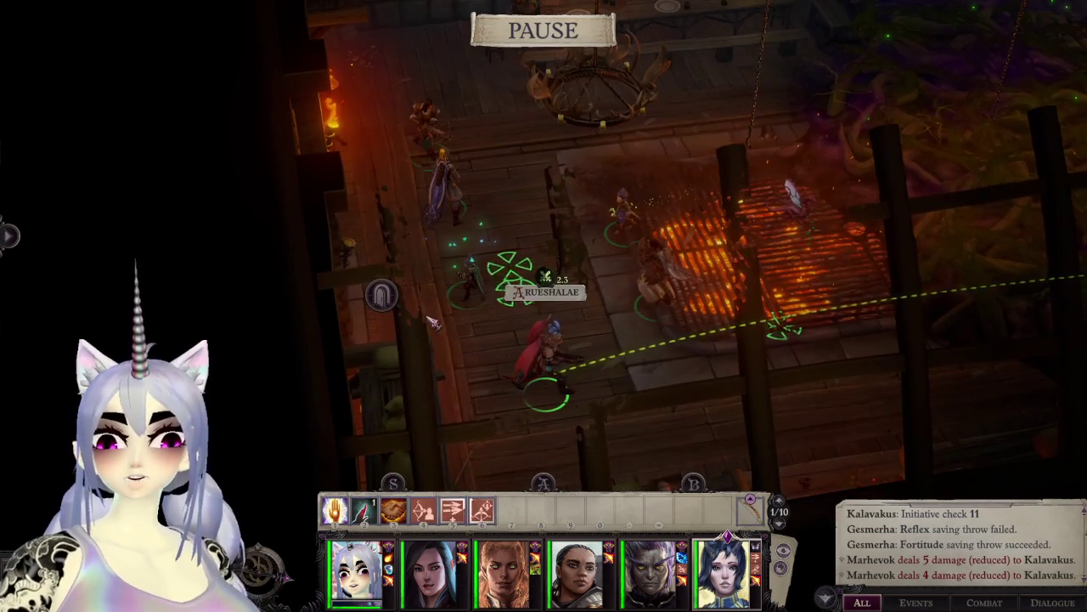
key(d)
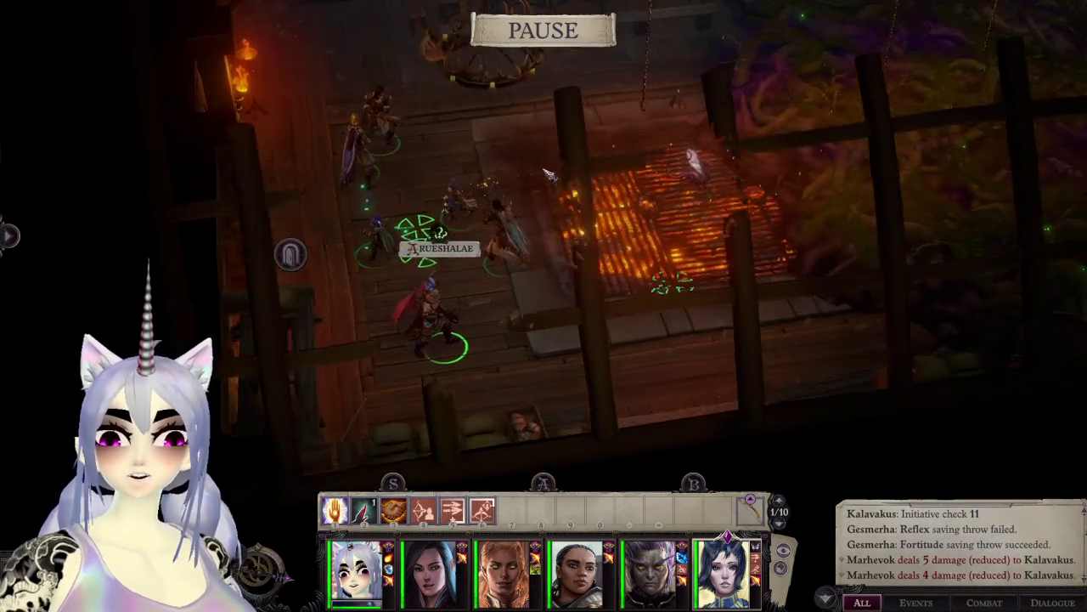
middle_drag(548, 174, 406, 295)
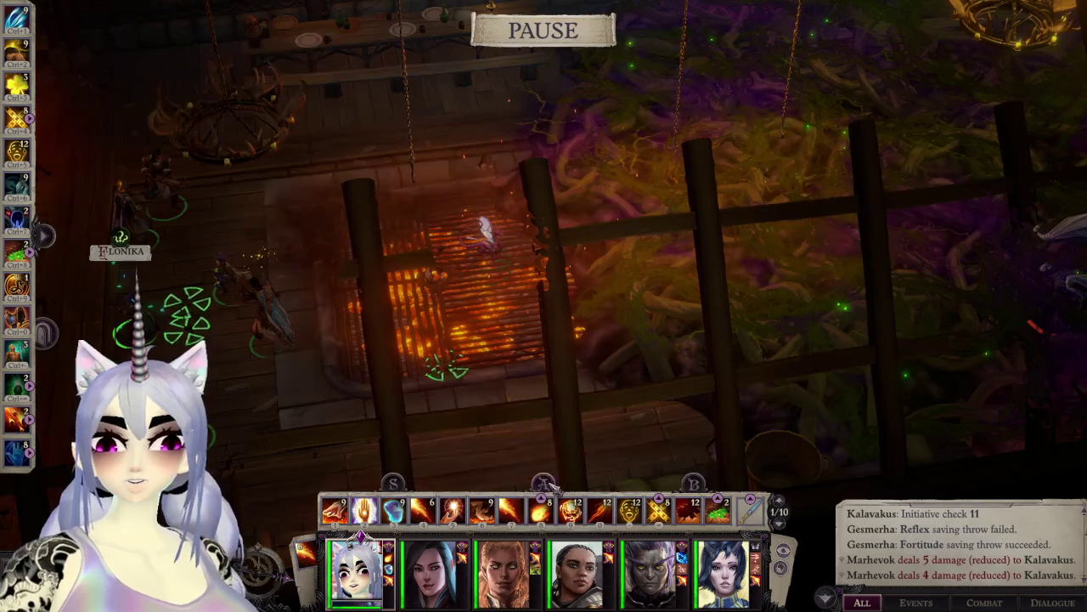
Step: Check the first character's abilities and Camellia's spells while stepping combat past the breath weapon
click(543, 483)
mouse_move(602, 476)
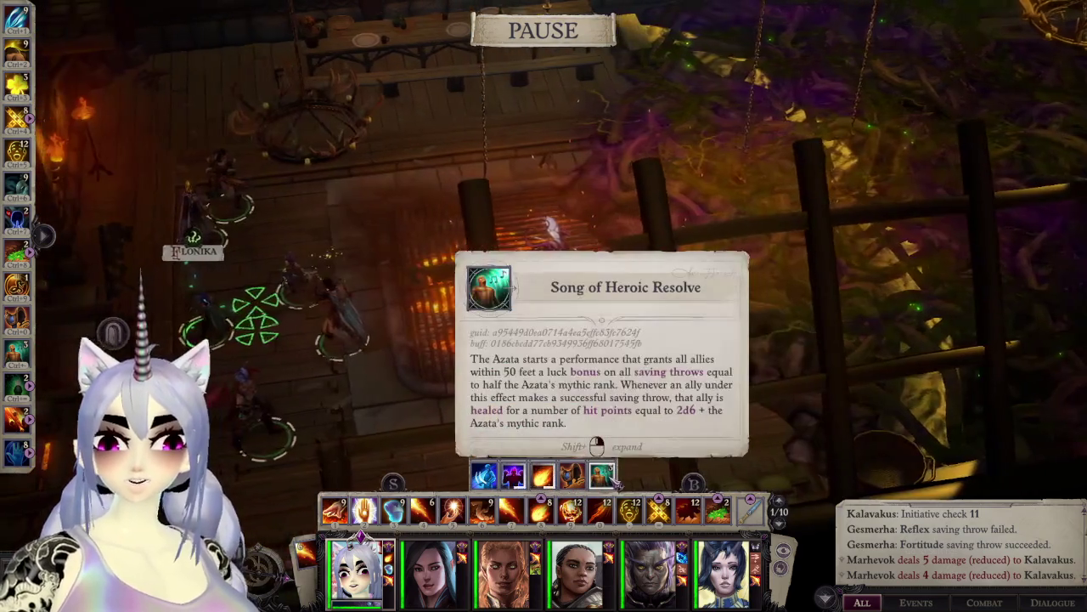
key(space)
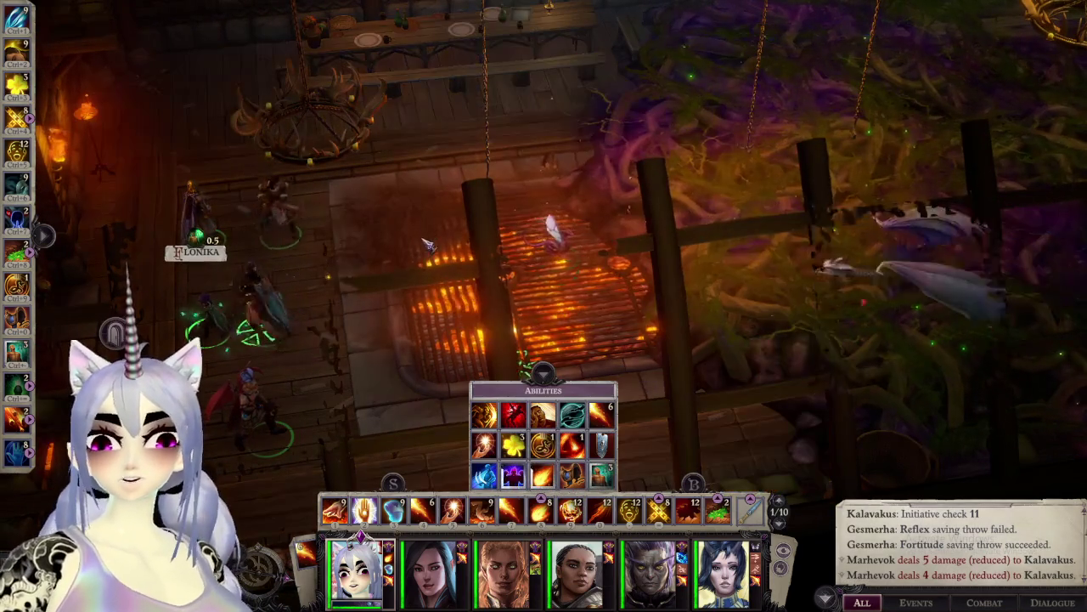
key(space)
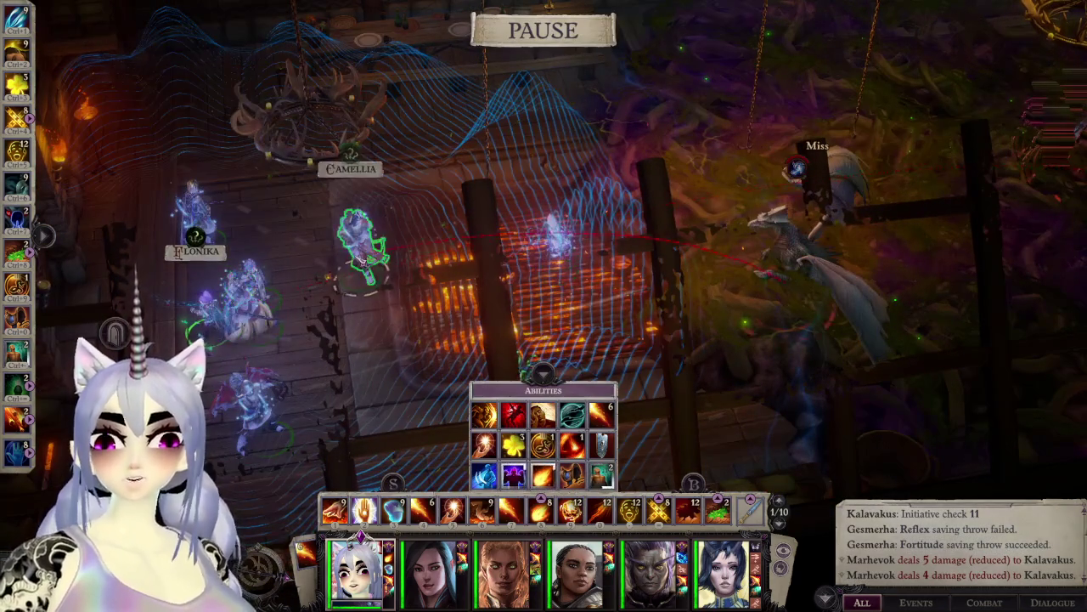
click(363, 255)
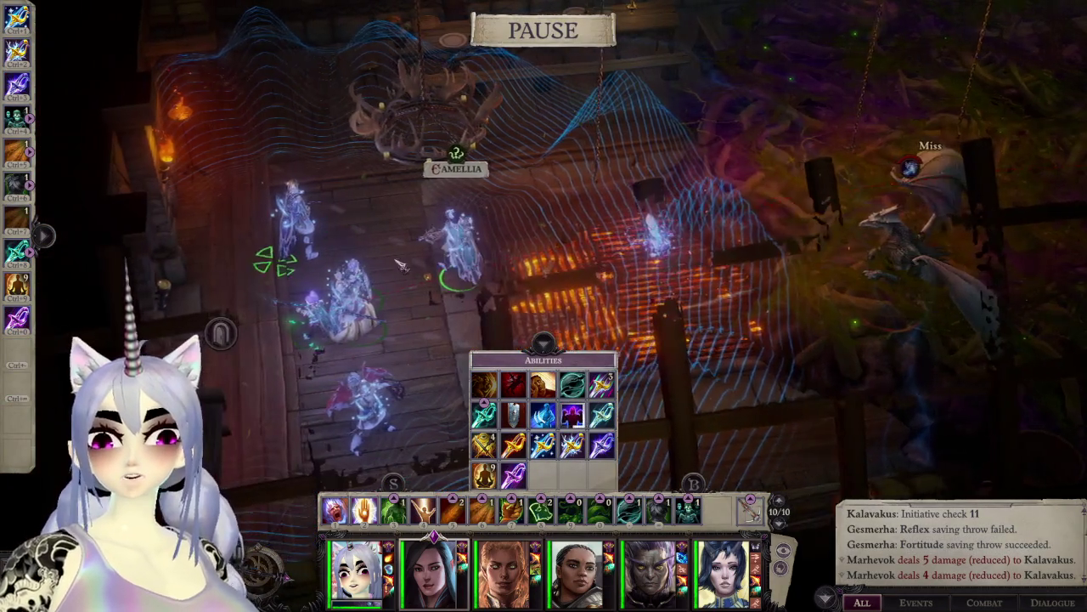
key(space)
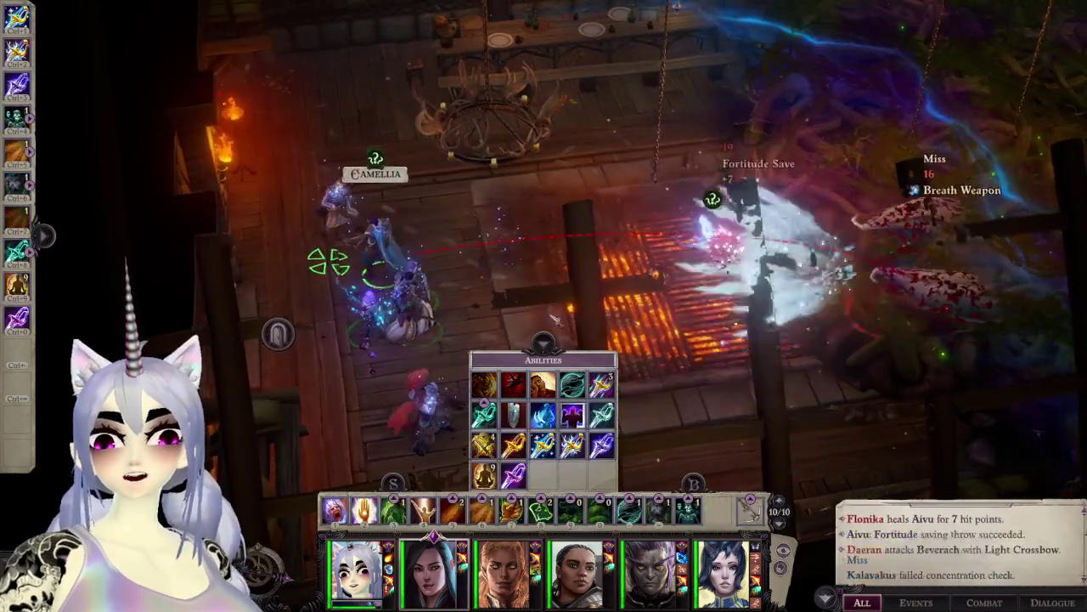
key(space)
Step: Pan around the battlefield while switching between the first party member and Camellia
key(d)
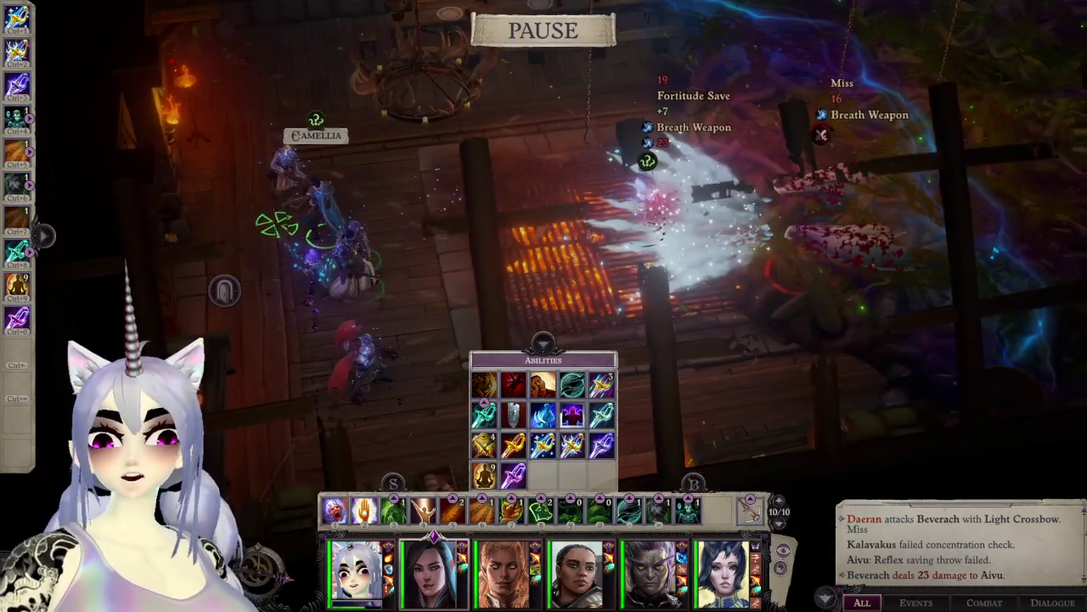
key(w)
key(a)
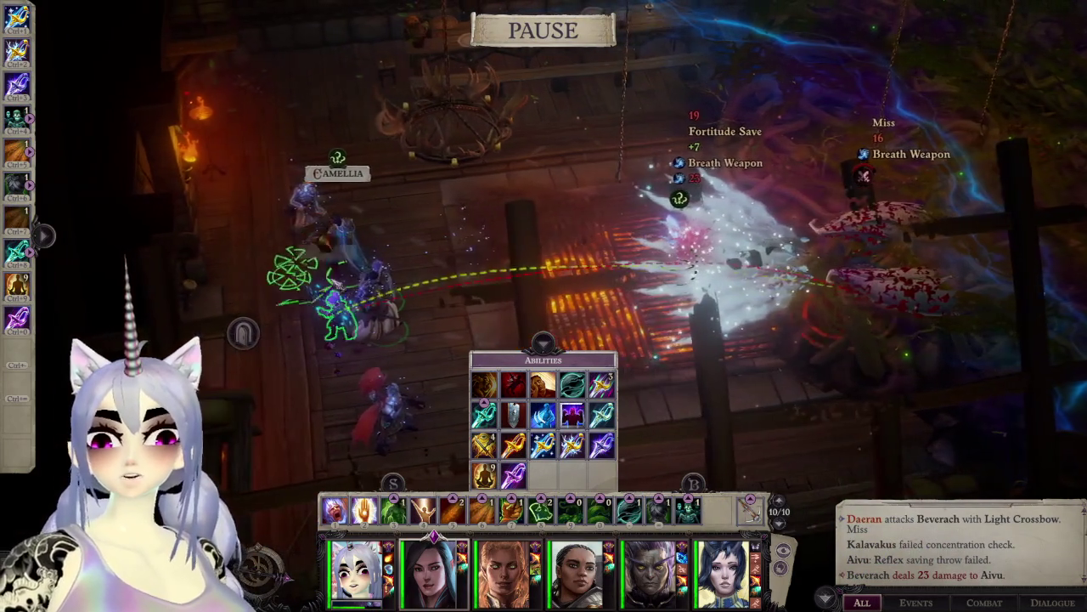
key(d)
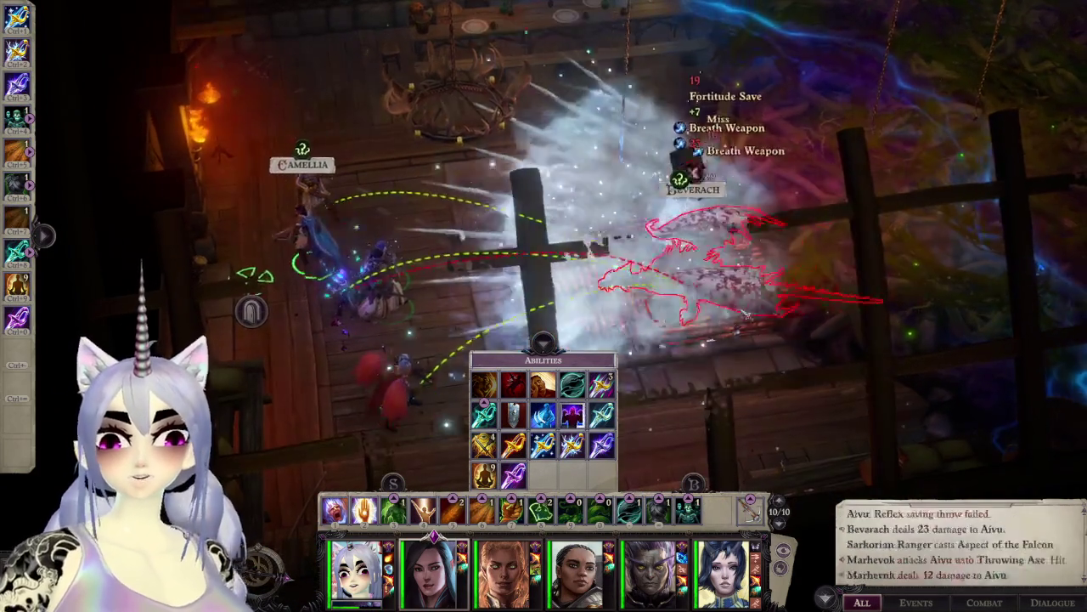
click(356, 571)
key(w)
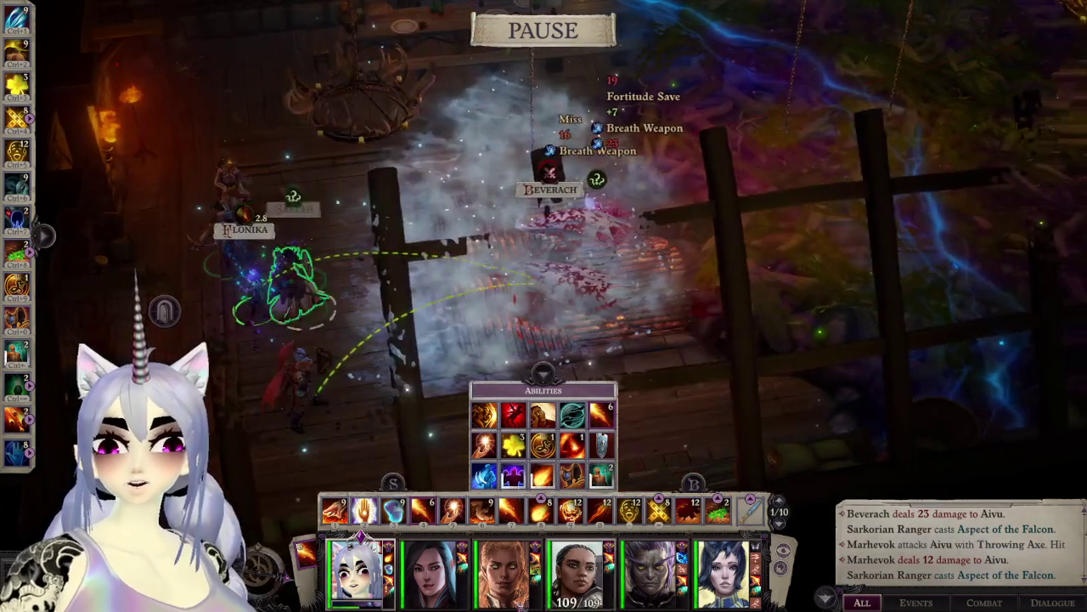
key(d)
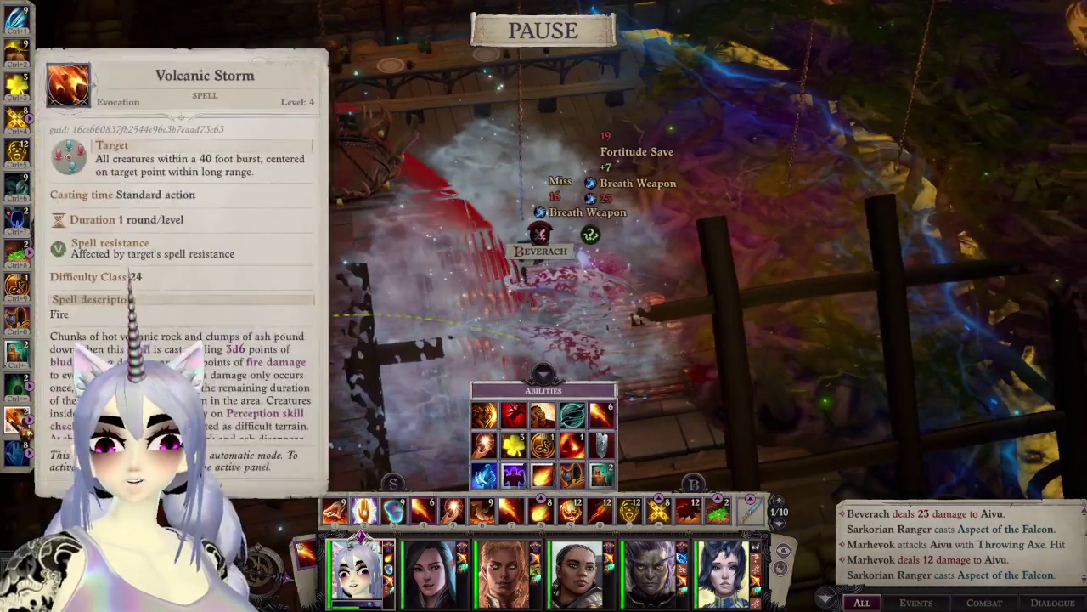
key(d)
key(s)
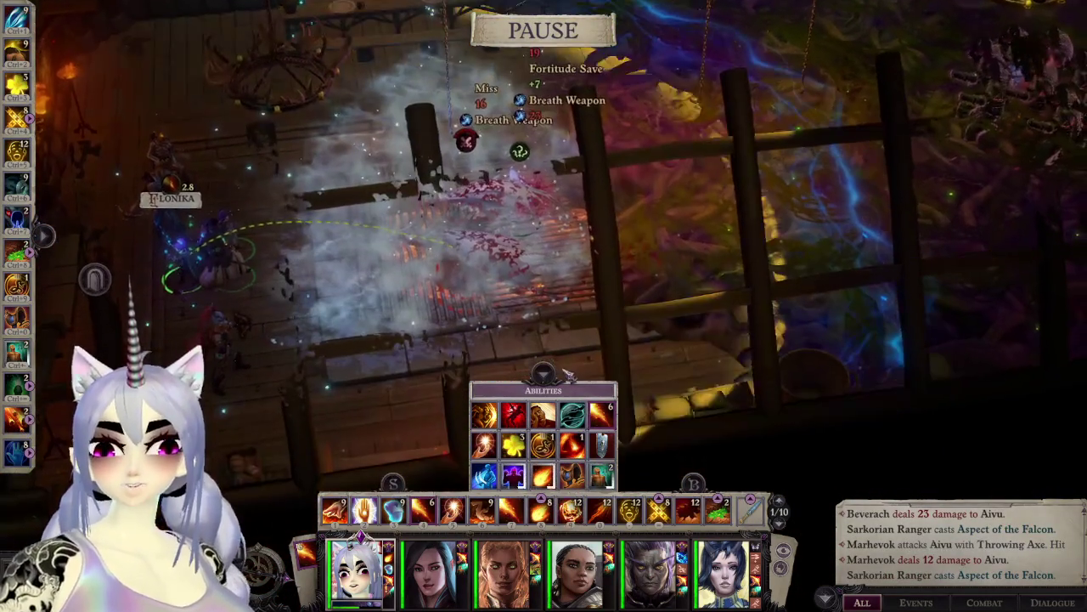
key(a)
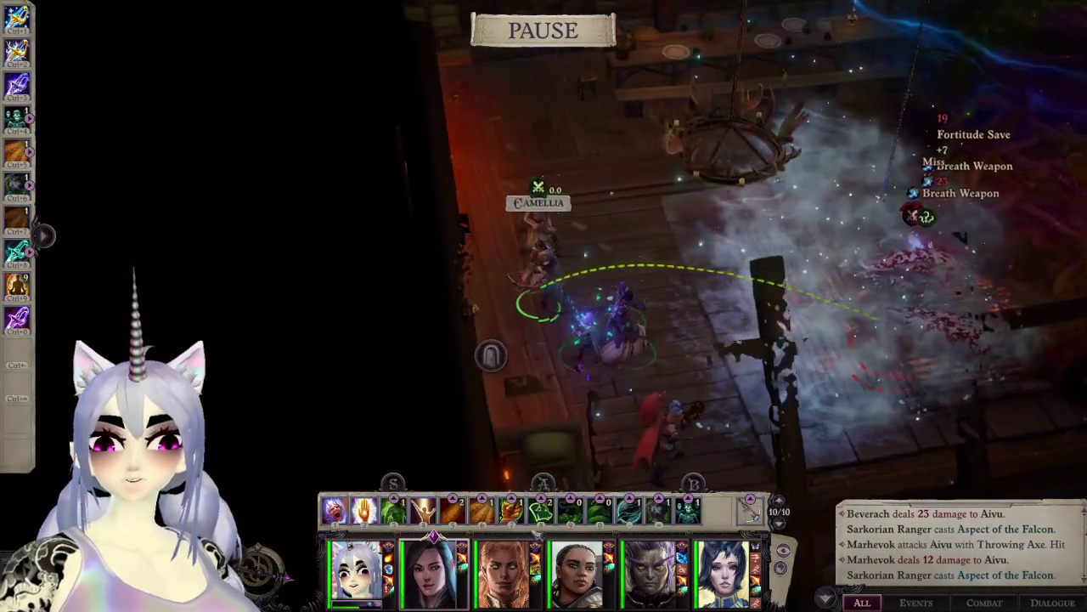
key(d)
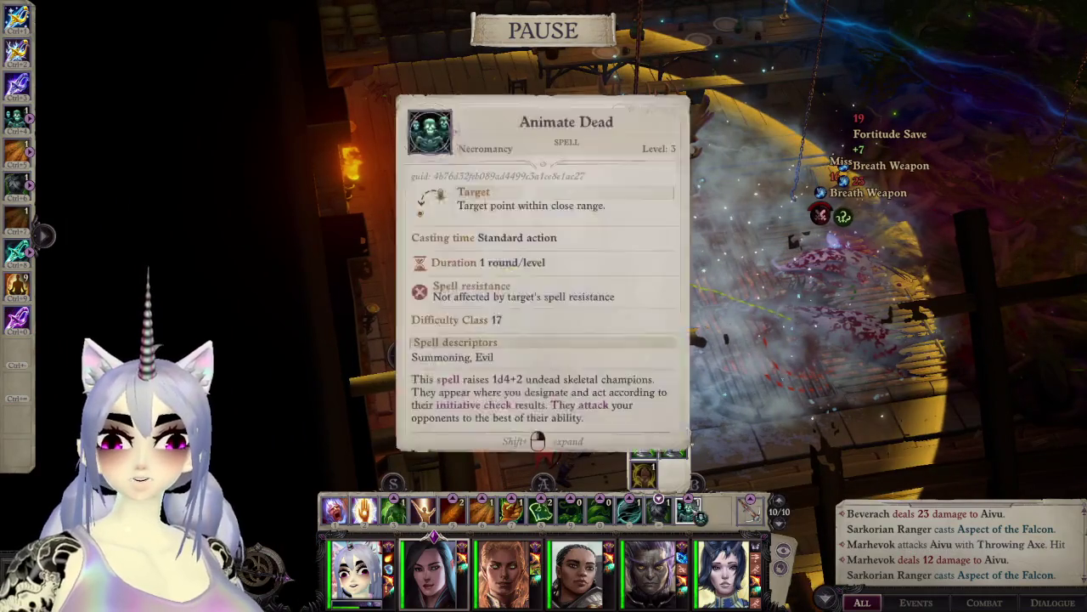
Step: Resume the fight, select the third party member and pause once Animate Dead raises skeletal champions
key(space)
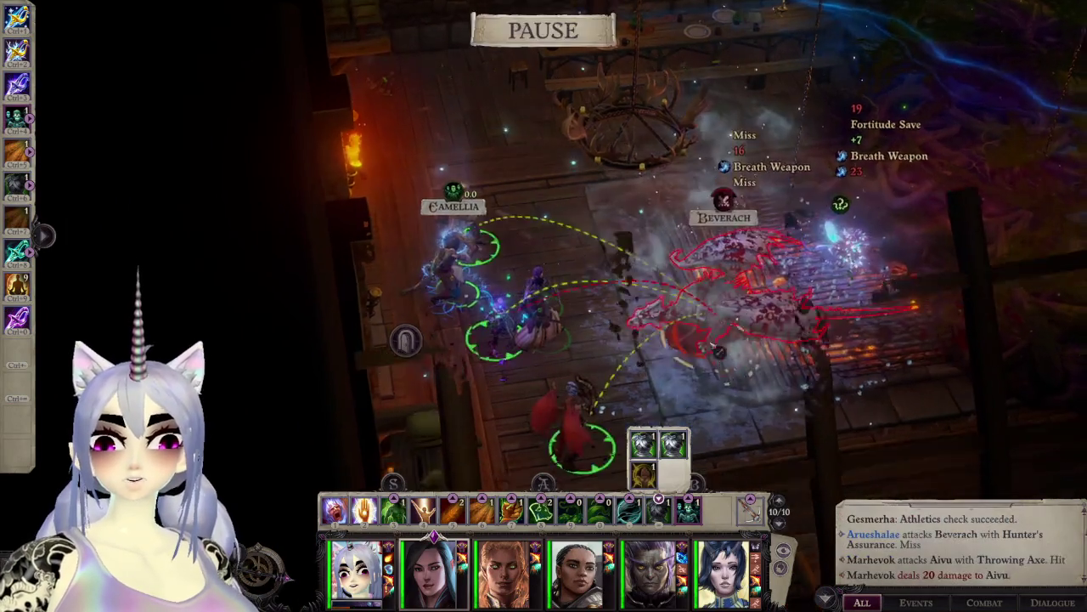
key(space)
click(506, 578)
key(space)
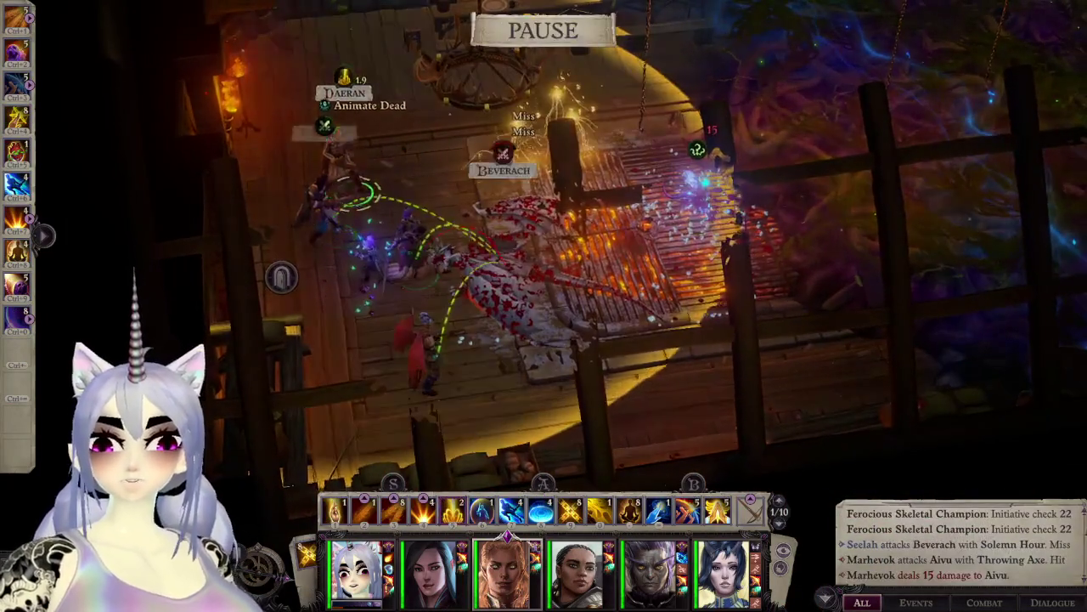
Step: Select Aivu, advance combat briefly, then select the party and inspect Beverach's stats and defenses
key(F1)
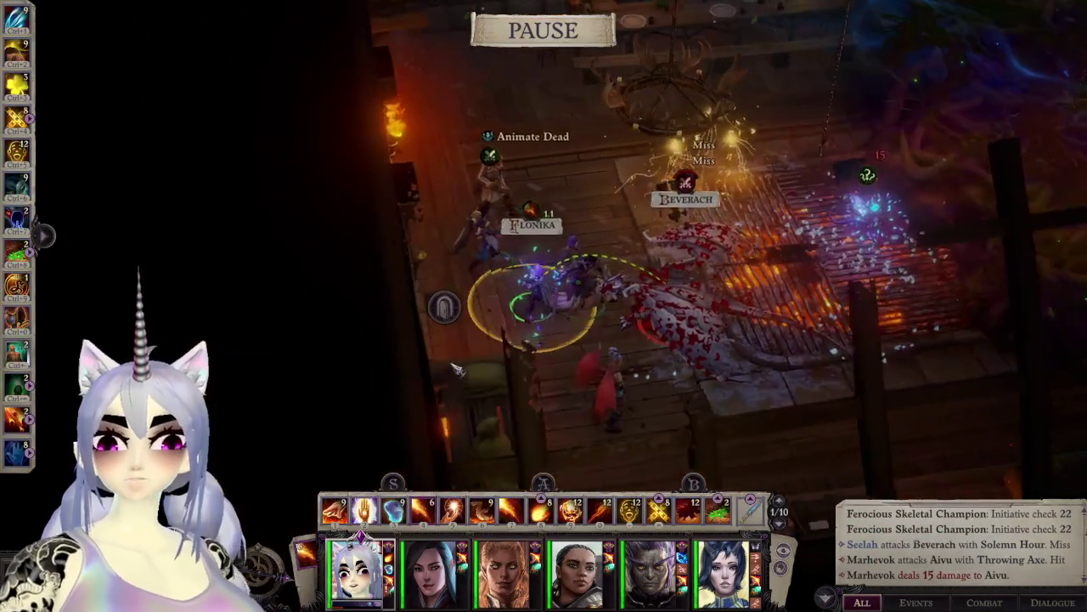
key(space)
key(space)
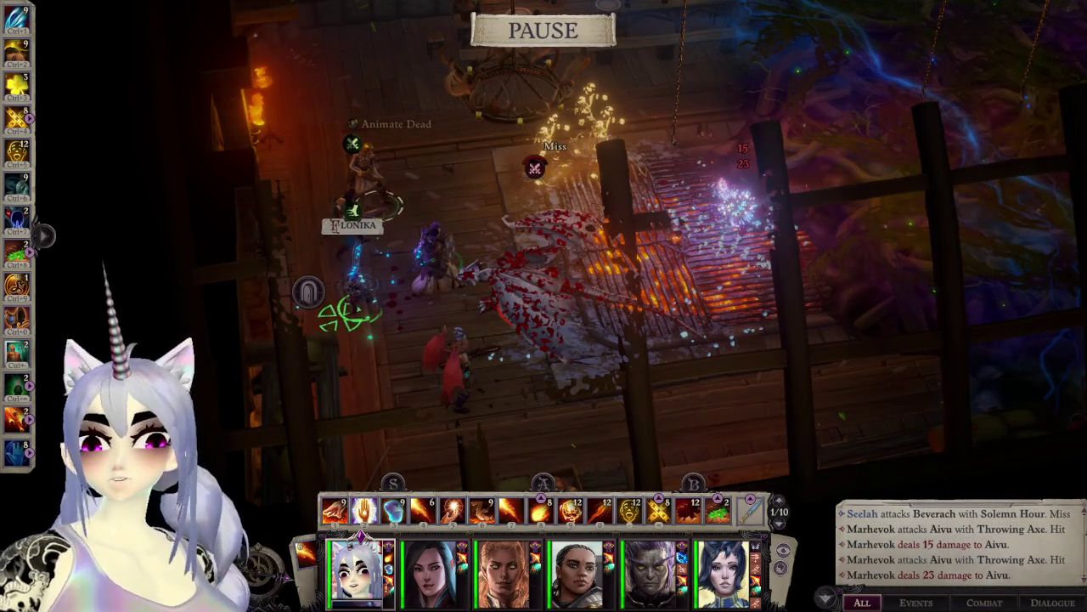
key(ctrl+a)
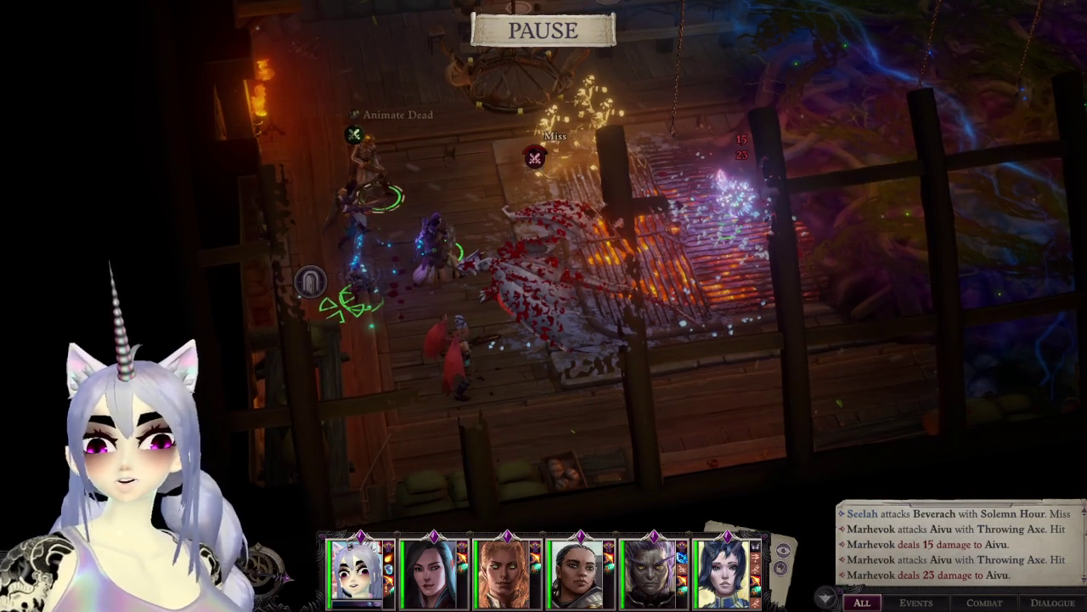
right_click(529, 289)
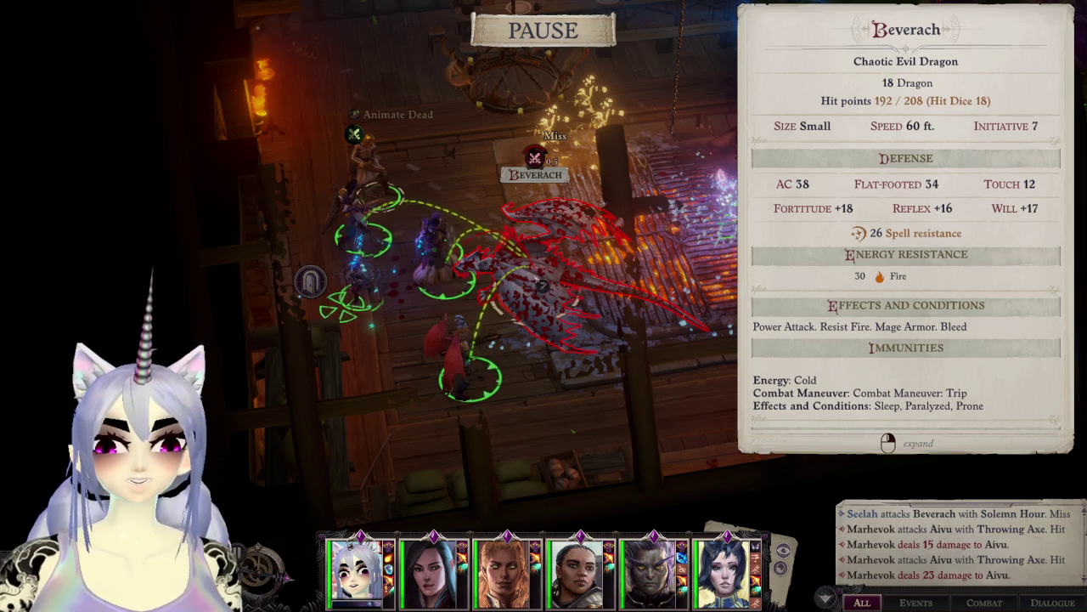
key(Escape)
Step: Rotate the view, reselect Aivu and resume combat as Flonika summons a Mastodon
key(e)
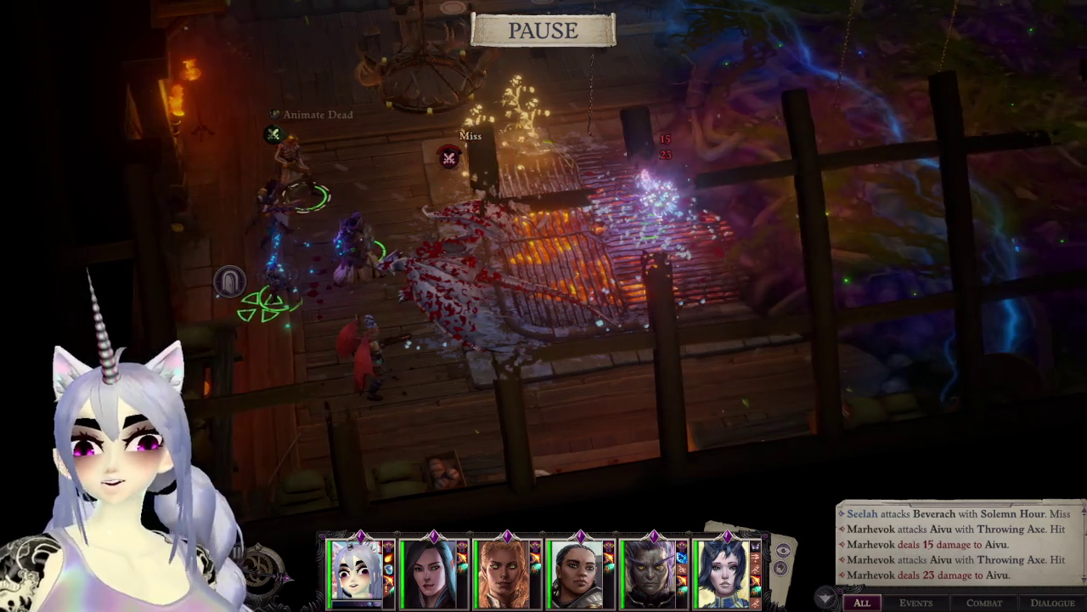
key(1)
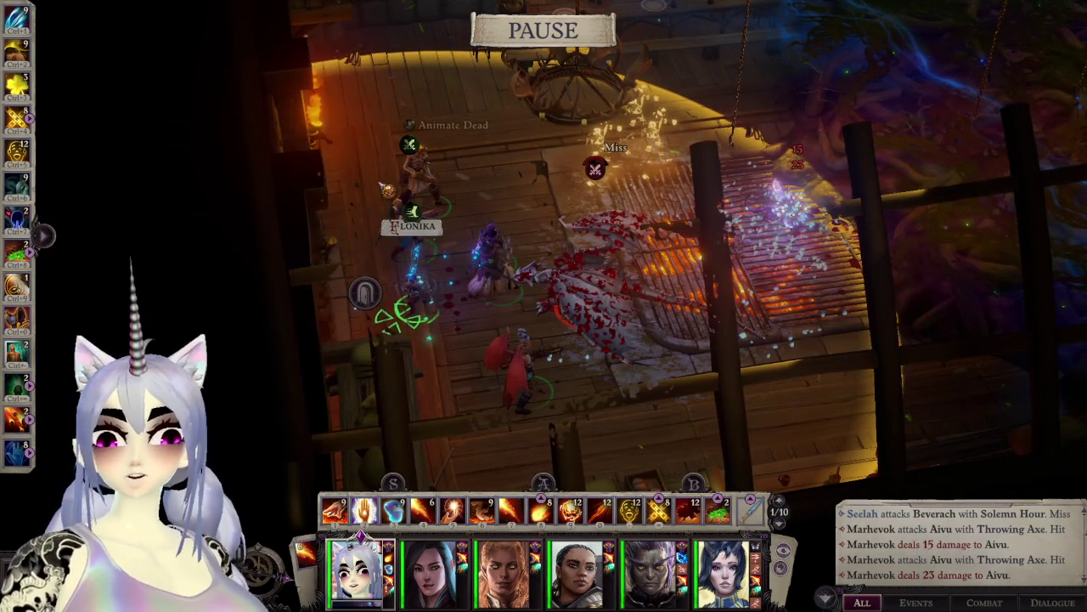
key(w)
key(a)
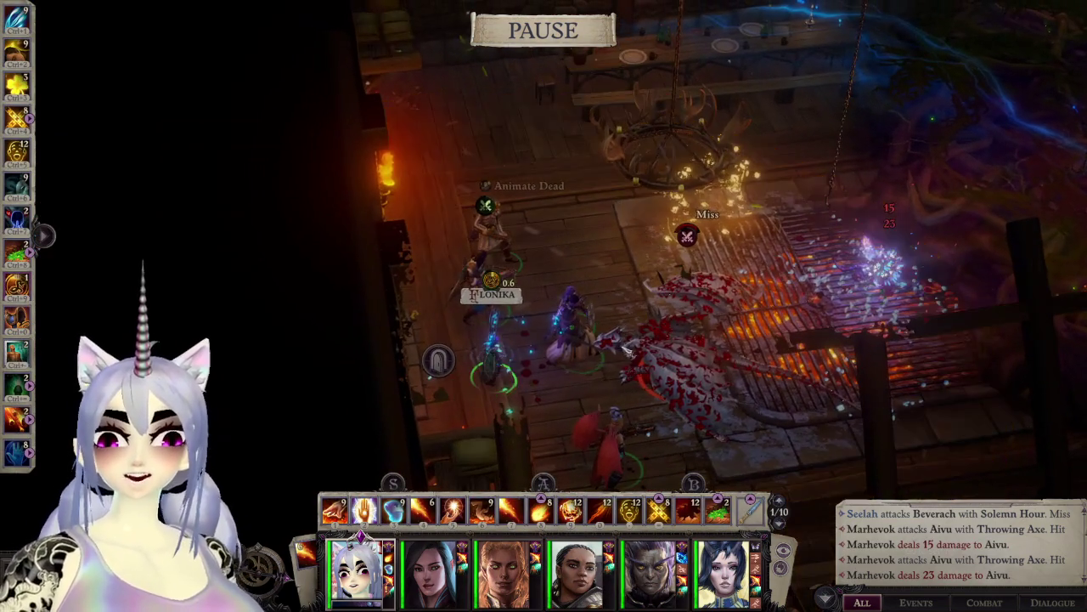
key(space)
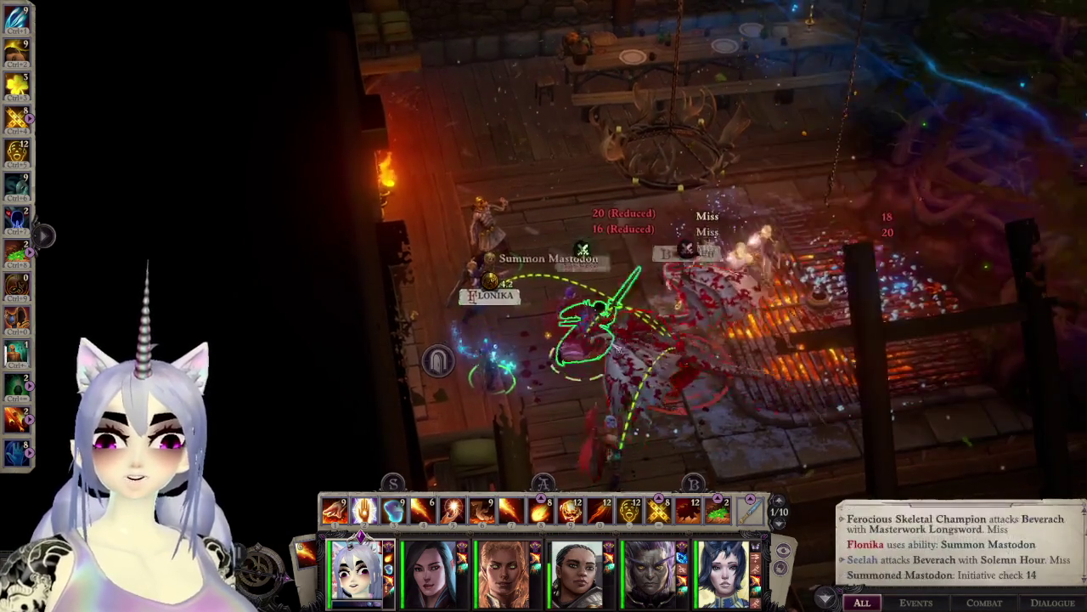
Step: Pause after the mastodon is summoned, select Daeran and orbit the view around the mastodon
key(space)
key(3)
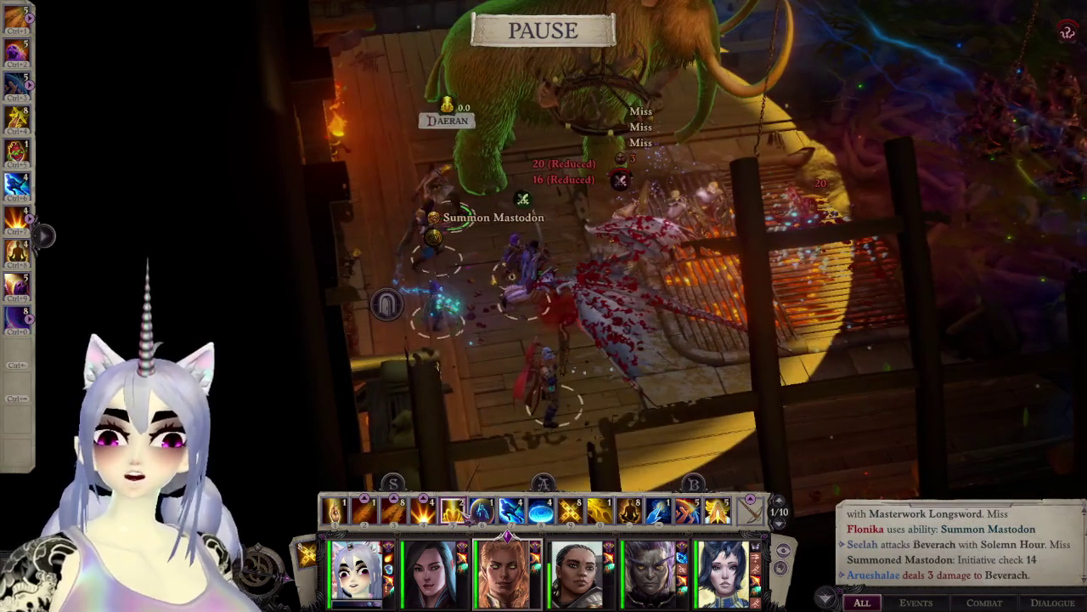
key(w)
key(d)
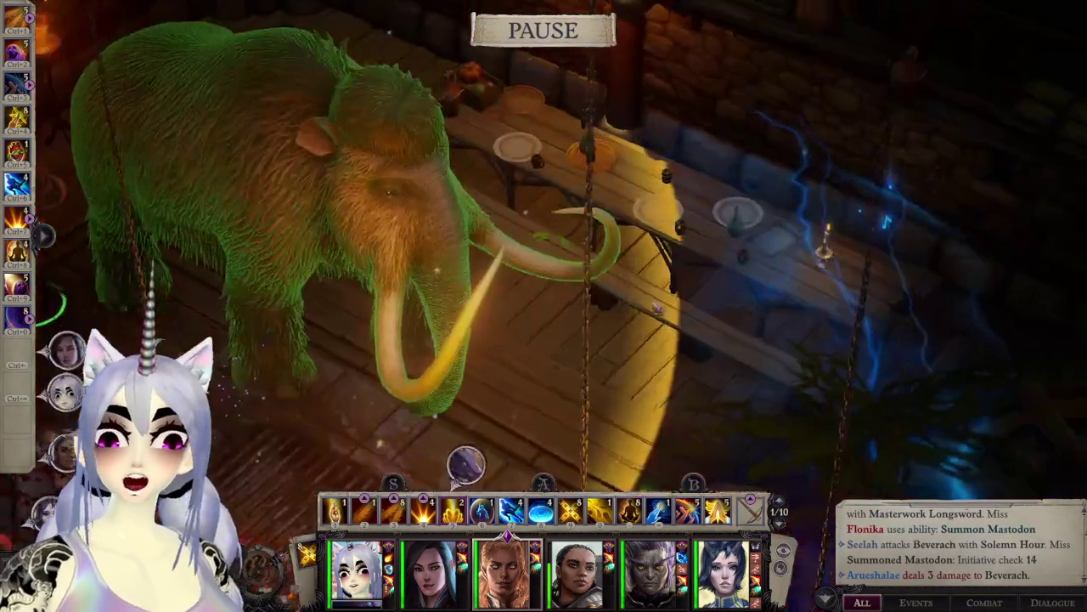
key(a)
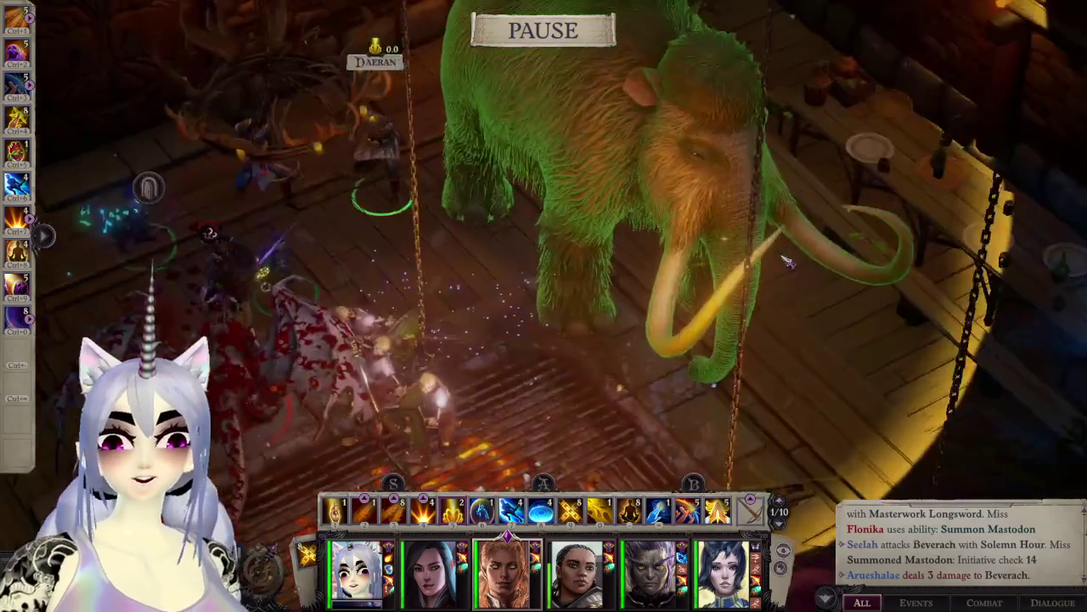
key(d)
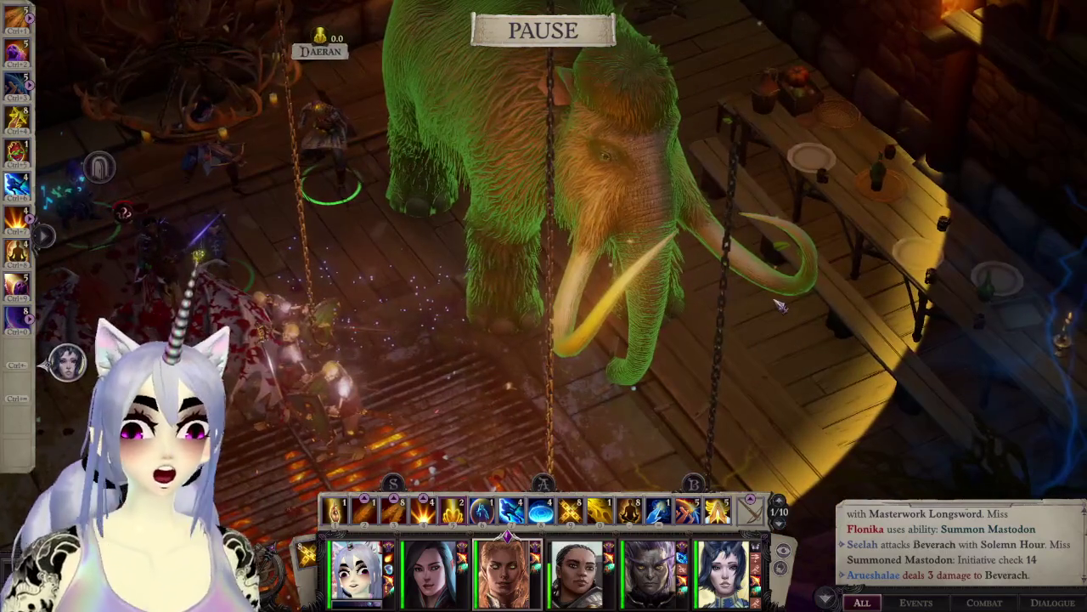
key(w)
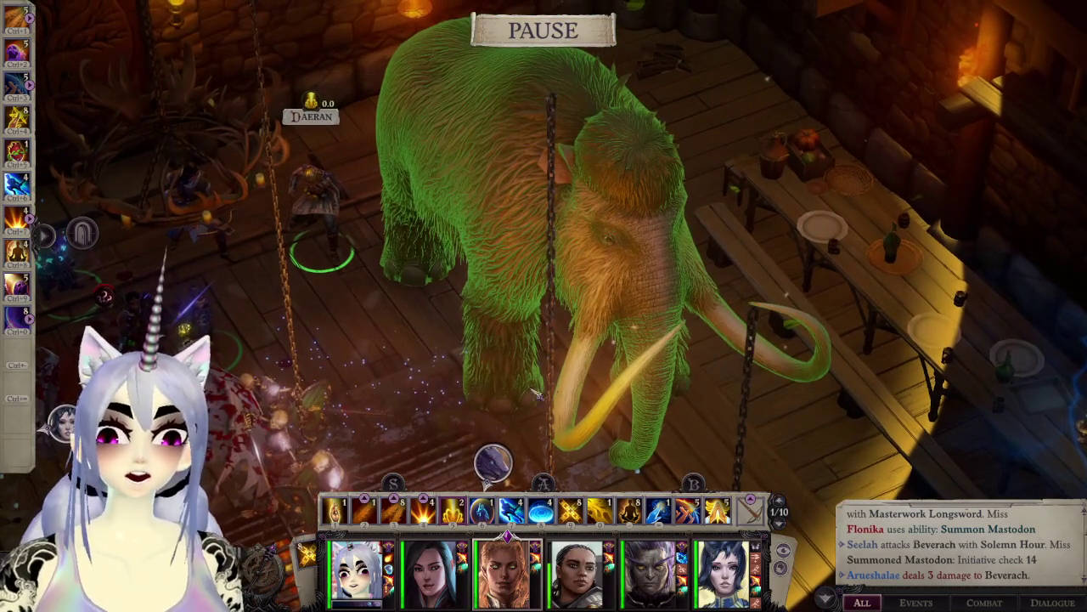
key(q)
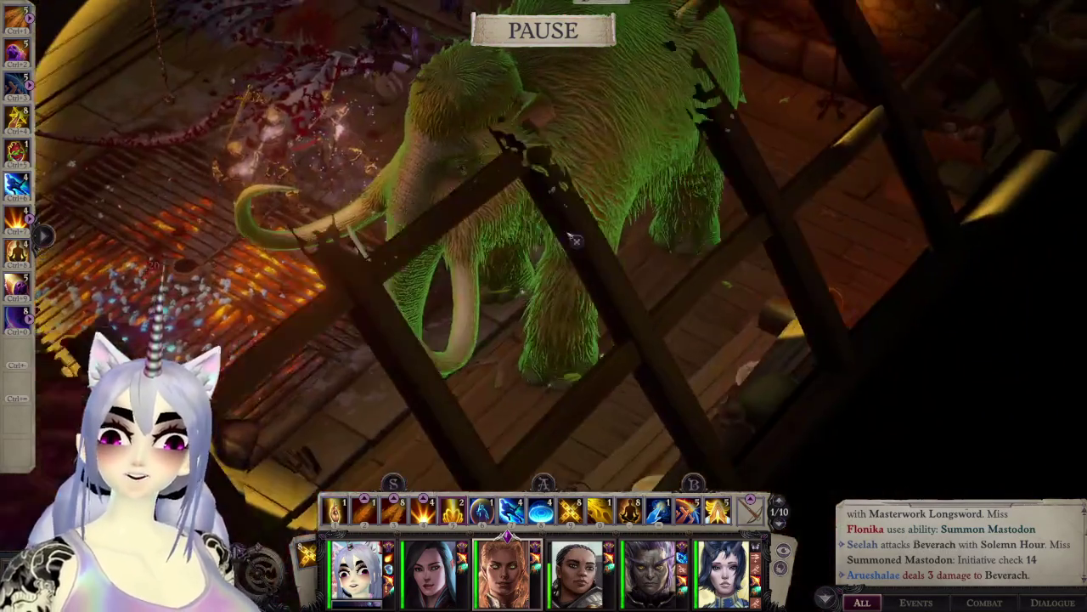
middle_drag(575, 240, 30, 387)
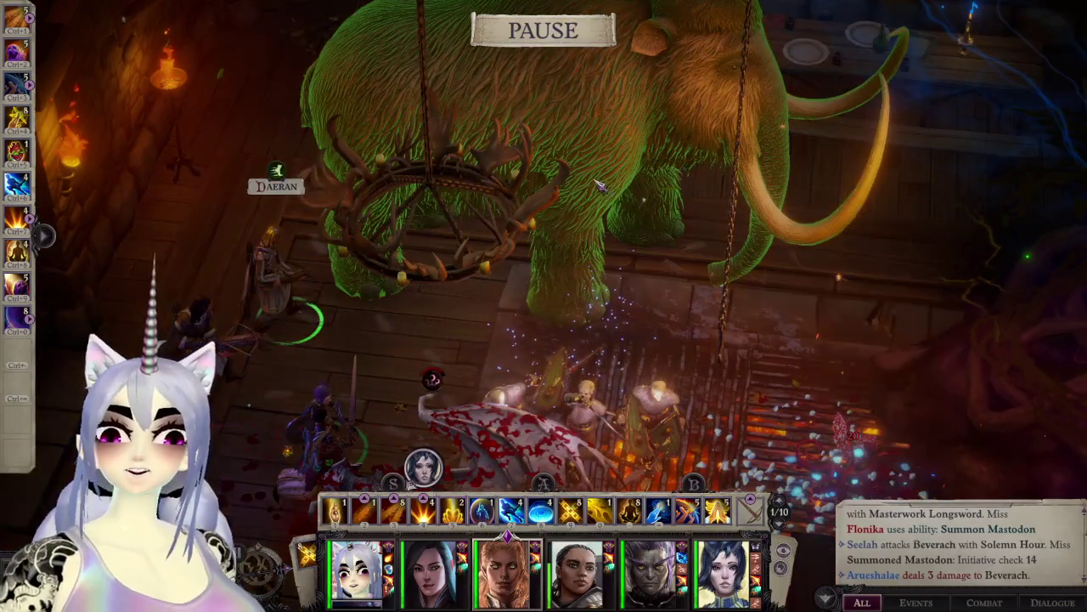
Step: Pan back over the fight, reselect Aivu and add the dragon companion's portrait to the party row
key(a)
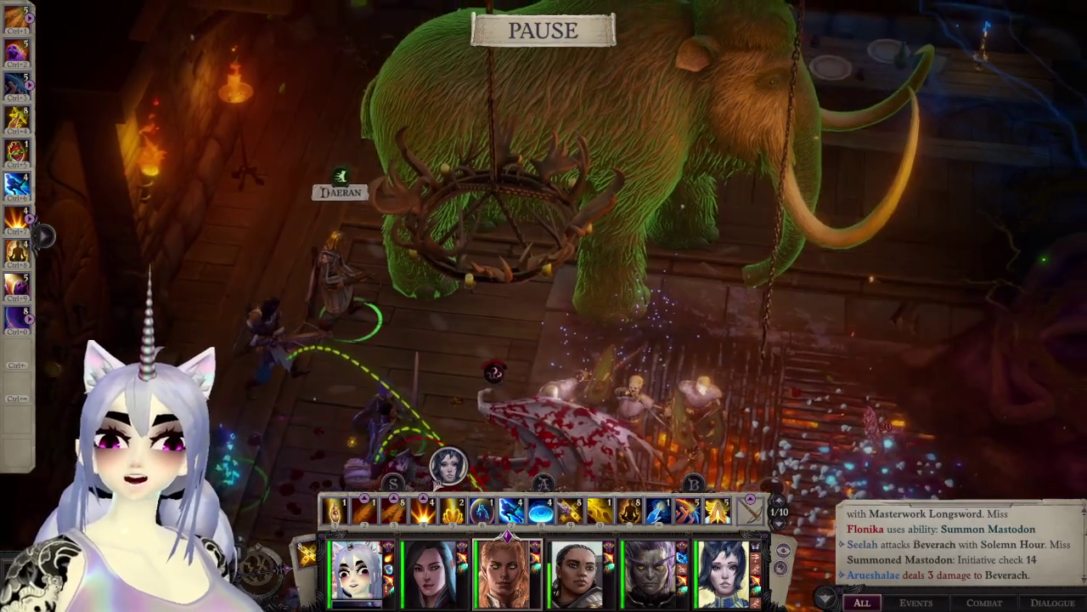
key(s)
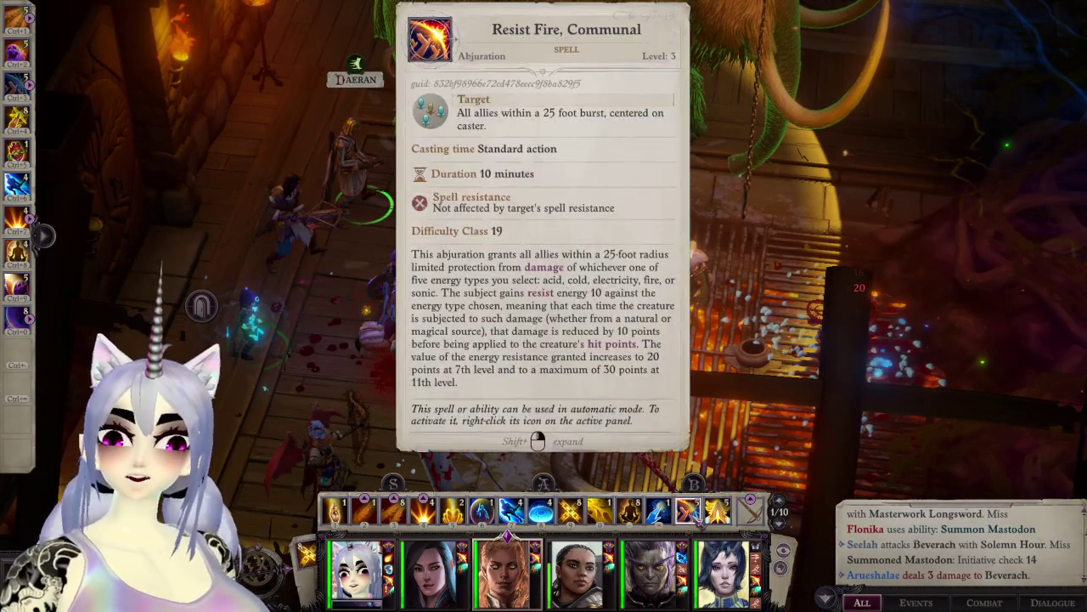
key(1)
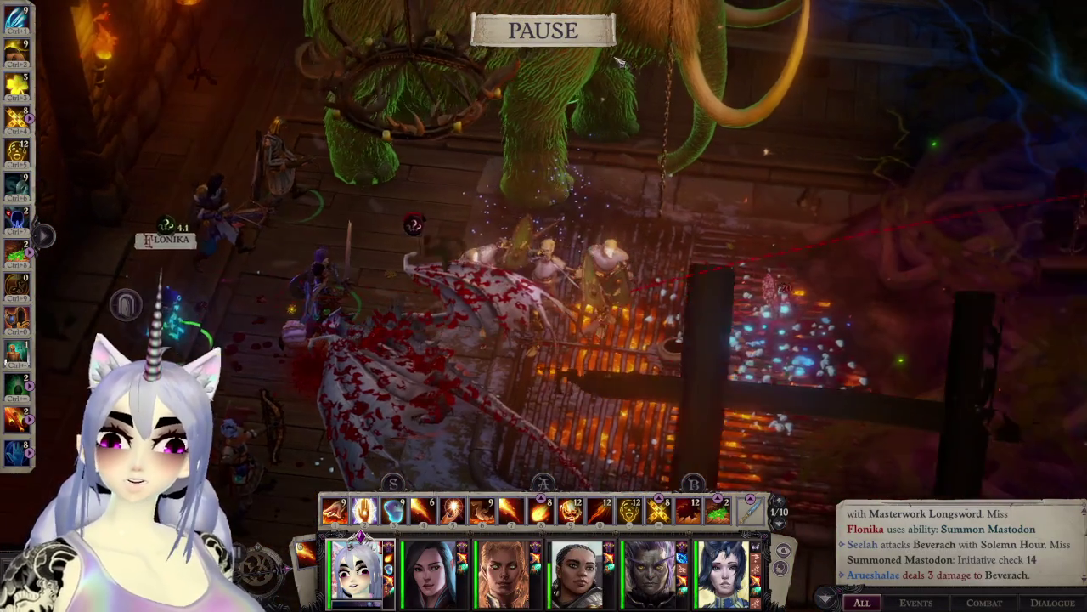
key(w)
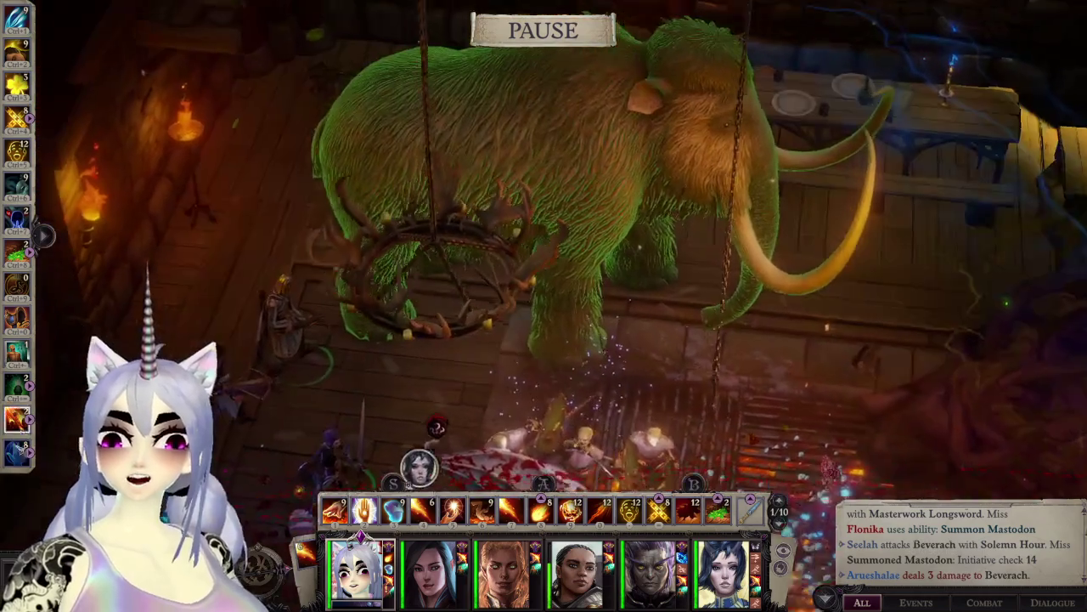
key(w)
key(a)
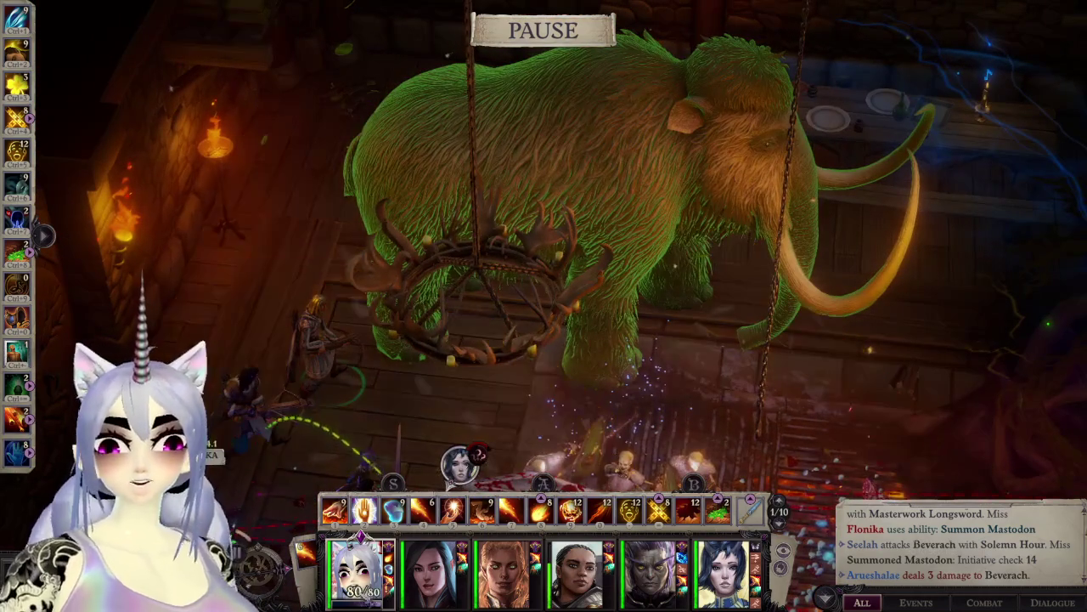
key(s)
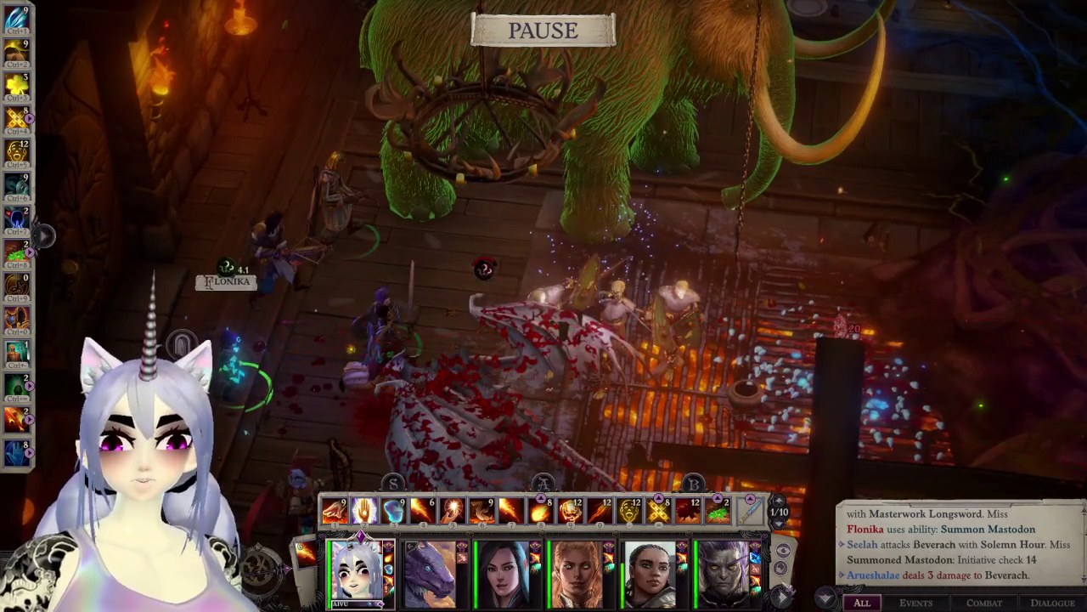
click(782, 598)
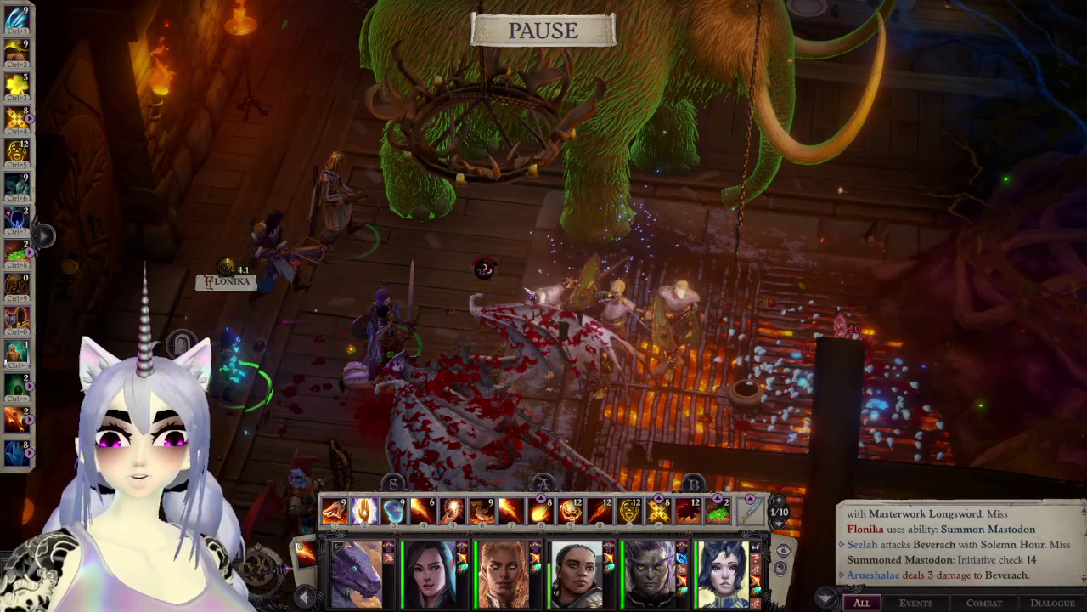
Step: Pan the view between the enemy horde and the party to follow the battle
key(s)
key(a)
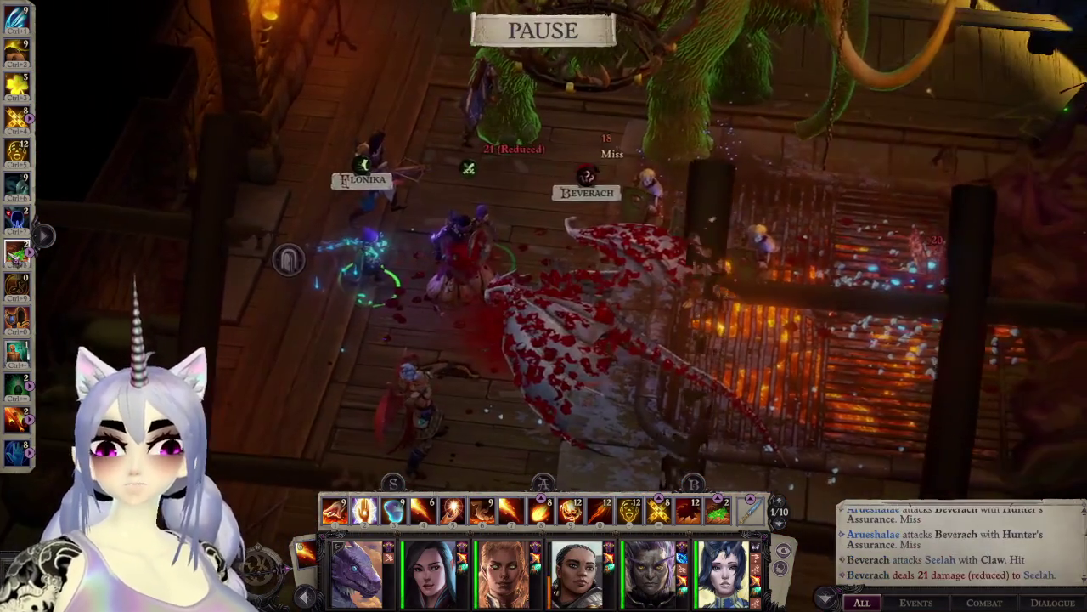
key(d)
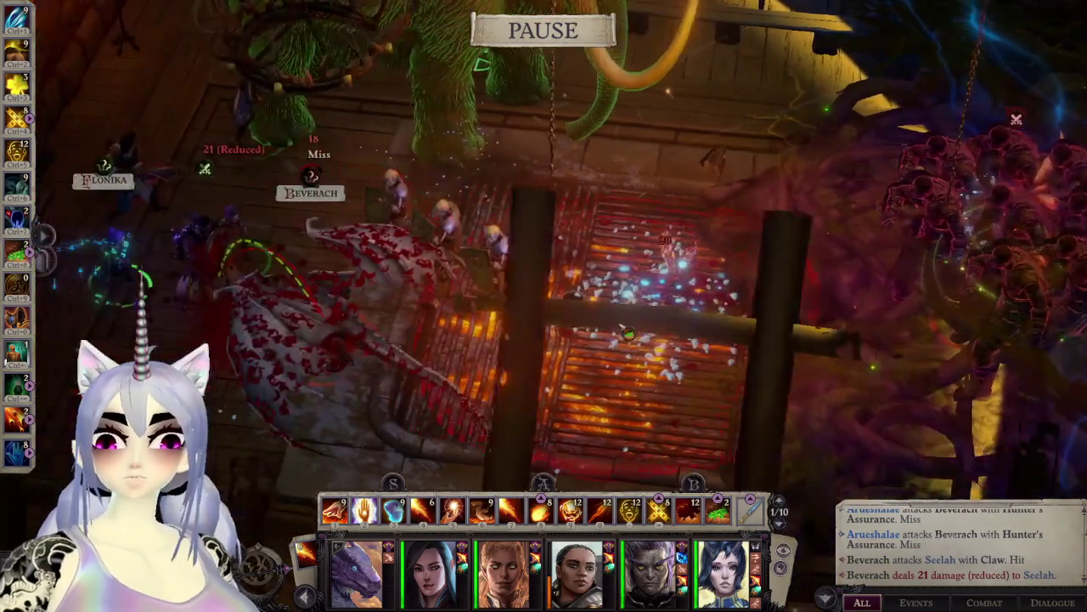
key(a)
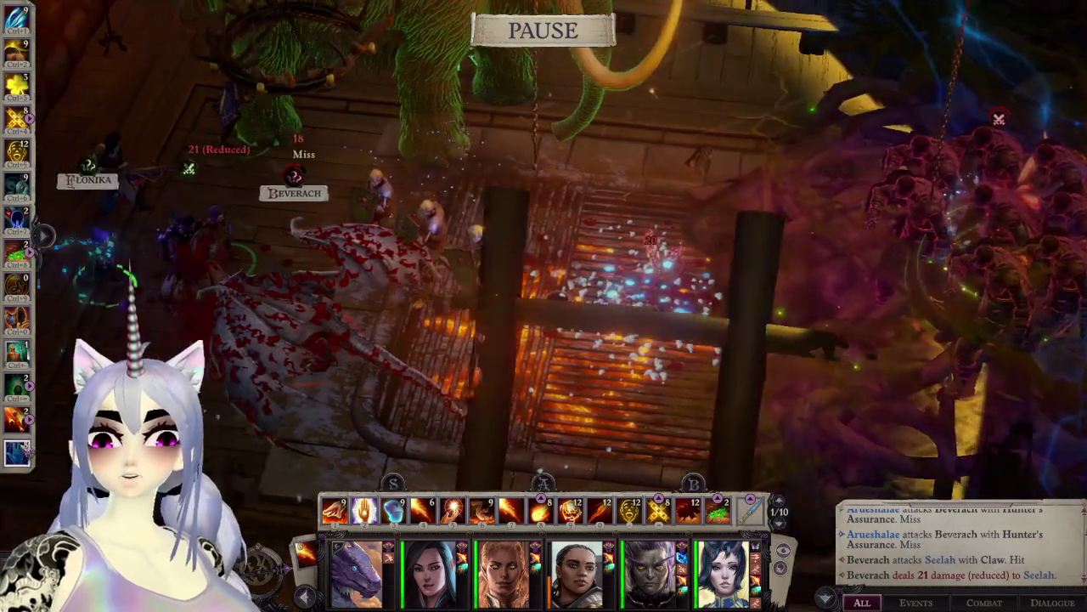
key(a)
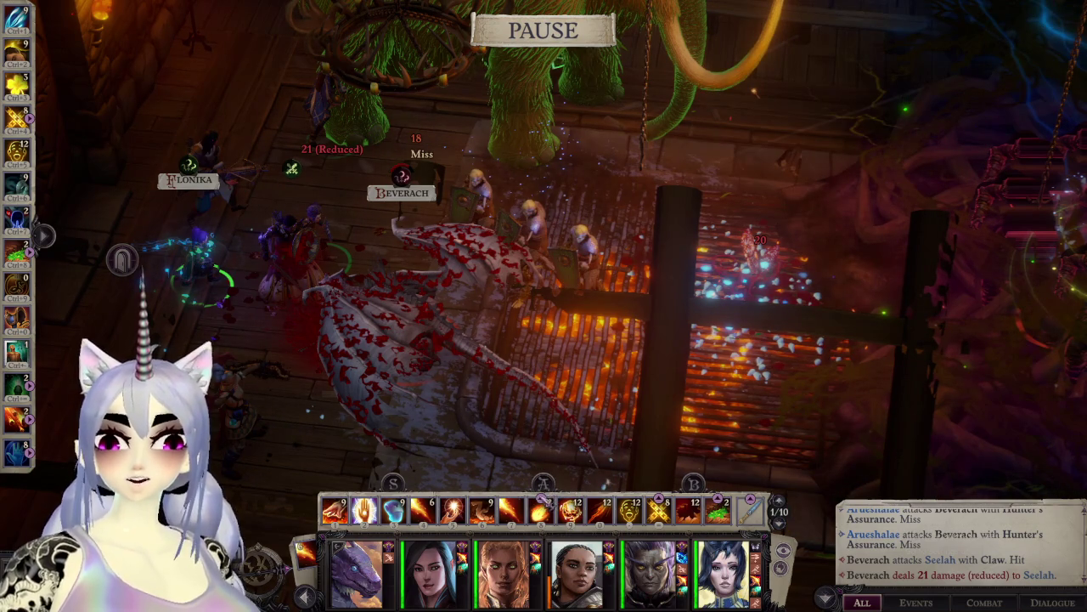
scroll(1077, 200, up, 3)
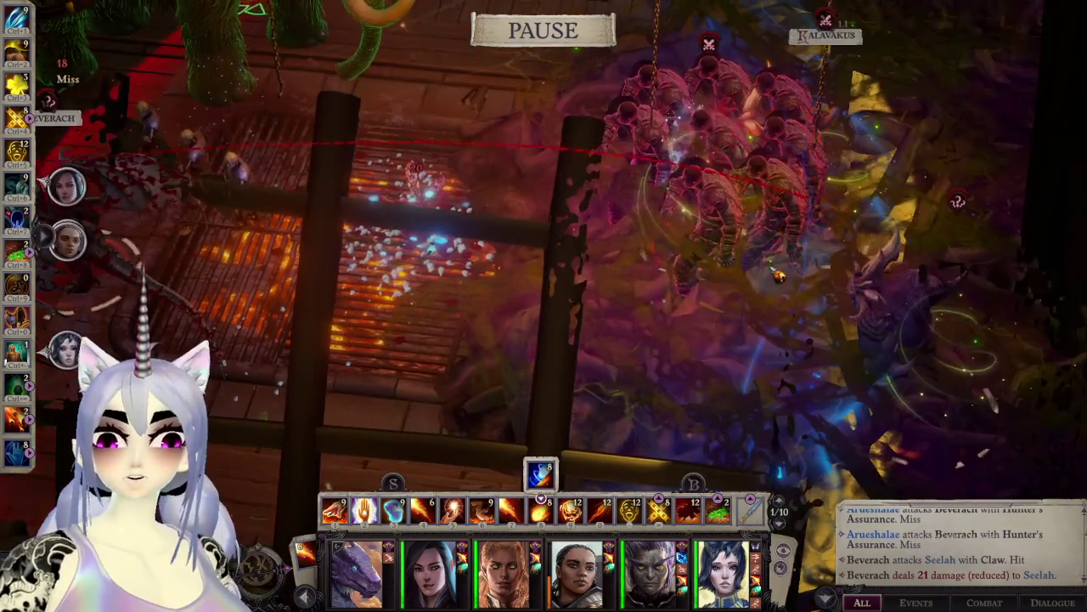
Step: Run combat round by round until Daeran dies, then inspect Marhevok's stats at 175 hit points
key(space)
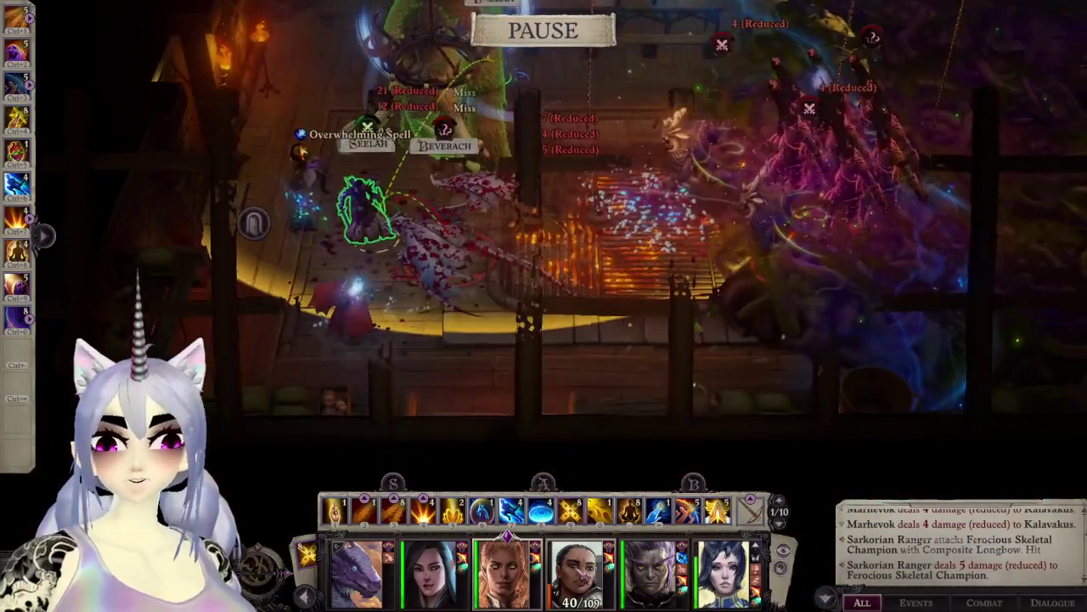
key(space)
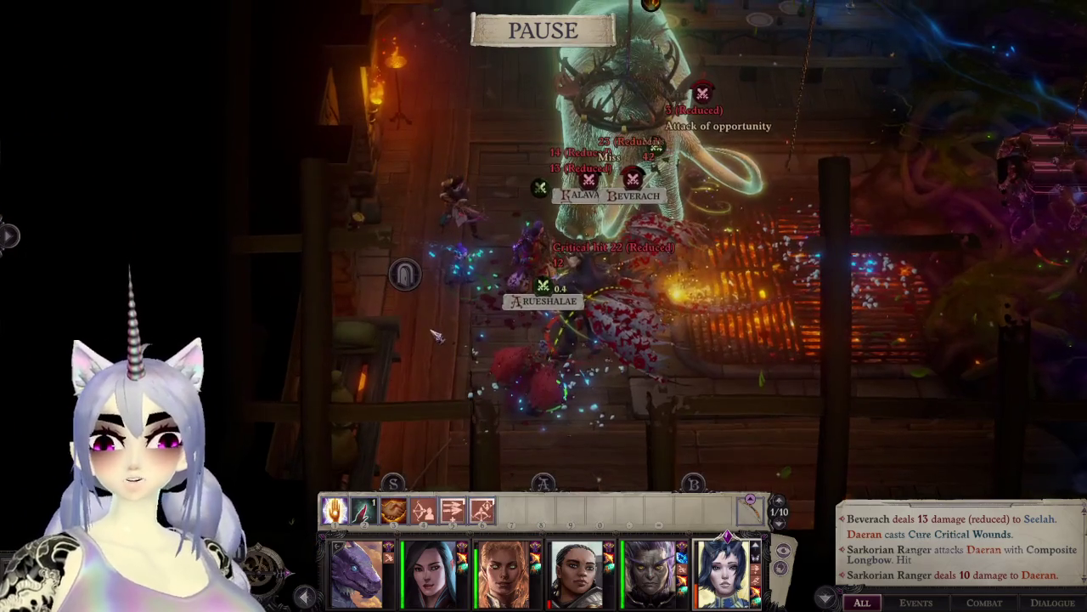
key(space)
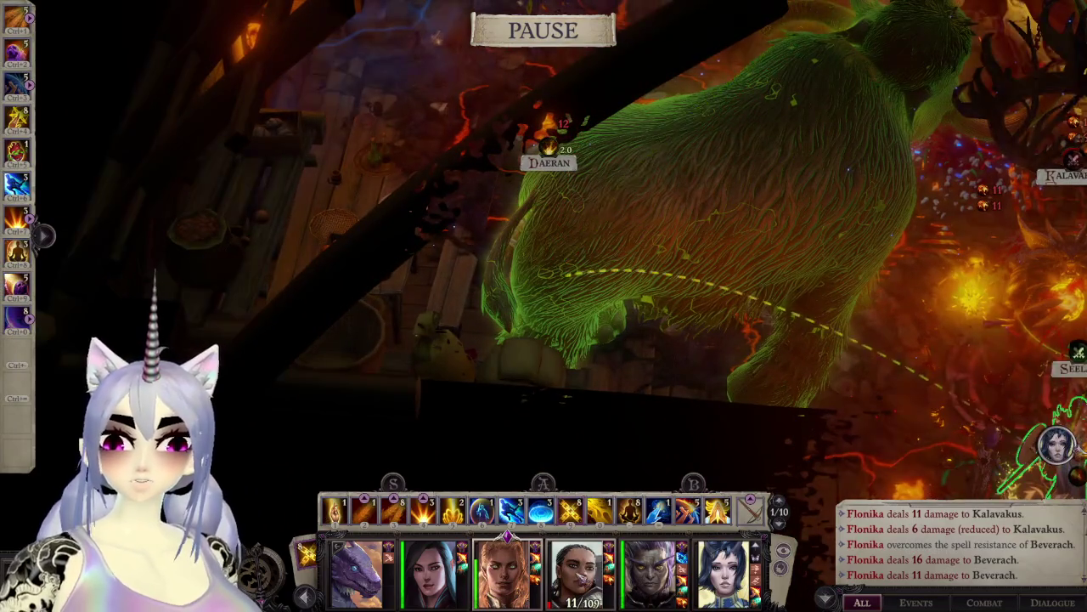
key(space)
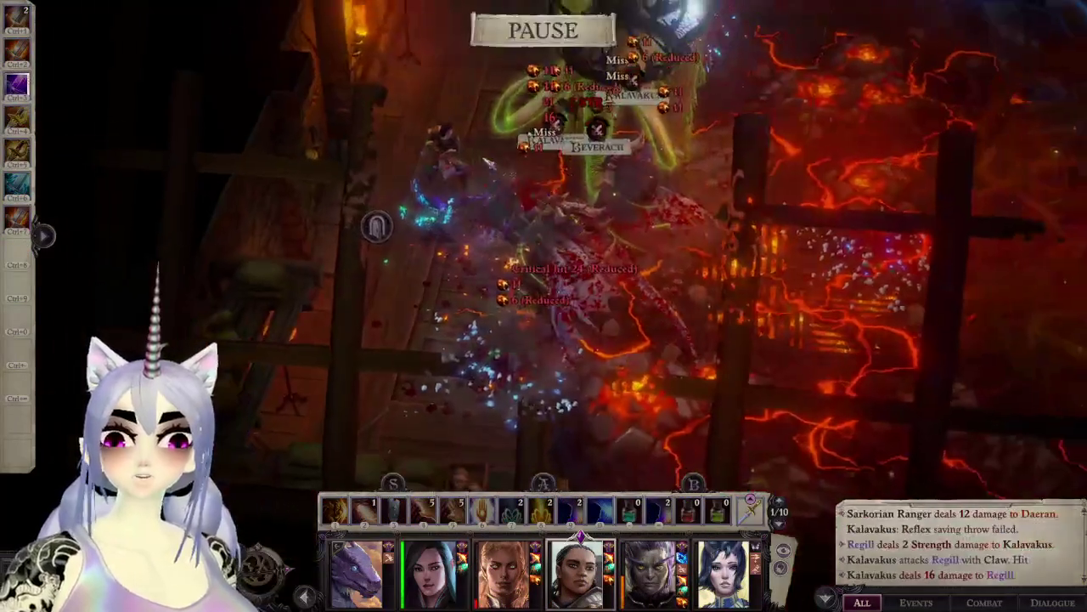
key(space)
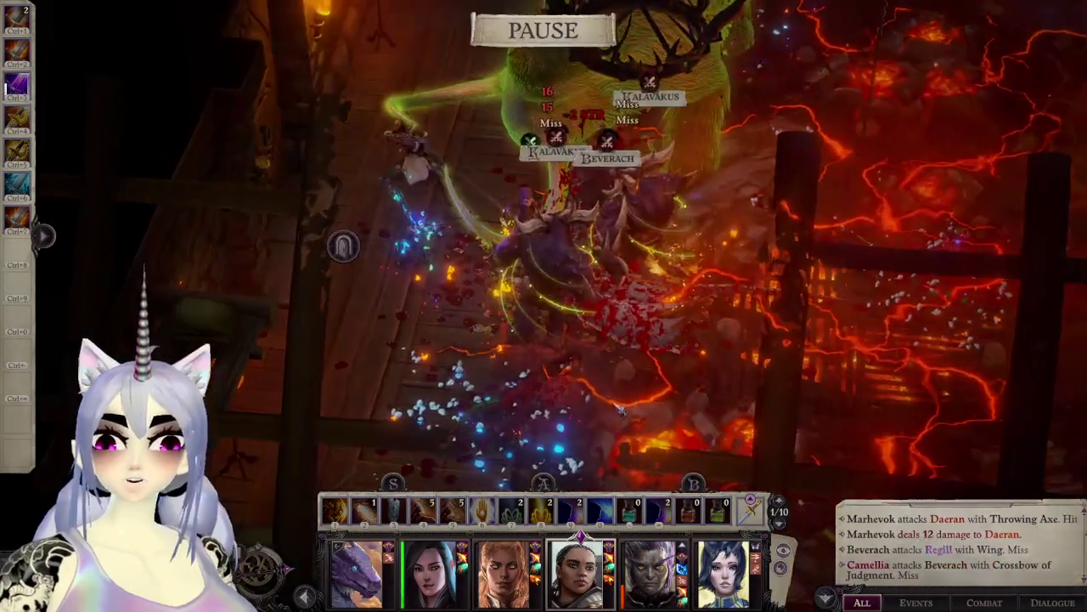
key(space)
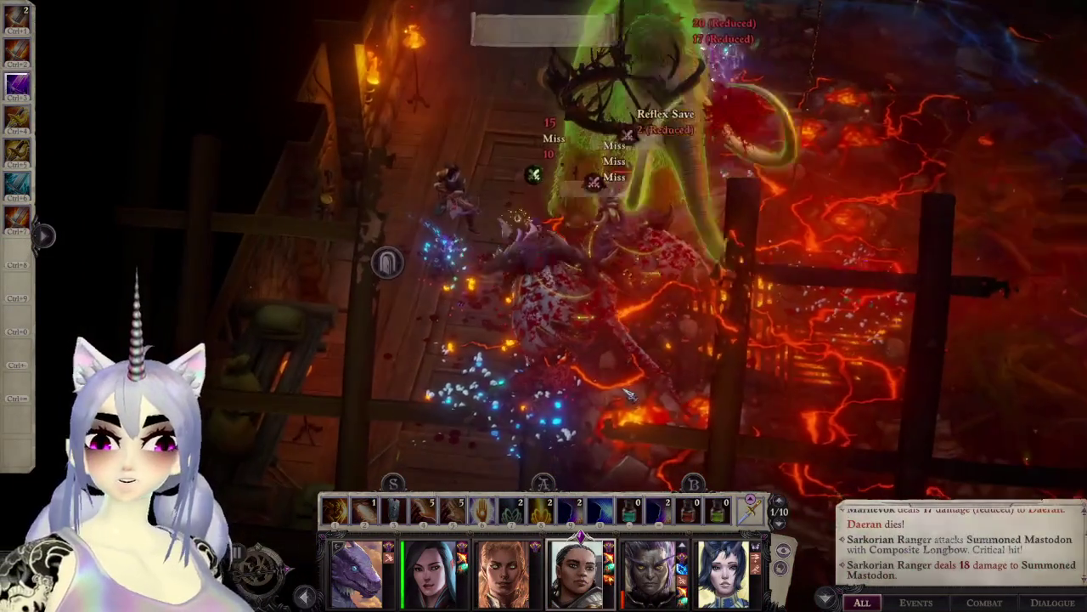
key(space)
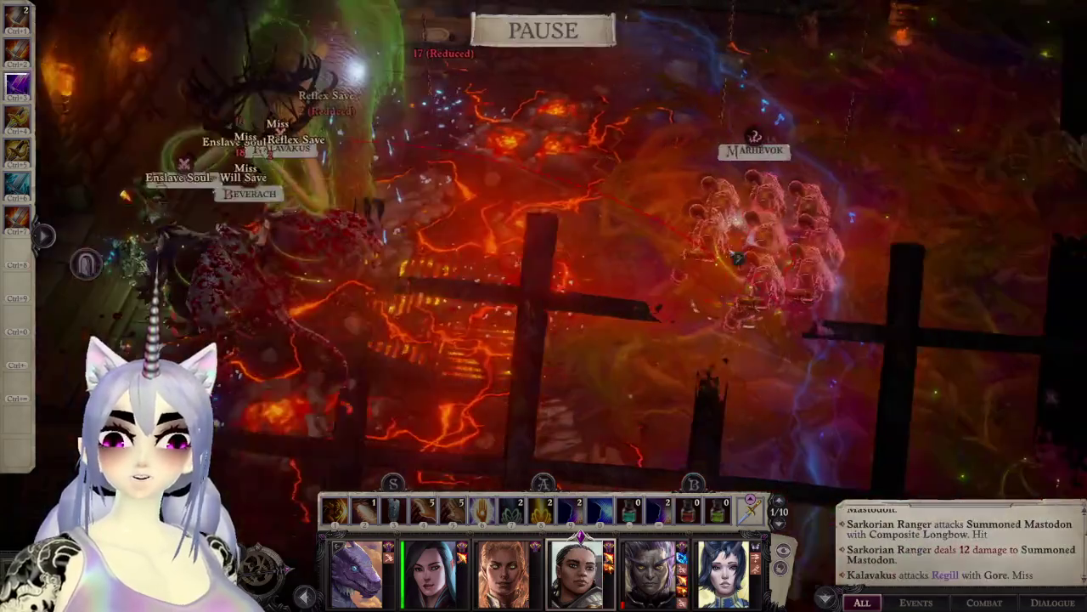
right_click(738, 257)
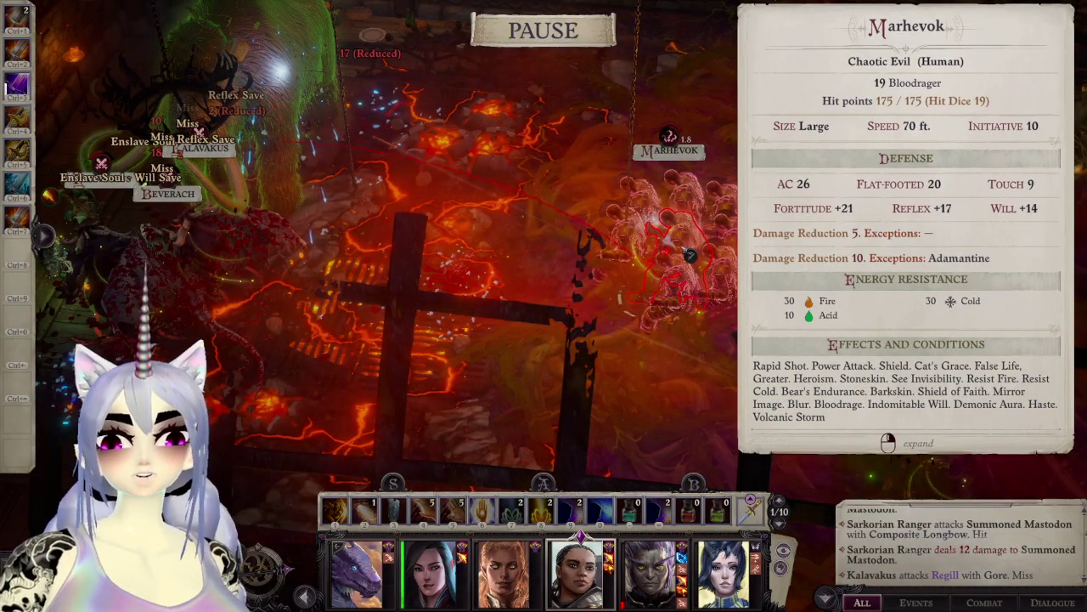
Step: Check another enemy's and Beverach's stat sheets while panning and rotating around the mastodon
key(d)
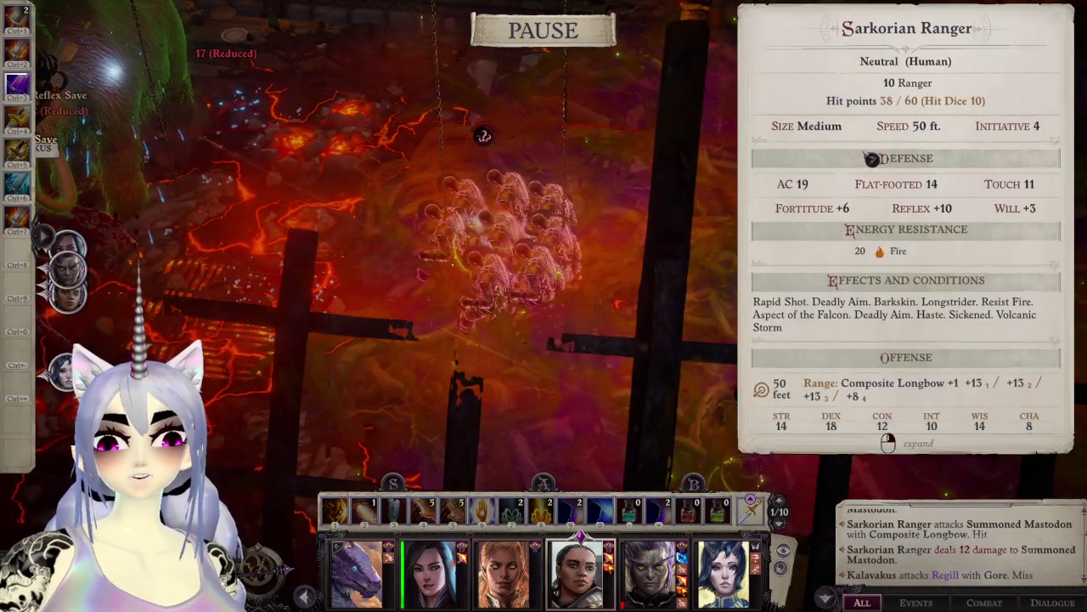
key(a)
right_click(626, 242)
key(a)
right_click(374, 304)
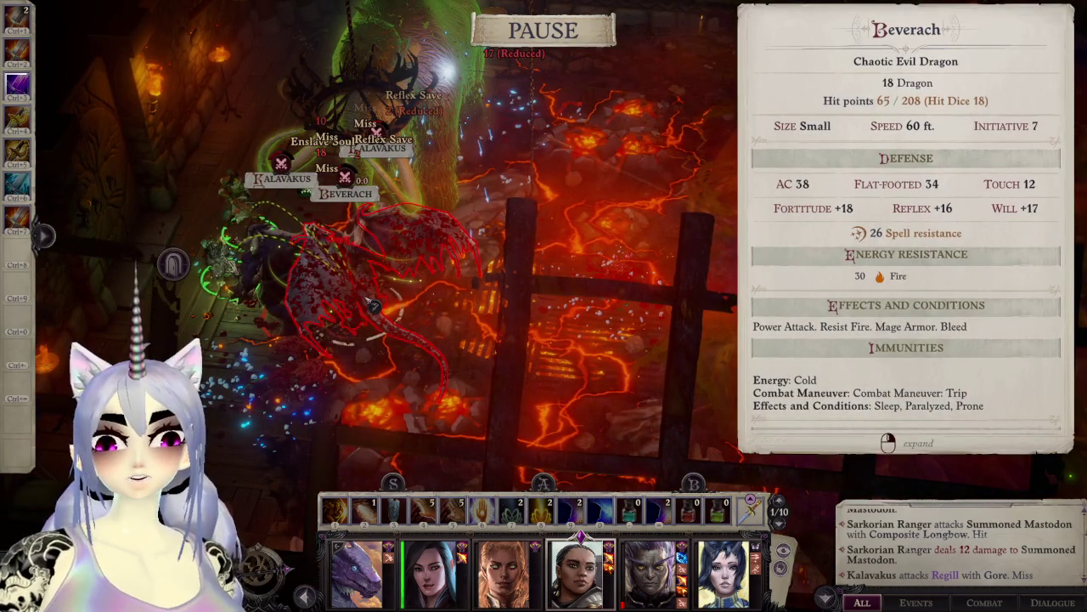
key(a)
key(w)
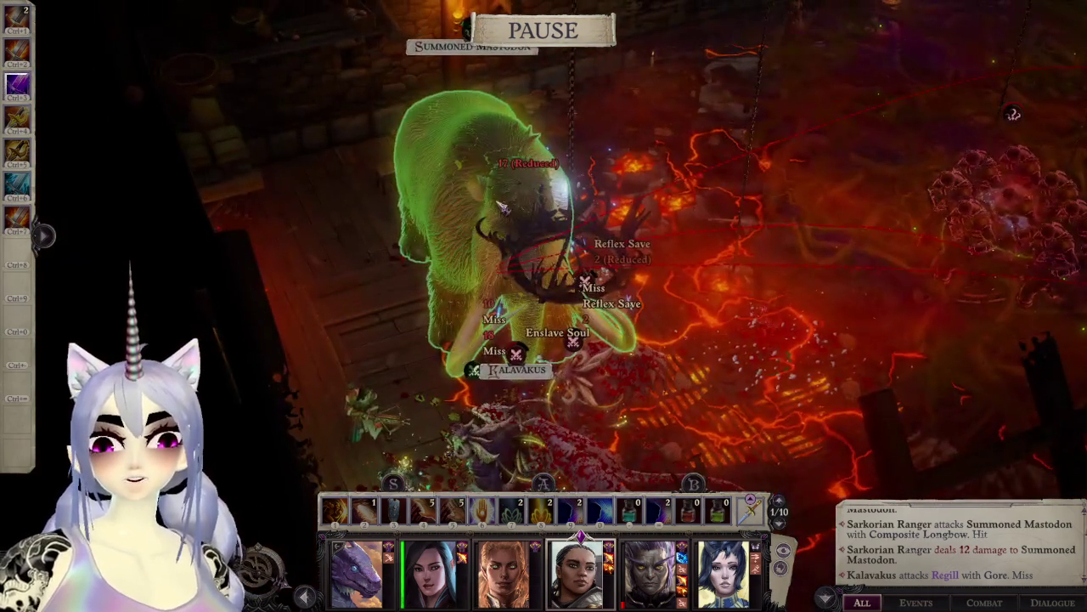
key(q)
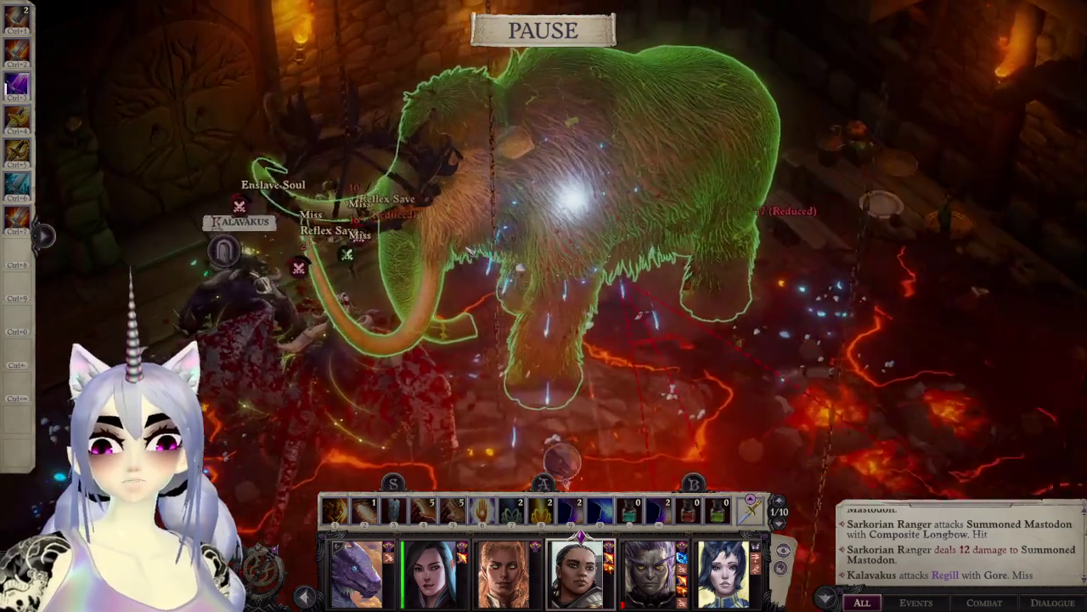
key(e)
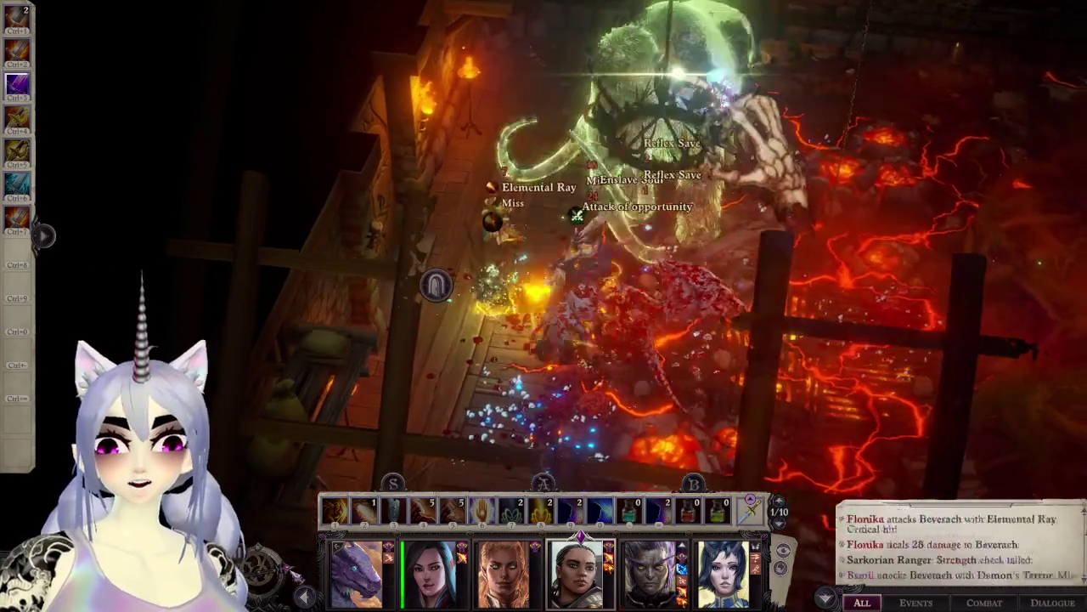
Step: Let combat run, re-checking Beverach's and Marhevok's stats, until the party falls
key(space)
key(q)
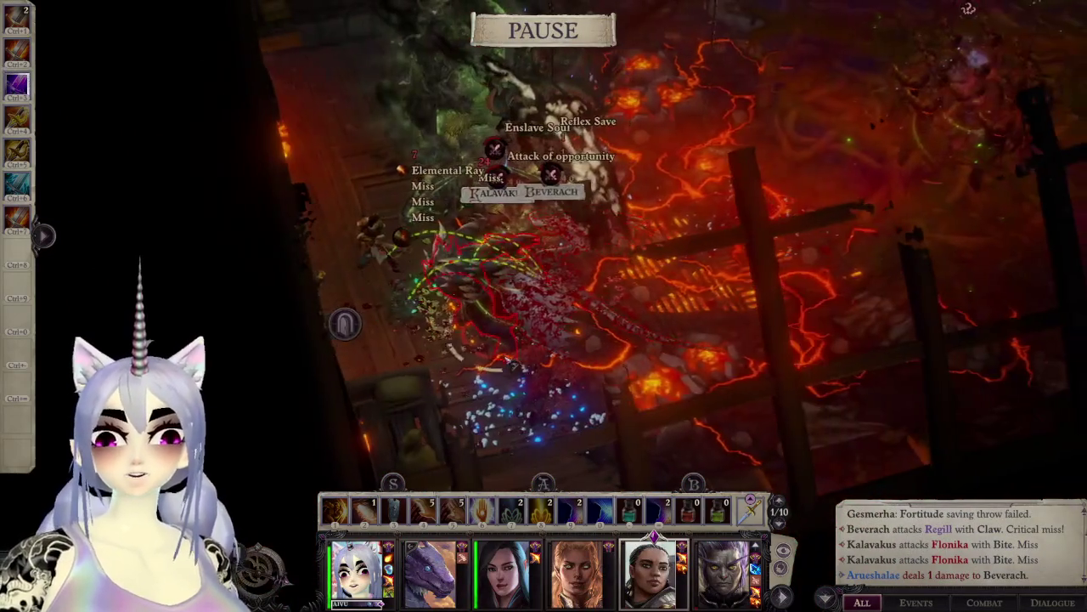
right_click(580, 307)
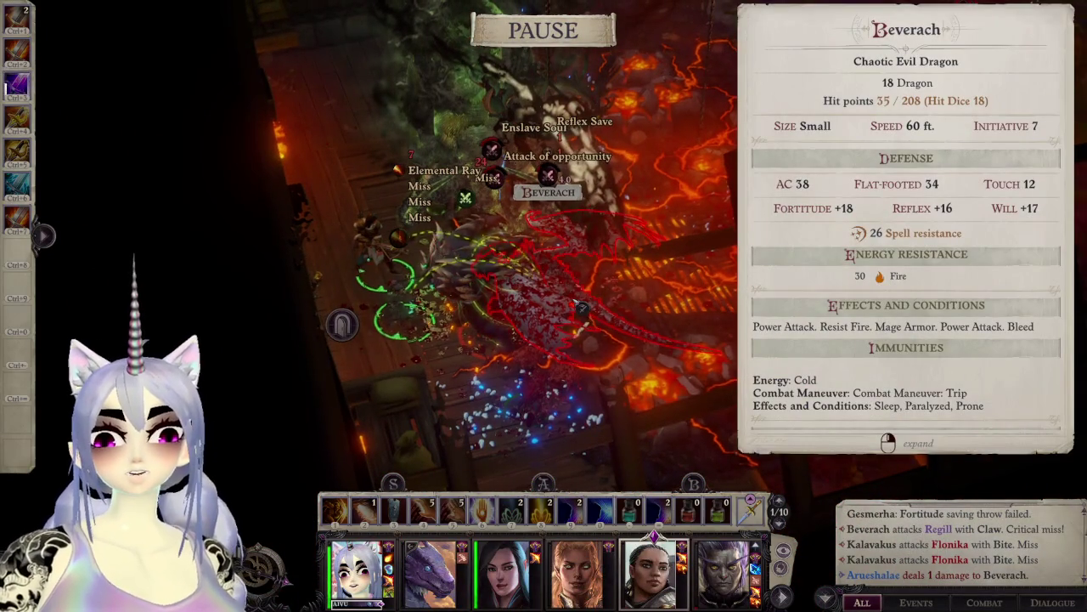
key(q)
key(q)
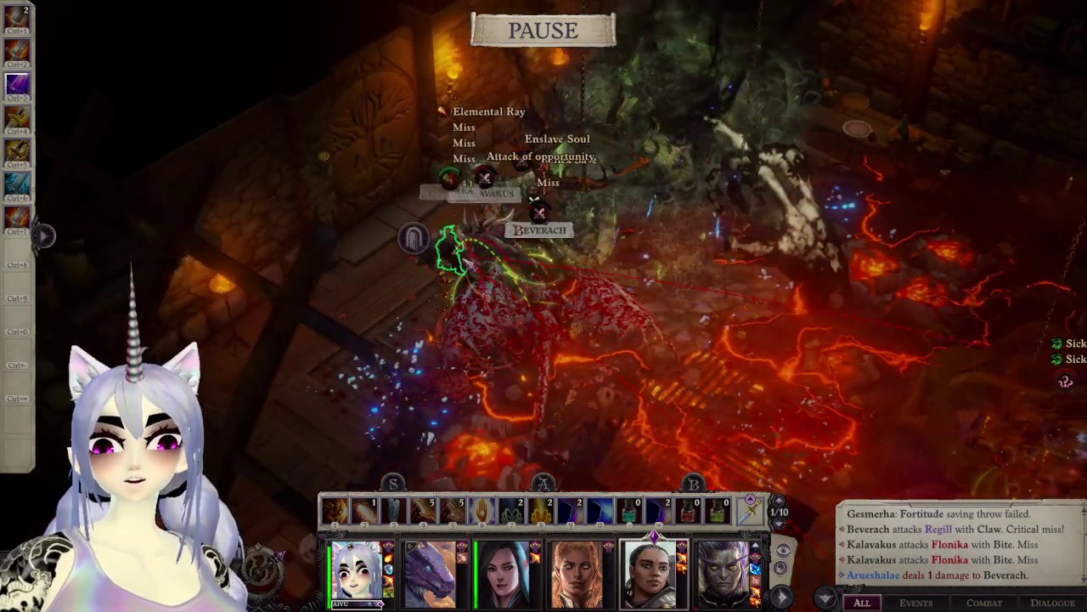
right_click(595, 288)
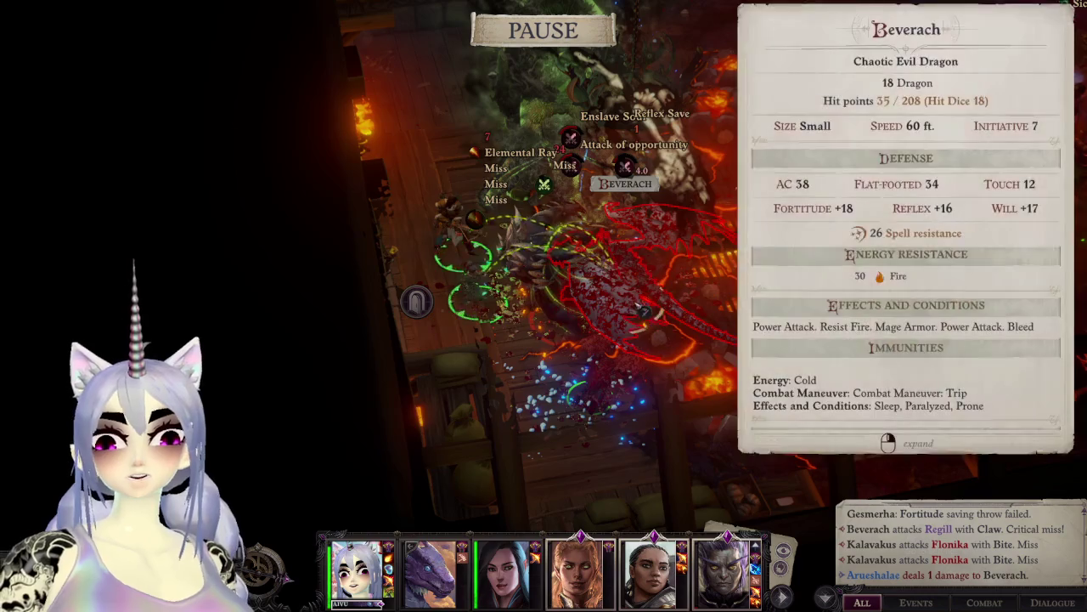
key(Escape)
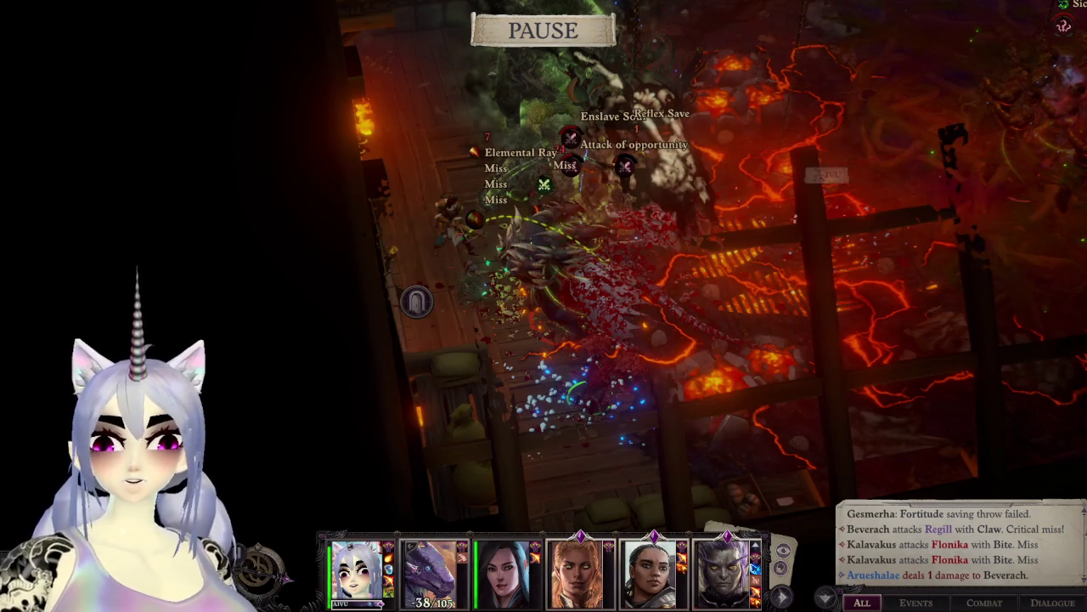
key(Escape)
key(Escape)
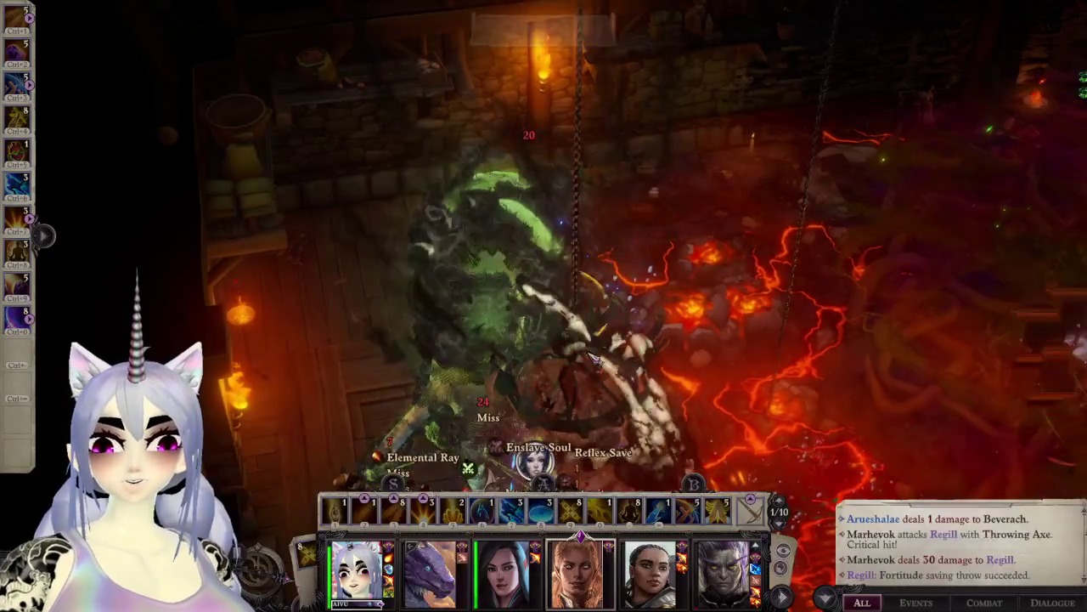
key(space)
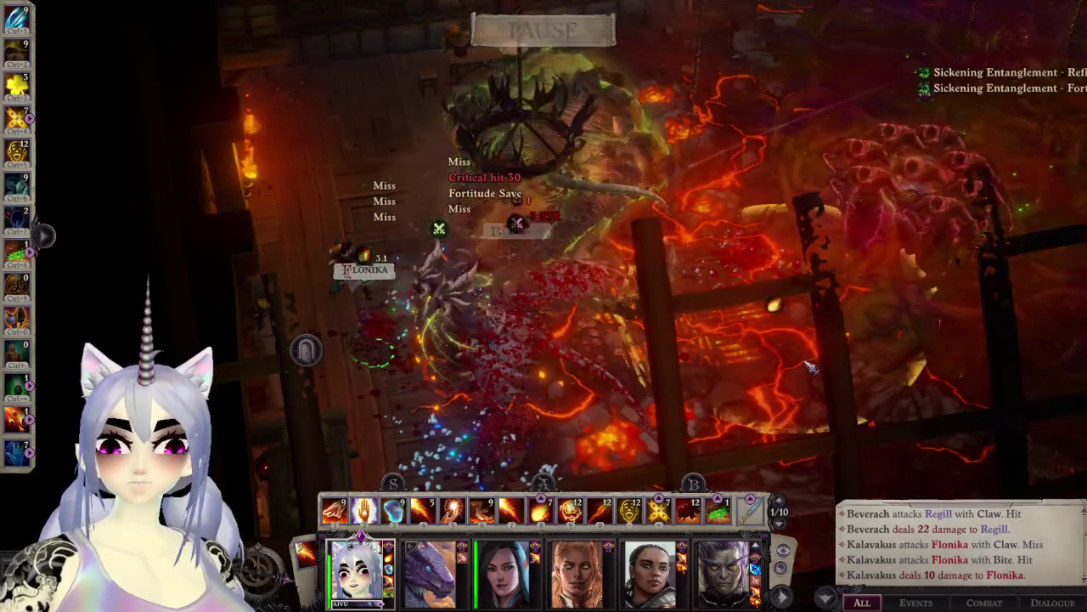
key(space)
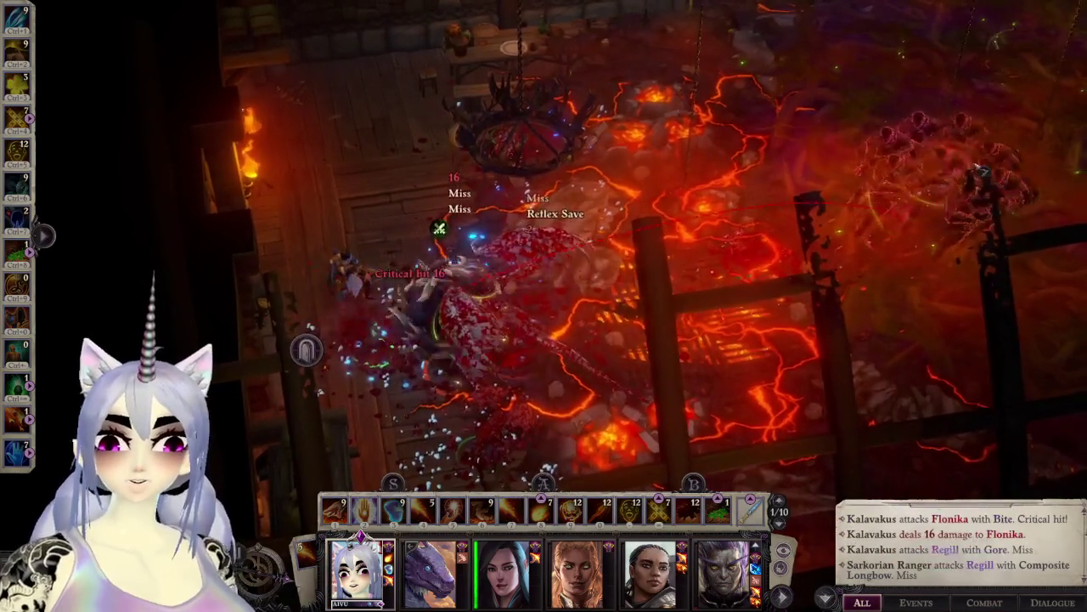
right_click(944, 212)
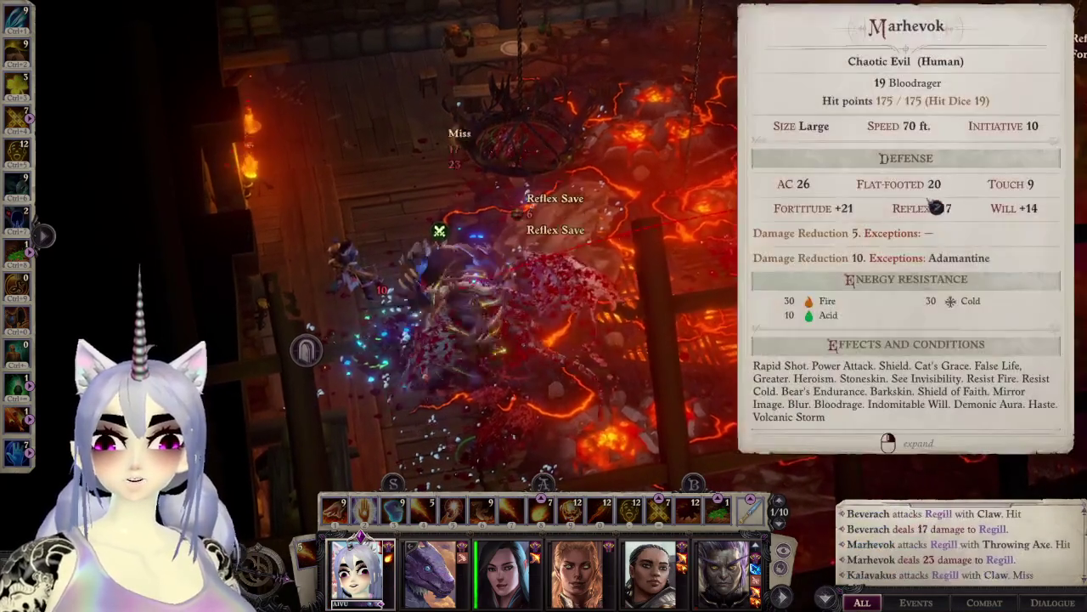
right_click(442, 293)
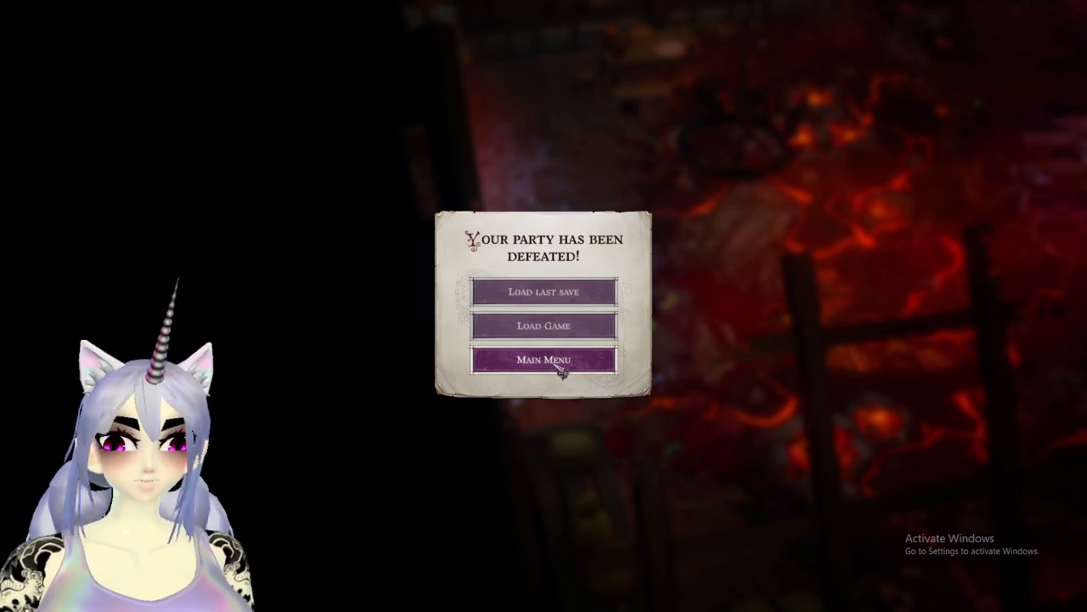
Step: Return to the main menu from the defeat notice and bring up the game's taskbar options
click(559, 360)
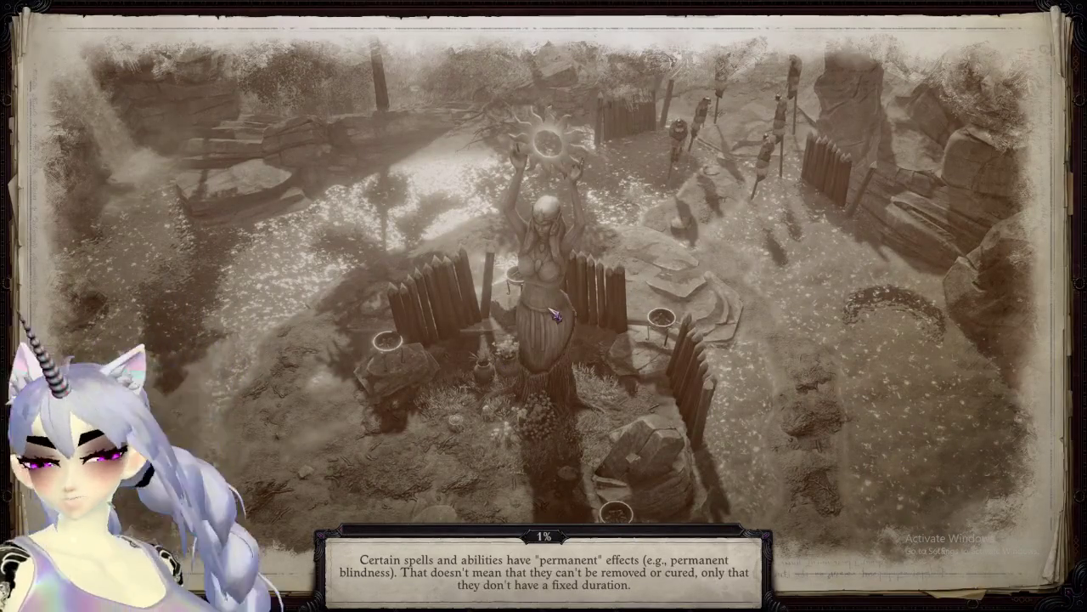
key(super)
right_click(819, 598)
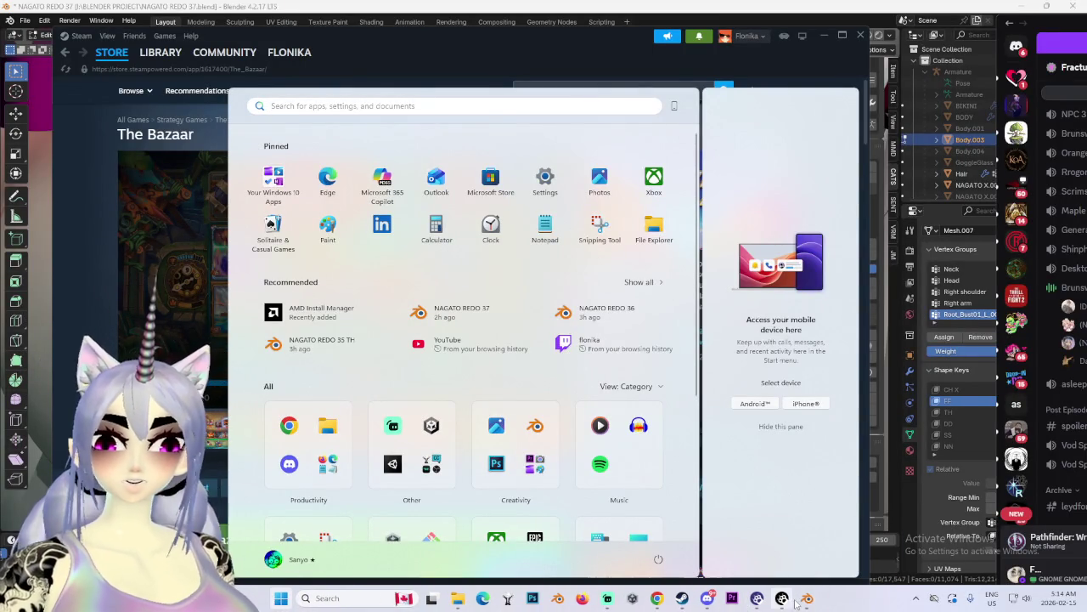
Step: Bring Blender forward and trial vertical moves of the mouth vertices, then orbit to profile
click(819, 598)
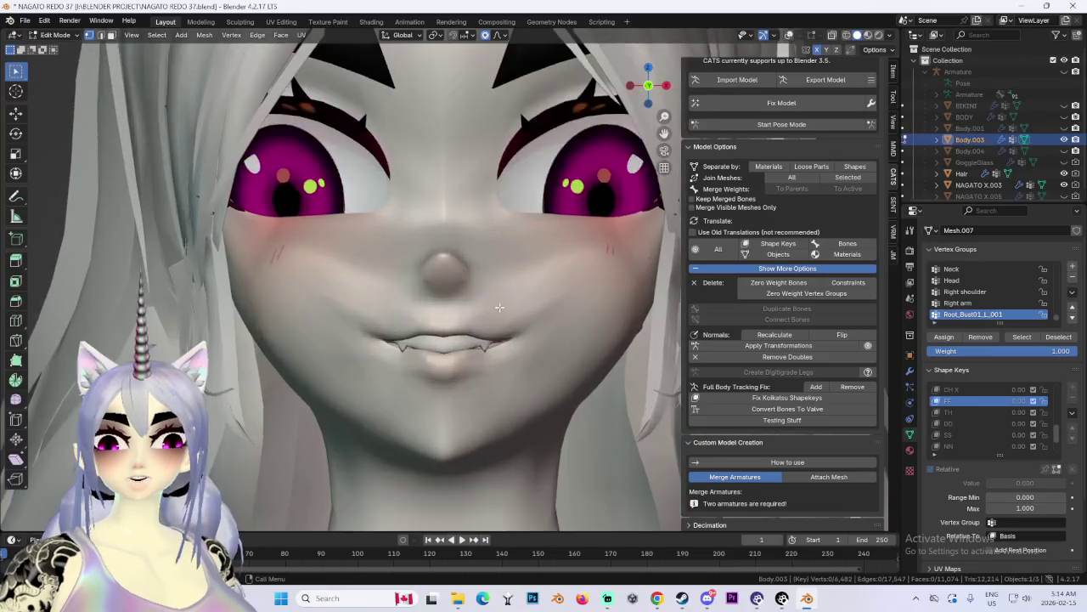
key(g)
key(Escape)
key(g)
key(z)
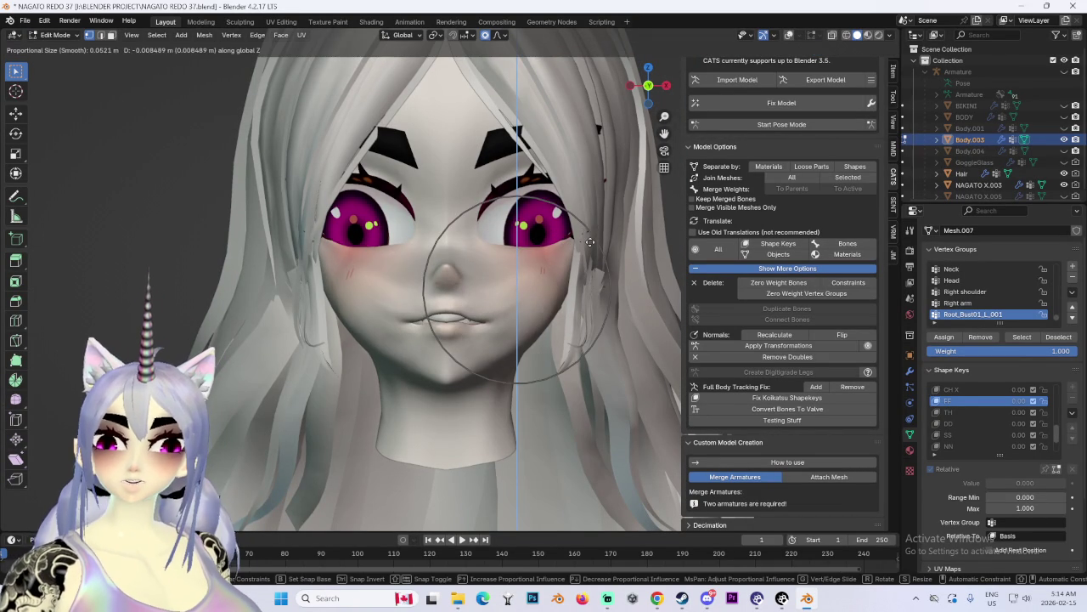
key(Escape)
scroll(442, 280, up, 3)
key(g)
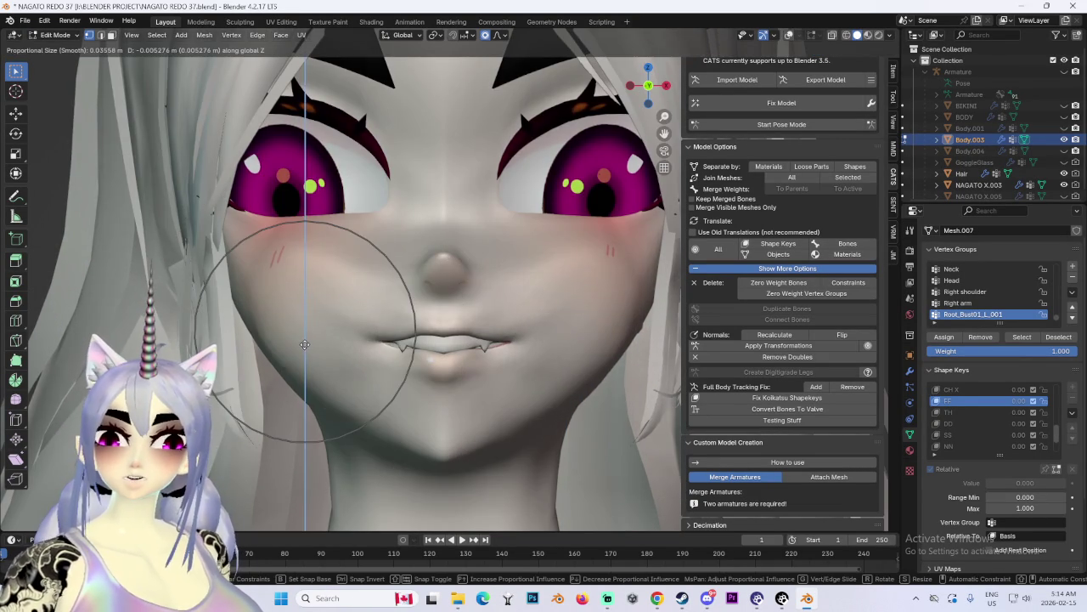
key(z)
key(Escape)
mouse_move(357, 348)
middle_down()
mouse_move(454, 342)
mouse_move(388, 324)
mouse_move(544, 329)
mouse_move(432, 353)
middle_up()
Step: Try soft-falloff lip moves along Z and X, cancelling each, and orbit to a front view
key(g)
key(Escape)
key(g)
key(Escape)
key(g)
key(z)
key(Escape)
key(g)
key(x)
key(Escape)
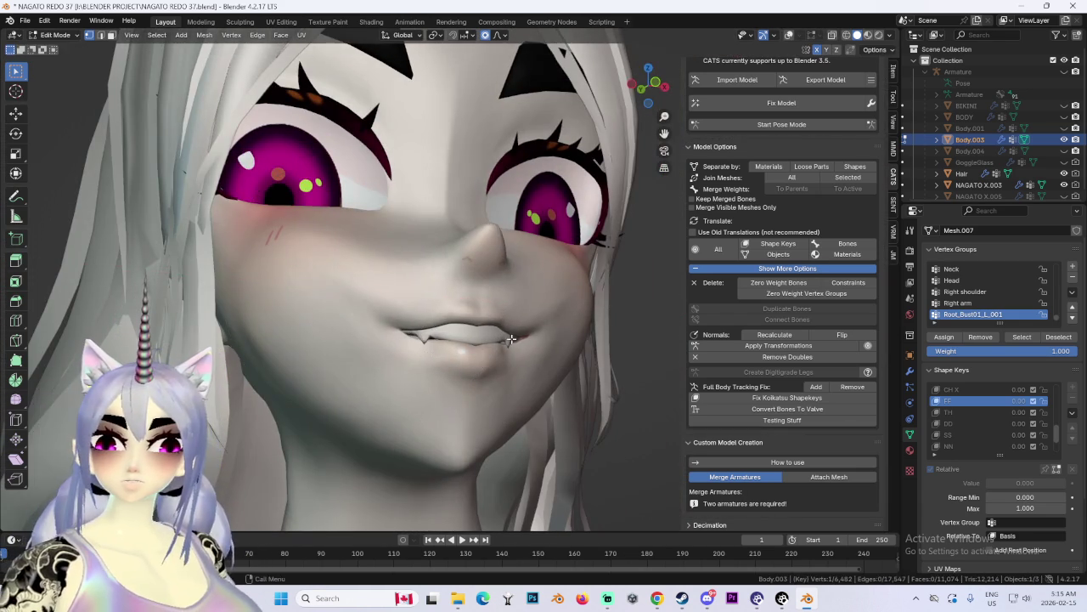
key(g)
key(z)
key(Escape)
mouse_move(575, 357)
middle_down()
mouse_move(431, 363)
mouse_move(442, 381)
middle_up()
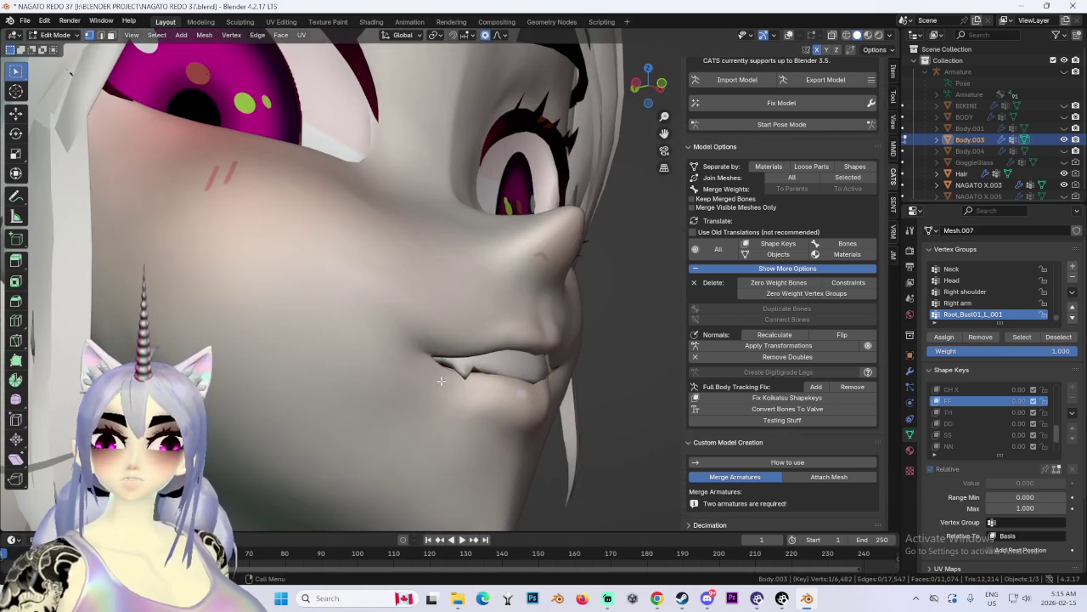
Step: Soft-move the lips at the mouth corner into a new position and orbit back to check
key(g)
key(Escape)
key(g)
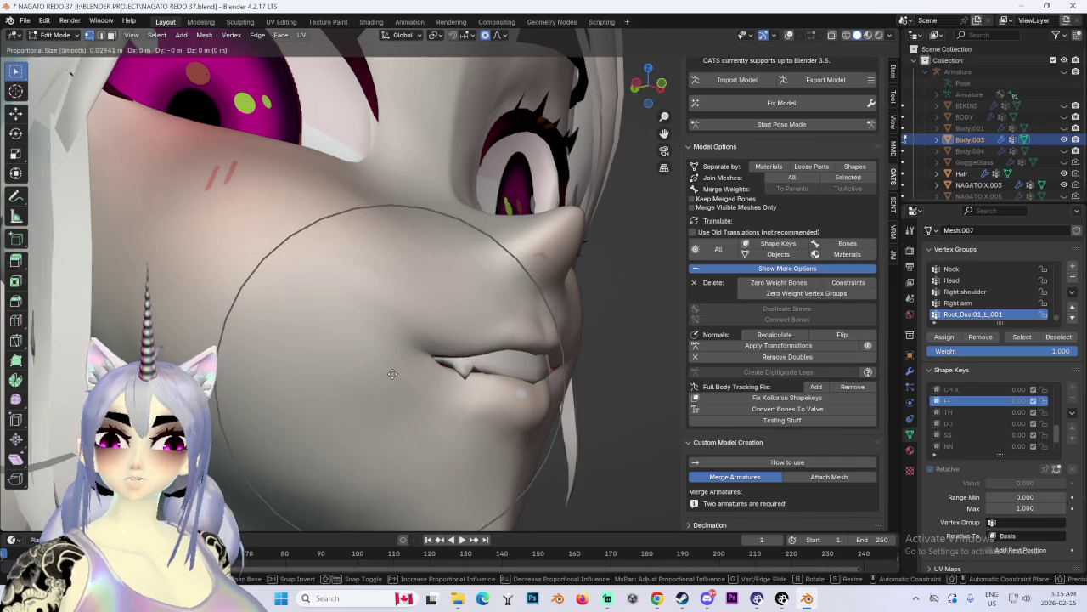
key(Escape)
key(g)
click(378, 334)
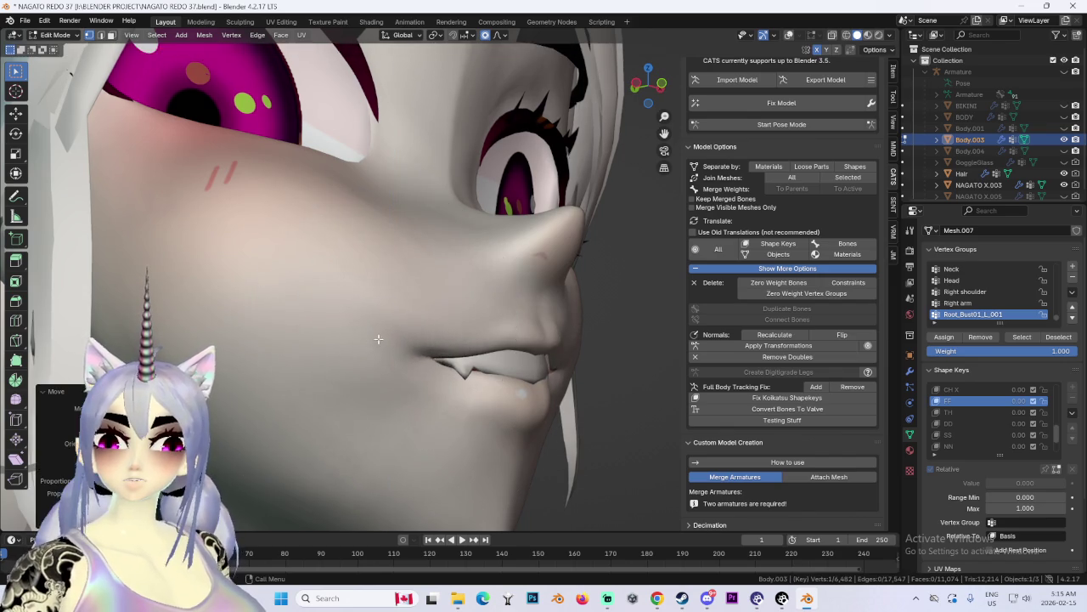
middle_drag(378, 334, 492, 296)
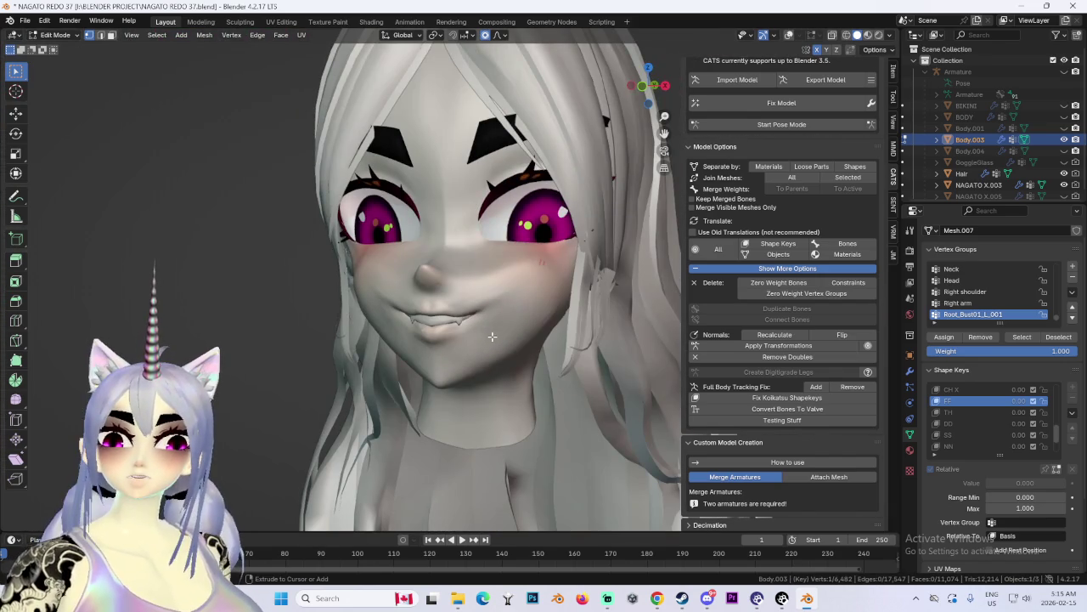
scroll(470, 337, down, 2)
scroll(470, 340, down, 3)
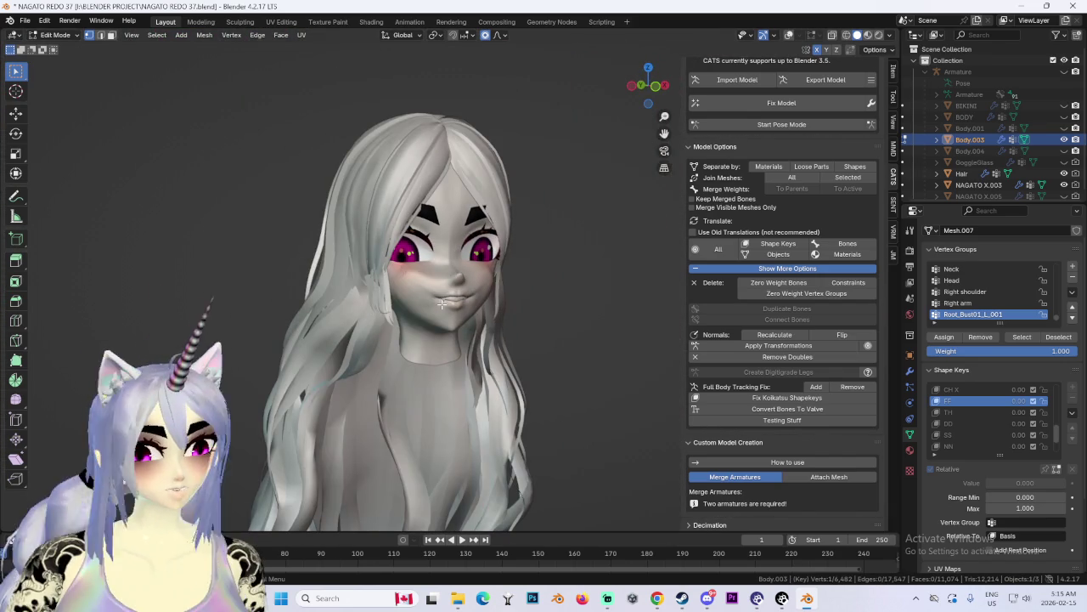
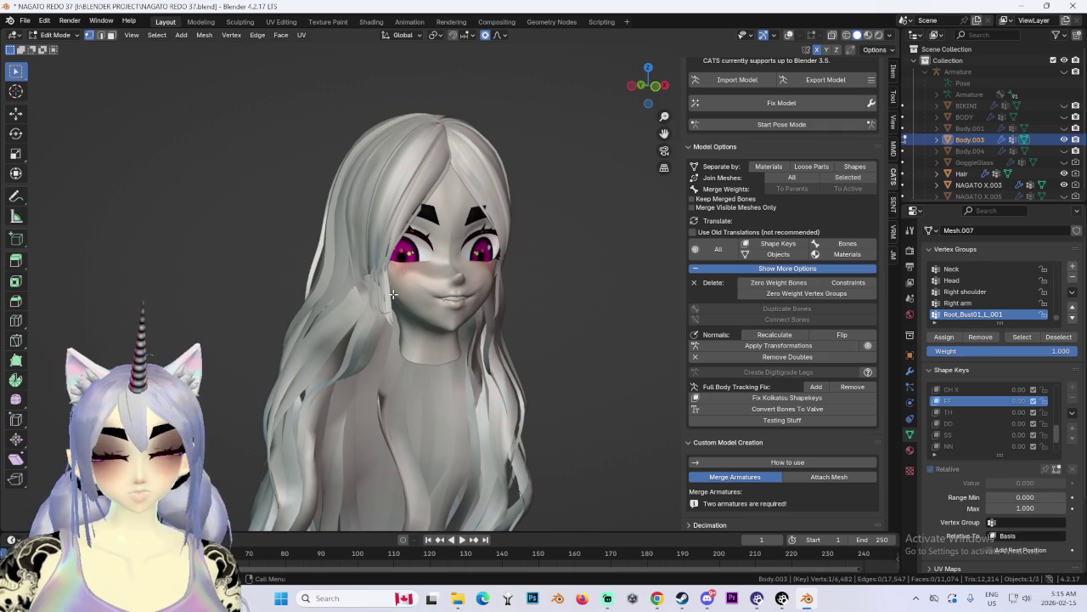
Step: Preview the IH mouth shape, then select the RR X shape key for editing
middle_drag(393, 295, 476, 289)
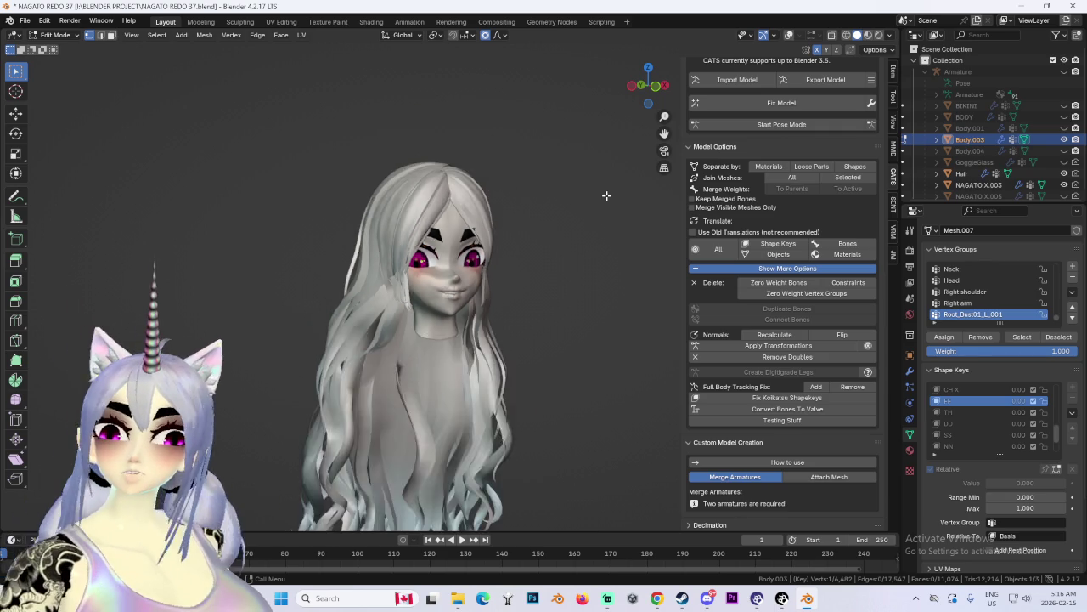
scroll(475, 289, up, 3)
scroll(665, 88, up, 1)
scroll(665, 88, up, 2)
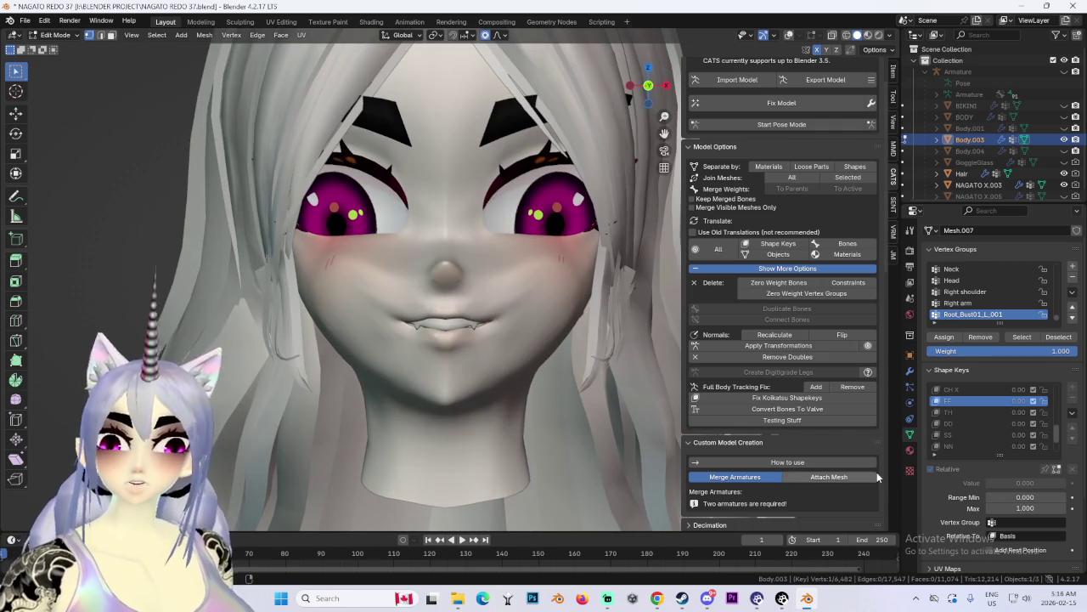
scroll(1005, 426, down, 2)
scroll(1004, 438, down, 1)
click(994, 446)
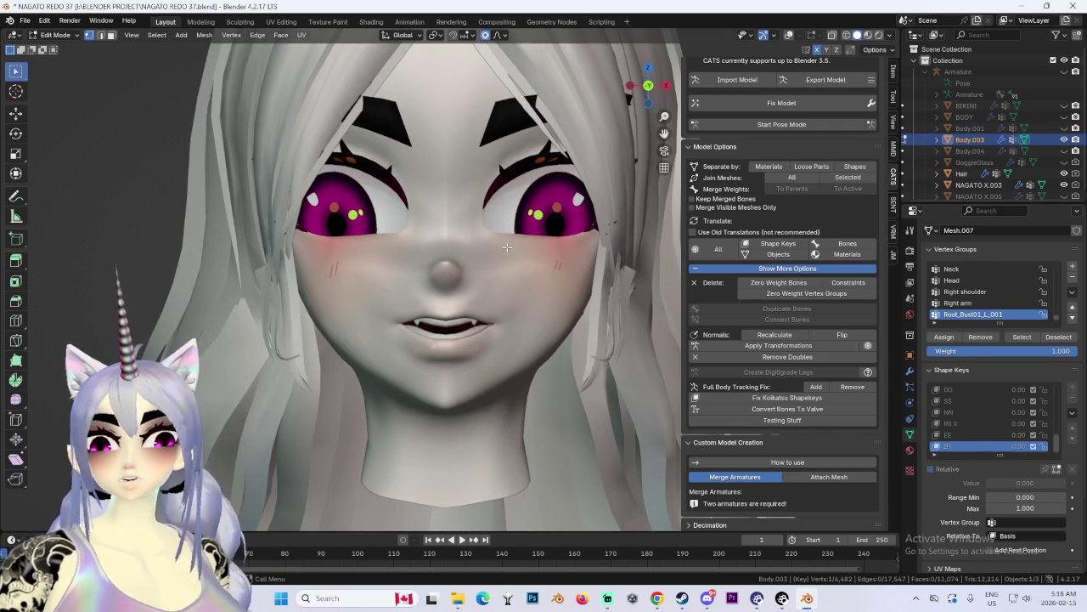
click(960, 435)
click(958, 424)
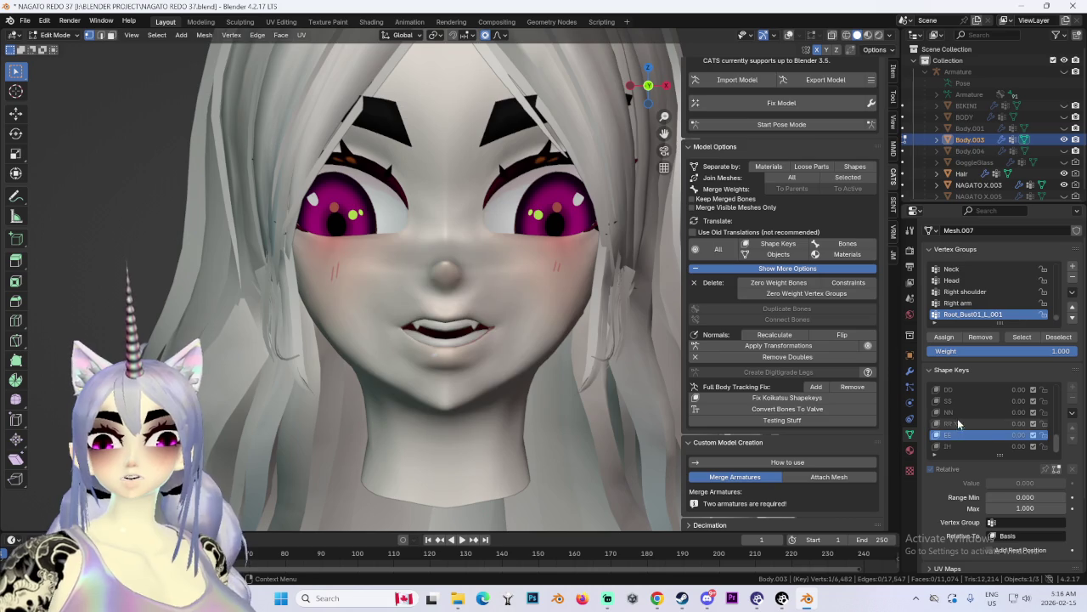
Step: Snap the view to Right Orthographic side profile and turn on X-ray
drag(650, 85, 689, 104)
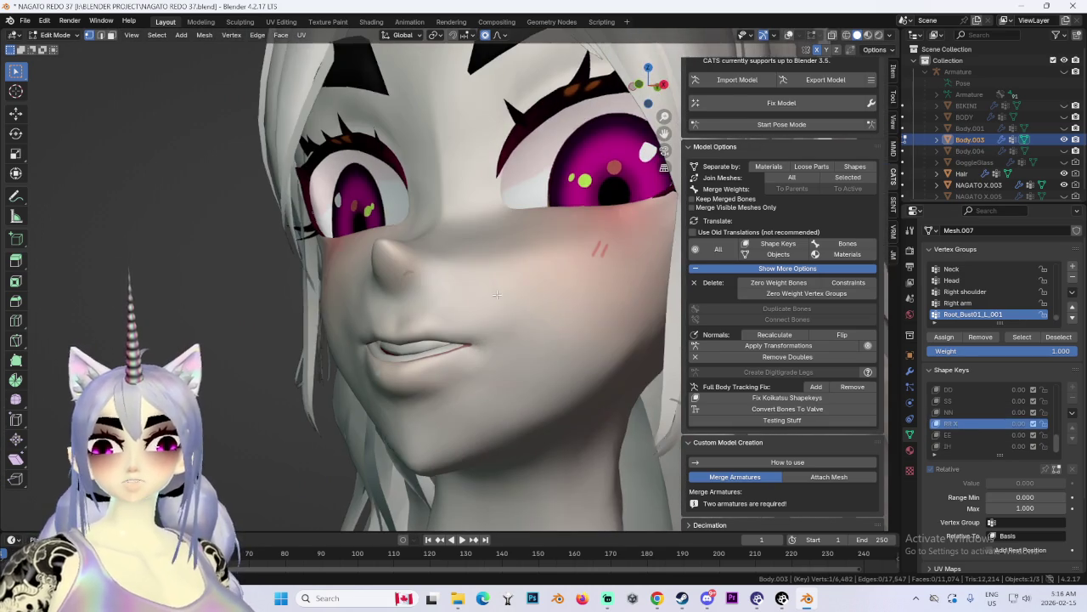
click(637, 87)
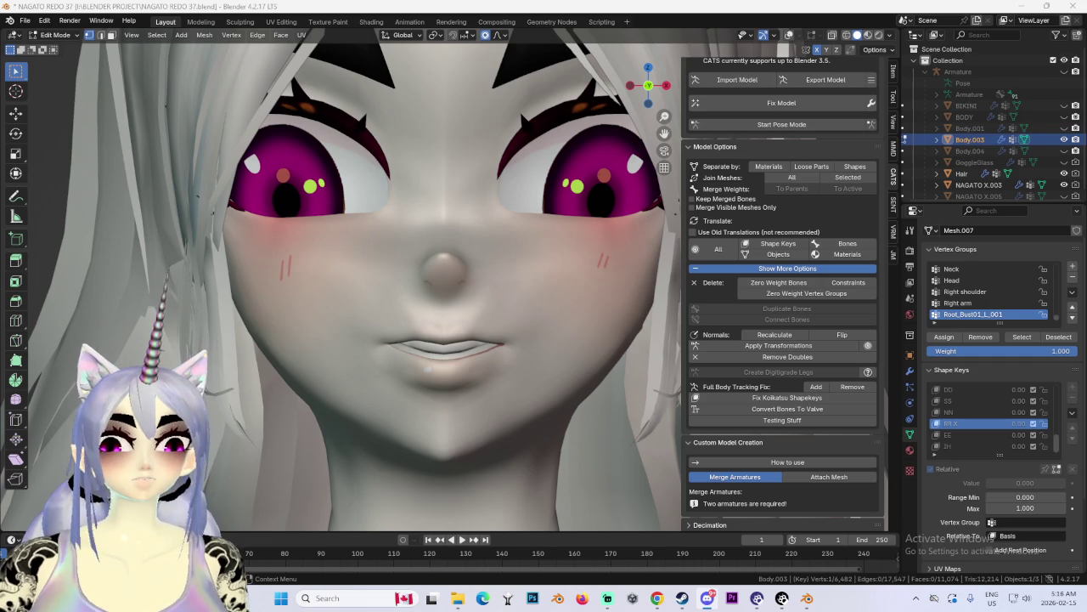
scroll(594, 468, down, 4)
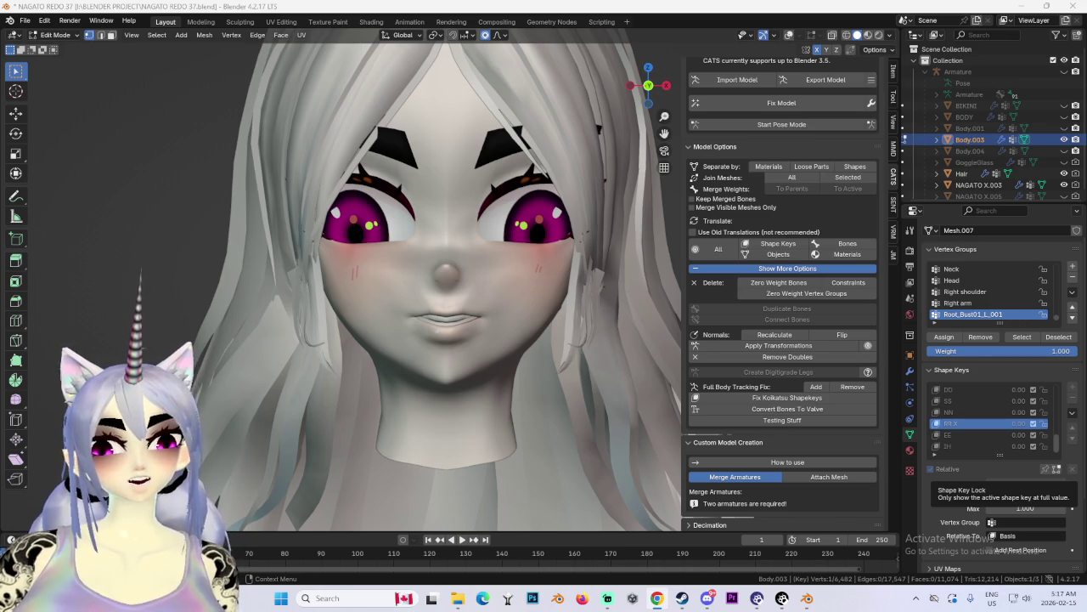
scroll(476, 244, up, 2)
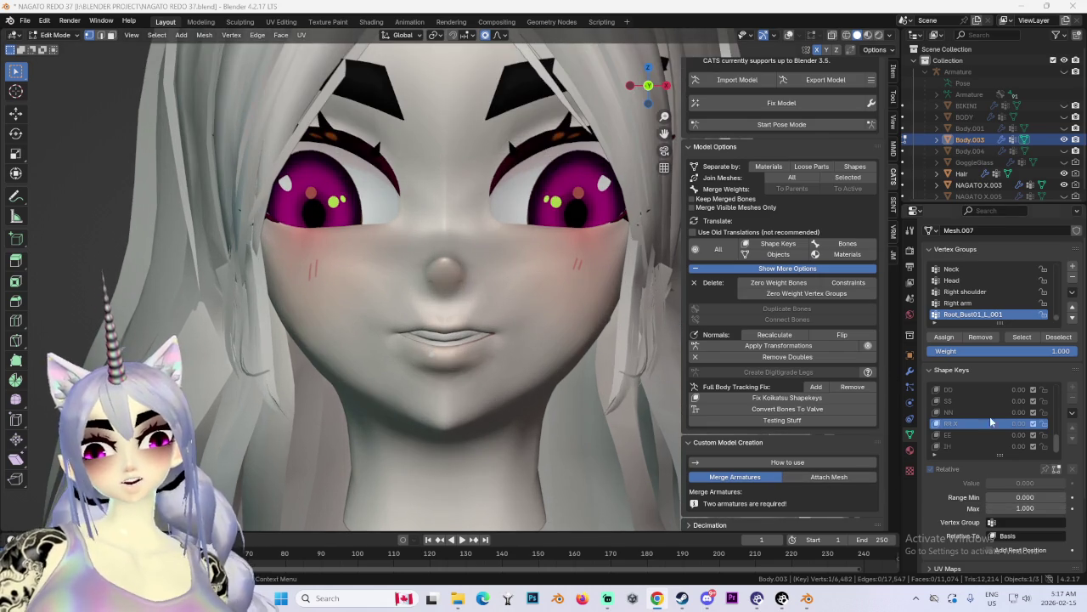
middle_drag(476, 244, 408, 272)
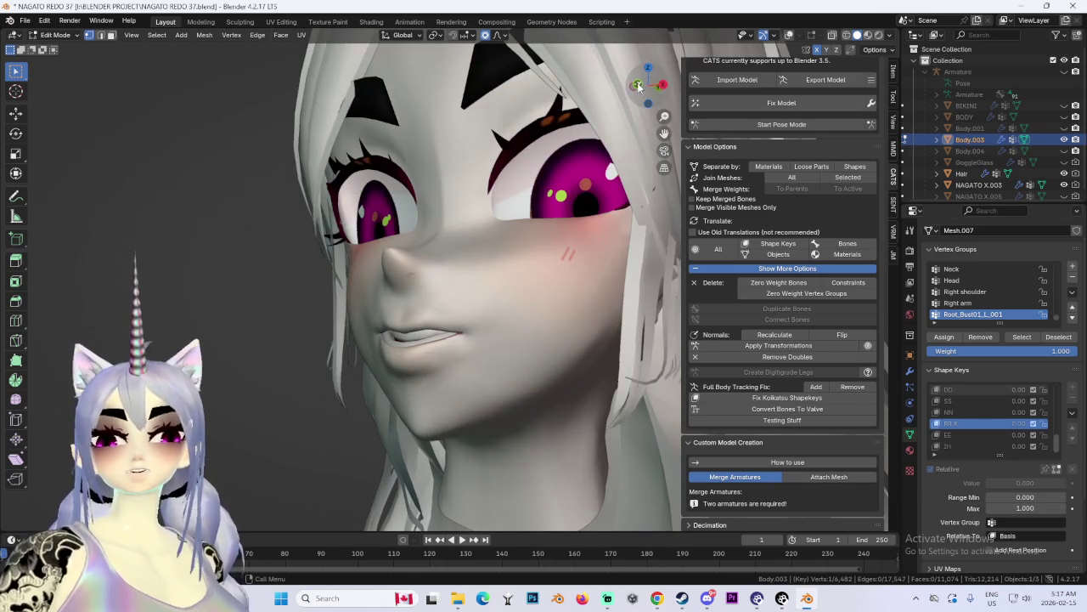
click(639, 85)
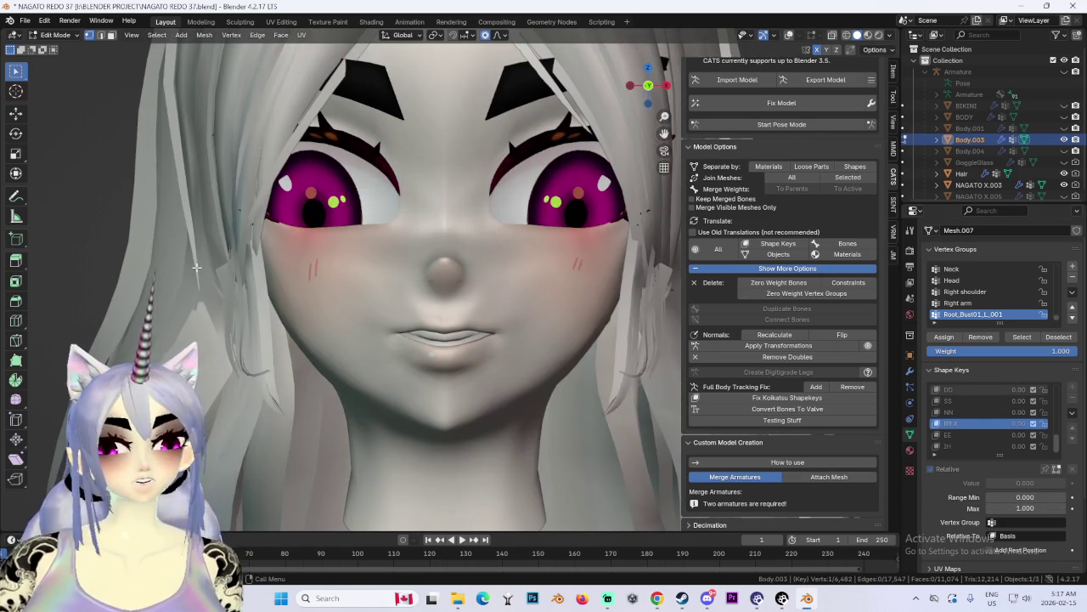
scroll(276, 270, up, 2)
middle_drag(276, 270, 733, 54)
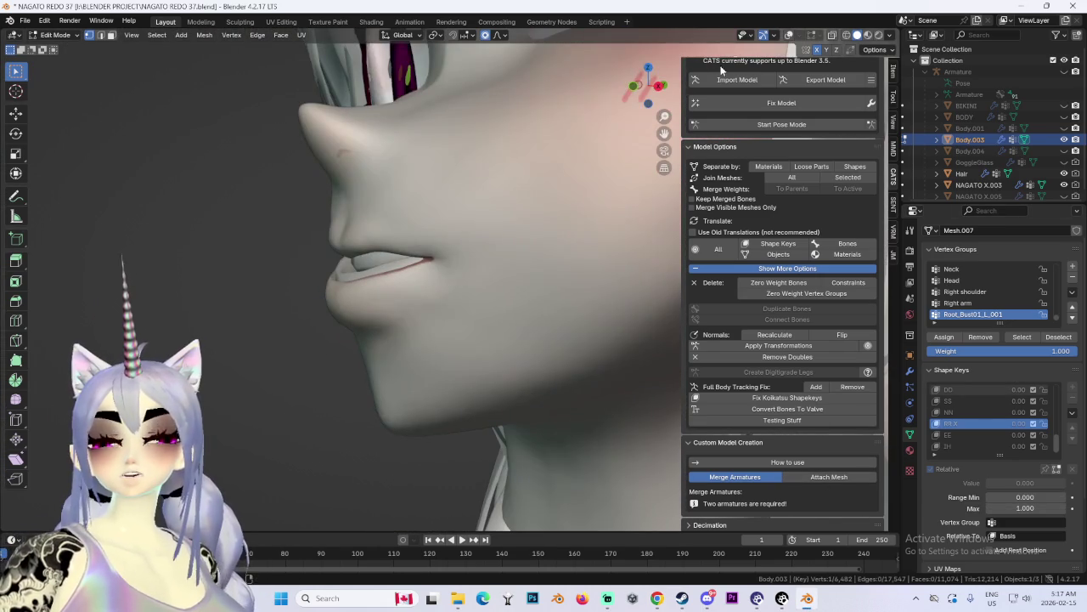
click(659, 86)
click(790, 36)
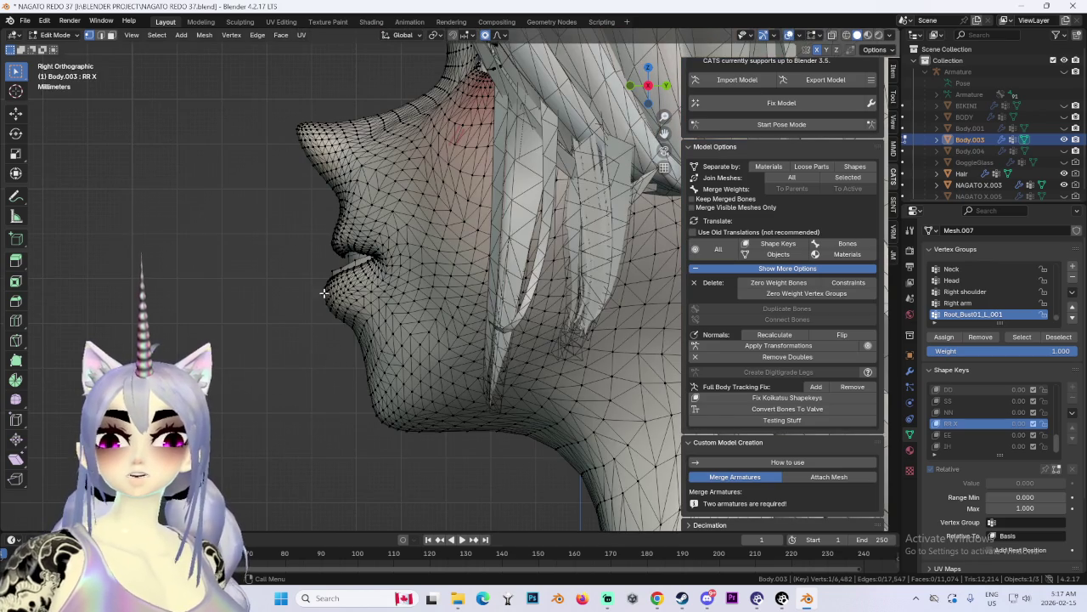
Step: Box-select the lower lip and chin, then rotate and move the lower lip outward
drag(326, 299, 367, 336)
key(r)
click(347, 345)
mouse_move(346, 344)
middle_down()
mouse_move(429, 329)
mouse_move(656, 82)
middle_up()
click(659, 86)
key(r)
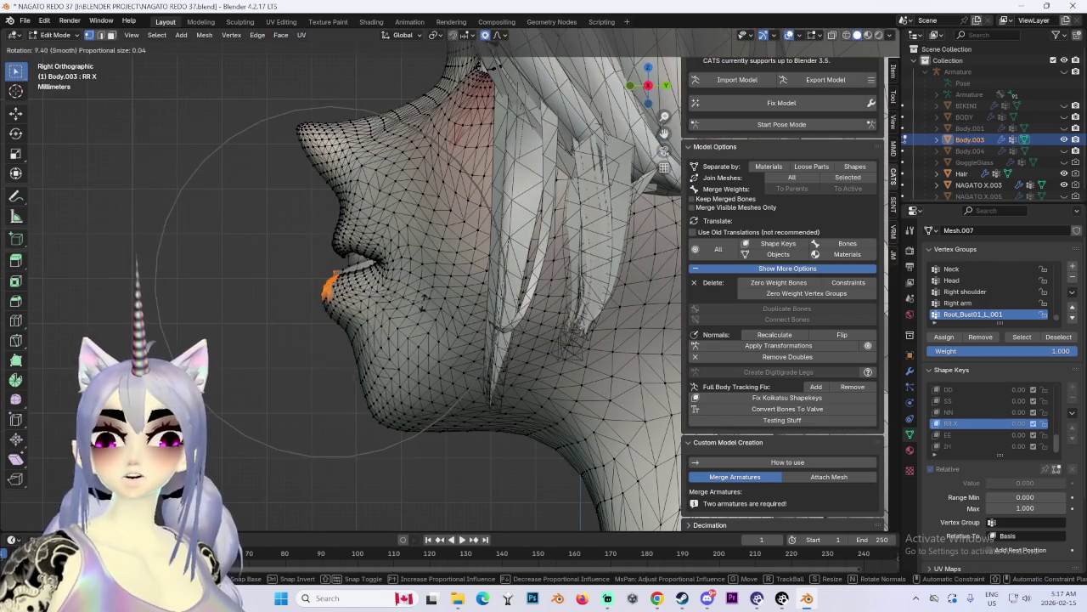
scroll(340, 285, up, 3)
click(399, 327)
key(g)
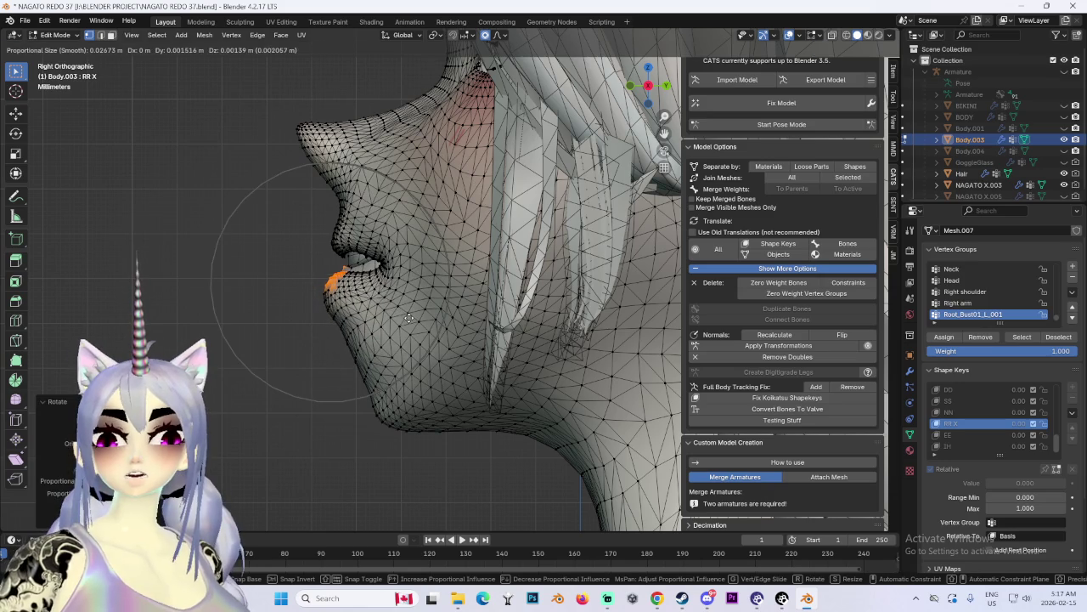
click(374, 290)
mouse_move(374, 290)
middle_down()
mouse_move(497, 285)
mouse_move(480, 295)
mouse_move(507, 295)
mouse_move(445, 286)
middle_up()
scroll(480, 295, up, 3)
Step: Nudge the lower lip along Y and Z with proportional editing
key(g)
key(y)
click(508, 295)
scroll(445, 286, up, 2)
key(g)
key(z)
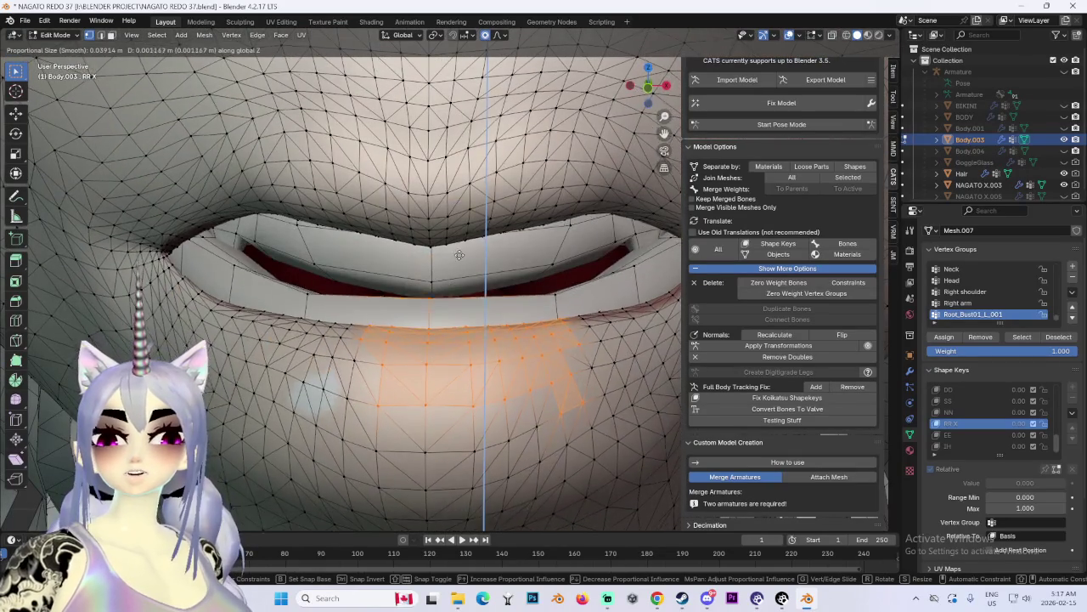
click(473, 218)
scroll(540, 256, up, 2)
key(g)
mouse_move(473, 218)
middle_down()
mouse_move(540, 256)
mouse_move(453, 257)
middle_up()
click(493, 257)
Step: Rotate and move the lip corner area in exact side view
key(KP_3)
key(r)
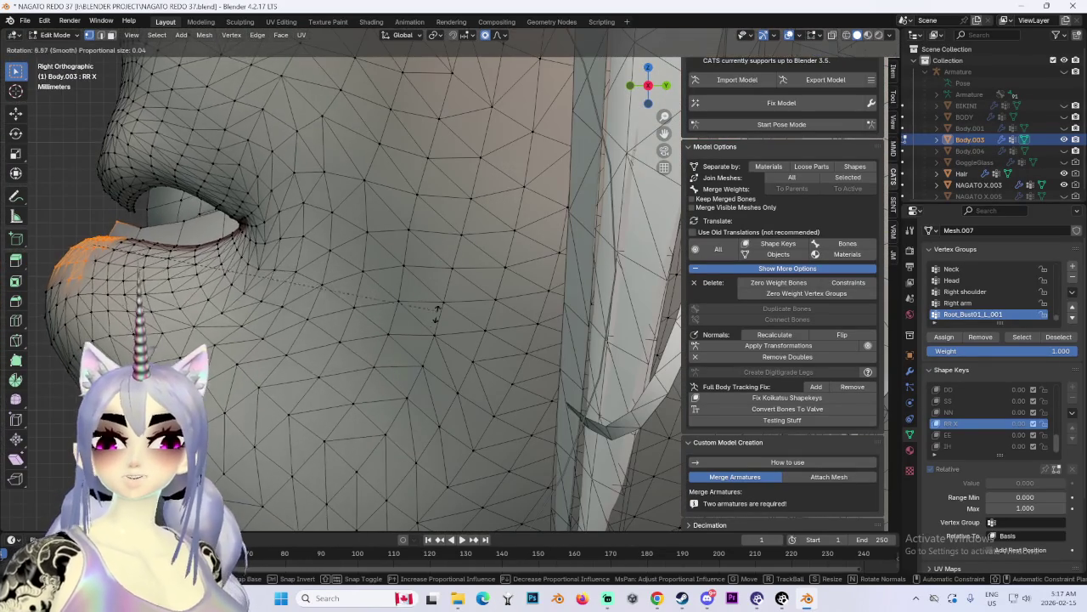
click(452, 276)
key(g)
click(452, 308)
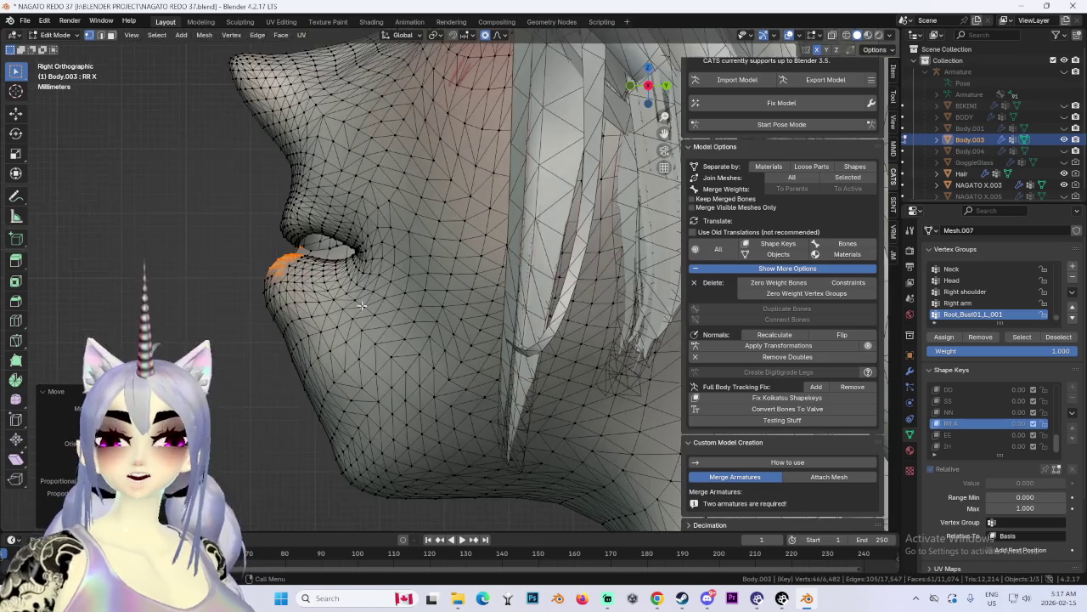
middle_drag(451, 308, 386, 292)
scroll(387, 291, down, 2)
scroll(387, 291, down, 2)
scroll(386, 292, down, 3)
key(KP_1)
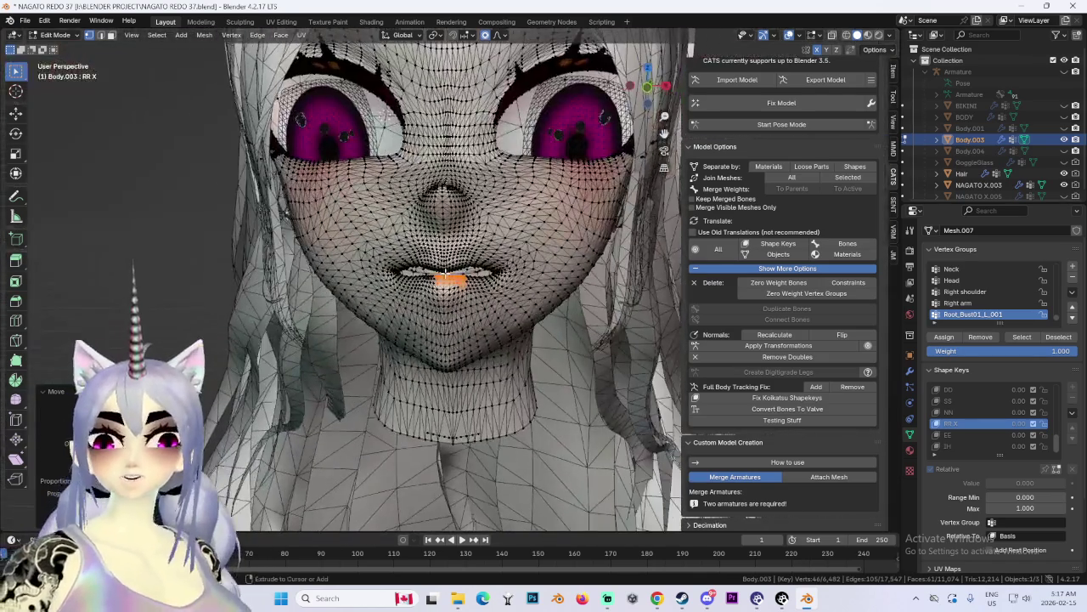
scroll(379, 308, up, 5)
Step: Undo the last two lip edits and lower the lower lip along Z
key(ctrl+z)
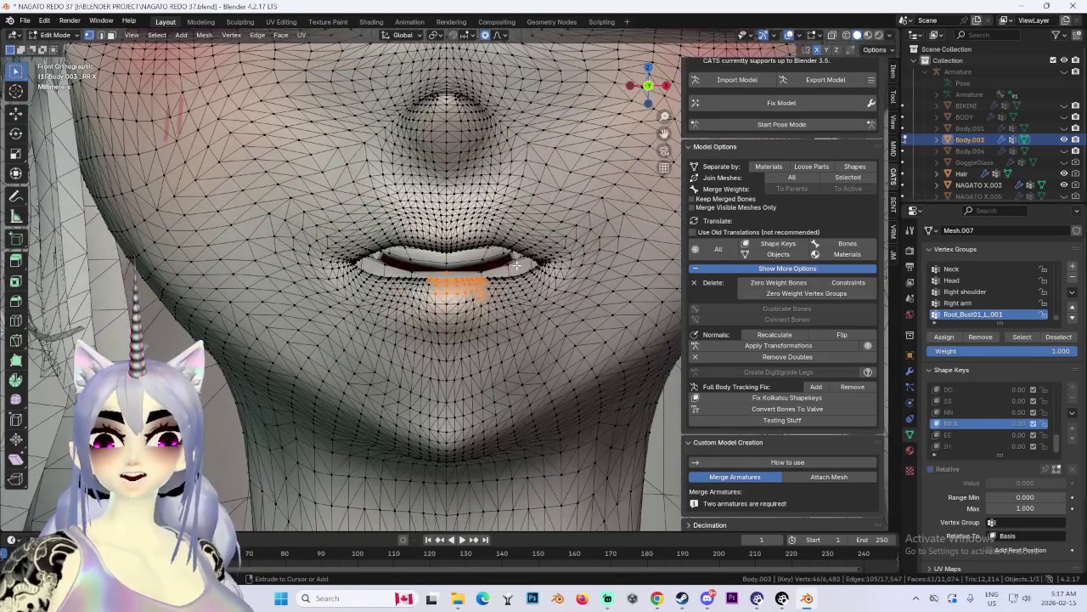
key(ctrl+z)
key(ctrl+z)
scroll(484, 293, down, 2)
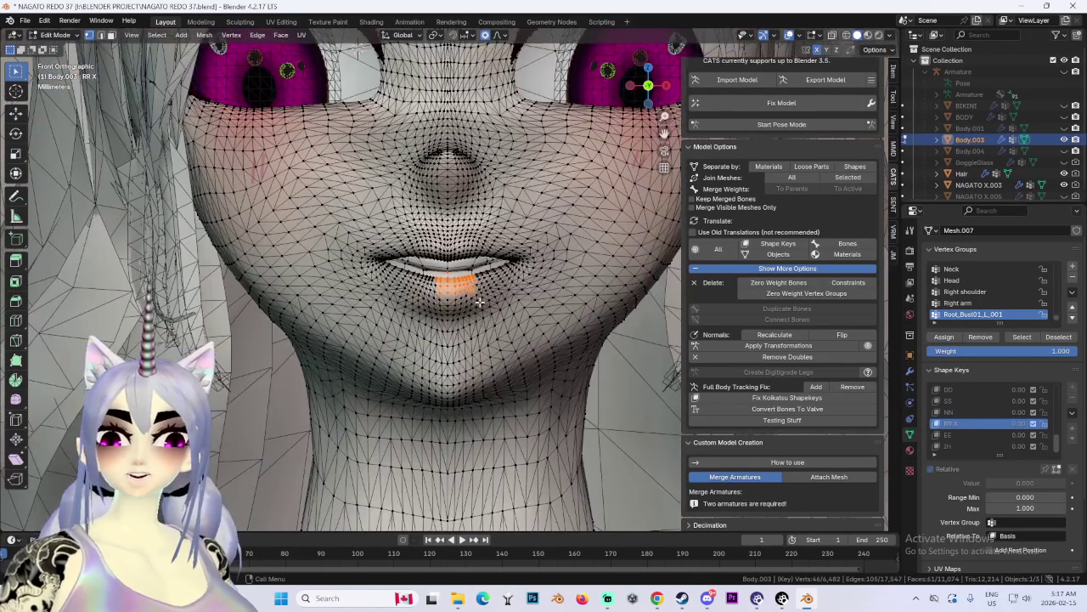
key(g)
key(z)
right_click(489, 326)
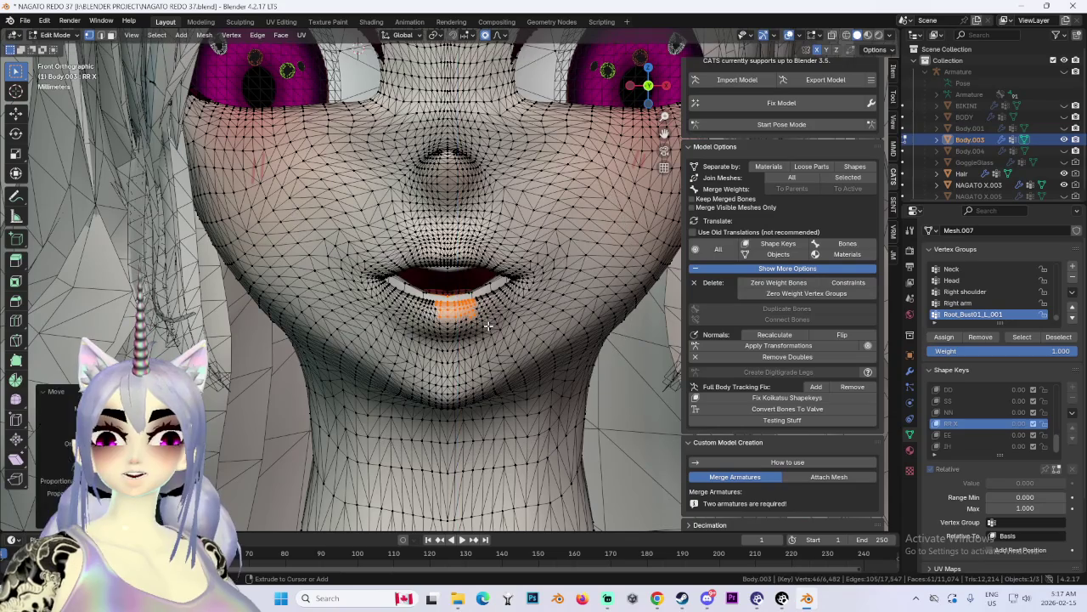
key(g)
key(z)
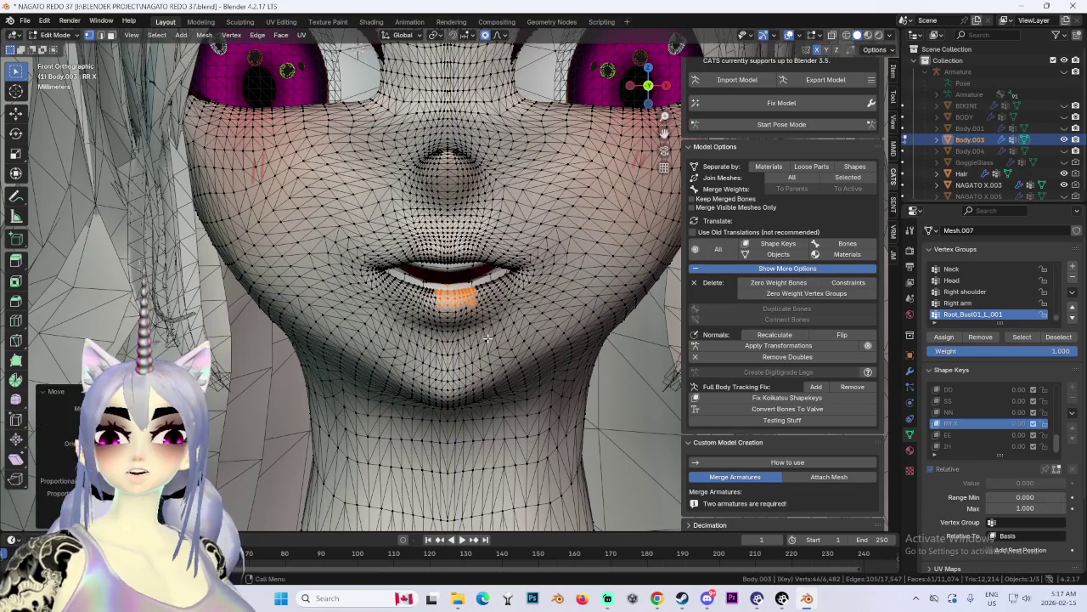
click(489, 351)
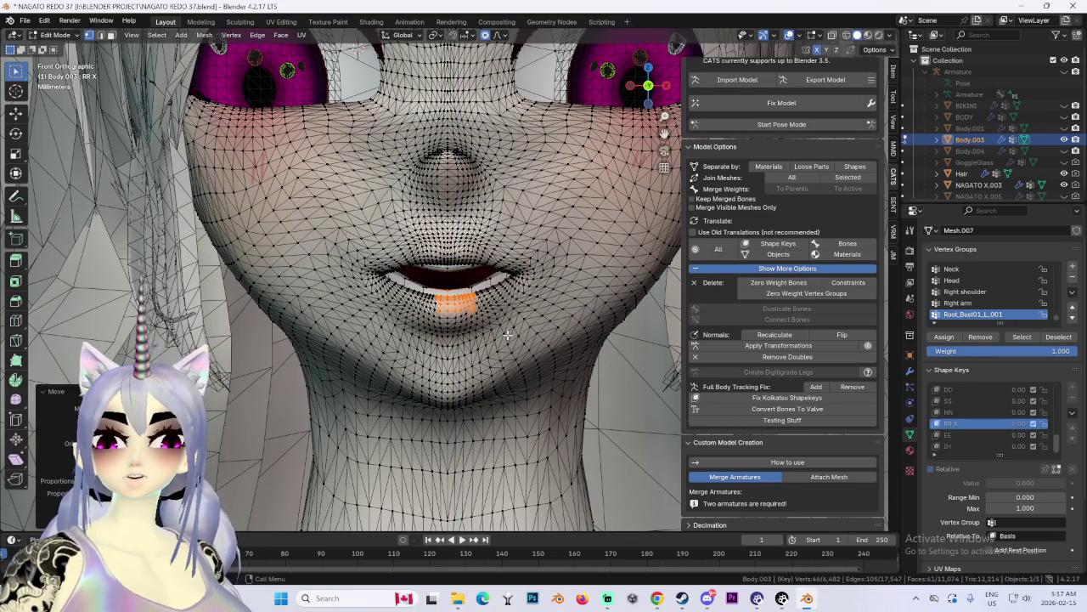
middle_drag(489, 351, 481, 377)
Step: Refine the lower lip's height and depth with further Z and Y moves
key(g)
mouse_move(512, 345)
middle_down()
mouse_move(582, 323)
mouse_move(508, 282)
mouse_move(450, 306)
mouse_move(437, 299)
mouse_move(446, 289)
middle_up()
key(y)
key(Escape)
key(g)
key(z)
click(506, 277)
key(g)
key(y)
click(434, 312)
key(g)
key(z)
click(446, 279)
Step: Make a small soft-falloff lip adjustment so the lips stay slightly parted
mouse_move(228, 269)
middle_down()
mouse_move(439, 292)
mouse_move(448, 268)
mouse_move(449, 295)
mouse_move(621, 227)
middle_up()
scroll(444, 281, up, 4)
key(g)
click(447, 267)
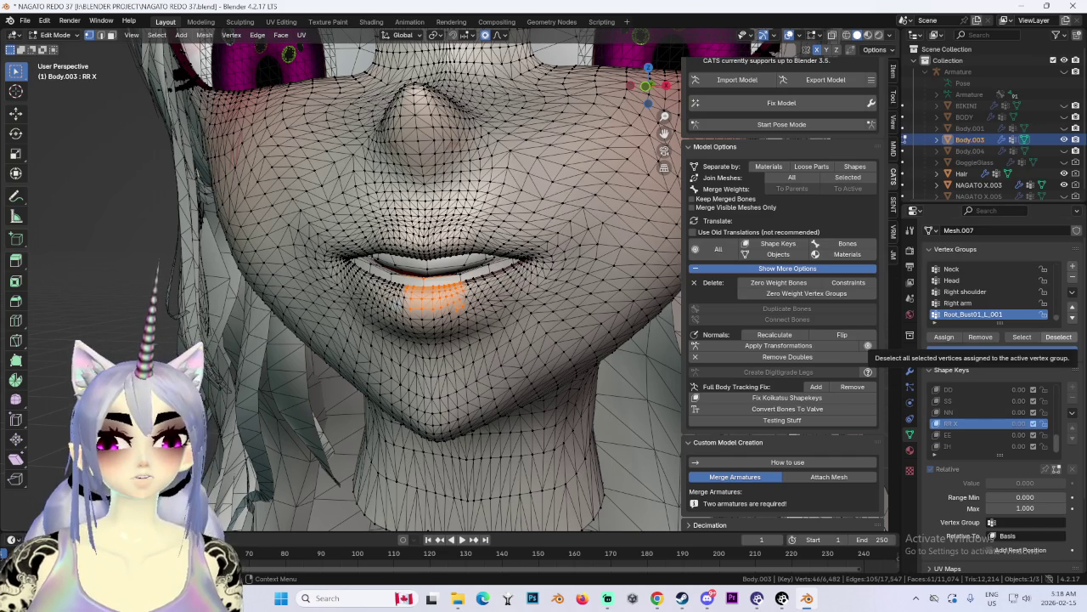
scroll(485, 365, down, 6)
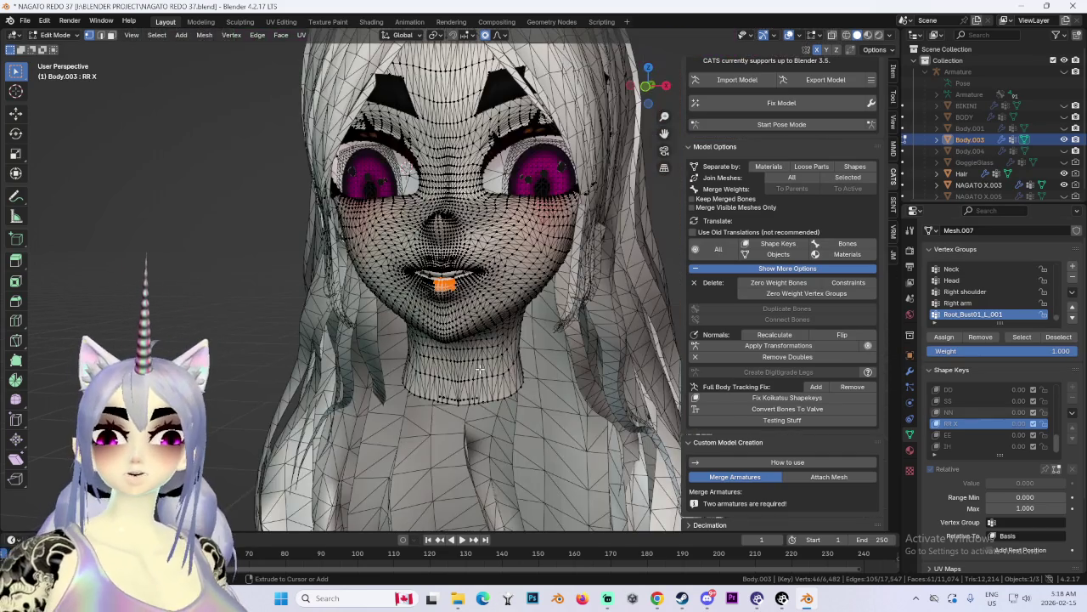
Step: Switch the head mesh from Edit Mode to Object Mode
scroll(490, 343, up, 3)
scroll(490, 343, down, 3)
click(52, 34)
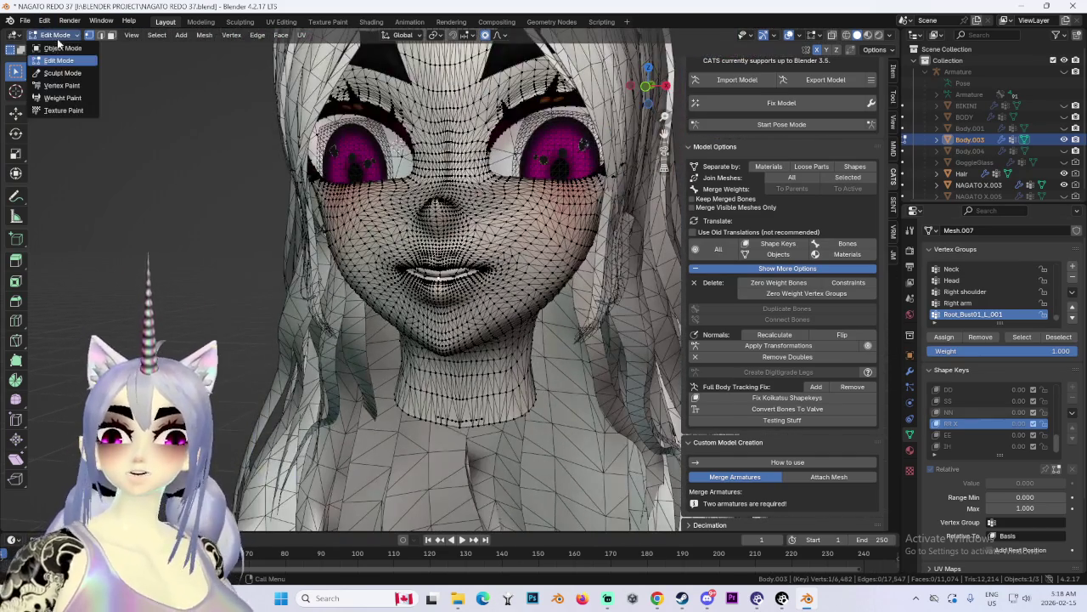
click(52, 45)
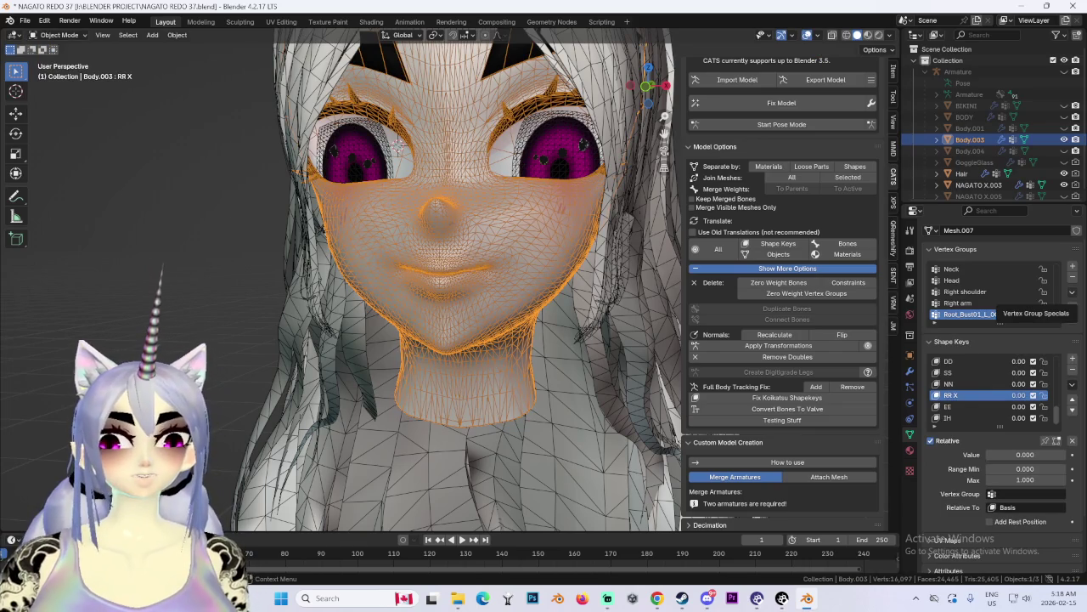
Step: Rename the new Key 22 shape key to oh, then to OH
scroll(1027, 425, down, 1)
click(953, 420)
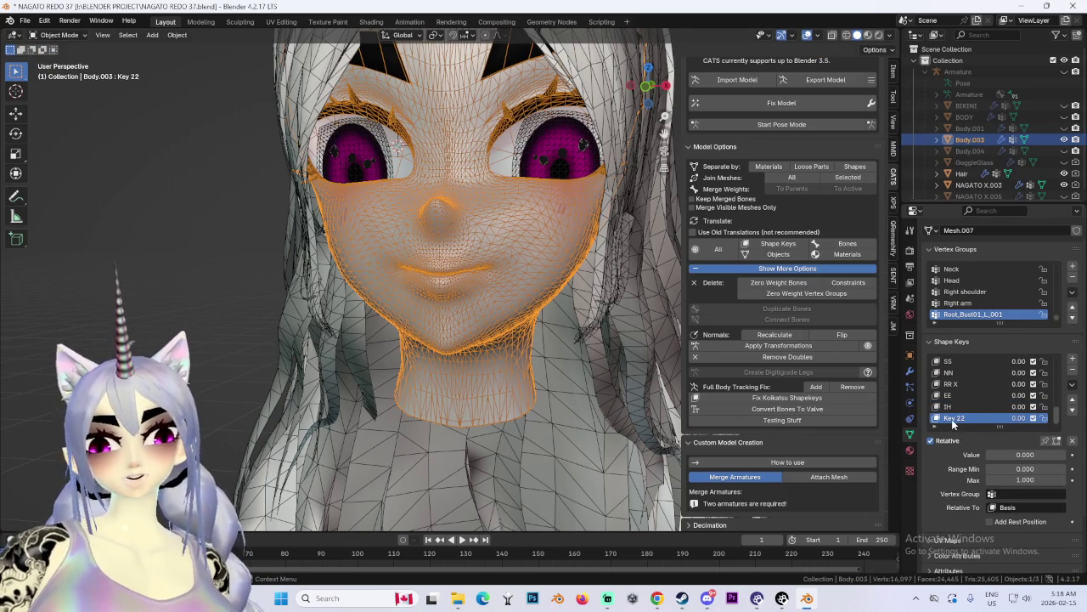
text(oh)
key(Return)
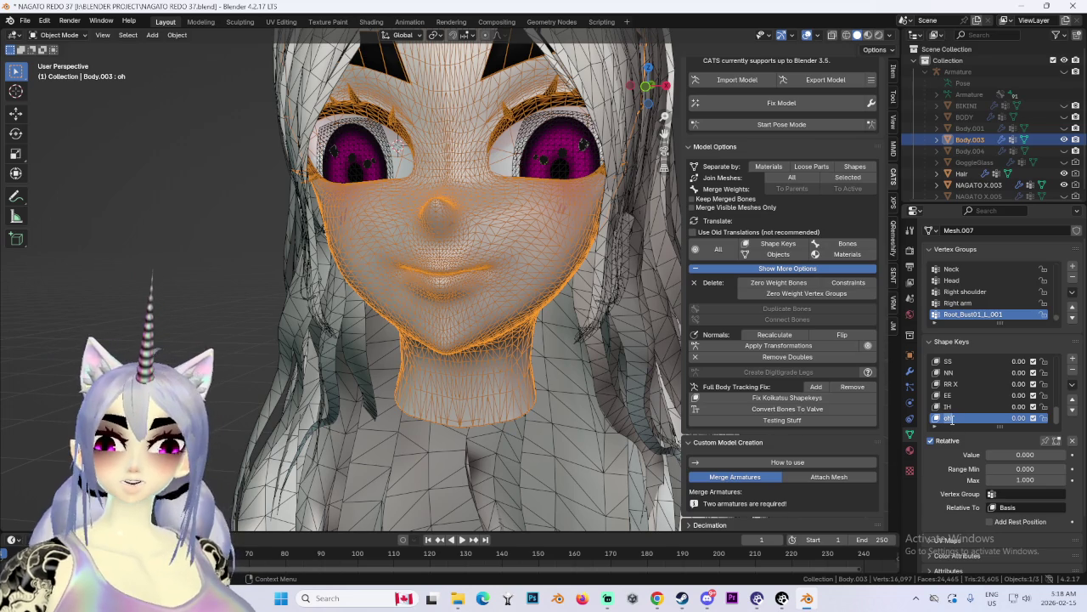
text(OH)
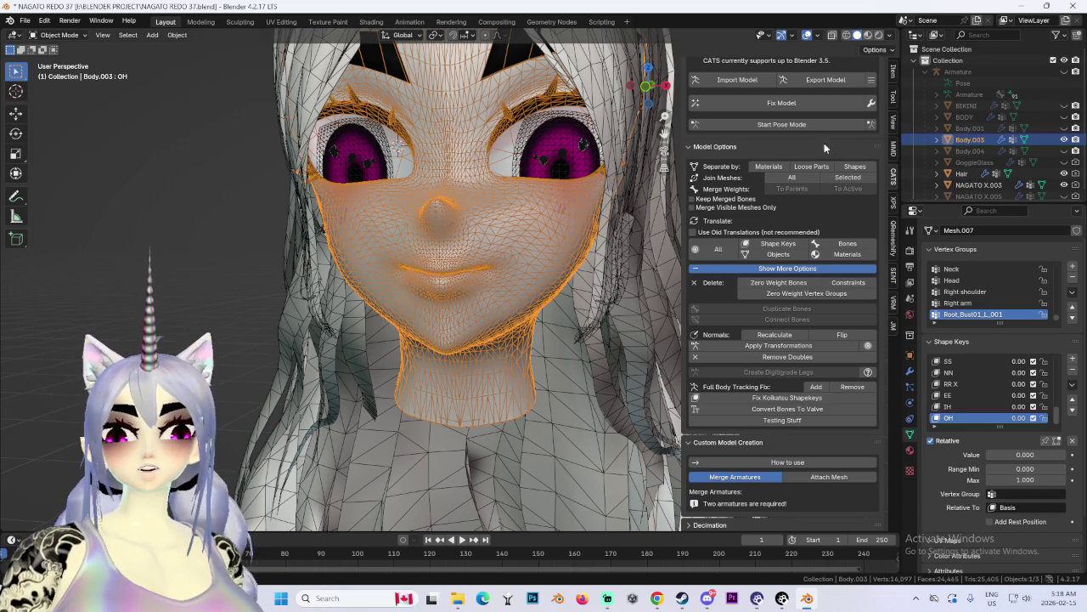
key(Return)
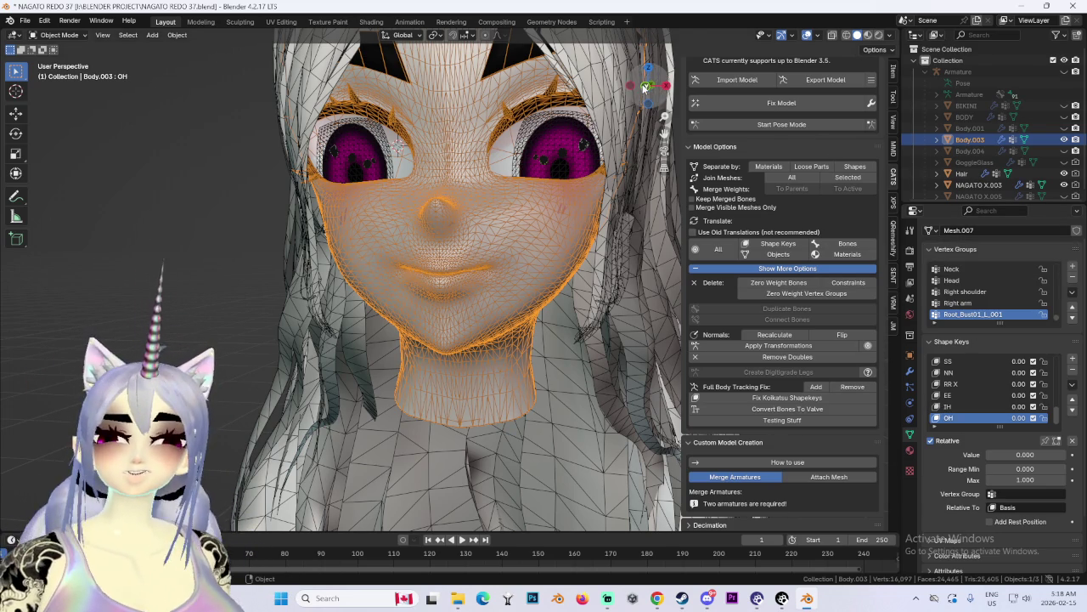
Step: Return to the front view and put Body.003 back in Edit Mode
click(646, 86)
click(60, 35)
click(61, 56)
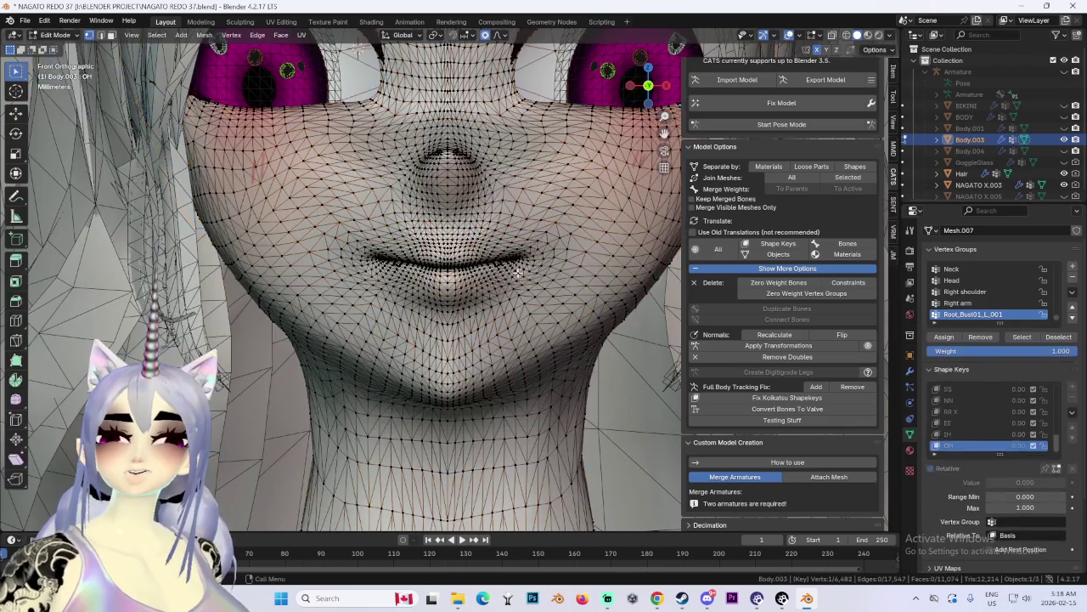
Step: Select the nose area and raise it and the upper lip with proportional editing
scroll(480, 234, down, 2)
drag(449, 195, 480, 254)
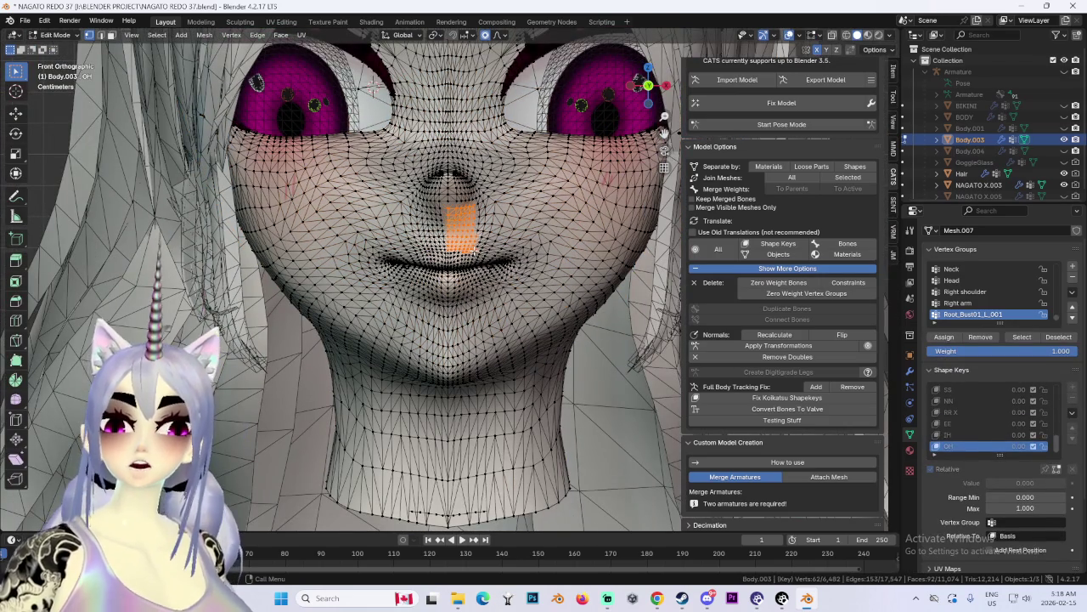
drag(413, 186, 494, 260)
key(g)
click(493, 235)
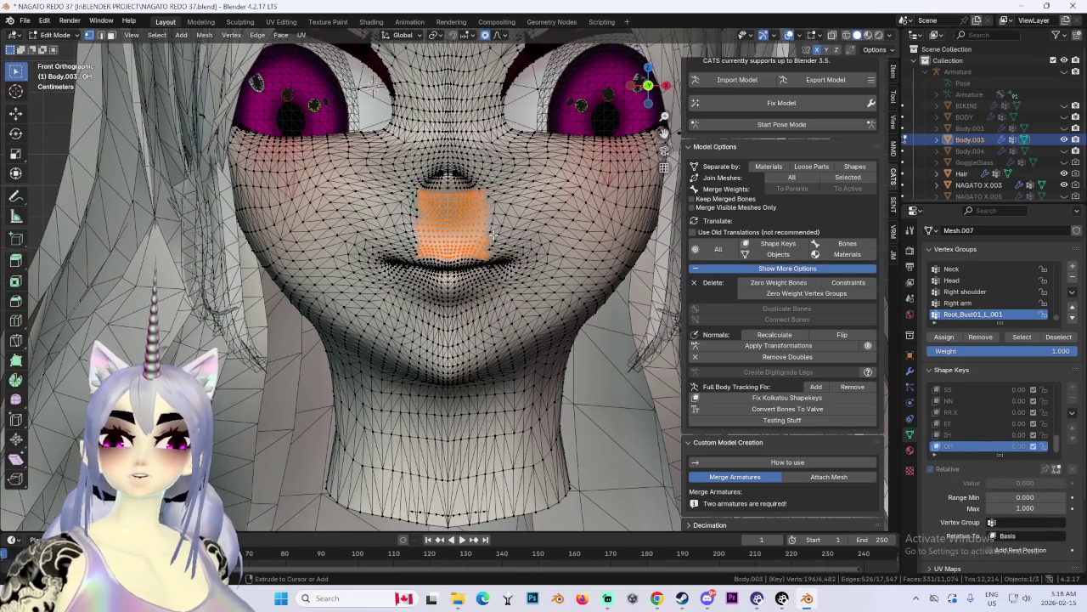
scroll(455, 235, up, 2)
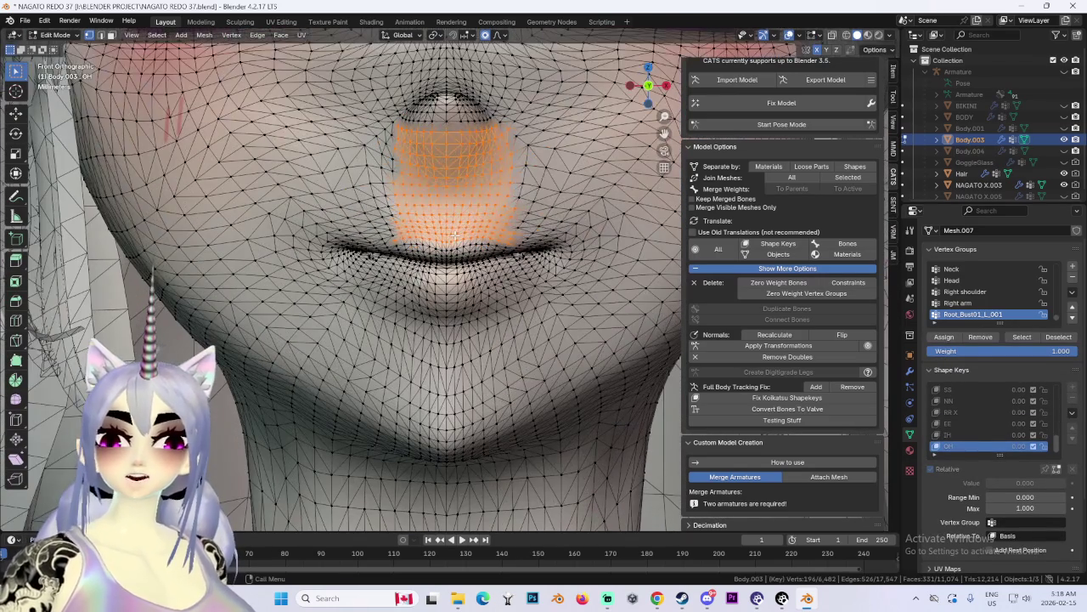
key(g)
key(z)
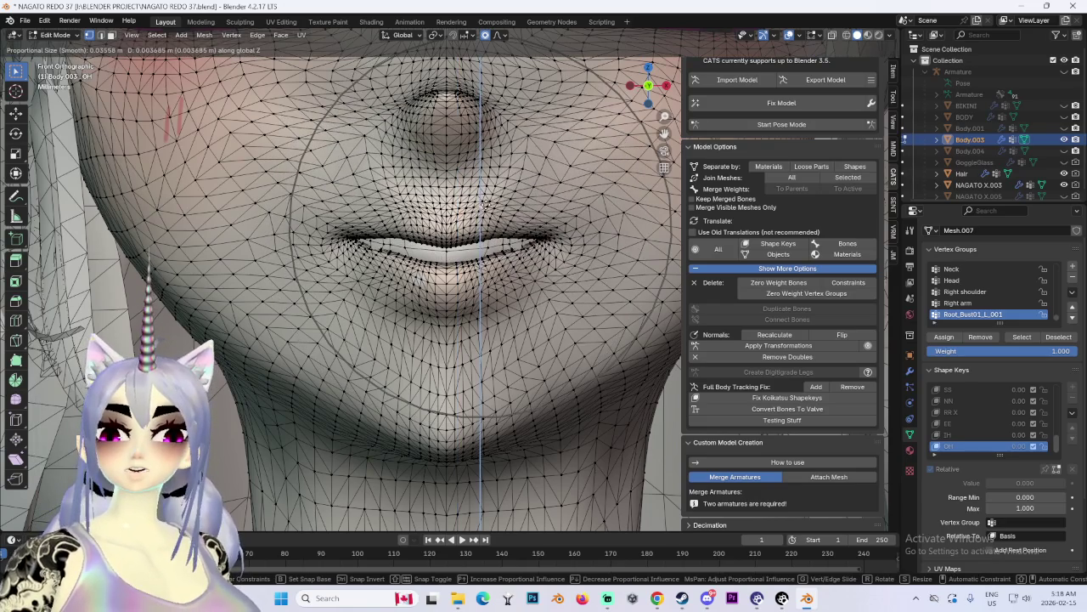
click(487, 204)
mouse_move(487, 205)
middle_down()
mouse_move(541, 197)
mouse_move(481, 187)
middle_up()
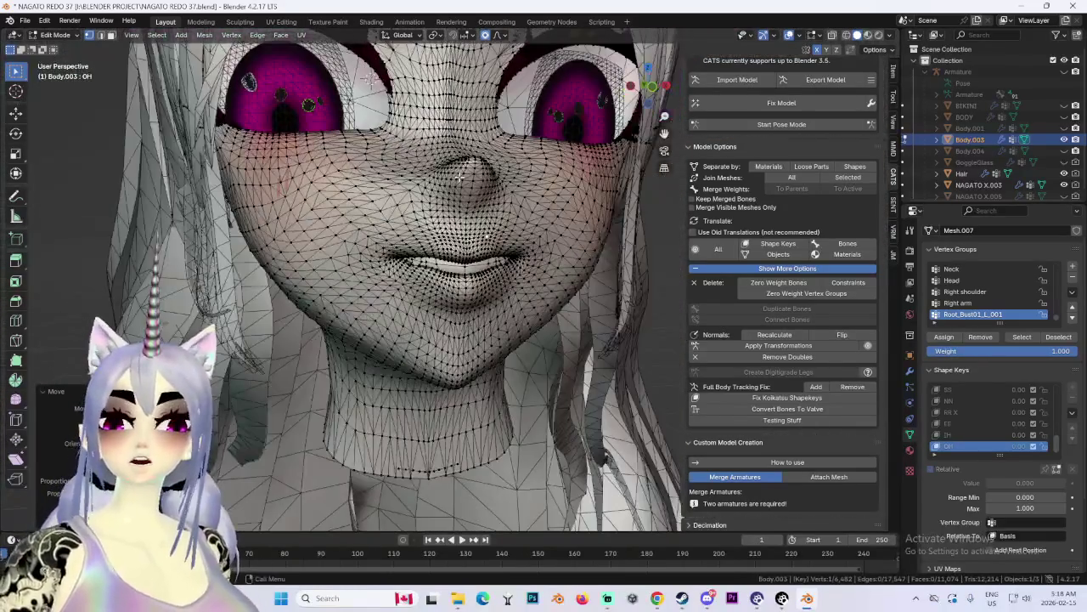
Step: Lift a band across the nose and cheeks, then the nose vertices, along Z
drag(344, 154, 562, 219)
key(g)
key(z)
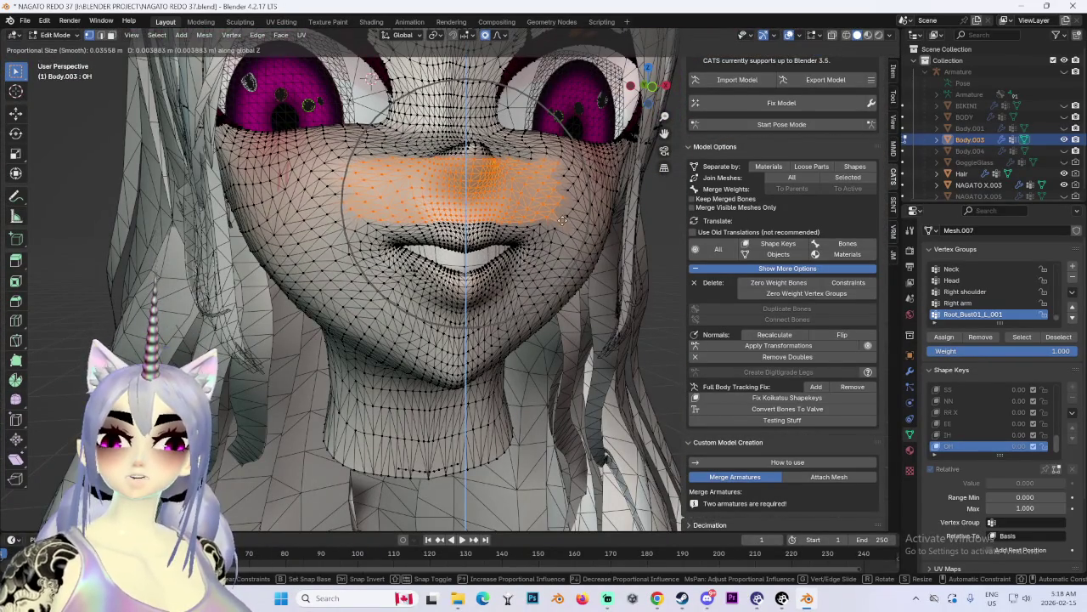
scroll(561, 219, up, 3)
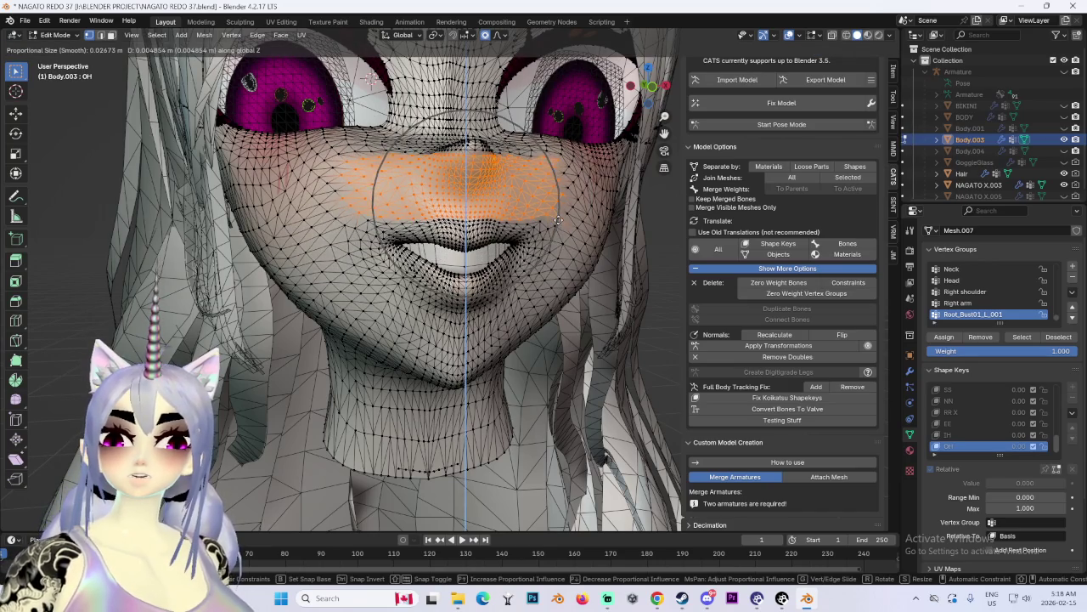
click(558, 220)
mouse_move(557, 221)
middle_down()
mouse_move(595, 223)
mouse_move(510, 223)
middle_up()
drag(433, 167, 503, 227)
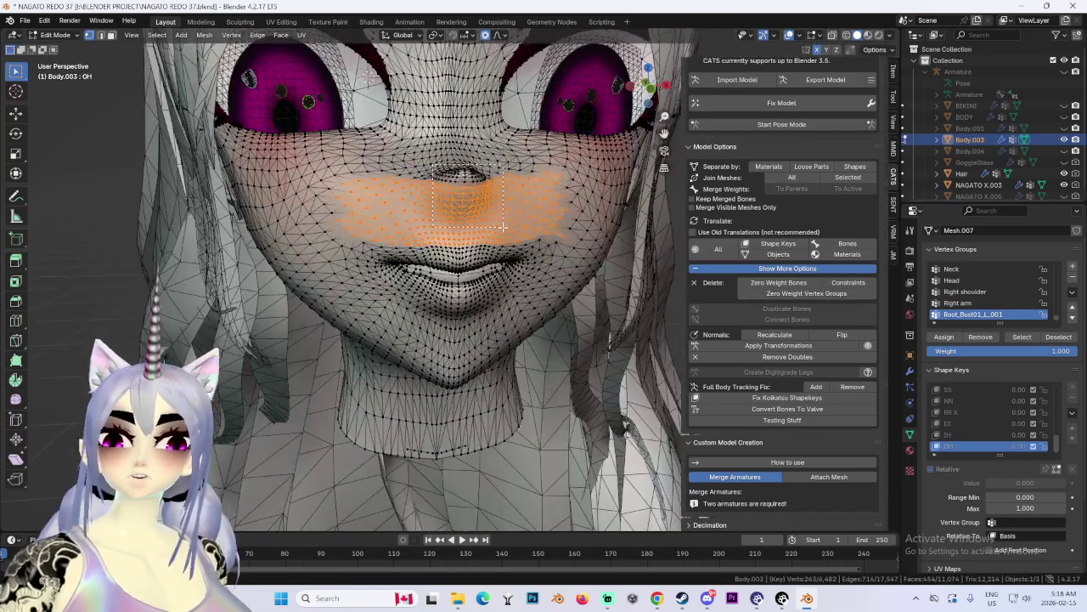
key(g)
key(z)
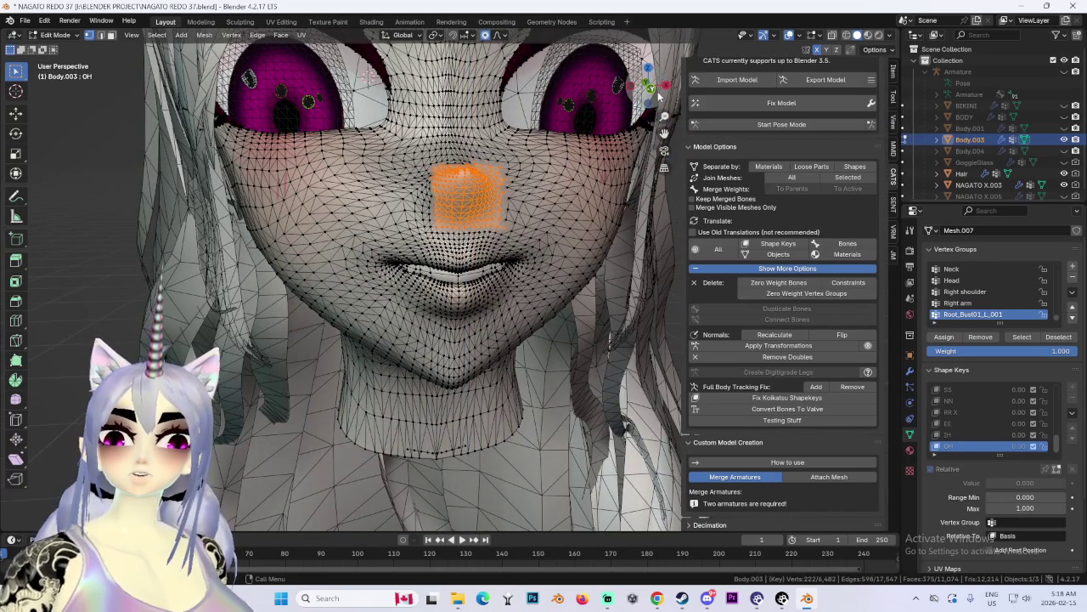
alt+middle_drag(504, 206, 480, 216)
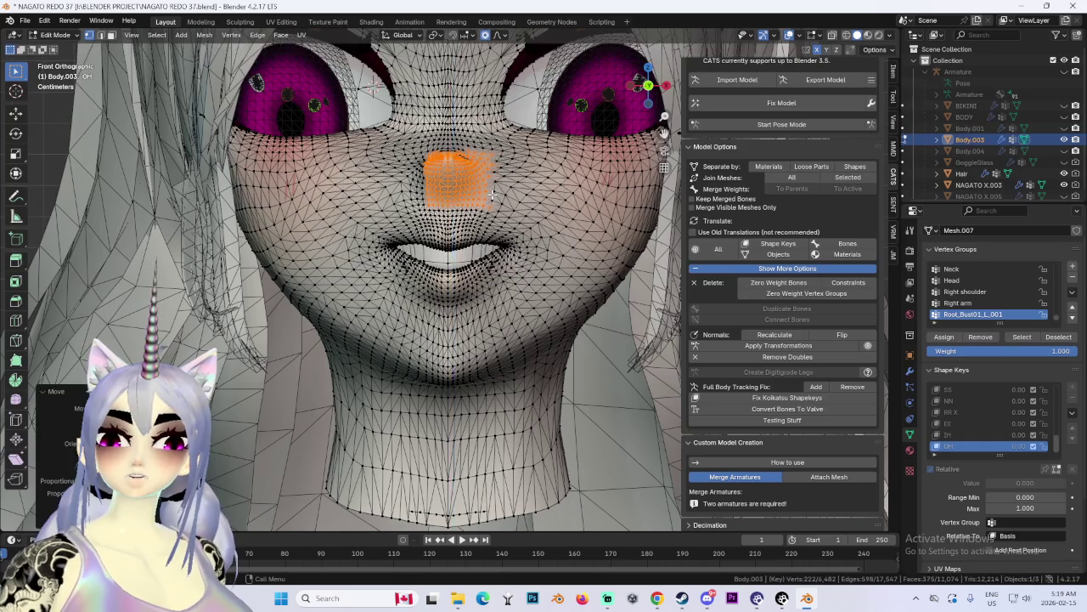
scroll(425, 254, up, 4)
click(482, 253)
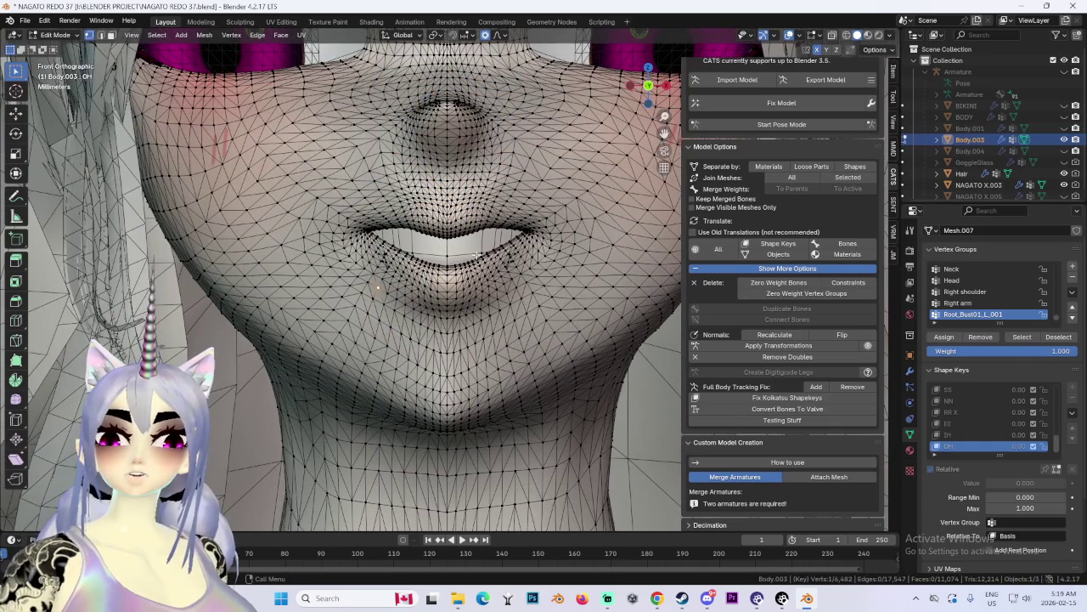
Step: Select under the lower lip and push it down to show the teeth
key(g)
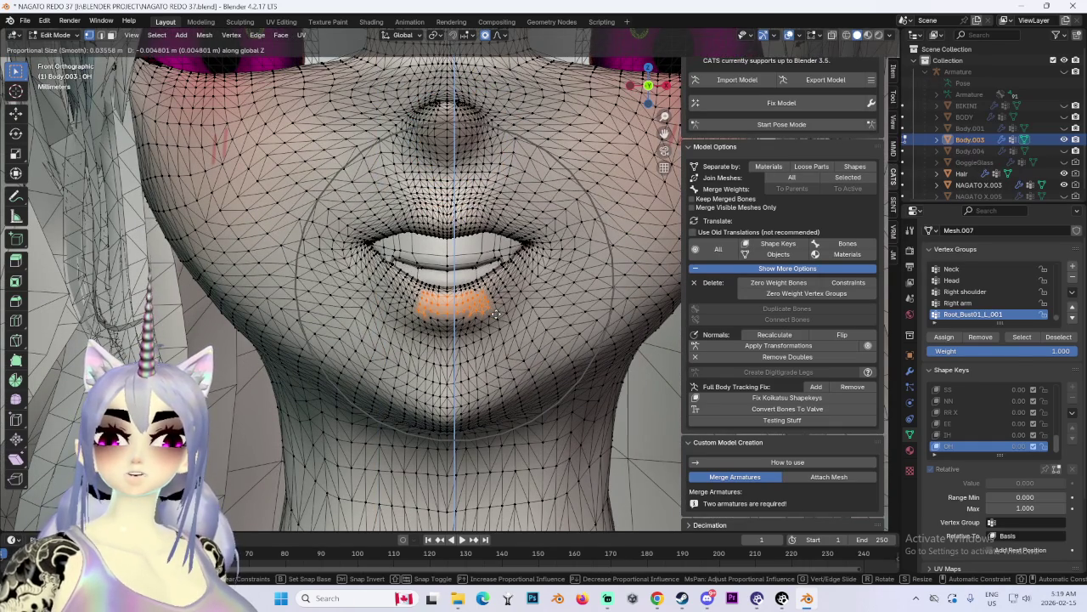
click(495, 328)
key(g)
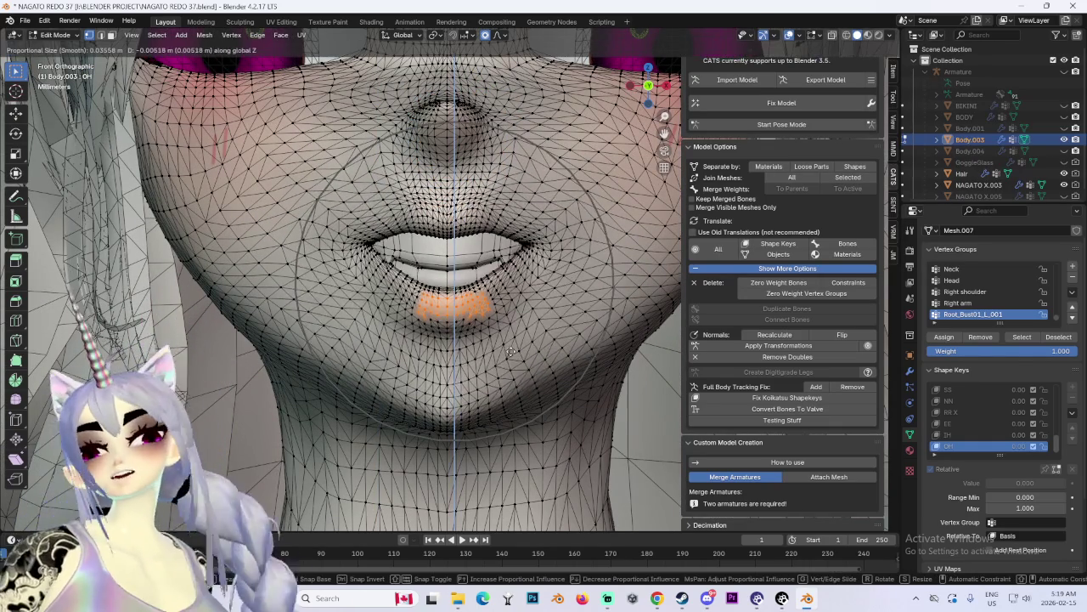
click(581, 331)
scroll(583, 345, down, 3)
key(g)
key(z)
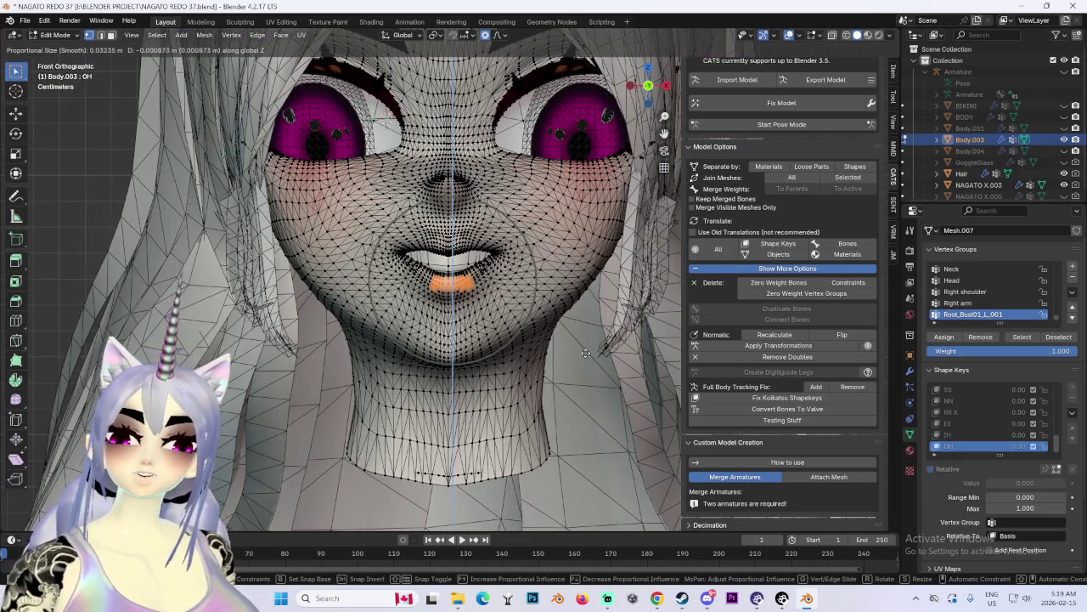
scroll(607, 378, down, 4)
right_click(618, 384)
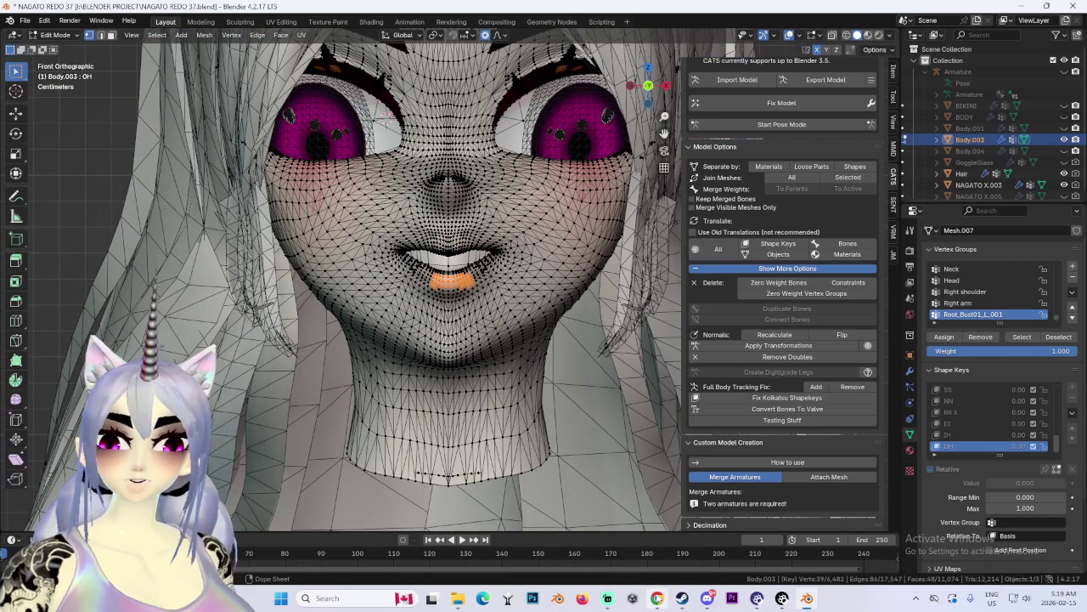
Step: Search Google in a new Chrome tab for 'why the fuck is pathfinder wrath of righteous so god damn hard'
drag(845, 520, 228, 90)
key(alt+Tab)
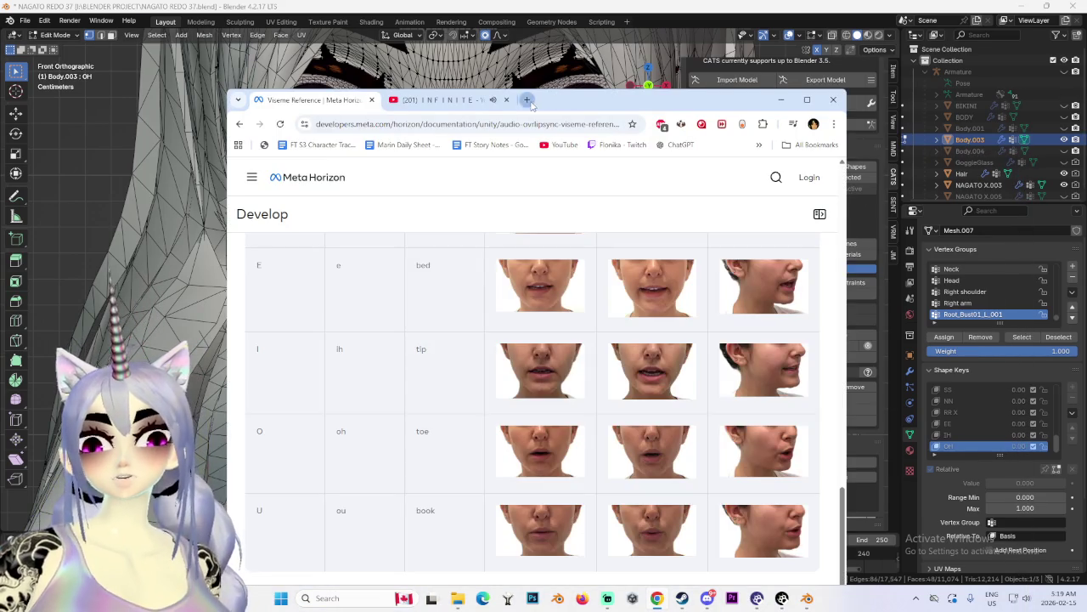
click(539, 102)
text(why the fuck is pathfinder wrath of righteous so)
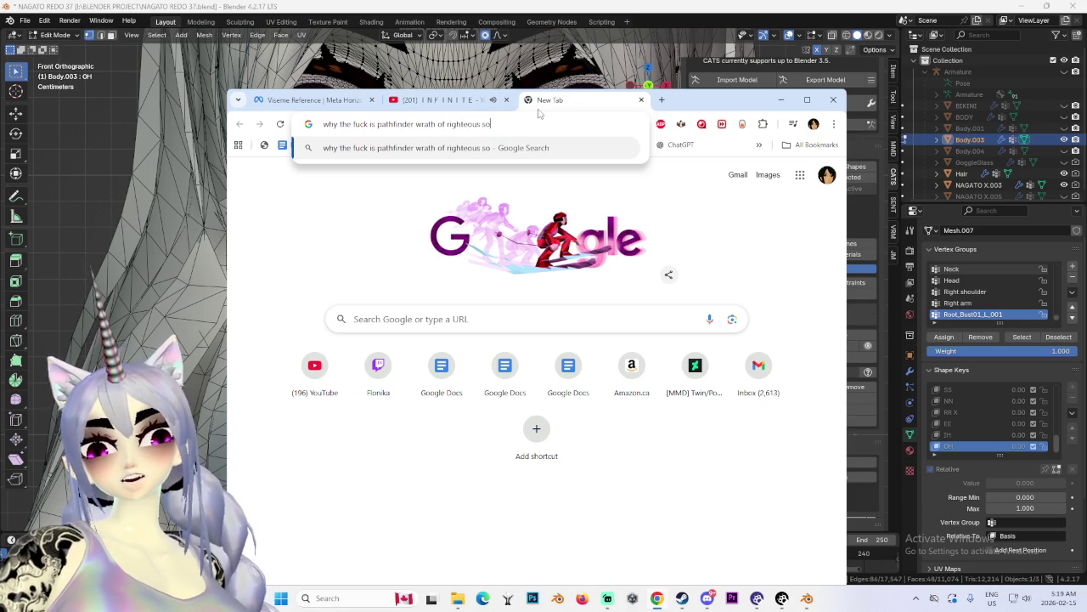
text( god damn )
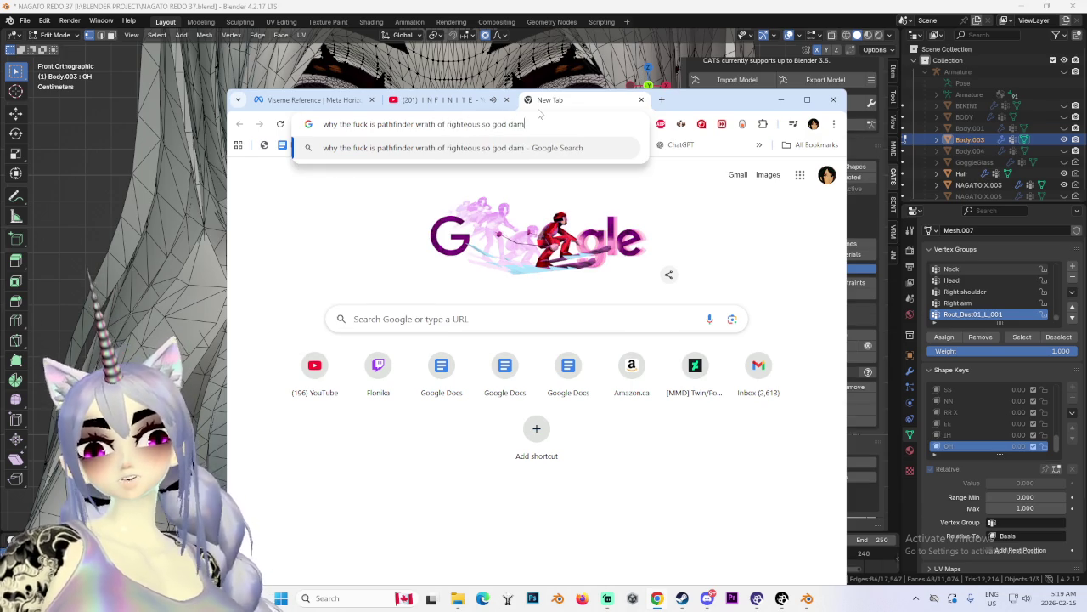
text(hard)
key(Return)
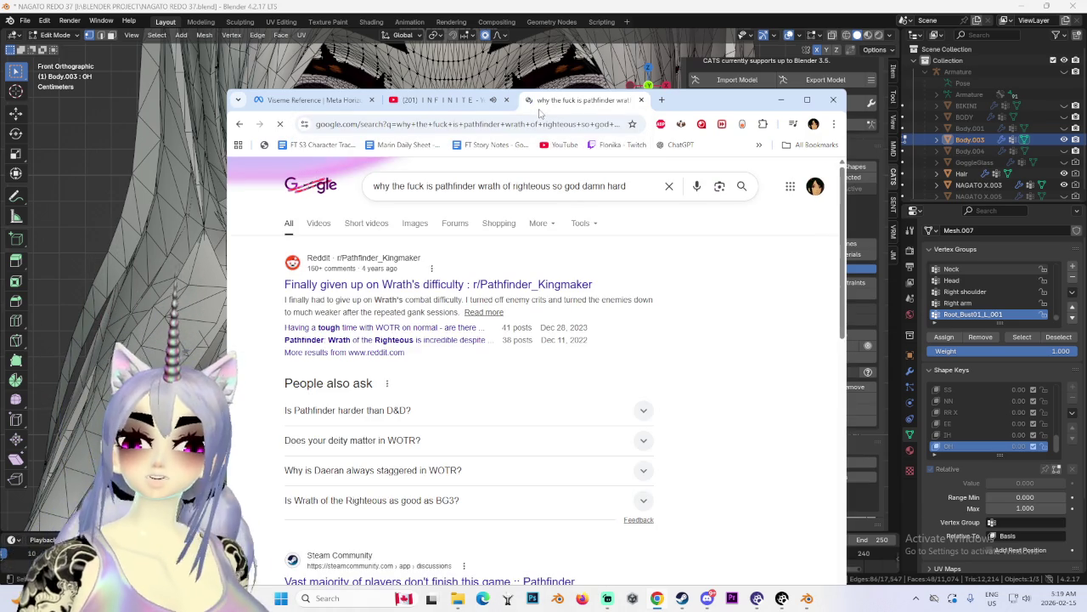
Step: Open the Reddit thread 'Finally given up on Wrath's difficulty', reveal the spoiler and read the post
click(406, 287)
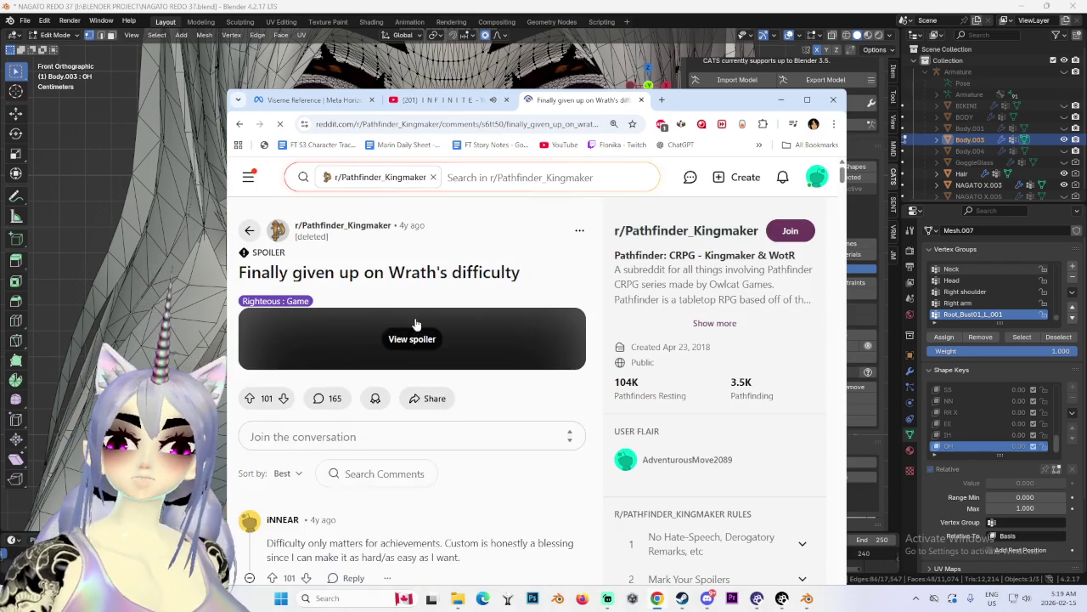
click(425, 337)
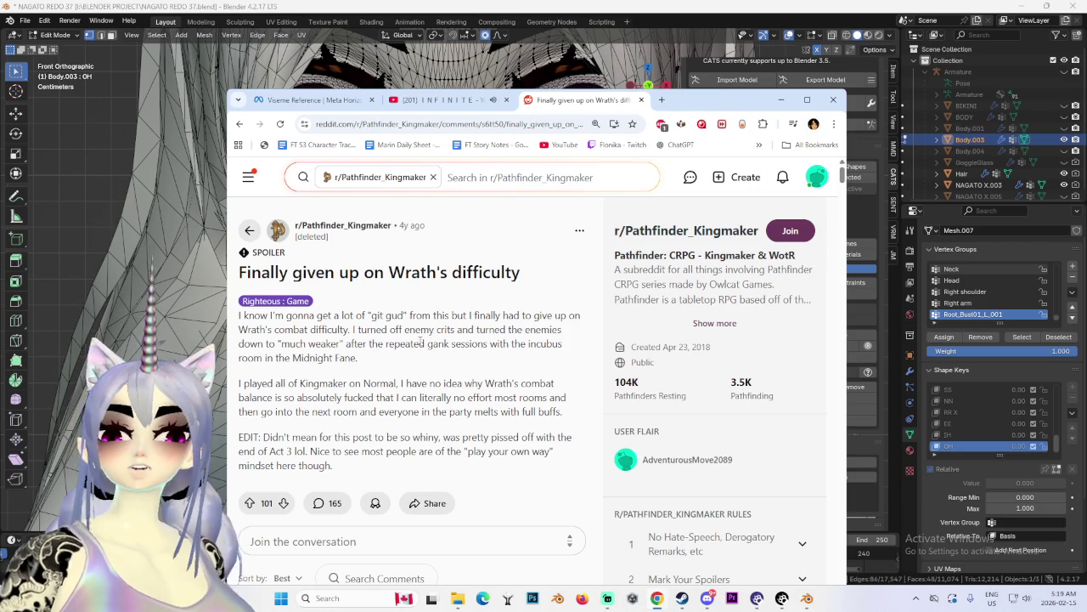
drag(290, 361, 357, 358)
click(343, 357)
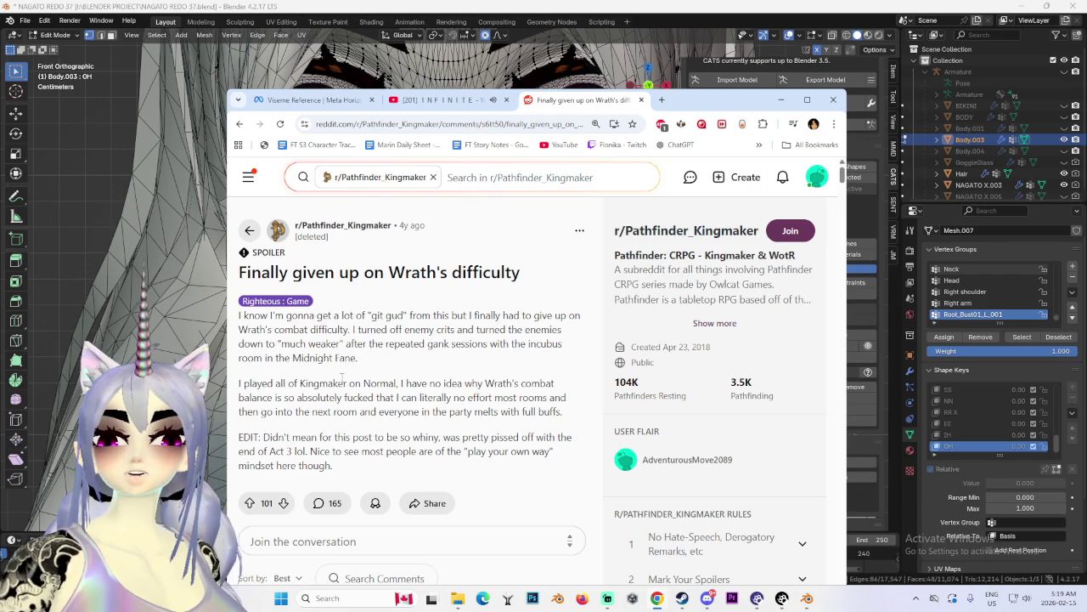
drag(486, 383, 561, 384)
drag(274, 397, 558, 395)
drag(277, 411, 545, 411)
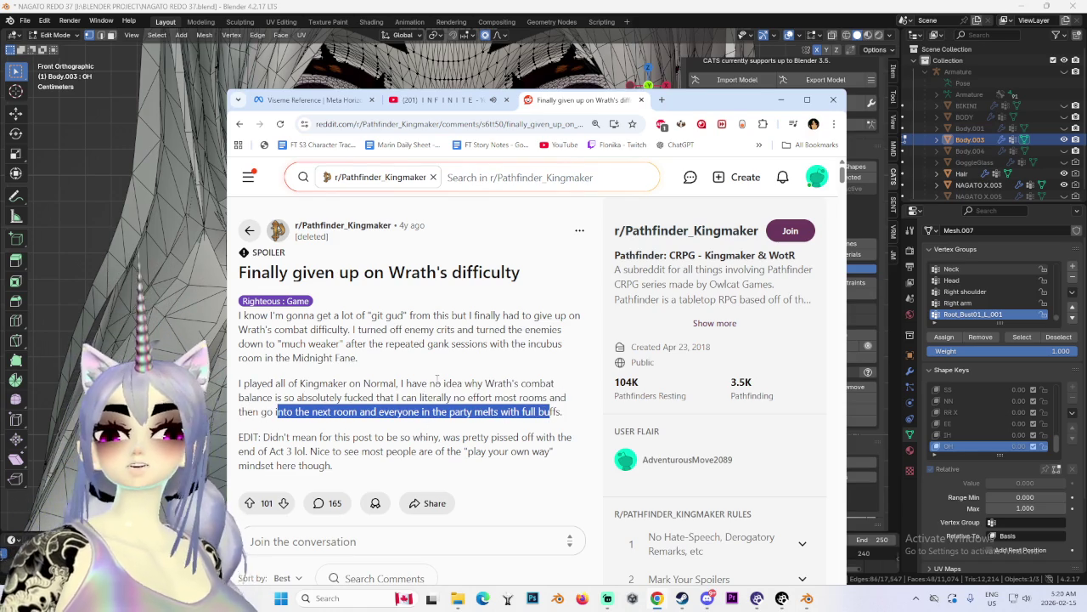
Step: Scroll through the thread's comments, then go back to the Google results and scroll them
scroll(437, 379, down, 2)
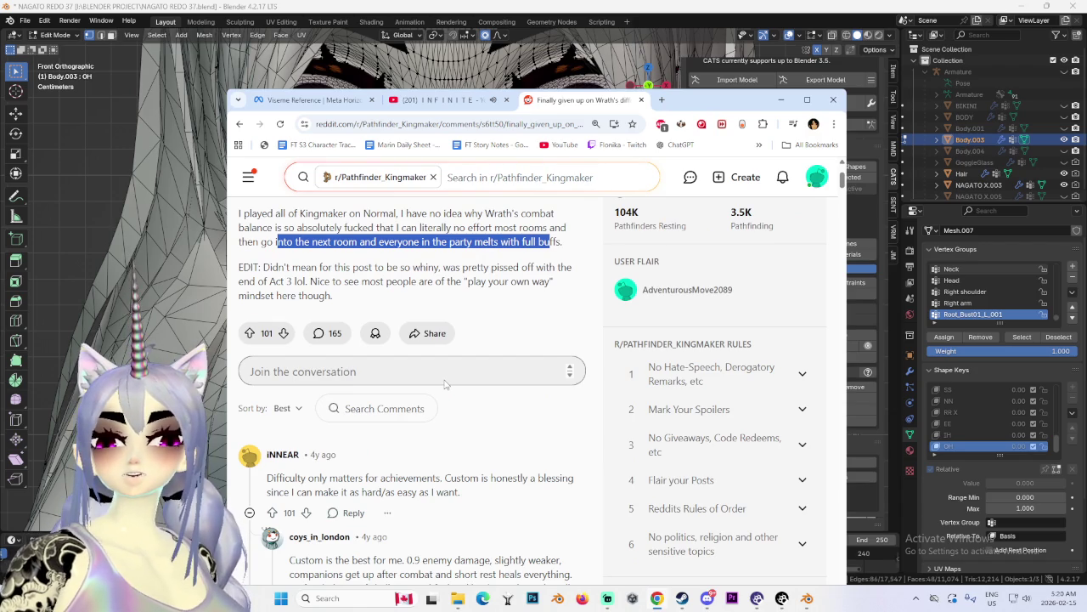
scroll(442, 441, down, 2)
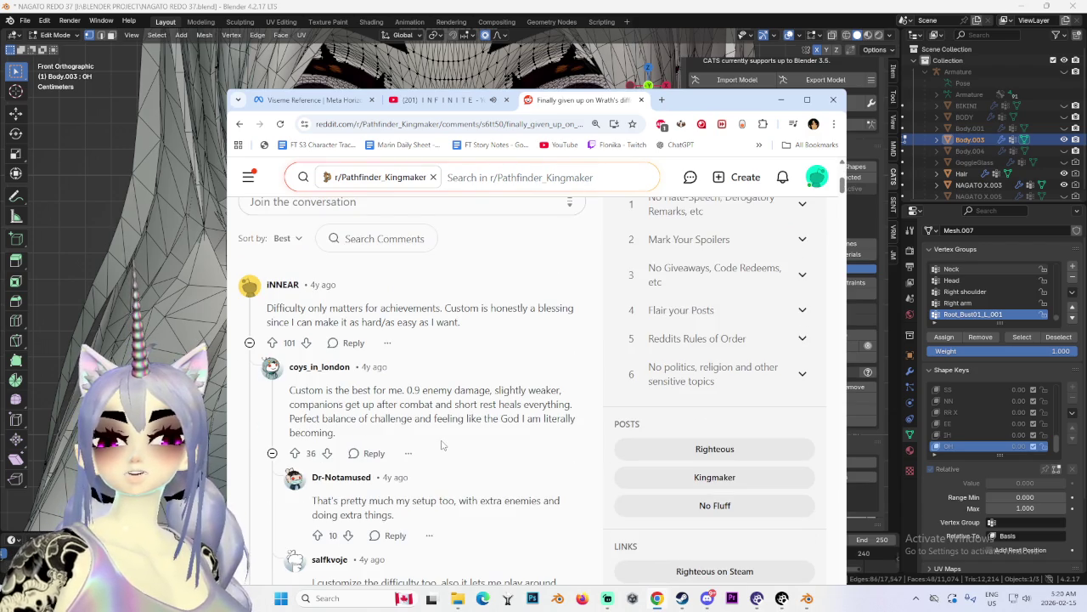
scroll(441, 444, down, 3)
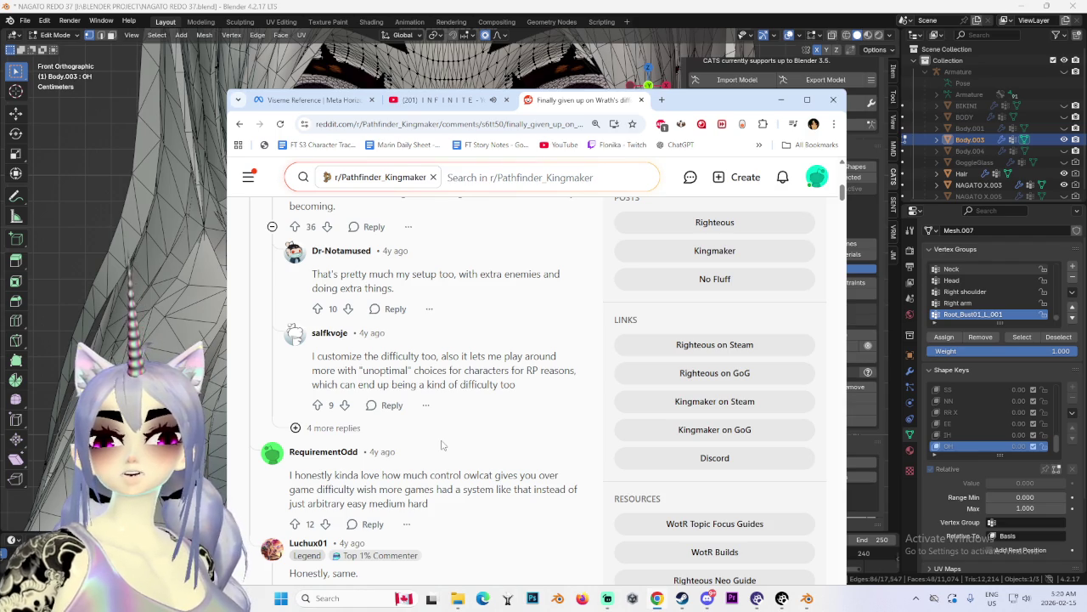
click(239, 124)
scroll(485, 505, down, 2)
scroll(417, 391, down, 2)
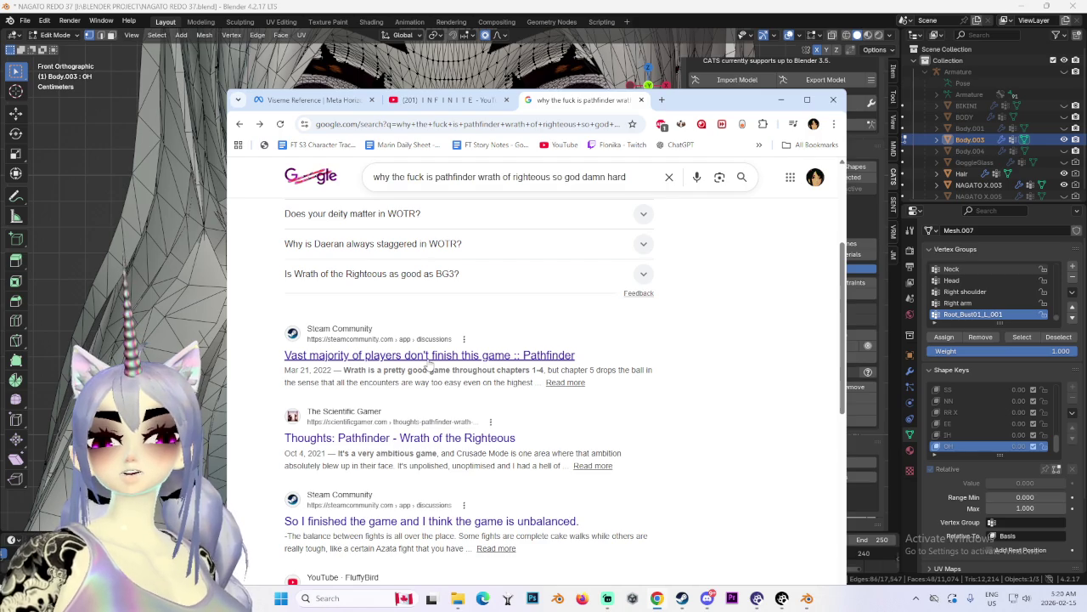
Step: Open the Steam Community thread calling Wrath unbalanced and read the opening post
click(560, 522)
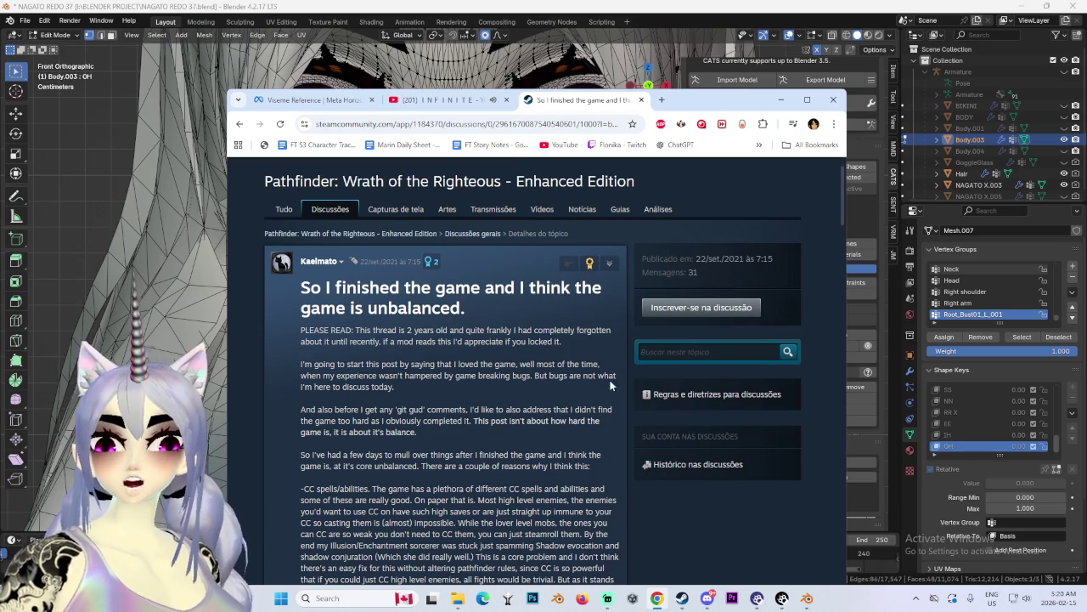
drag(426, 421, 311, 384)
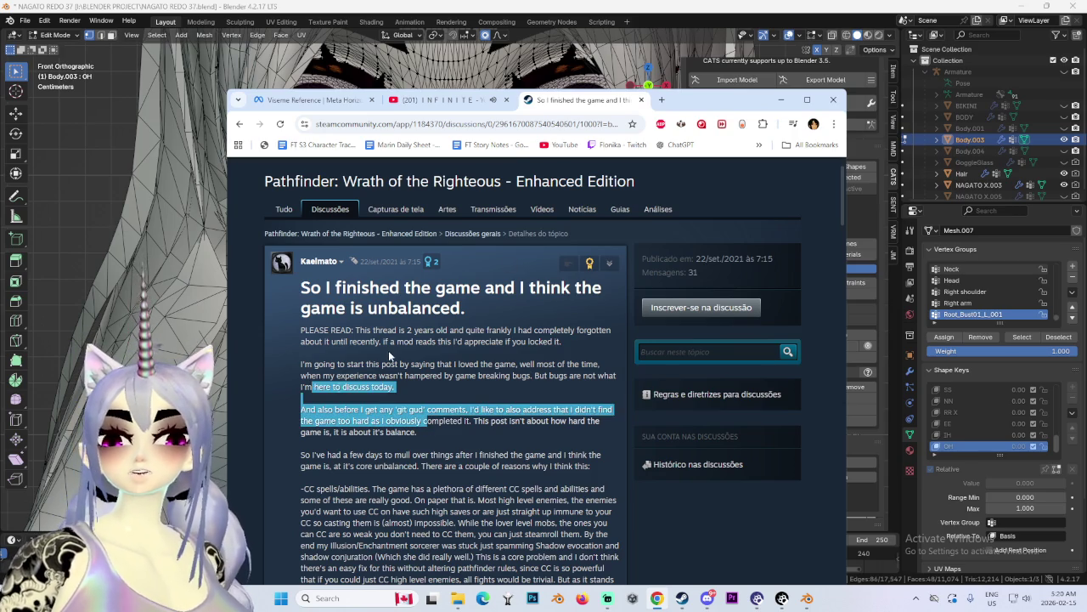
click(390, 357)
scroll(390, 357, down, 2)
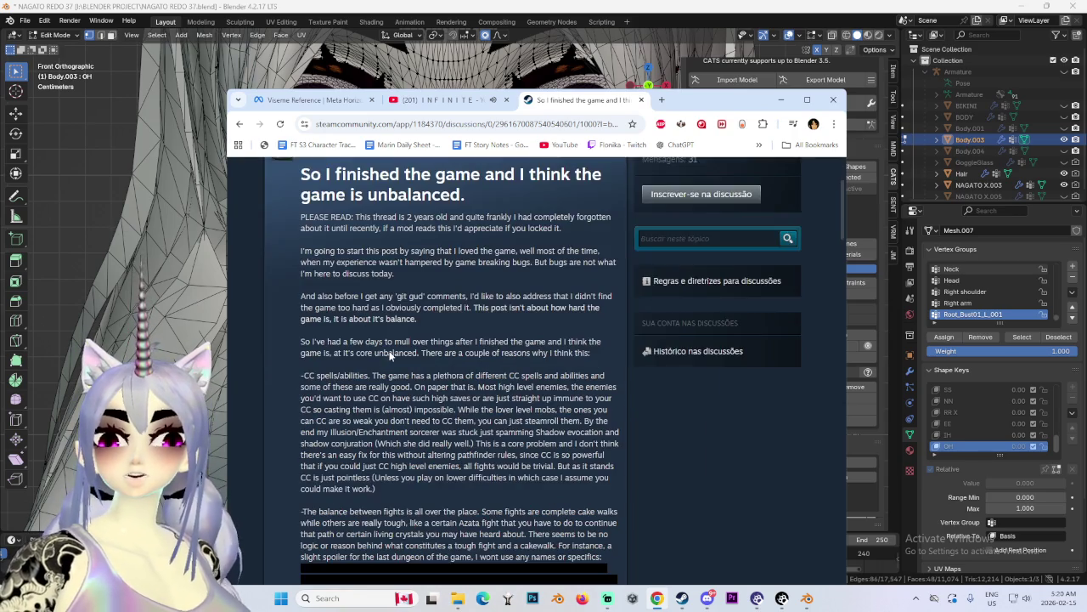
scroll(391, 382, down, 3)
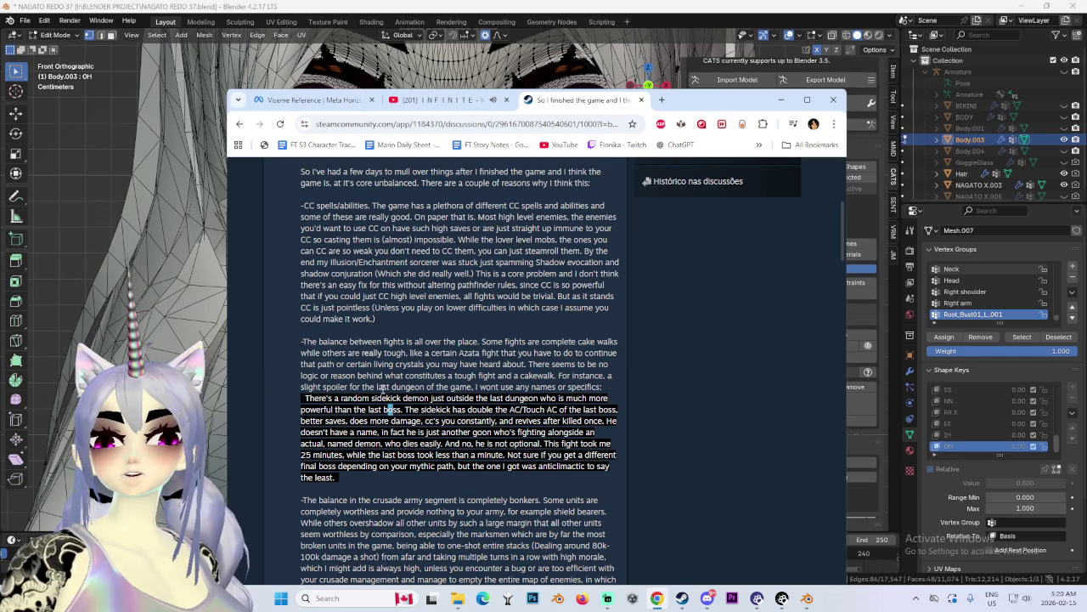
scroll(387, 397, down, 5)
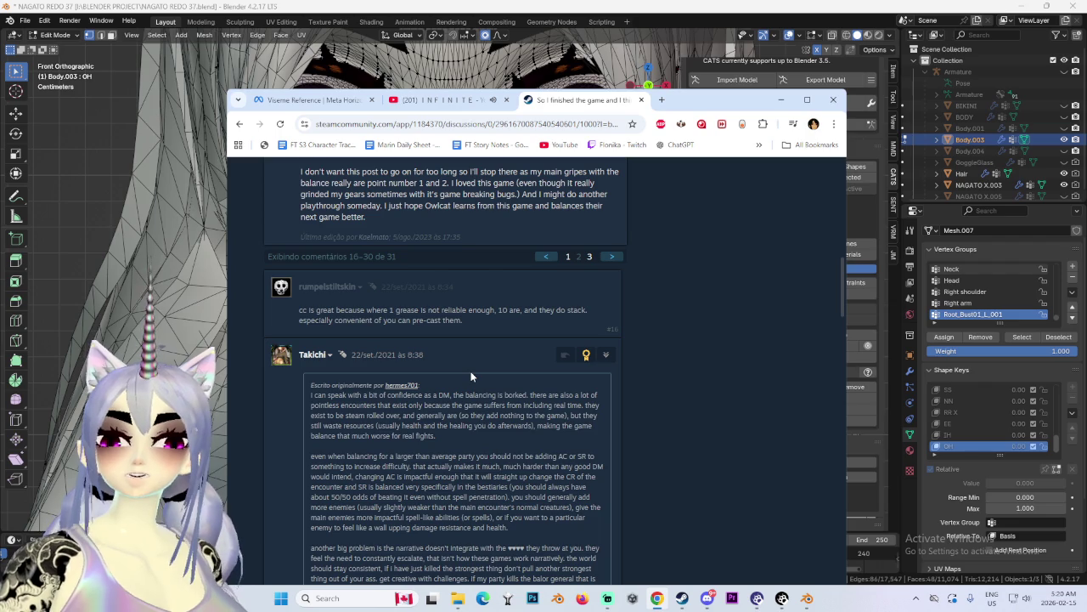
Step: Scroll through the thread's replies, then return to the Google results with Alt+Left
scroll(456, 365, up, 10)
scroll(456, 365, up, 3)
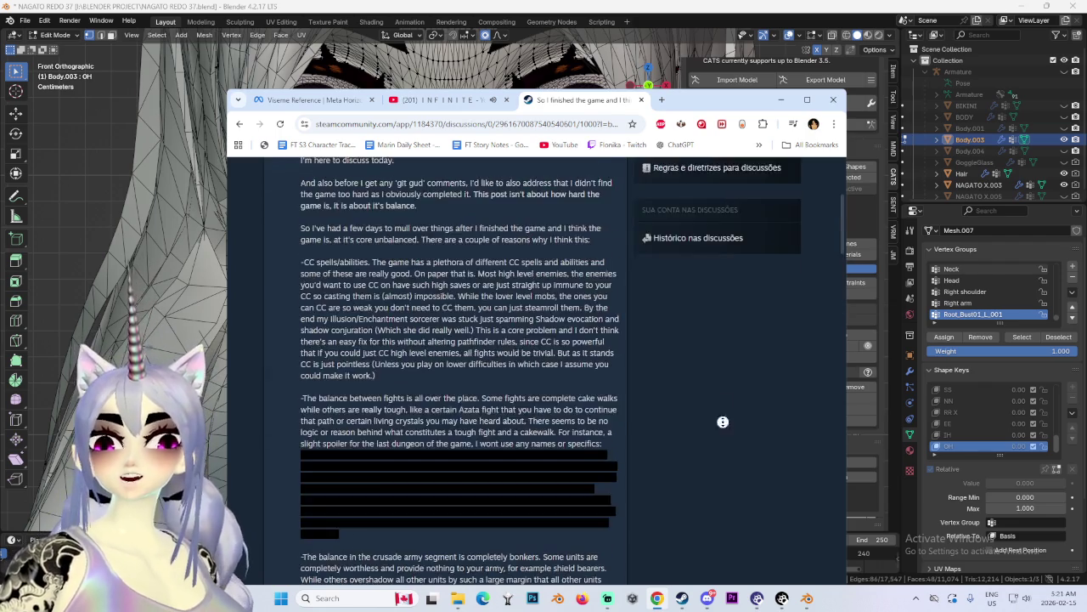
scroll(726, 418, up, 2)
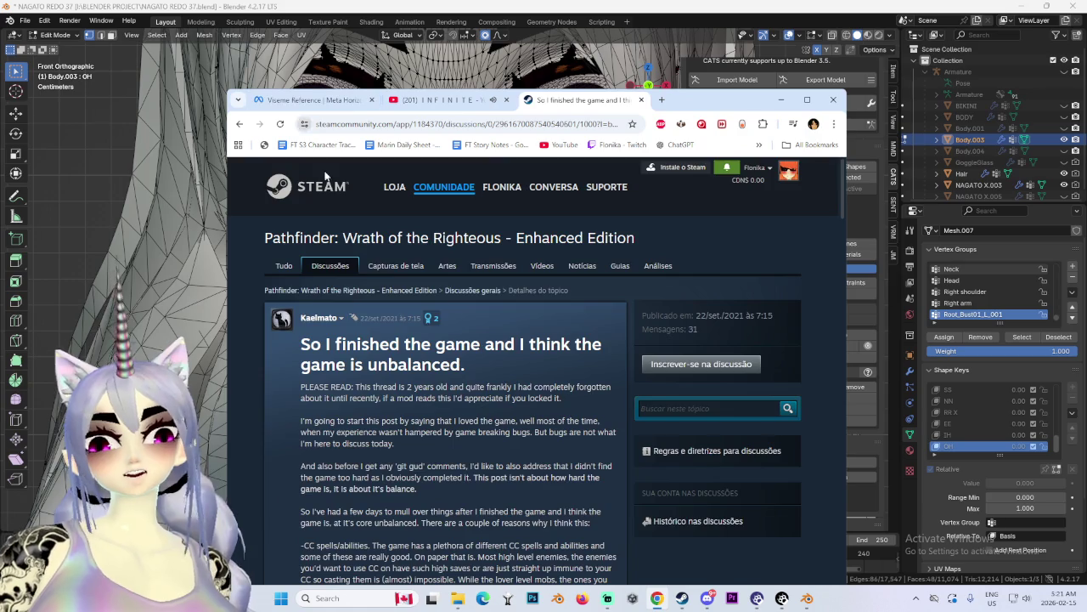
scroll(283, 436, down, 5)
scroll(283, 436, down, 5)
scroll(283, 435, down, 5)
scroll(280, 437, up, 5)
scroll(280, 437, up, 10)
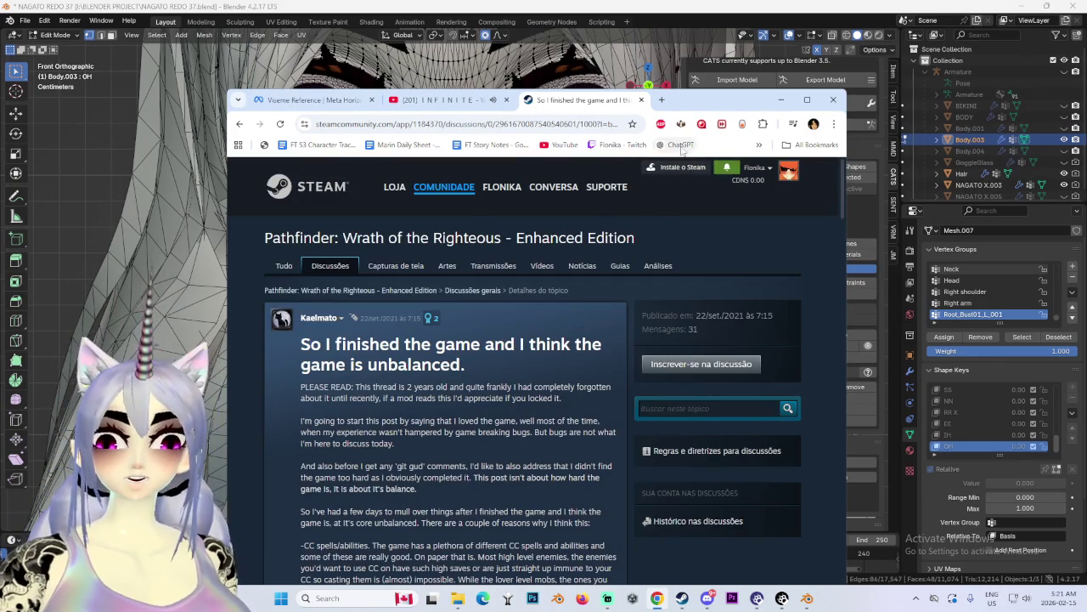
scroll(595, 280, down, 5)
scroll(526, 393, down, 5)
scroll(531, 399, down, 5)
scroll(608, 452, down, 3)
scroll(593, 475, down, 3)
scroll(620, 445, down, 3)
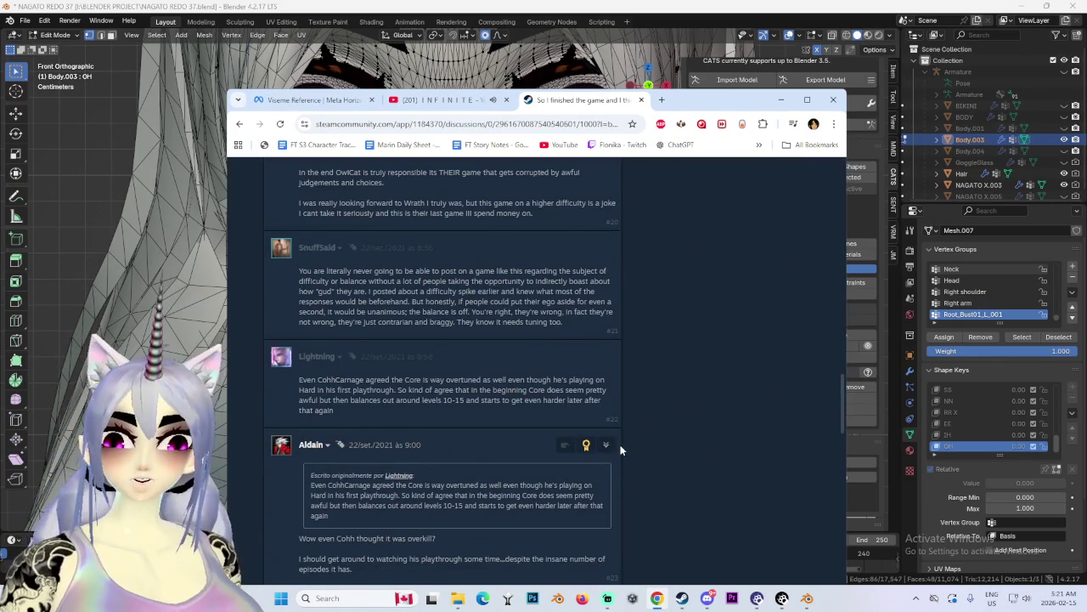
scroll(621, 445, down, 2)
scroll(621, 444, down, 2)
scroll(623, 444, down, 3)
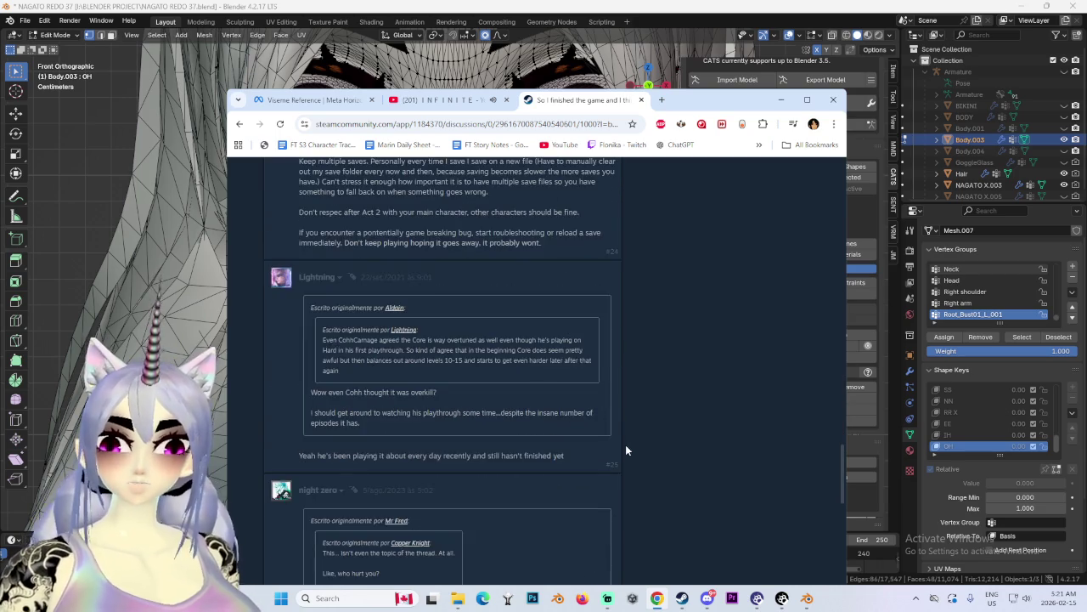
scroll(633, 457, down, 2)
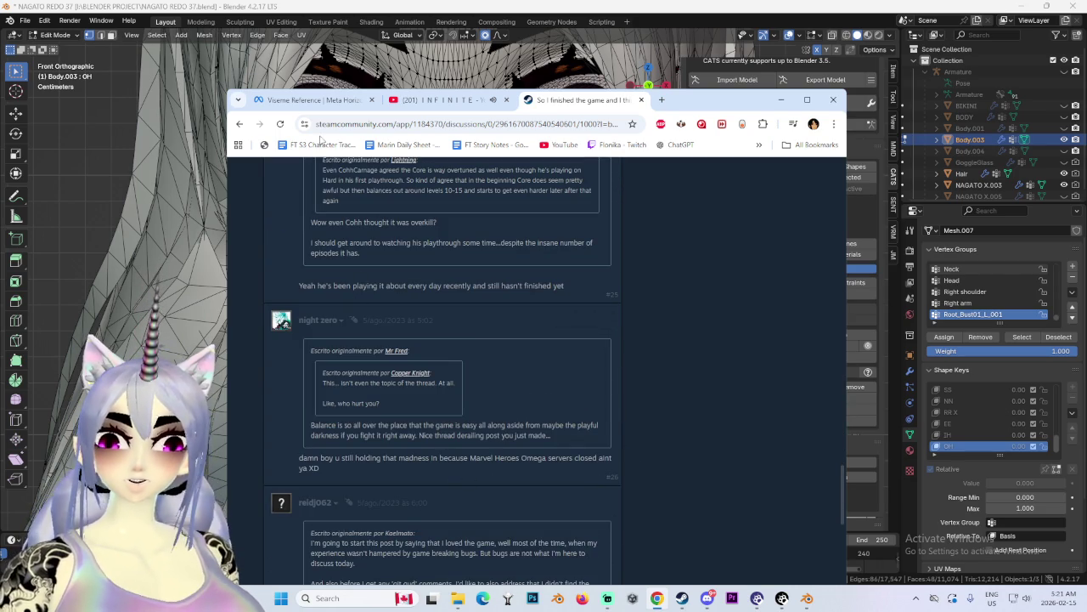
key(alt+Left)
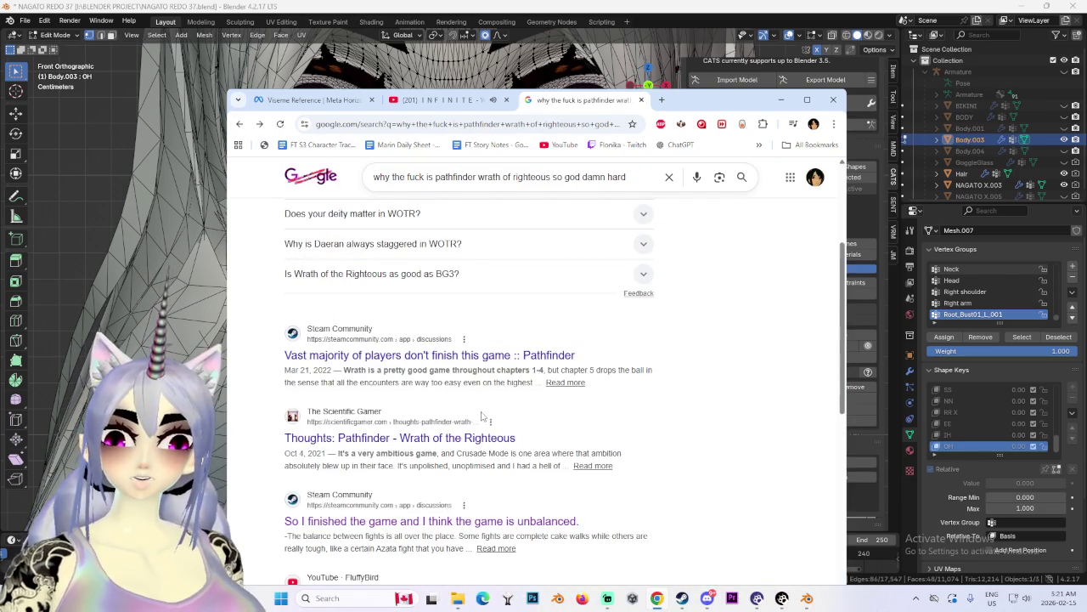
scroll(560, 501, down, 3)
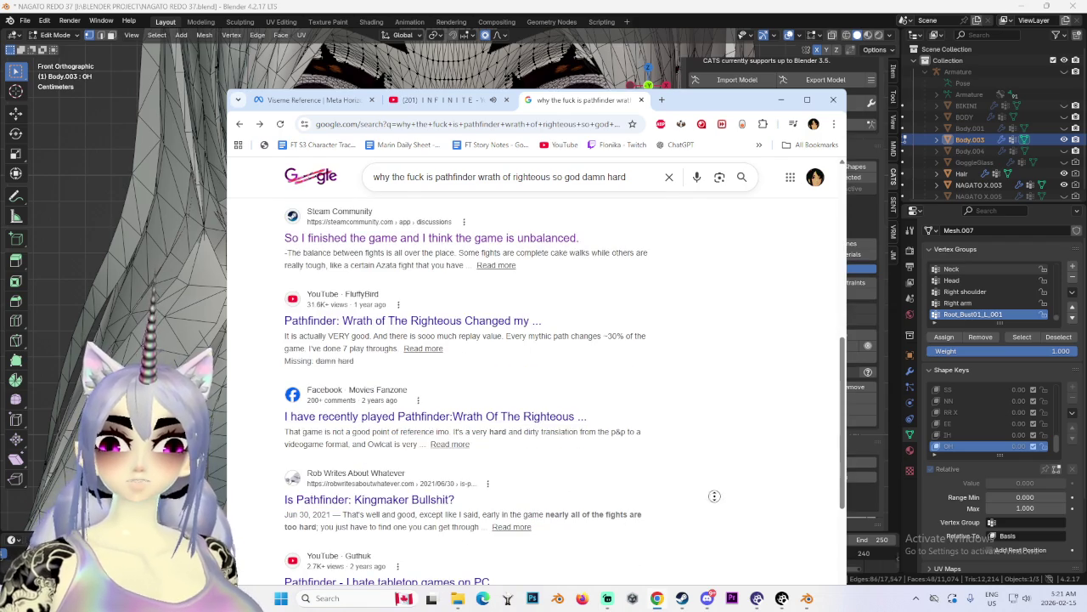
Step: Read the 'Vast majority of players don't finish this game' Steam thread, including its suggested fix
scroll(716, 503, up, 4)
scroll(670, 194, down, 3)
scroll(398, 361, up, 2)
scroll(396, 362, down, 2)
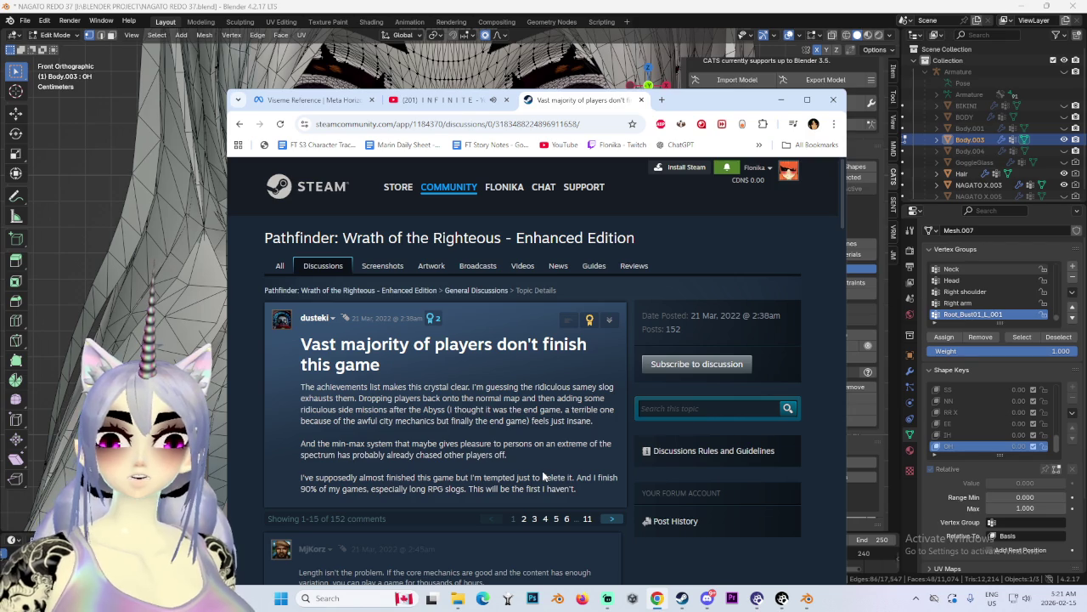
scroll(544, 478, down, 3)
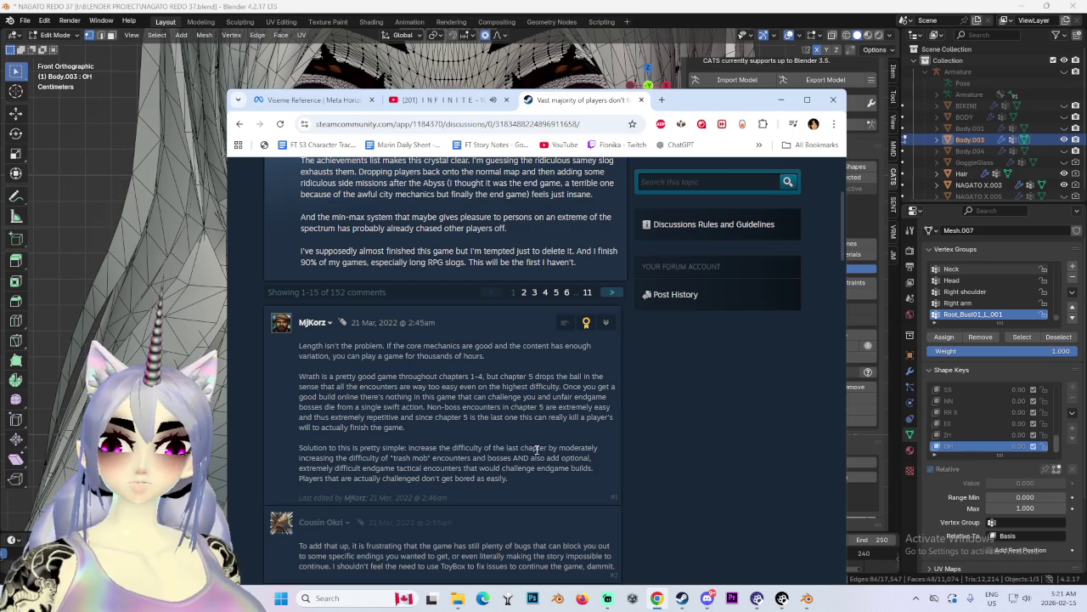
scroll(537, 469, down, 3)
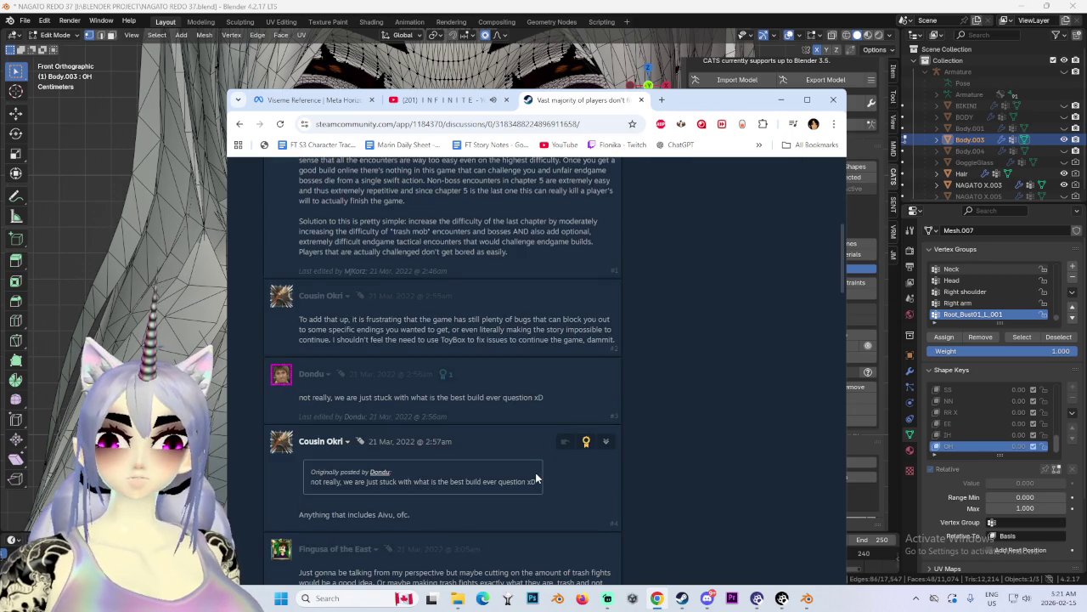
drag(397, 231, 573, 232)
click(571, 233)
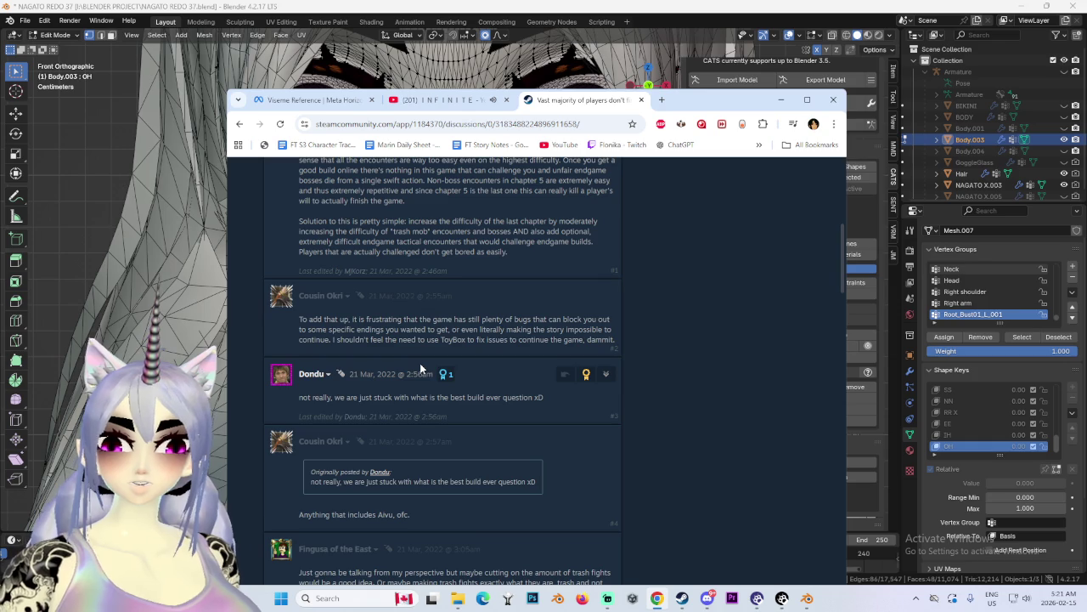
Step: Go back to the Google results, then switch via the Viseme Reference tab to the YouTube INFINITE video
click(239, 124)
scroll(393, 360, down, 4)
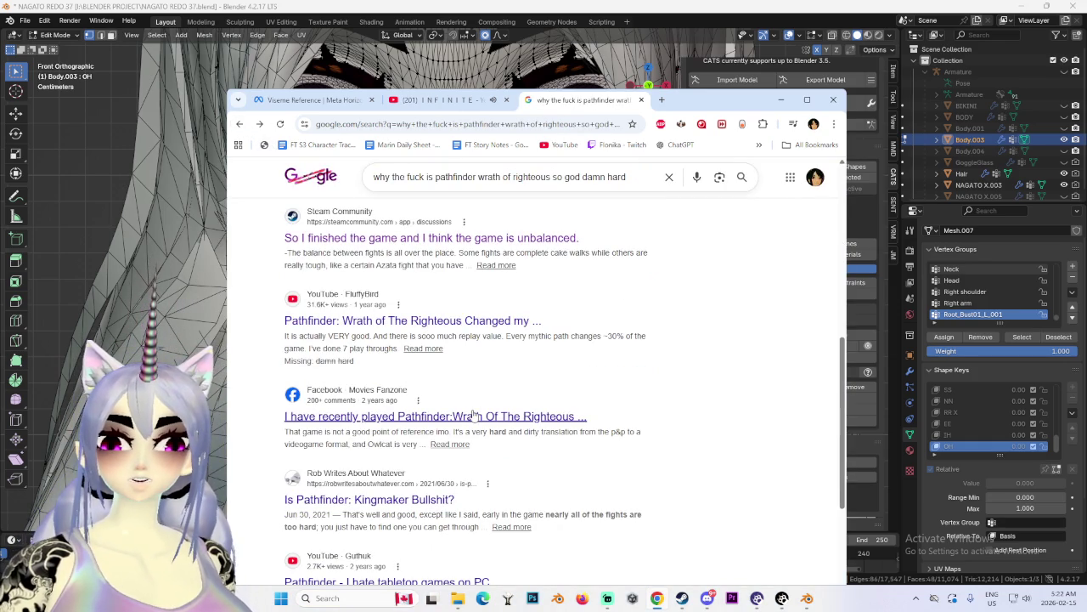
scroll(488, 382, down, 3)
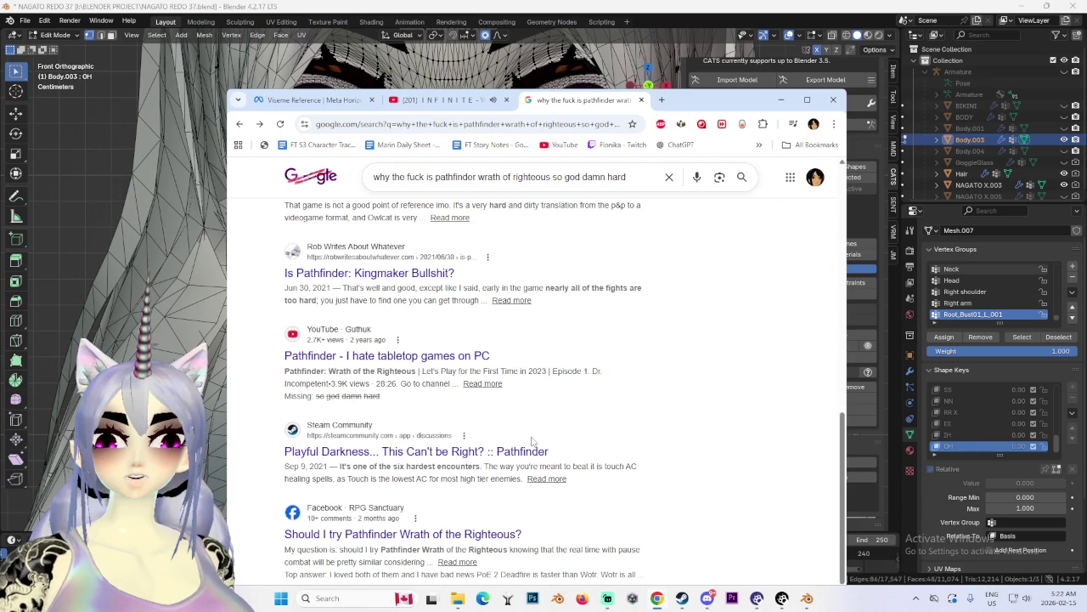
scroll(529, 439, down, 2)
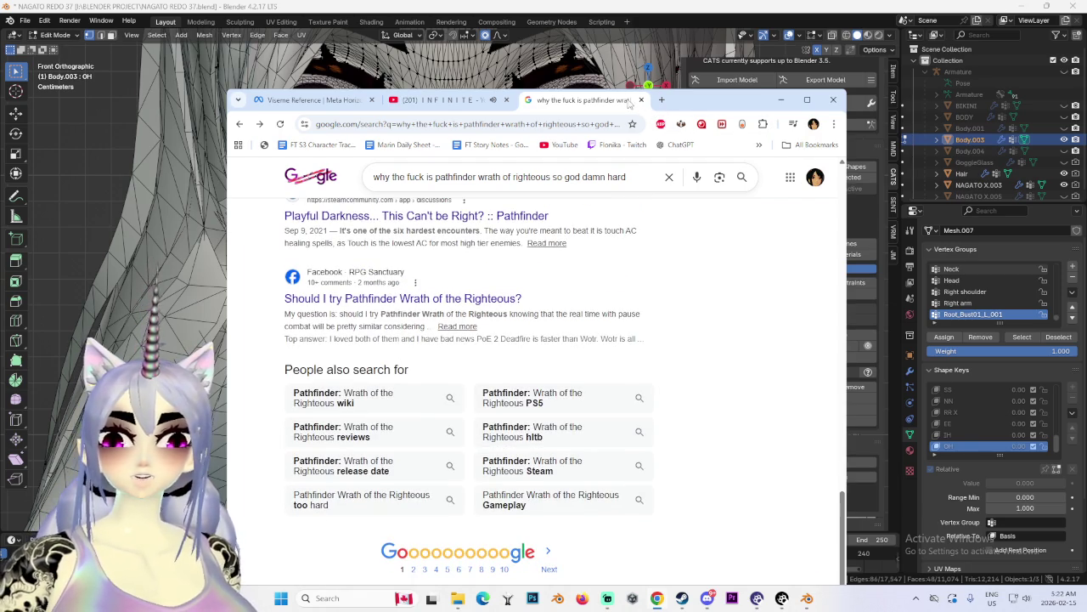
click(348, 100)
click(422, 102)
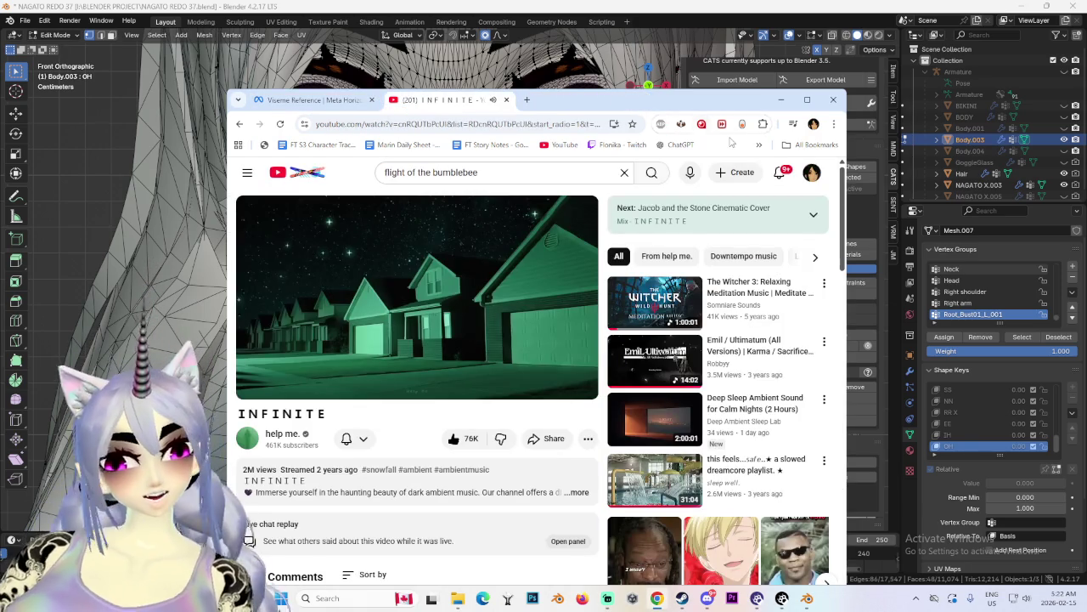
Step: Minimize Chrome to return to Blender and zoom in on the mouth
click(781, 100)
scroll(499, 255, up, 2)
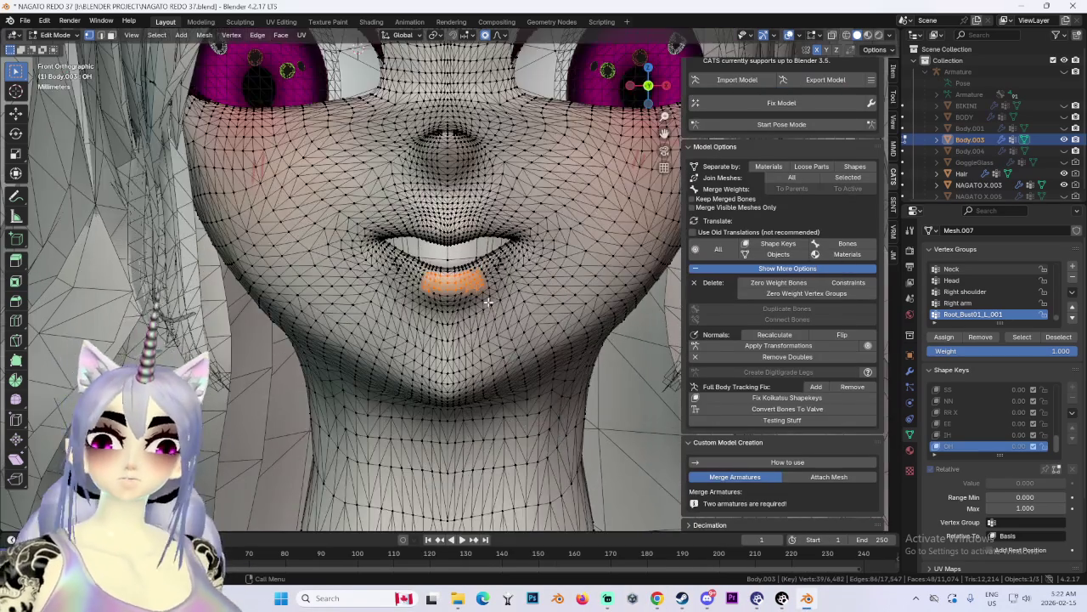
scroll(499, 255, up, 3)
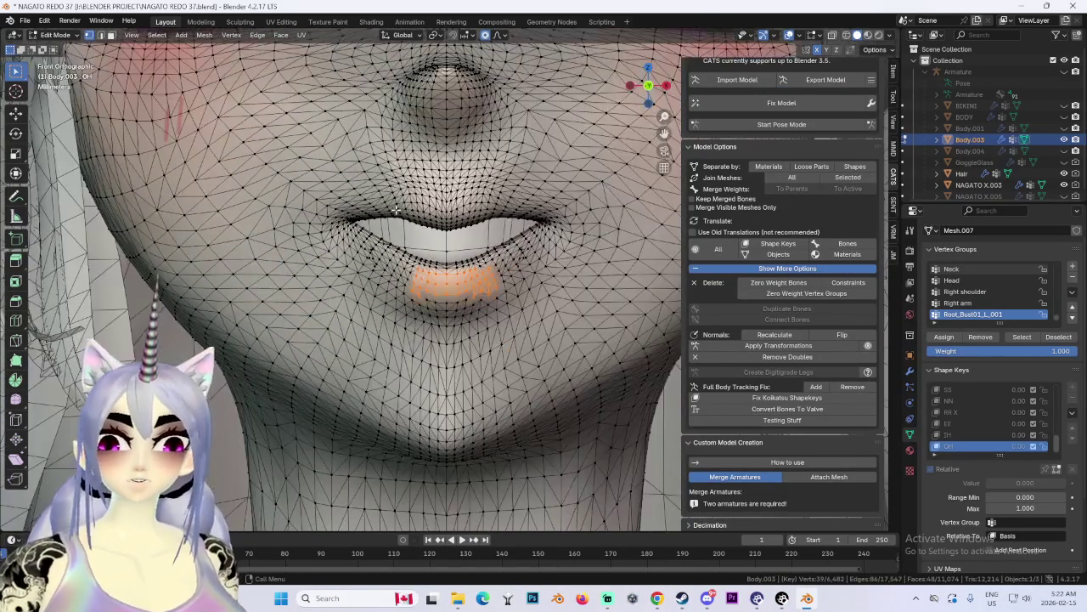
Step: Clear the vertex selection around the lips and nose, and dismiss the Windows Start menu
key(alt+a)
drag(409, 71, 499, 195)
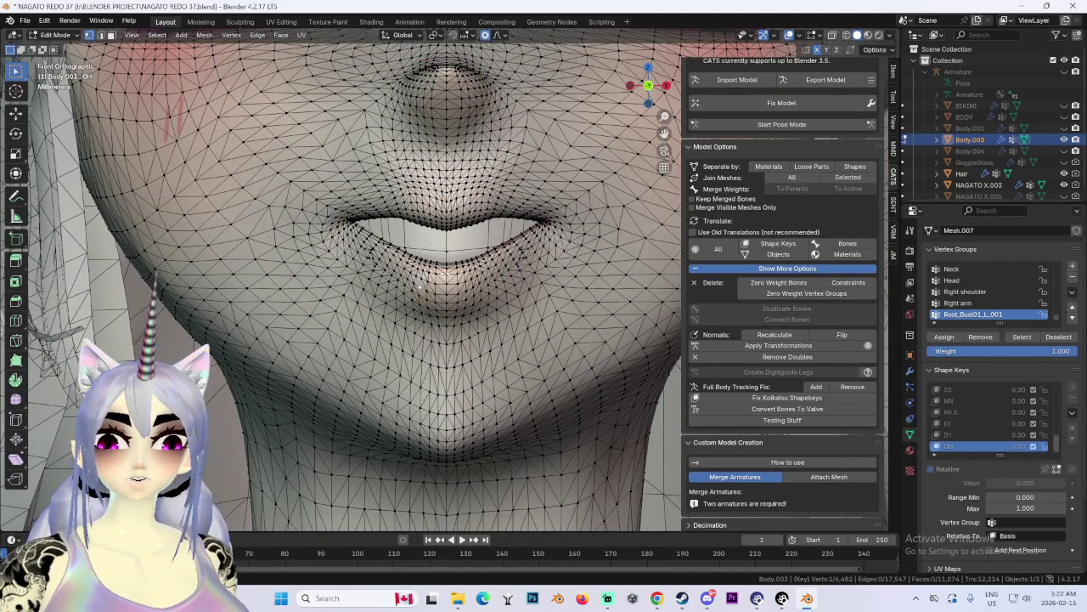
key(ctrl+z)
key(ctrl+z)
key(super)
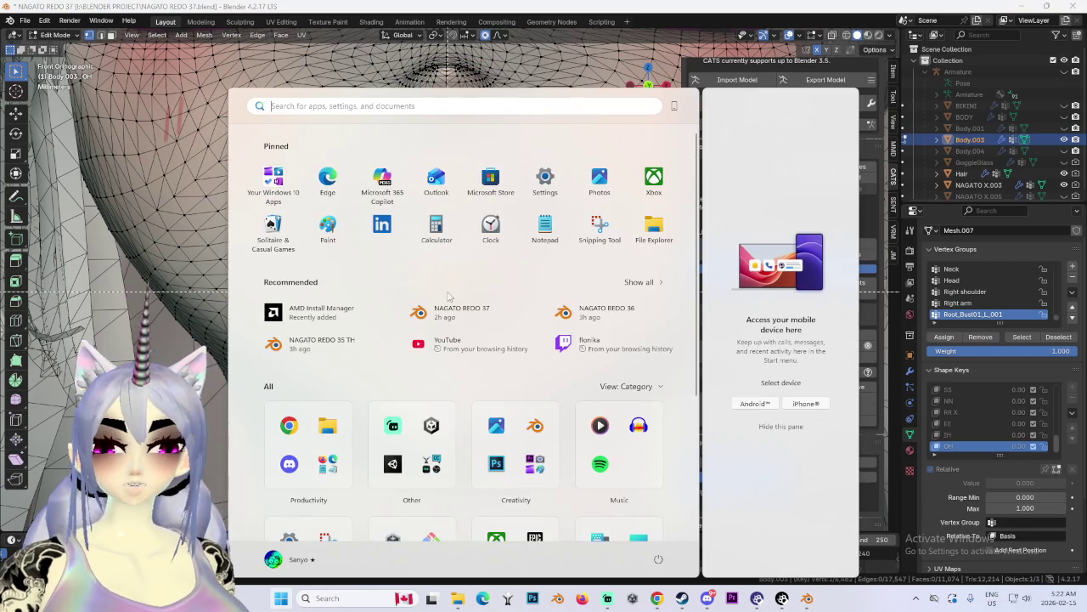
click(610, 10)
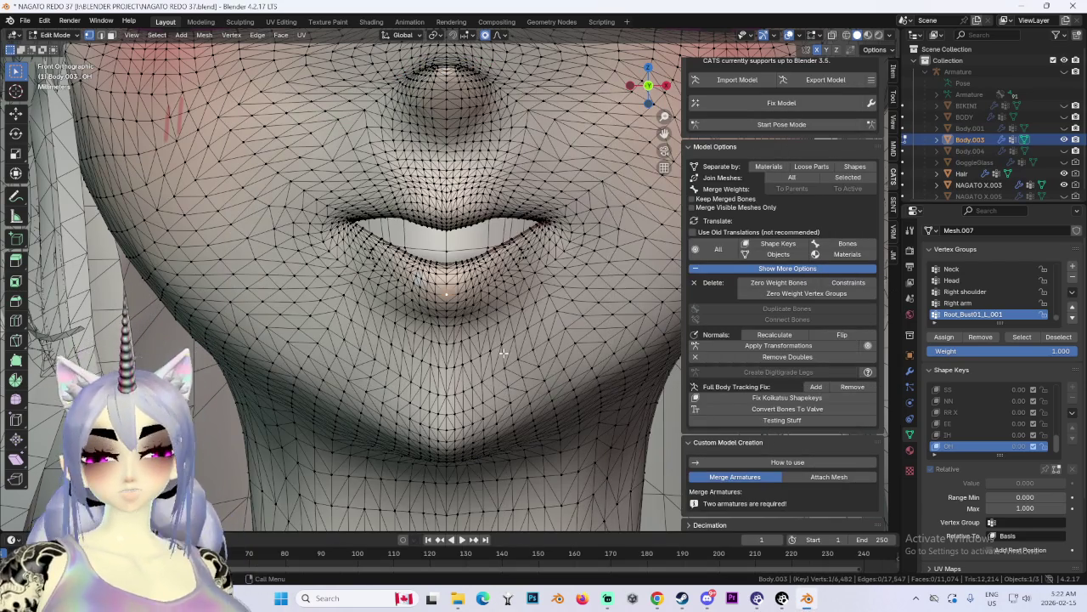
Step: Try several proportional-falloff grabs on the lip vertices, settling on a soft reshape of the lips
key(g)
key(Escape)
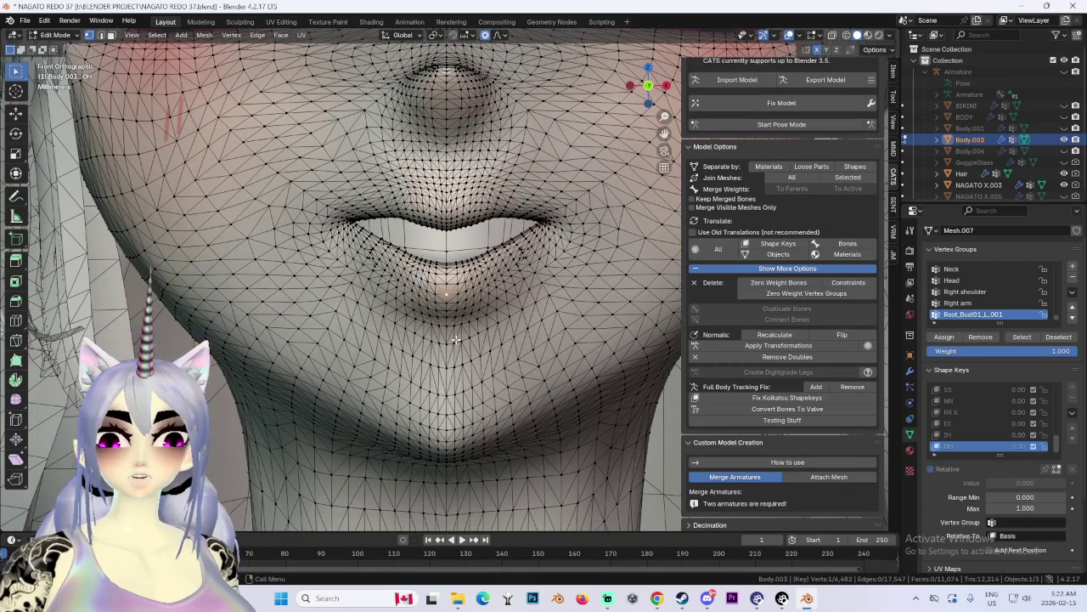
key(g)
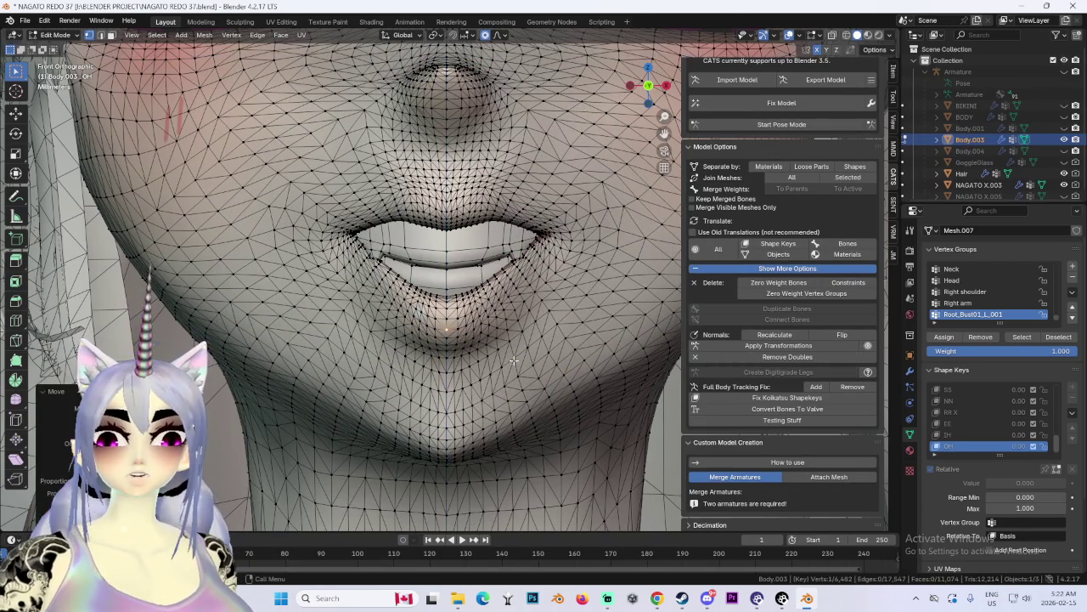
key(z)
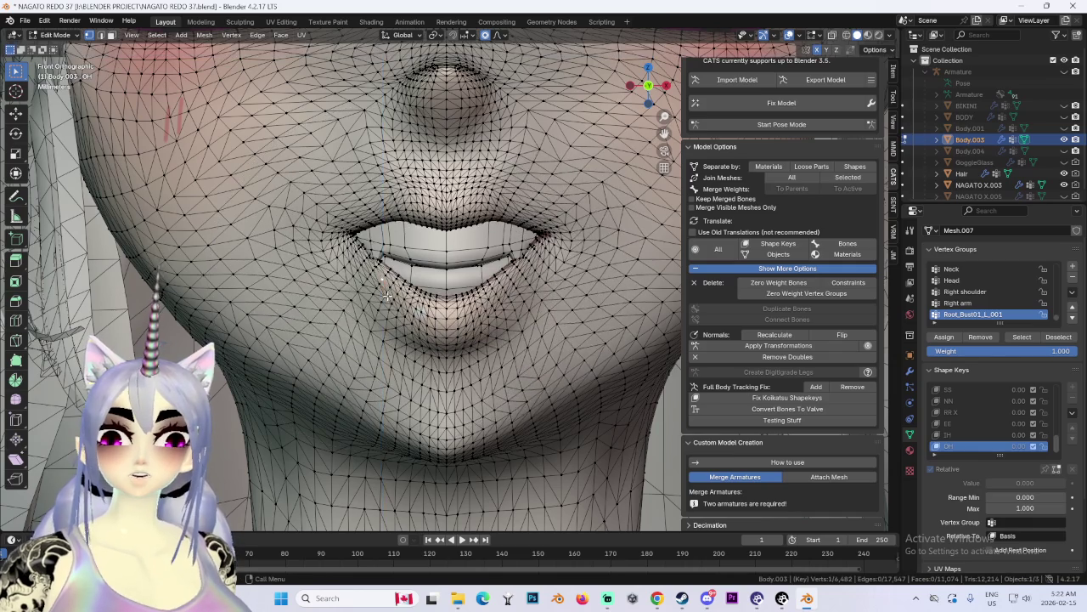
key(Escape)
scroll(365, 263, up, 2)
key(g)
key(Escape)
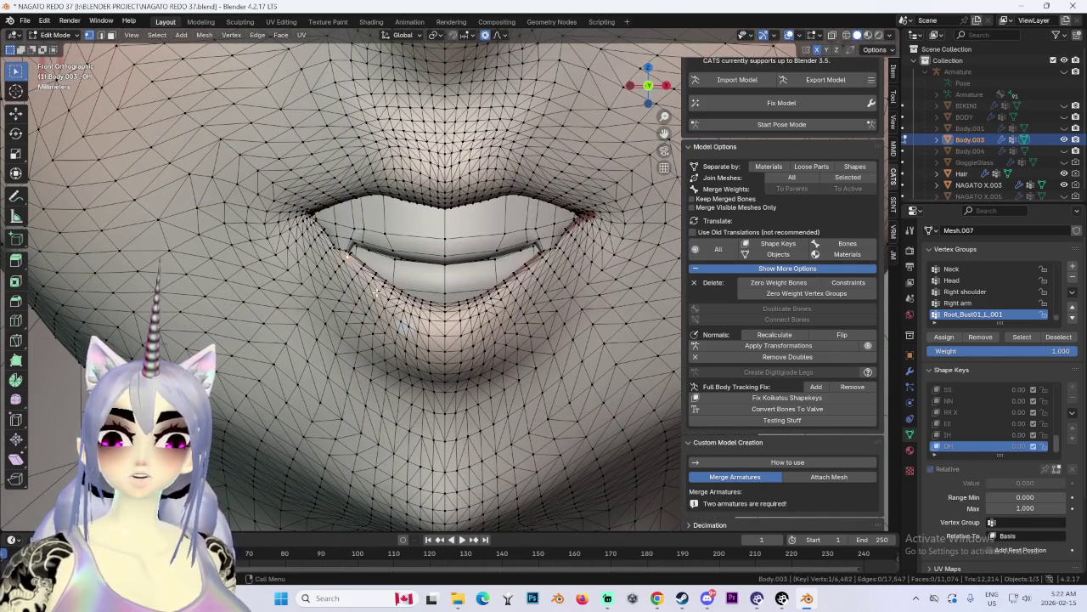
key(g)
key(Escape)
key(g)
key(z)
scroll(526, 372, up, 1)
key(Escape)
key(g)
click(448, 300)
Step: Refine the lip shape with two more soft-falloff grab moves
scroll(509, 357, down, 1)
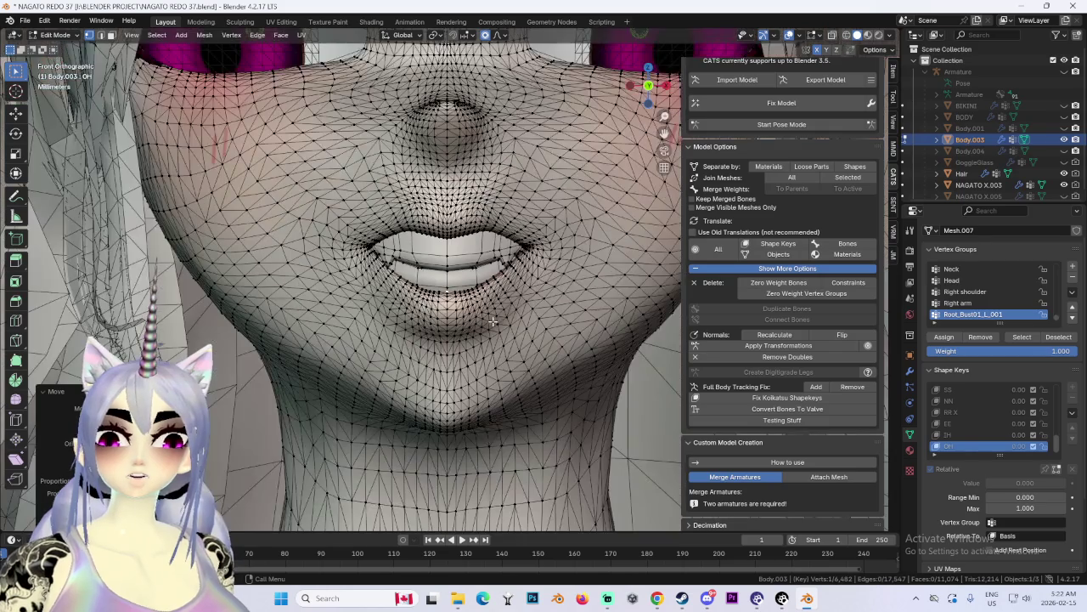
scroll(527, 374, down, 1)
scroll(547, 385, down, 1)
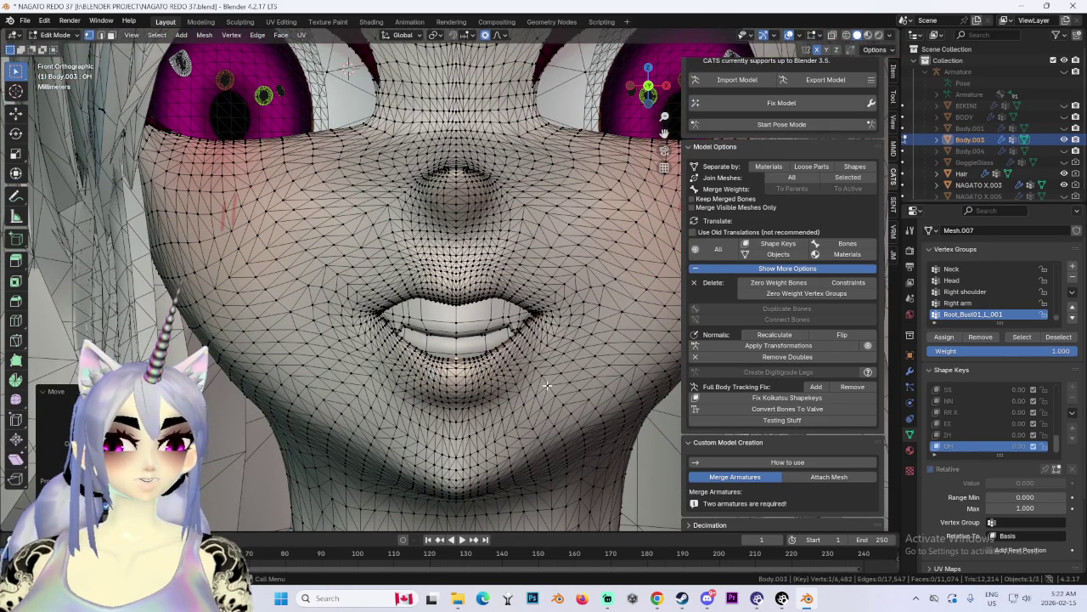
scroll(504, 348, up, 2)
key(g)
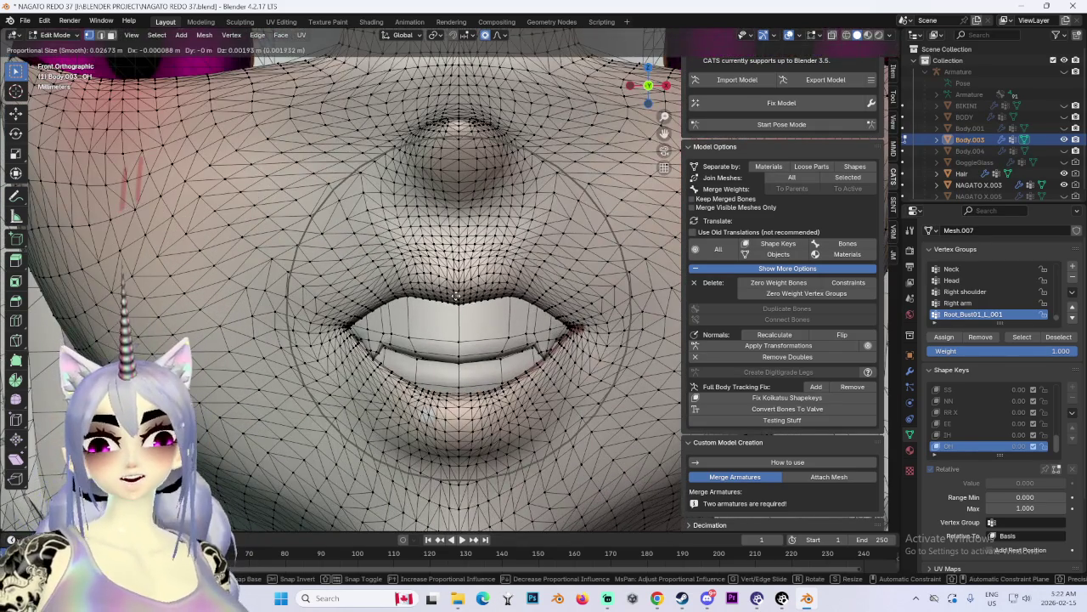
click(465, 333)
scroll(471, 321, up, 2)
scroll(471, 321, down, 1)
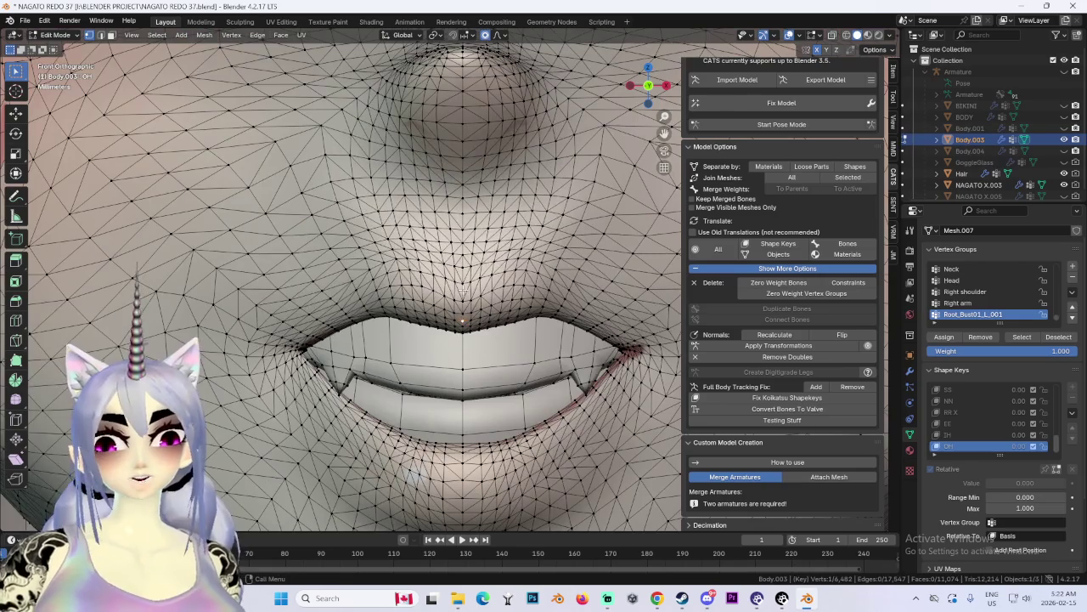
scroll(463, 298, down, 2)
key(g)
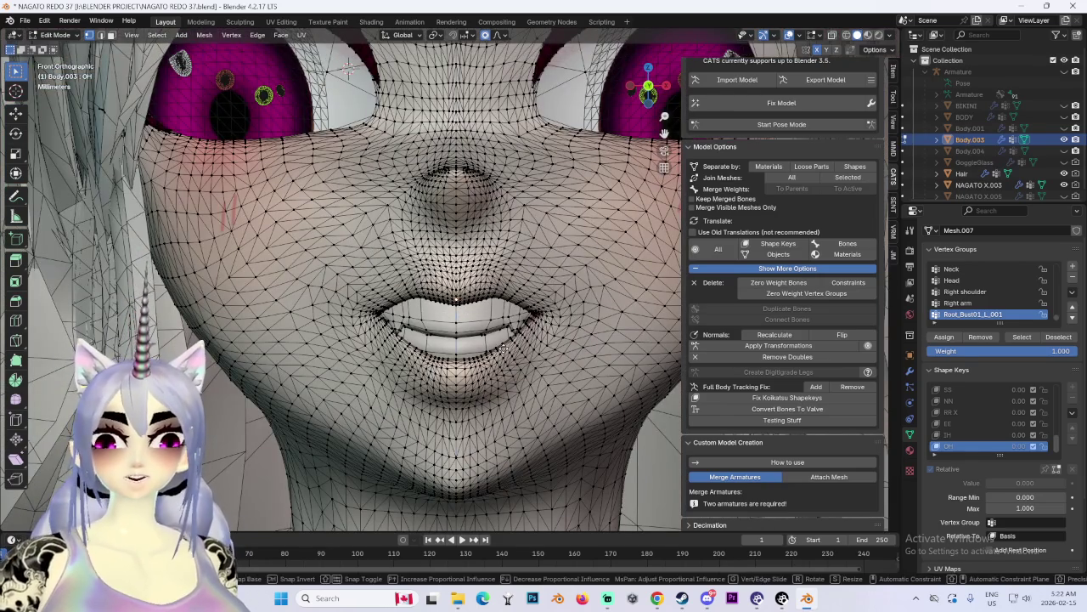
click(394, 310)
scroll(394, 310, up, 1)
Step: Adjust the lip corner and upper lip centre, then move the lips vertically along Z
key(g)
click(435, 361)
key(g)
right_click(355, 319)
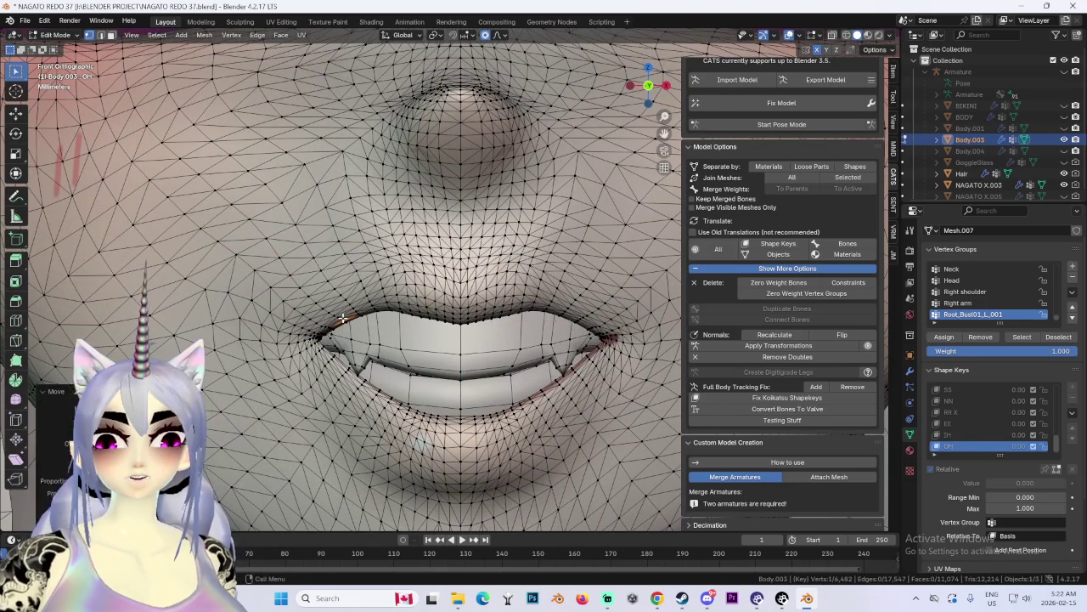
click(461, 324)
key(g)
click(460, 324)
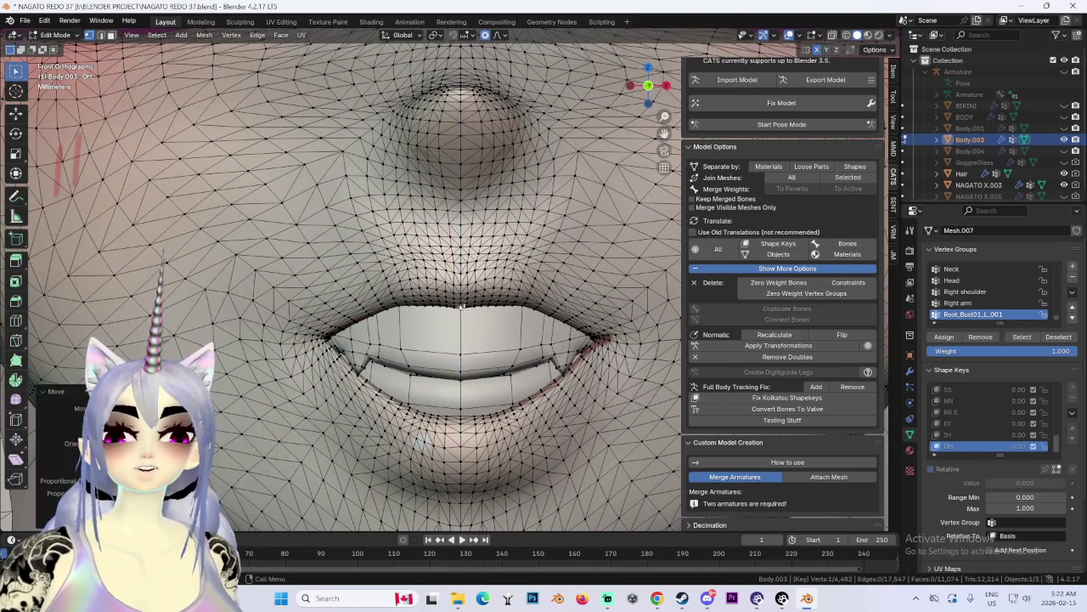
scroll(466, 313, down, 5)
scroll(528, 361, up, 4)
mouse_move(528, 360)
middle_down()
mouse_move(480, 330)
mouse_move(410, 331)
middle_up()
key(g)
key(z)
click(480, 329)
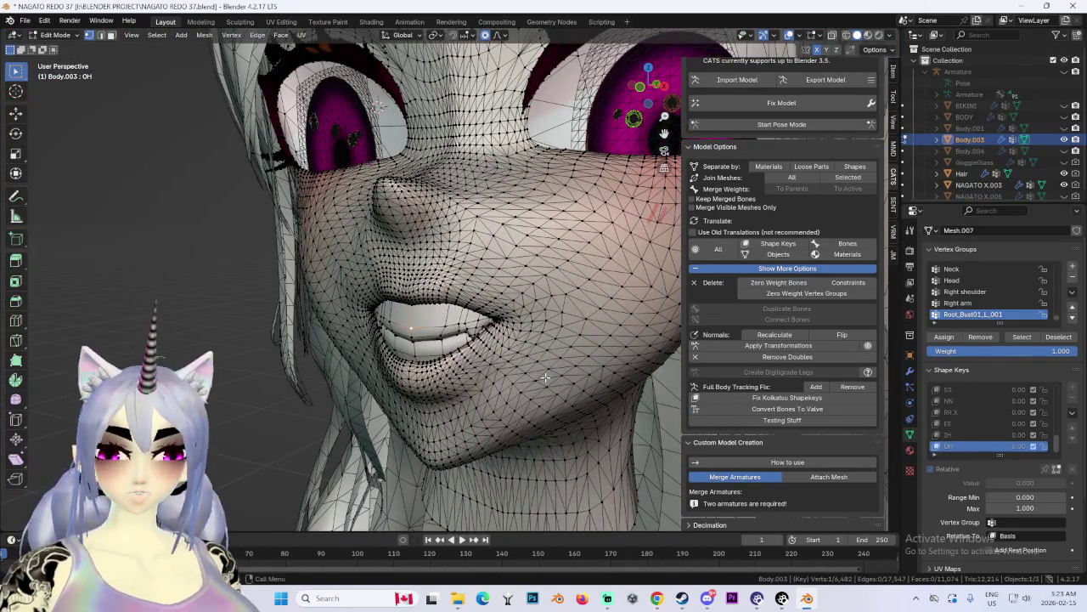
Step: Smooth the selected mouth vertices and move the lips again from a front view
key(F3)
key(Return)
mouse_move(472, 377)
middle_down()
mouse_move(502, 379)
mouse_move(675, 106)
mouse_move(595, 255)
middle_up()
key(g)
click(509, 348)
scroll(448, 255, up, 3)
scroll(451, 181, down, 2)
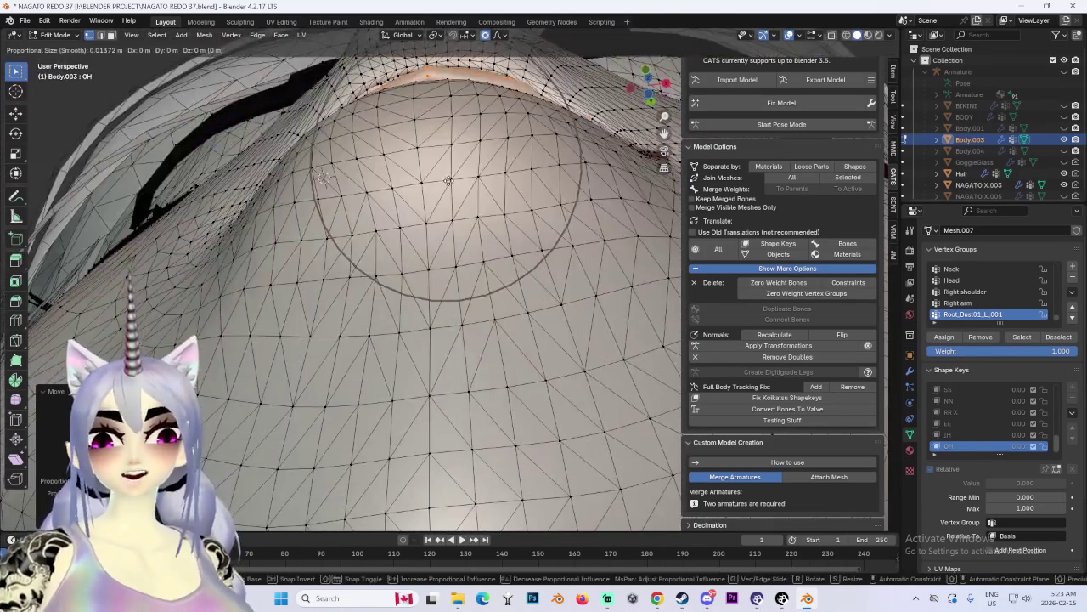
scroll(451, 207, down, 3)
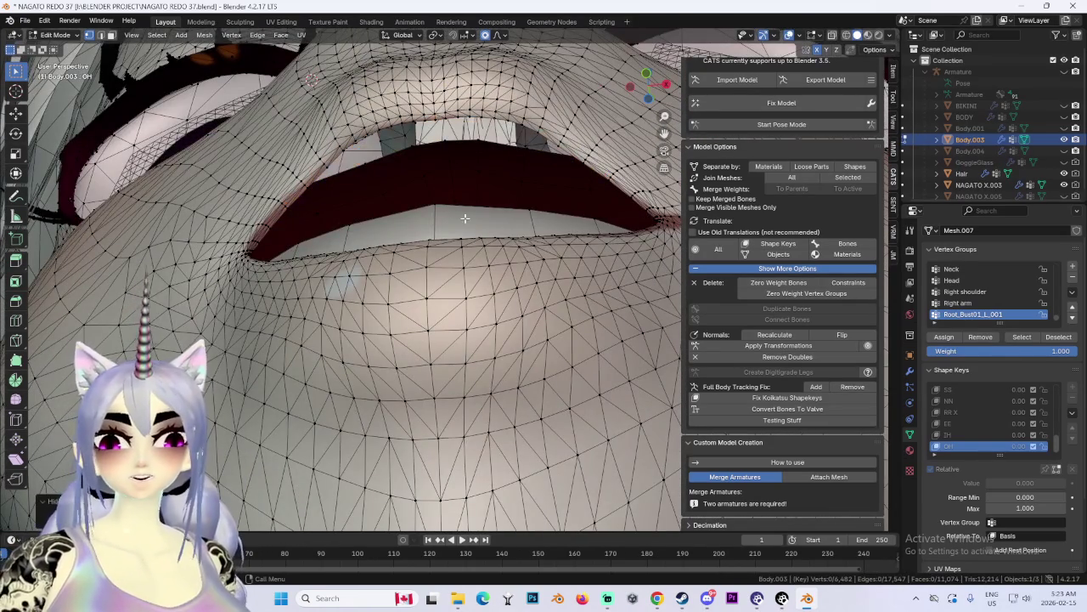
Step: Push the mouth corner back in depth along Y, checking it from side and back views
mouse_move(451, 195)
middle_down()
mouse_move(548, 213)
mouse_move(497, 444)
middle_up()
key(g)
key(y)
click(548, 212)
middle_drag(489, 382, 541, 375)
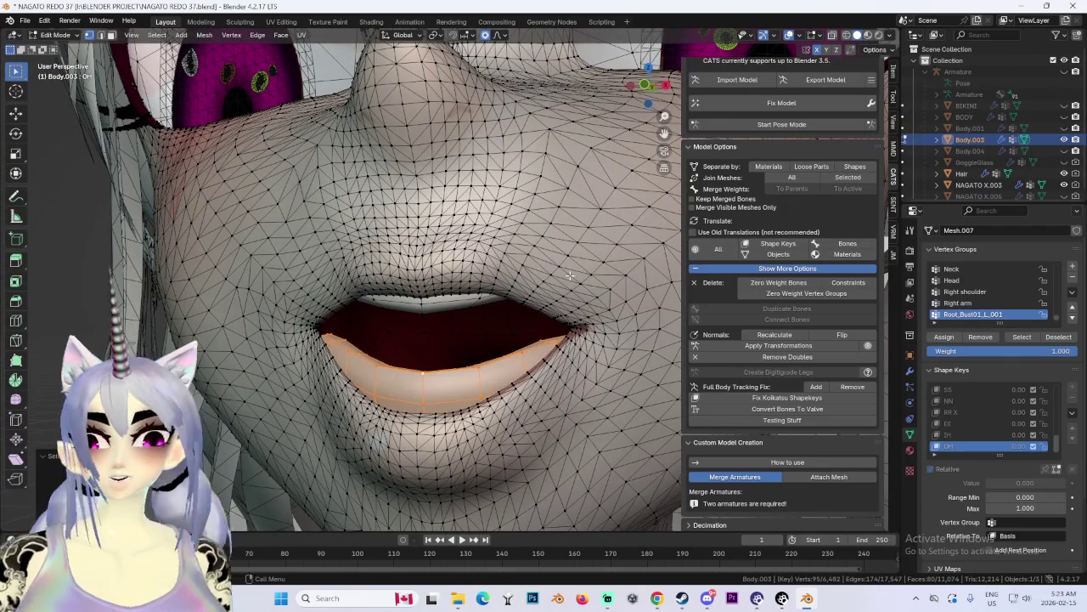
click(645, 87)
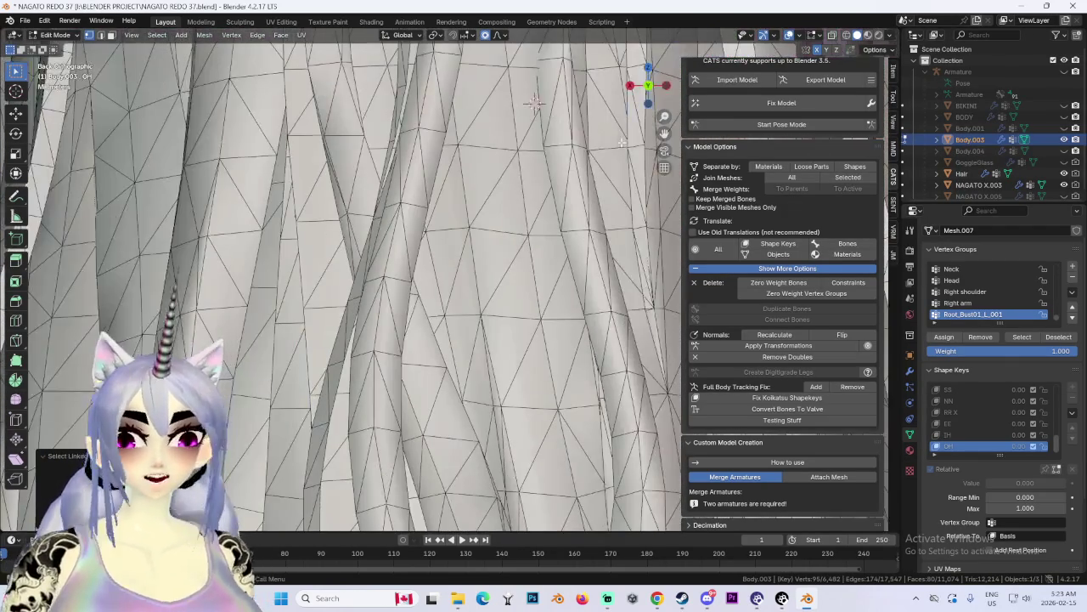
click(630, 87)
middle_drag(543, 272, 498, 295)
key(z)
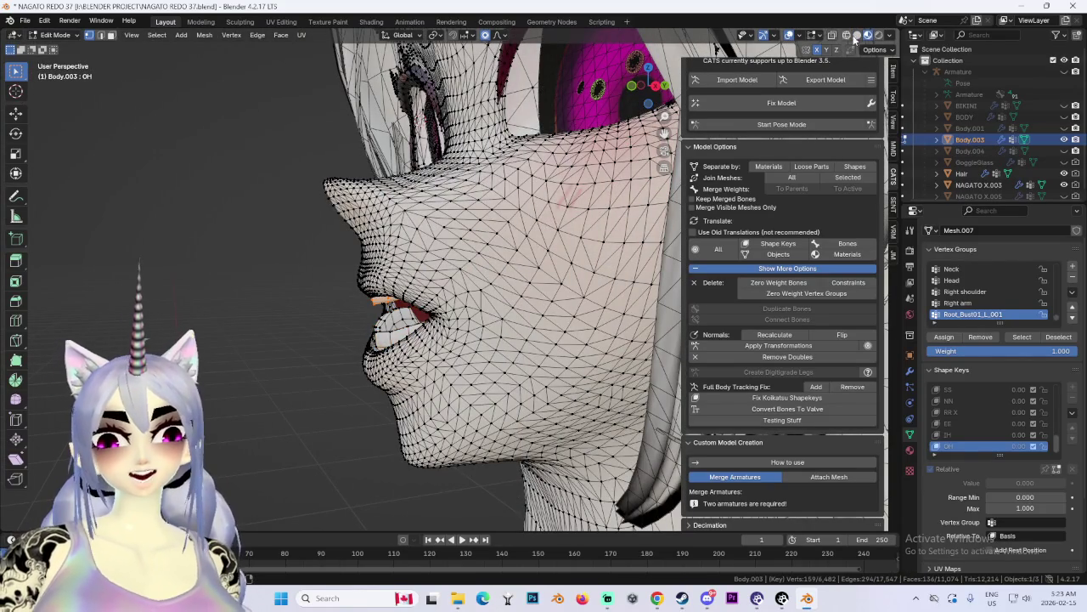
middle_drag(544, 272, 449, 270)
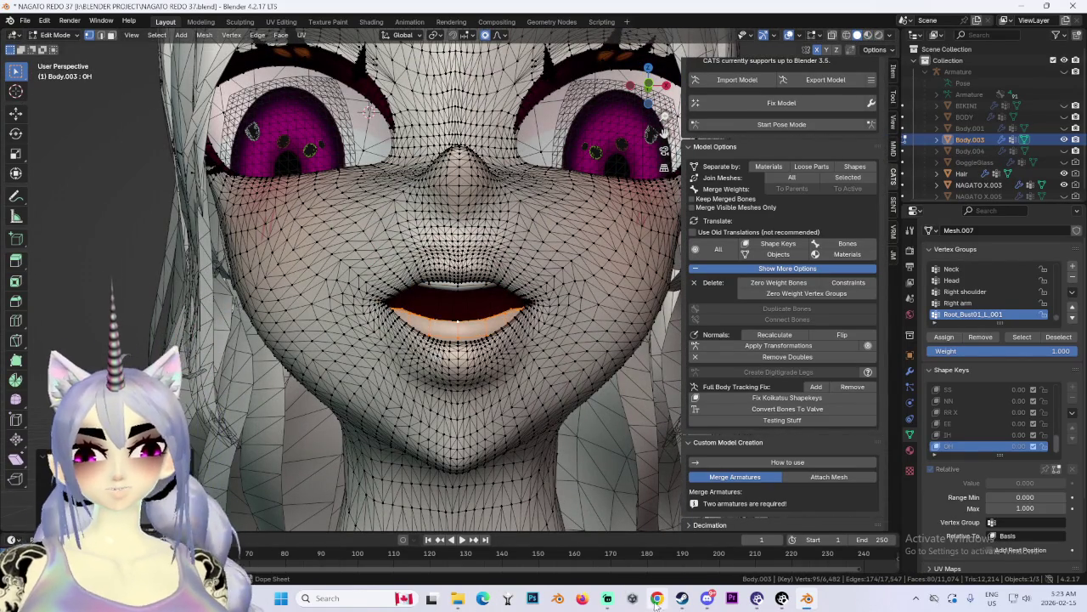
Step: Lower the mouth vertices twice along Z to open the mouth, checking from the front view
key(g)
key(z)
click(510, 272)
middle_drag(510, 272, 527, 289)
key(g)
key(z)
click(529, 291)
scroll(531, 314, down, 4)
scroll(535, 327, up, 2)
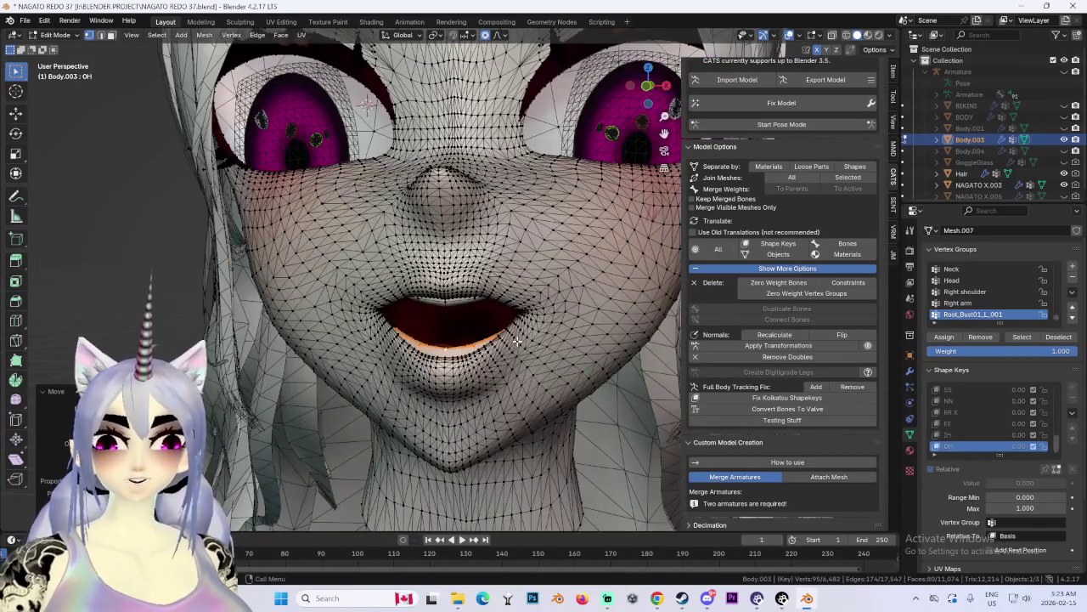
scroll(538, 340, down, 1)
scroll(539, 340, up, 1)
scroll(510, 323, up, 1)
key(ctrl+KP_1)
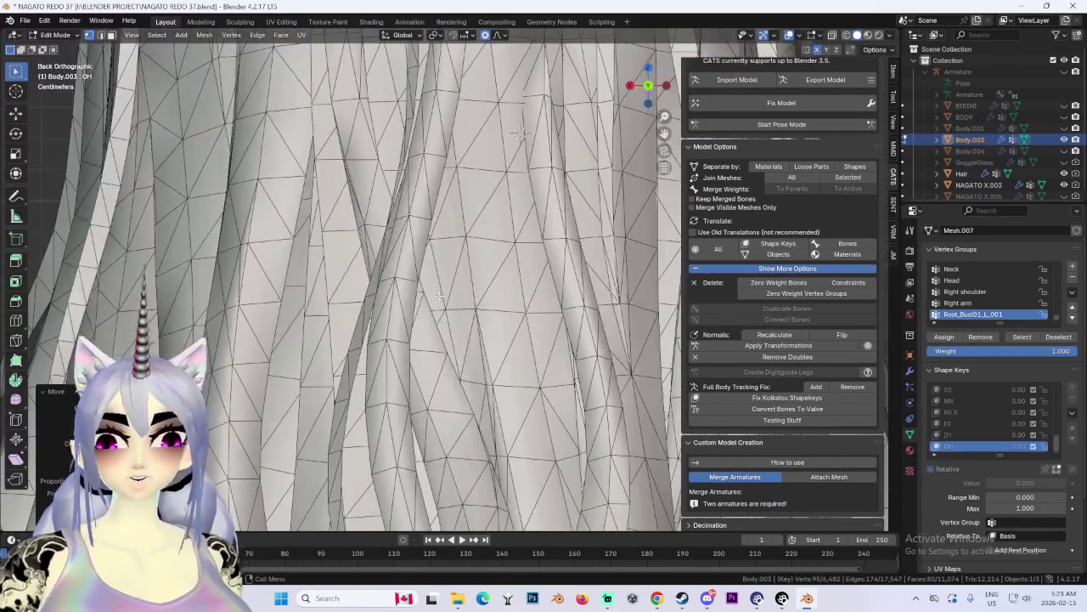
key(KP_1)
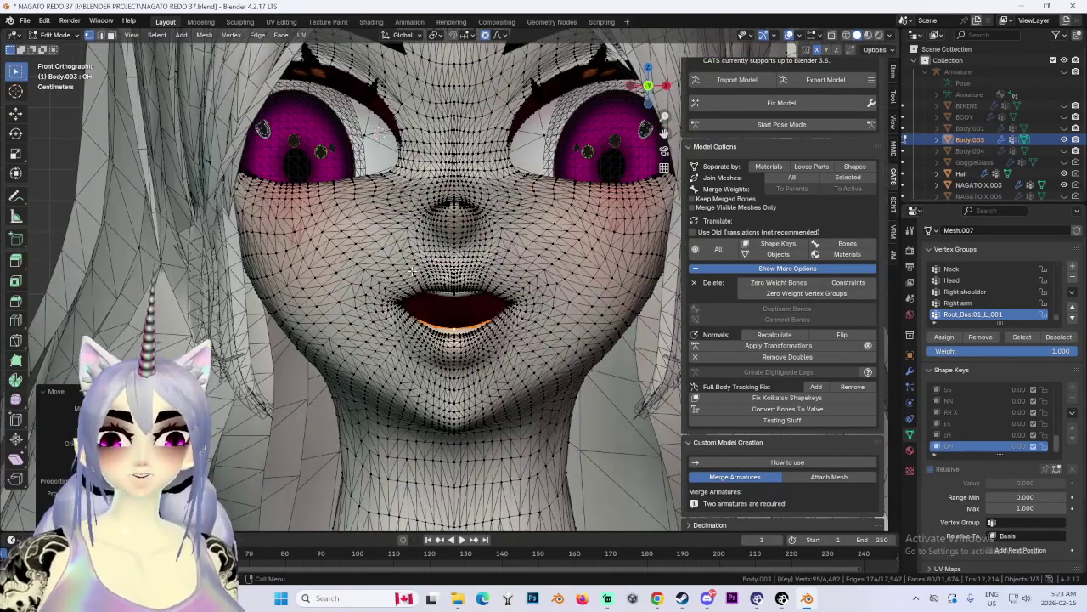
key(g)
scroll(405, 306, up, 1)
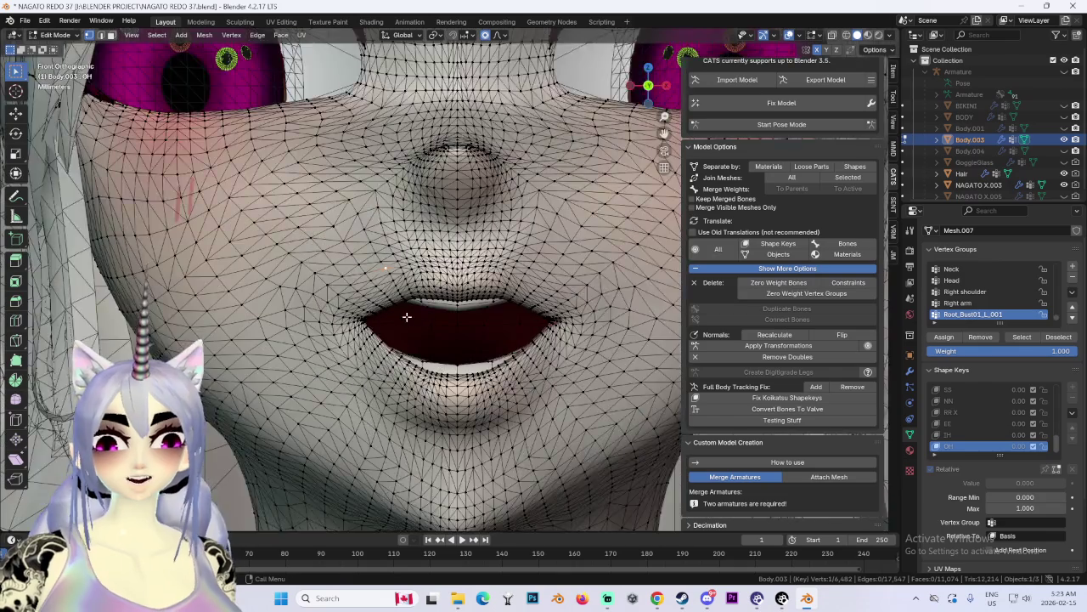
Step: Redo the OH mouth reshape and raise the upper lip corner with proportional editing
scroll(405, 310, up, 1)
scroll(371, 301, down, 2)
click(372, 301)
key(ctrl+z)
key(g)
click(374, 308)
key(g)
click(367, 300)
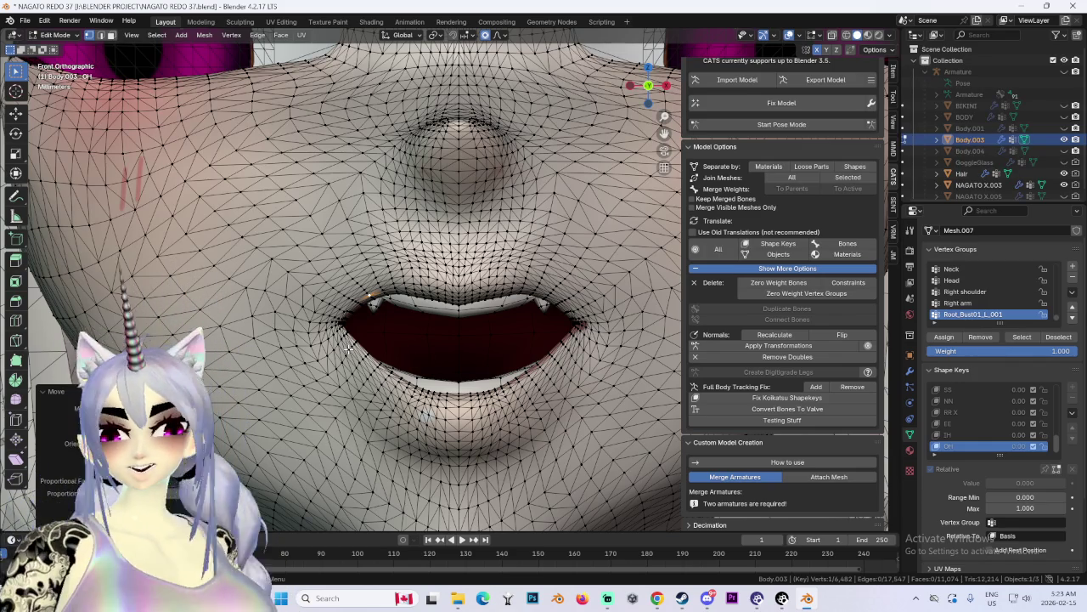
Step: Paint-select the lip vertices and move them vertically along Z
key(c)
key(Escape)
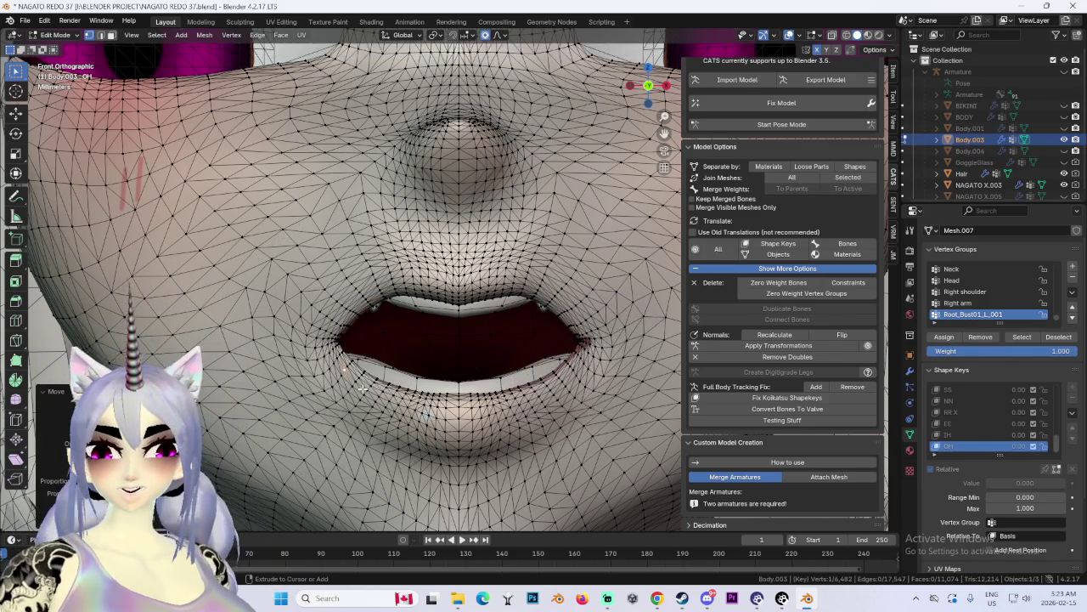
scroll(367, 344, down, 4)
key(g)
key(z)
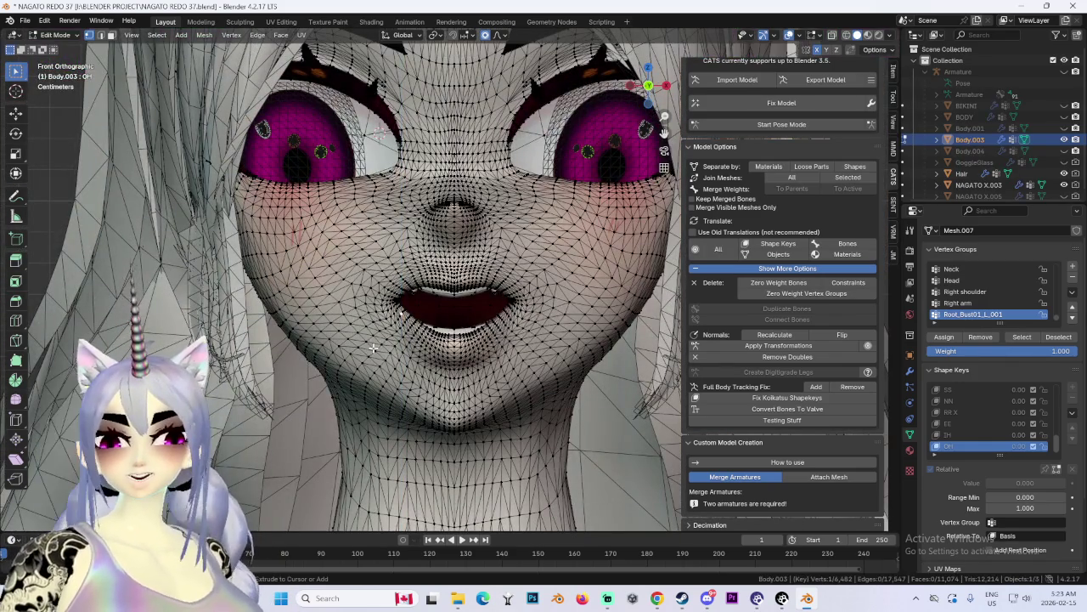
click(373, 355)
Step: Adjust the lips up and down with two Z-constrained moves, redoing the first
scroll(476, 327, up, 4)
key(g)
key(z)
key(Escape)
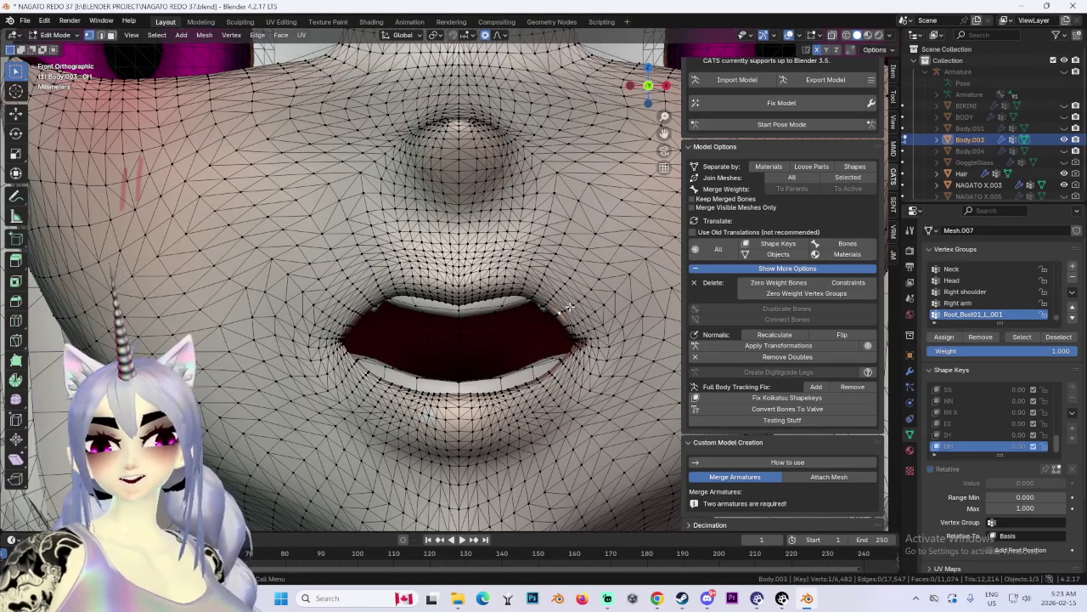
key(g)
key(z)
click(574, 304)
key(g)
key(z)
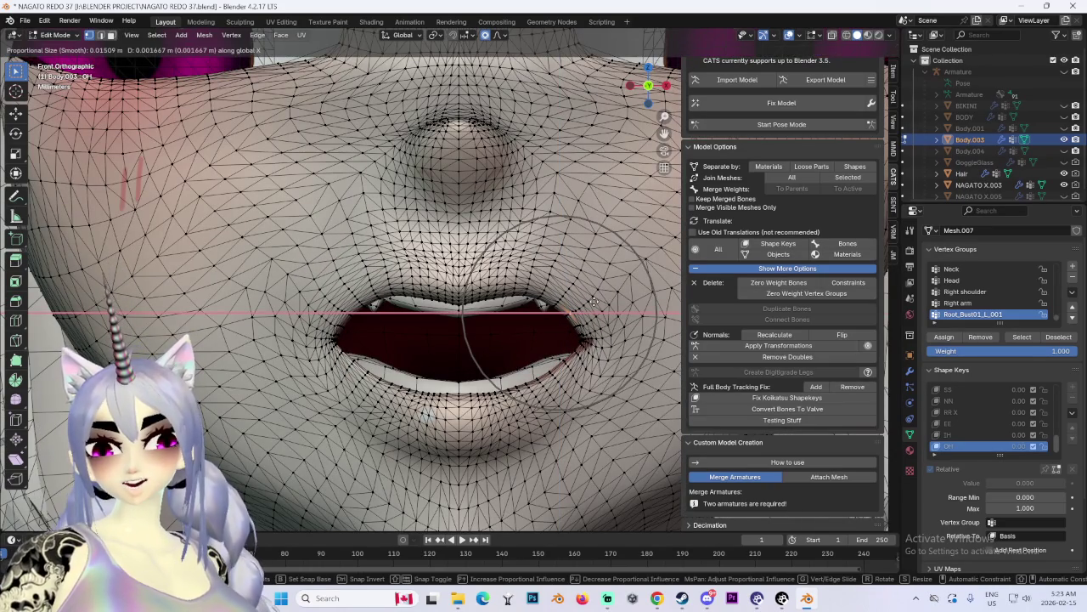
click(593, 299)
Step: From an angled view, move the lips and draw the mouth corners inward along X
scroll(426, 265, down, 3)
scroll(427, 265, down, 3)
mouse_move(426, 265)
middle_down()
mouse_move(422, 377)
mouse_move(382, 326)
mouse_move(372, 264)
middle_up()
scroll(422, 376, up, 2)
key(g)
mouse_move(385, 304)
middle_down()
mouse_move(416, 322)
mouse_move(461, 323)
middle_up()
click(390, 321)
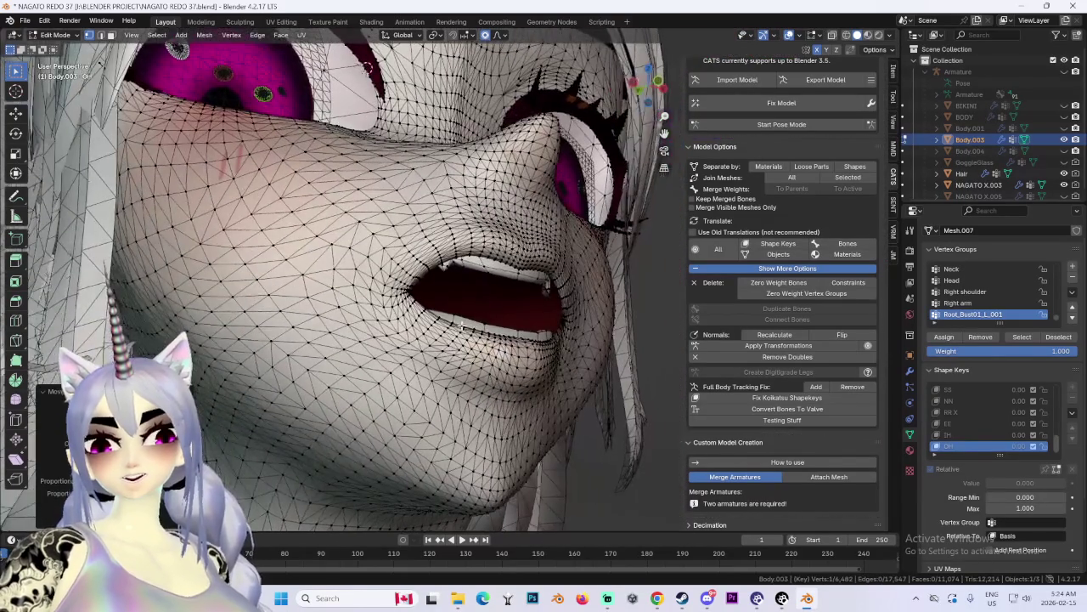
key(g)
key(x)
mouse_move(581, 288)
middle_down()
mouse_move(513, 300)
mouse_move(442, 265)
mouse_move(560, 266)
middle_up()
click(482, 302)
scroll(482, 303, down, 3)
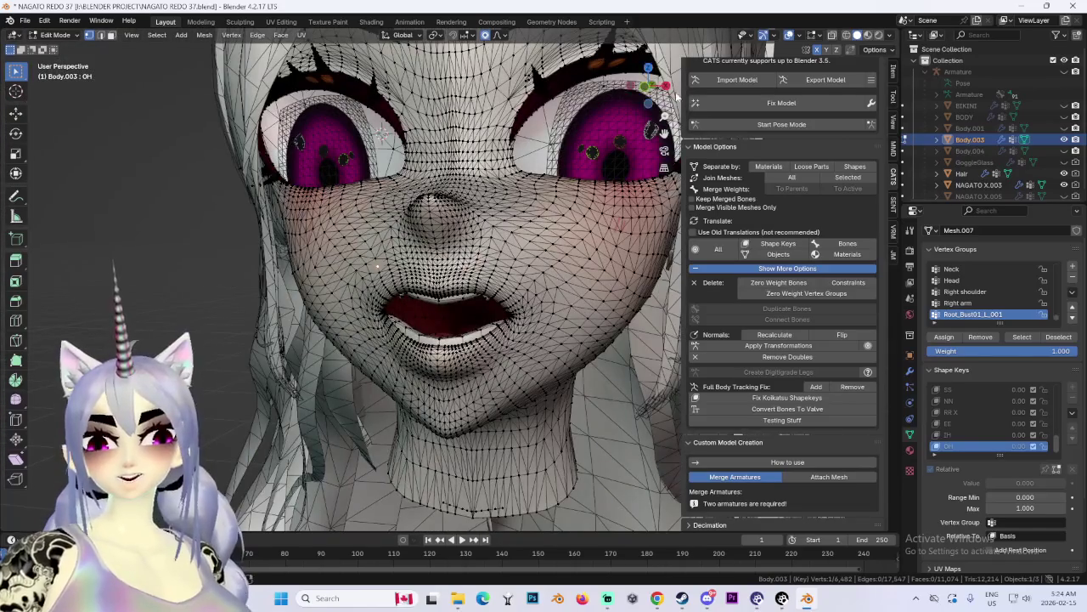
Step: In front view, adjust the upper lip vertically along Z with proportional falloff
click(648, 87)
key(g)
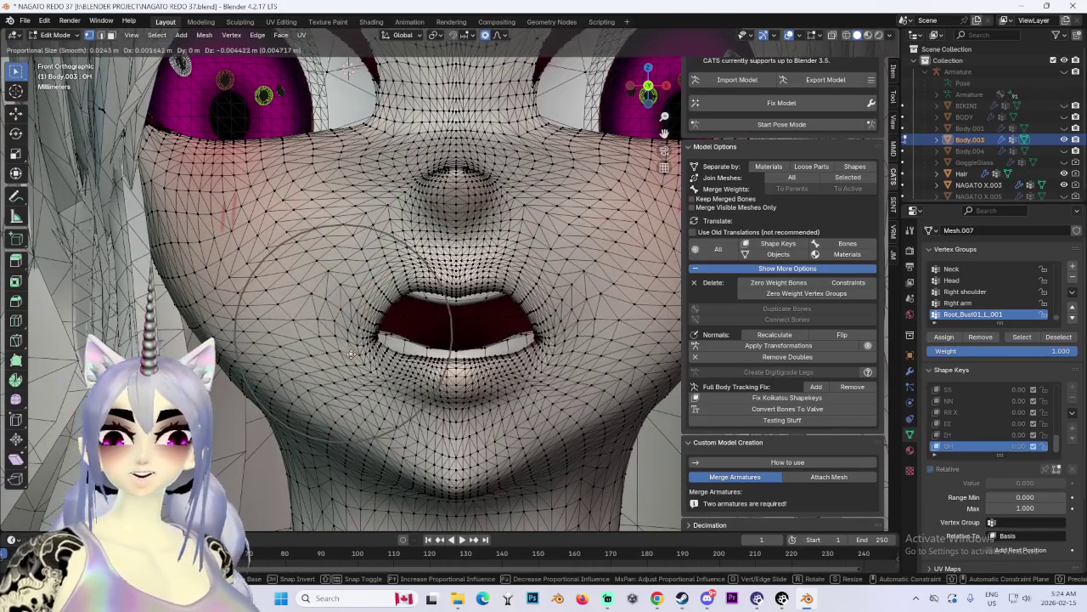
key(z)
scroll(349, 357, down, 4)
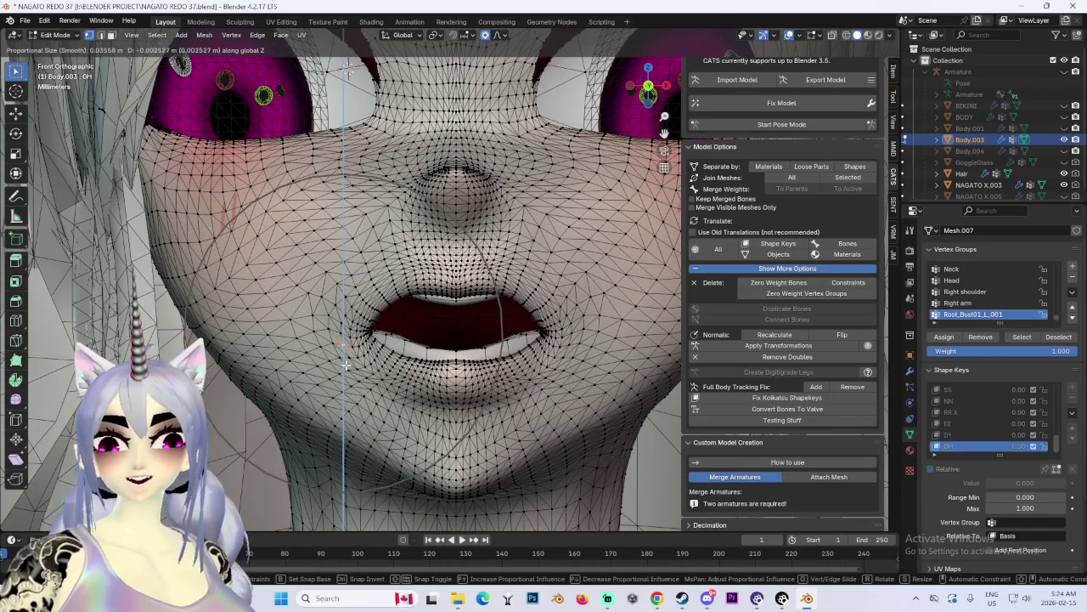
key(x)
scroll(350, 374, up, 4)
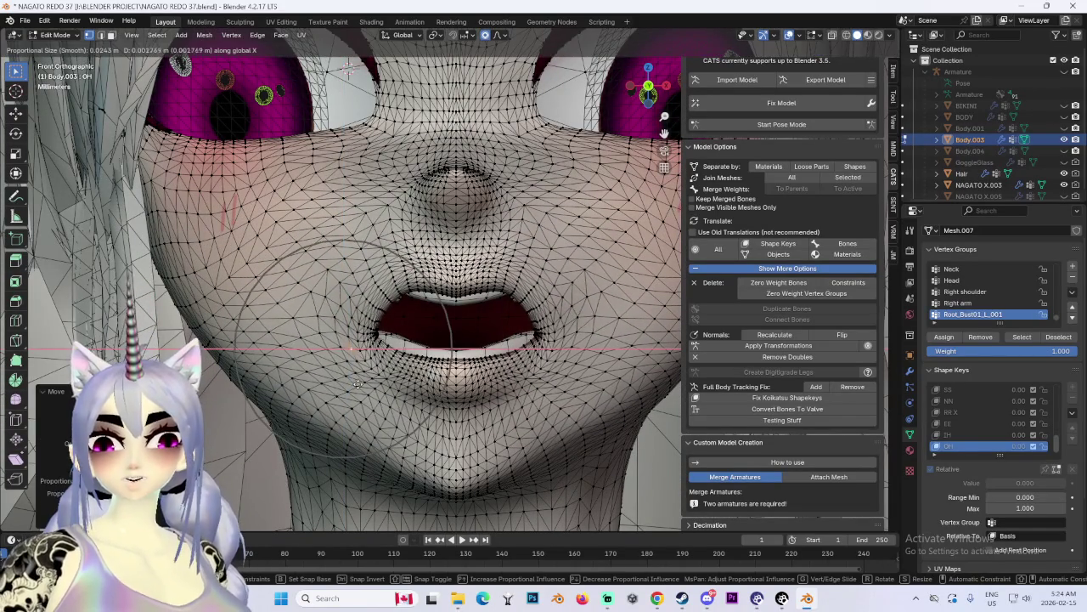
key(Escape)
key(g)
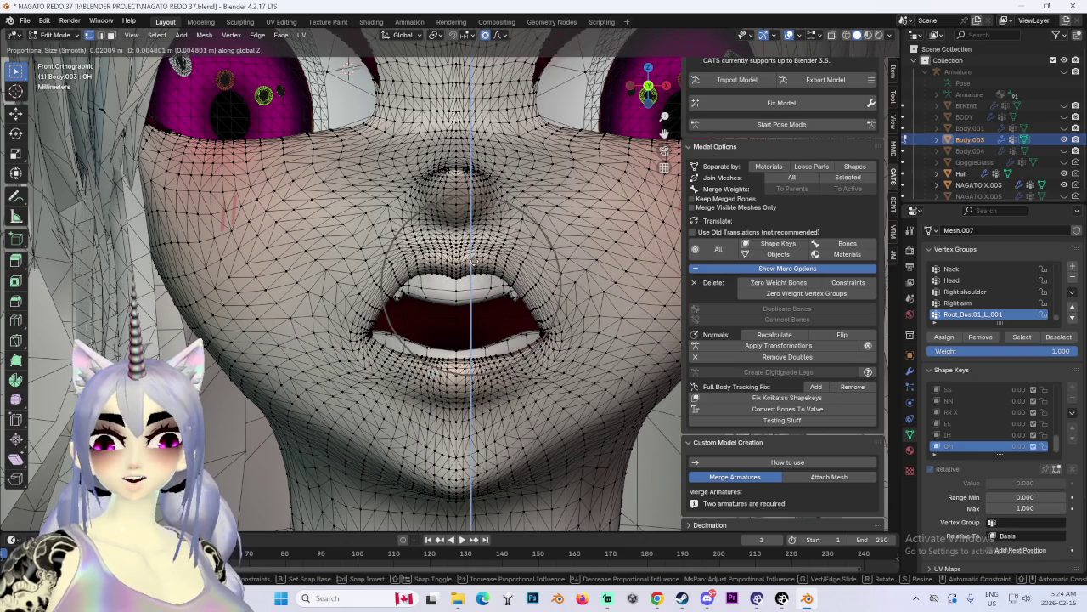
scroll(472, 259, up, 4)
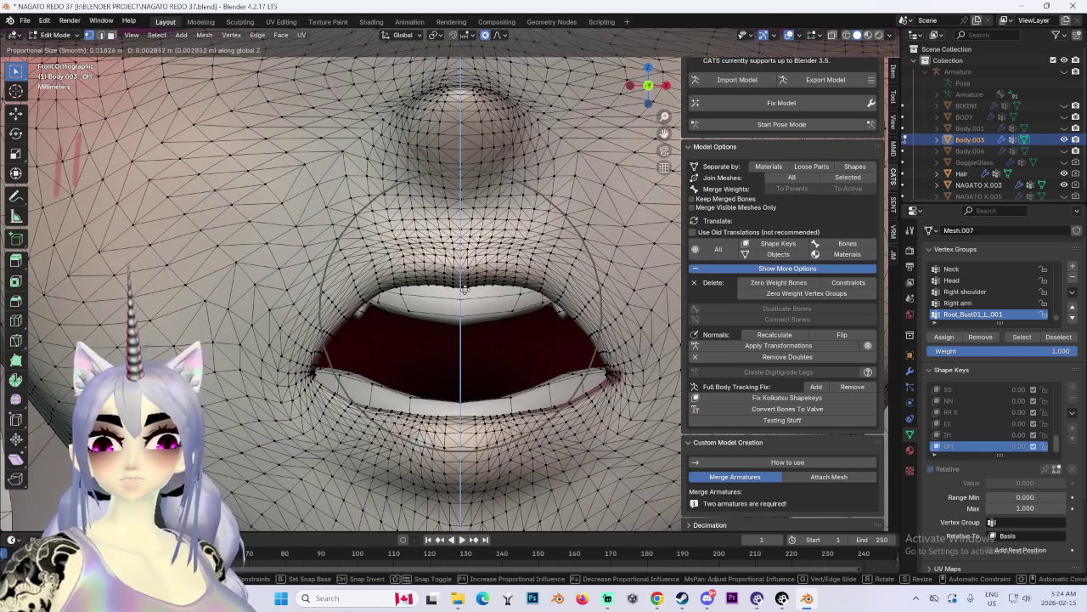
scroll(470, 295, down, 1)
scroll(470, 294, down, 3)
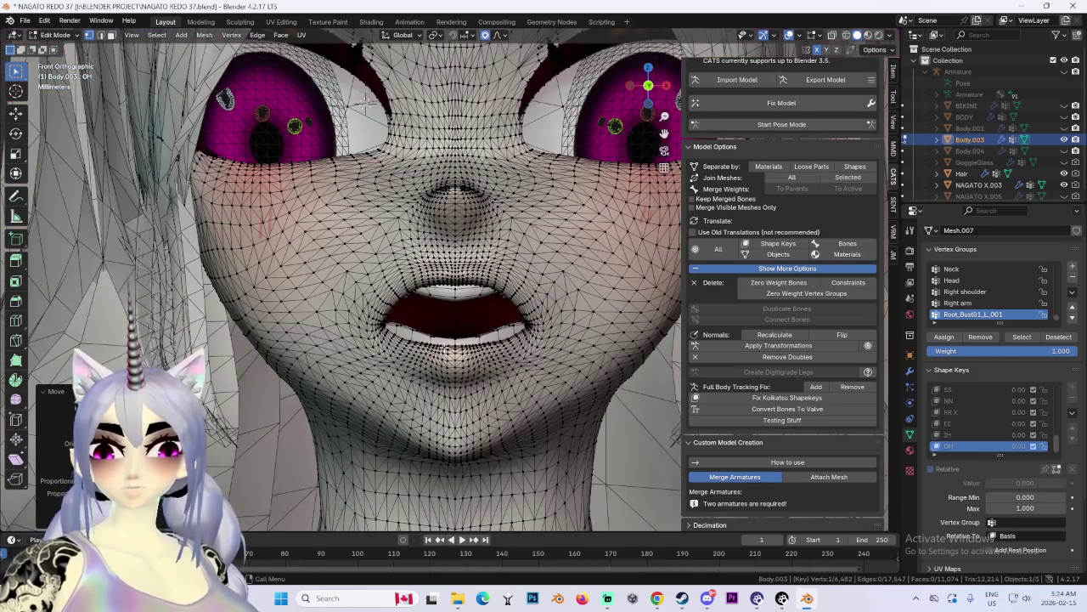
key(z)
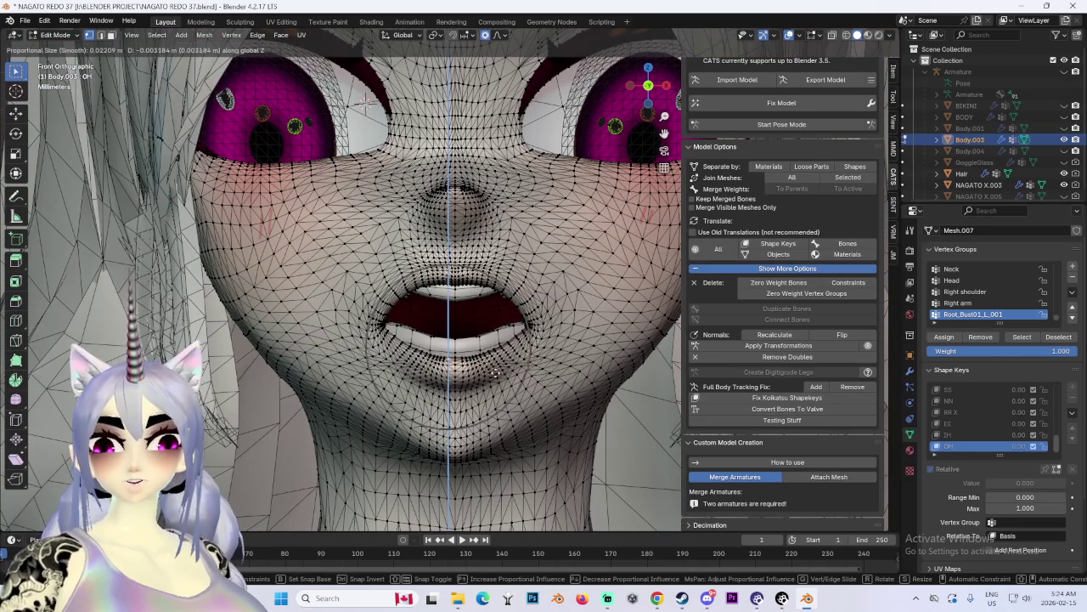
click(504, 367)
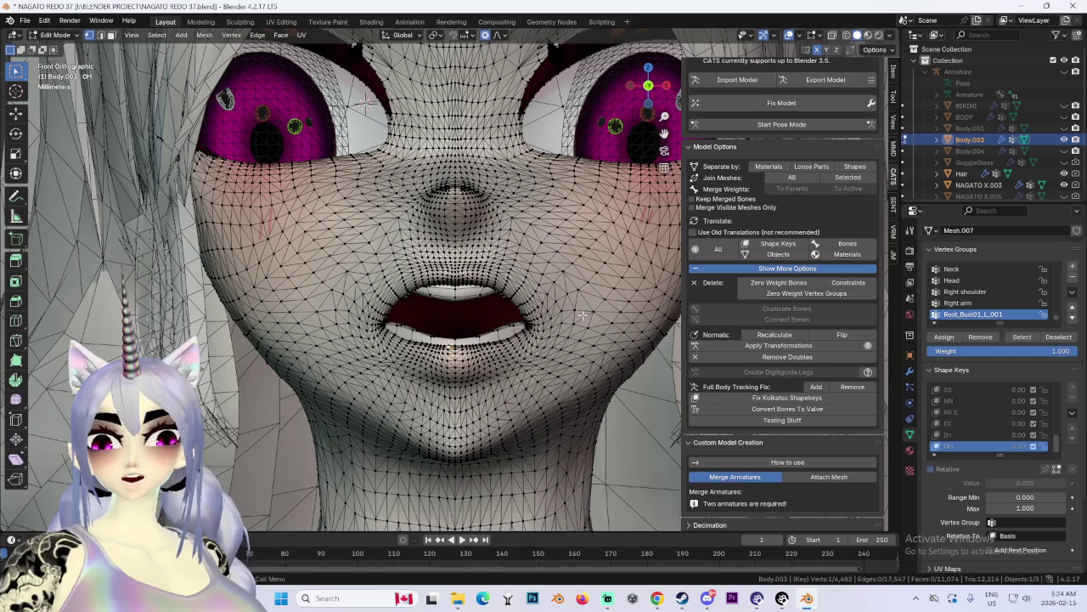
Step: From a three-quarter view below the mouth, shift the mouth corners along Y
scroll(556, 330, down, 3)
middle_drag(556, 329, 371, 295)
scroll(370, 296, up, 3)
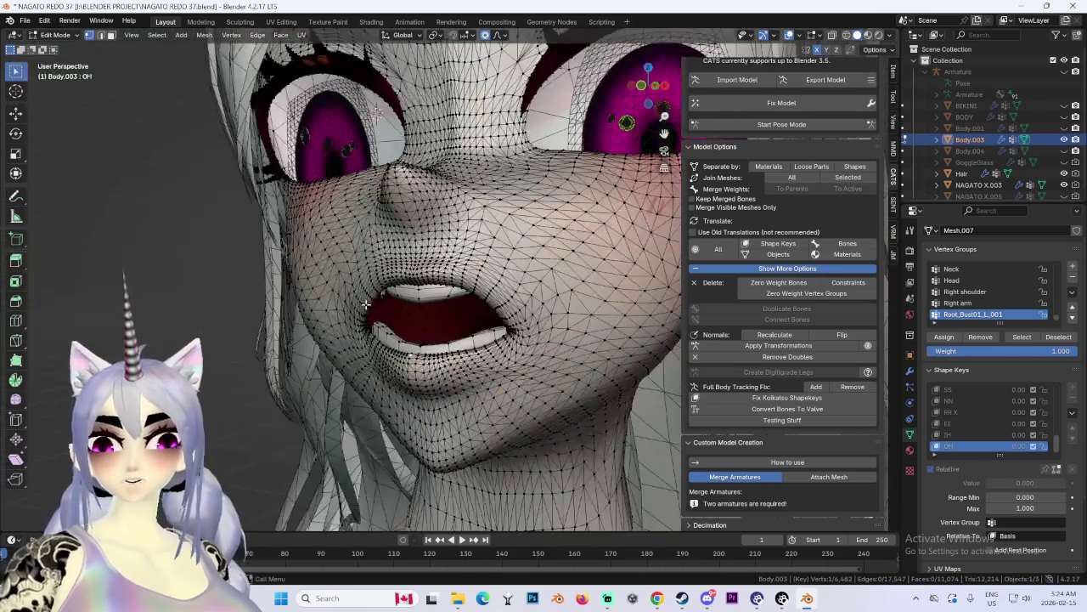
key(g)
key(x)
key(Escape)
mouse_move(355, 317)
middle_down()
mouse_move(366, 268)
mouse_move(387, 357)
middle_up()
key(g)
key(x)
scroll(381, 357, up, 4)
key(y)
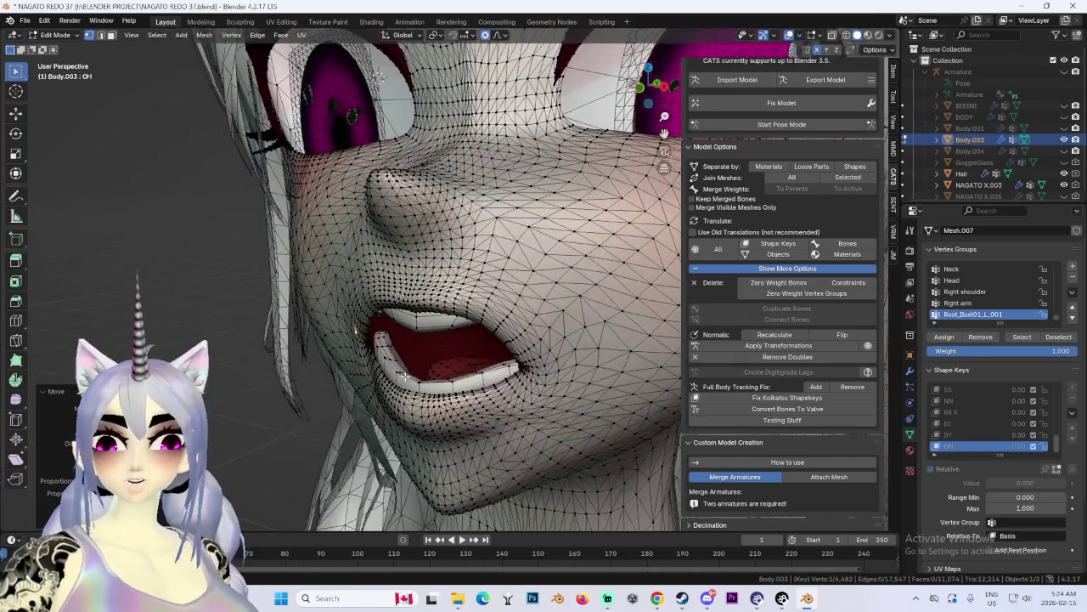
click(390, 358)
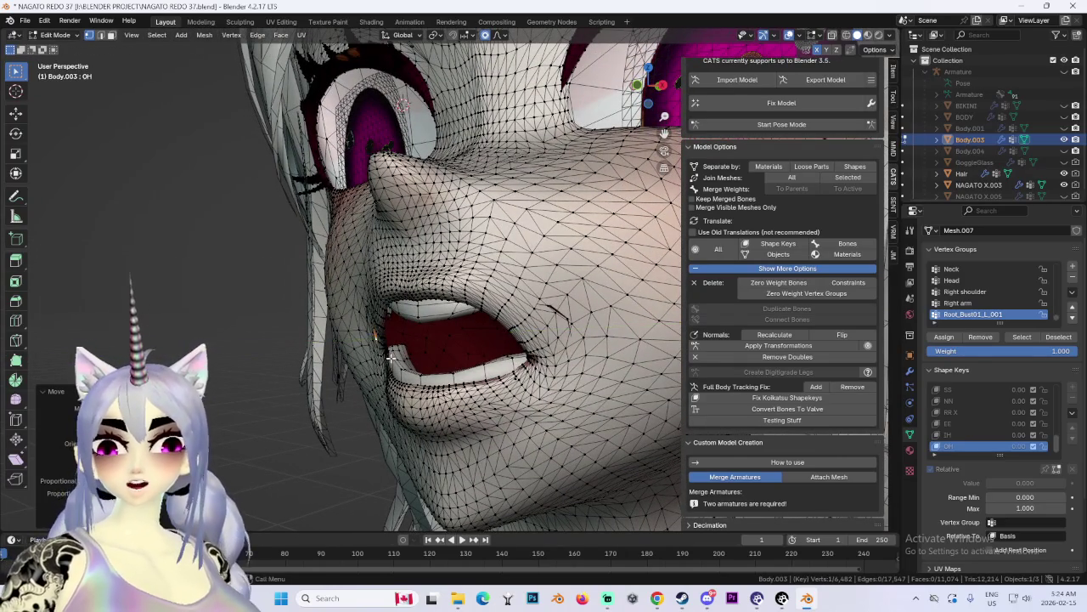
Step: Push the lip forward along Y, then return to the front view
middle_drag(467, 349, 702, 95)
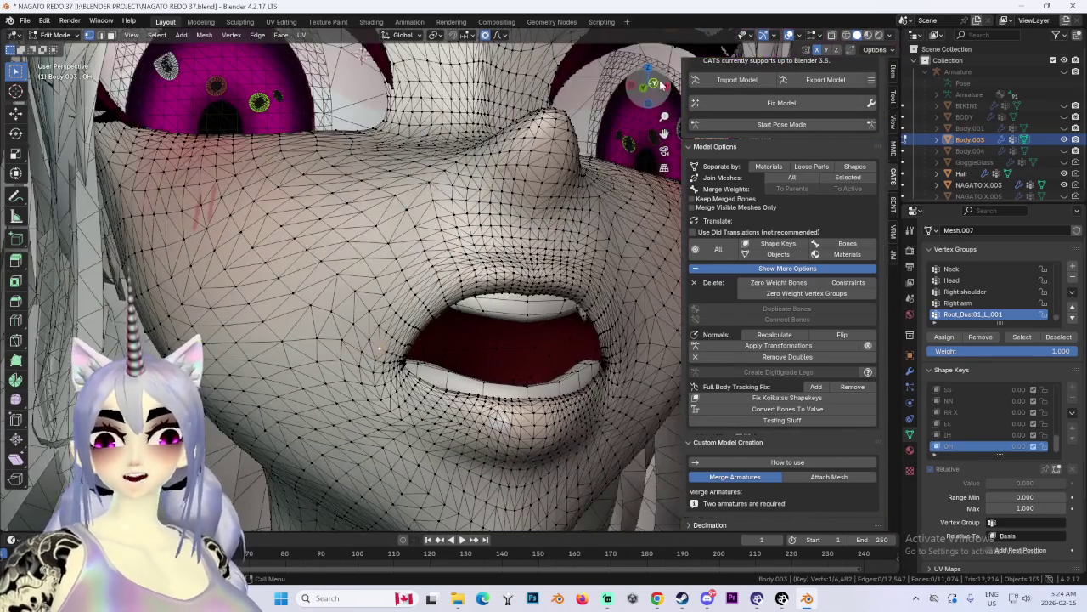
click(665, 86)
key(g)
right_click(370, 407)
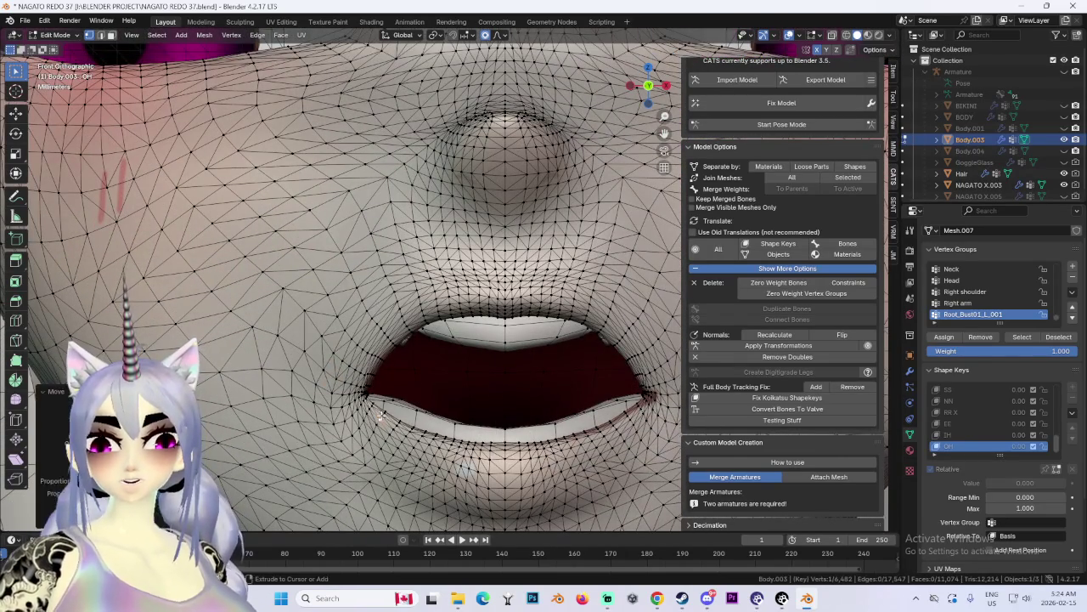
key(g)
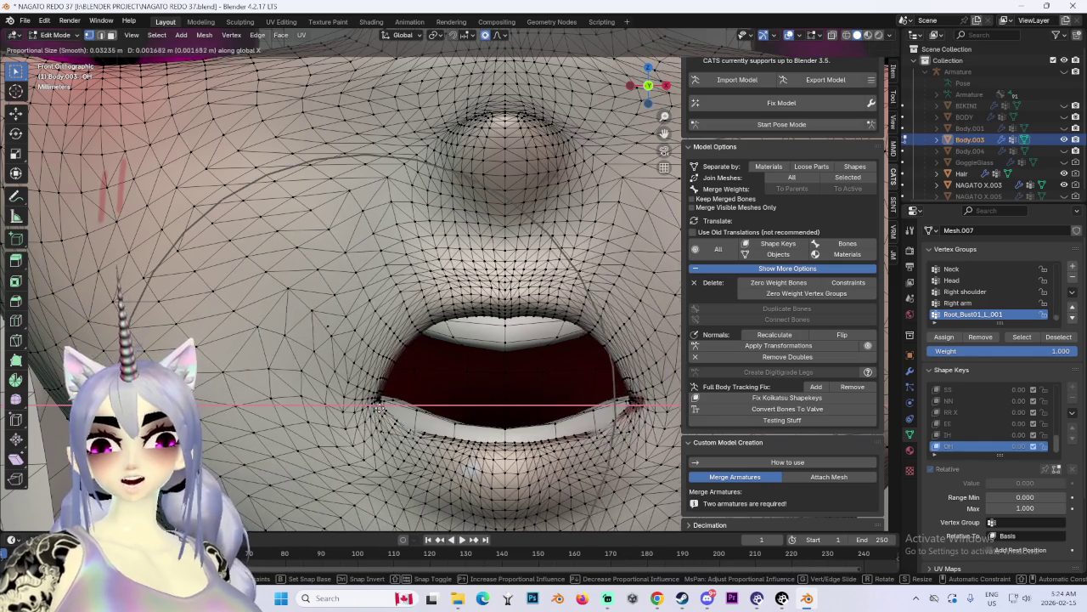
middle_drag(590, 388, 550, 409)
key(y)
scroll(548, 408, up, 7)
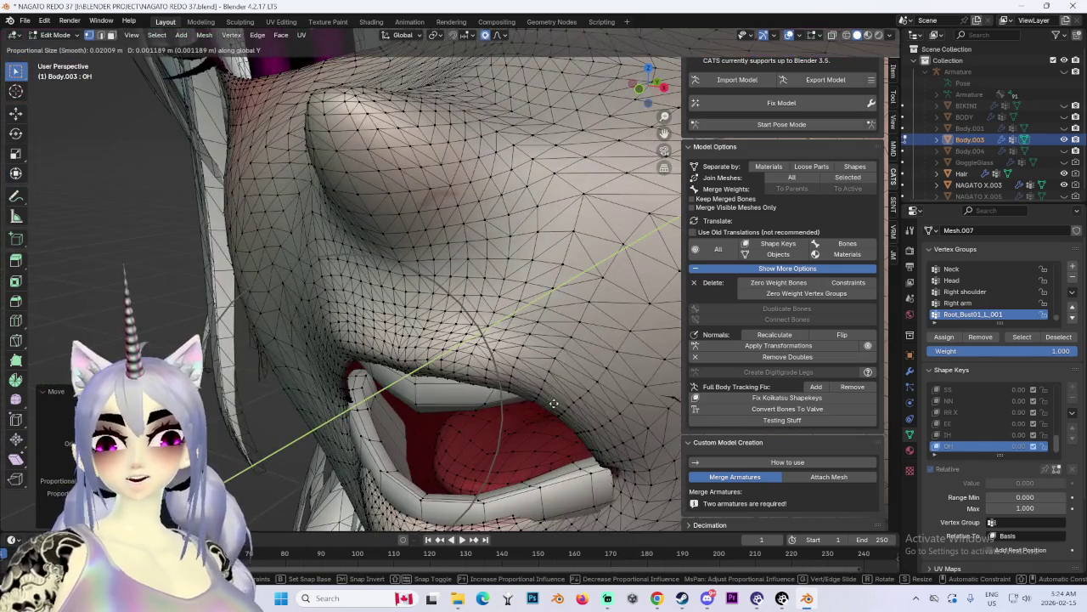
click(546, 406)
middle_drag(547, 406, 374, 371)
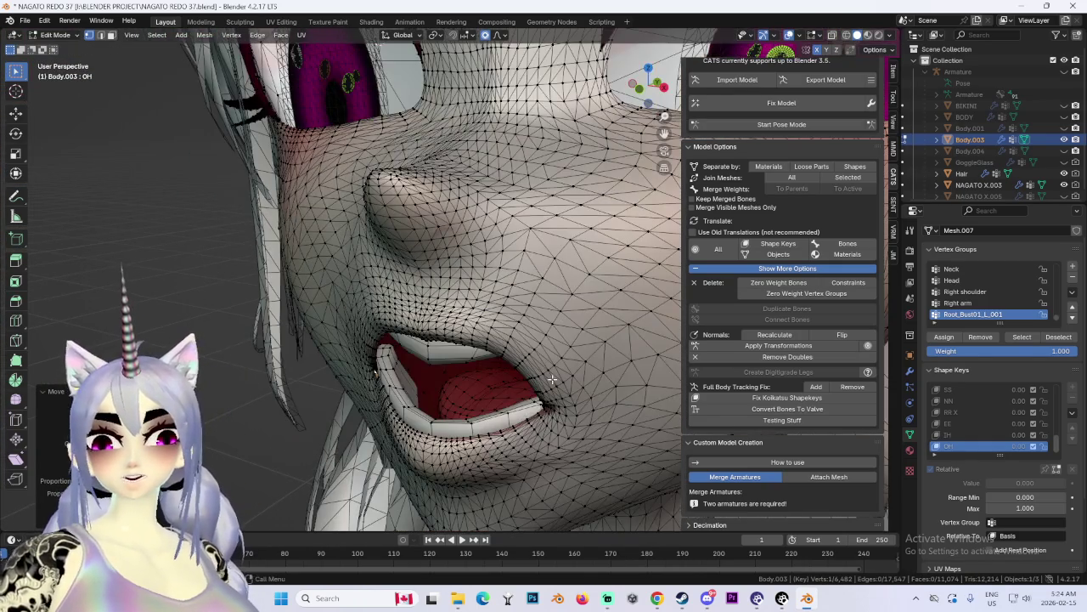
click(642, 96)
scroll(532, 285, down, 3)
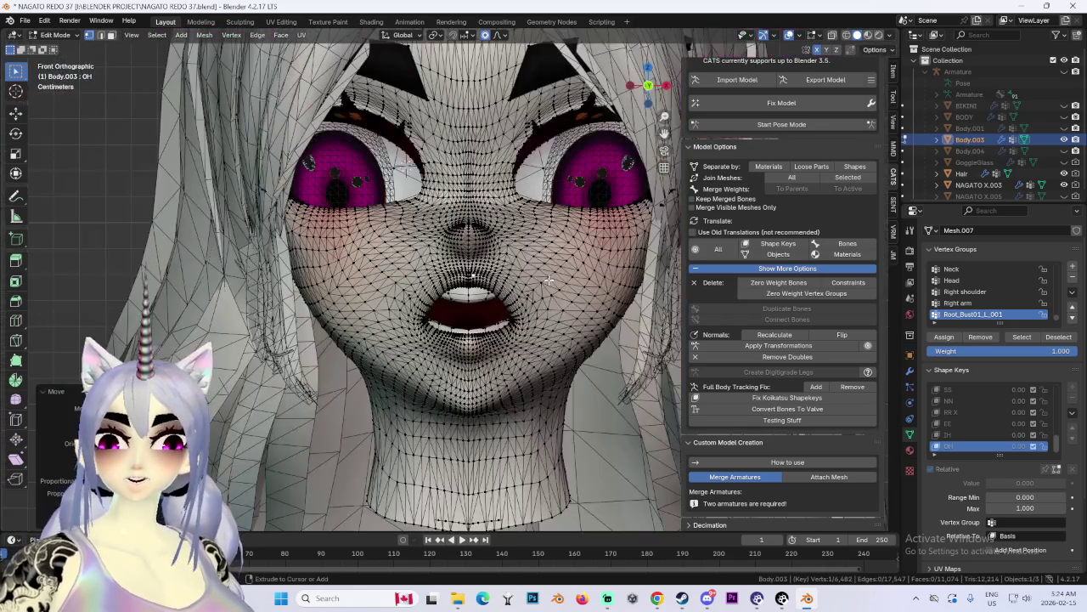
Step: Move the lower lip down along Z to open the mouth wider
scroll(532, 284, up, 3)
key(g)
key(z)
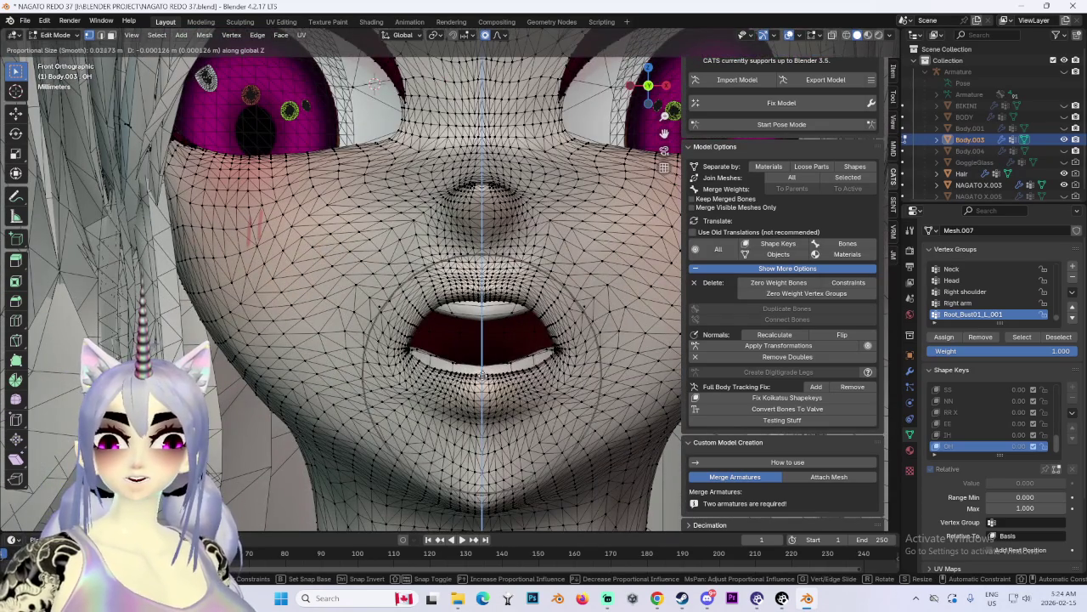
key(Escape)
key(g)
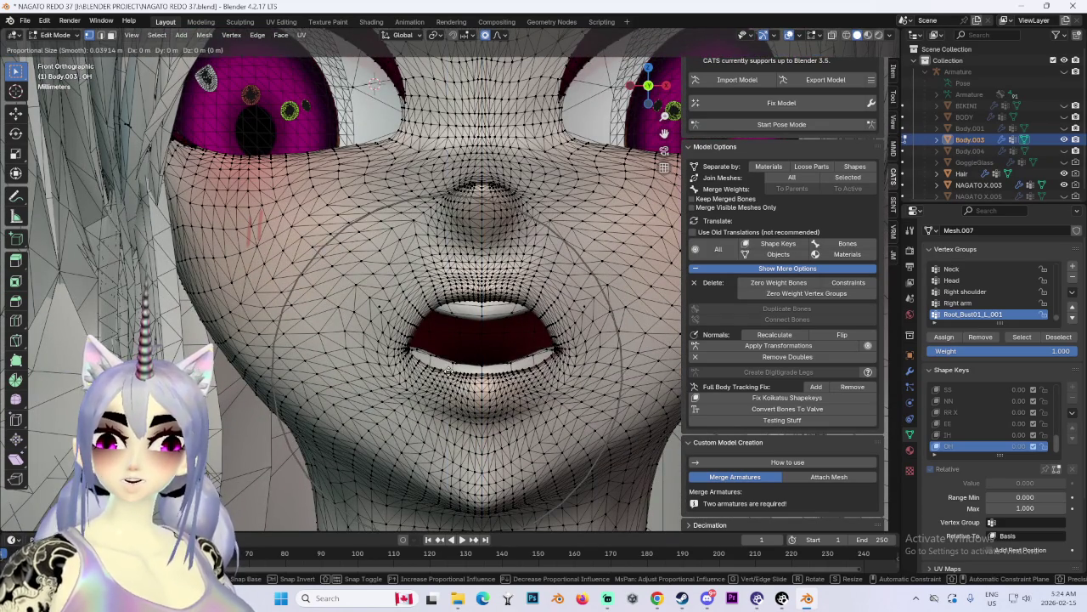
scroll(529, 324, down, 5)
click(529, 324)
scroll(529, 324, up, 2)
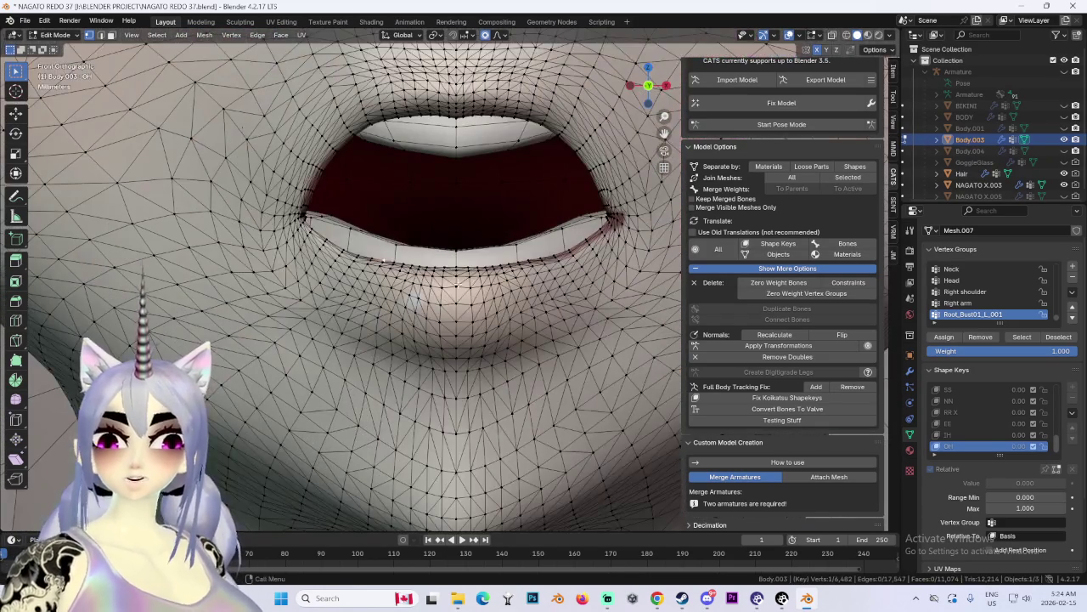
key(g)
key(z)
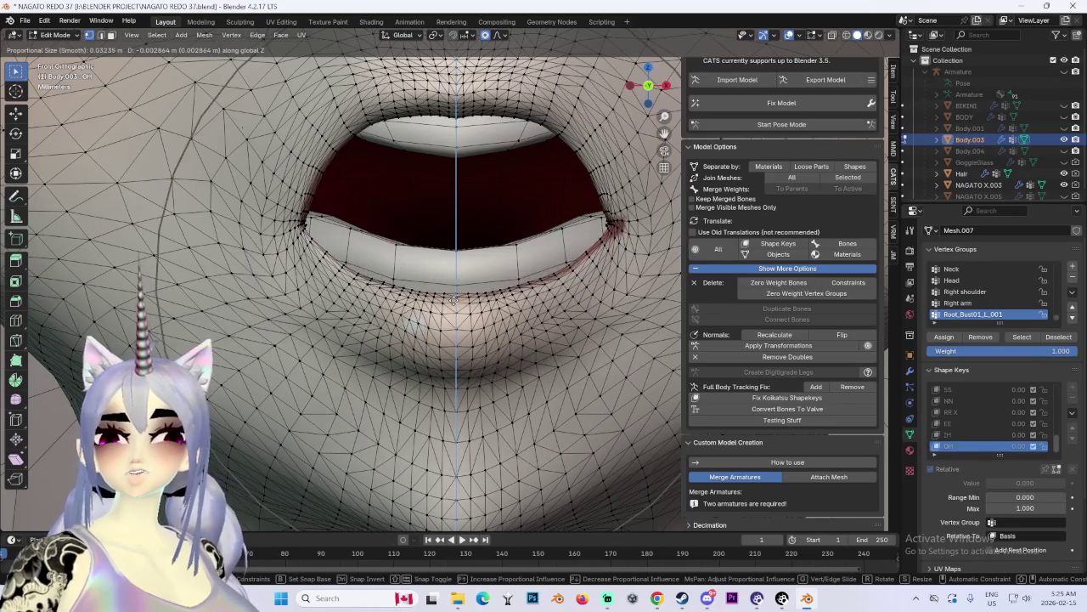
click(456, 307)
Step: Switch to Numpad 1 front view and raise the upper lip along Z
mouse_move(456, 307)
middle_down()
mouse_move(484, 332)
mouse_move(403, 264)
middle_up()
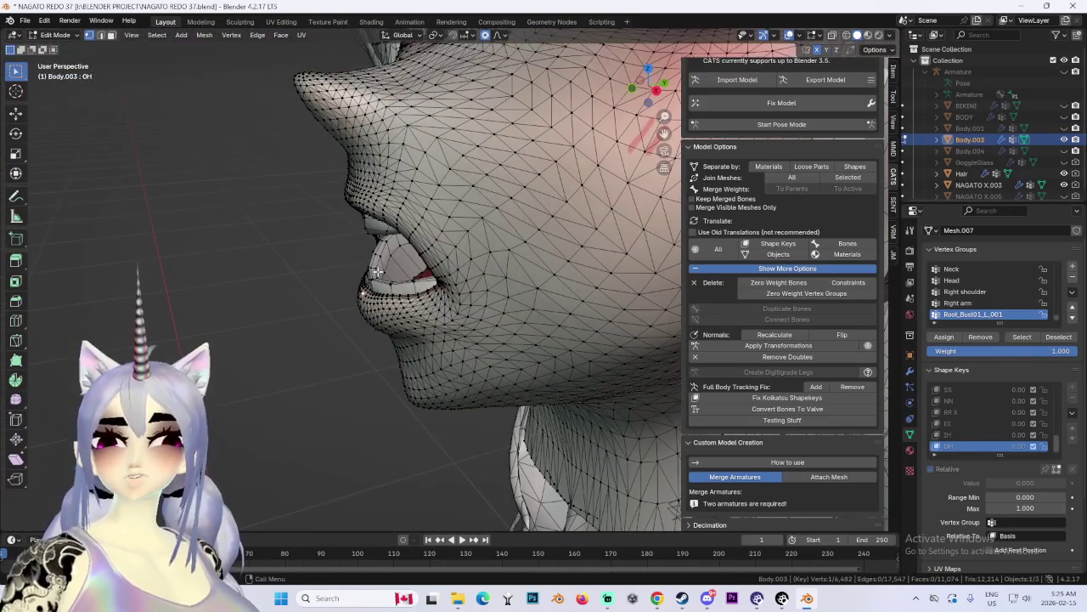
scroll(401, 262, down, 2)
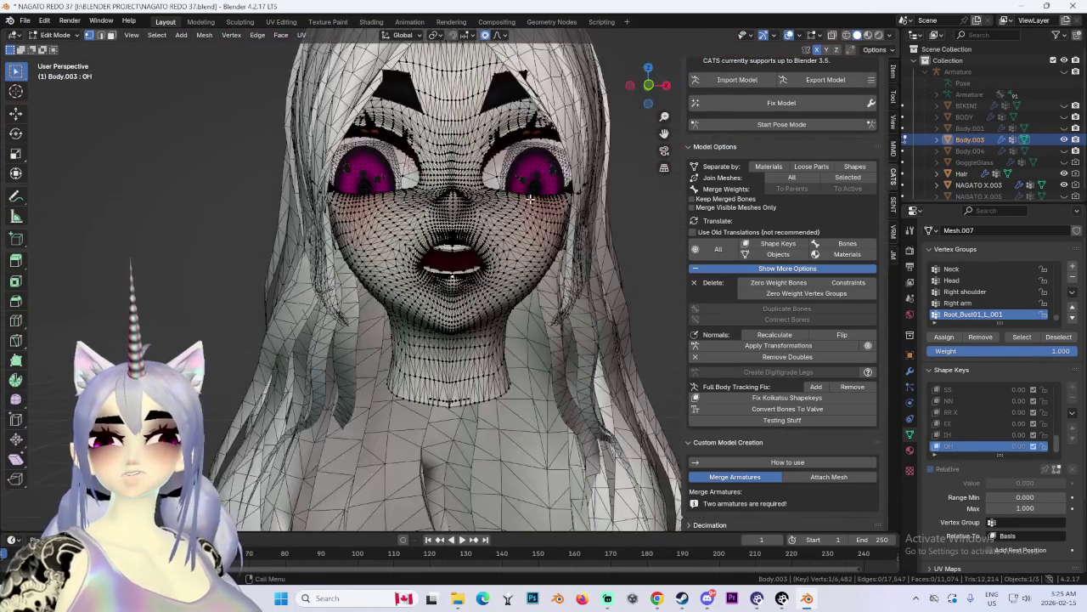
key(KP_1)
scroll(429, 206, up, 3)
scroll(442, 198, up, 2)
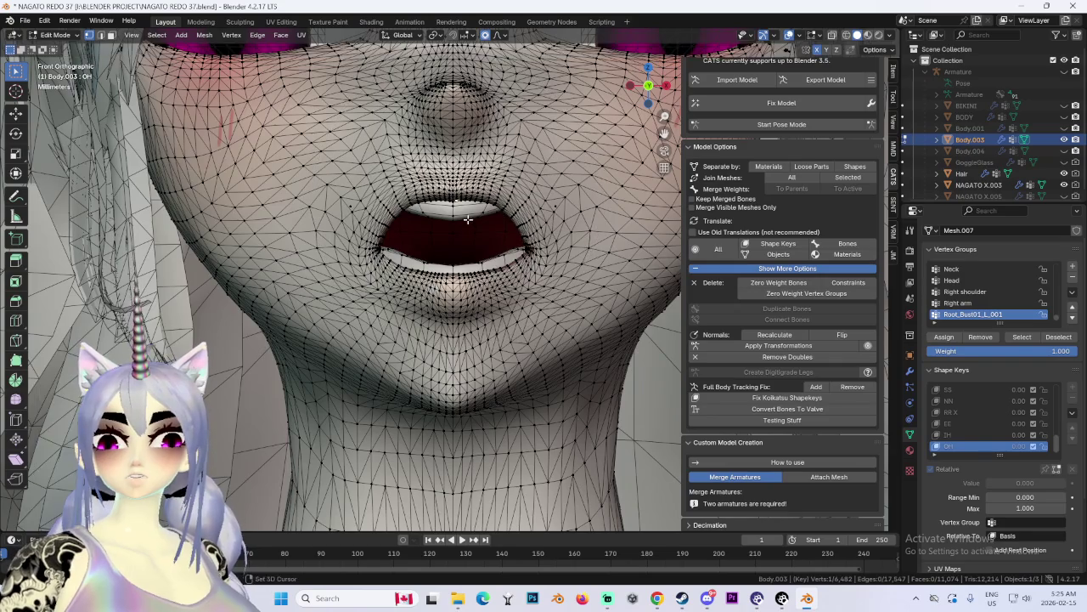
scroll(441, 296, up, 4)
key(g)
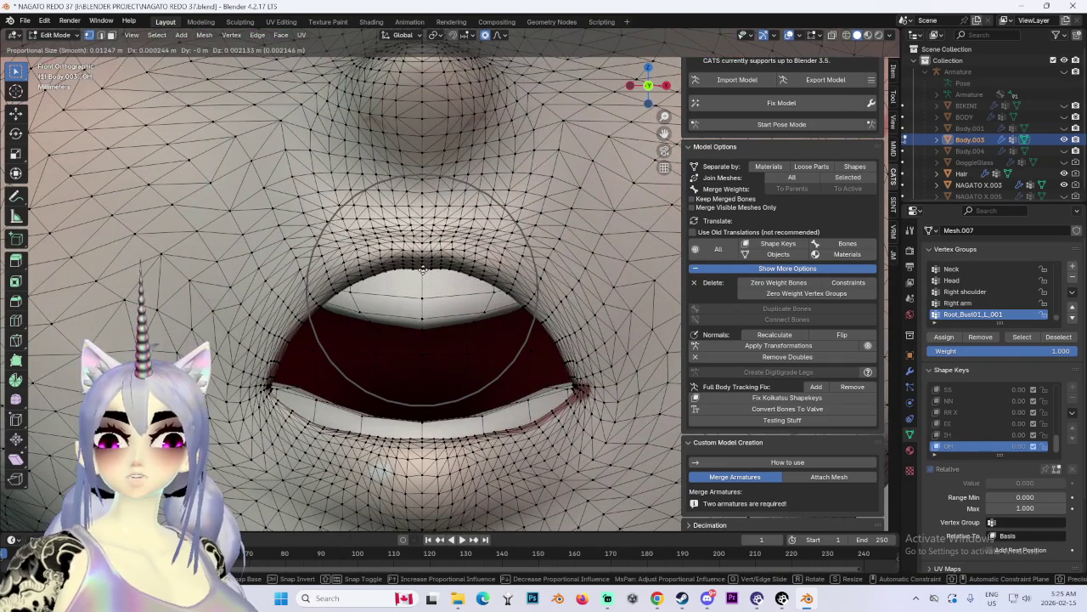
key(Escape)
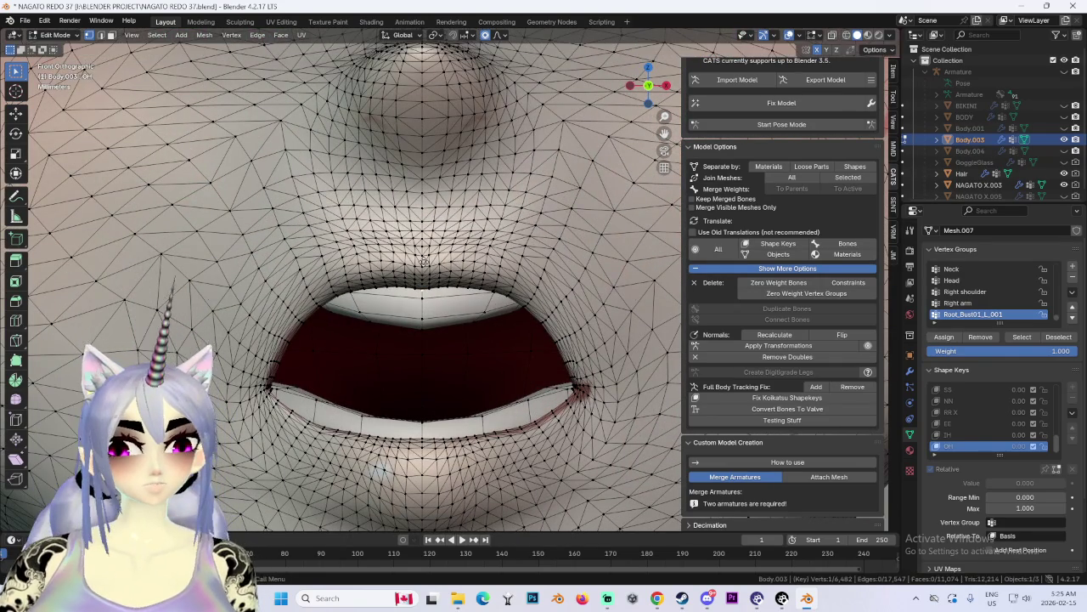
key(g)
key(z)
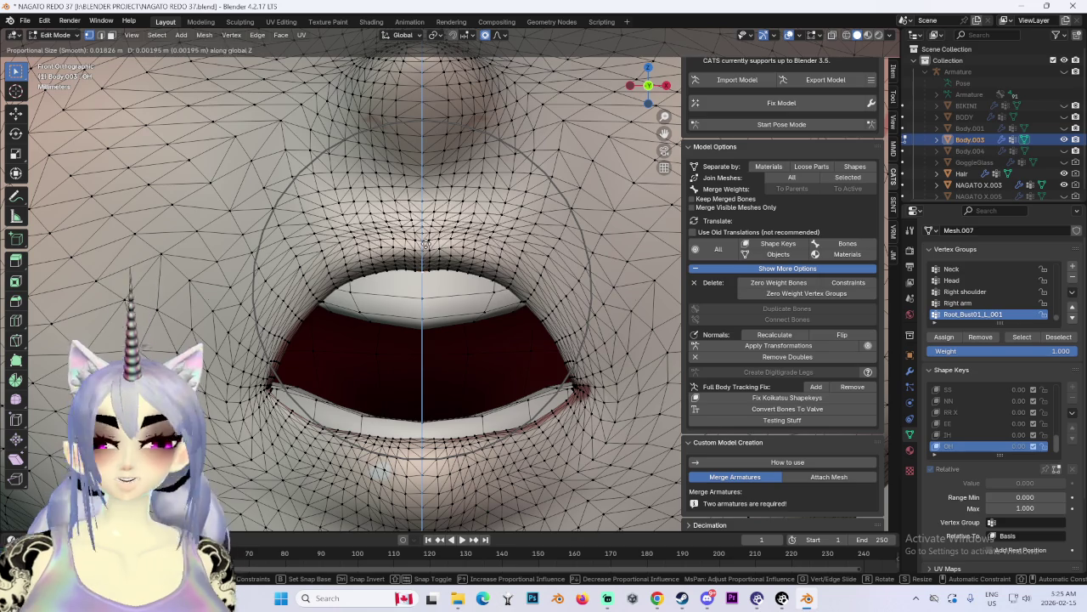
click(416, 255)
Step: Refine the upper lip height with another Z-constrained move
scroll(400, 278, up, 3)
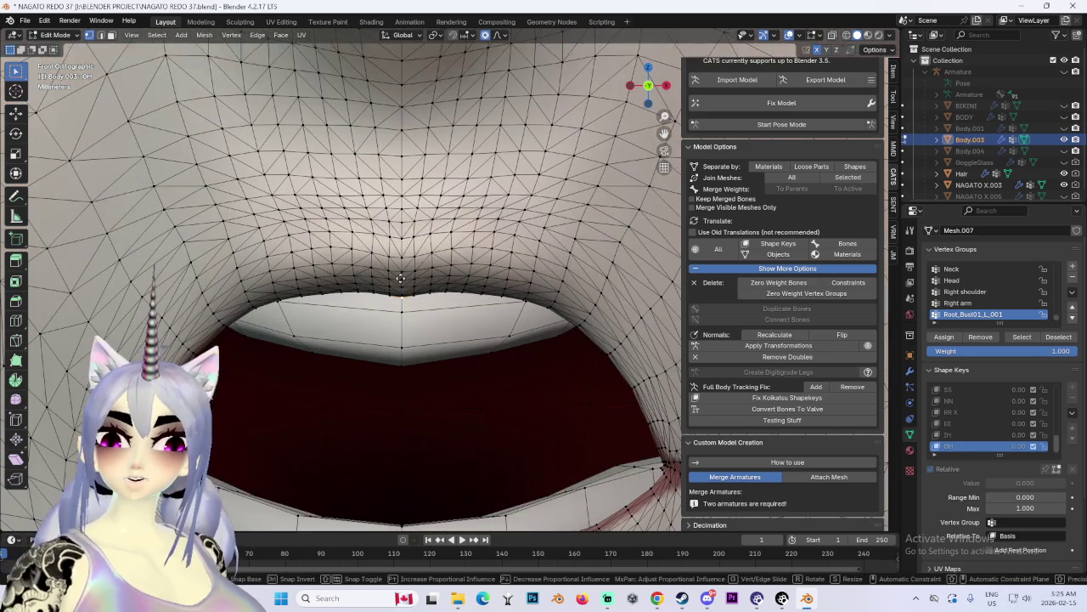
key(g)
key(z)
scroll(407, 249, down, 2)
scroll(407, 249, down, 2)
click(338, 326)
scroll(339, 327, down, 2)
scroll(338, 326, down, 5)
Step: From a side view, shift the mouth interior along the front-back Y axis
middle_drag(421, 321, 612, 366)
scroll(496, 345, up, 4)
scroll(499, 372, up, 3)
scroll(499, 371, down, 3)
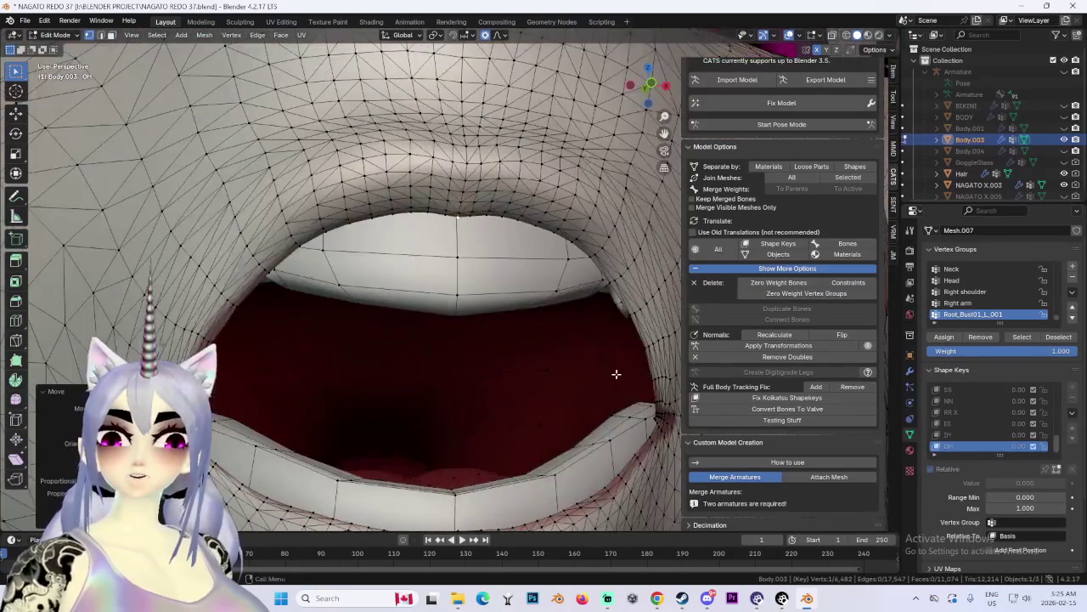
scroll(417, 311, up, 4)
scroll(370, 308, up, 3)
middle_drag(370, 307, 374, 324)
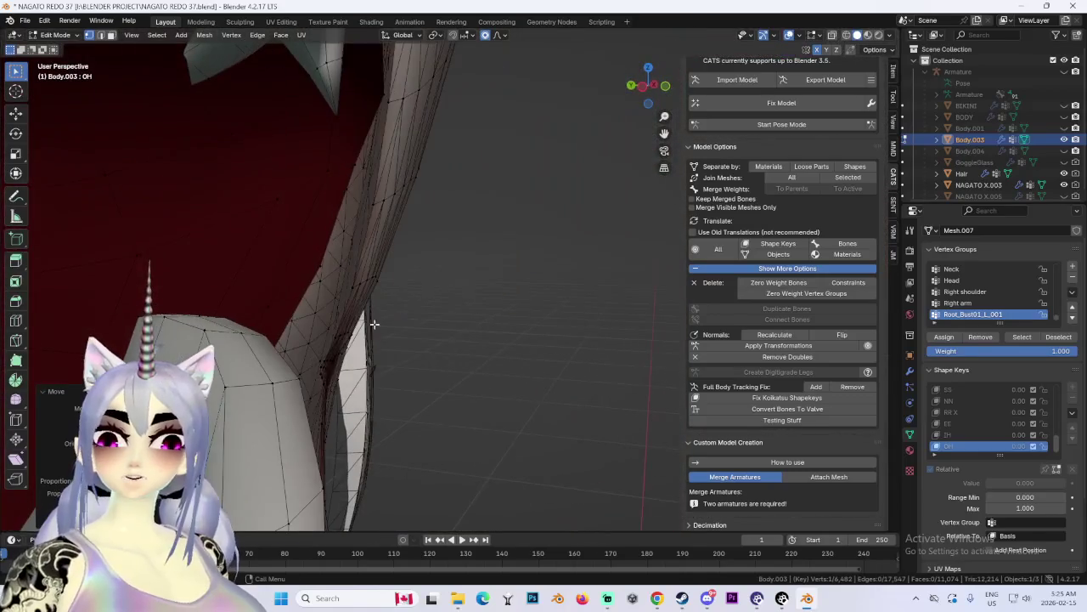
scroll(322, 367, up, 4)
key(y)
click(346, 367)
Step: Back in front view, reshape the lower lip with a proportional falloff move
mouse_move(346, 367)
middle_down()
mouse_move(323, 366)
mouse_move(465, 316)
middle_up()
scroll(319, 367, down, 3)
scroll(315, 367, down, 1)
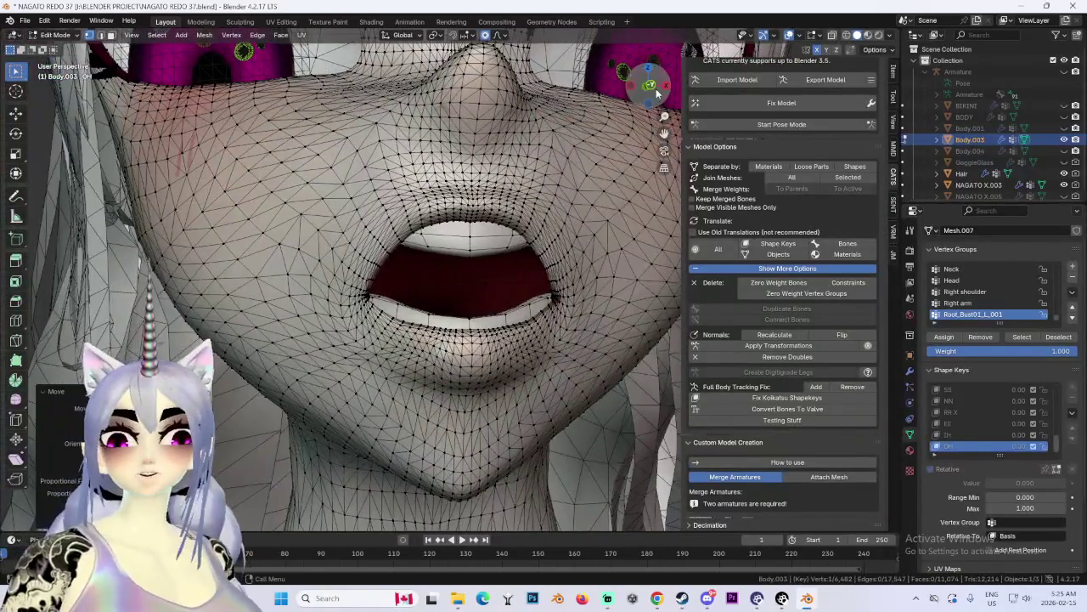
click(654, 92)
scroll(348, 340, up, 3)
key(g)
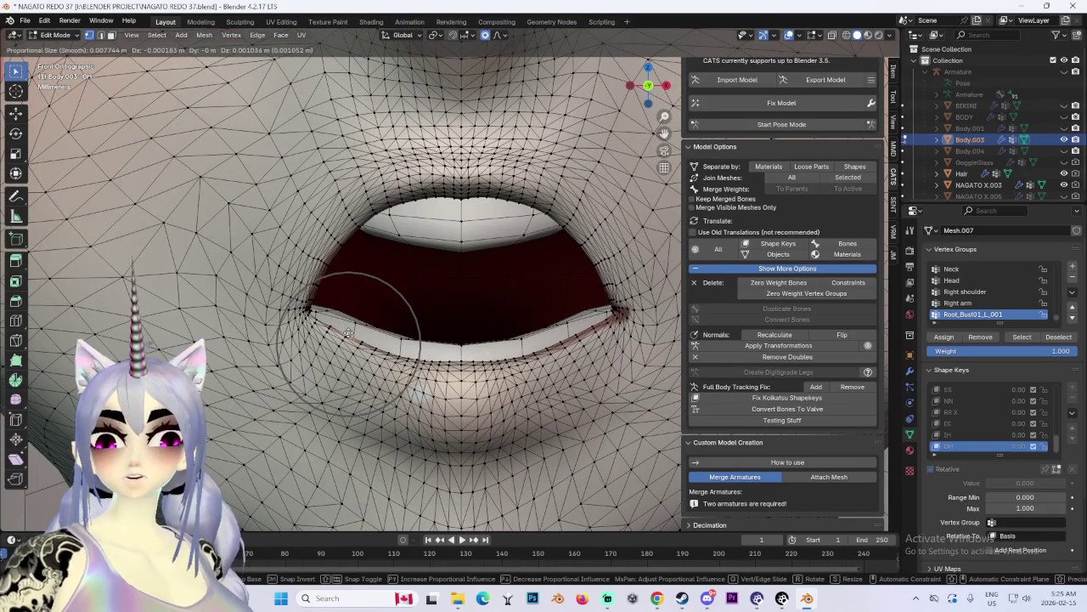
scroll(401, 357, down, 4)
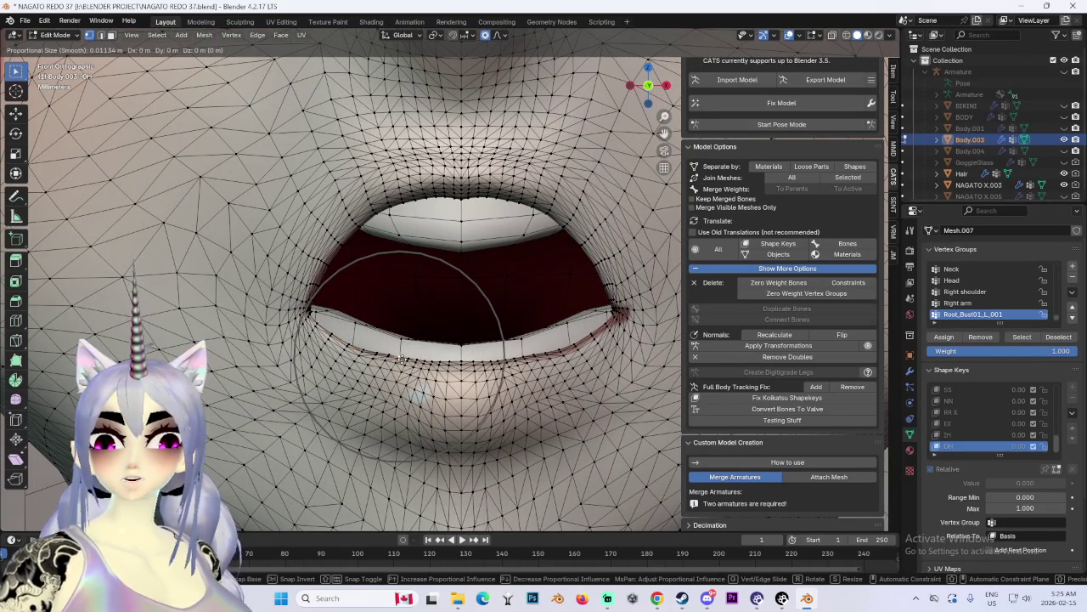
click(477, 363)
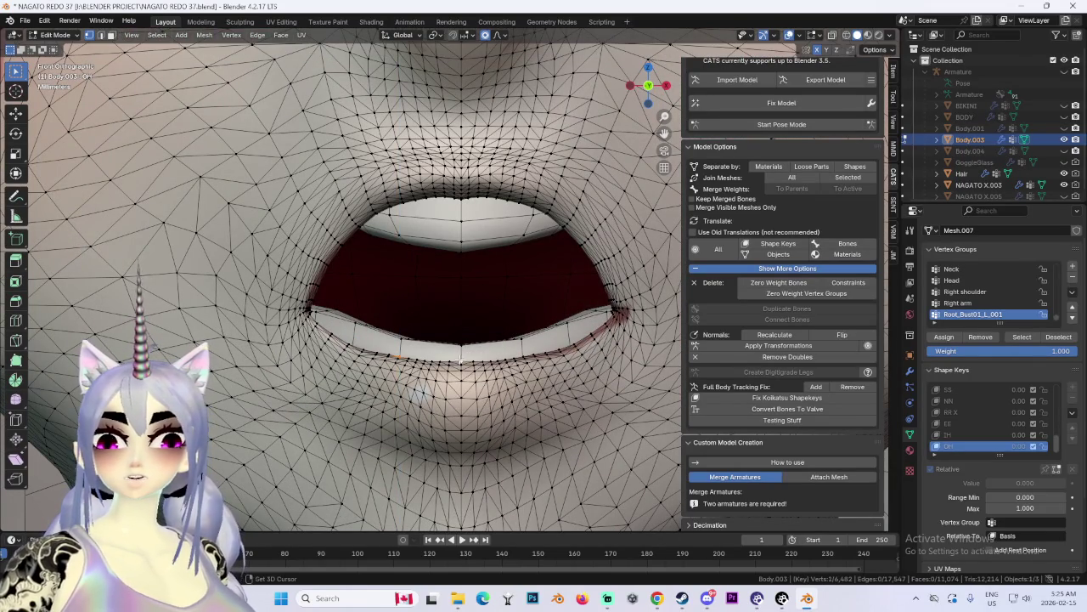
Step: Reshape the lip corners with a free move for a wider, squarer opening
key(g)
key(z)
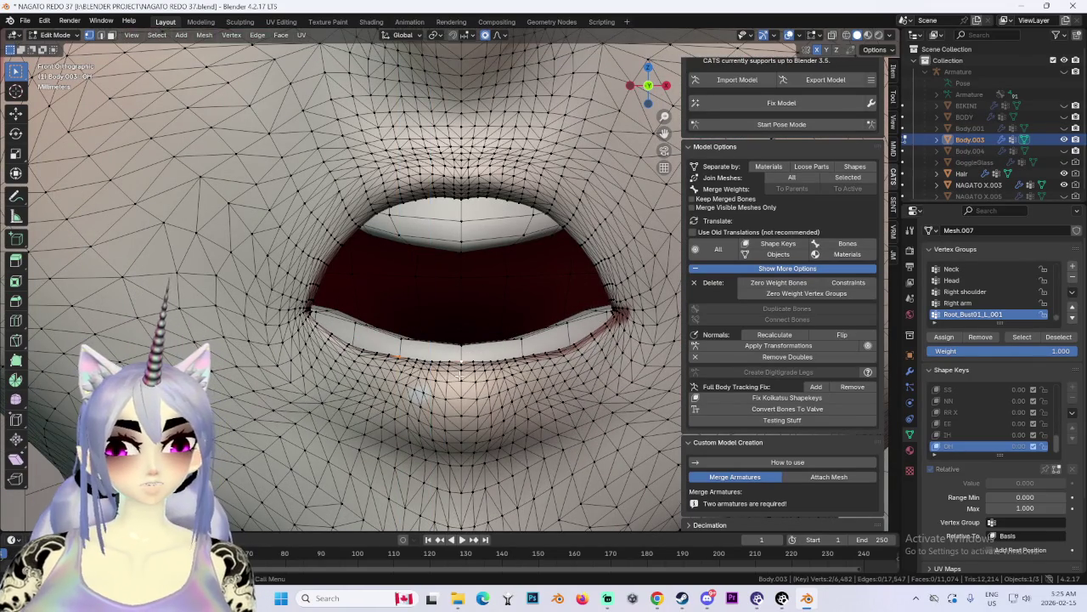
key(g)
key(z)
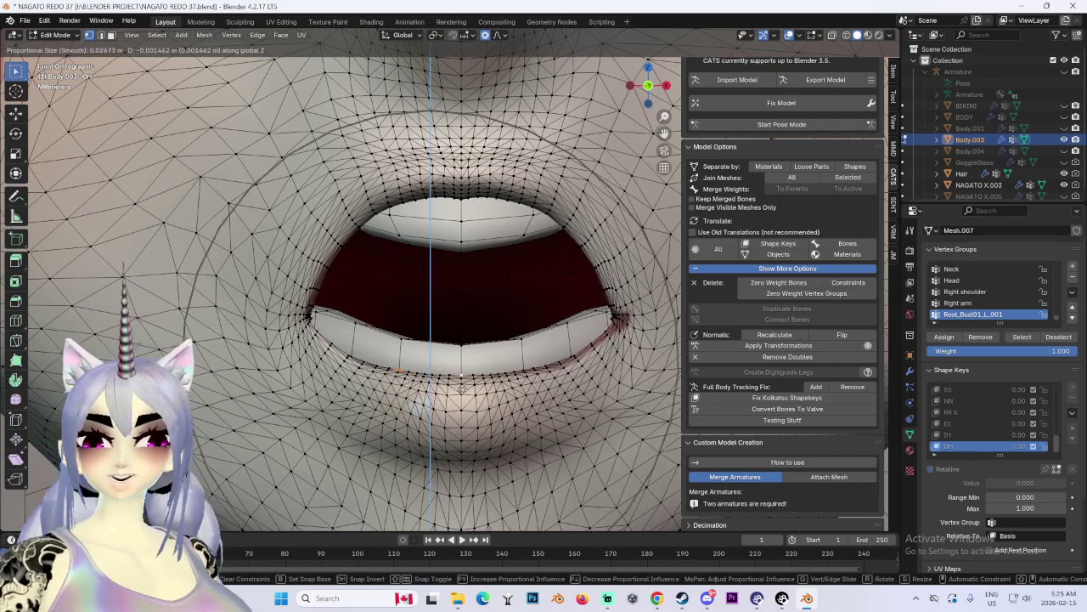
key(z)
scroll(328, 238, up, 2)
right_click(328, 238)
scroll(363, 279, down, 3)
scroll(364, 279, down, 1)
scroll(310, 319, up, 4)
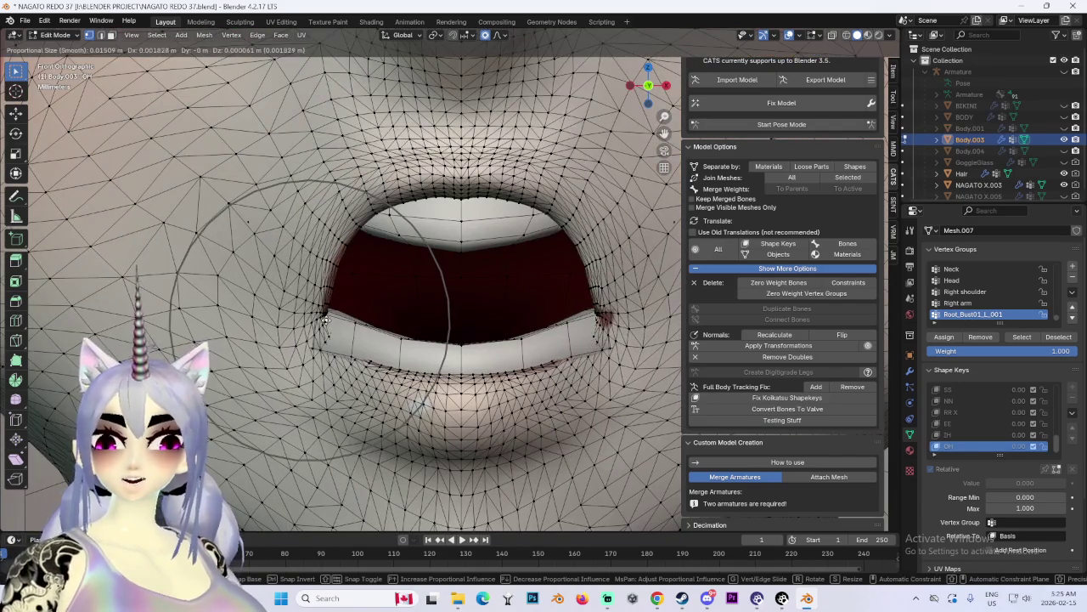
click(447, 306)
mouse_move(447, 306)
middle_down()
mouse_move(431, 289)
mouse_move(430, 231)
middle_up()
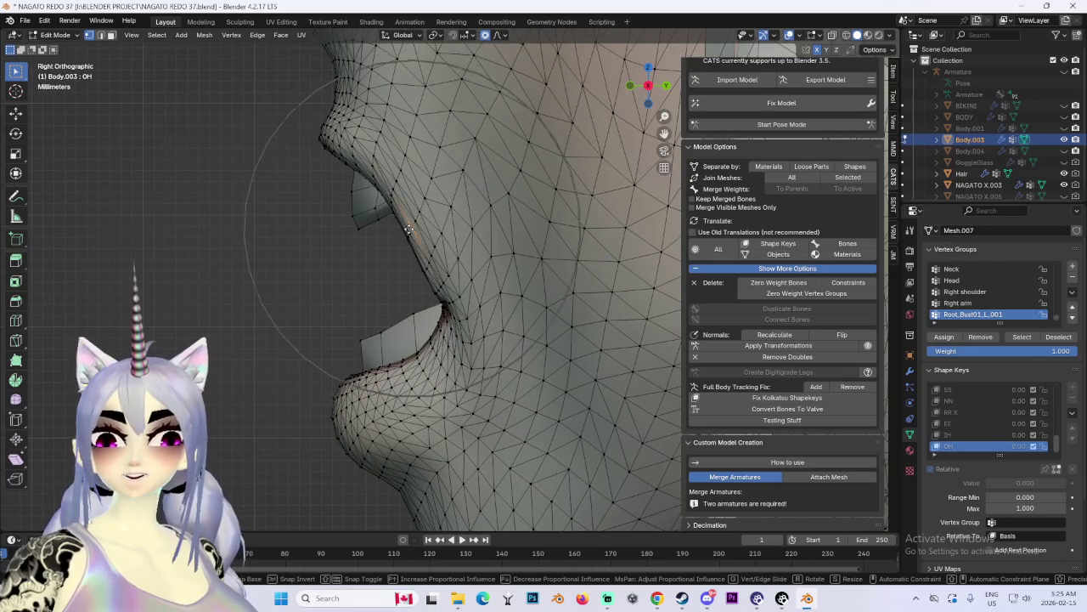
Step: In side view, push the upper lip forward with proportional editing, tuning the falloff
key(g)
scroll(418, 225, down, 3)
scroll(420, 223, down, 2)
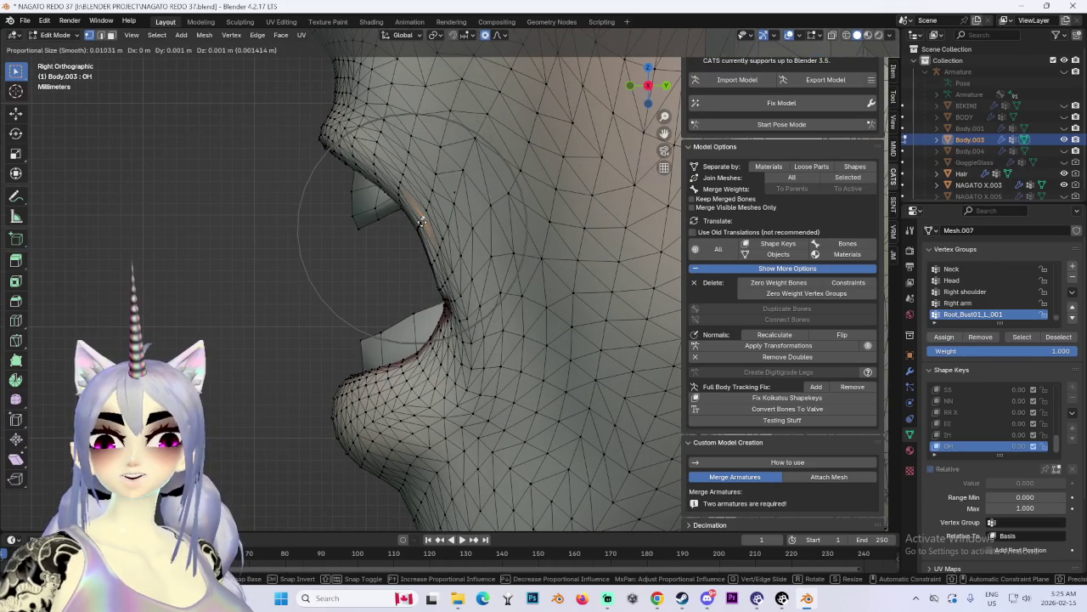
click(421, 223)
scroll(415, 297, up, 4)
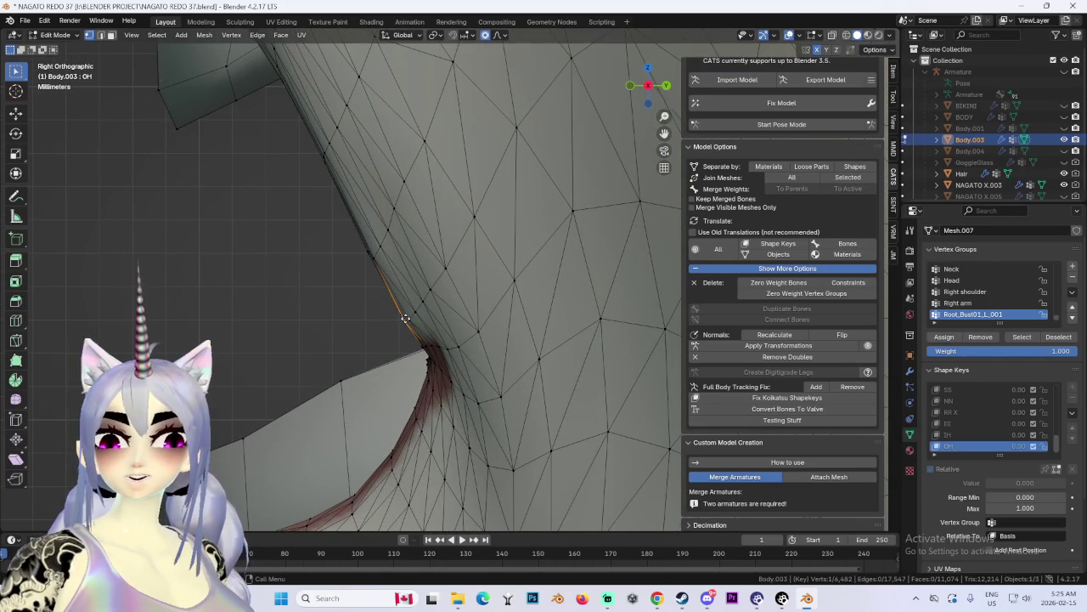
key(g)
scroll(411, 316, up, 2)
click(413, 315)
Step: Move the lip profile vertices further outward to build the pout
key(g)
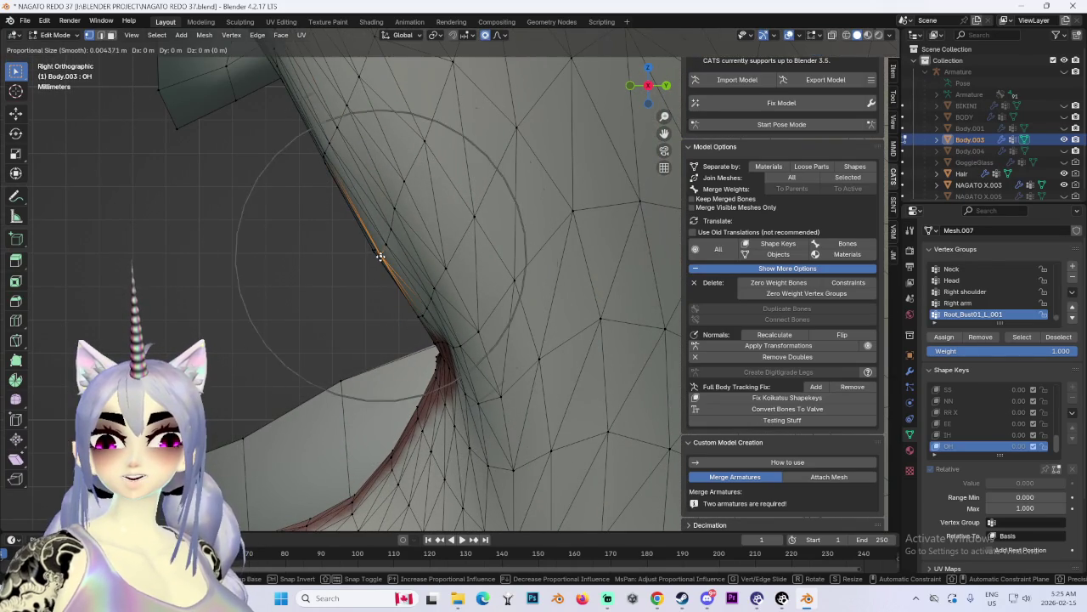
scroll(384, 255, down, 5)
scroll(391, 253, down, 4)
scroll(399, 251, down, 6)
scroll(406, 250, down, 7)
click(406, 250)
scroll(408, 255, down, 2)
scroll(403, 268, down, 2)
scroll(450, 323, up, 4)
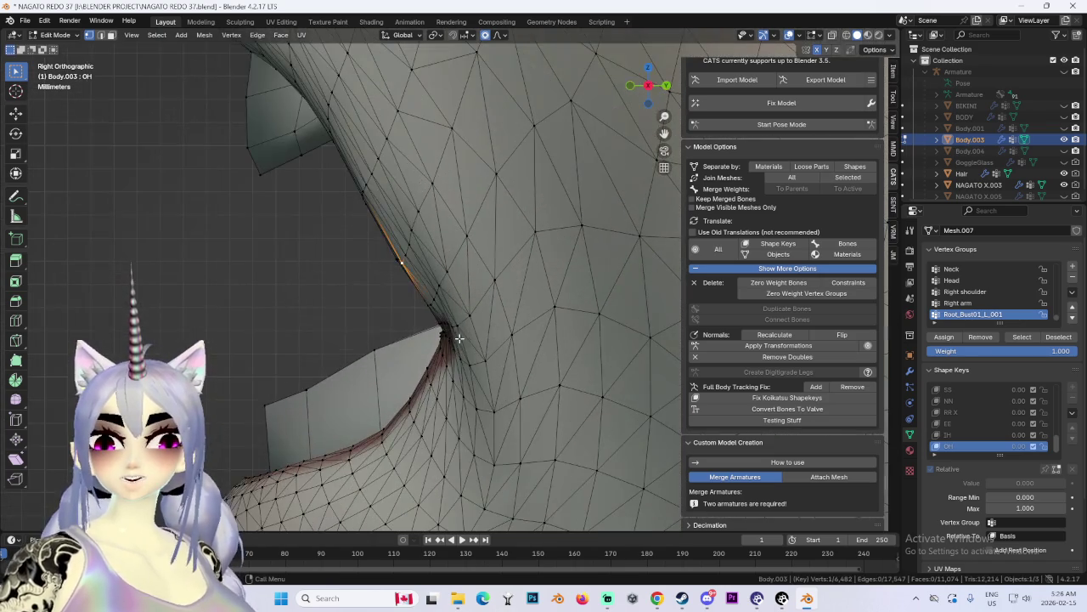
scroll(440, 334, down, 3)
key(g)
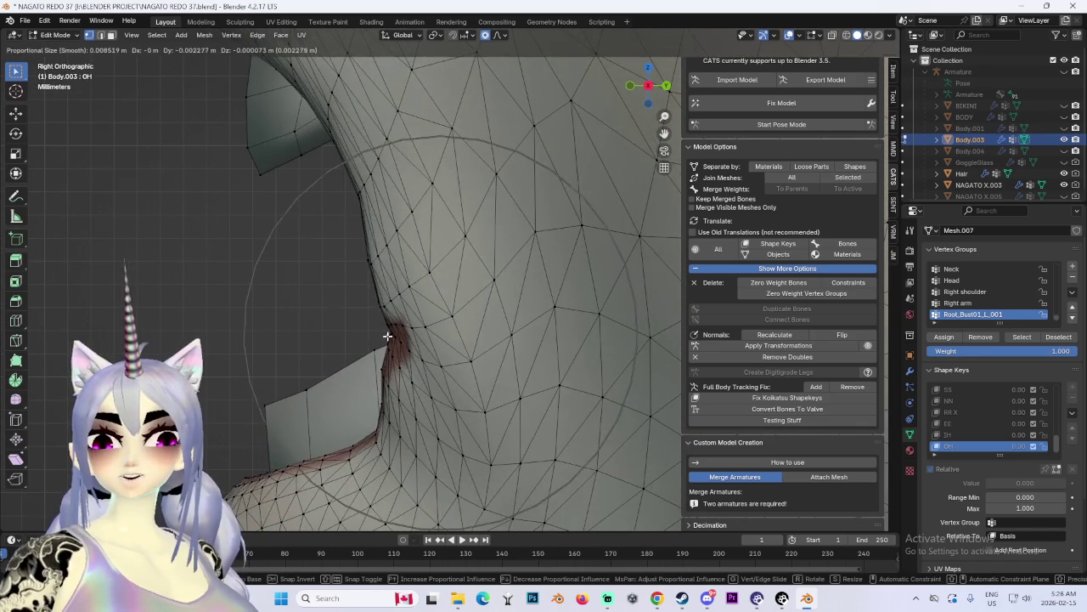
click(403, 327)
Step: Reposition the upper lip outward once more, then orbit to a three-quarter view
scroll(420, 317, down, 2)
scroll(430, 314, up, 3)
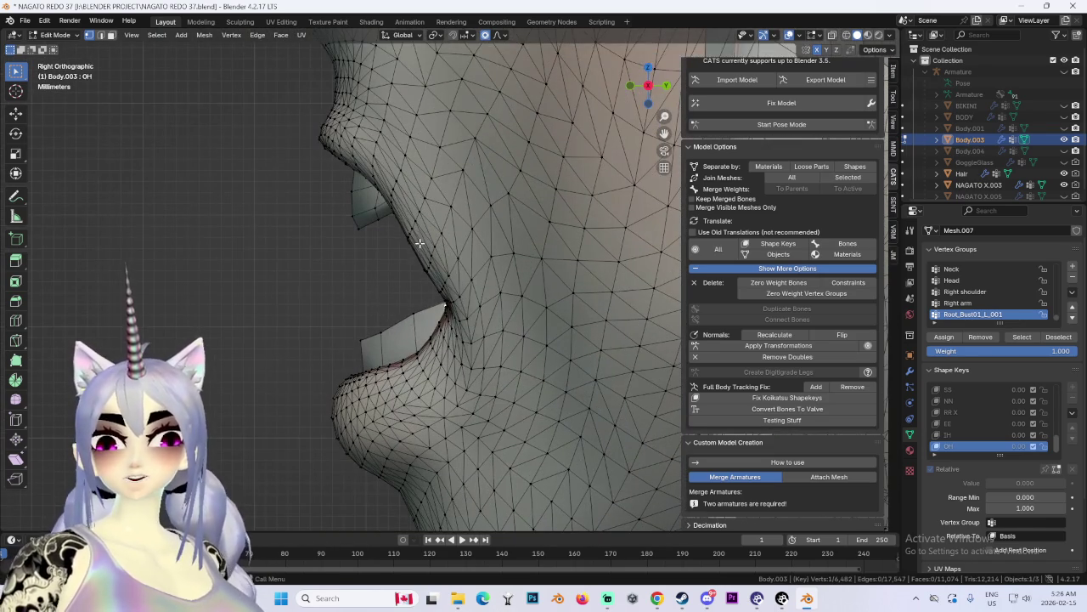
key(g)
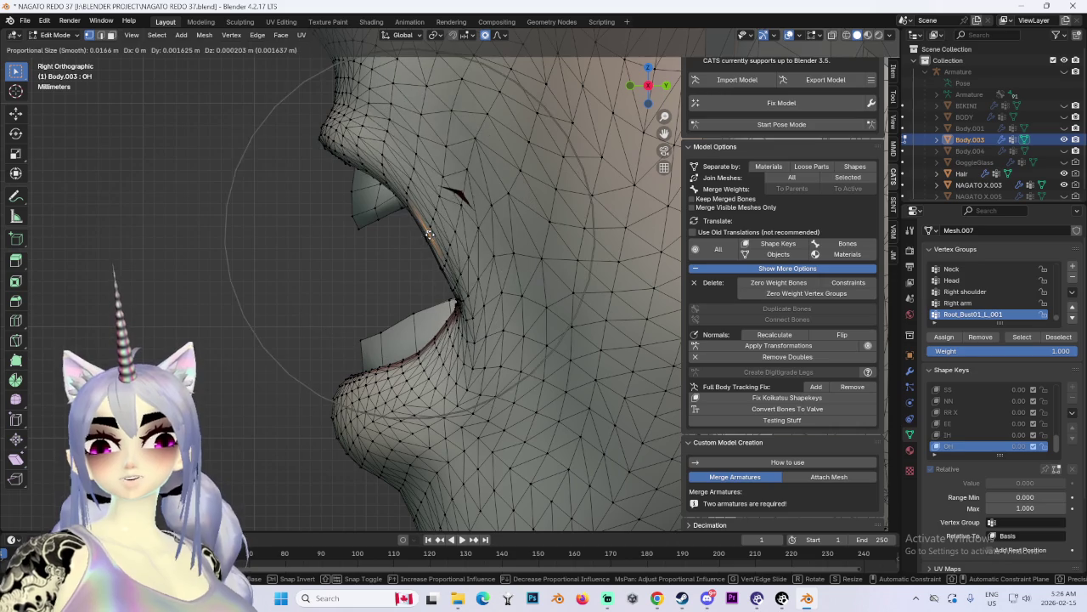
right_click(428, 236)
key(g)
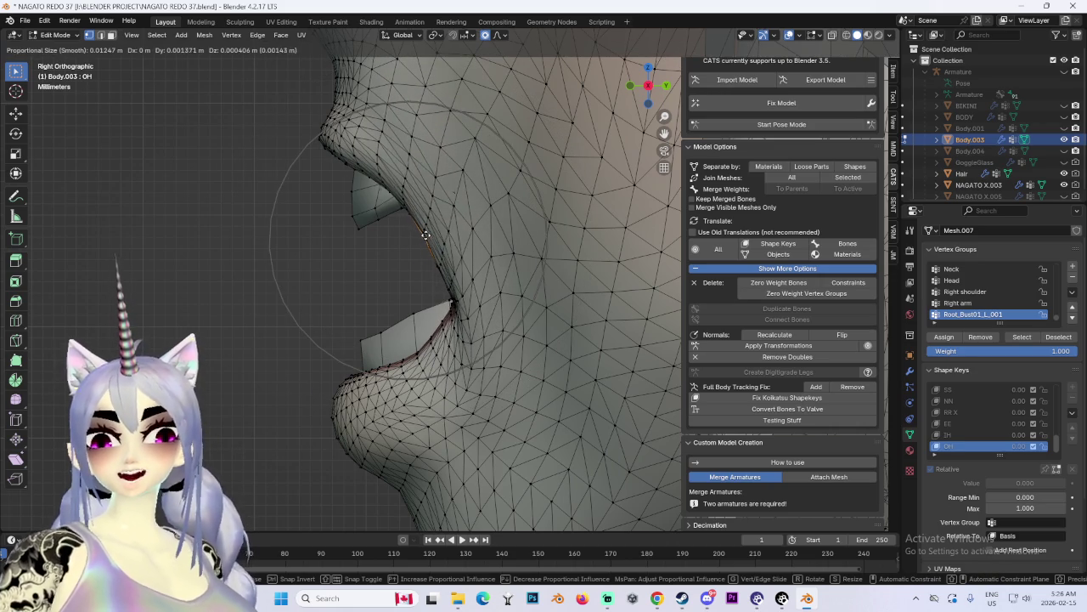
click(419, 236)
scroll(392, 236, down, 1)
middle_drag(393, 236, 658, 143)
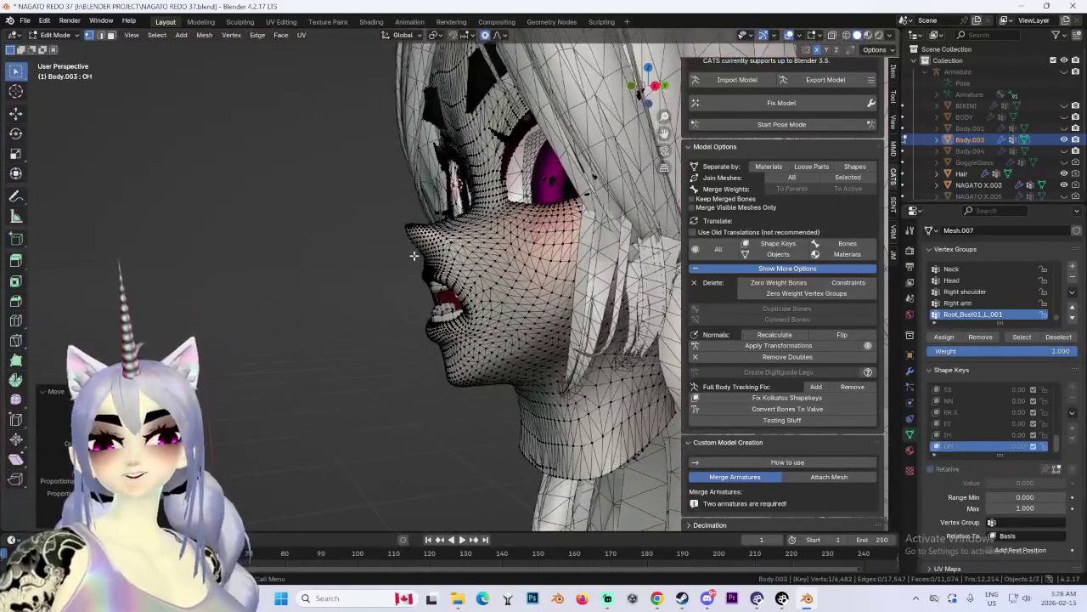
Step: From the straight front view, reshape the mouth vertices with a soft move
mouse_move(429, 254)
middle_down()
mouse_move(430, 290)
mouse_move(448, 312)
mouse_move(475, 309)
middle_up()
scroll(431, 289, up, 3)
scroll(430, 290, down, 1)
scroll(448, 312, up, 2)
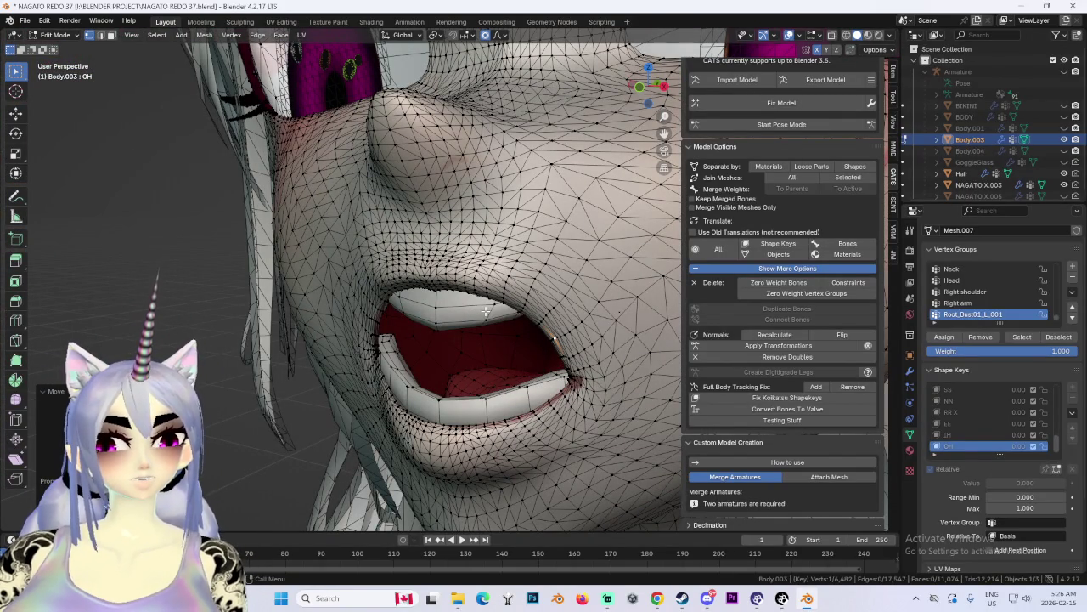
key(KP_1)
scroll(340, 301, up, 3)
key(g)
click(340, 300)
scroll(340, 300, down, 5)
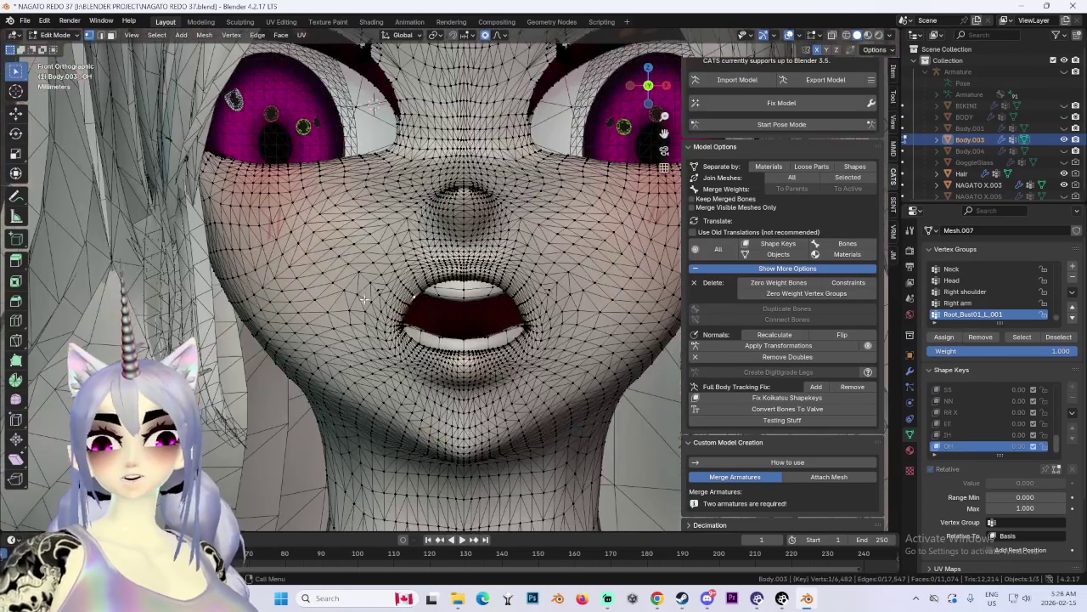
scroll(475, 285, up, 3)
Step: Adjust the upper lip and its centre to narrow the mouth opening
key(g)
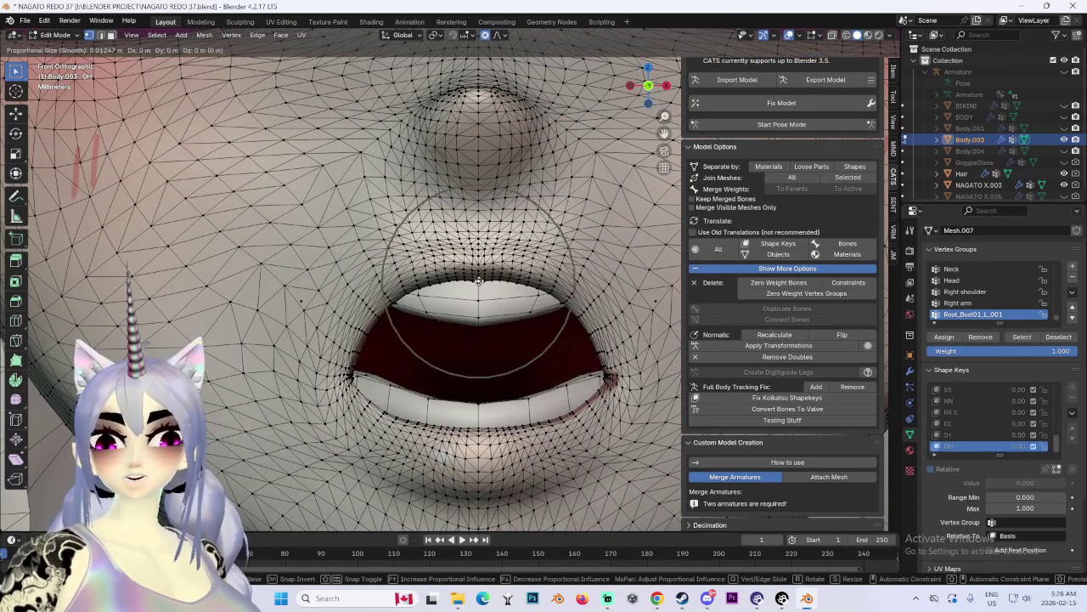
click(559, 328)
key(g)
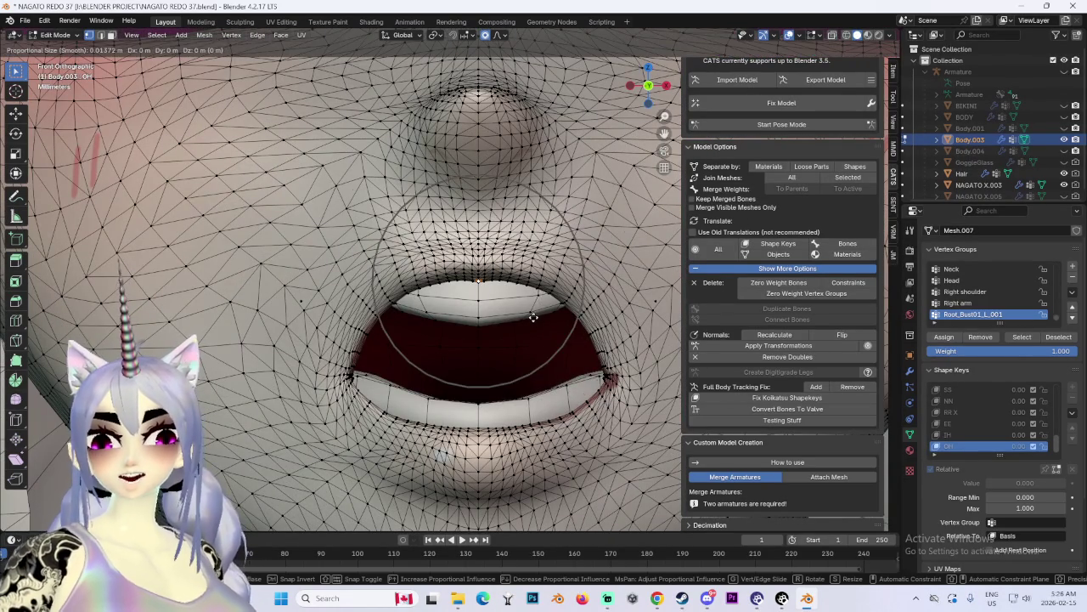
click(510, 312)
scroll(394, 312, up, 3)
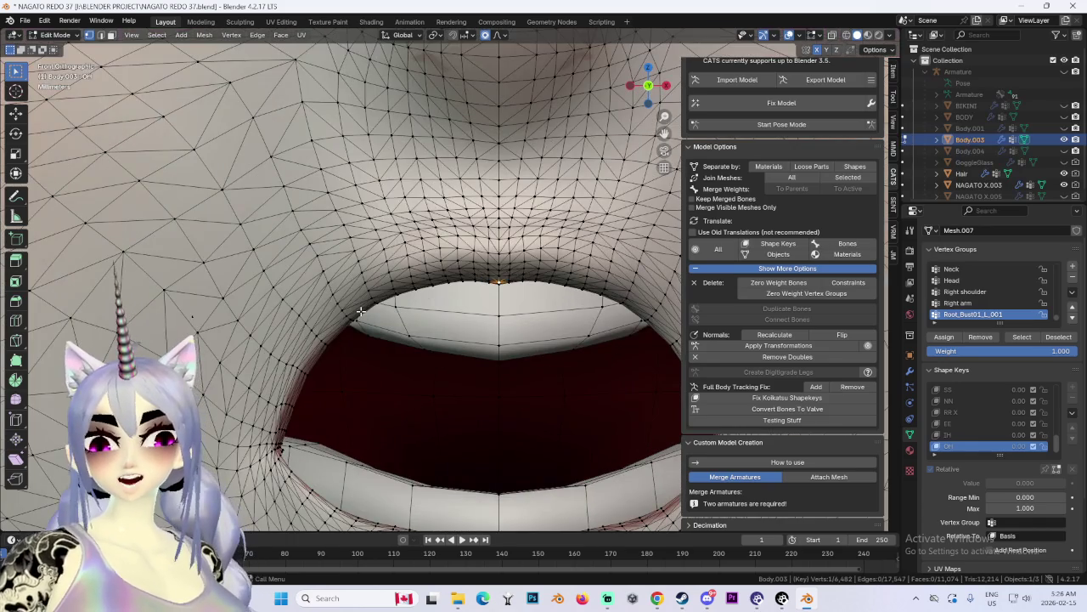
key(g)
click(373, 306)
mouse_move(374, 306)
middle_down()
mouse_move(358, 339)
mouse_move(442, 299)
mouse_move(493, 323)
mouse_move(267, 369)
mouse_move(260, 388)
mouse_move(365, 359)
mouse_move(374, 340)
mouse_move(443, 355)
mouse_move(615, 308)
mouse_move(360, 292)
middle_up()
Step: Move the lip after two cancelled stretch attempts, checking inside the mouth
key(g)
right_click(382, 344)
key(g)
right_click(359, 254)
key(g)
click(358, 254)
middle_drag(358, 254, 551, 147)
Step: Move the lip corner in front view to round off the opening
key(KP_1)
scroll(425, 277, up, 3)
scroll(399, 221, up, 3)
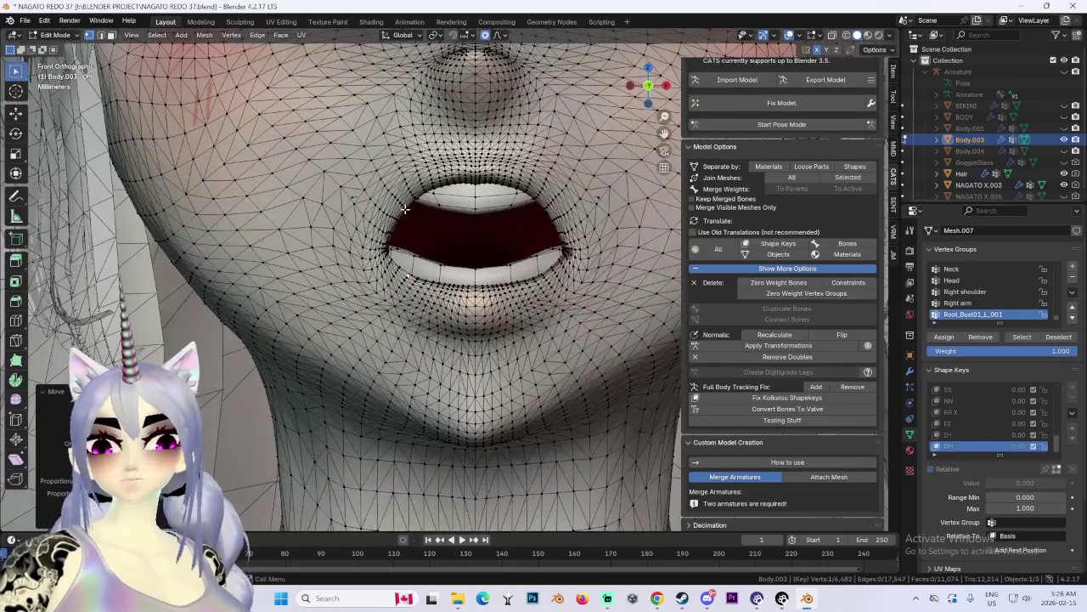
key(g)
click(400, 213)
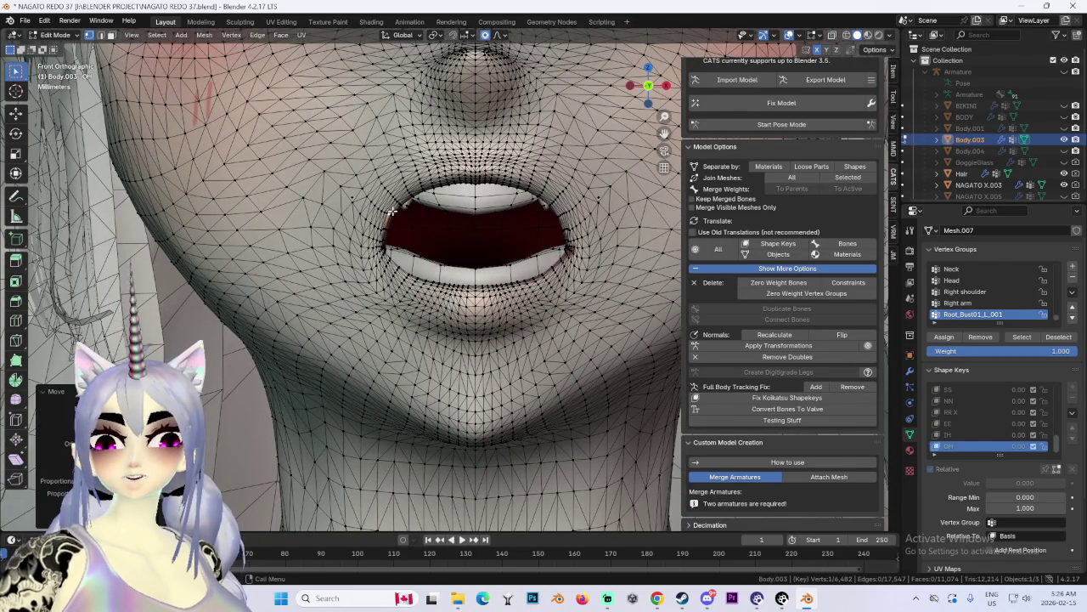
scroll(458, 237, down, 3)
scroll(476, 246, down, 2)
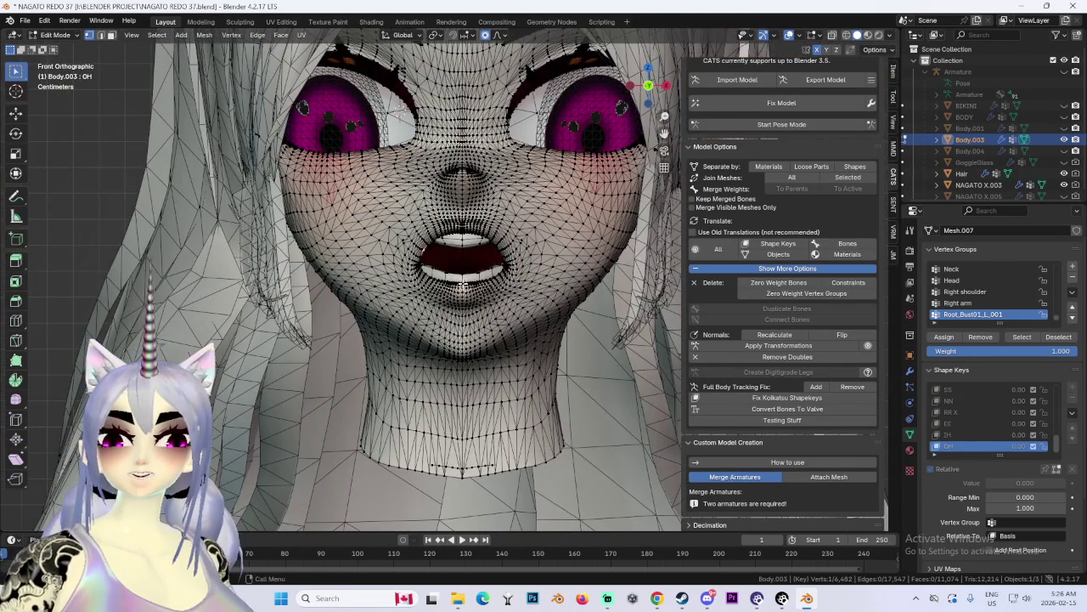
Step: Lower the mouth vertically along Z after undoing a trial move
key(g)
click(461, 304)
key(ctrl+z)
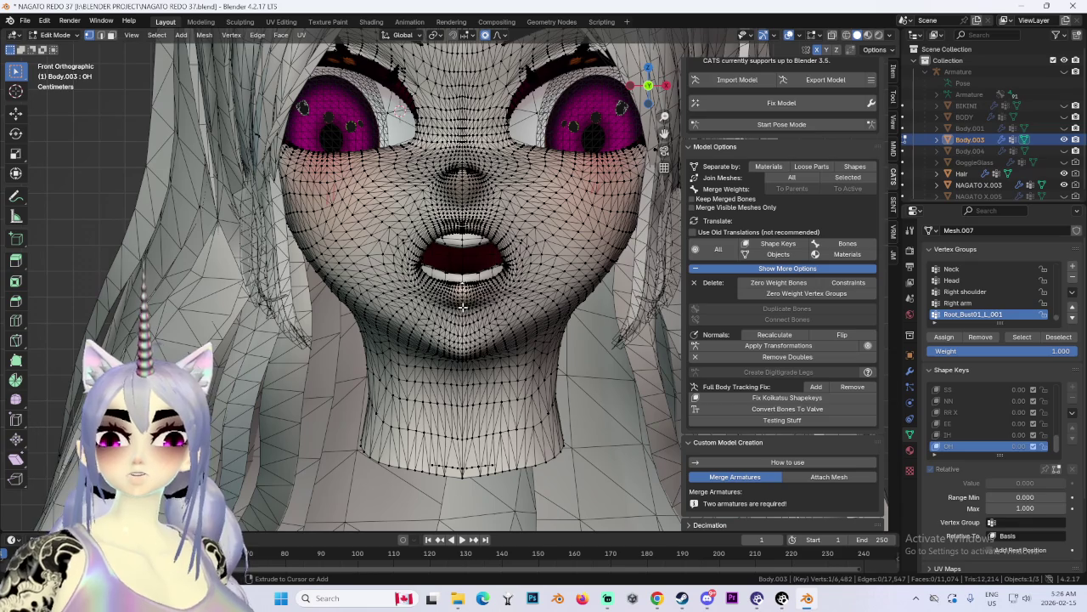
key(g)
key(z)
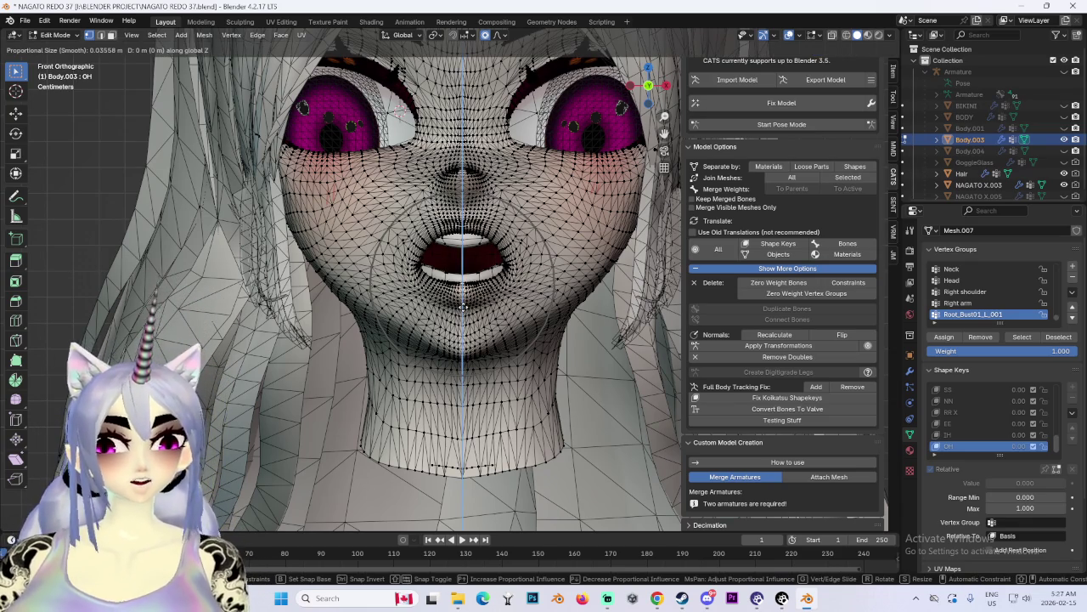
scroll(463, 305, down, 5)
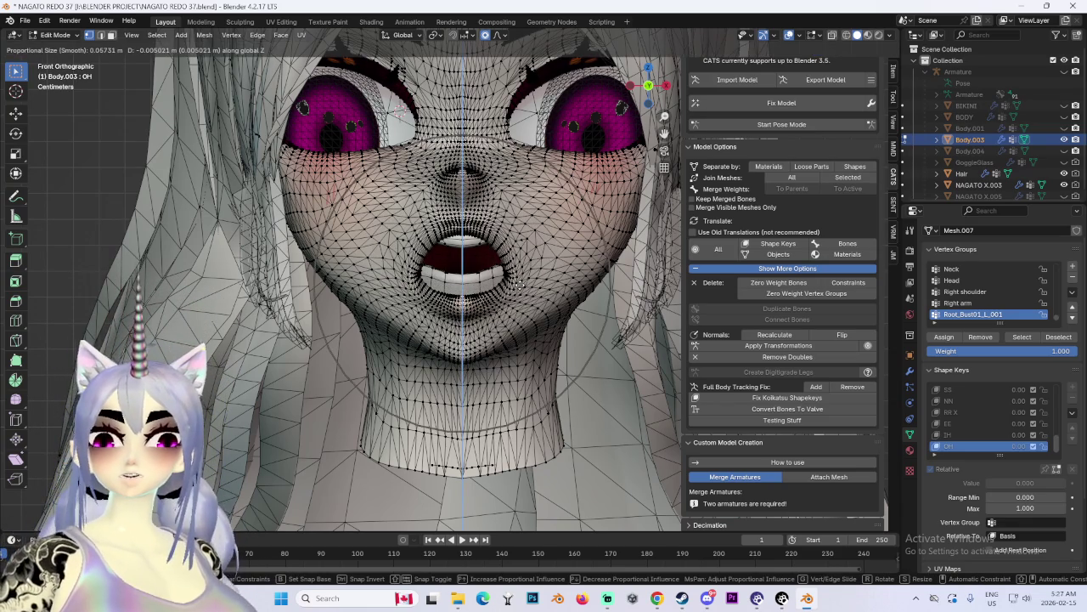
click(514, 289)
Step: Push the lips forward along Y in the side profile
mouse_move(515, 289)
middle_down()
mouse_move(516, 325)
mouse_move(519, 250)
mouse_move(664, 100)
middle_up()
key(g)
key(y)
click(515, 318)
click(652, 88)
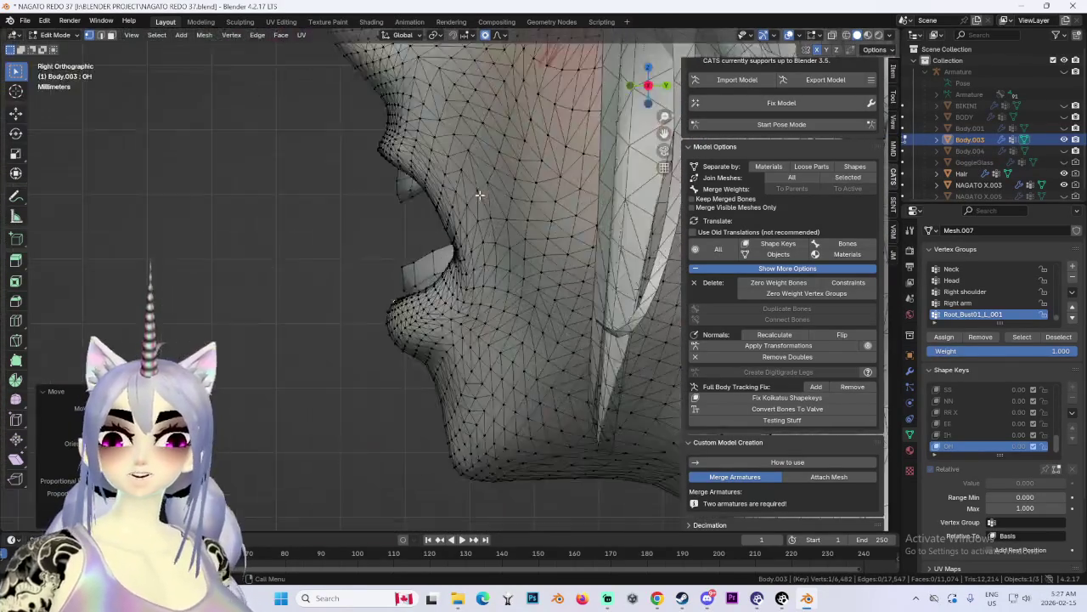
Step: Move the upper lip in profile, then lower it along Z from the front
key(g)
click(438, 178)
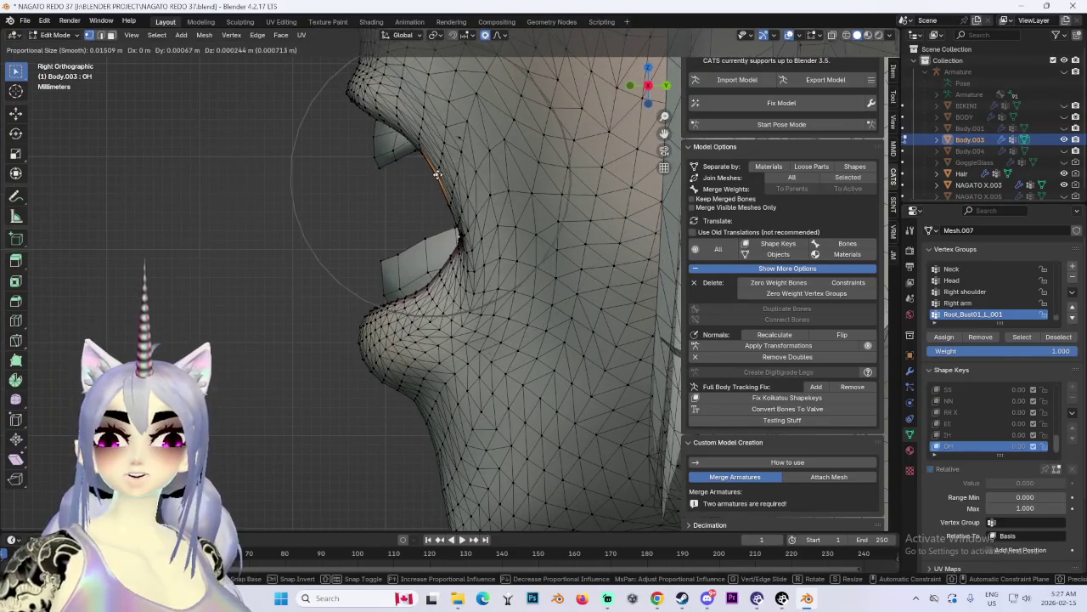
key(KP_1)
scroll(472, 223, up, 2)
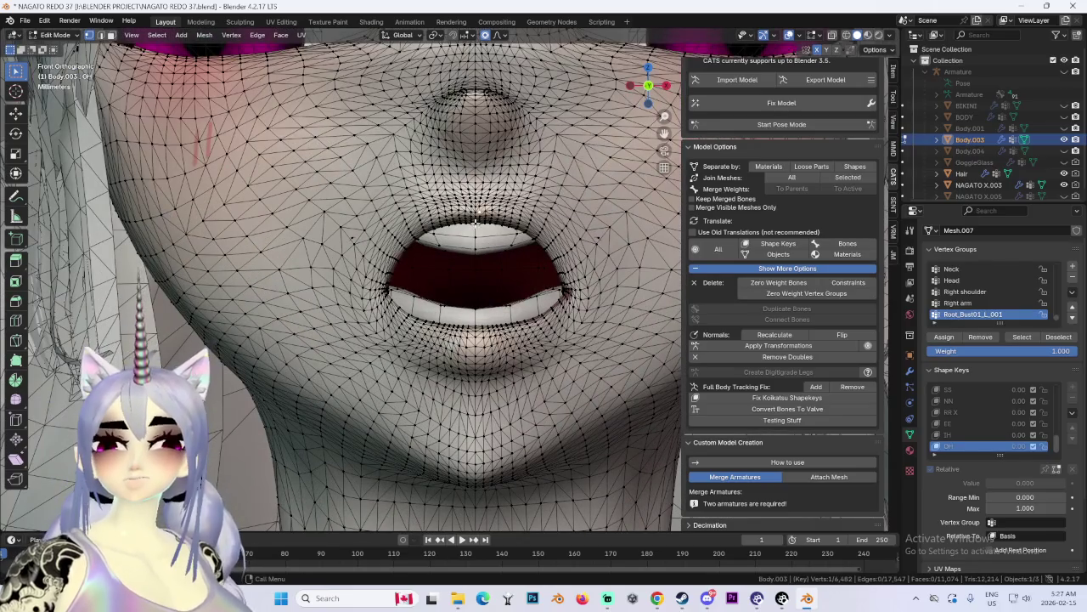
key(g)
key(z)
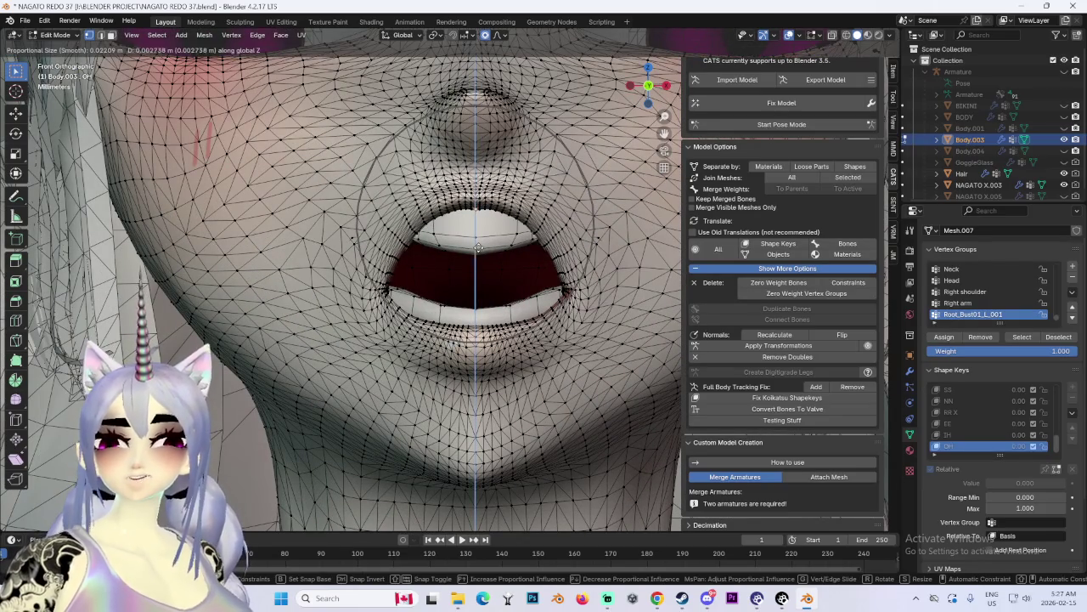
click(477, 249)
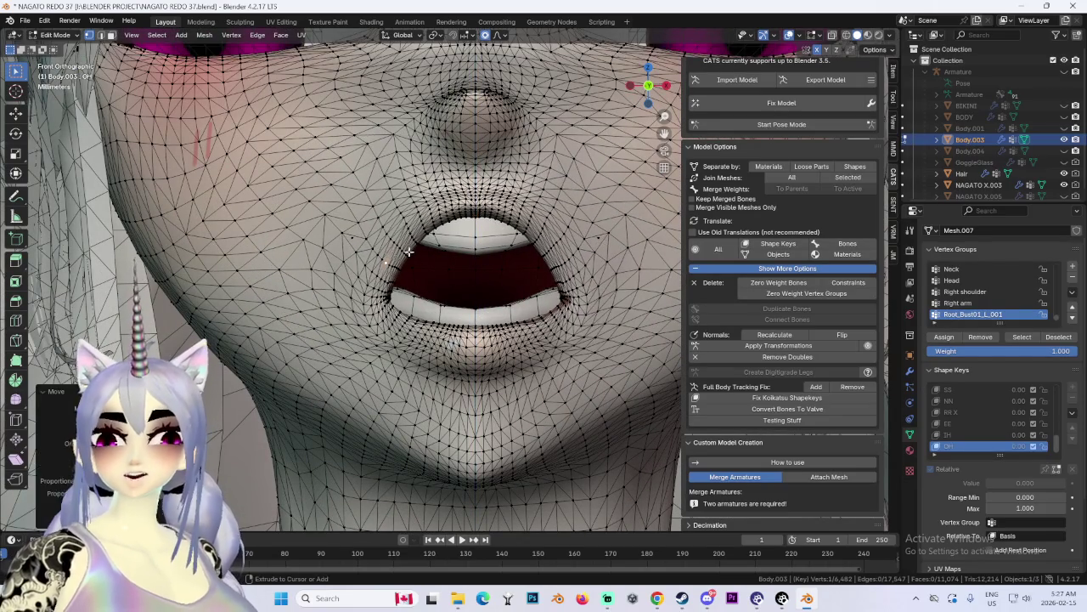
Step: Select the upper lip's inner edge loop and lower it along Z over the teeth
scroll(540, 227, down, 2)
scroll(469, 258, down, 2)
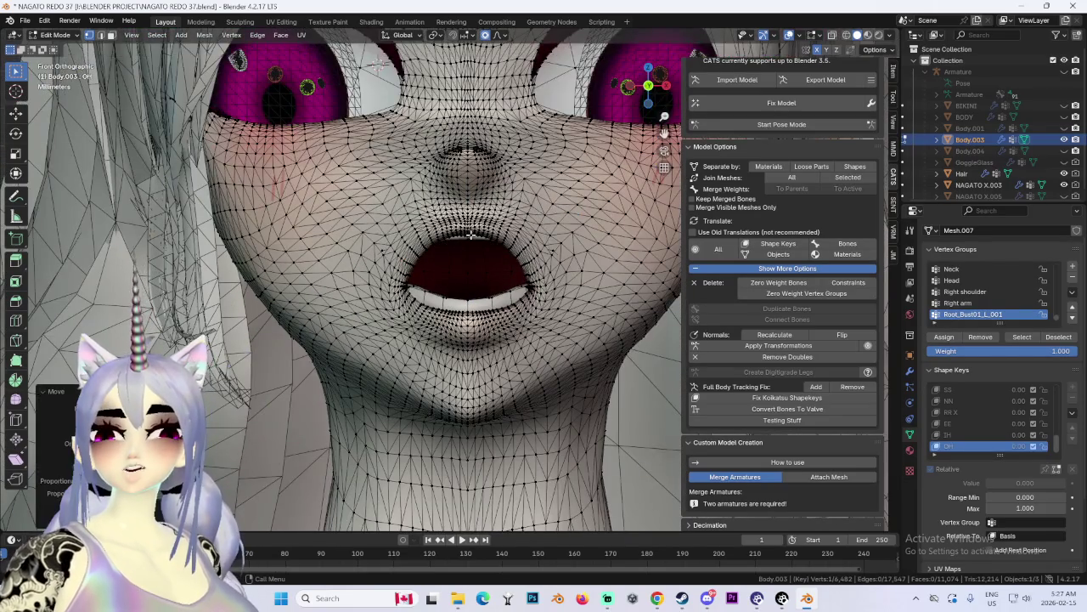
scroll(495, 293, down, 3)
scroll(509, 311, up, 2)
middle_drag(510, 312, 553, 325)
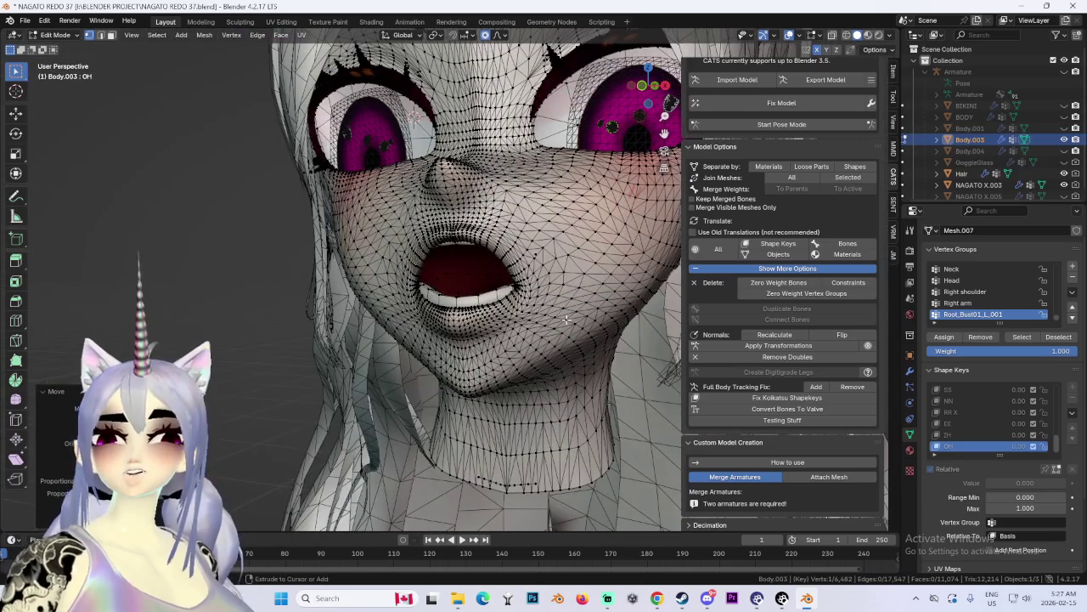
click(658, 66)
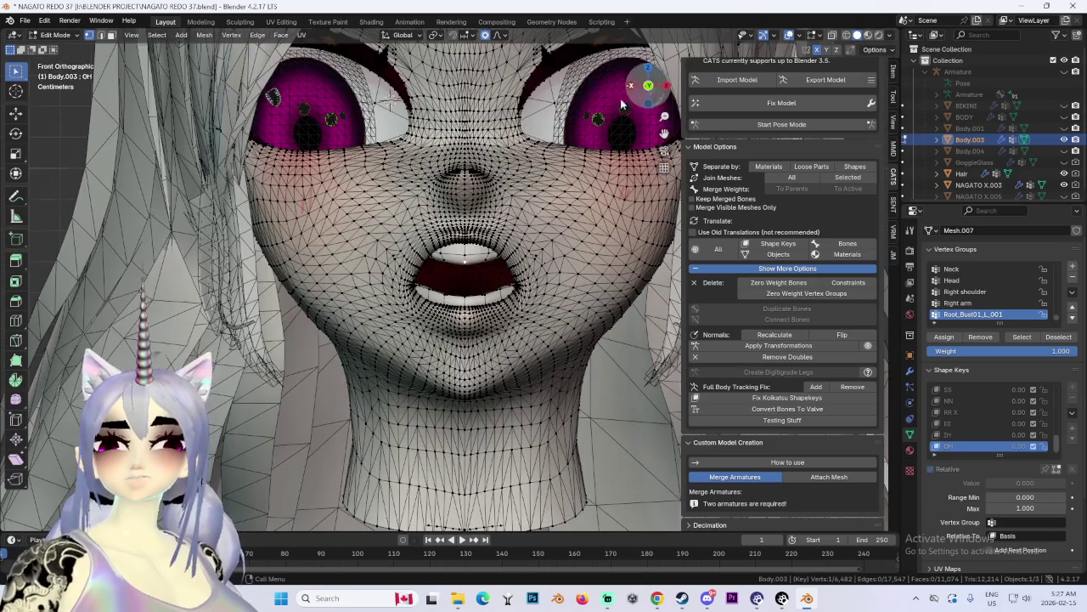
alt+click(490, 255)
scroll(490, 255, up, 4)
key(g)
key(z)
click(503, 219)
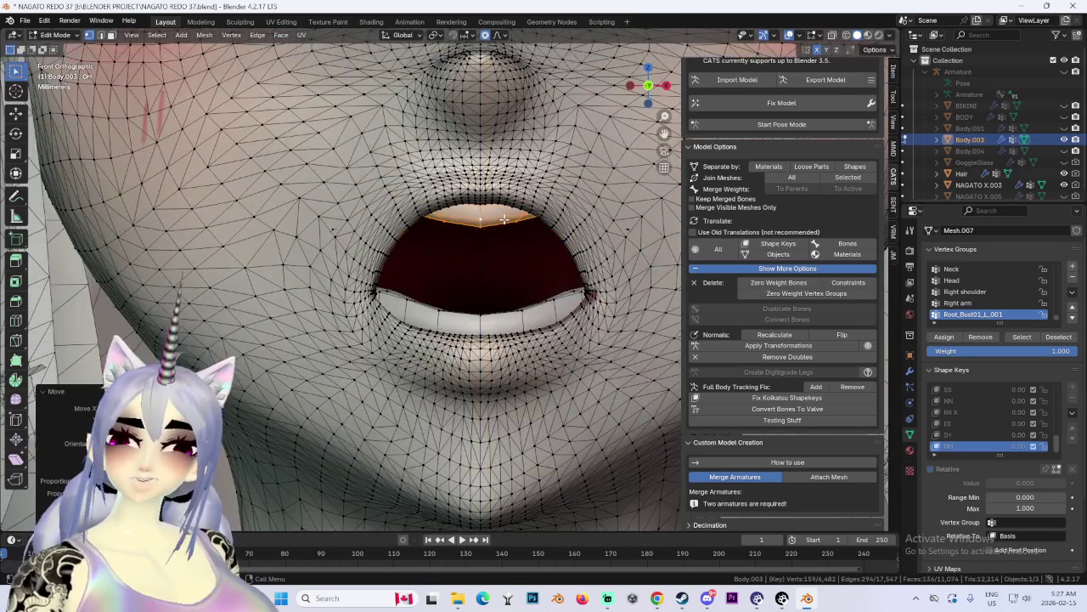
scroll(504, 219, down, 4)
scroll(504, 219, down, 3)
mouse_move(262, 236)
shift+middle_down()
mouse_move(377, 253)
mouse_move(440, 246)
shift+middle_up()
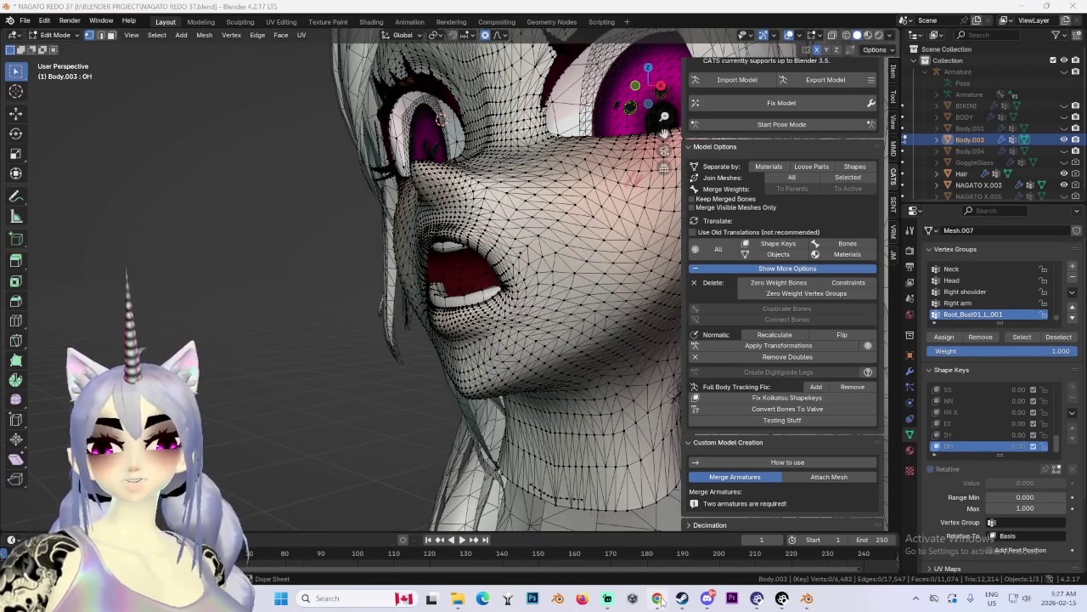
click(657, 599)
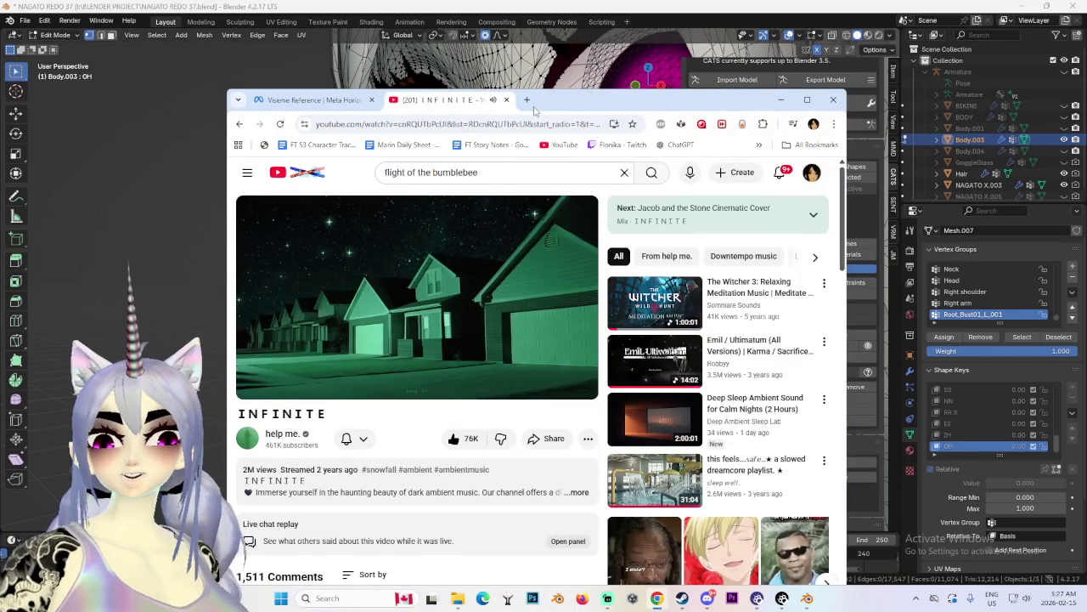
Step: Search Google Images for Roxanne from A Goofy Movie in a new tab
click(528, 99)
text(roxanne)
key(Return)
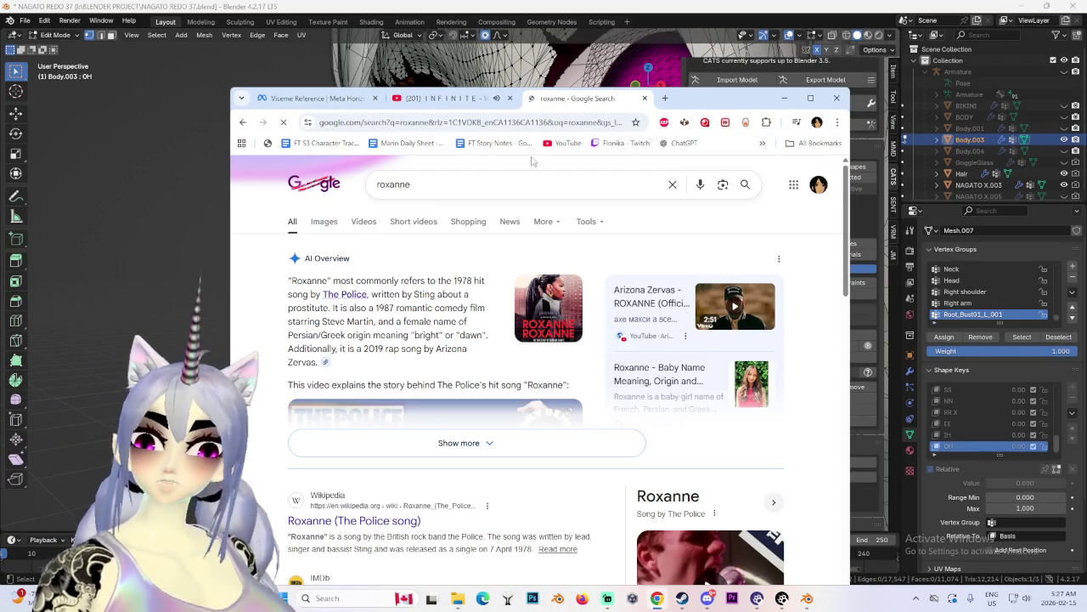
click(523, 180)
text(gioo)
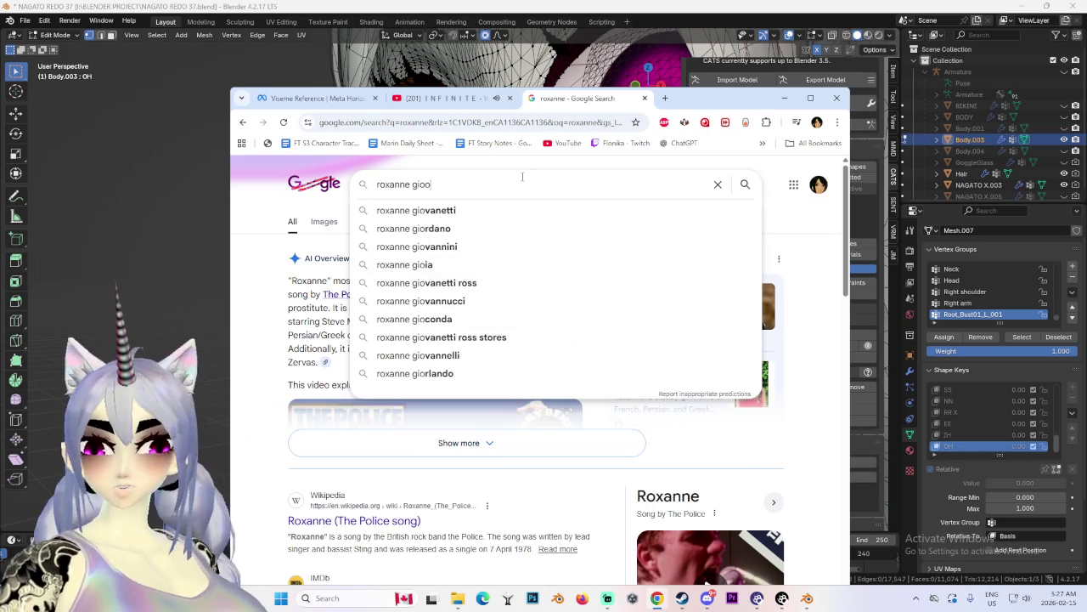
text(f)
key(Return)
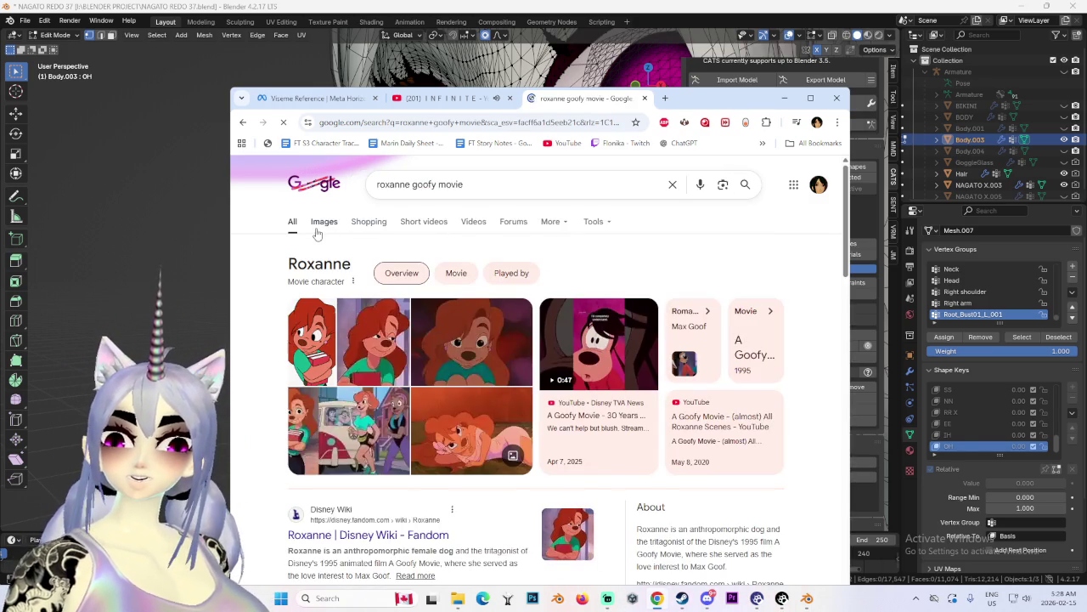
click(323, 222)
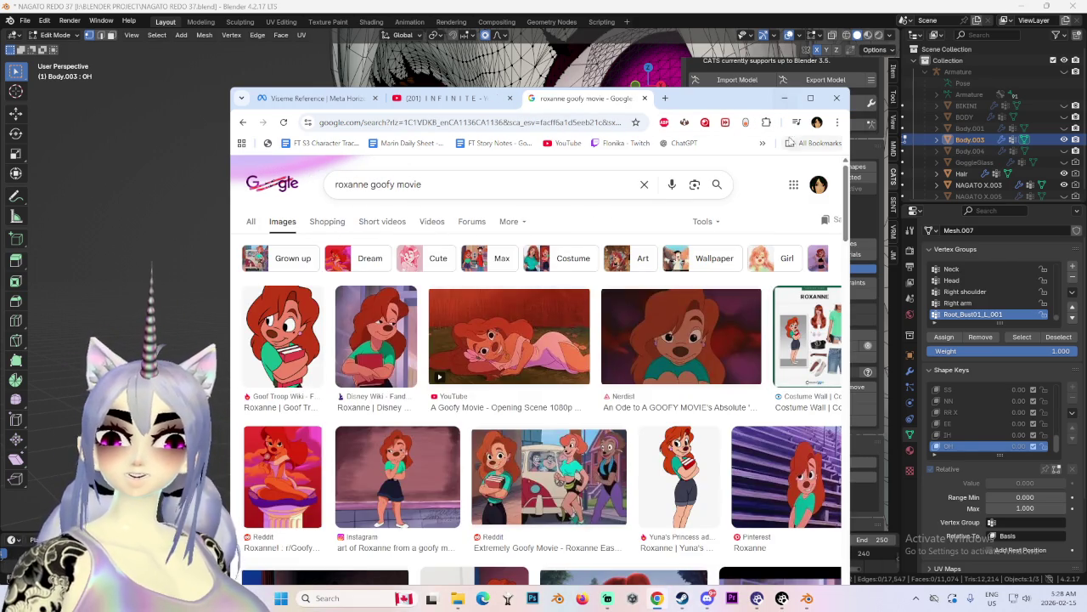
click(809, 99)
Step: Preview several Roxanne results, settling on the Screen Rant close-up
click(280, 251)
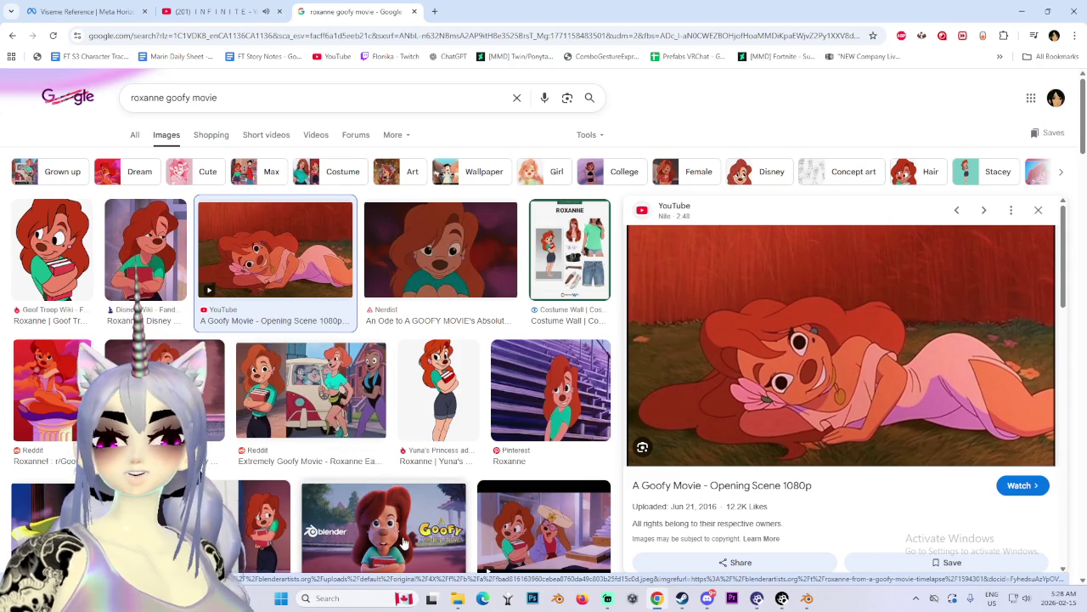
scroll(407, 492, down, 3)
click(367, 236)
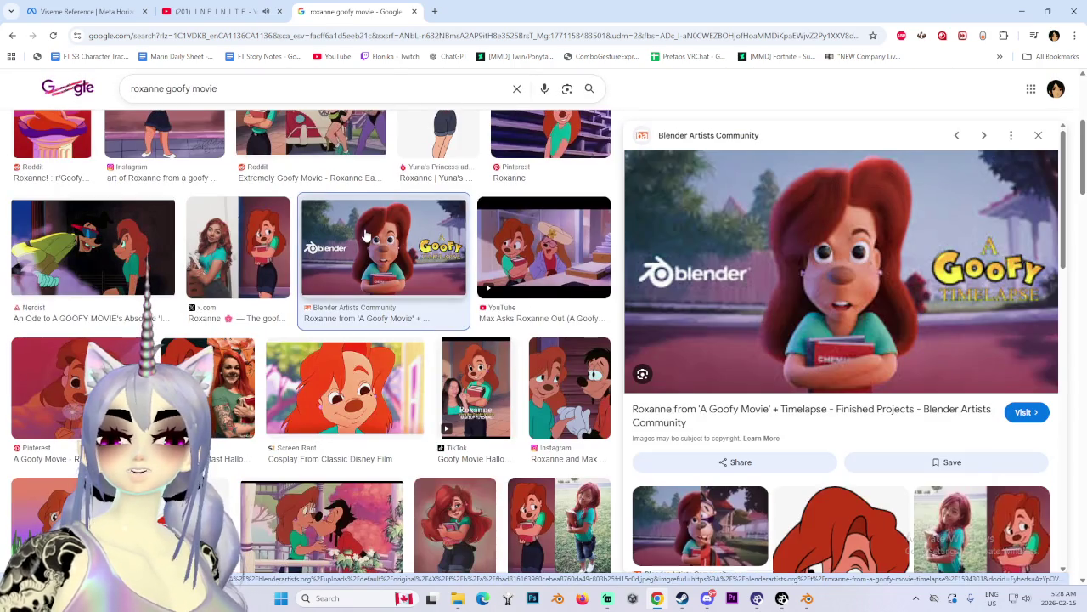
mouse_move(841, 272)
scroll(797, 365, down, 3)
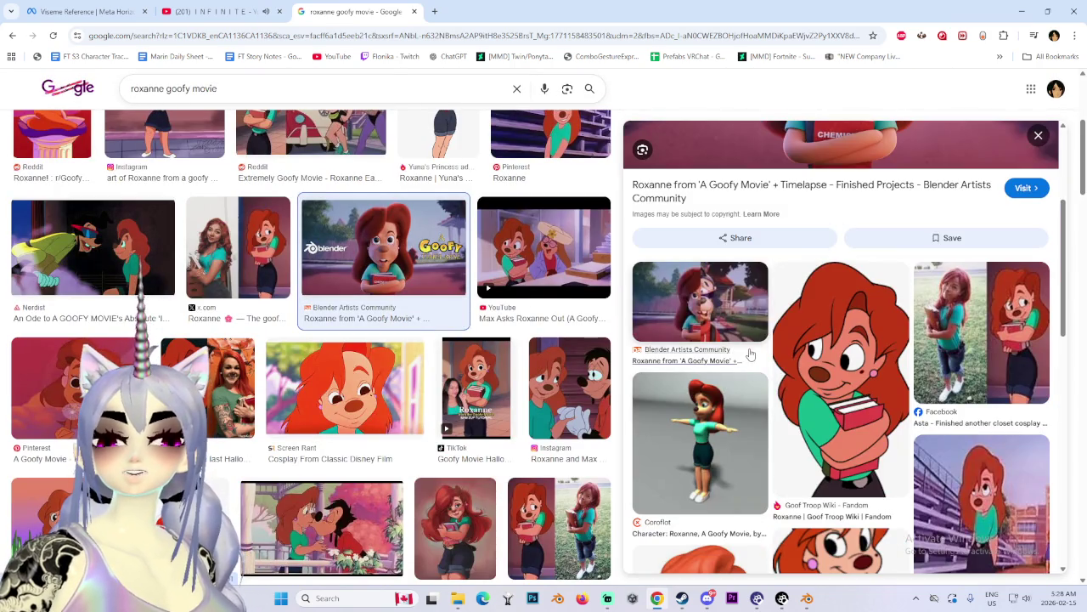
scroll(750, 354, down, 3)
scroll(752, 364, down, 3)
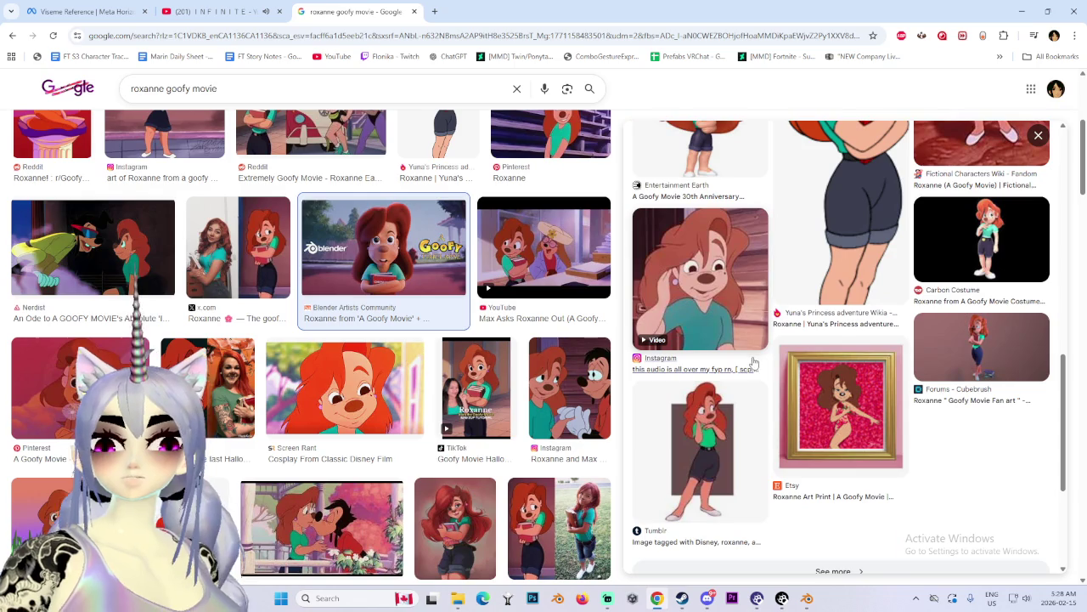
click(727, 314)
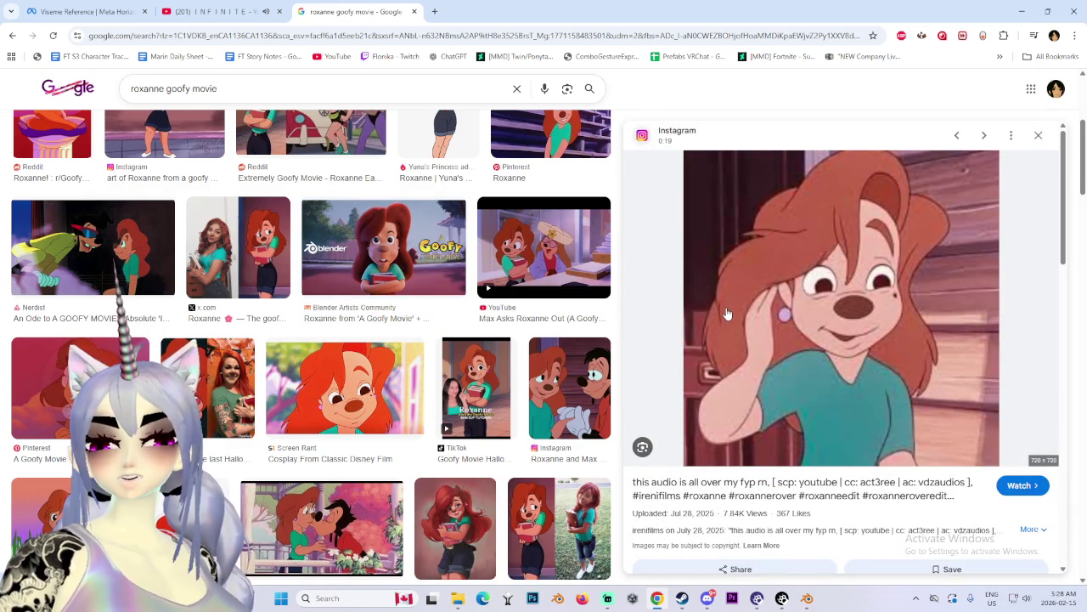
click(345, 389)
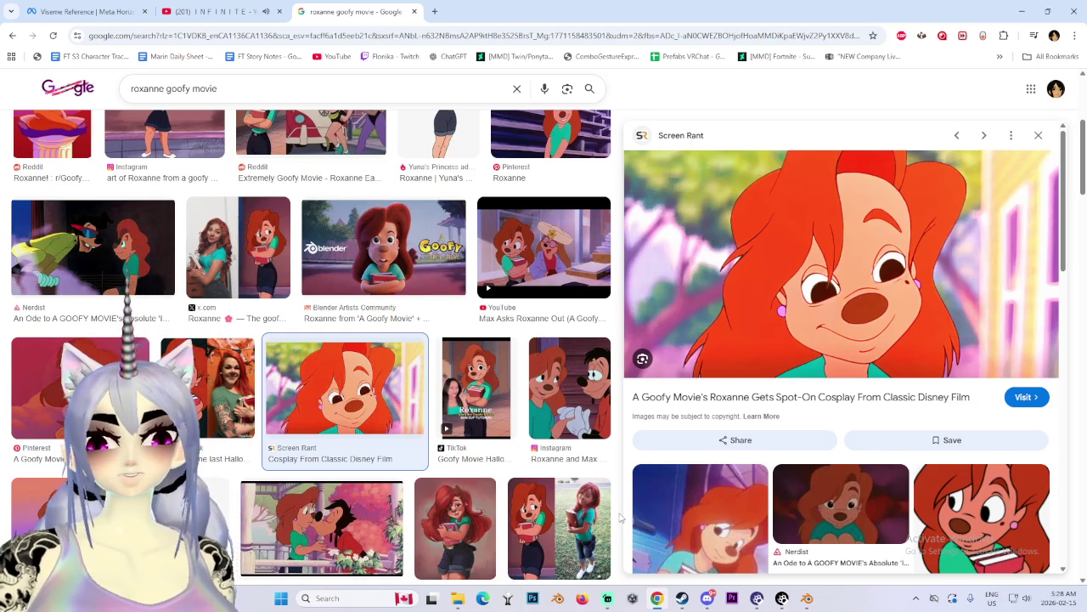
Step: Open the Screen Rant Roxanne image full-size in its own tab
right_click(838, 316)
click(898, 186)
click(493, 11)
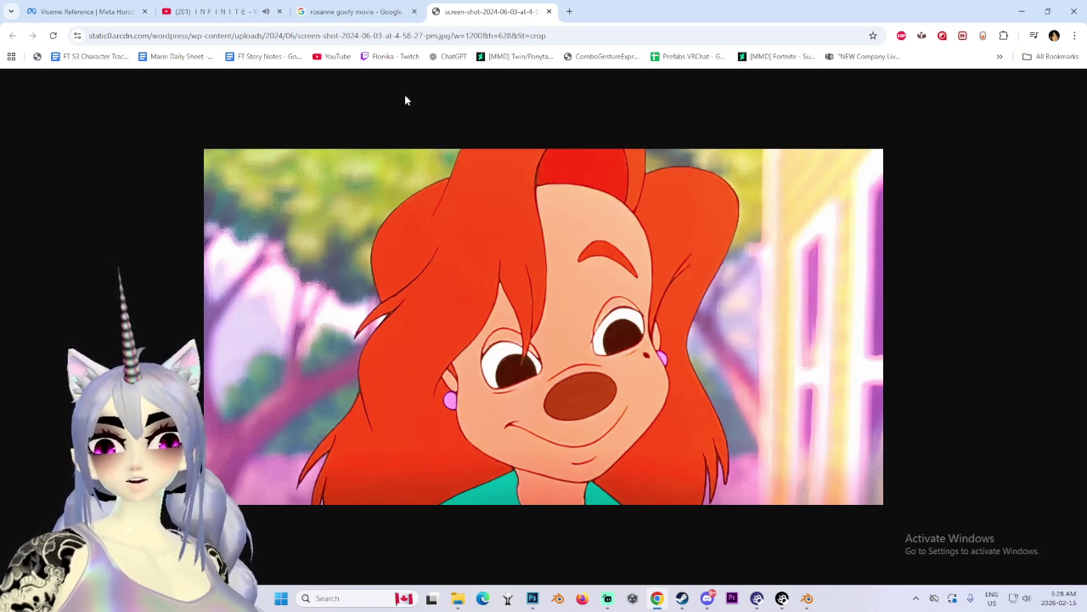
click(353, 11)
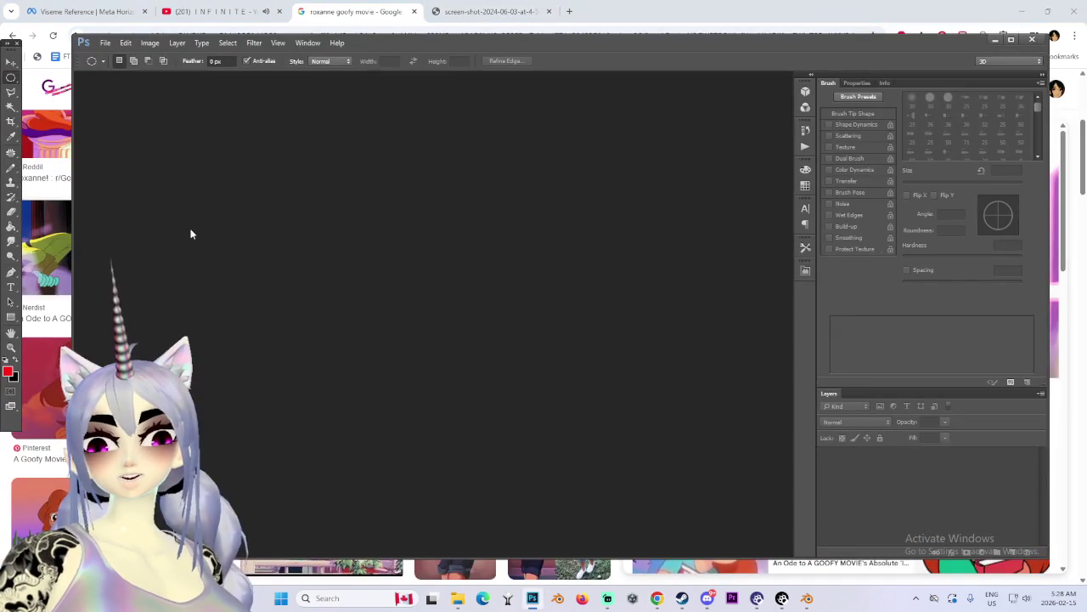
Step: Create a new blank Photoshop document
click(105, 43)
click(111, 60)
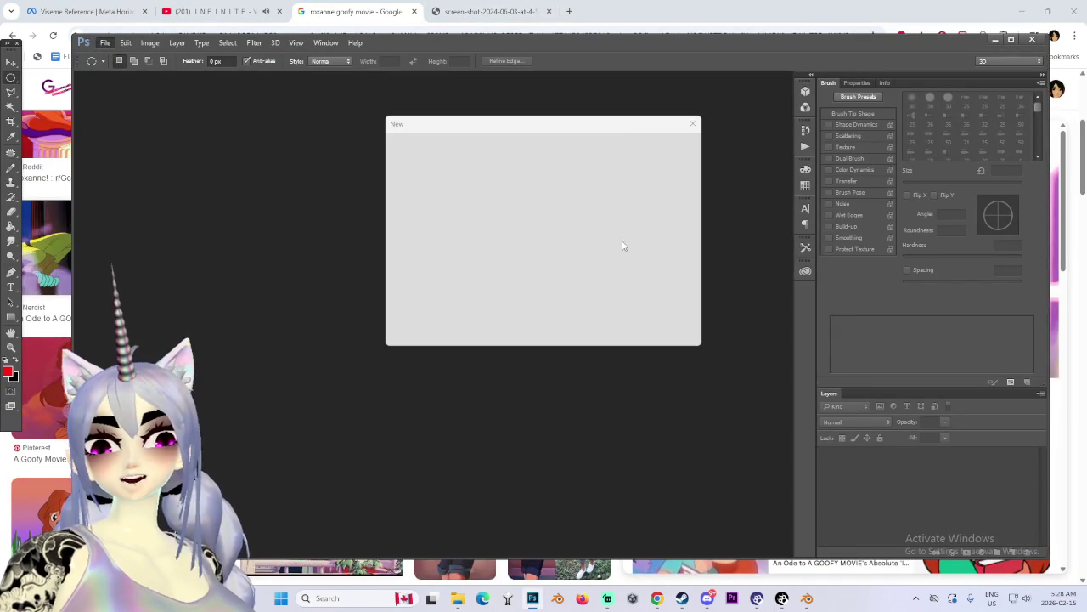
click(664, 146)
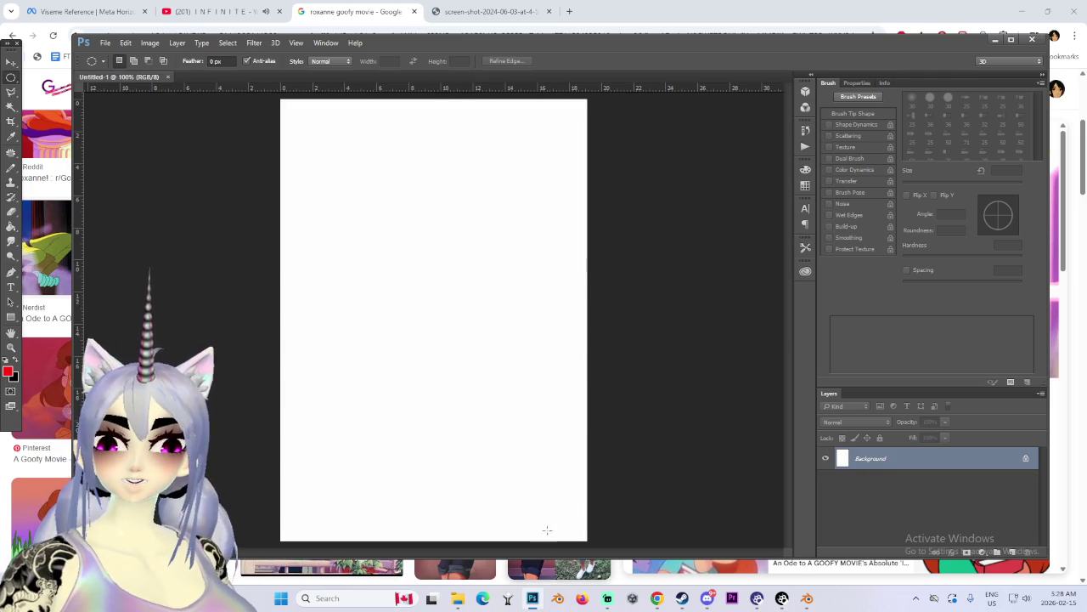
Step: Copy the full-size Roxanne image to the clipboard from Chrome
click(597, 567)
right_click(825, 255)
click(850, 409)
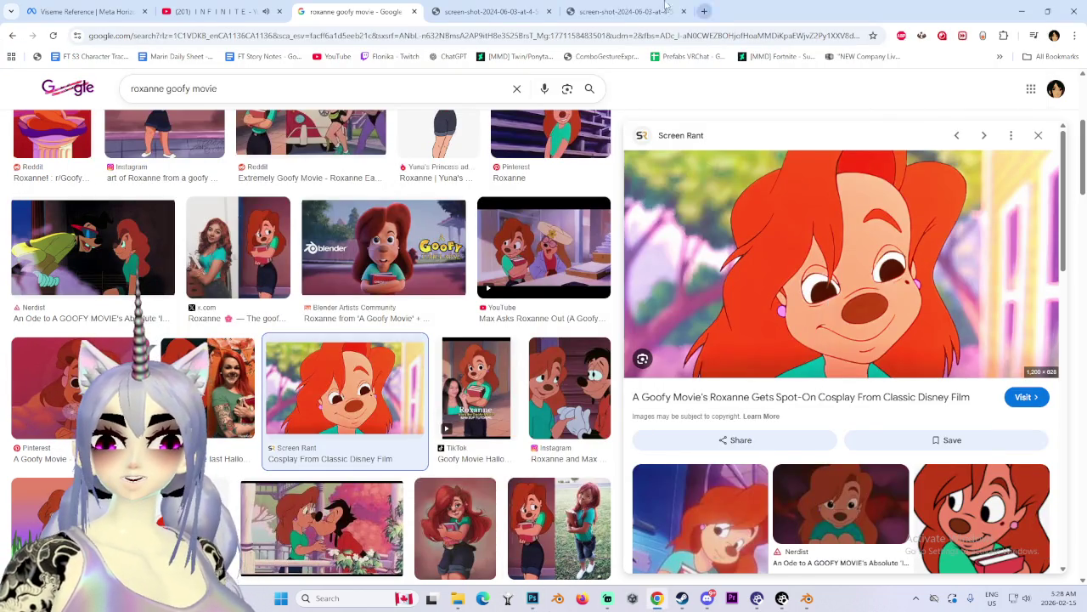
click(488, 11)
right_click(564, 241)
click(605, 289)
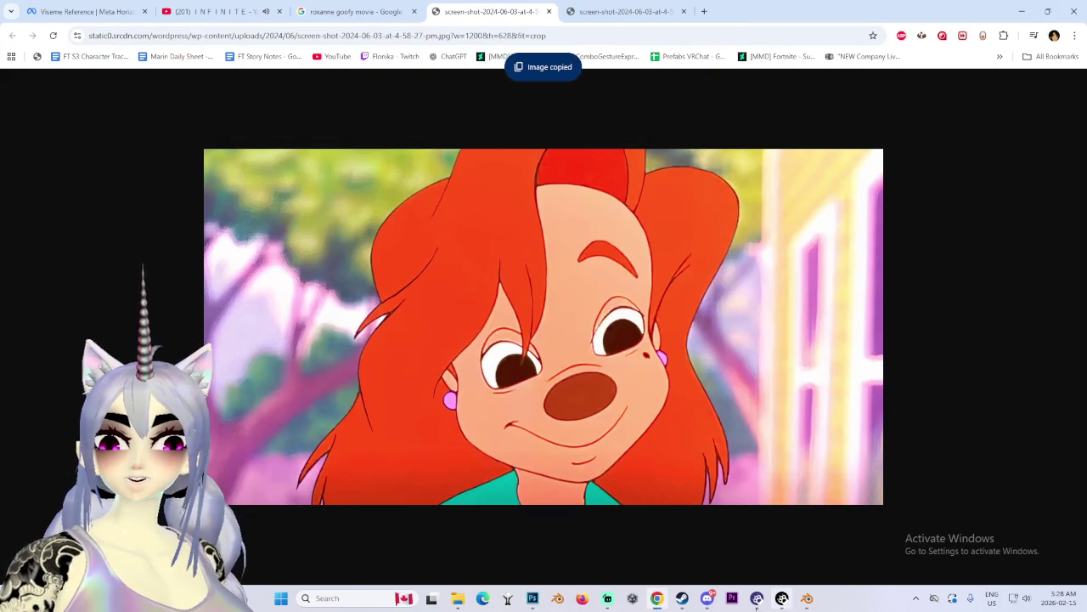
Step: Create a 1200x628 clipboard-sized document and paste Roxanne in as Layer 1
click(532, 598)
click(106, 42)
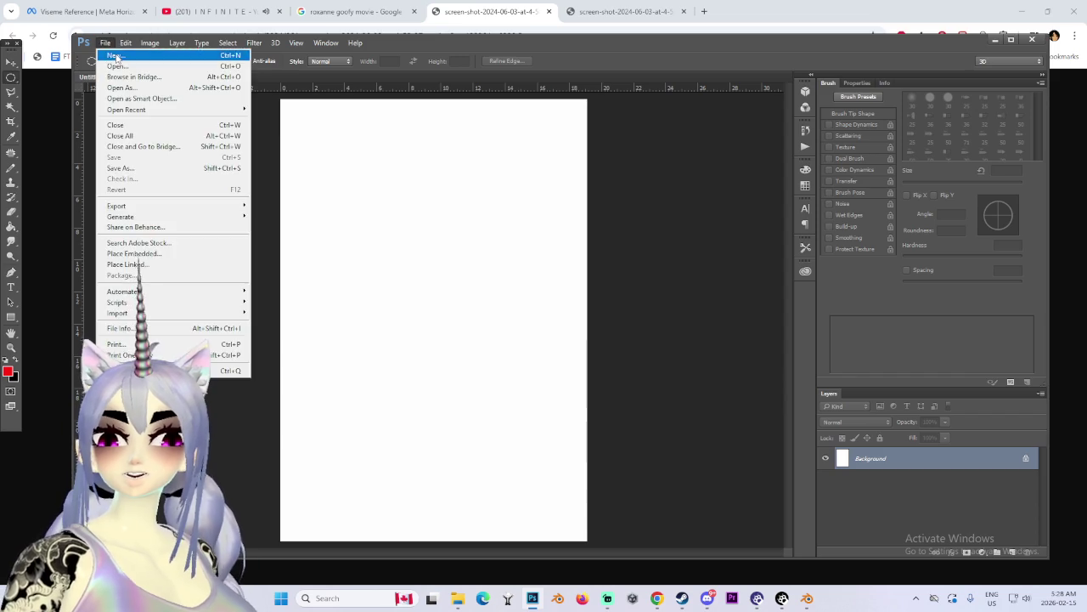
click(110, 53)
key(Return)
key(ctrl+v)
alt+scroll(339, 267, up, 1)
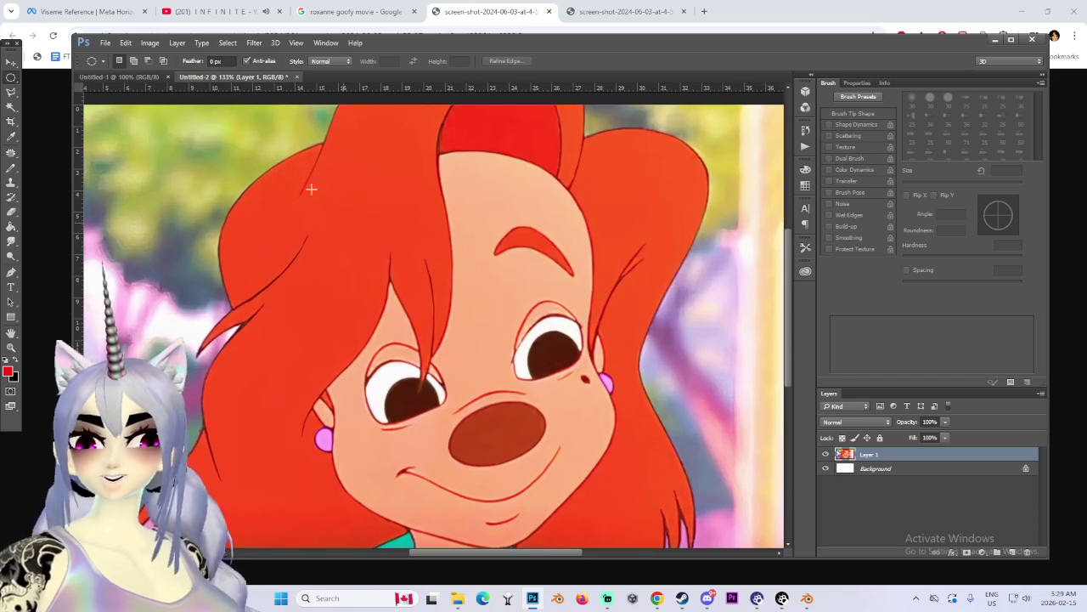
Step: Sample the skin tone and test a 250 px skin dab on the face, then undo it
key(i)
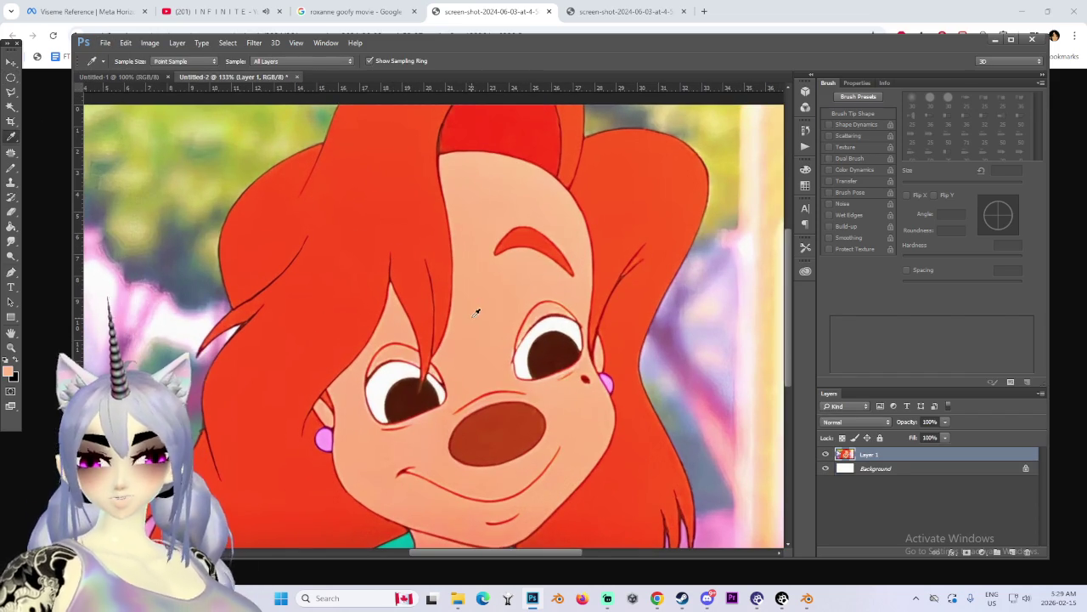
key(b)
key(bracketright)
key(bracketright)
key(bracketright)
key(bracketright)
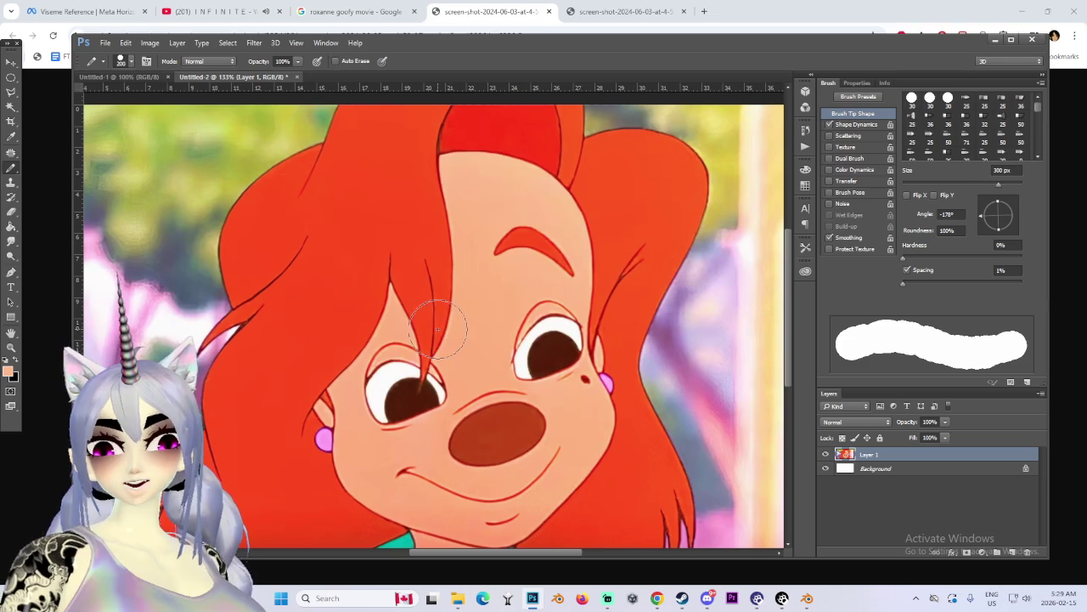
drag(437, 330, 443, 328)
key(ctrl+z)
Step: With the brush reduced to 150 then 70 px, paint skin over the bangs and forehead's left edge
key(bracketleft)
key(bracketleft)
key(bracketleft)
key(bracketleft)
key(bracketleft)
key(bracketleft)
drag(432, 326, 405, 288)
key(bracketleft)
key(bracketleft)
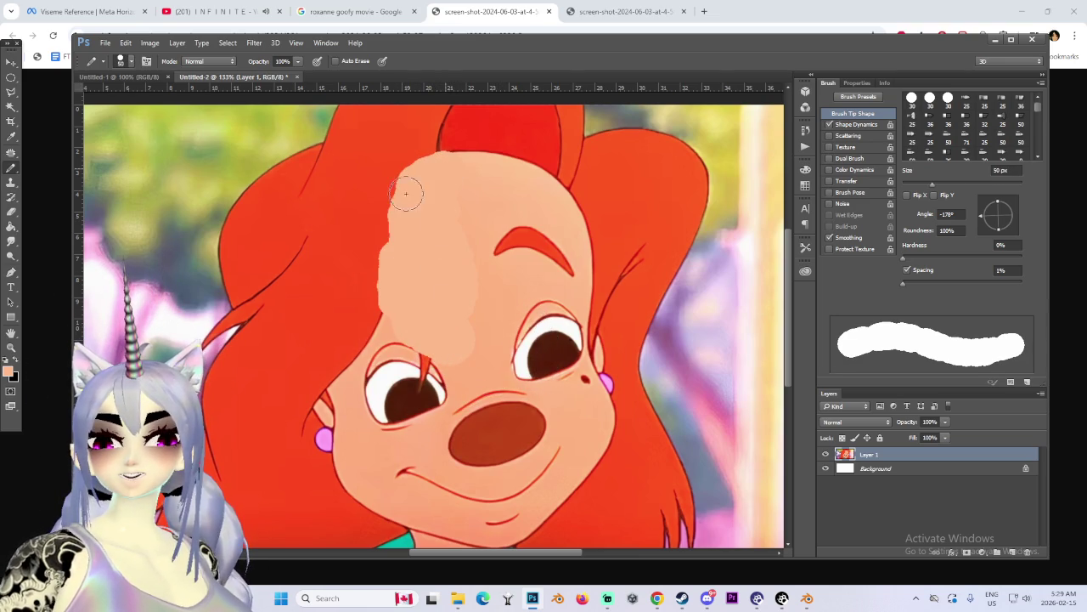
drag(342, 295, 387, 279)
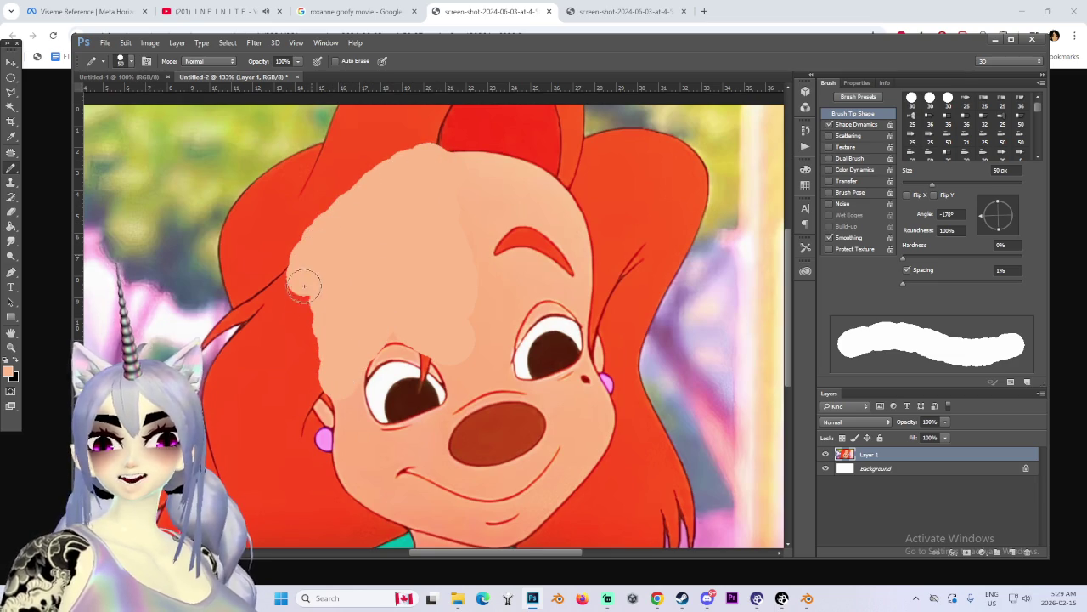
drag(304, 282, 310, 343)
alt+scroll(334, 392, down, 3)
alt+scroll(356, 374, down, 1)
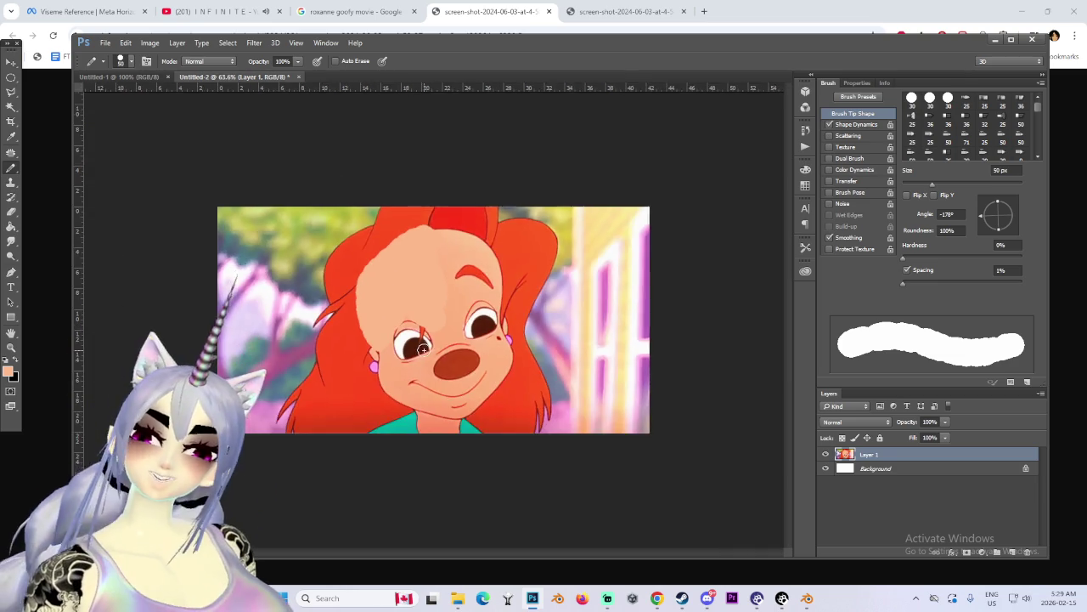
alt+scroll(408, 357, up, 3)
alt+scroll(426, 344, up, 2)
alt+scroll(425, 344, up, 1)
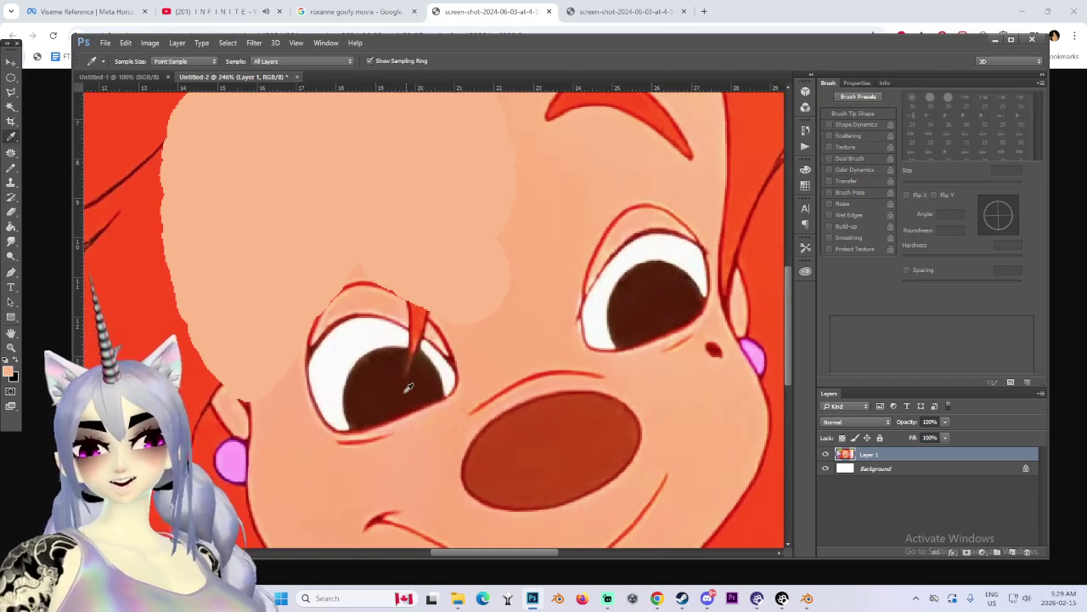
Step: Paint skin tone over the stray red patch above the left eye with a 5 px brush
alt+click(408, 385)
alt+scroll(405, 371, up, 2)
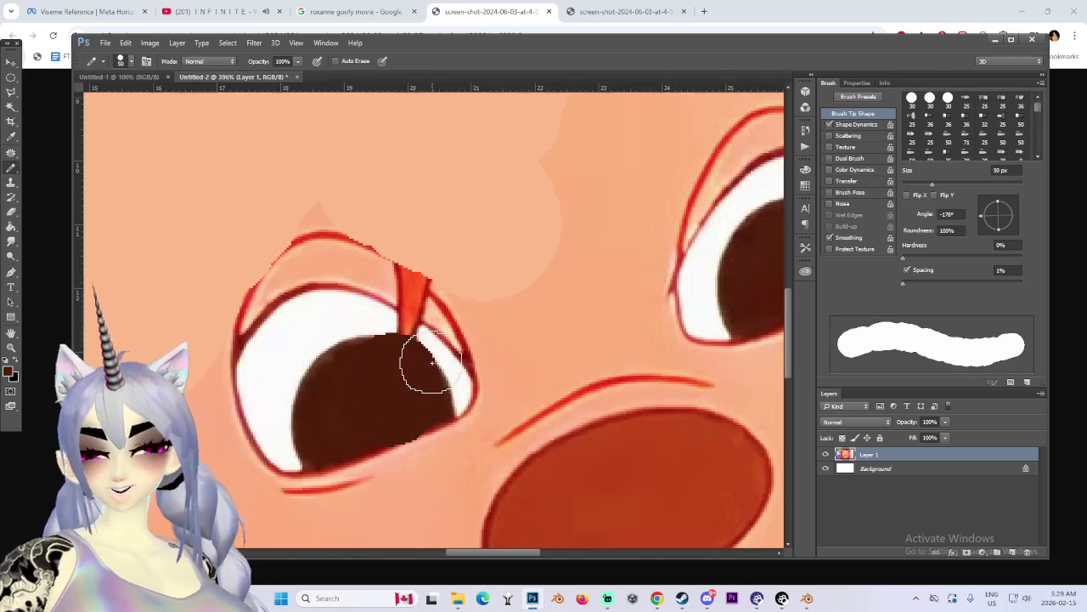
alt+click(383, 322)
key(bracketleft)
key(bracketleft)
key(bracketleft)
key(bracketleft)
key(bracketleft)
key(bracketleft)
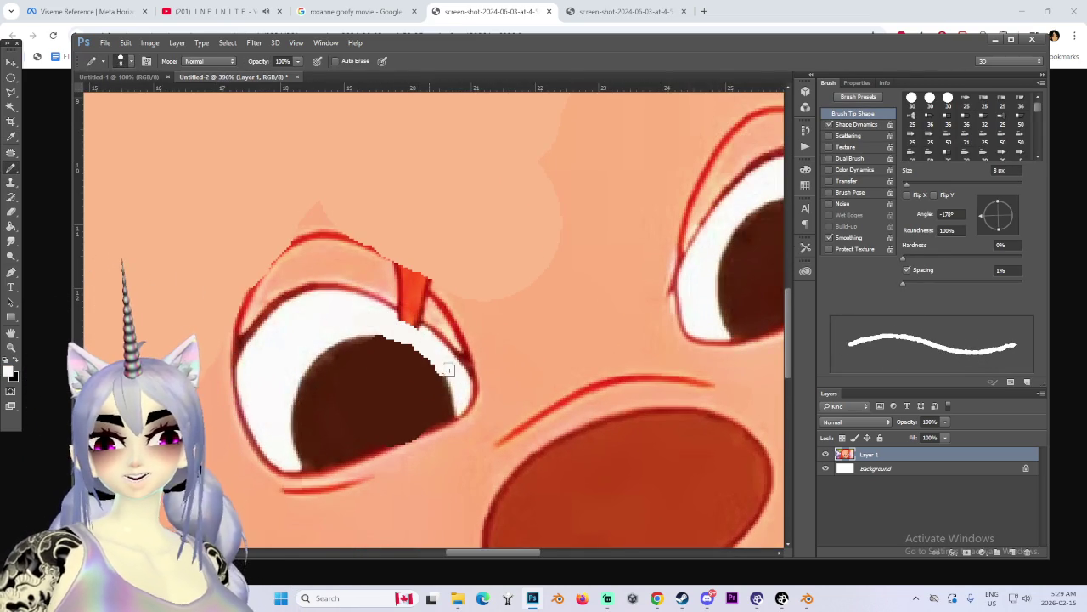
alt+scroll(435, 346, up, 1)
key(bracketleft)
key(bracketleft)
key(bracketleft)
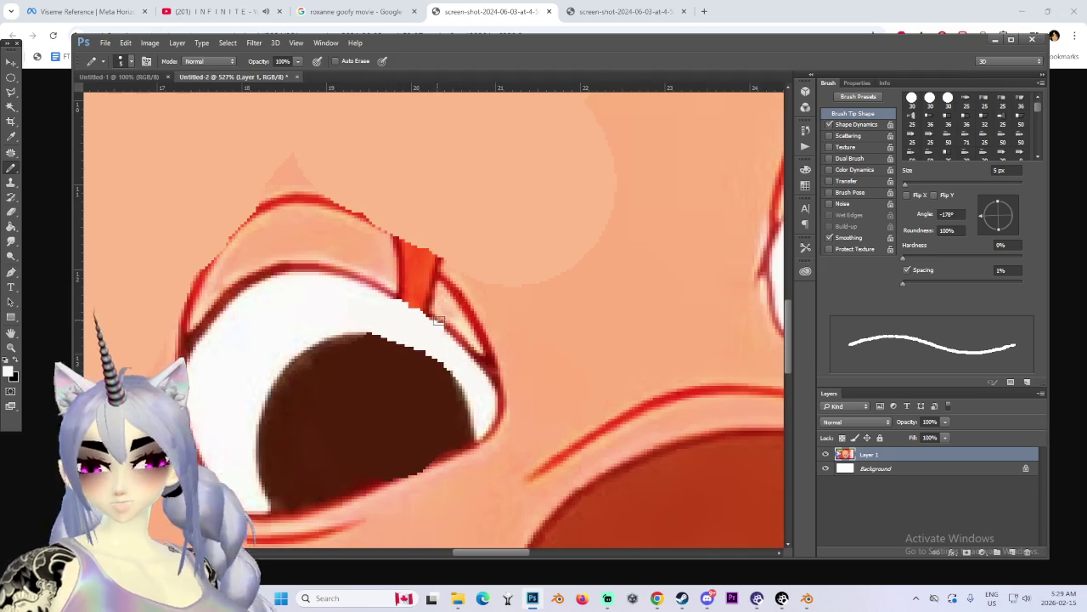
key(i)
key(b)
alt+scroll(422, 321, up, 1)
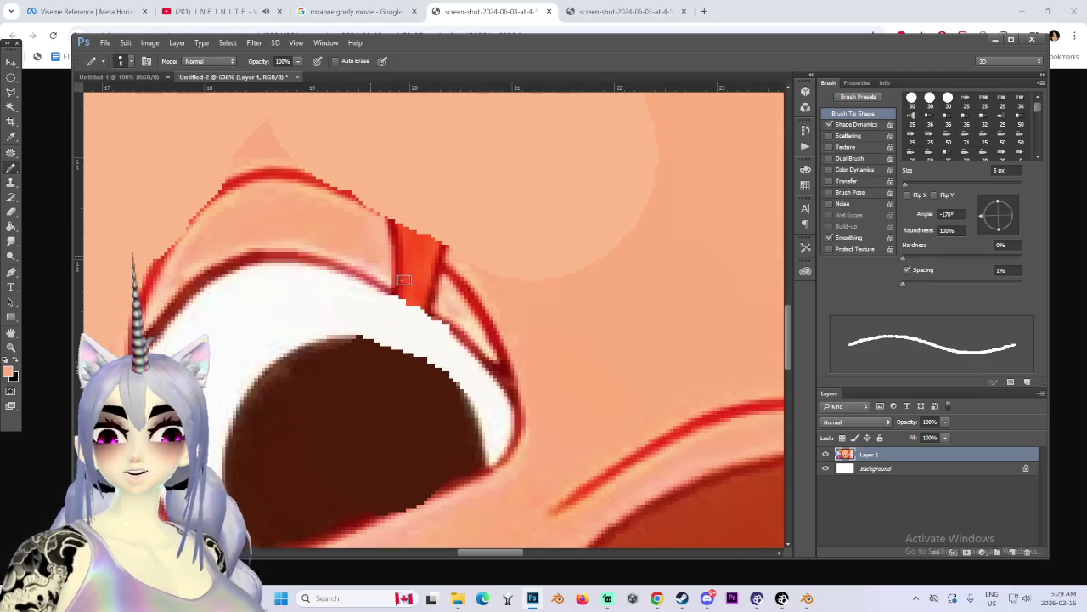
drag(439, 314, 393, 238)
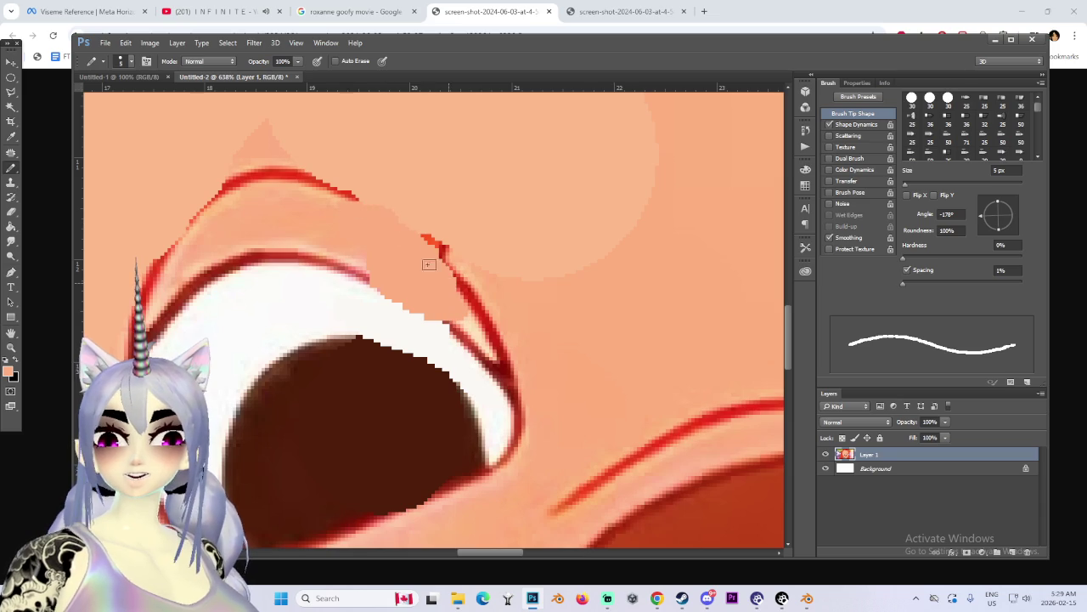
Step: Try a dark upper-lid line, undo it, and sample the red of the lid outline instead
alt+click(492, 375)
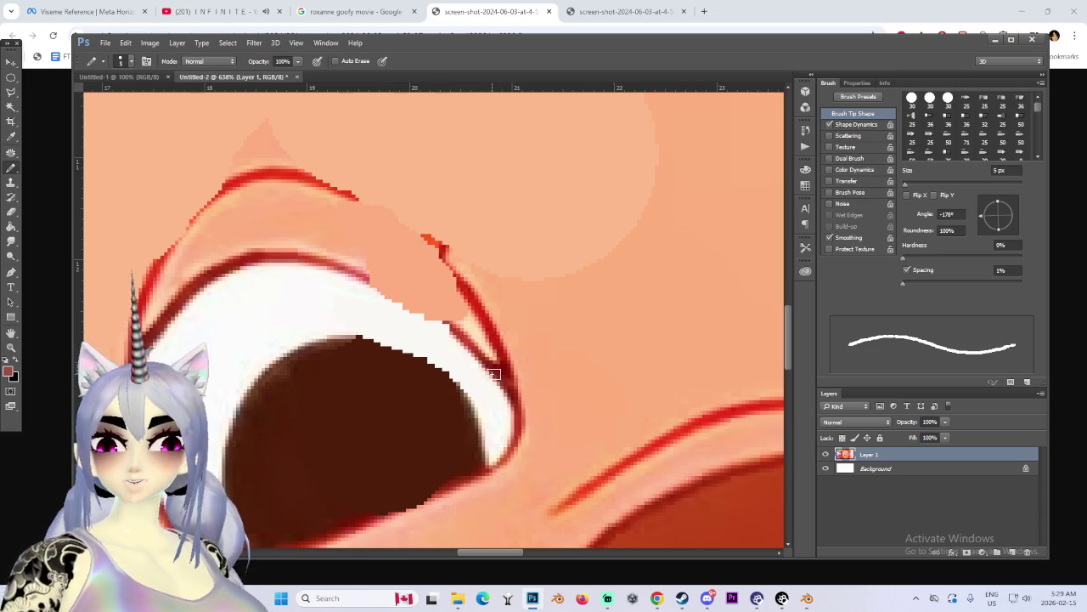
key(bracketleft)
key(bracketleft)
key(bracketleft)
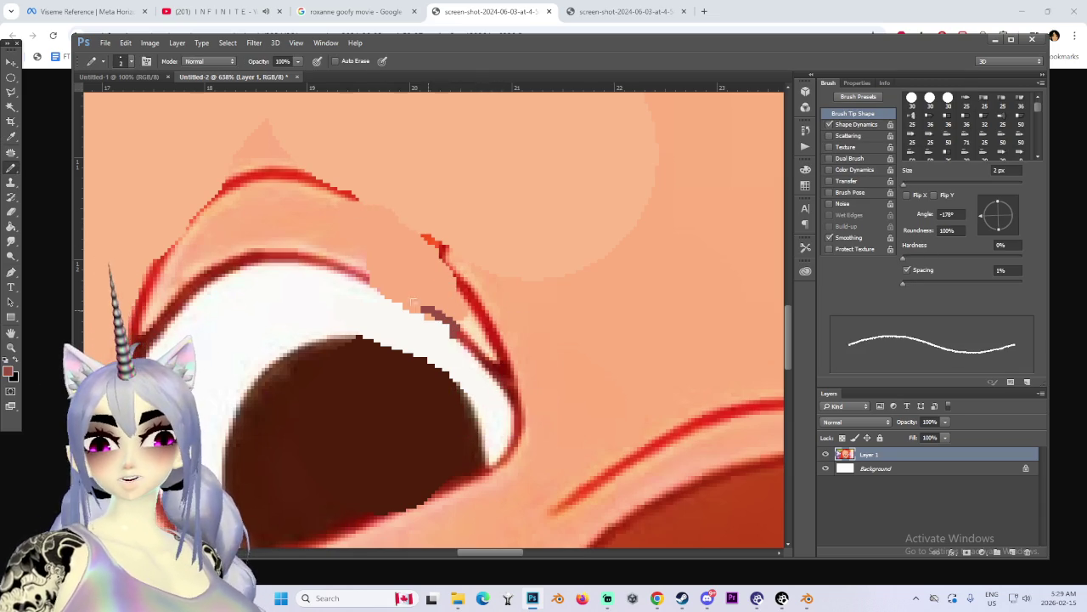
drag(347, 272, 460, 348)
key(ctrl+z)
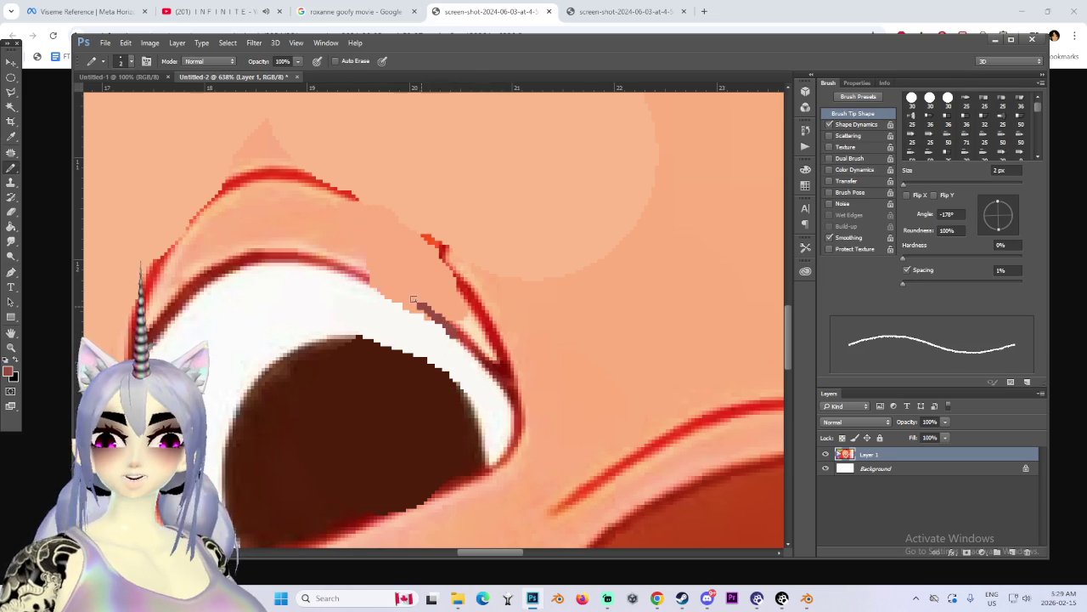
alt+scroll(358, 281, down, 2)
alt+scroll(358, 280, down, 2)
alt+scroll(358, 280, down, 2)
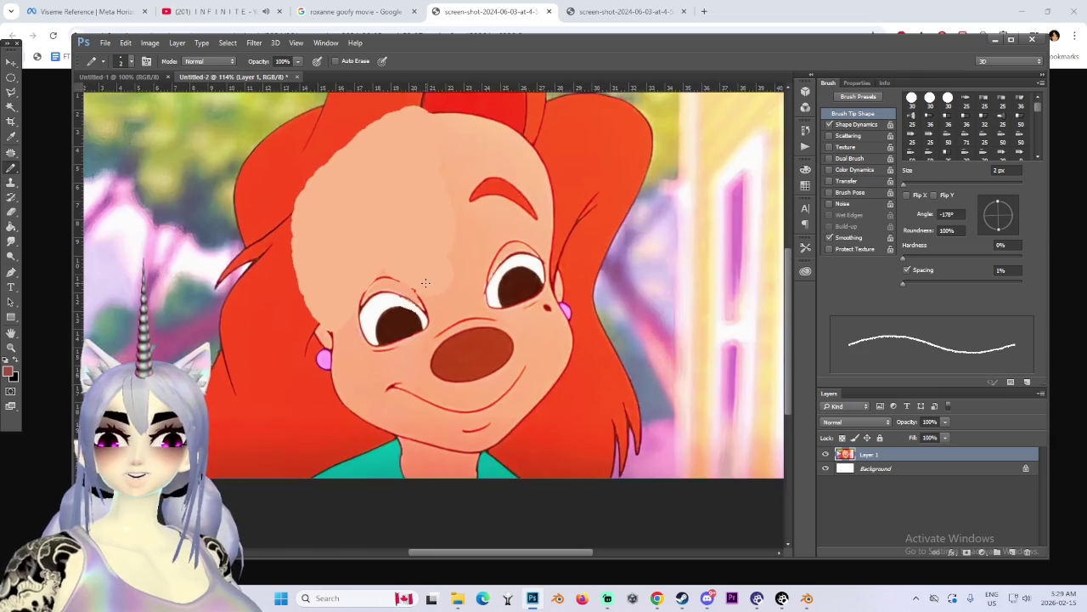
alt+scroll(358, 281, down, 1)
alt+scroll(429, 289, up, 2)
alt+scroll(429, 288, up, 2)
alt+scroll(442, 286, up, 2)
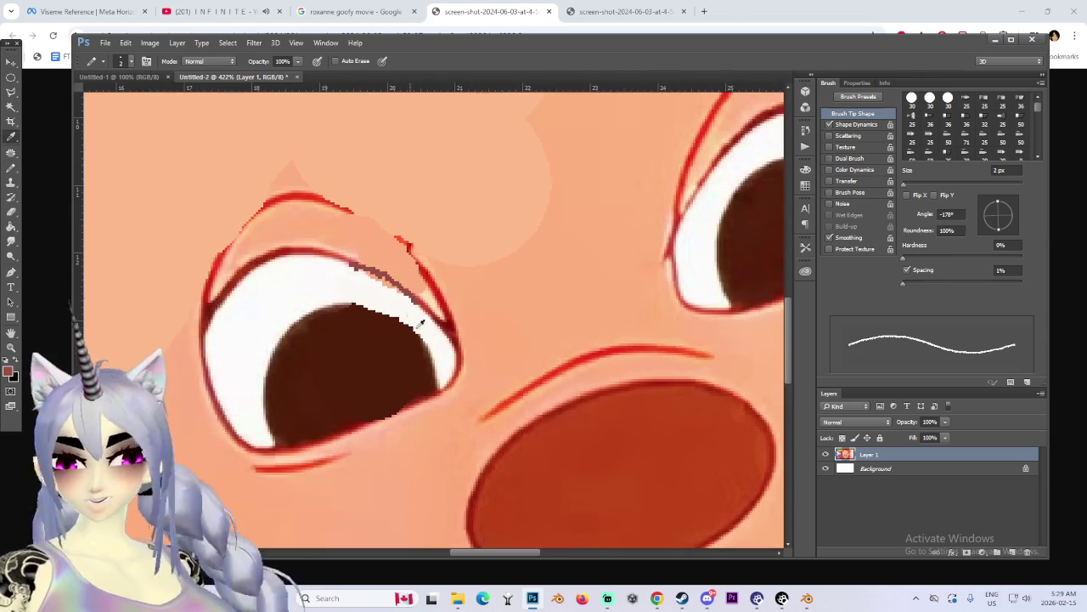
alt+scroll(455, 282, up, 1)
alt+click(436, 286)
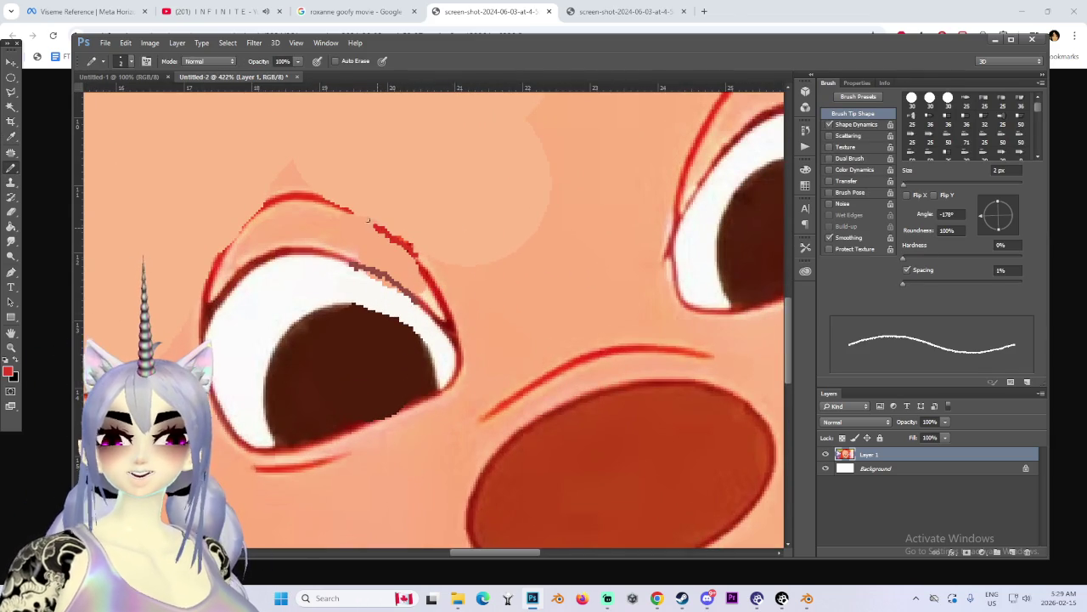
alt+scroll(414, 259, down, 2)
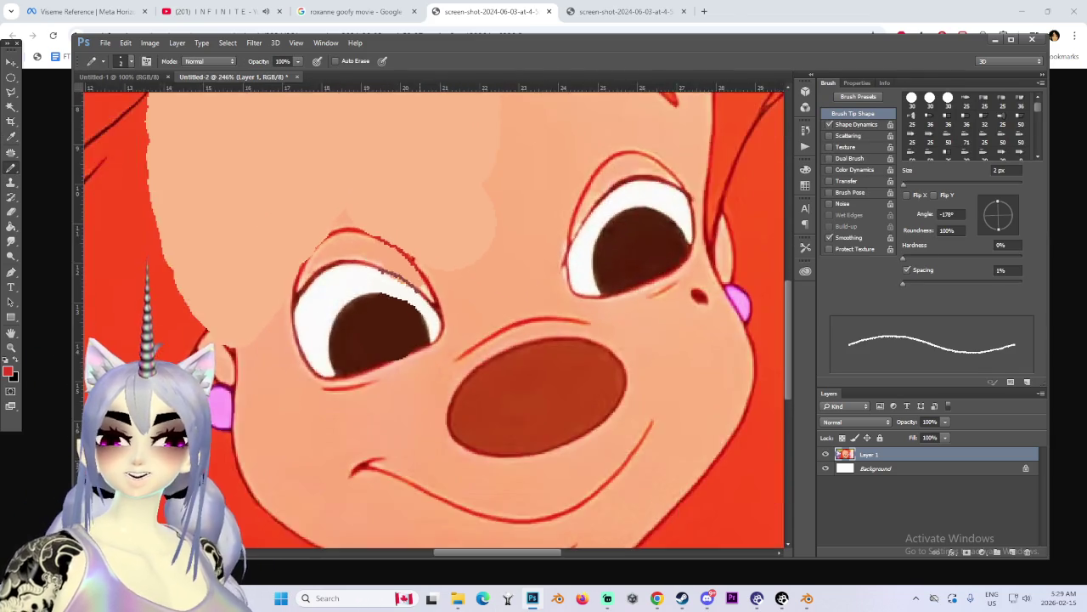
alt+scroll(416, 281, down, 2)
alt+scroll(420, 298, up, 2)
alt+scroll(426, 315, down, 1)
alt+scroll(425, 315, down, 2)
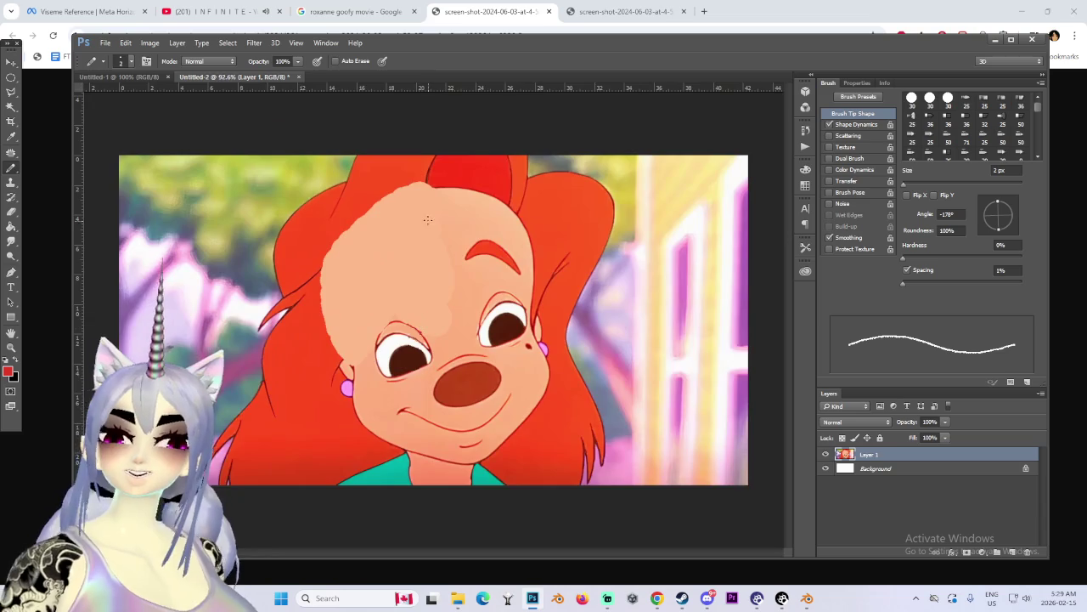
Step: Sample the peach skin and cover the darker forehead patch above the left eye with a 35 px brush
alt+scroll(438, 336, up, 2)
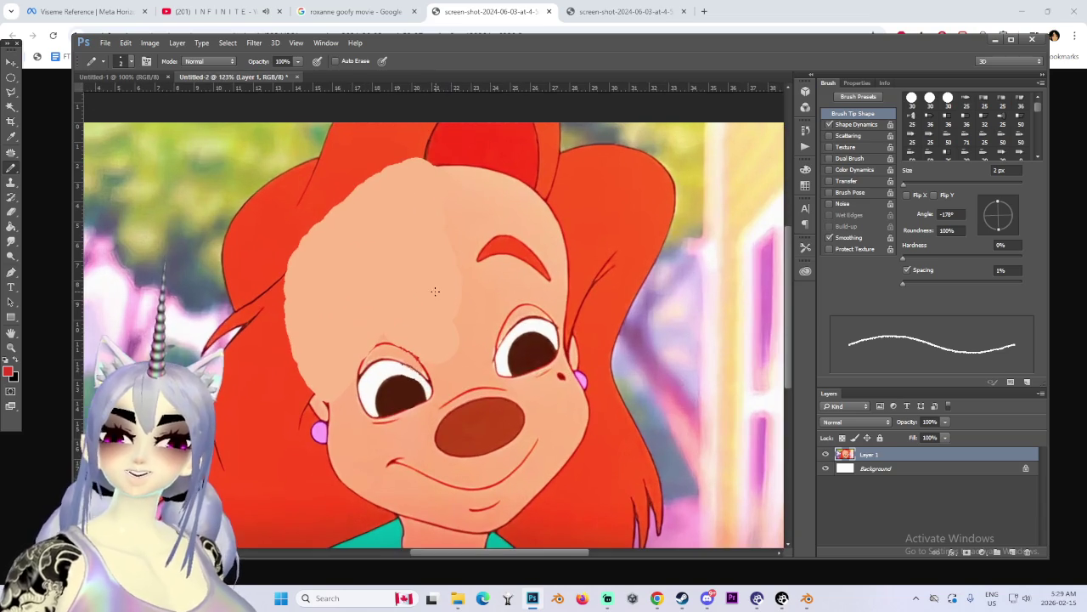
alt+click(467, 358)
key(bracketright)
key(bracketright)
key(bracketright)
key(bracketright)
key(bracketright)
key(bracketright)
drag(435, 339, 459, 301)
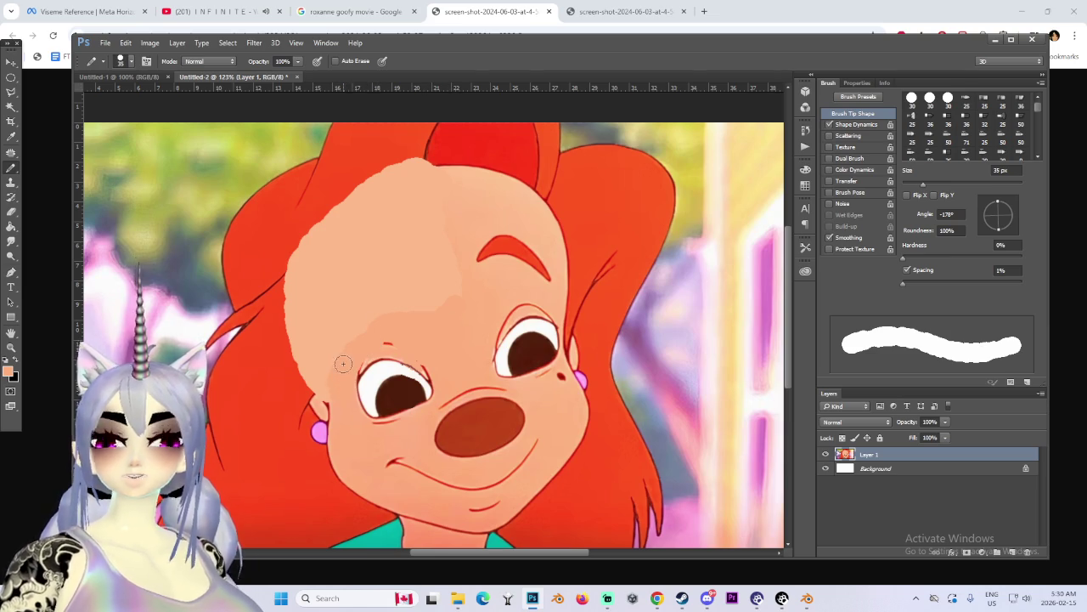
alt+scroll(343, 364, down, 3)
alt+scroll(347, 340, up, 2)
alt+scroll(347, 340, down, 3)
alt+scroll(478, 316, up, 1)
alt+scroll(478, 316, up, 3)
alt+scroll(470, 311, down, 1)
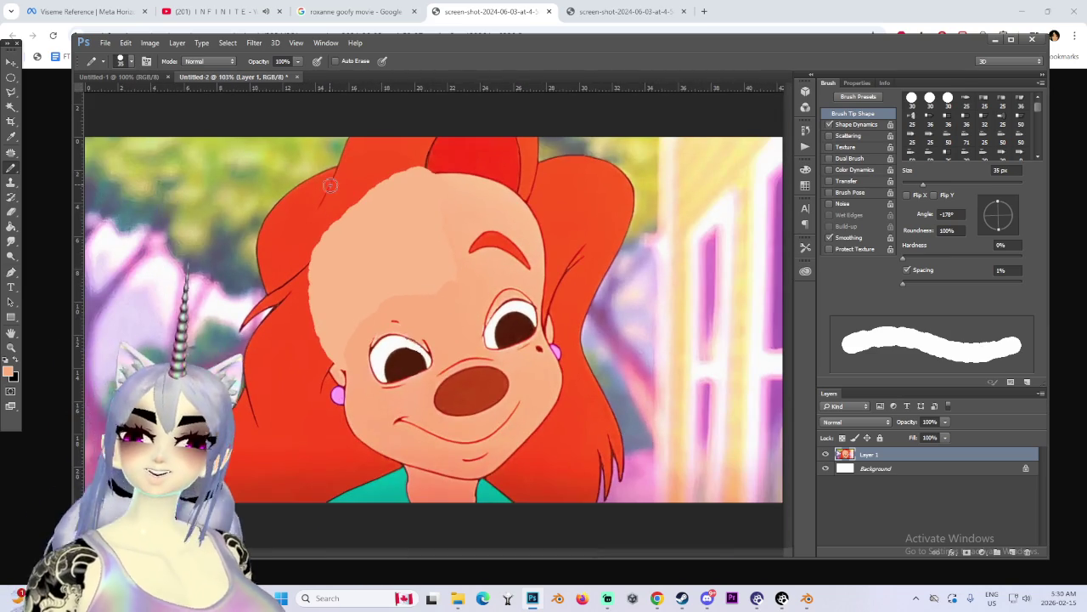
alt+scroll(357, 167, up, 1)
alt+scroll(401, 161, up, 1)
click(10, 138)
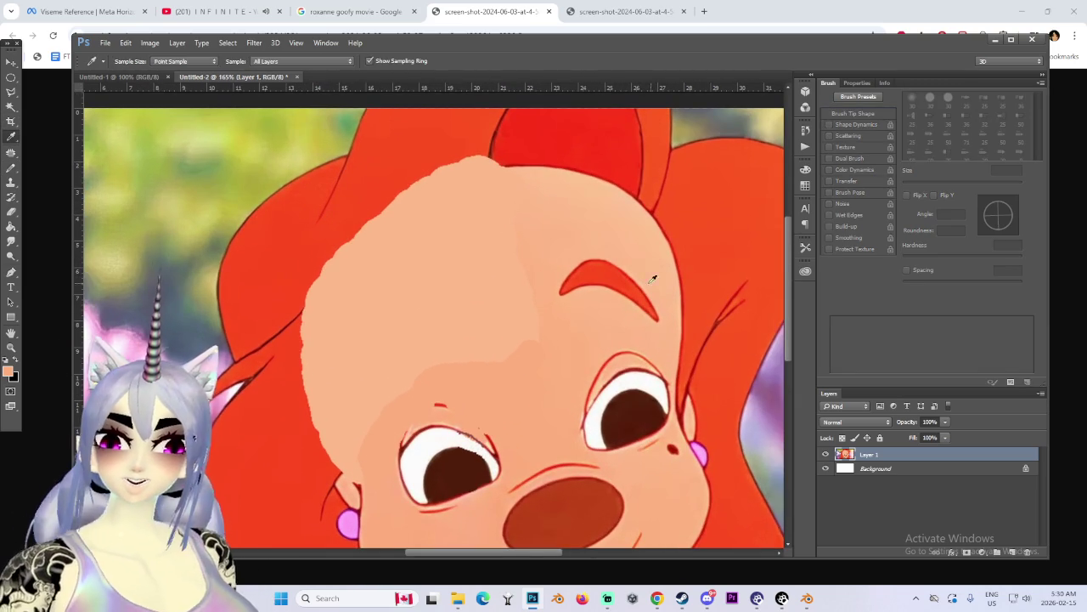
Step: Sample the right eyebrow's red and paint a 10 px eyebrow arc above the left eye
click(597, 270)
key(b)
alt+scroll(381, 338, up, 1)
key(bracketleft)
key(bracketleft)
key(bracketleft)
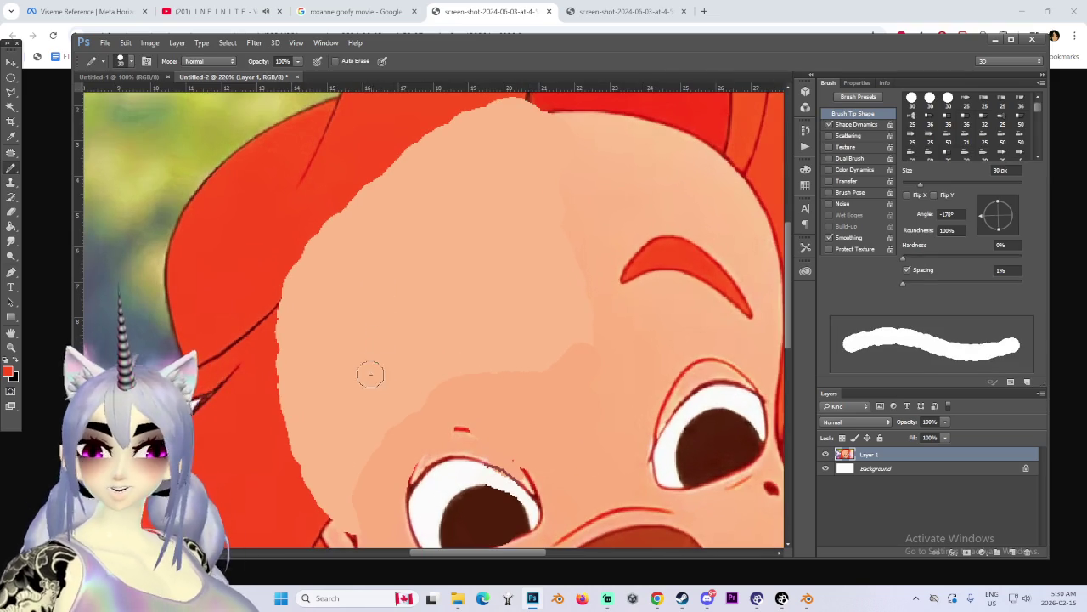
drag(353, 399, 473, 300)
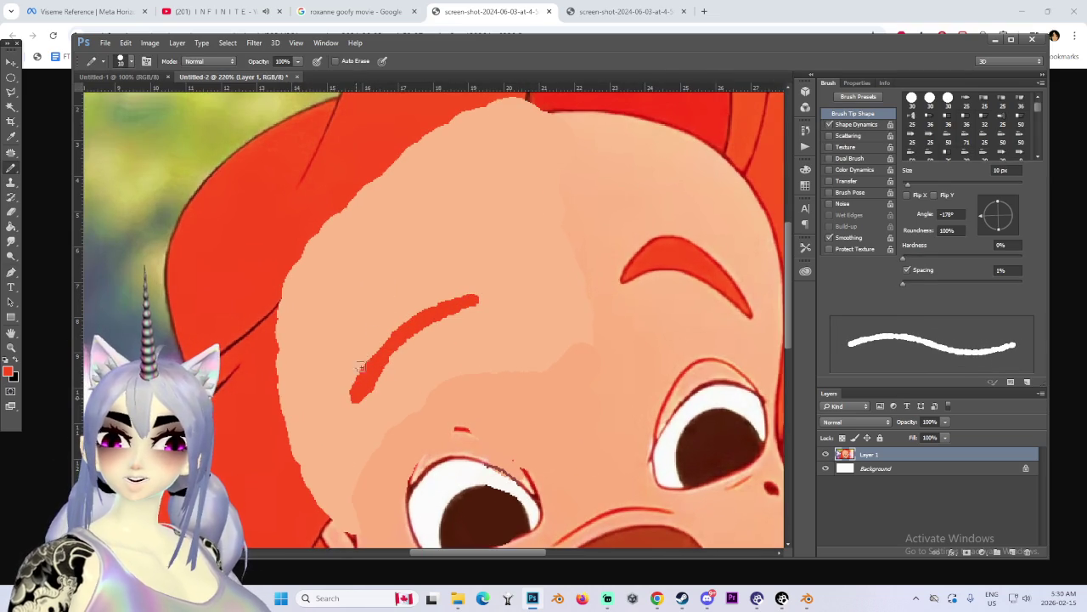
alt+scroll(403, 316, down, 2)
alt+scroll(416, 314, down, 1)
alt+scroll(441, 310, up, 2)
Step: Sample a darker colour near the new eyebrow and thin the brush to outline its top edge
key(i)
drag(477, 247, 398, 212)
click(449, 170)
key(b)
alt+scroll(285, 331, up, 2)
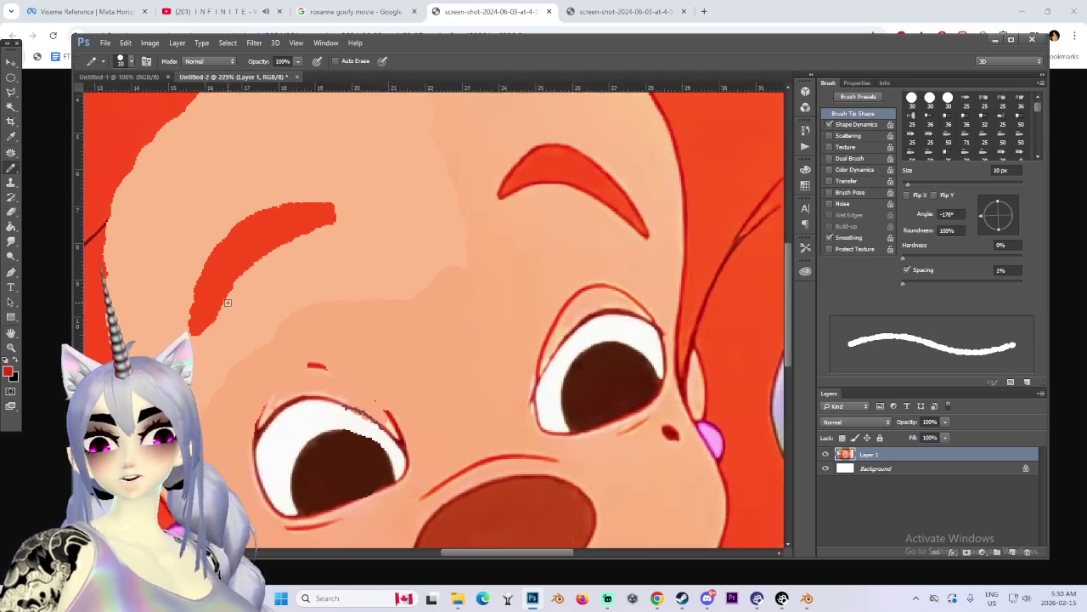
key(bracketleft)
key(bracketleft)
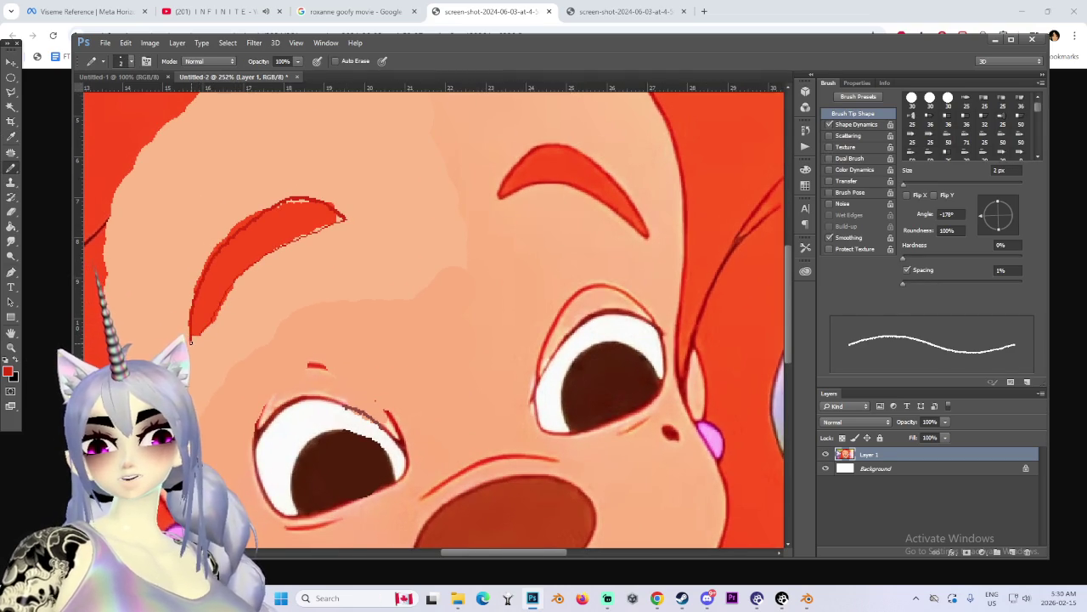
alt+scroll(190, 342, down, 3)
alt+scroll(460, 222, down, 2)
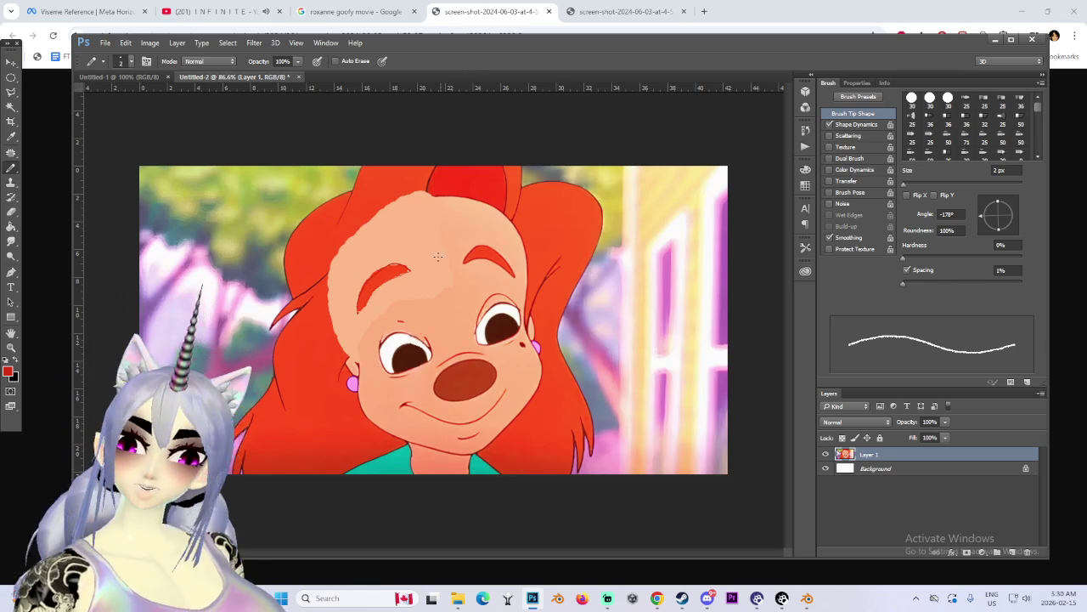
Step: Sample the hair red and paint it along the top hairline with a 35 px brush
alt+scroll(461, 222, up, 1)
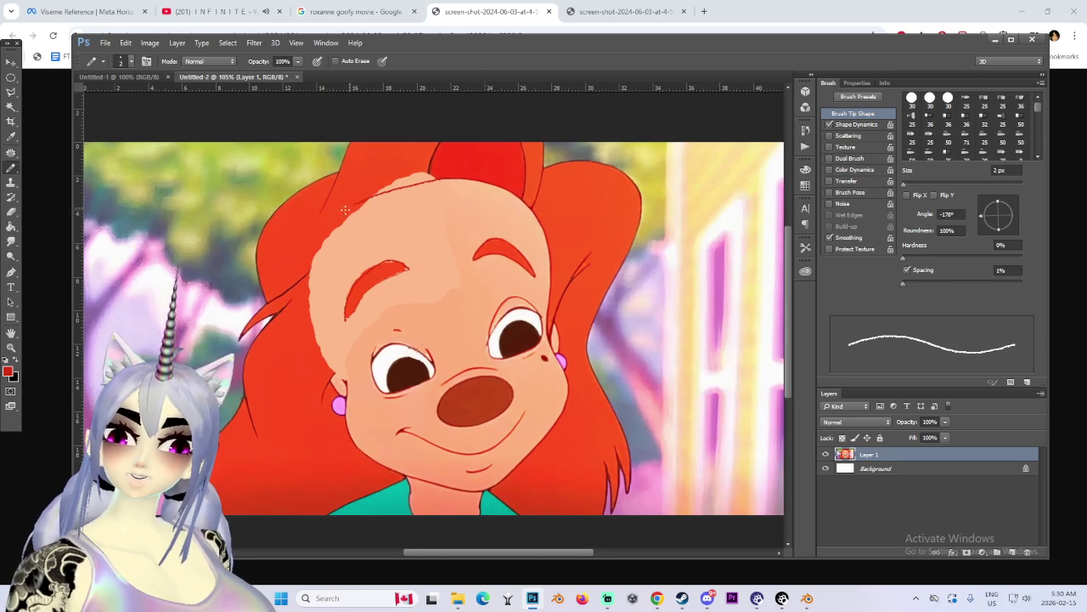
alt+click(419, 149)
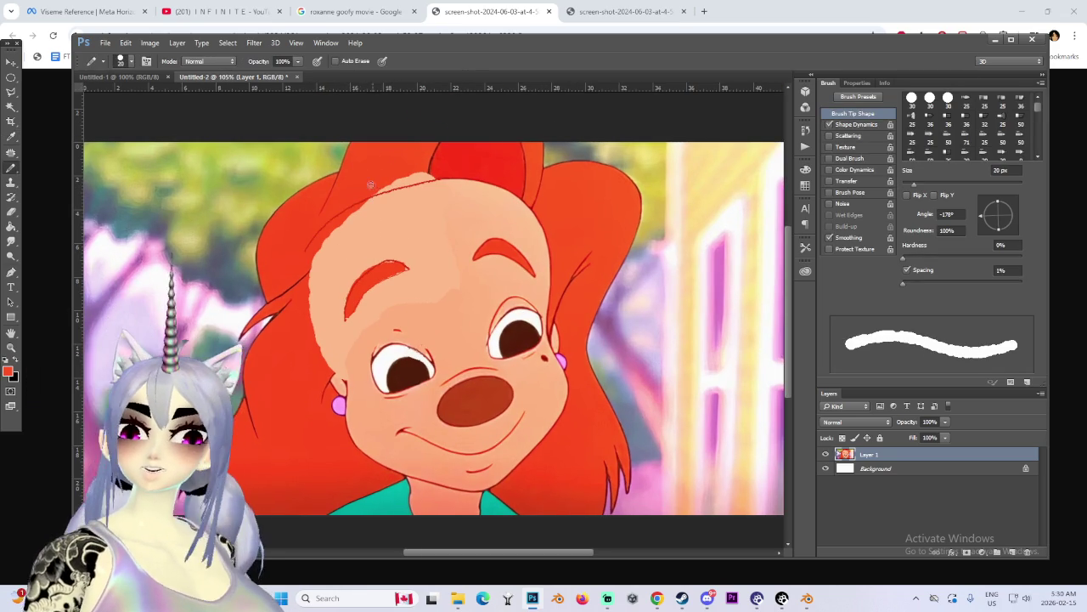
key(bracketright)
key(bracketright)
key(bracketright)
drag(389, 178, 385, 178)
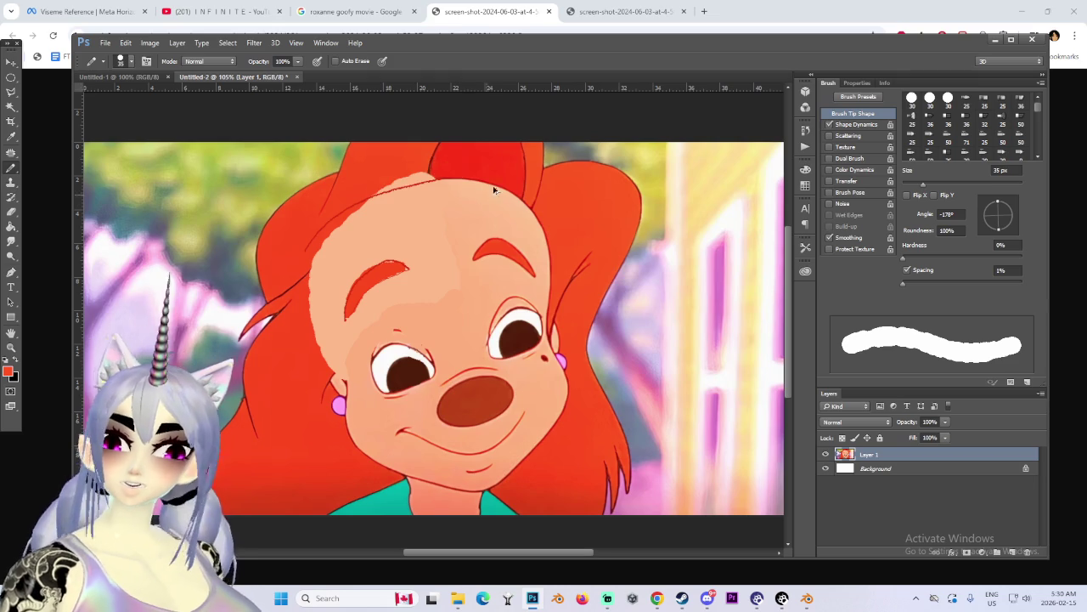
drag(450, 170, 411, 177)
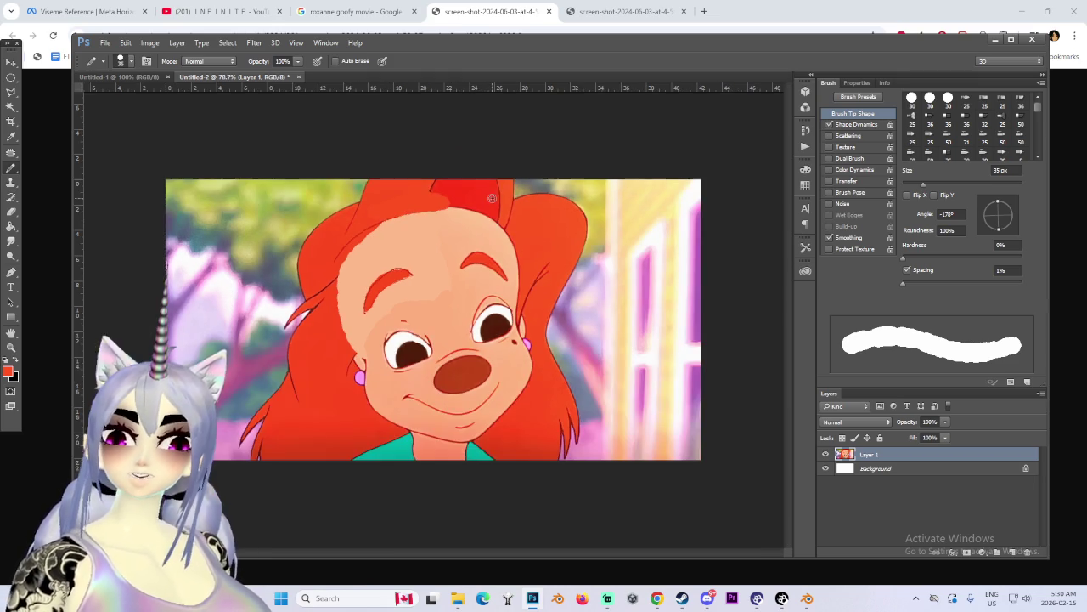
alt+scroll(411, 177, down, 2)
alt+scroll(218, 95, up, 1)
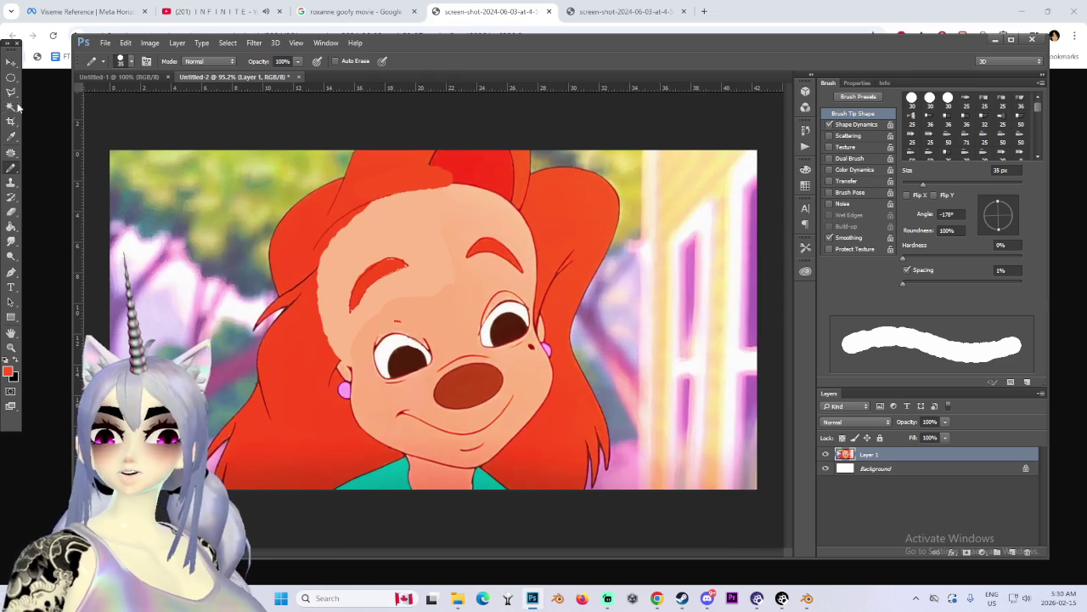
drag(13, 96, 51, 93)
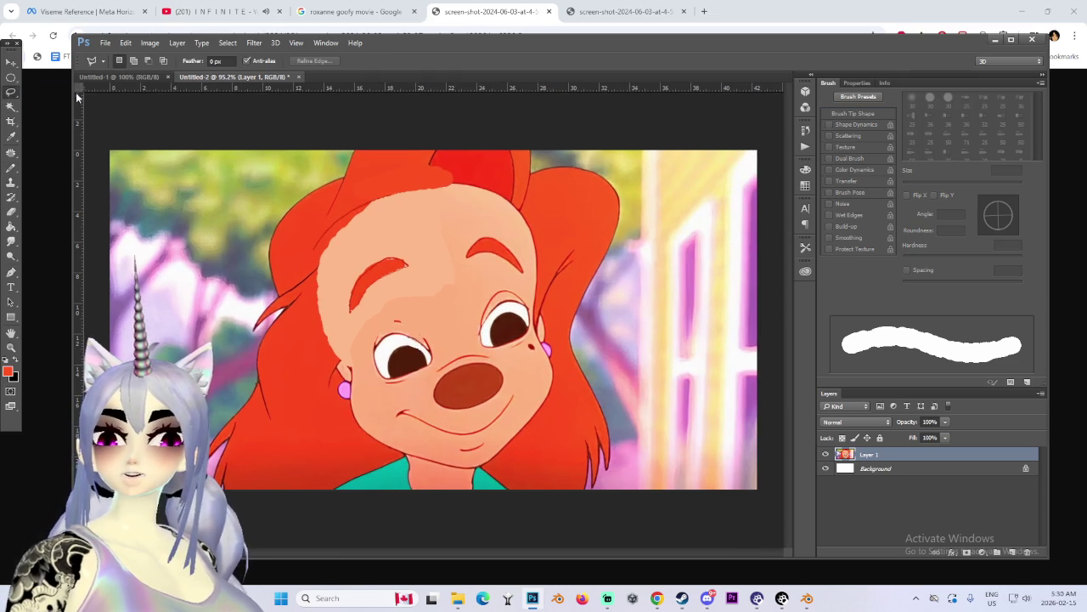
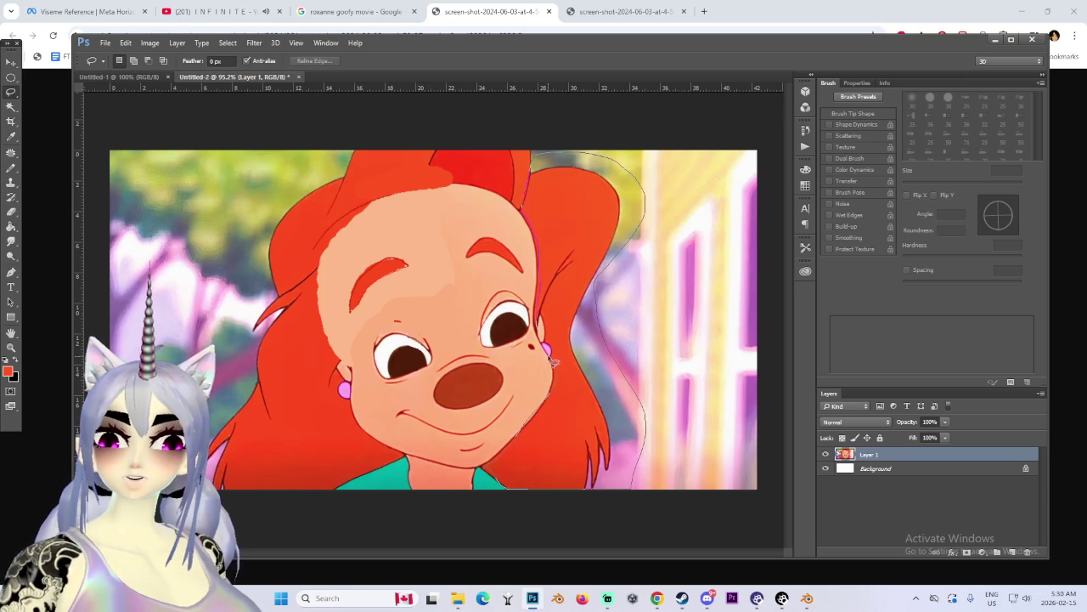
Step: Lasso the hair to the right of the face and delete it
drag(543, 321, 546, 331)
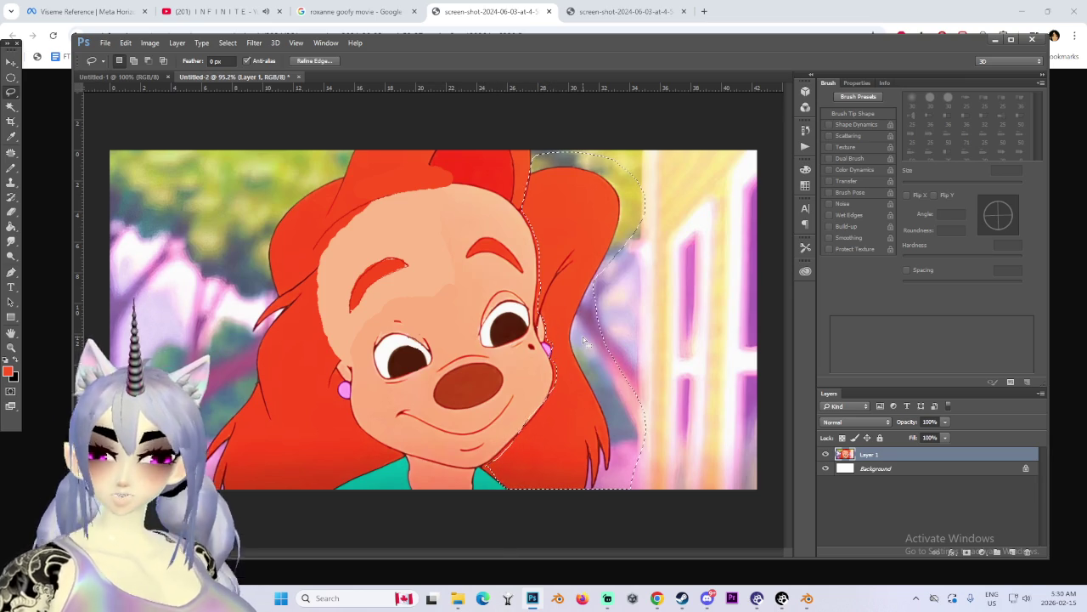
key(Delete)
alt+scroll(613, 299, down, 2)
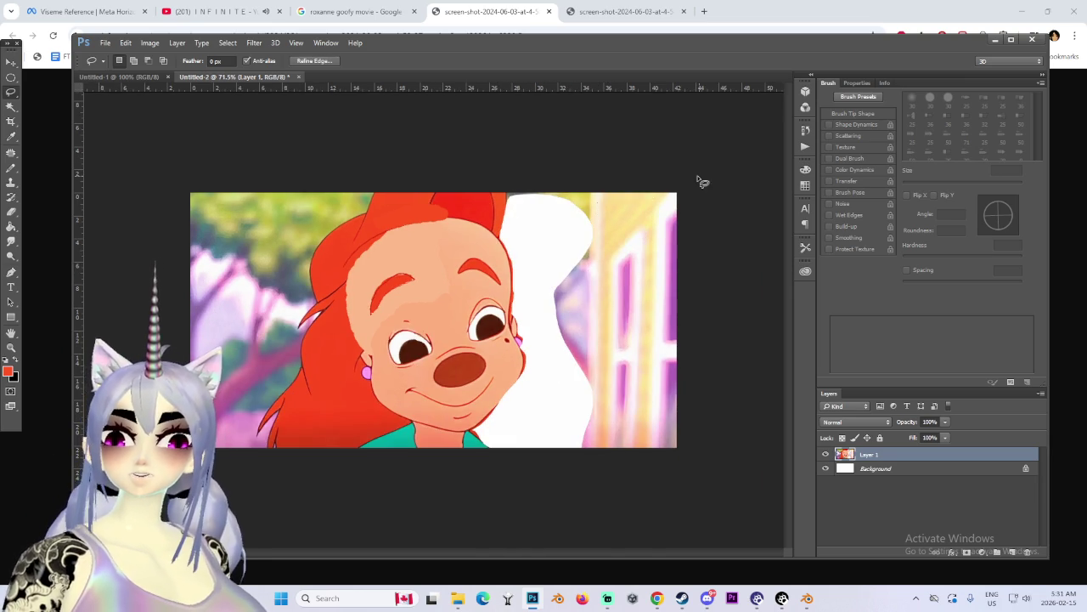
alt+scroll(740, 374, up, 2)
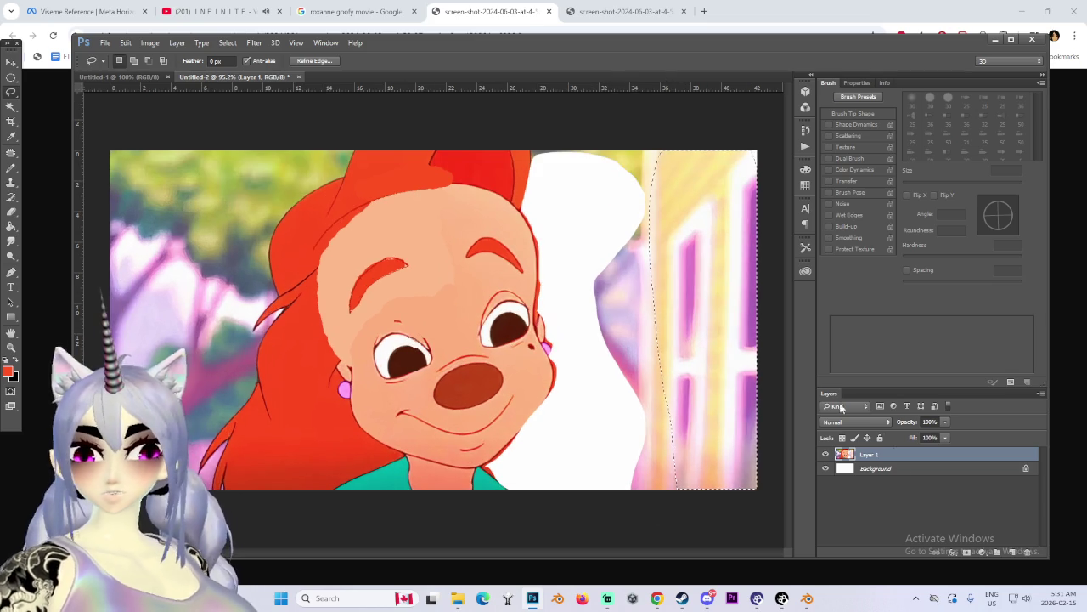
Step: Copy a background patch to Layer 2, slide it left over the gap and place it below Layer 1
key(ctrl+shift+alt+n)
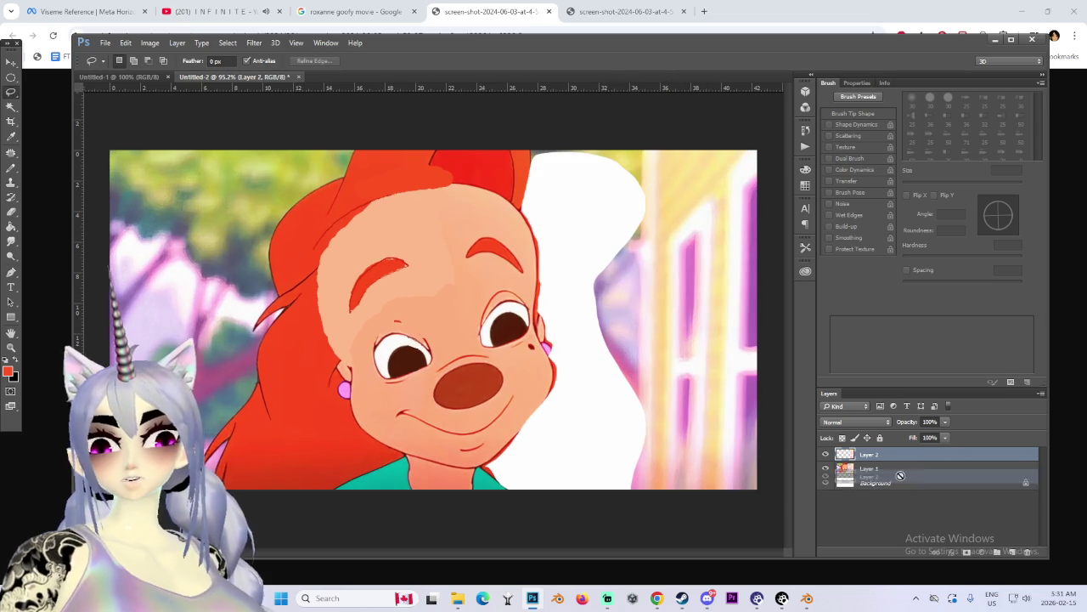
click(10, 63)
drag(603, 262, 427, 262)
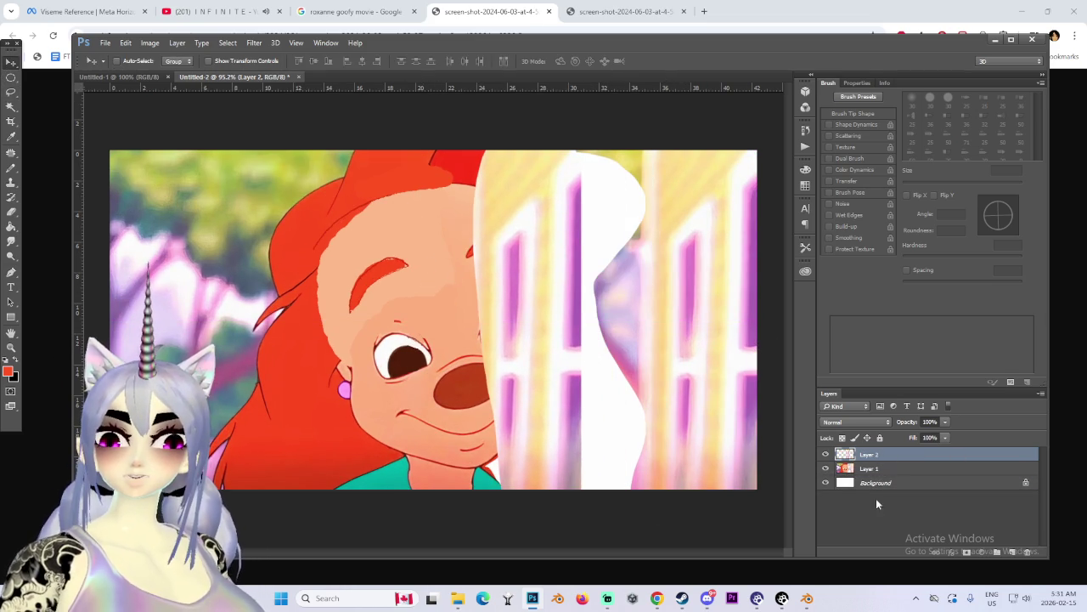
drag(875, 457, 879, 475)
mouse_move(576, 355)
mouse_down()
mouse_move(545, 349)
mouse_move(914, 329)
mouse_move(692, 318)
mouse_move(654, 338)
mouse_up()
key(ctrl+t)
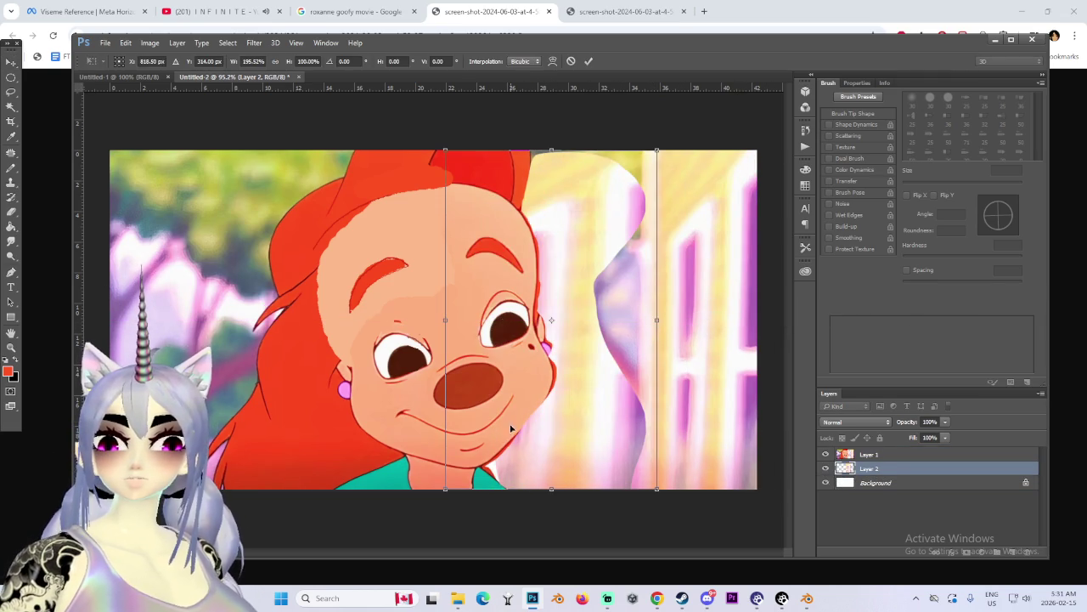
Step: Stretch the background patch wider on both sides and apply the transform
drag(509, 397, 485, 399)
drag(636, 323, 667, 324)
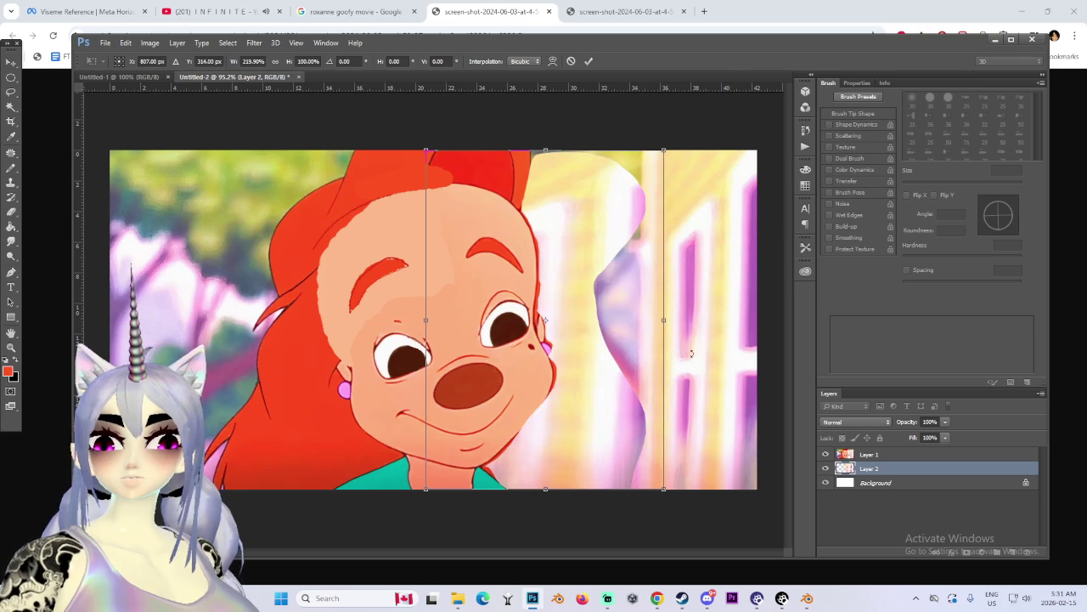
key(Return)
alt+scroll(582, 362, down, 2)
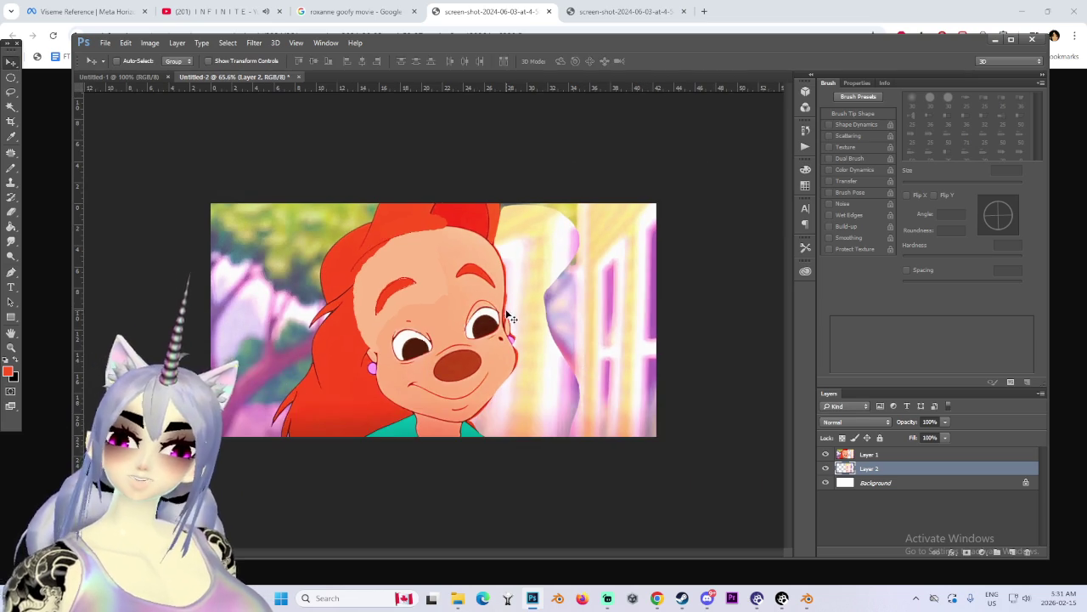
alt+scroll(490, 226, up, 1)
alt+scroll(490, 251, up, 1)
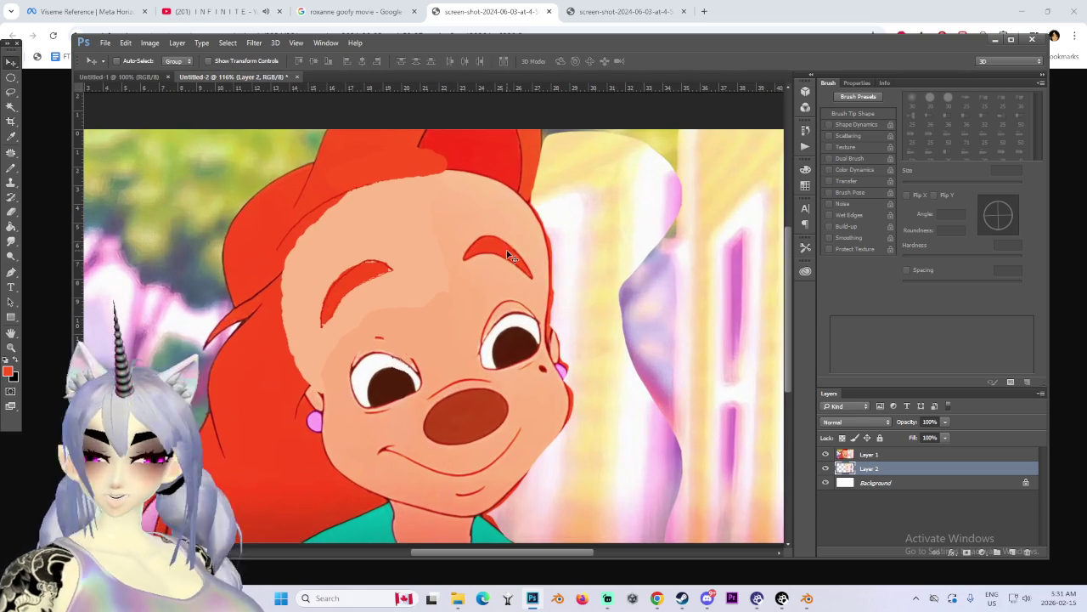
Step: Set the Brush to 4 px, make Layer 1 active and pick the Lasso tool
key(b)
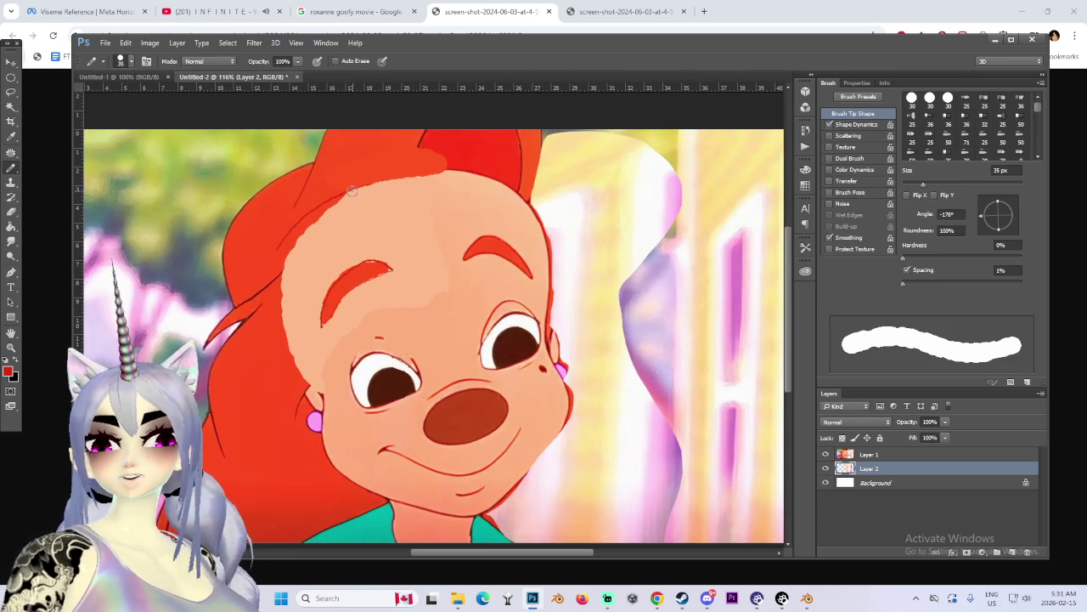
alt+scroll(353, 190, up, 1)
key(bracketleft)
key(bracketleft)
key(bracketleft)
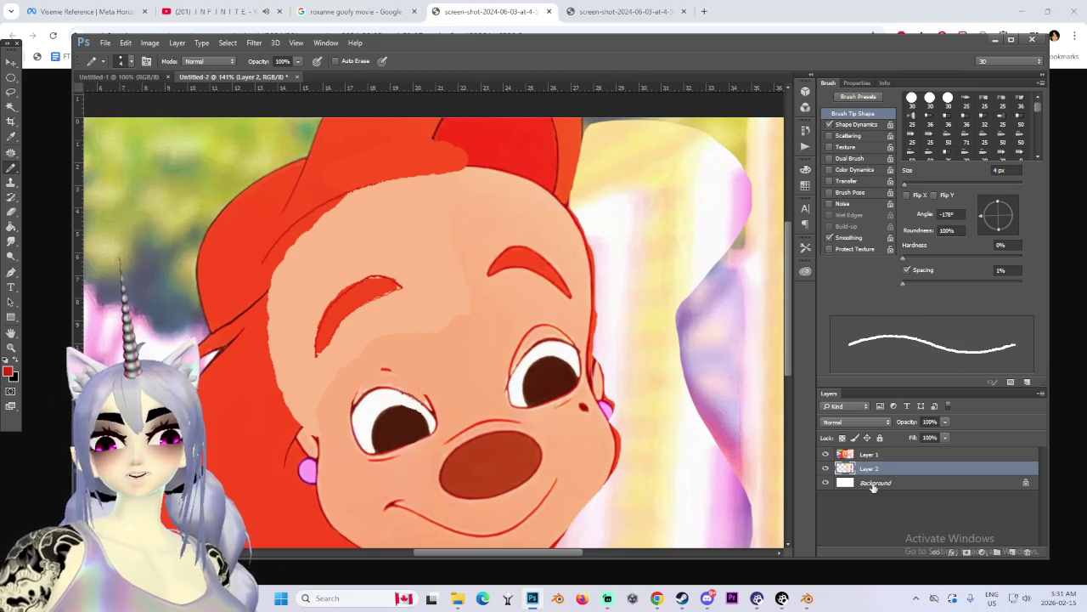
click(860, 454)
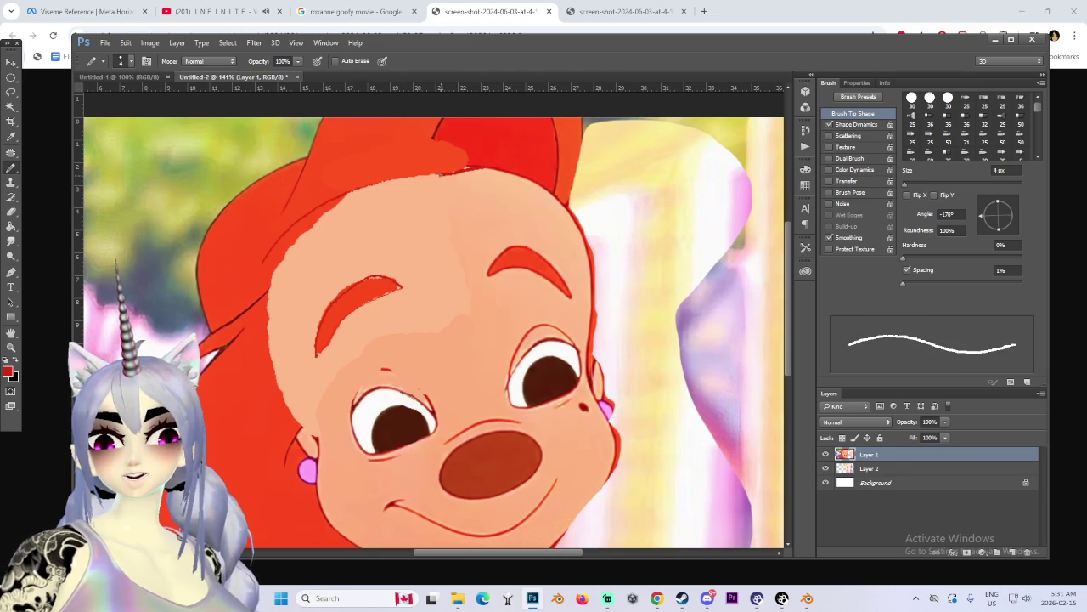
alt+scroll(479, 165, down, 2)
alt+scroll(479, 165, up, 1)
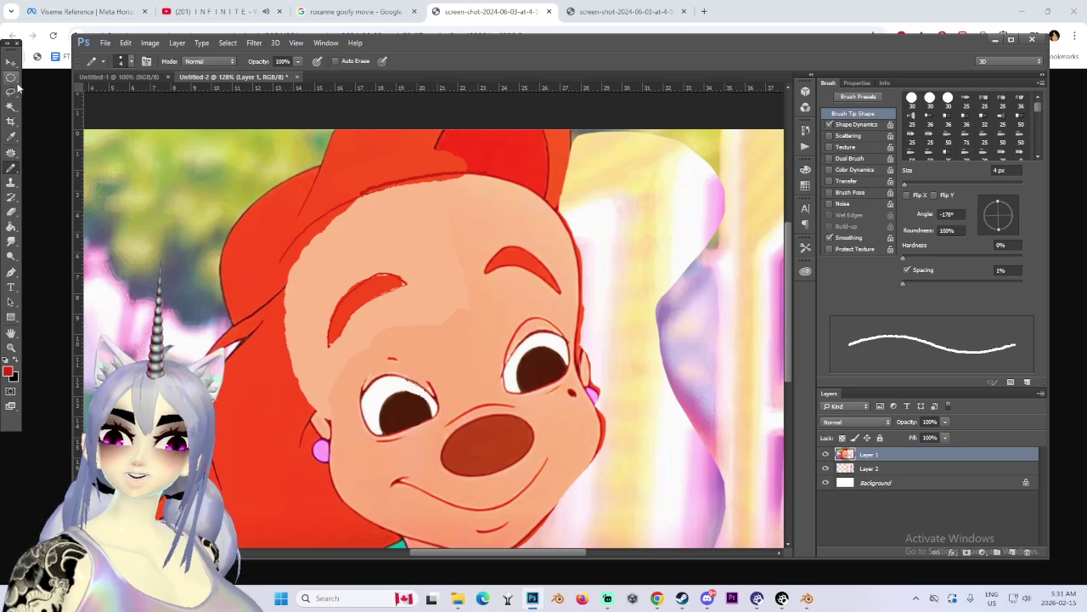
click(11, 90)
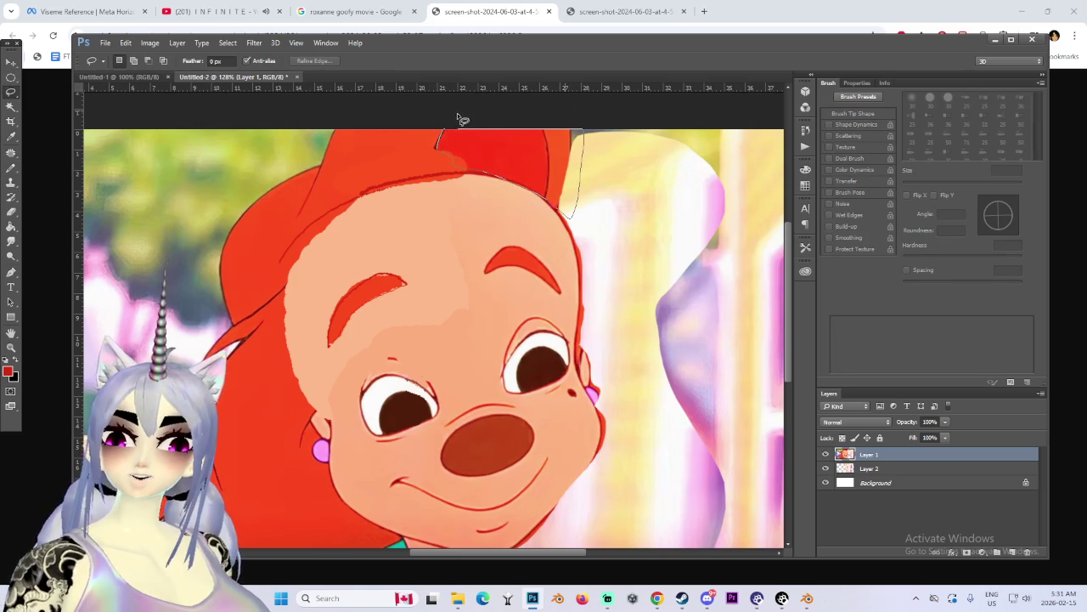
Step: Lasso the red hair on top of the head, delete it and deselect
drag(457, 119, 443, 129)
key(Delete)
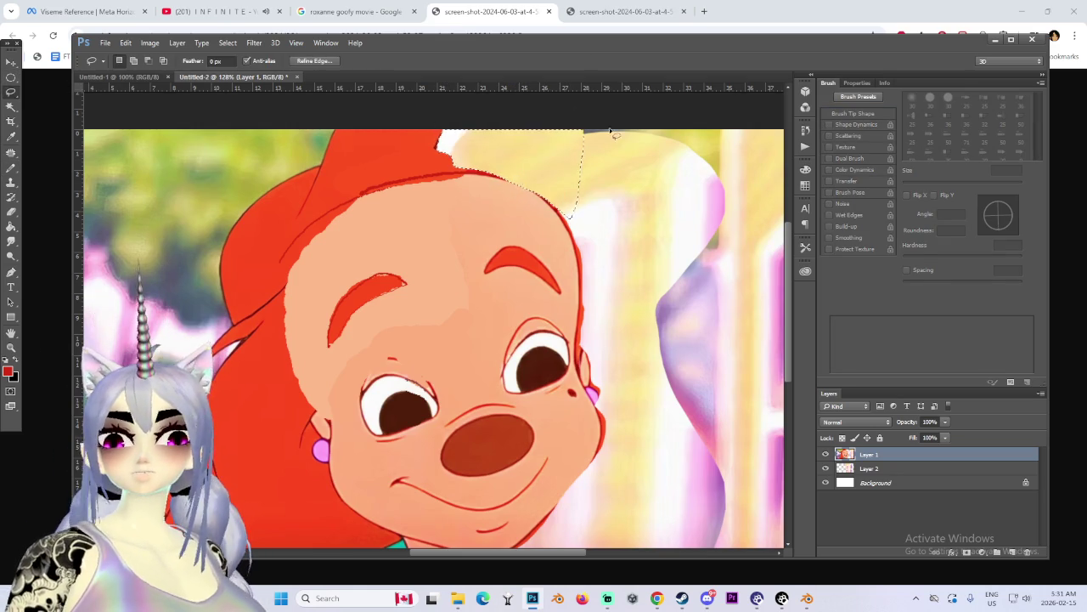
key(ctrl+d)
alt+scroll(599, 105, down, 2)
alt+scroll(633, 162, down, 1)
alt+scroll(484, 281, up, 1)
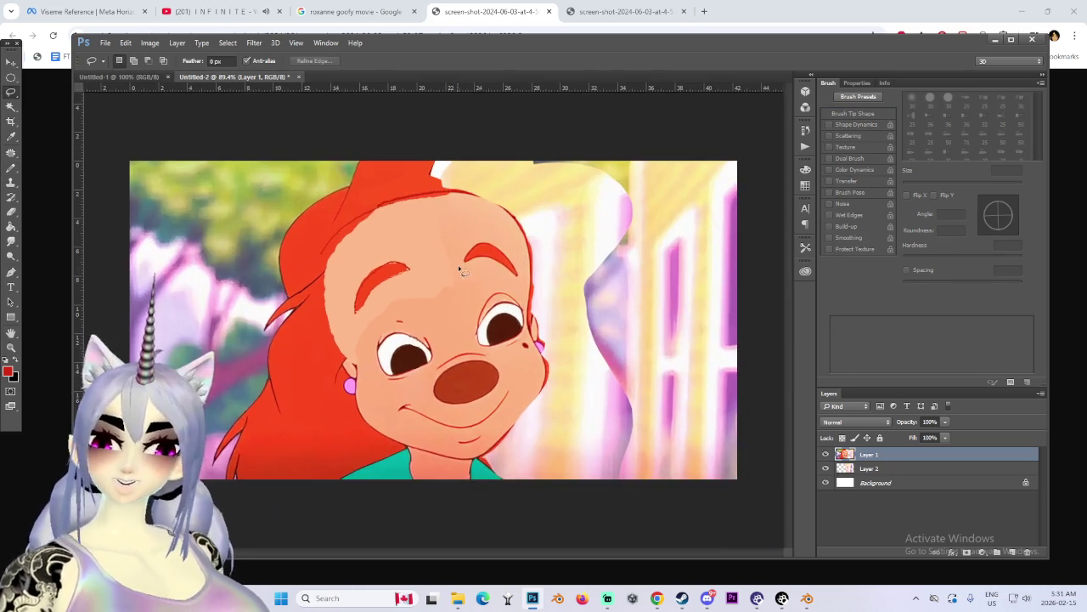
alt+scroll(433, 166, up, 1)
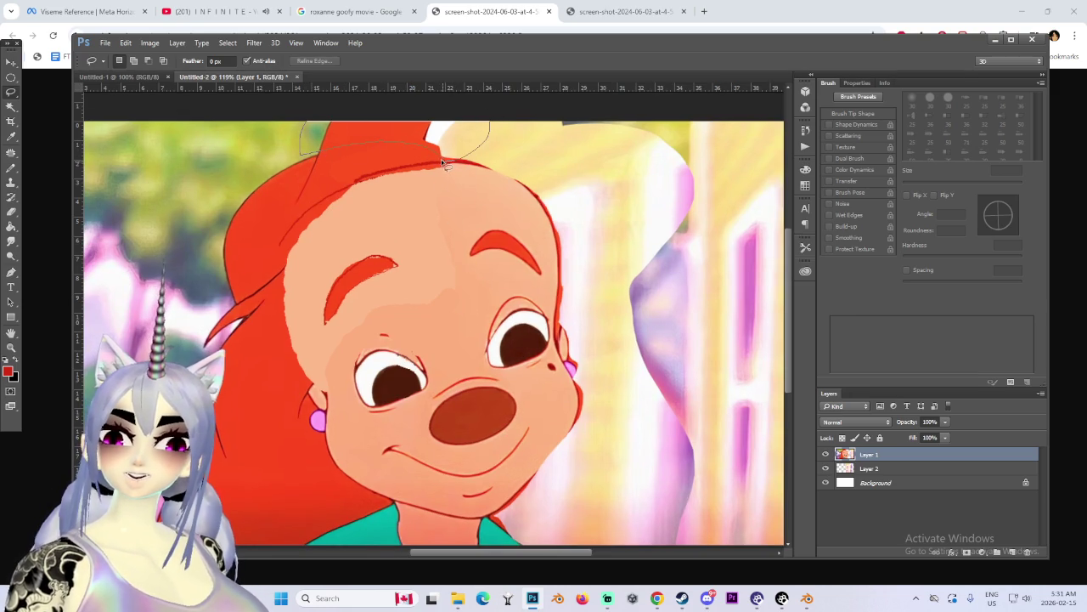
key(ctrl+d)
alt+scroll(486, 202, down, 1)
alt+scroll(549, 280, down, 1)
alt+scroll(374, 348, up, 2)
alt+scroll(340, 323, down, 3)
alt+scroll(254, 280, up, 3)
alt+scroll(85, 213, up, 1)
Step: Sample the face's skin tone as foreground colour and Magic Wand-select the face skin
click(11, 136)
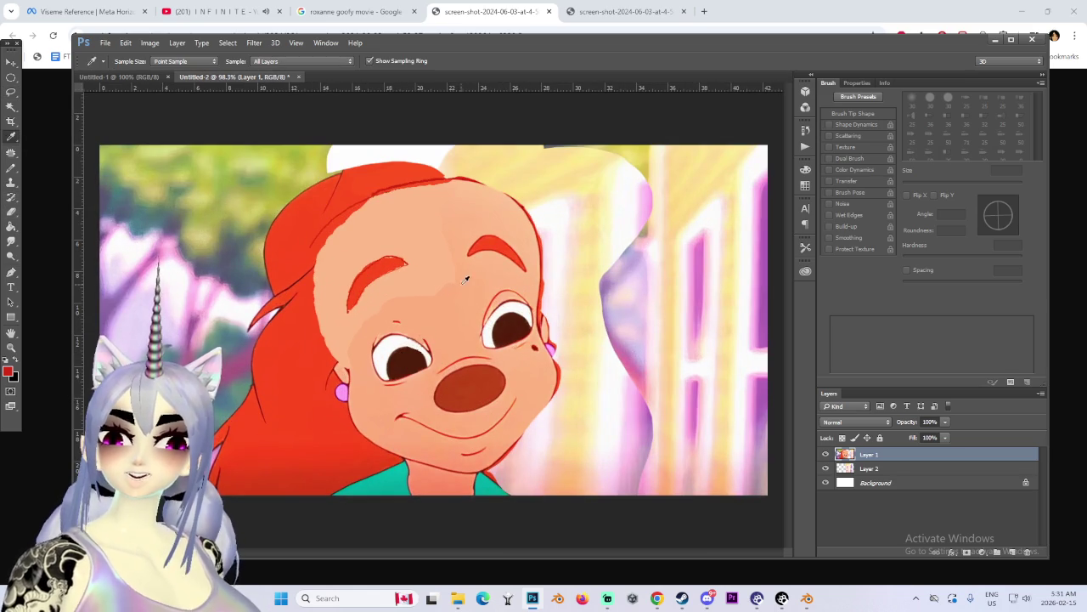
click(434, 324)
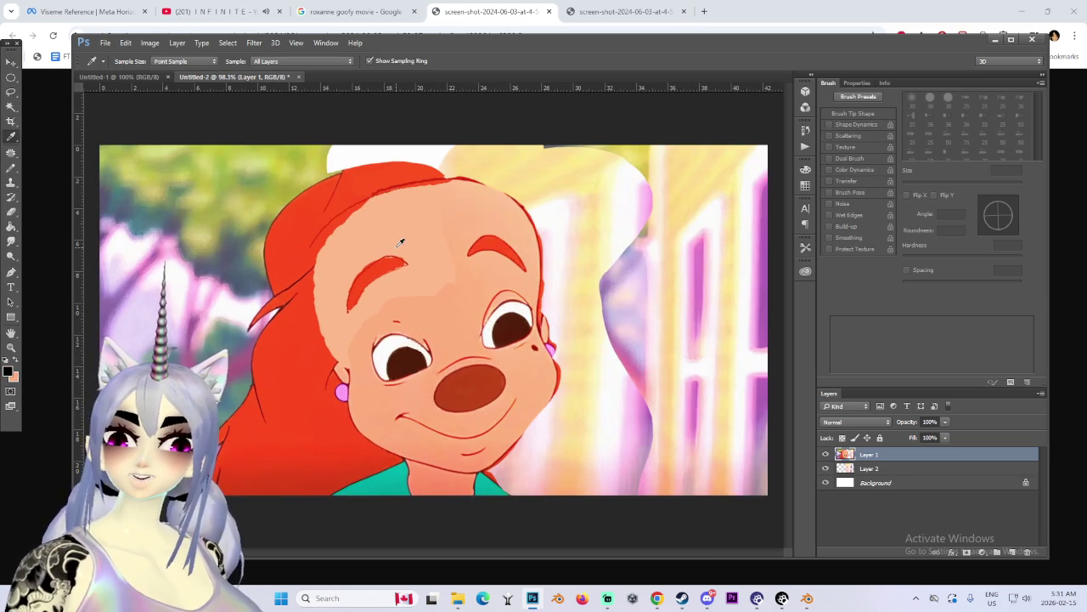
click(11, 106)
click(330, 266)
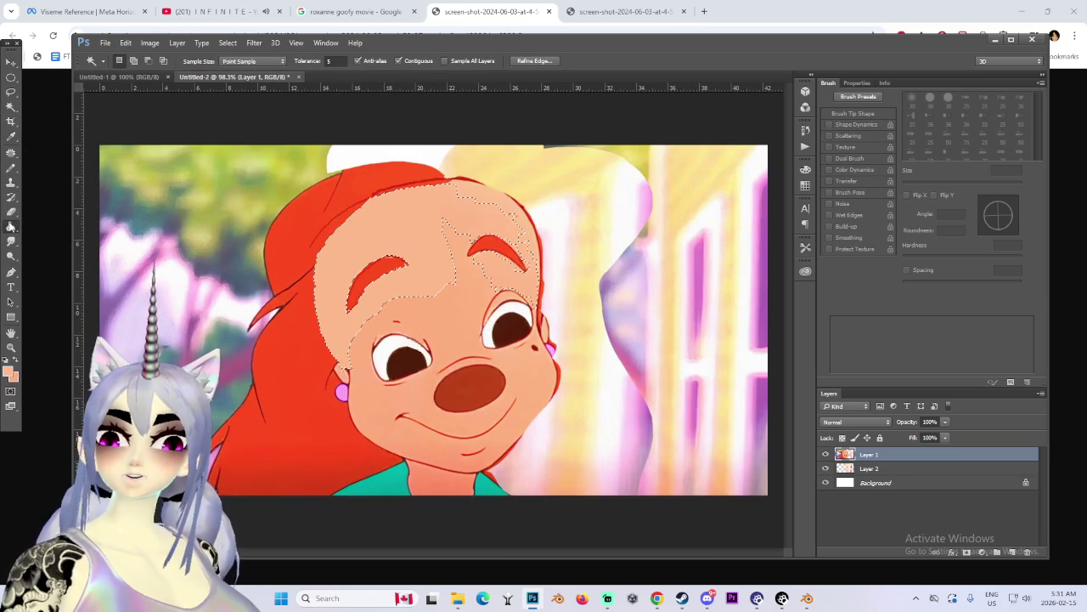
Step: Browse the Gradient tool presets, then place an elliptical selection on the face
click(11, 226)
click(82, 225)
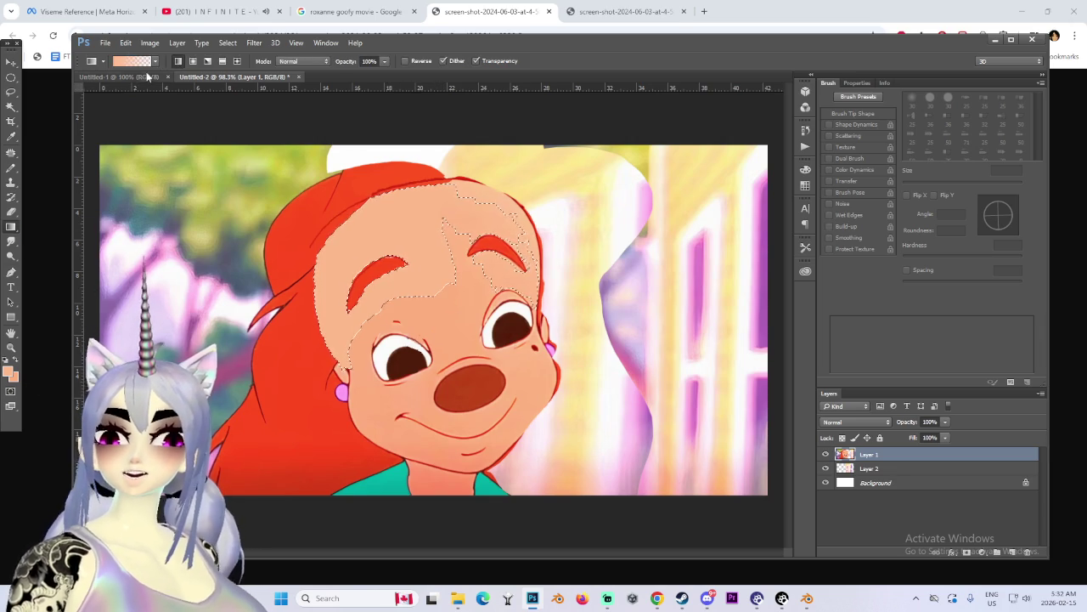
click(154, 62)
click(154, 62)
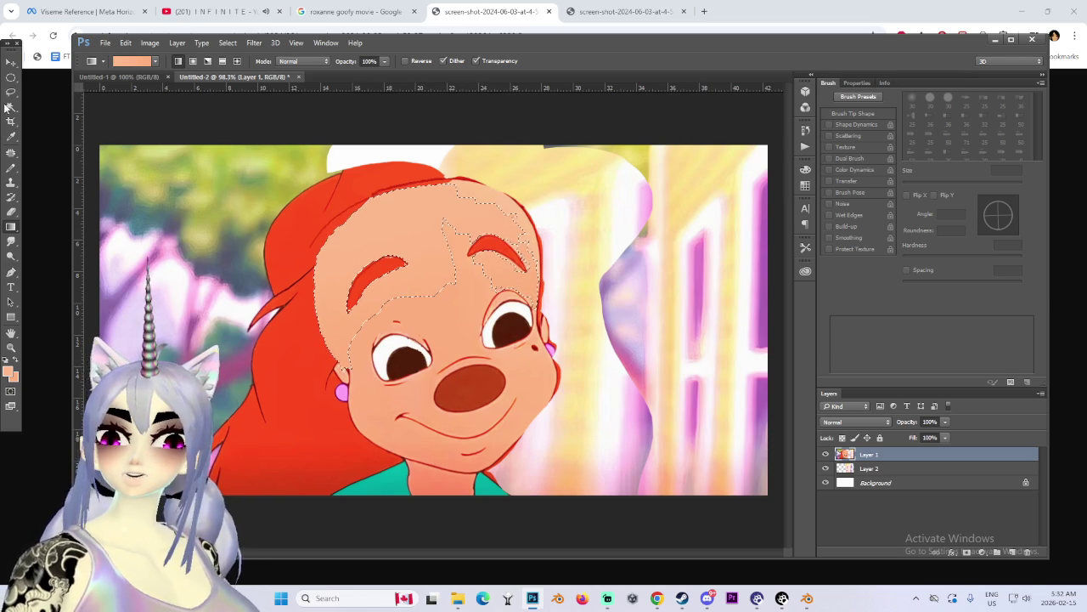
click(12, 77)
click(510, 159)
alt+scroll(510, 159, down, 3)
alt+scroll(503, 235, down, 2)
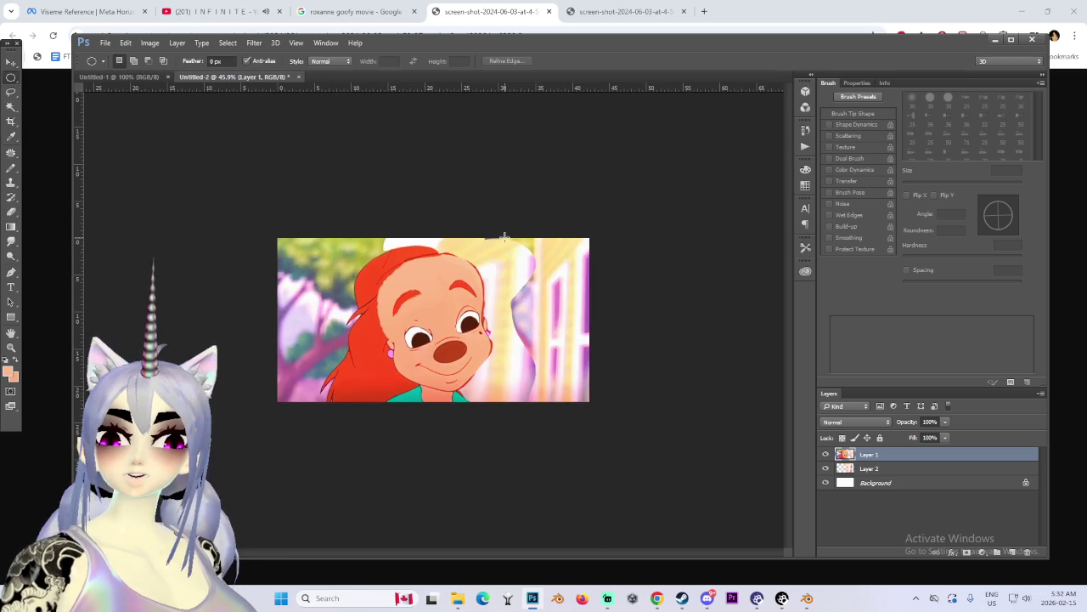
Step: View the image at actual size and lasso the edge of the long hanging hair
alt+scroll(484, 323, up, 2)
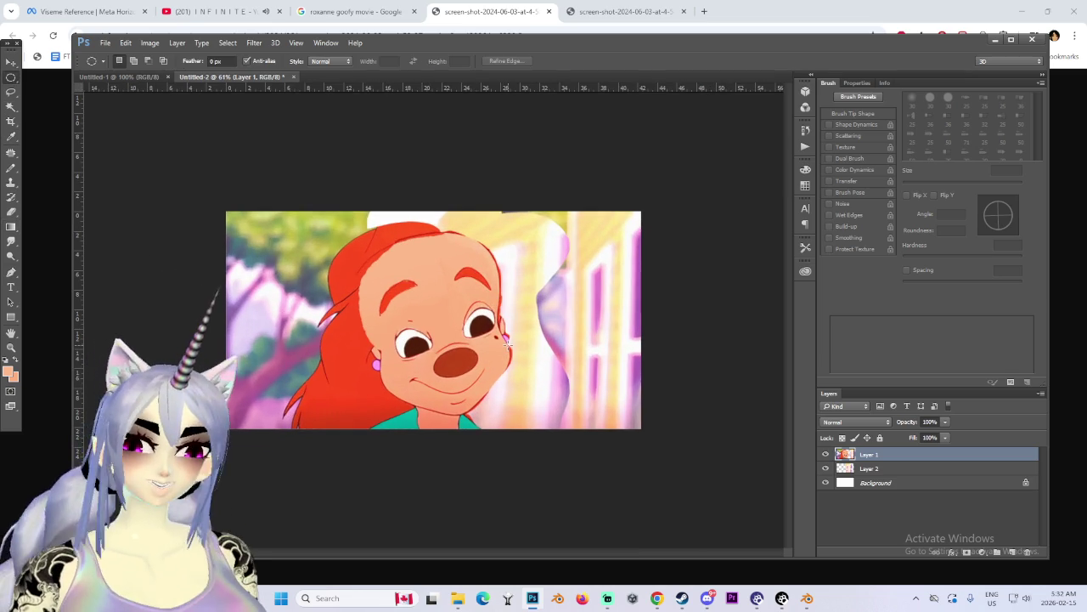
alt+scroll(508, 344, up, 2)
alt+scroll(508, 343, down, 1)
alt+scroll(502, 338, up, 1)
alt+scroll(492, 333, up, 1)
alt+scroll(477, 324, down, 2)
alt+scroll(477, 324, down, 1)
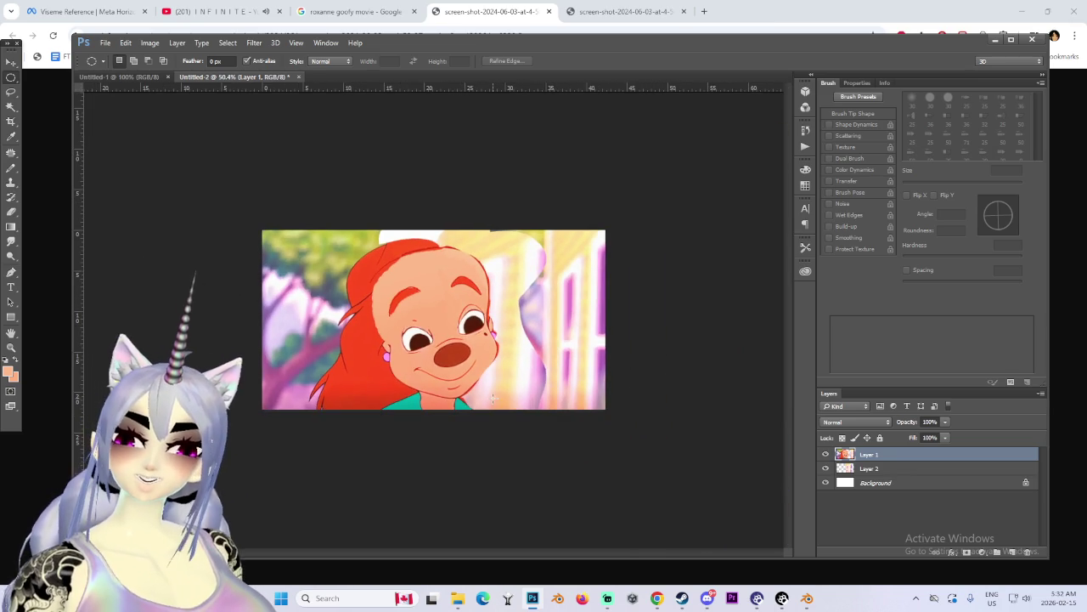
alt+scroll(497, 357, up, 1)
alt+scroll(512, 382, up, 1)
alt+scroll(511, 381, down, 2)
alt+scroll(505, 380, up, 1)
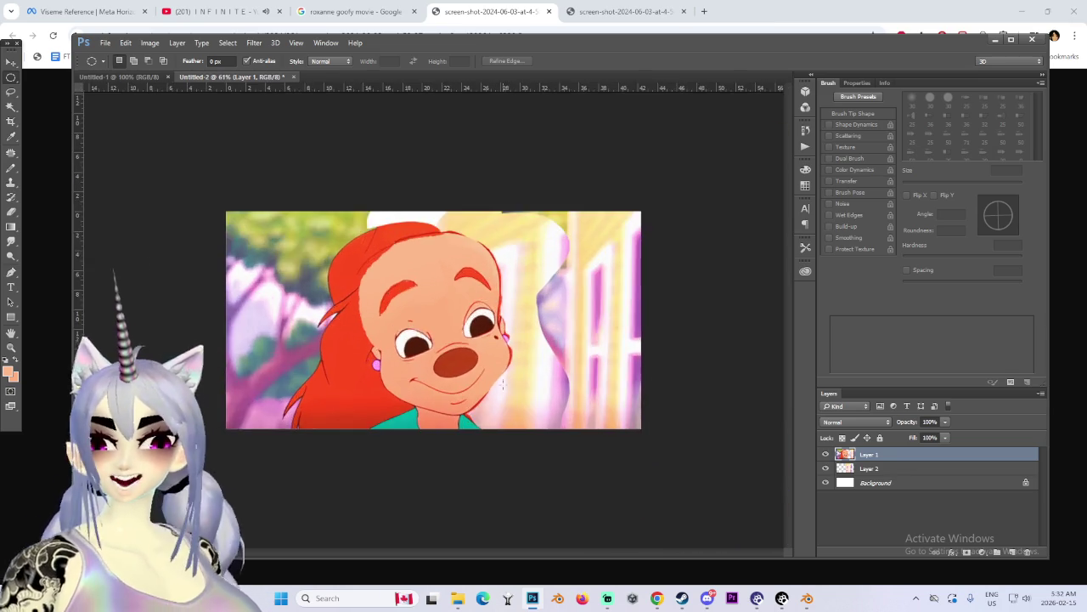
alt+scroll(500, 381, up, 2)
alt+scroll(492, 380, up, 2)
alt+scroll(480, 377, down, 1)
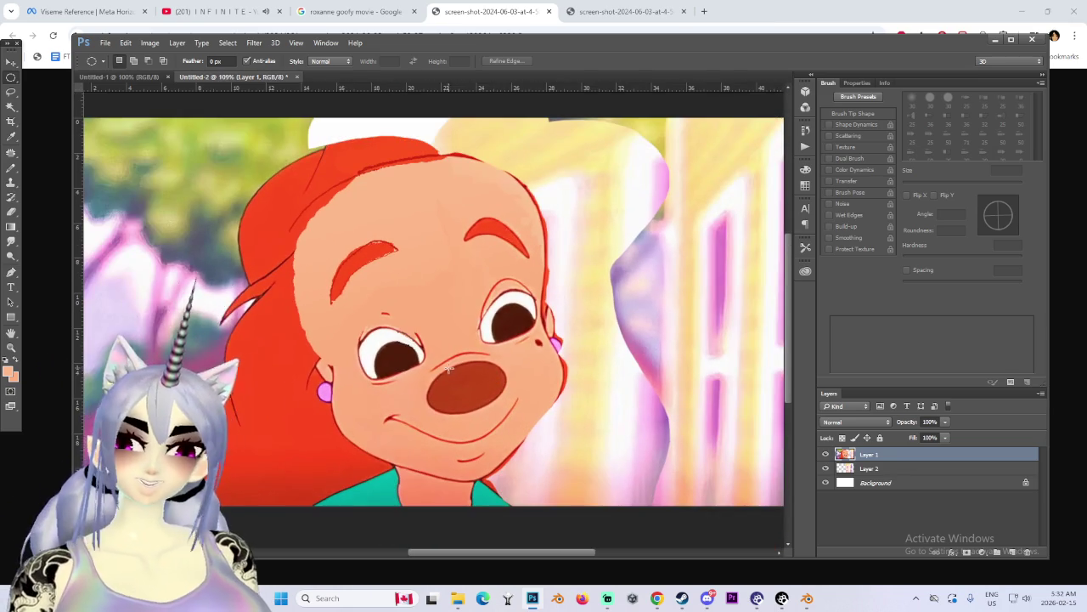
alt+scroll(455, 373, down, 1)
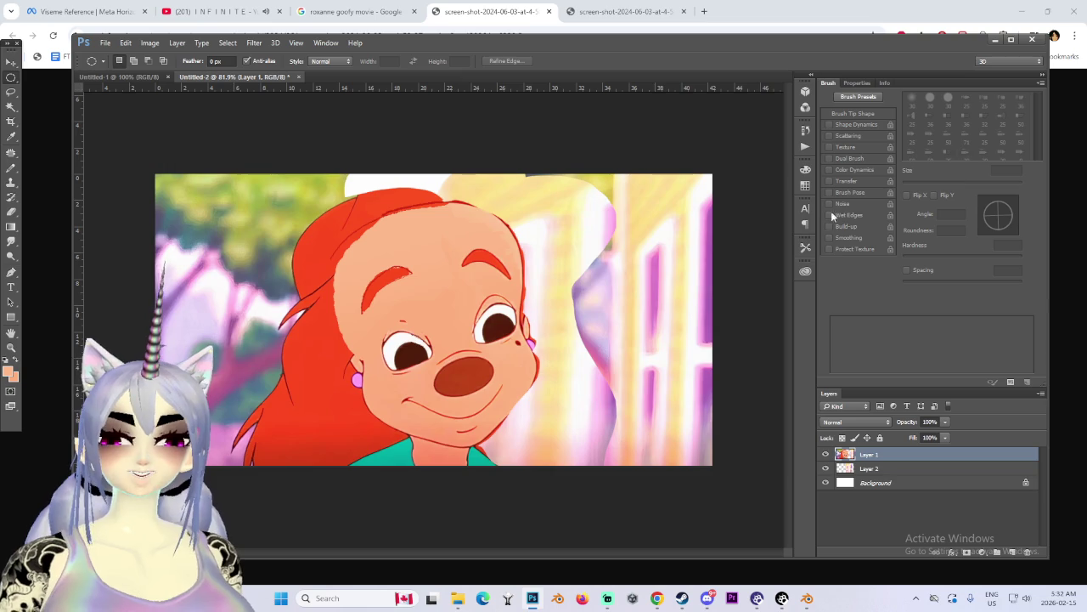
alt+scroll(451, 337, down, 1)
key(ctrl+1)
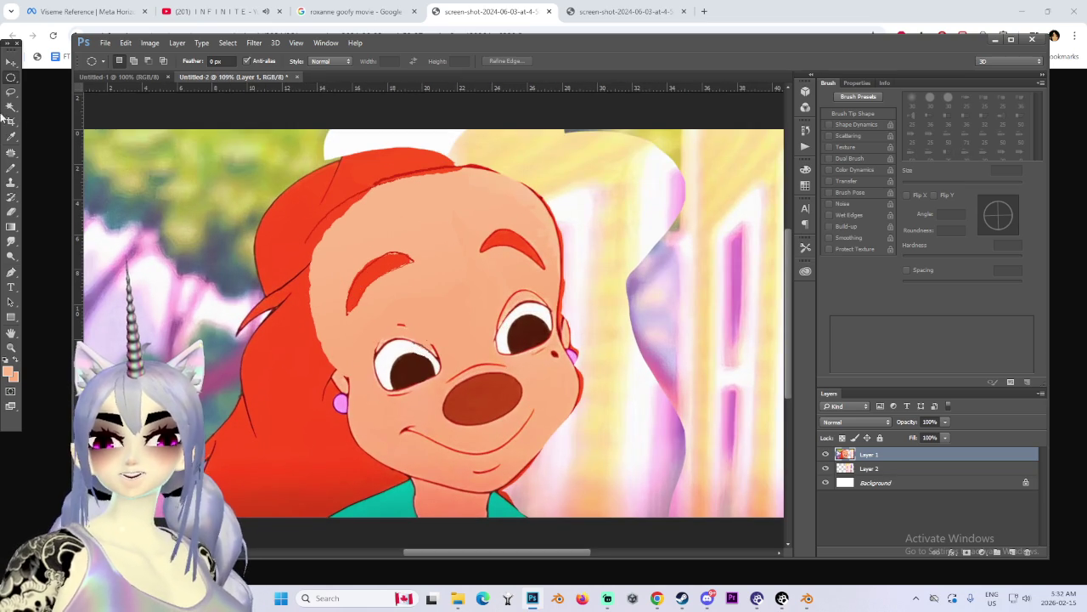
click(10, 91)
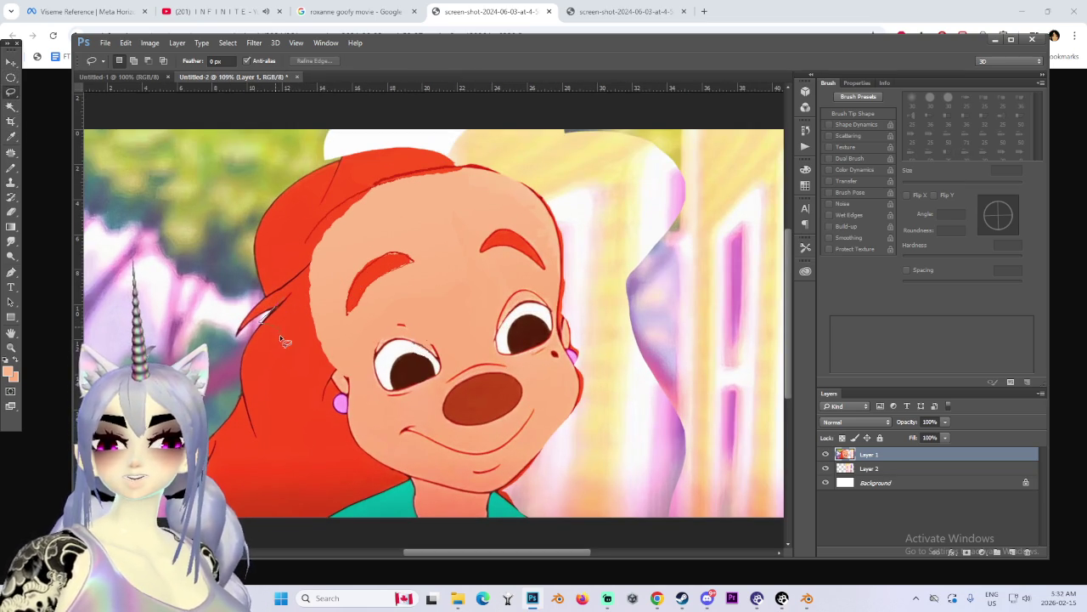
drag(340, 402, 343, 400)
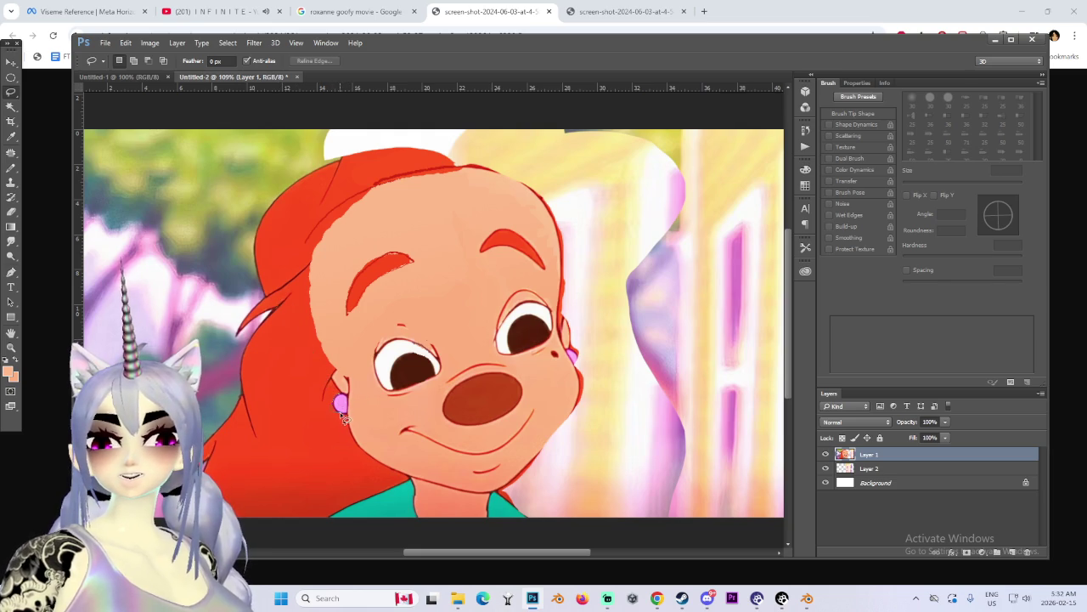
Step: Add the remaining red hair with the Magic Wand, erase it to white and deselect
click(316, 364)
click(341, 471)
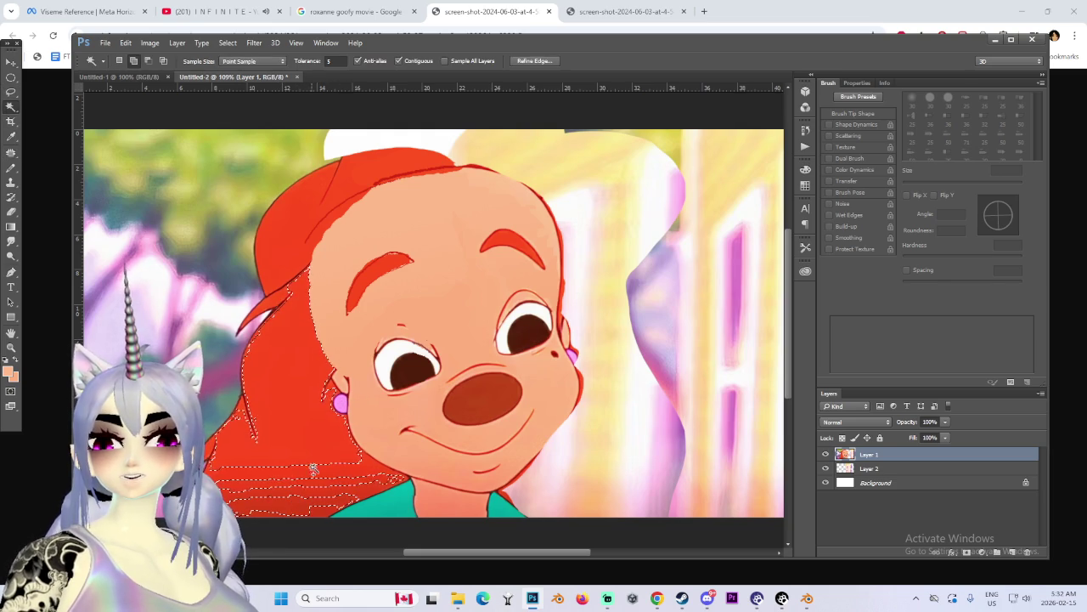
click(303, 505)
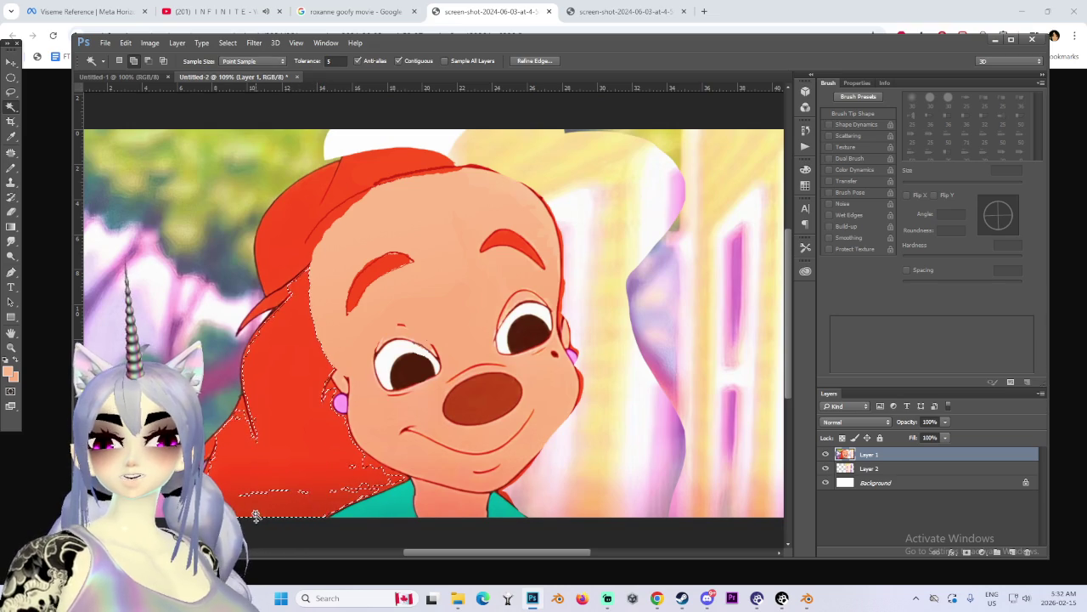
click(278, 495)
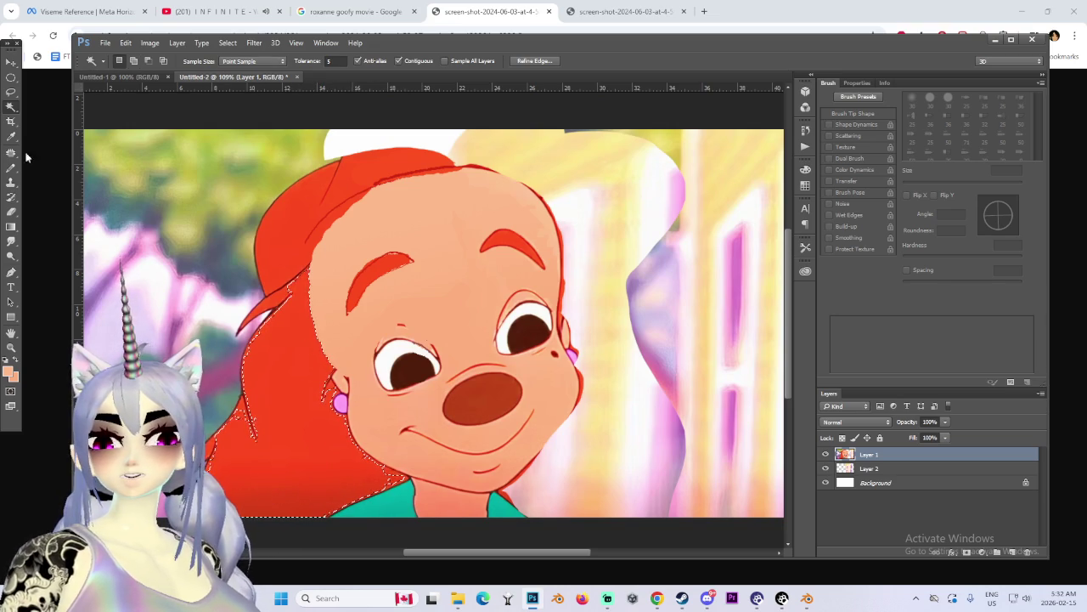
click(10, 91)
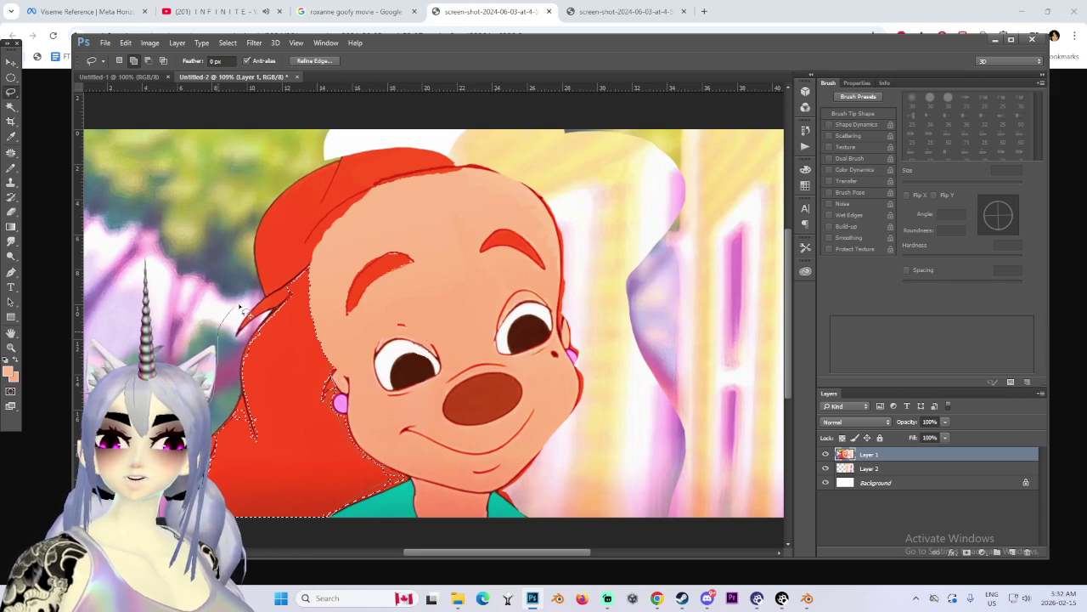
alt+scroll(311, 255, down, 2)
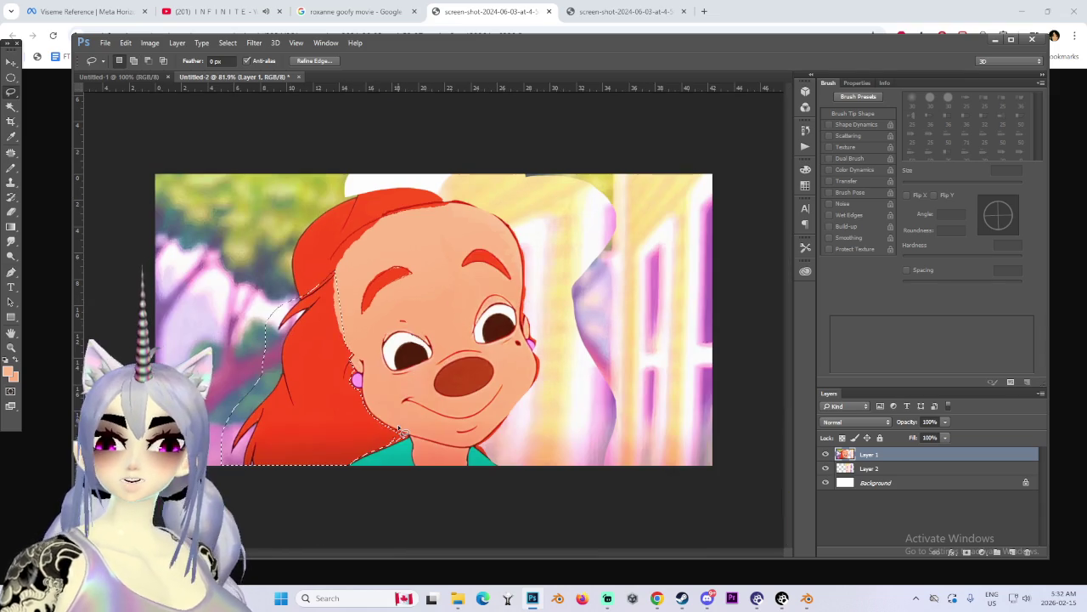
key(Delete)
key(ctrl+d)
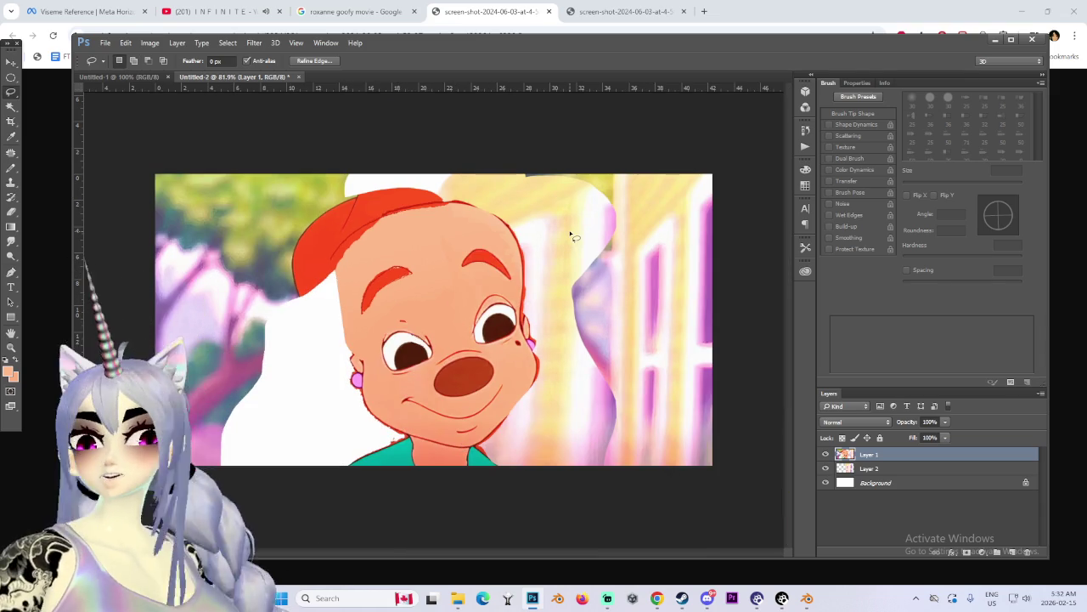
alt+scroll(540, 309, up, 2)
alt+scroll(540, 309, up, 1)
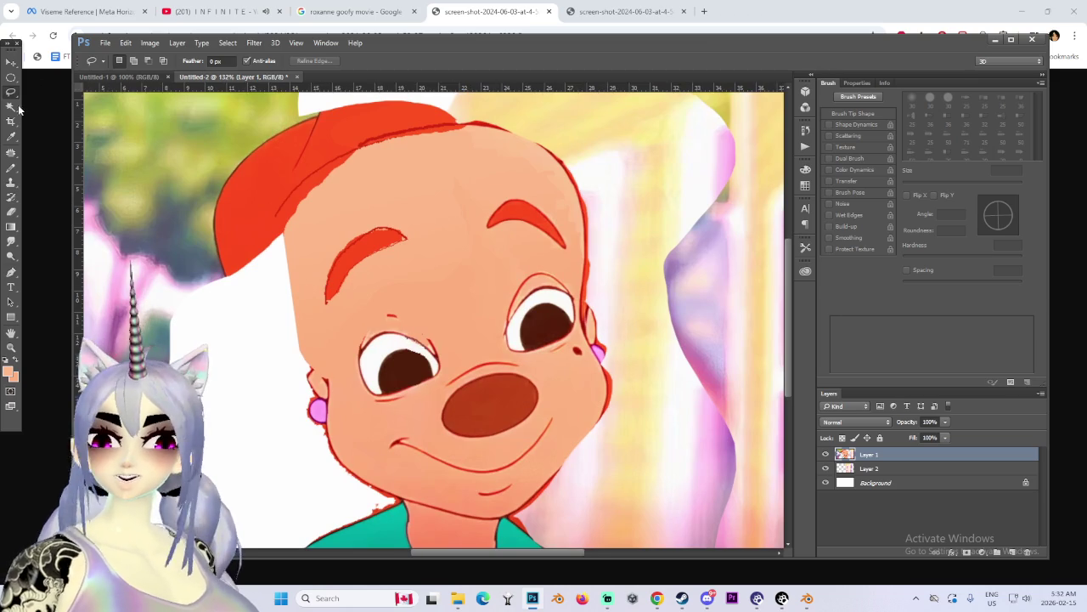
click(11, 136)
alt+scroll(280, 128, up, 1)
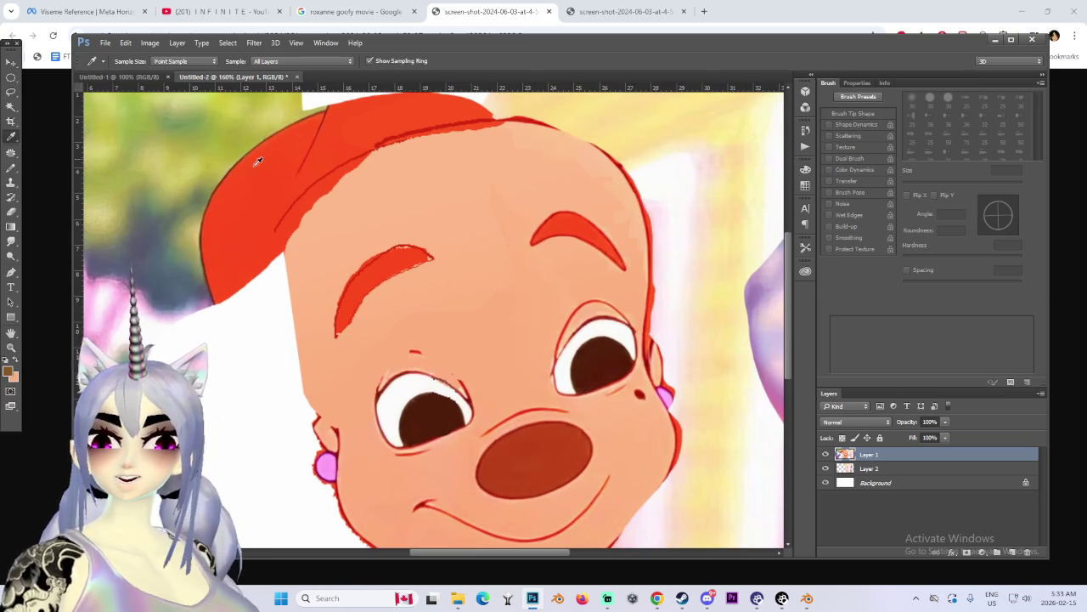
Step: Paint a brown zigzag hair outline below the cap with the Brush
alt+scroll(196, 247, up, 1)
alt+scroll(213, 260, up, 1)
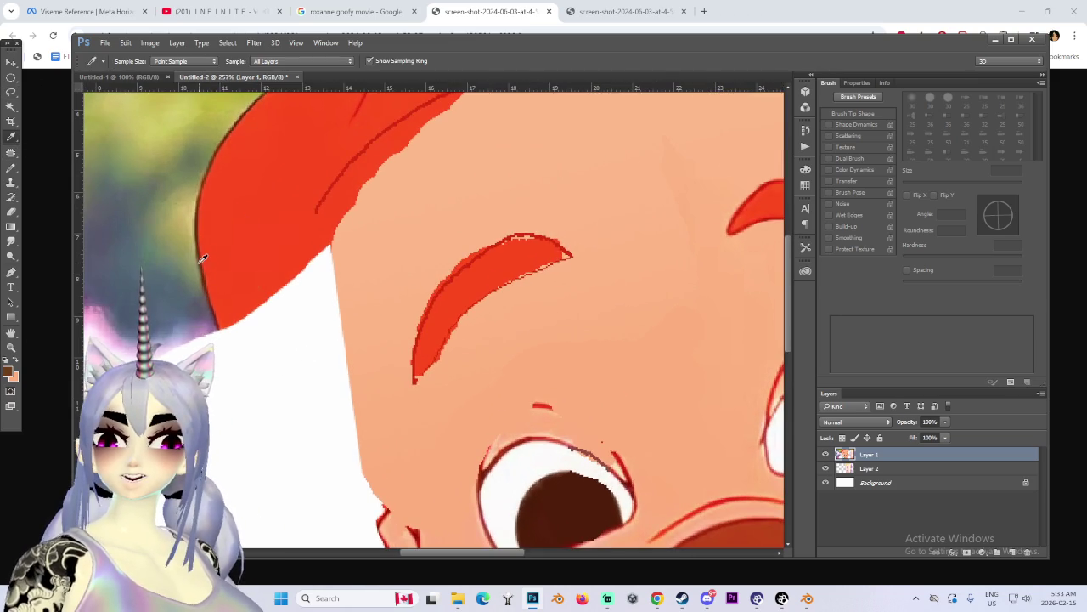
alt+scroll(259, 323, down, 3)
alt+scroll(259, 323, down, 3)
key(b)
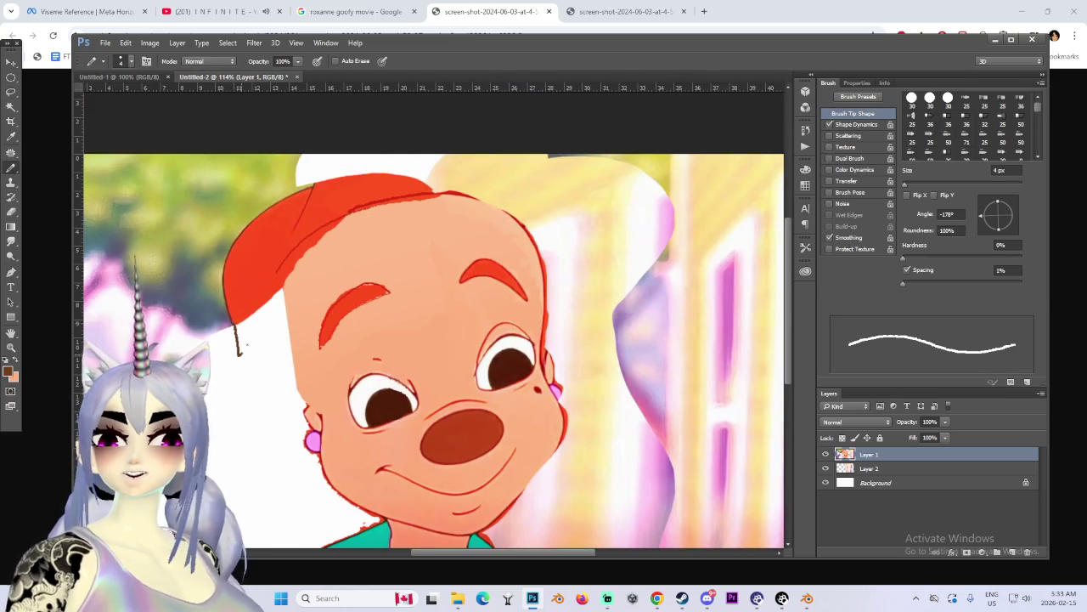
drag(236, 330, 259, 382)
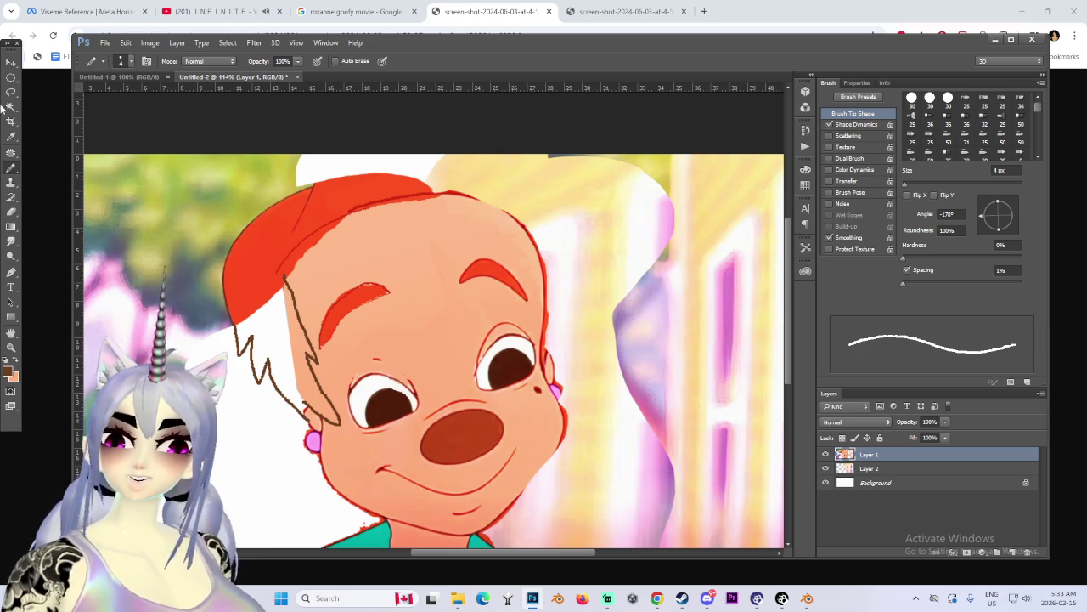
Step: Sample the red hair colour, test and undo a red-to-peach gradient, and select the Paint Bucket
click(11, 137)
click(11, 226)
click(86, 226)
drag(265, 309, 308, 293)
key(ctrl+z)
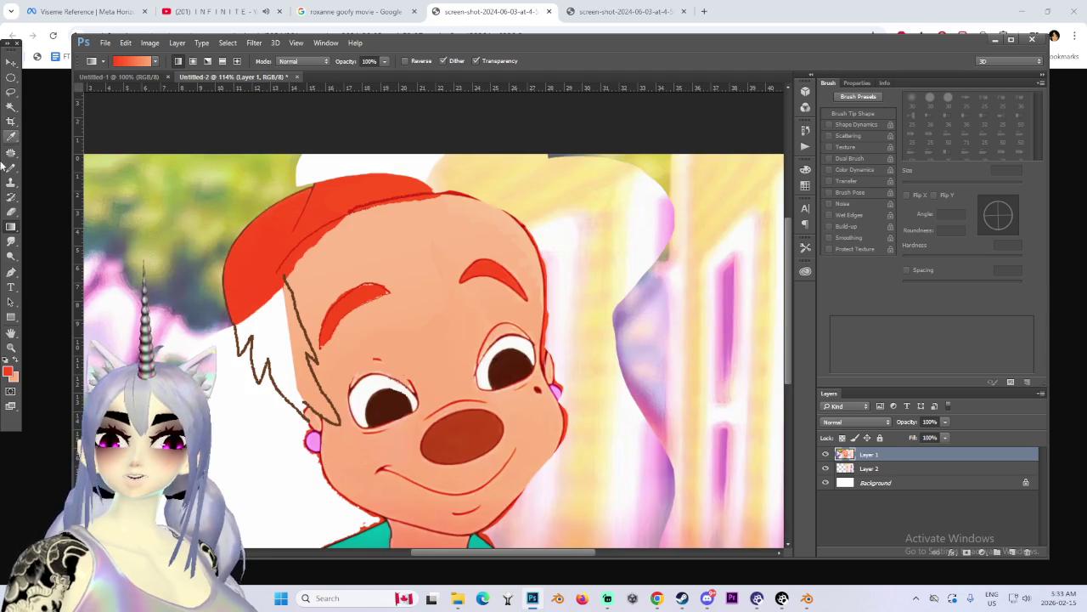
right_click(15, 227)
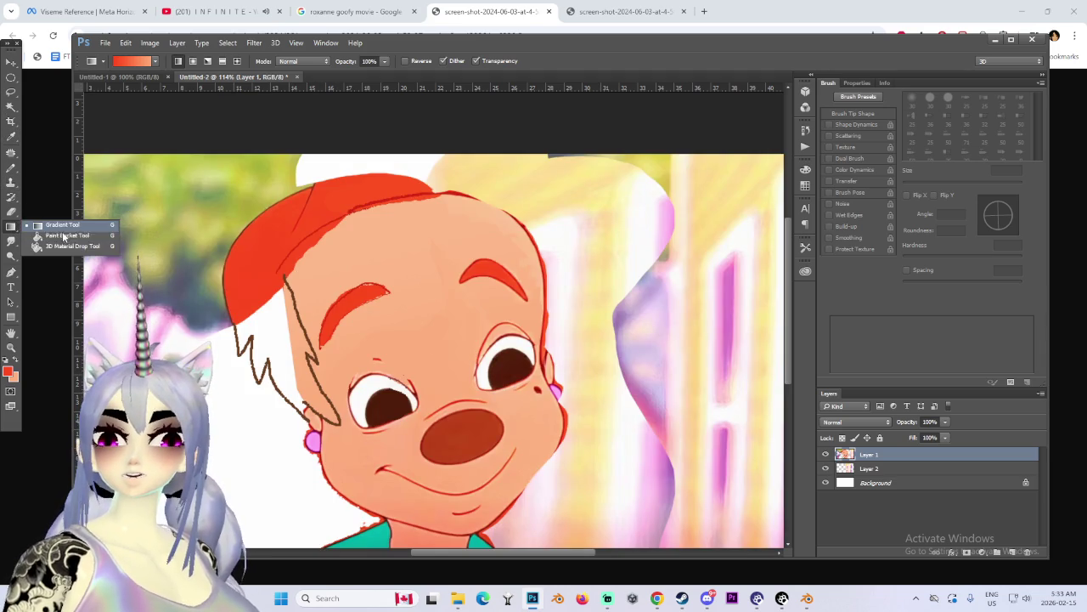
click(86, 238)
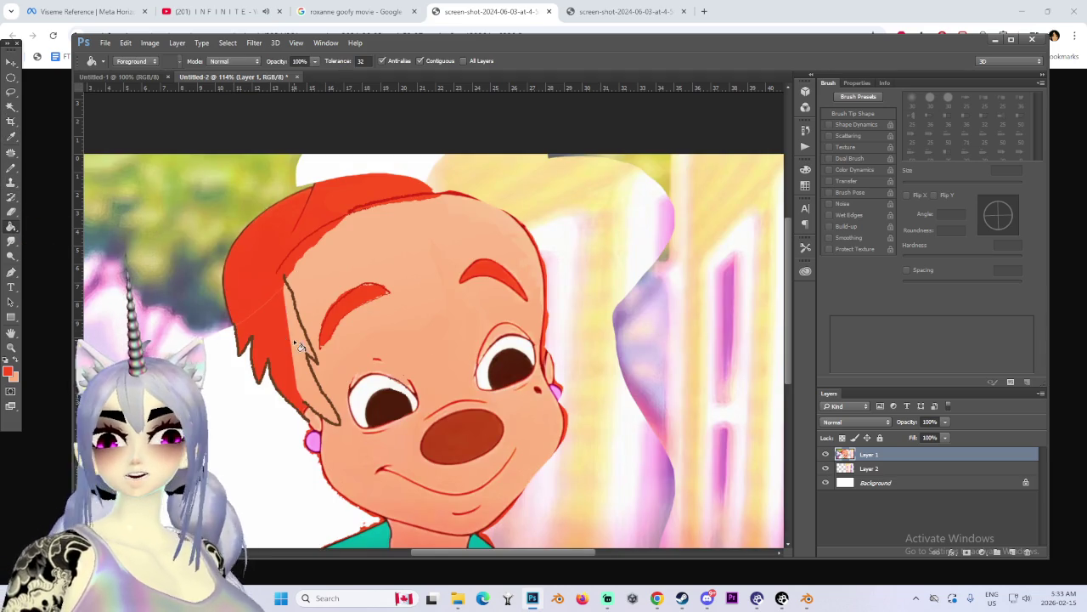
Step: Zoom in and out to inspect the new short red hair, then make Layer 2 active
alt+scroll(289, 336, down, 4)
alt+scroll(263, 357, down, 1)
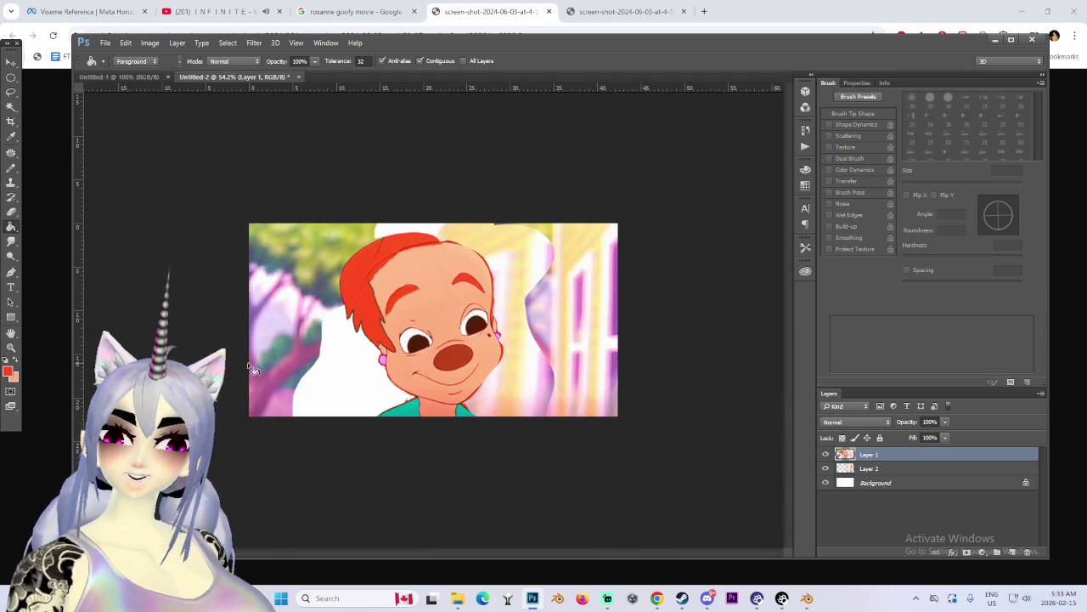
alt+scroll(342, 396, up, 2)
alt+scroll(342, 389, down, 2)
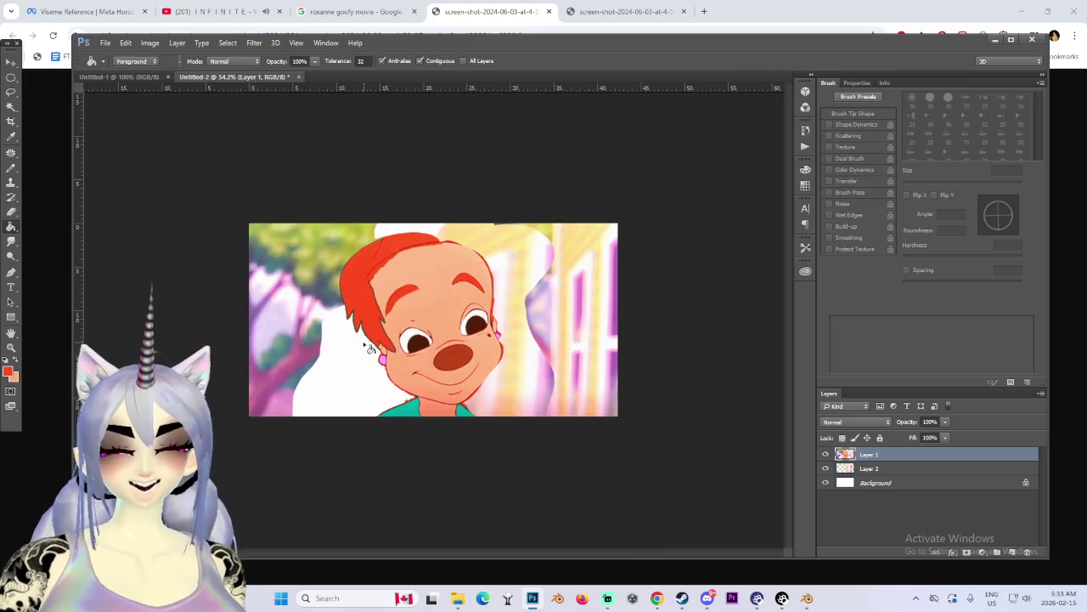
alt+scroll(371, 347, up, 2)
alt+scroll(371, 349, up, 3)
alt+scroll(374, 356, down, 1)
alt+scroll(374, 356, down, 1)
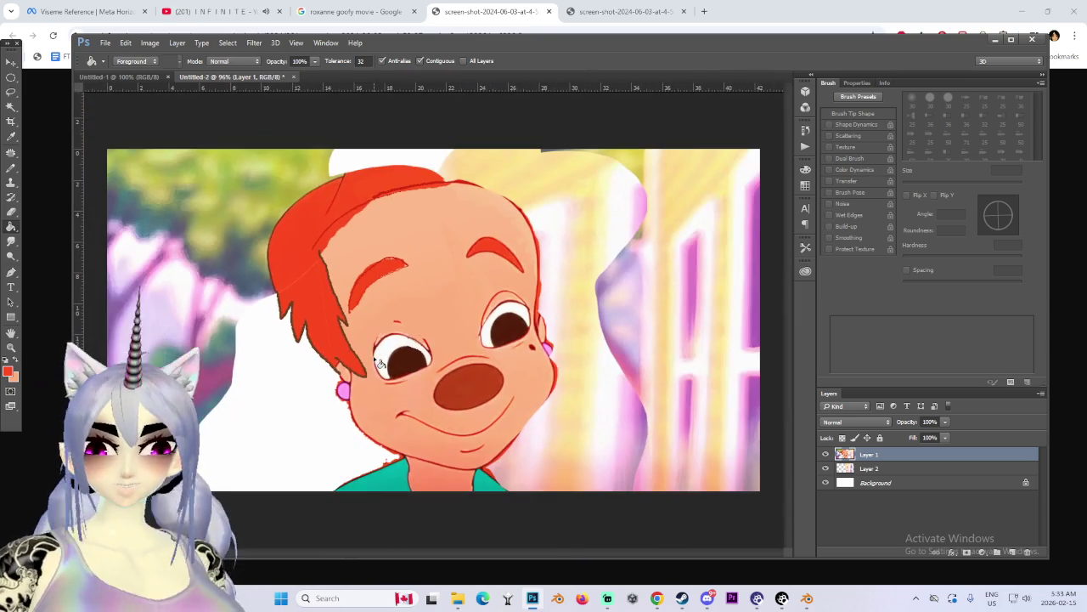
alt+scroll(518, 404, up, 2)
alt+scroll(521, 412, down, 1)
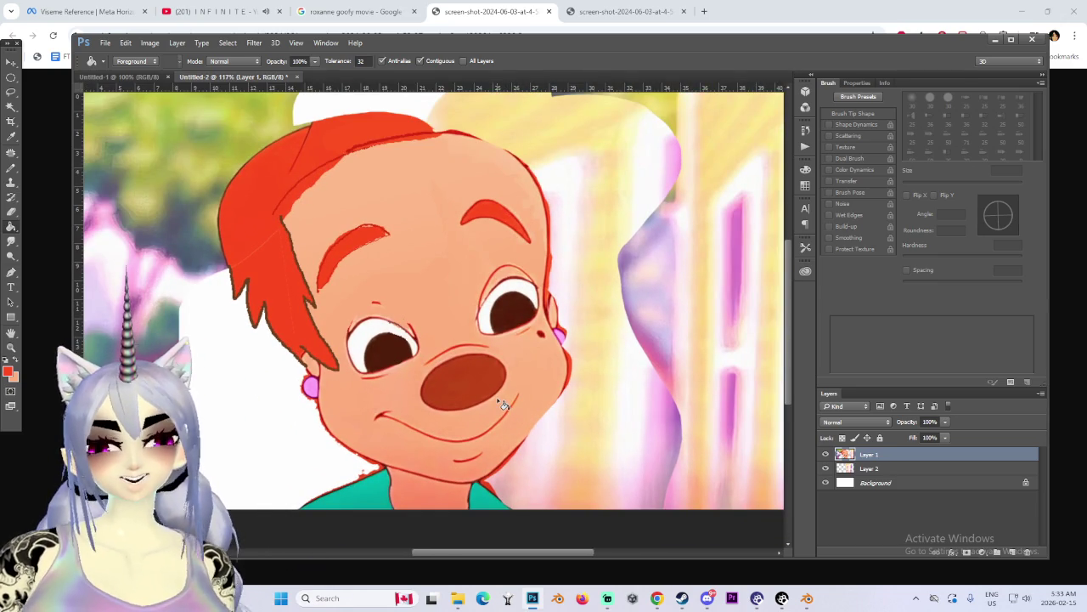
alt+scroll(484, 421, down, 2)
alt+scroll(398, 430, down, 1)
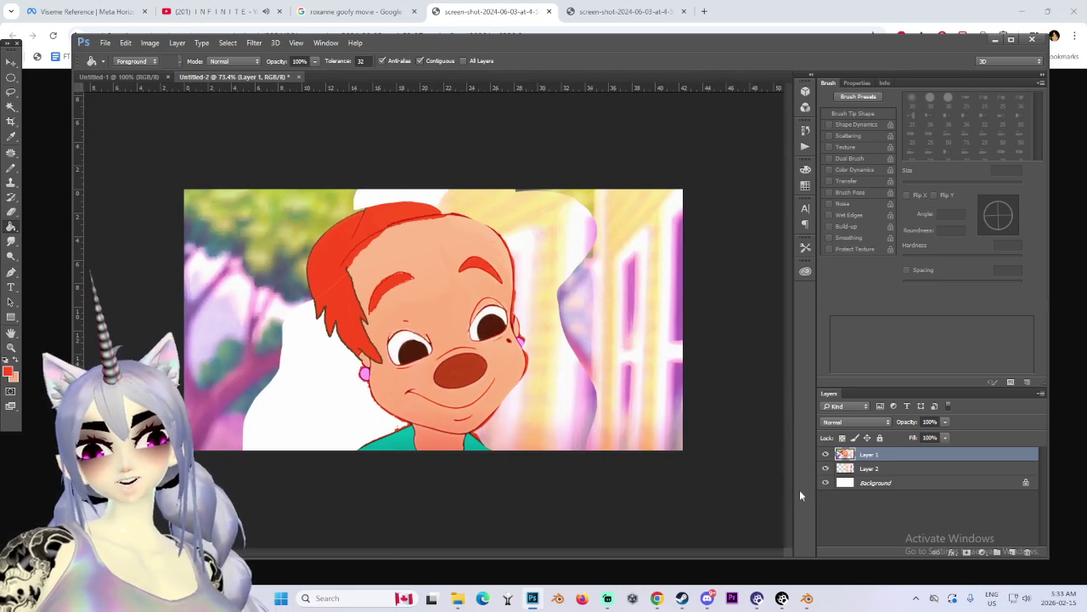
click(829, 468)
click(829, 468)
click(868, 468)
alt+scroll(451, 331, up, 2)
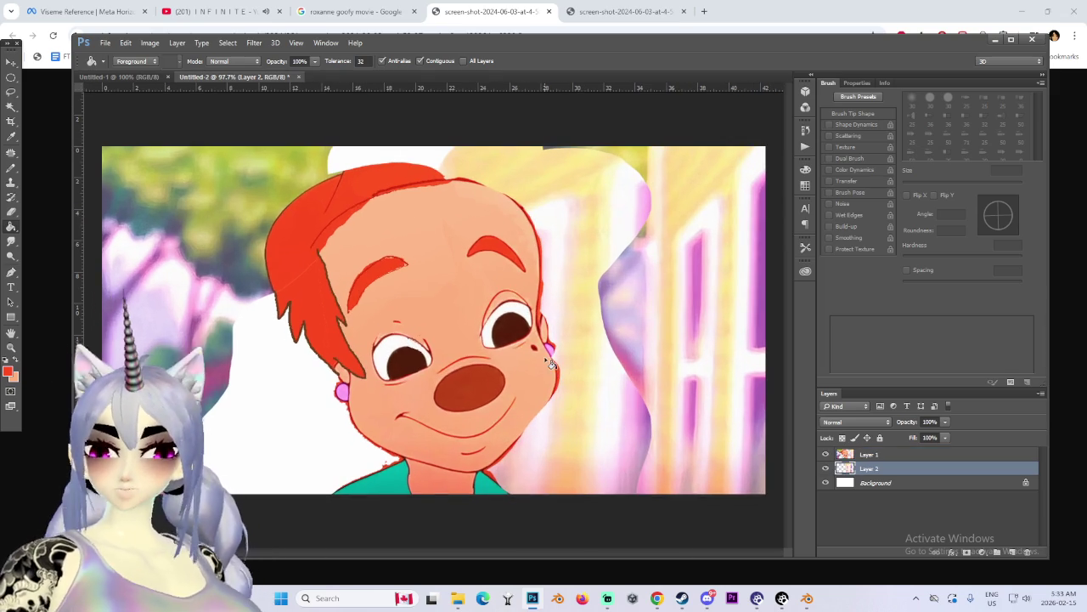
Step: Free Transform the Layer 2 background, moving it left and stretching it wider on both sides
key(ctrl+t)
drag(474, 339, 100, 320)
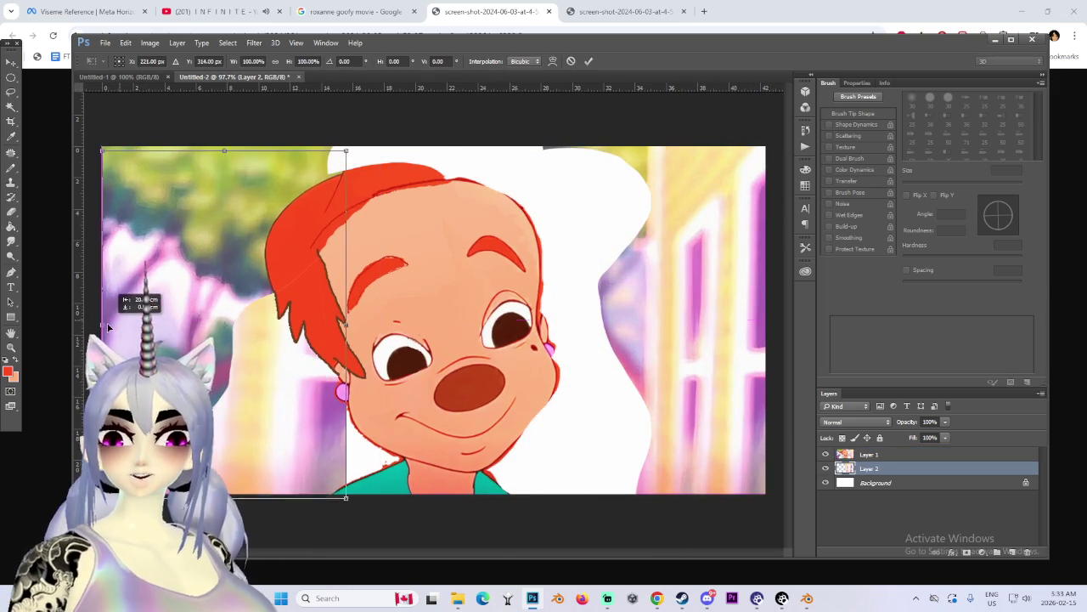
drag(341, 320, 757, 320)
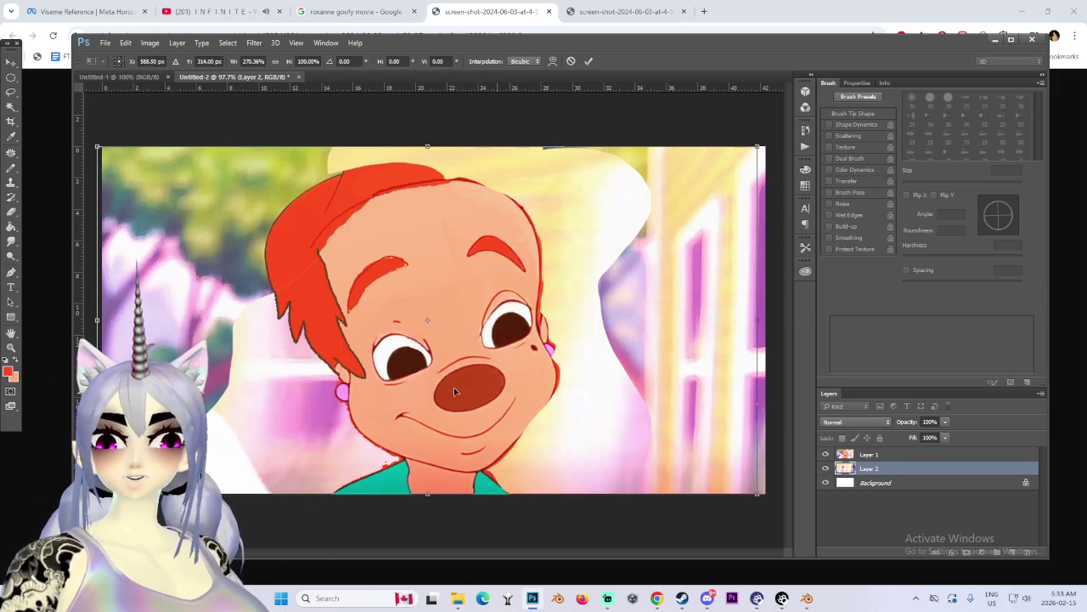
alt+scroll(242, 317, down, 2)
alt+scroll(242, 318, down, 2)
drag(243, 320, 106, 323)
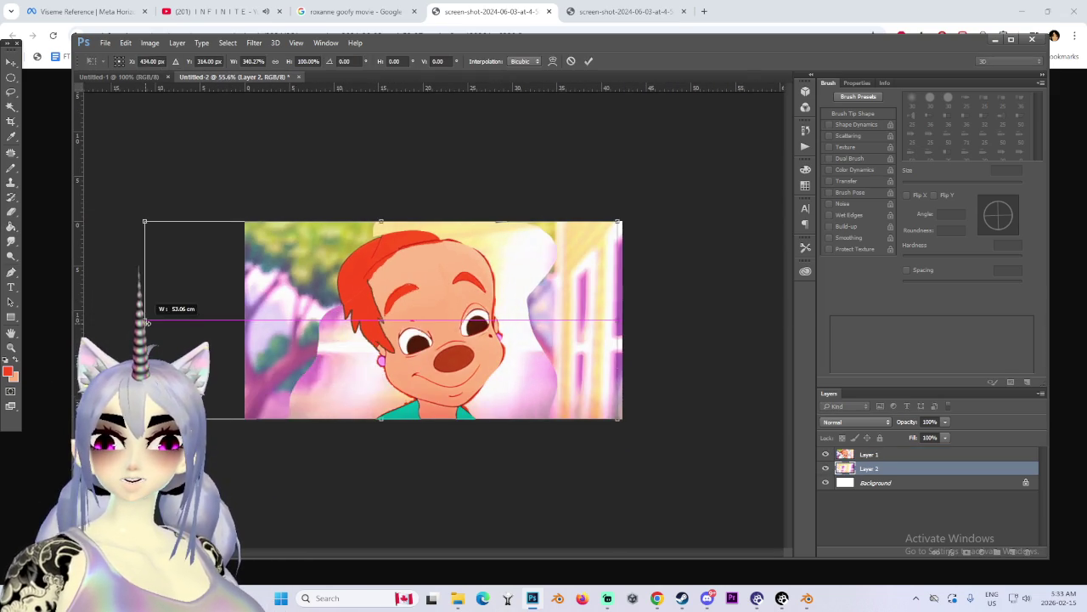
alt+scroll(428, 309, down, 2)
alt+scroll(429, 314, up, 3)
key(Return)
Step: Zoom in and out to inspect the stretched background around the character
alt+scroll(447, 319, up, 1)
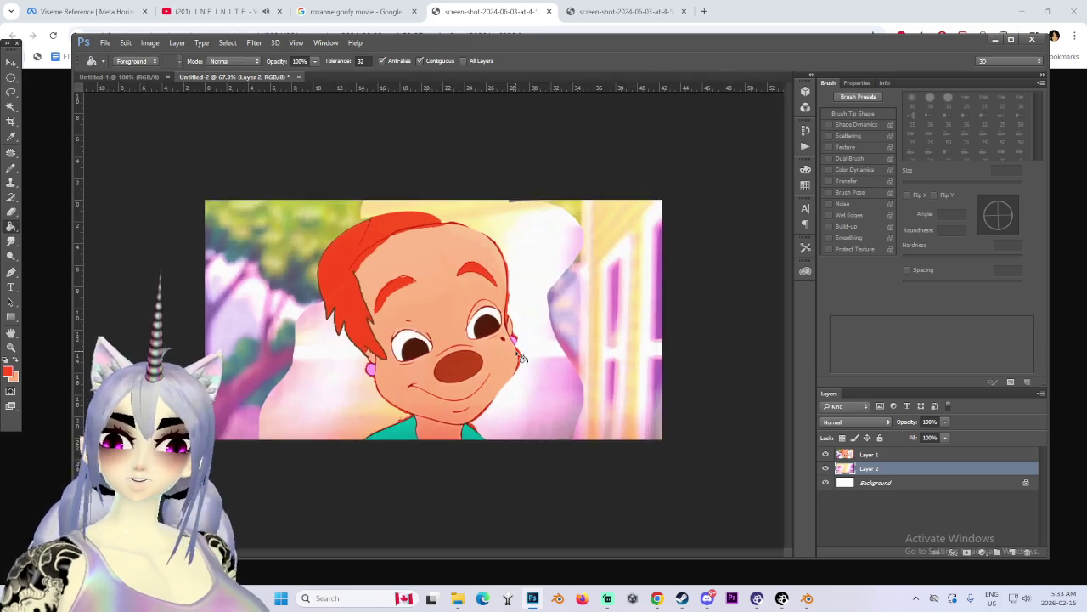
alt+scroll(437, 319, down, 2)
alt+scroll(521, 355, up, 1)
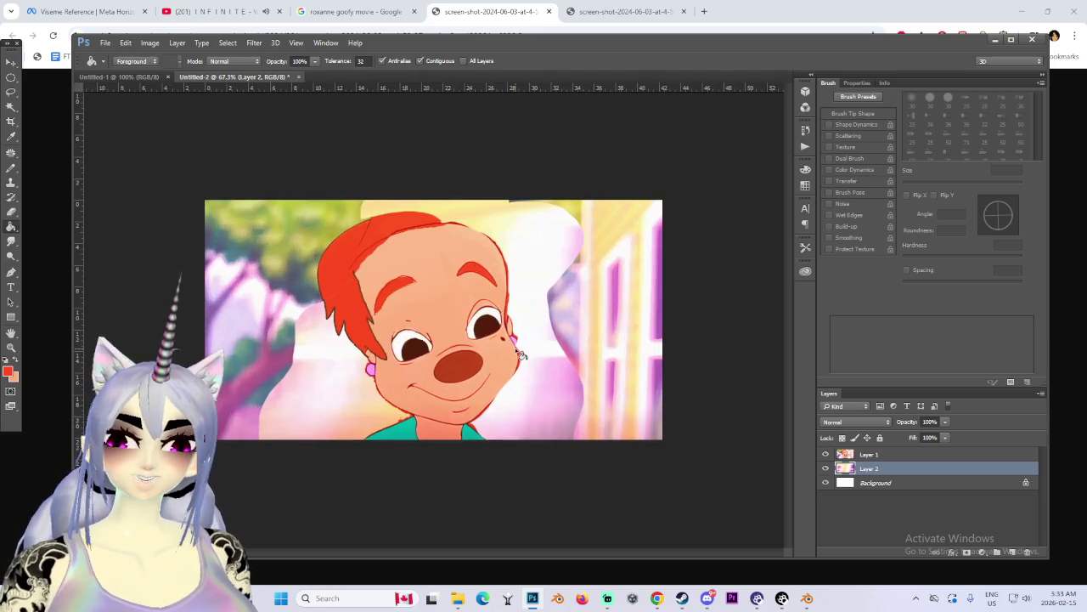
alt+scroll(521, 354, up, 2)
alt+scroll(548, 337, down, 1)
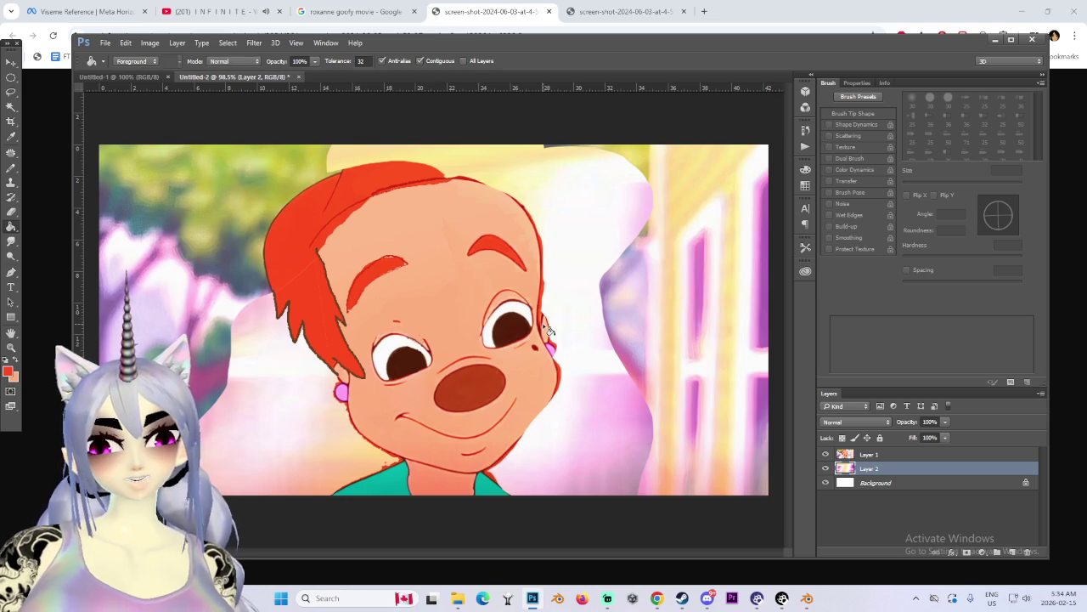
alt+scroll(548, 329, down, 3)
alt+scroll(530, 410, up, 2)
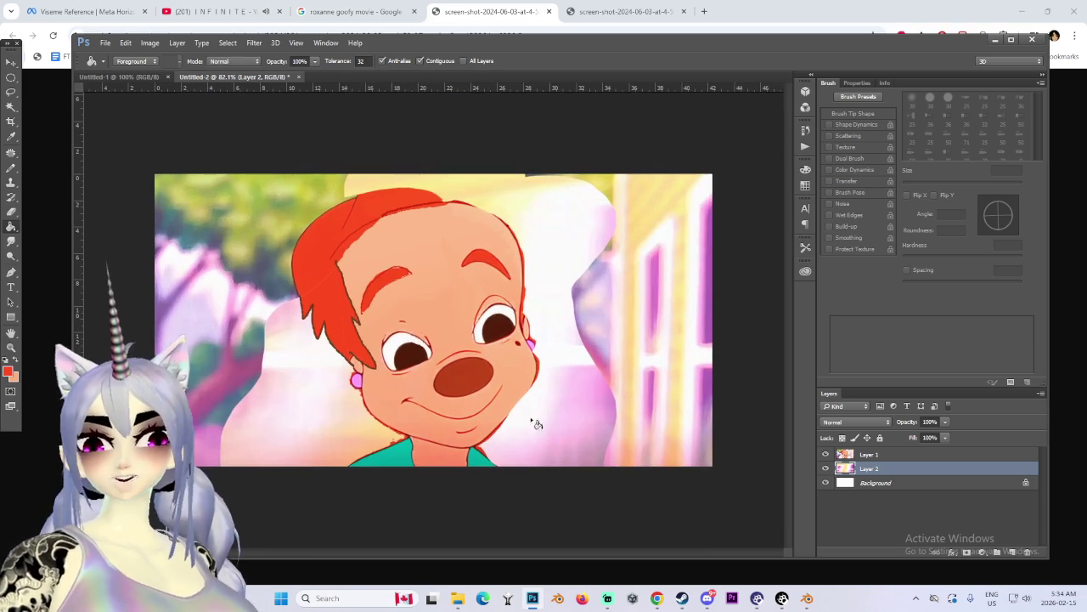
alt+scroll(492, 467, up, 2)
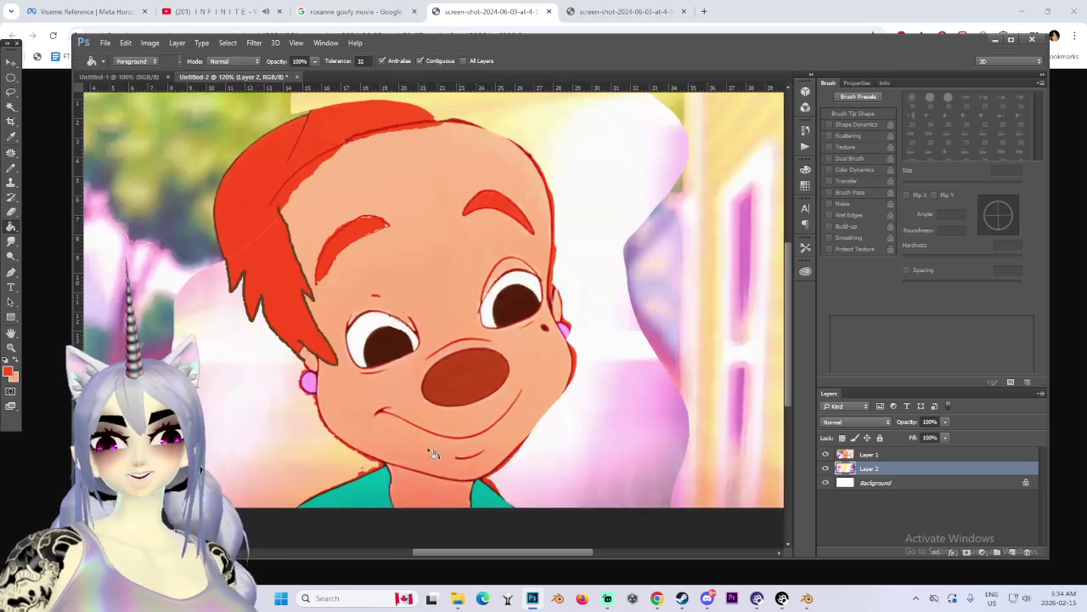
alt+scroll(448, 450, up, 2)
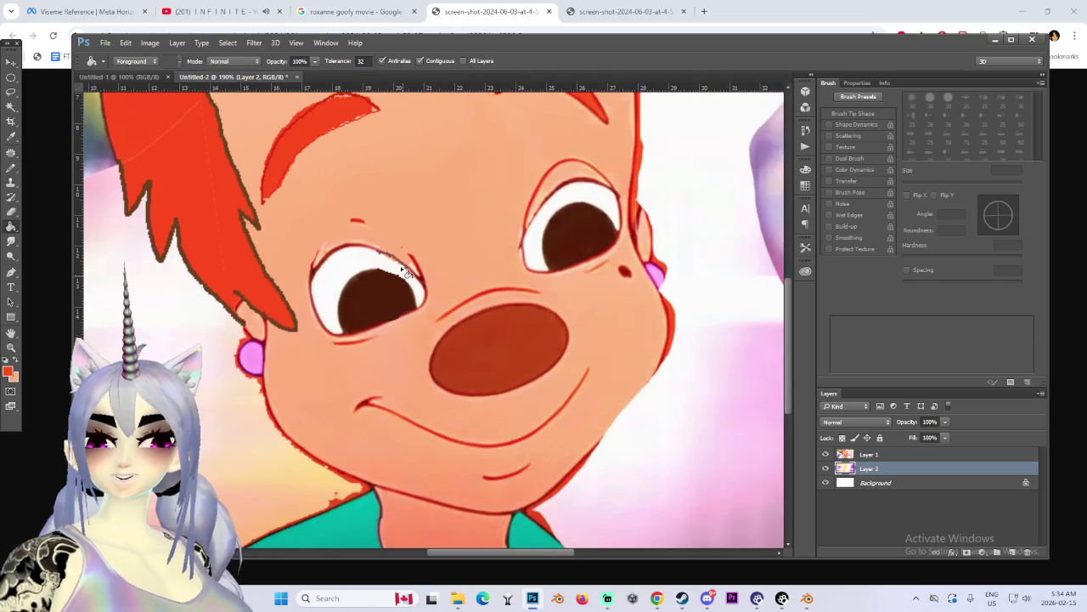
Step: Switch to the Pencil, sample dark brown from the eye, and add a new layer above Layer 1
key(b)
alt+click(388, 287)
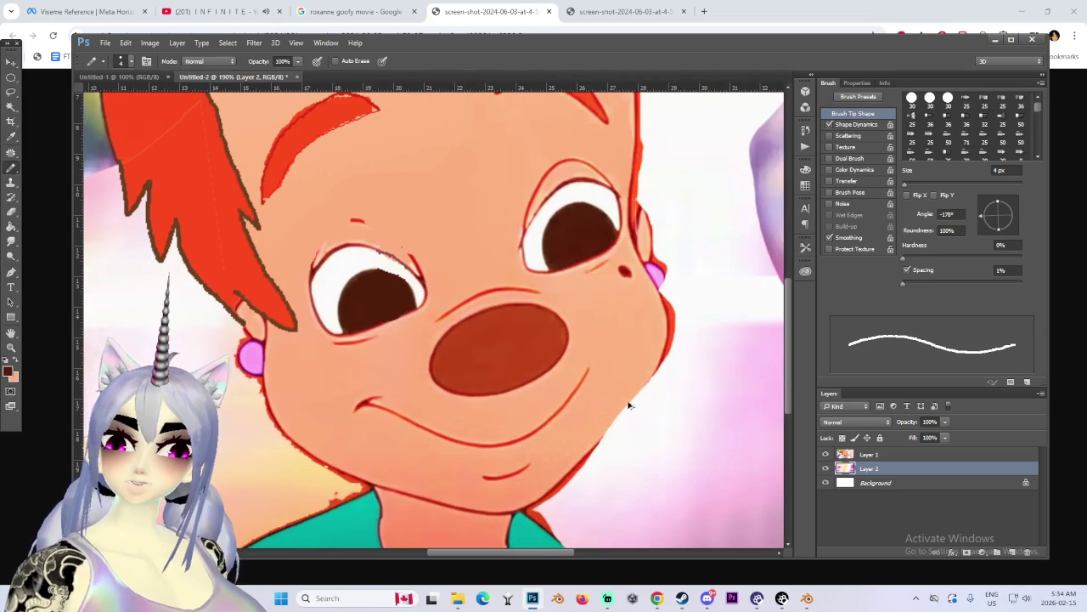
click(892, 455)
click(1011, 551)
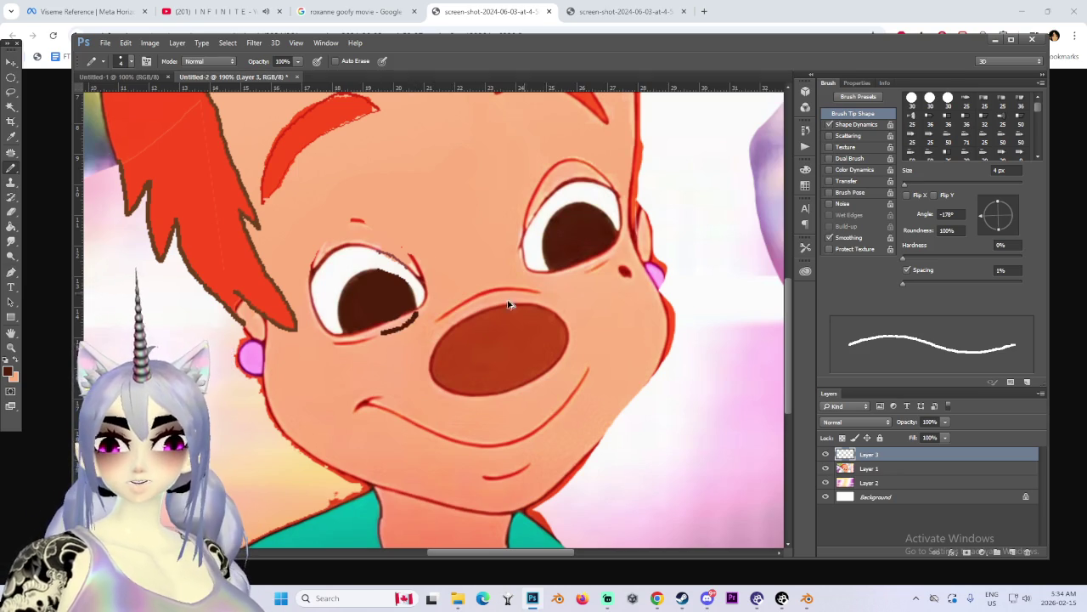
Step: Draw the dark outline strokes on Layer 3 with a 1 px pencil
alt+scroll(478, 320, up, 2)
key(bracketleft)
key(bracketleft)
key(bracketleft)
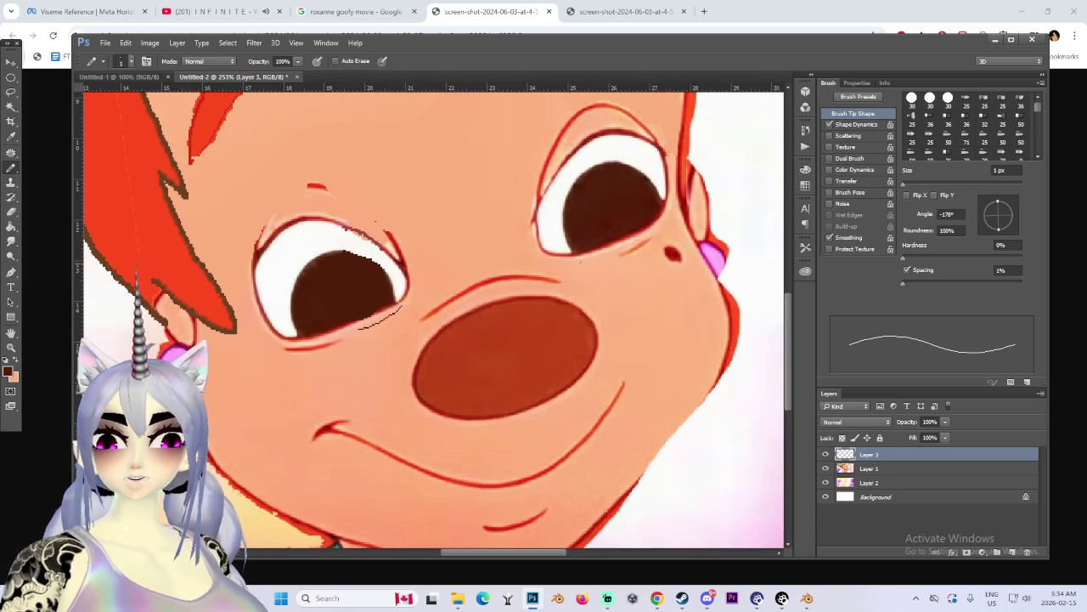
alt+scroll(645, 229, down, 3)
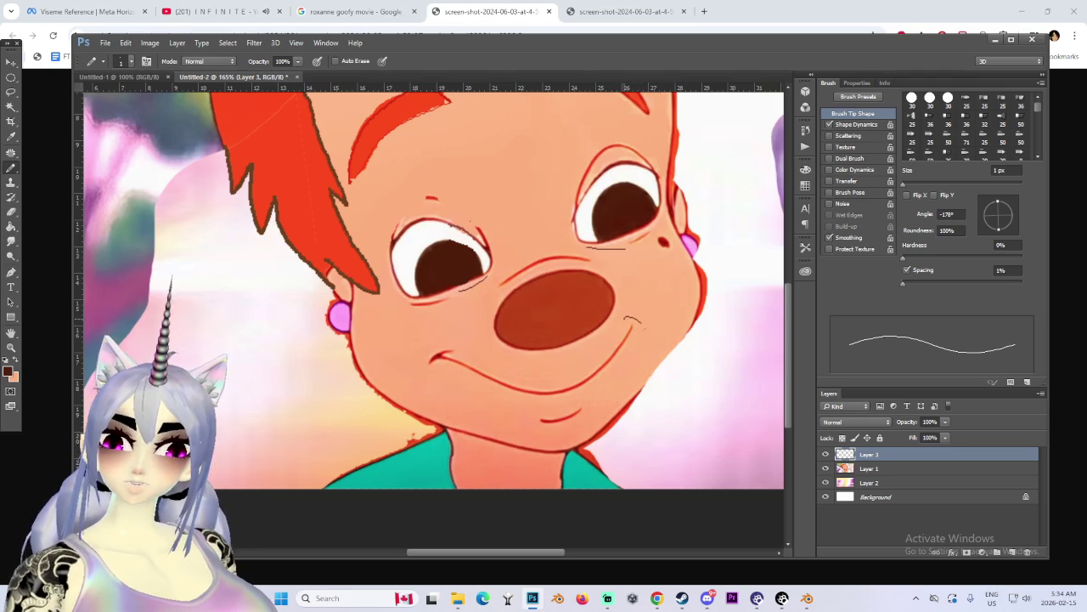
alt+scroll(585, 435, down, 2)
alt+scroll(585, 435, down, 2)
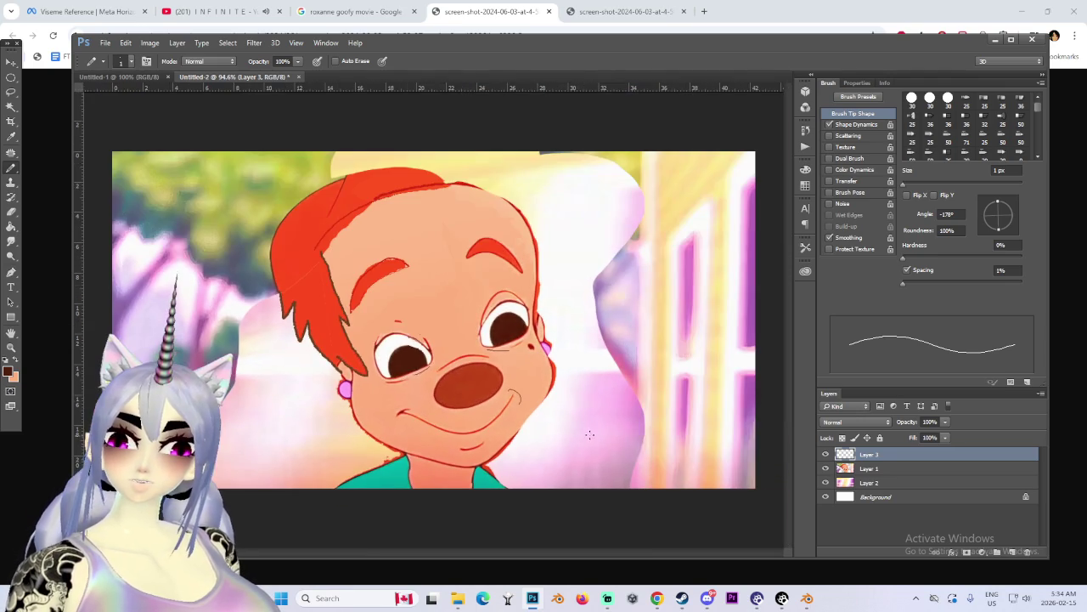
alt+scroll(587, 432, up, 1)
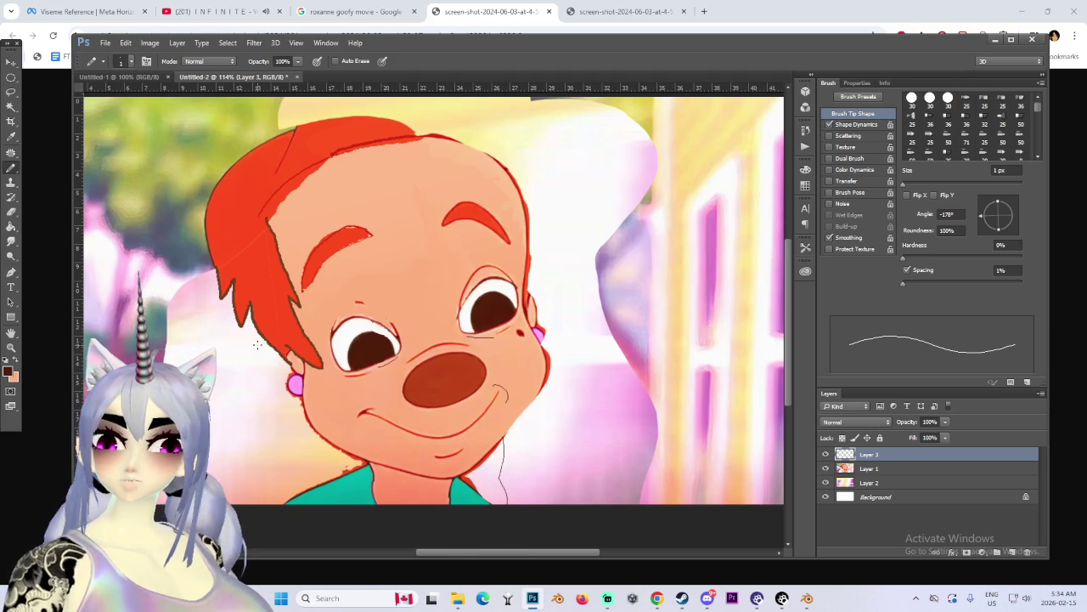
Step: Paint a peach patch with a 70 px brush, then quit Photoshop without saving Untitled-2
alt+click(422, 485)
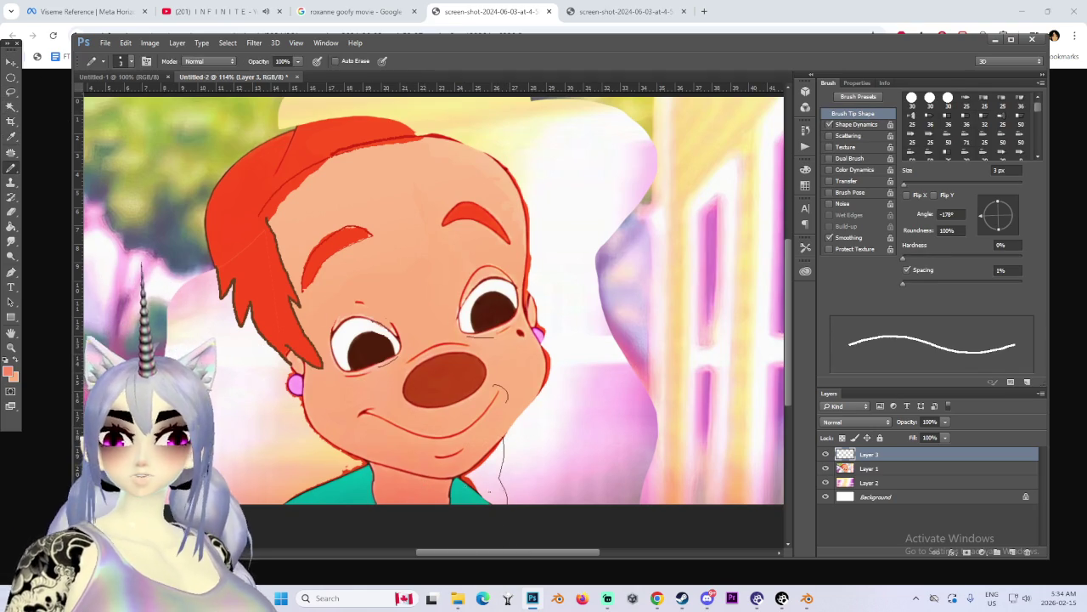
alt+right_drag(425, 484, 465, 494)
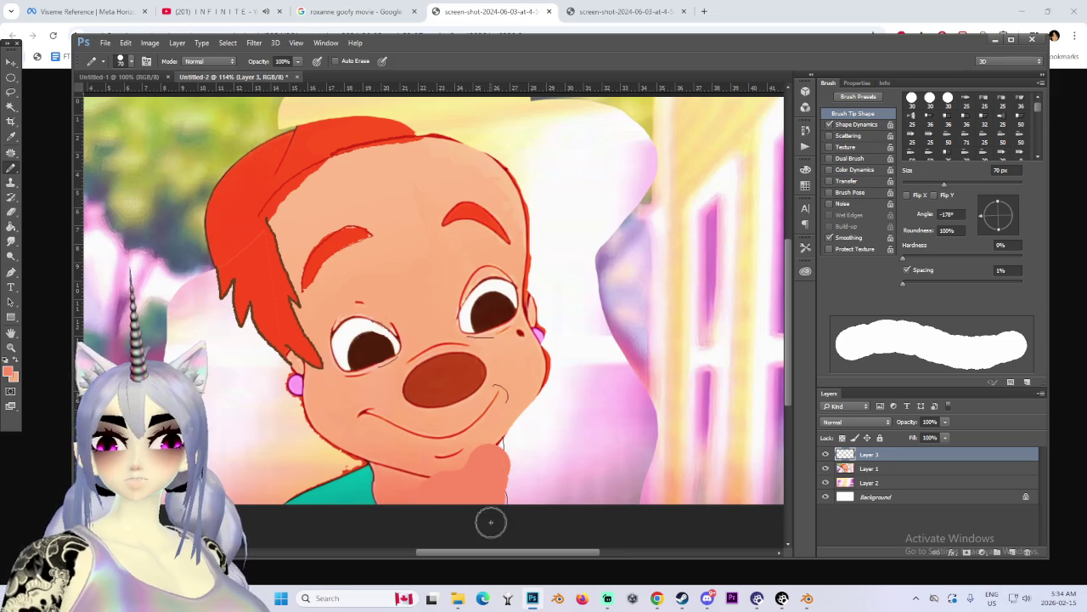
alt+scroll(510, 467, down, 2)
alt+scroll(548, 476, down, 2)
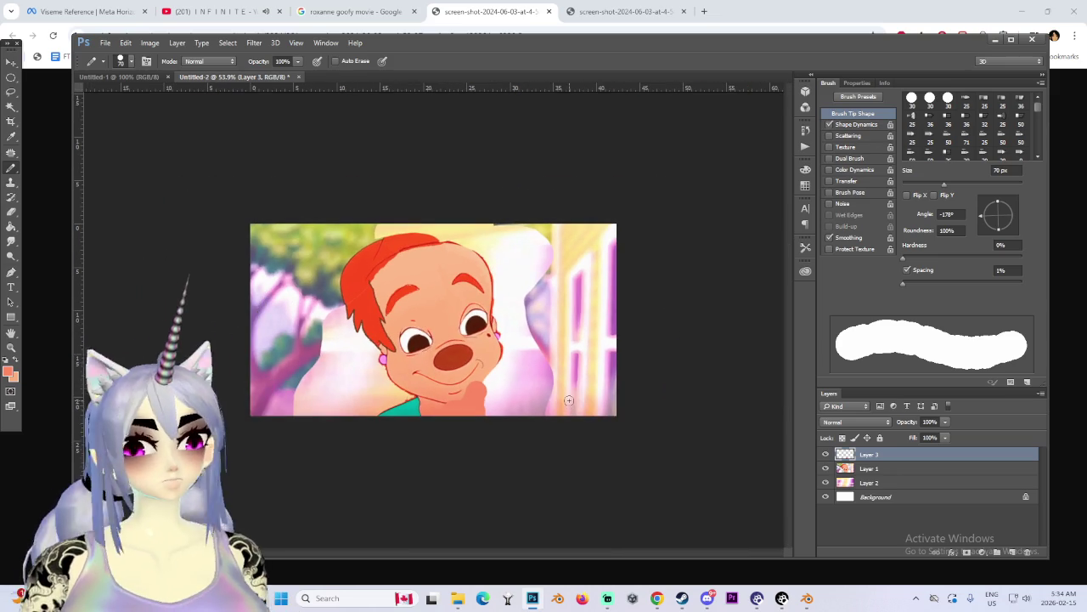
click(1040, 42)
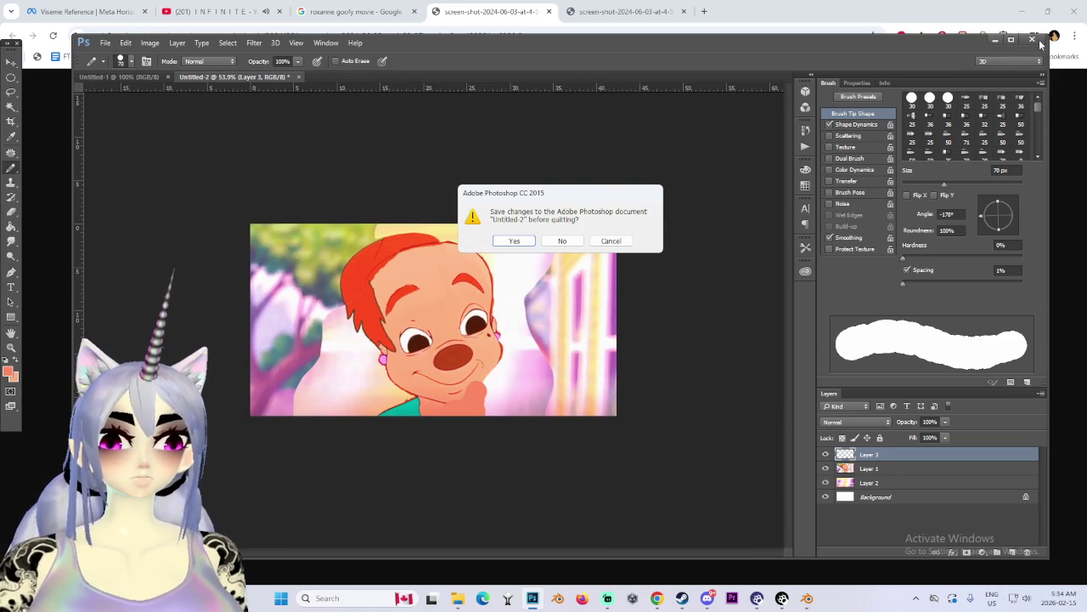
click(564, 244)
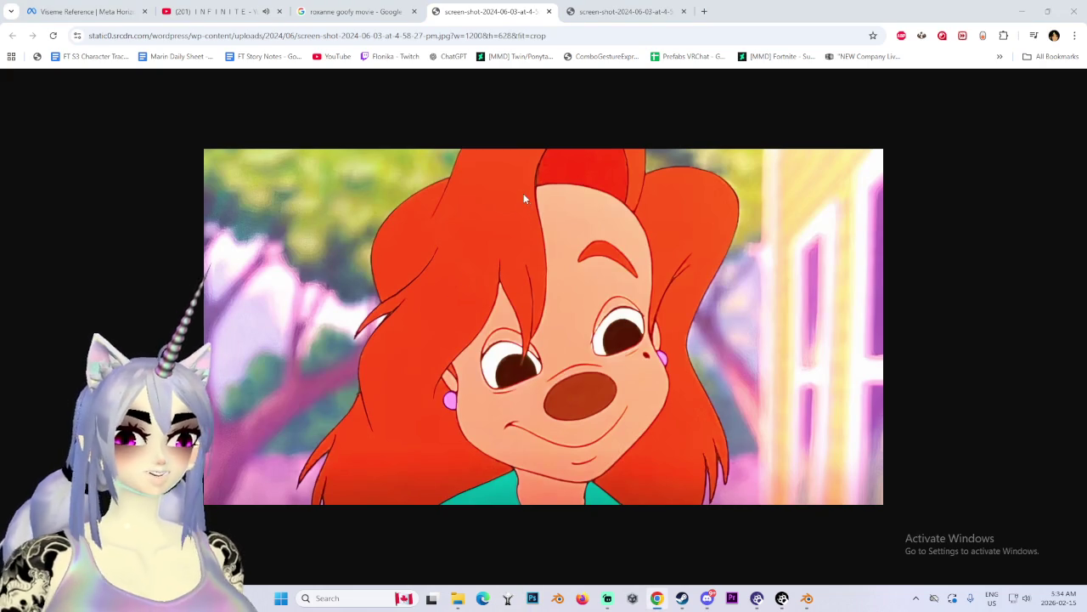
Step: Close the full-size screenshot tab and browse the image results to preview the green-suited Roxanne image
middle_click(515, 14)
scroll(301, 246, down, 2)
scroll(301, 245, down, 3)
scroll(300, 245, down, 3)
scroll(301, 246, down, 3)
scroll(301, 245, down, 3)
scroll(299, 248, down, 3)
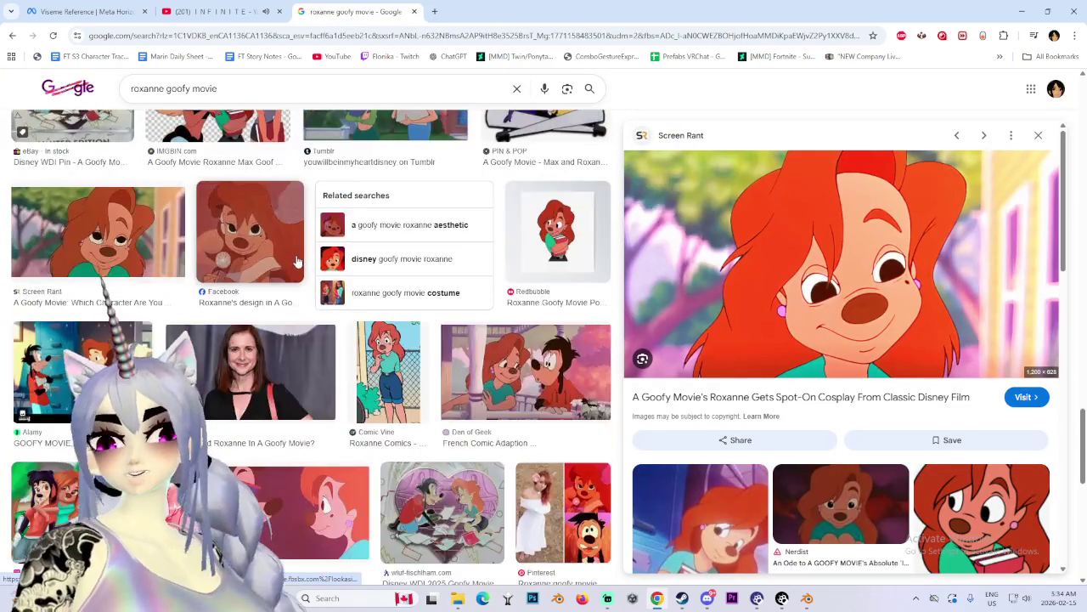
scroll(297, 251, down, 2)
scroll(295, 253, down, 3)
scroll(294, 256, down, 3)
scroll(294, 259, down, 3)
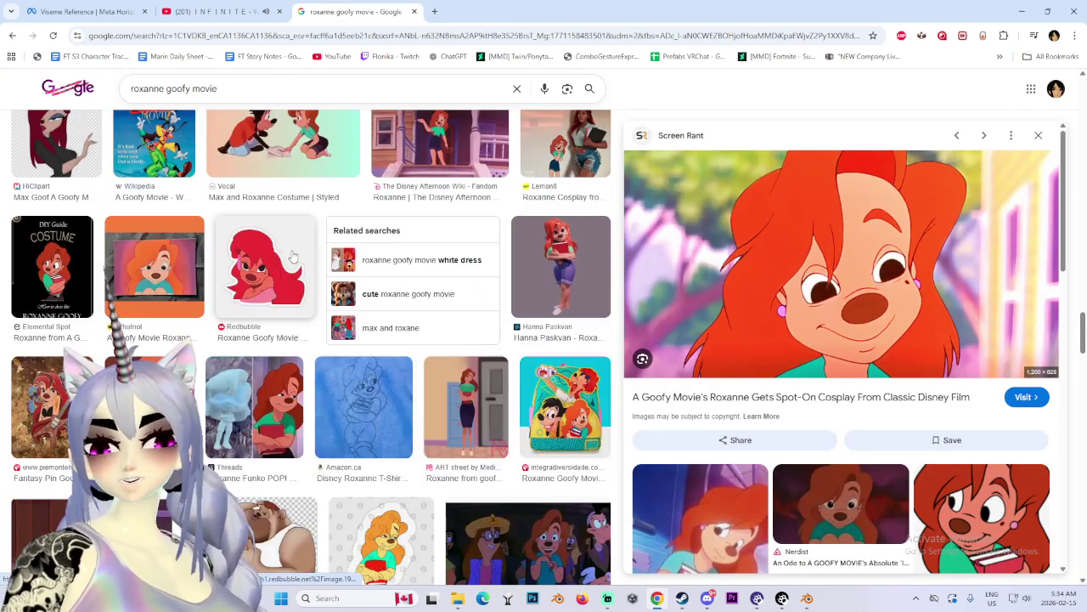
scroll(292, 265, down, 3)
scroll(292, 261, down, 3)
scroll(290, 264, down, 3)
scroll(289, 267, down, 3)
scroll(289, 271, down, 3)
scroll(287, 273, down, 3)
scroll(287, 274, down, 3)
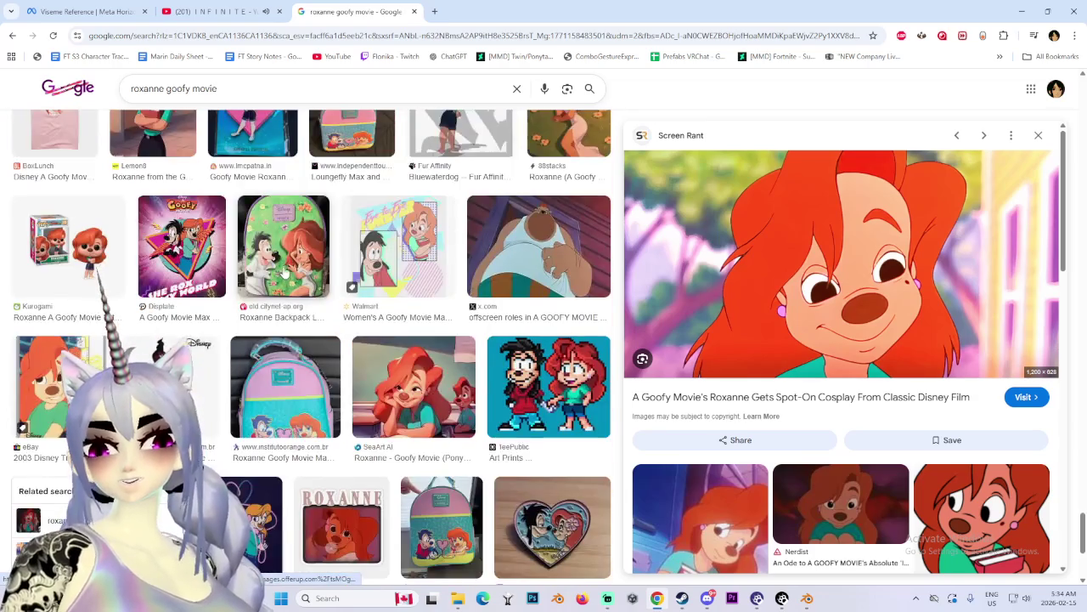
scroll(286, 275, down, 3)
scroll(286, 276, down, 3)
scroll(285, 276, down, 3)
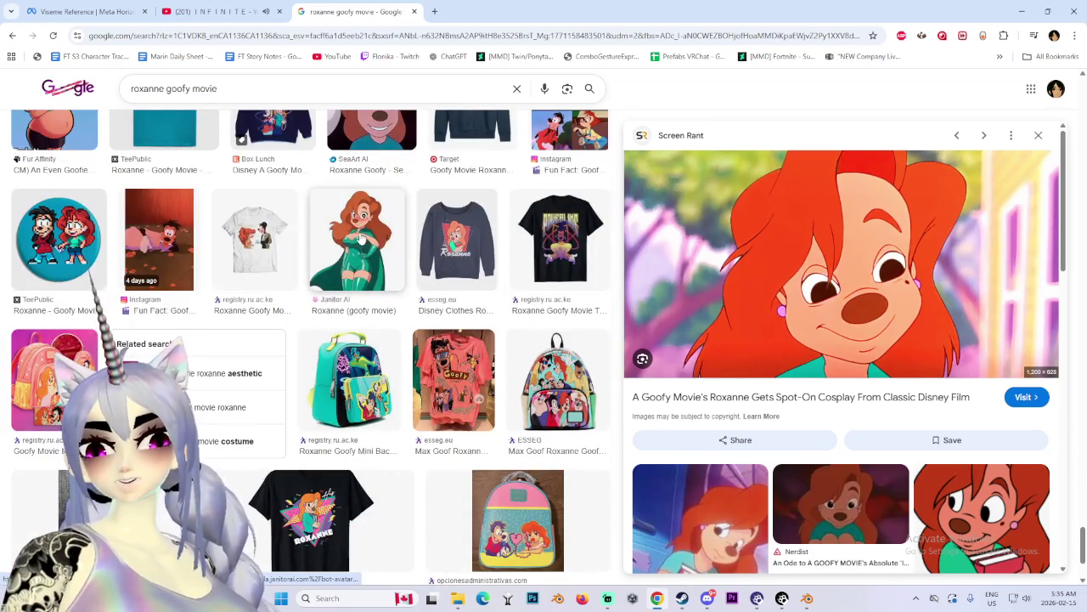
click(361, 240)
Step: Scroll back up the results and preview the Pinterest Roxanne image
scroll(378, 283, down, 2)
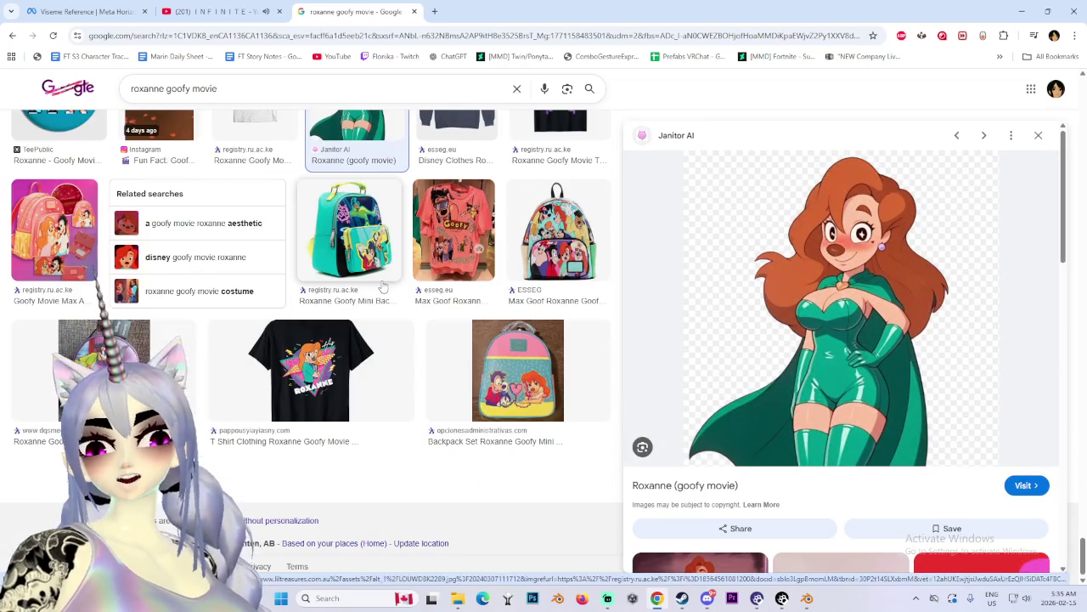
scroll(382, 287, up, 2)
scroll(399, 298, up, 3)
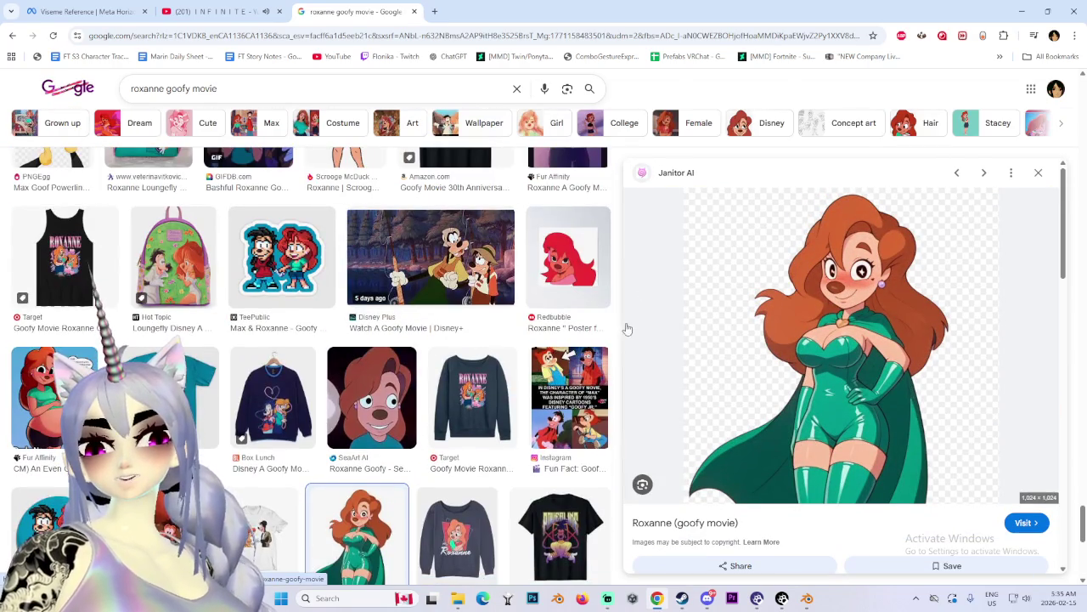
scroll(620, 324, up, 5)
scroll(609, 93, up, 5)
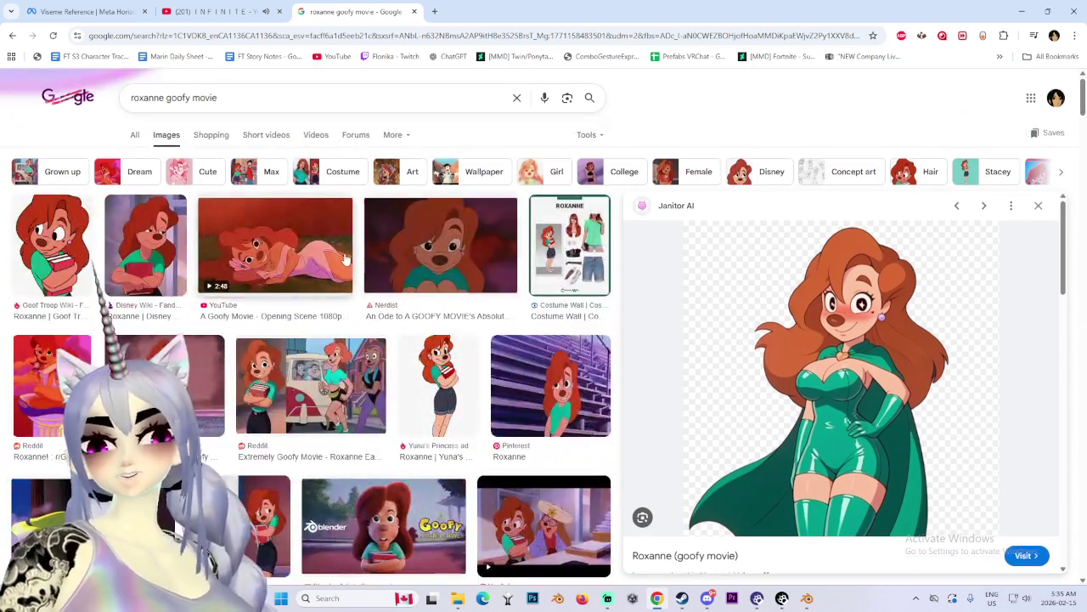
click(551, 387)
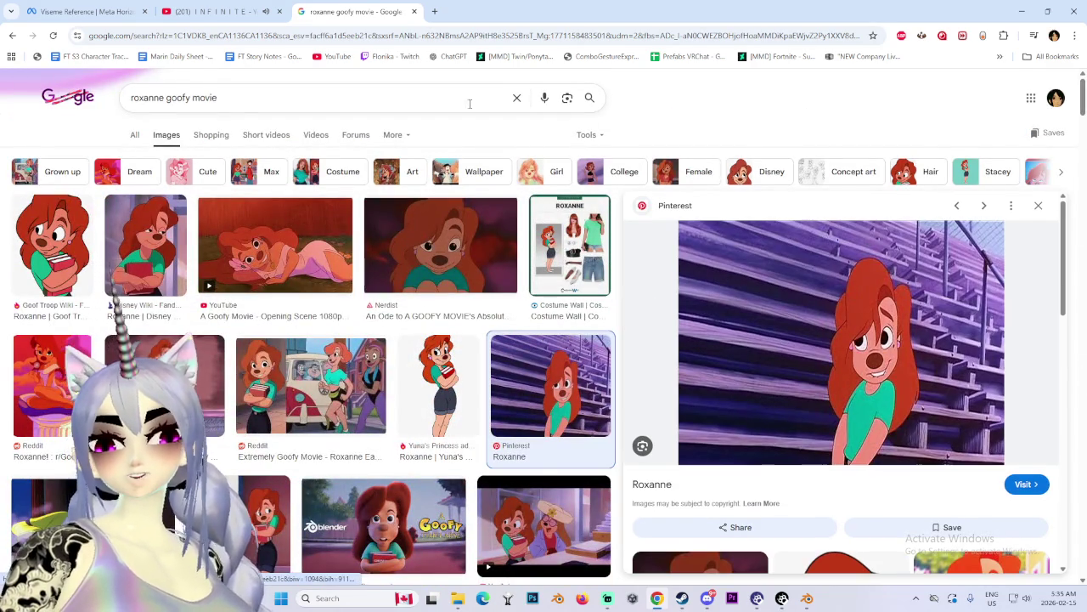
Step: Switch to the YouTube video tab, then bring Blender back to the front
key(ctrl+shift+Tab)
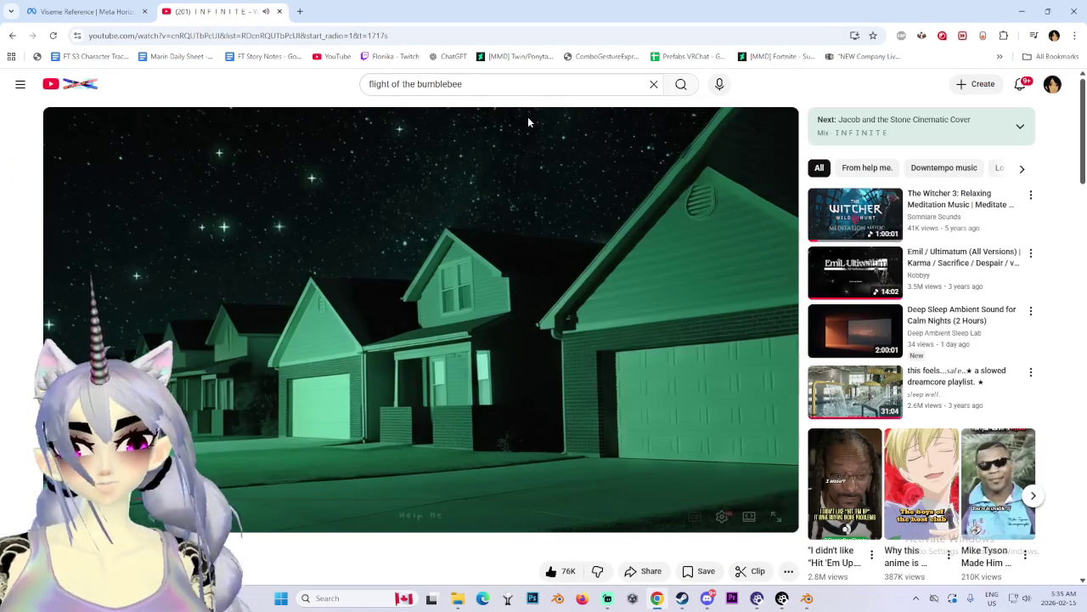
scroll(726, 465, down, 10)
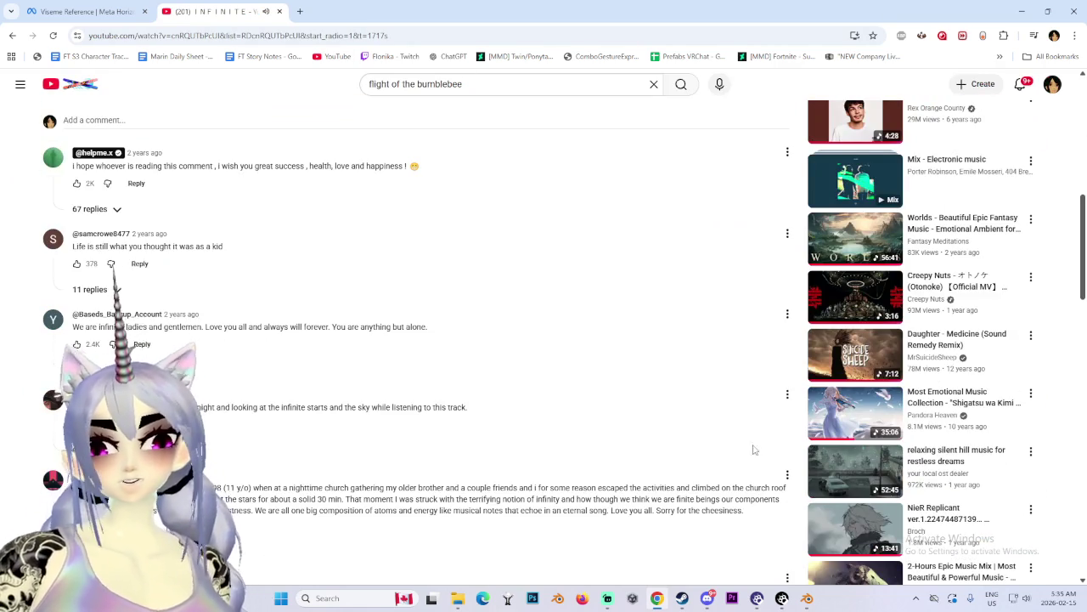
click(807, 598)
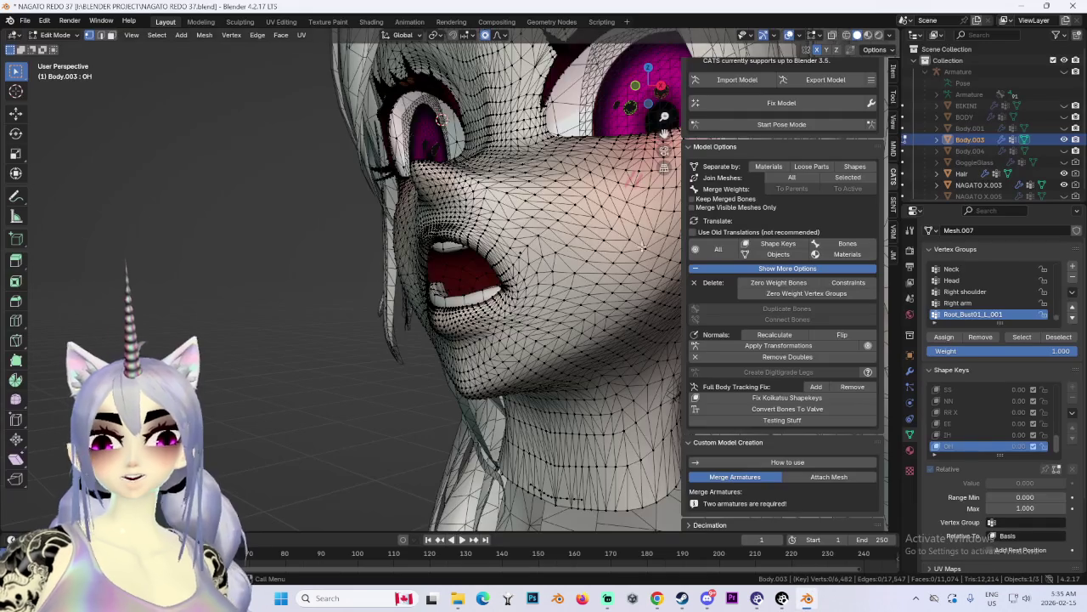
Step: From a straight front view, soft-move the lips into a rounder opening
middle_drag(556, 322, 610, 326)
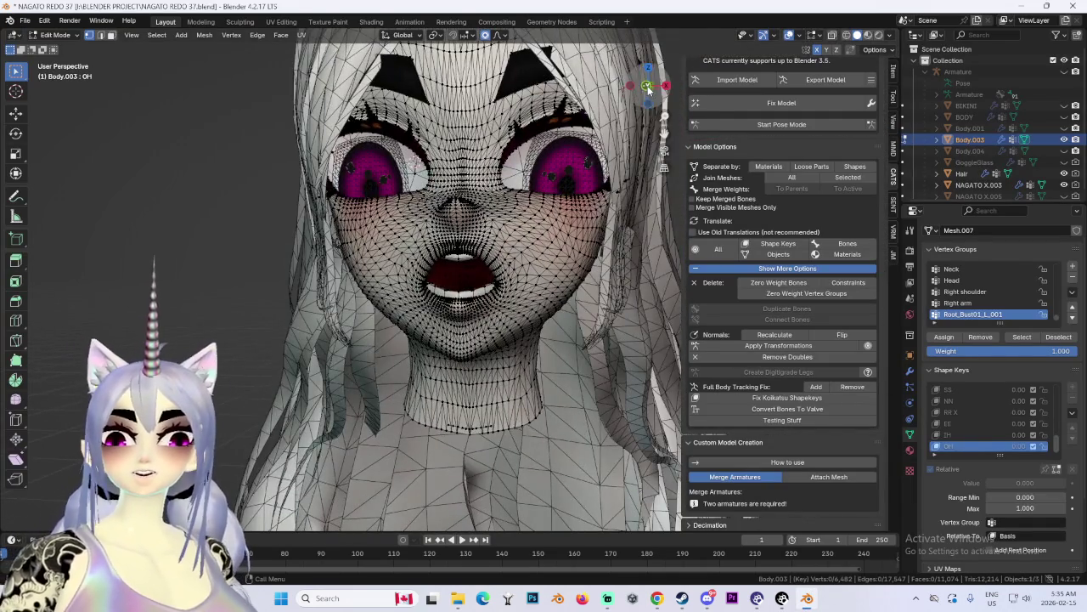
scroll(663, 34, up, 4)
key(KP_1)
key(g)
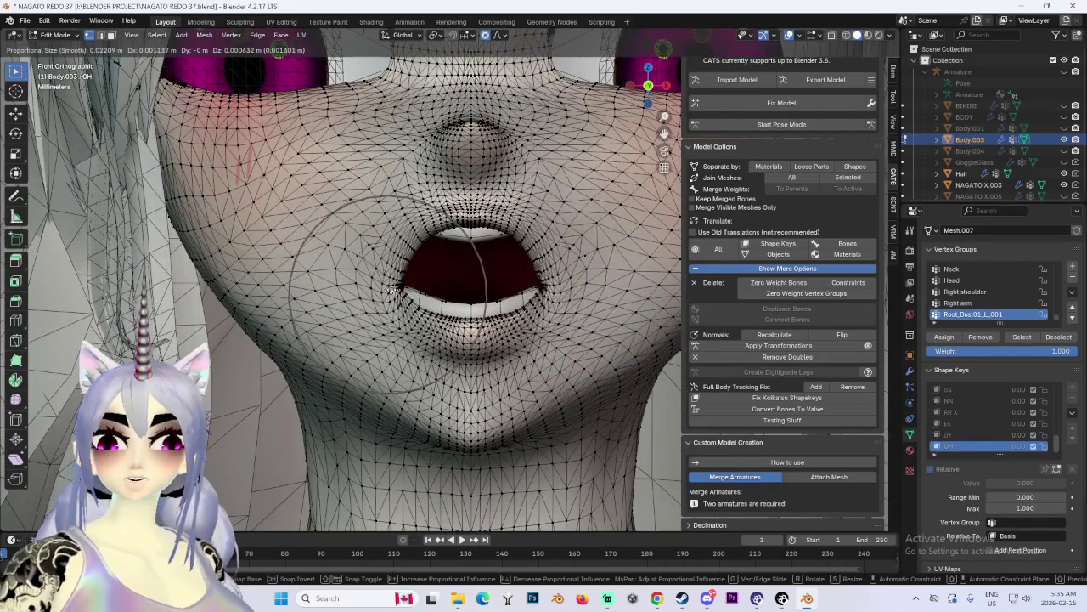
scroll(389, 274, down, 3)
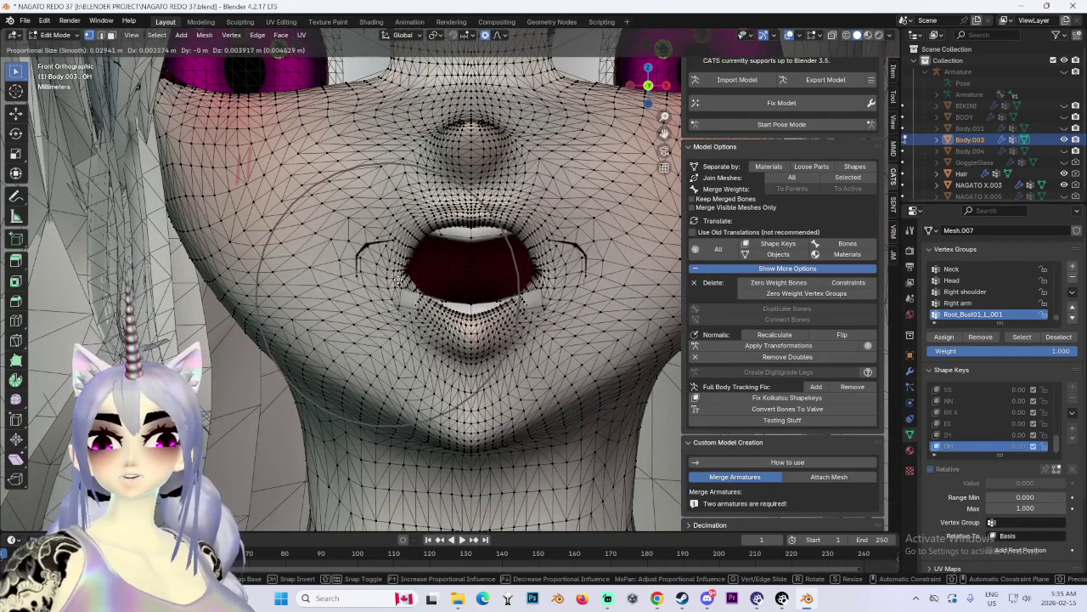
click(592, 253)
scroll(592, 253, down, 5)
scroll(474, 259, up, 2)
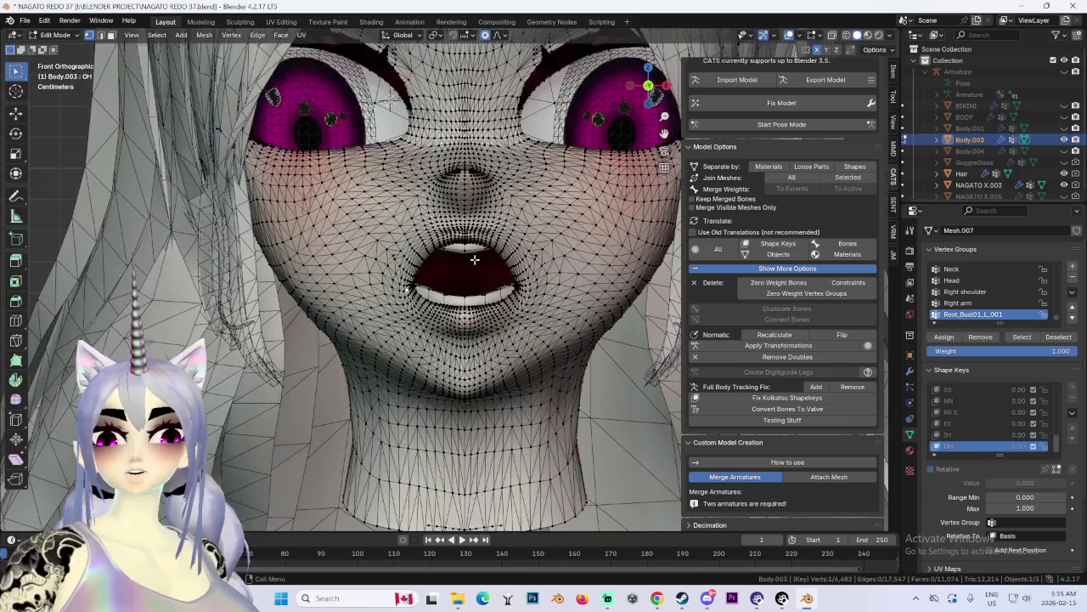
Step: Refine the round mouth with further proportional lip moves, cancelling one unwanted move
key(g)
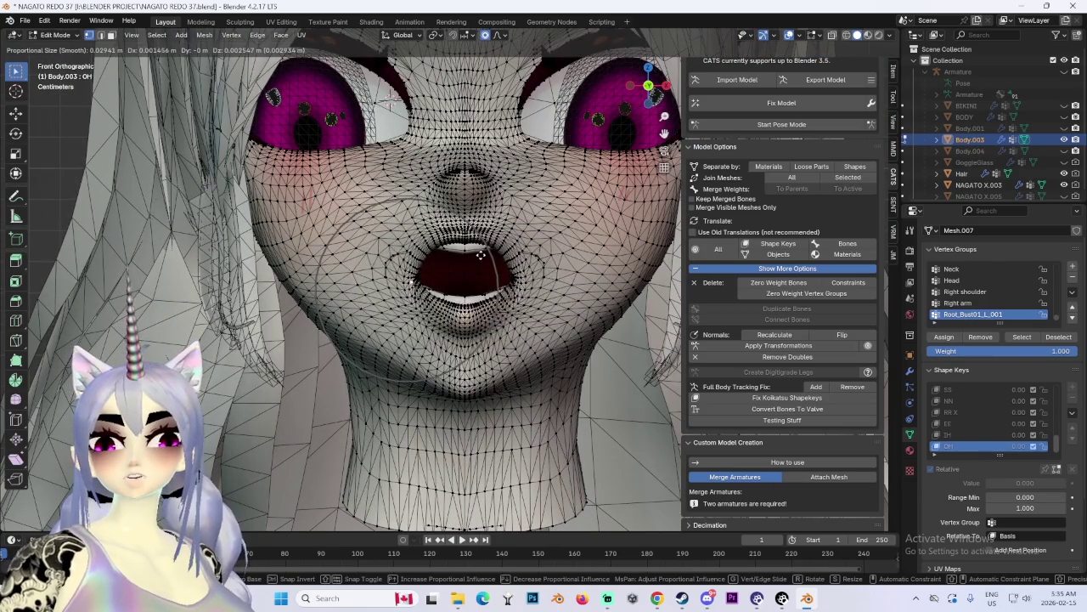
click(480, 257)
key(g)
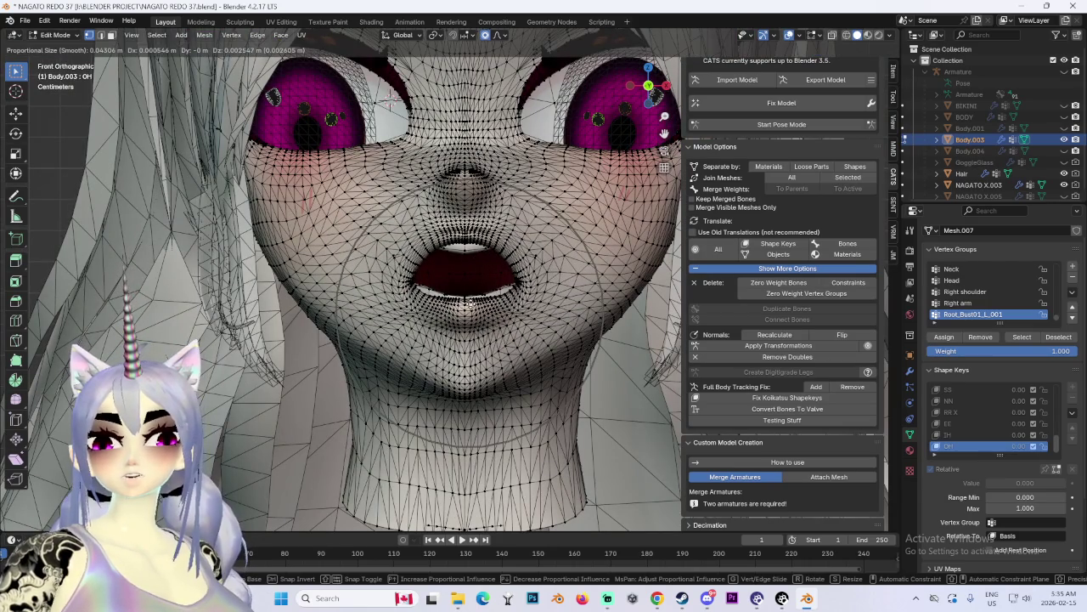
scroll(469, 299, up, 3)
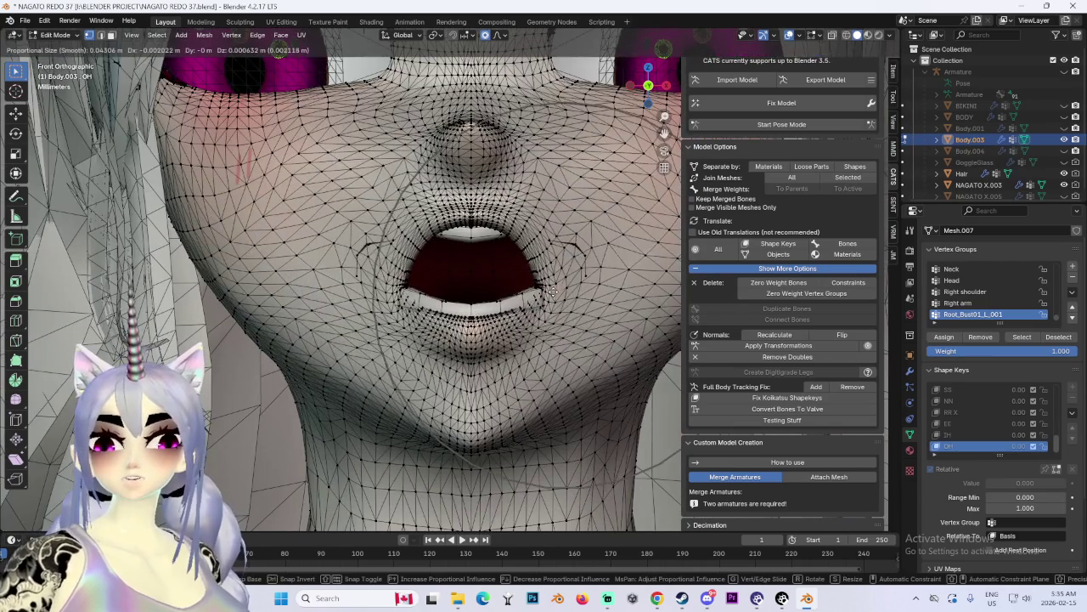
right_click(548, 293)
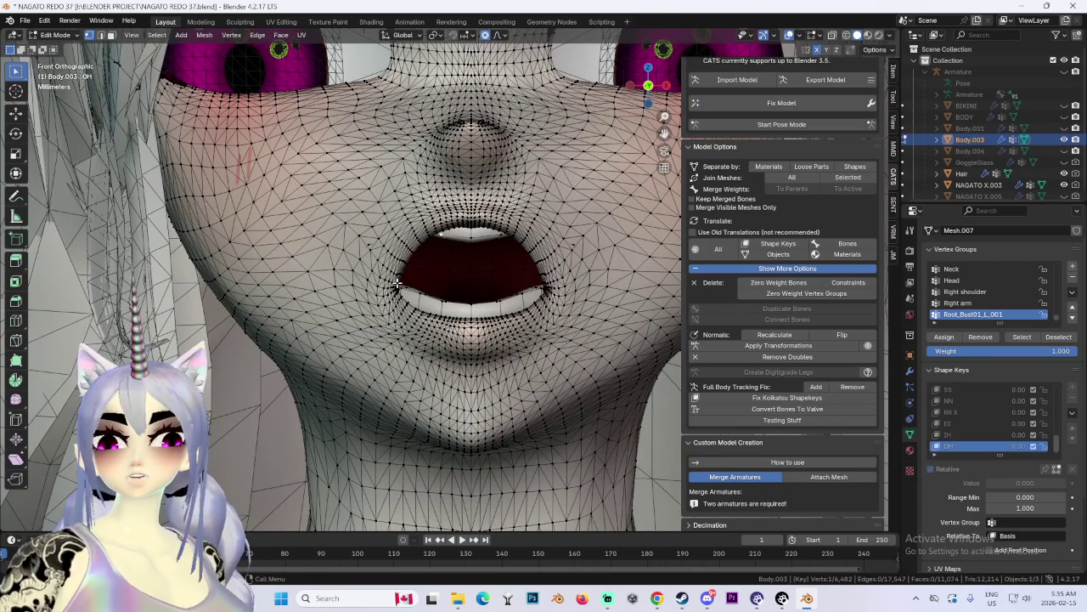
scroll(548, 246, down, 3)
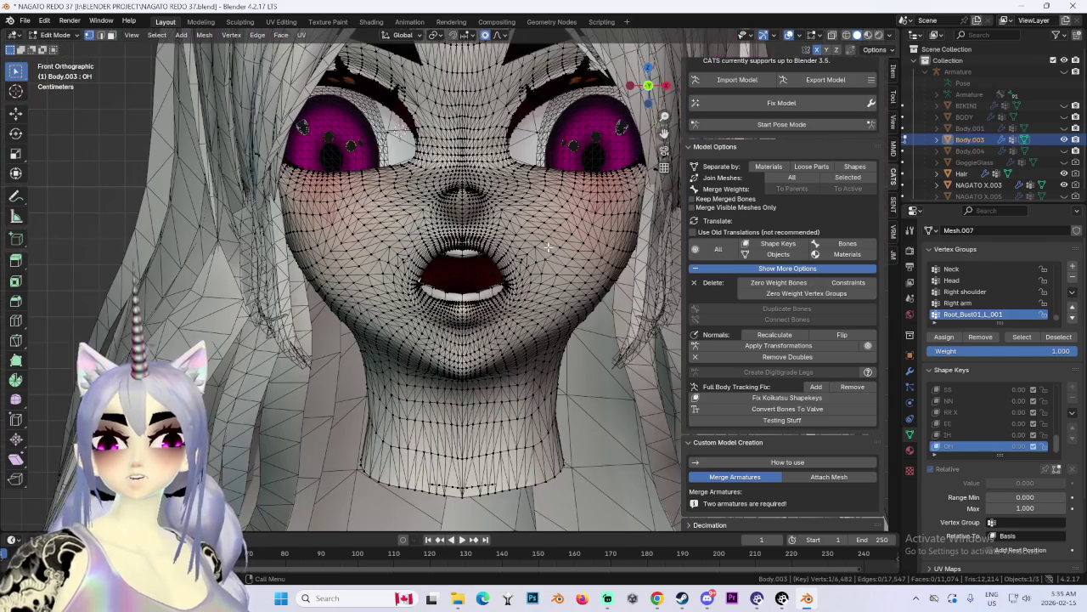
key(g)
click(528, 286)
Step: Push the mouth vertices slightly forward along Y, checking from an angled side profile
mouse_move(528, 286)
middle_down()
mouse_move(501, 268)
mouse_move(562, 260)
middle_up()
key(g)
key(y)
click(501, 270)
scroll(467, 286, up, 3)
key(ctrl+z)
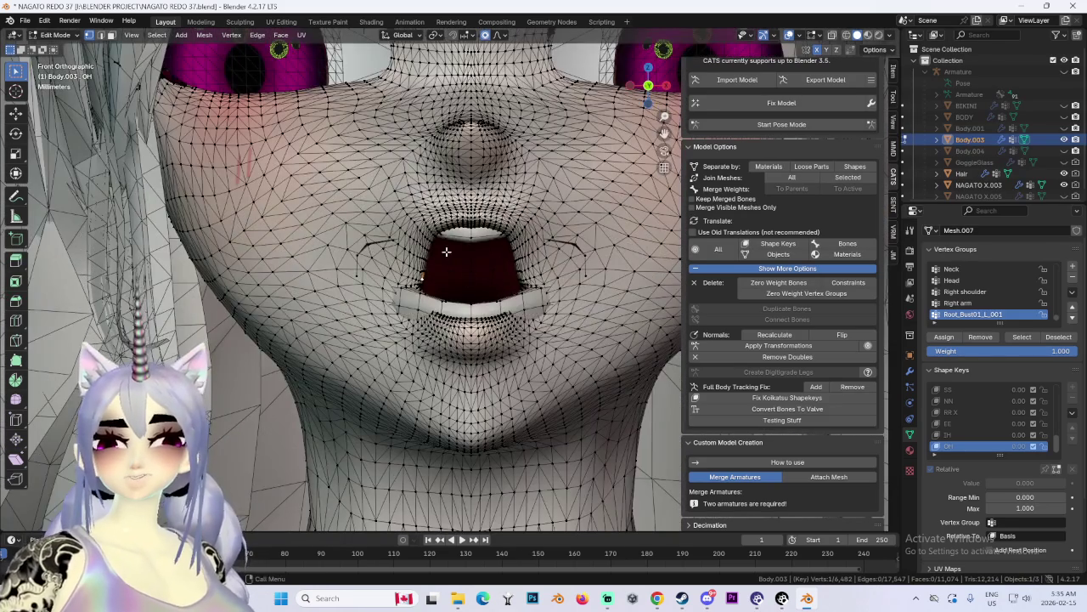
key(ctrl+shift+z)
mouse_move(454, 260)
middle_down()
mouse_move(508, 263)
mouse_move(478, 222)
mouse_move(537, 243)
middle_up()
key(g)
key(y)
click(526, 262)
Step: Adjust the mouth shape sideways on X and vertically on Z
key(g)
key(x)
click(505, 245)
key(g)
key(z)
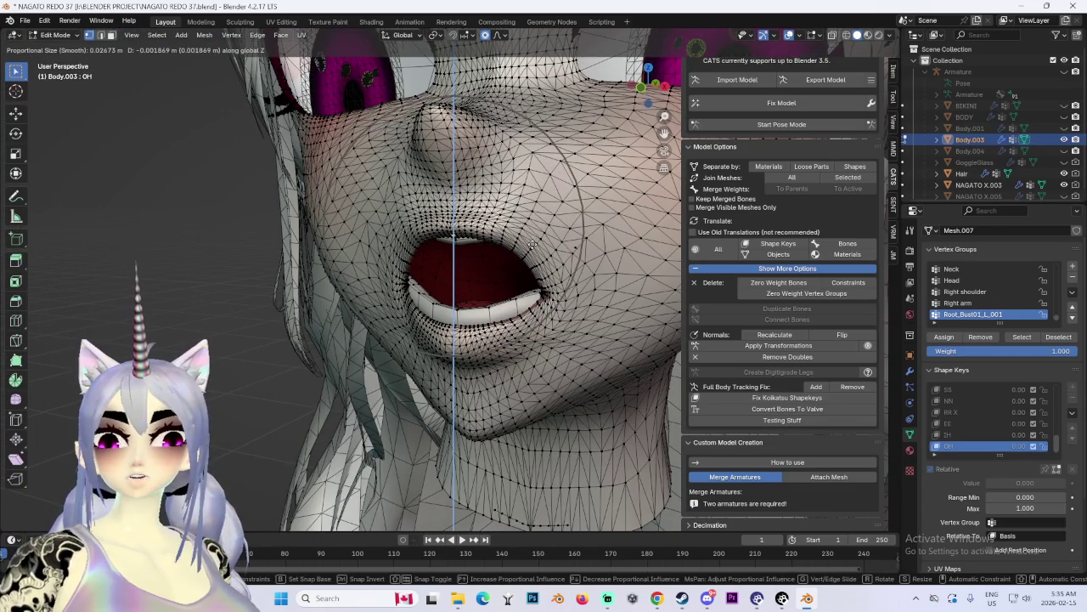
click(544, 293)
key(g)
key(x)
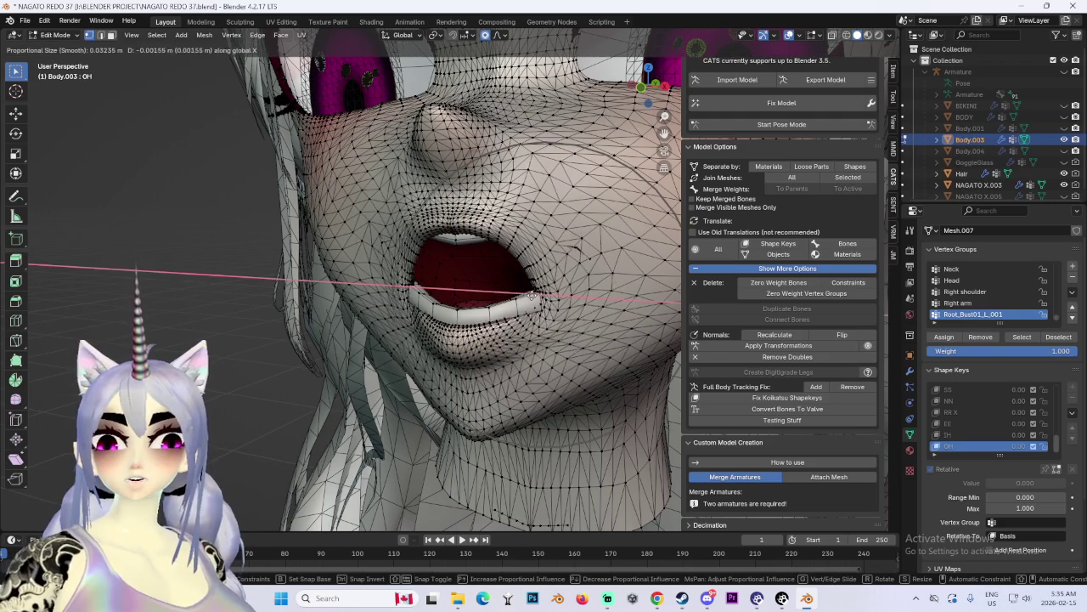
click(554, 285)
Step: In side profile, push the lips forward along Y in three moves
mouse_move(554, 285)
middle_down()
mouse_move(558, 269)
mouse_move(502, 297)
mouse_move(510, 292)
middle_up()
key(g)
key(y)
click(496, 295)
key(g)
key(y)
click(510, 291)
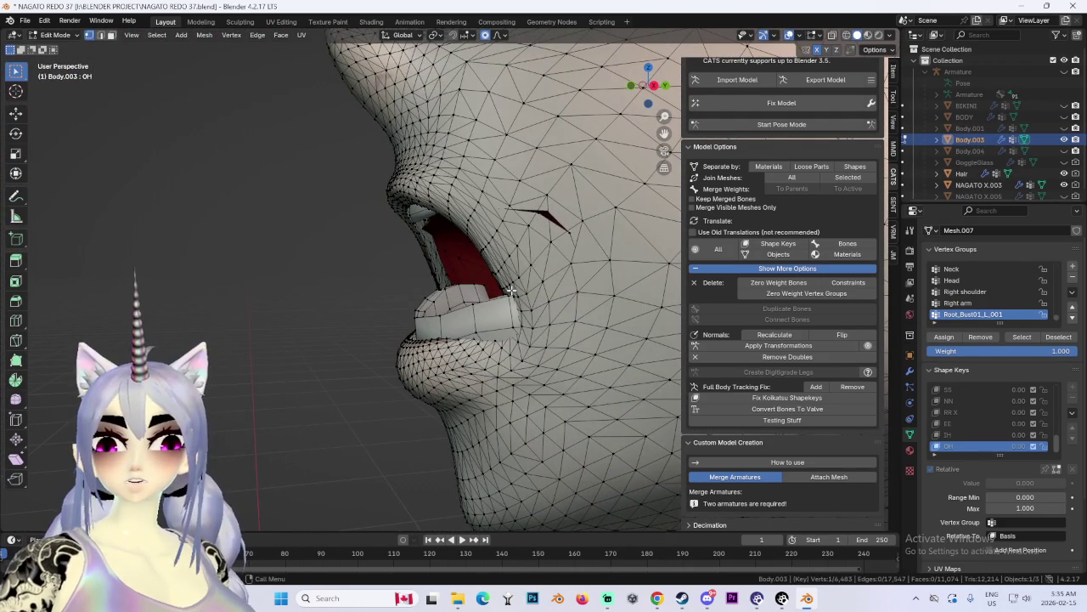
key(g)
key(y)
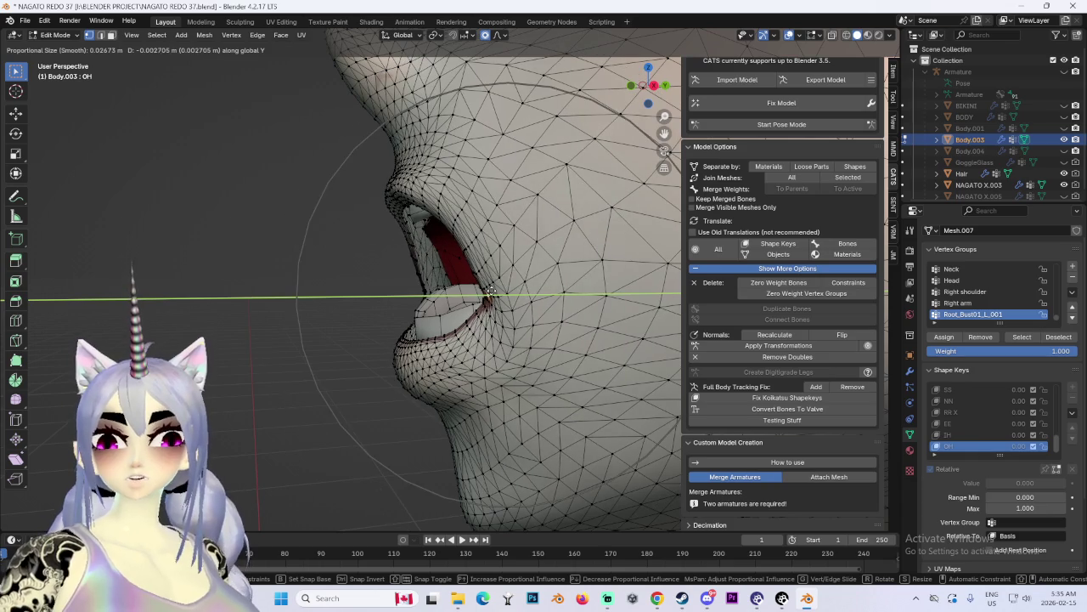
click(491, 292)
Step: Make a small final lip adjustment and switch to the right side view
key(g)
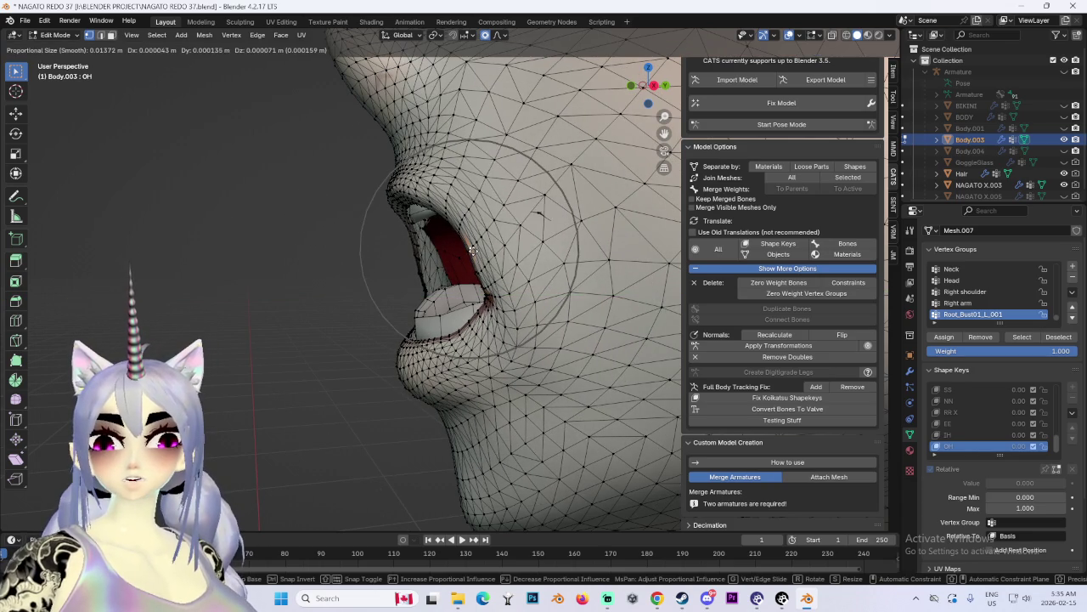
click(476, 249)
key(KP_3)
scroll(509, 251, down, 2)
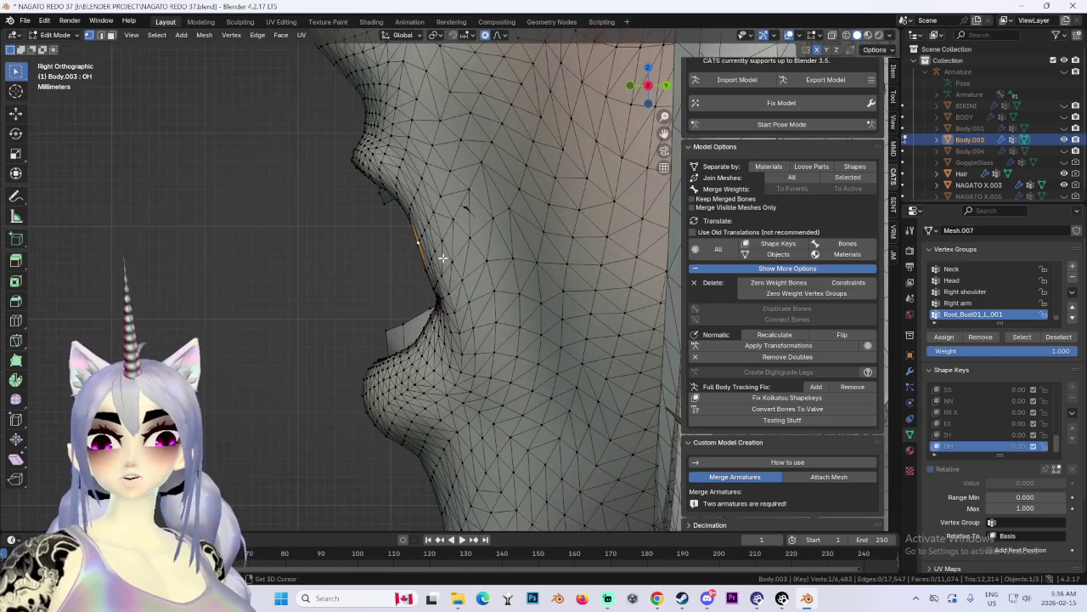
Step: Soft-move the lip vertices in profile, tuning the proportional falloff size
scroll(492, 259, down, 1)
key(g)
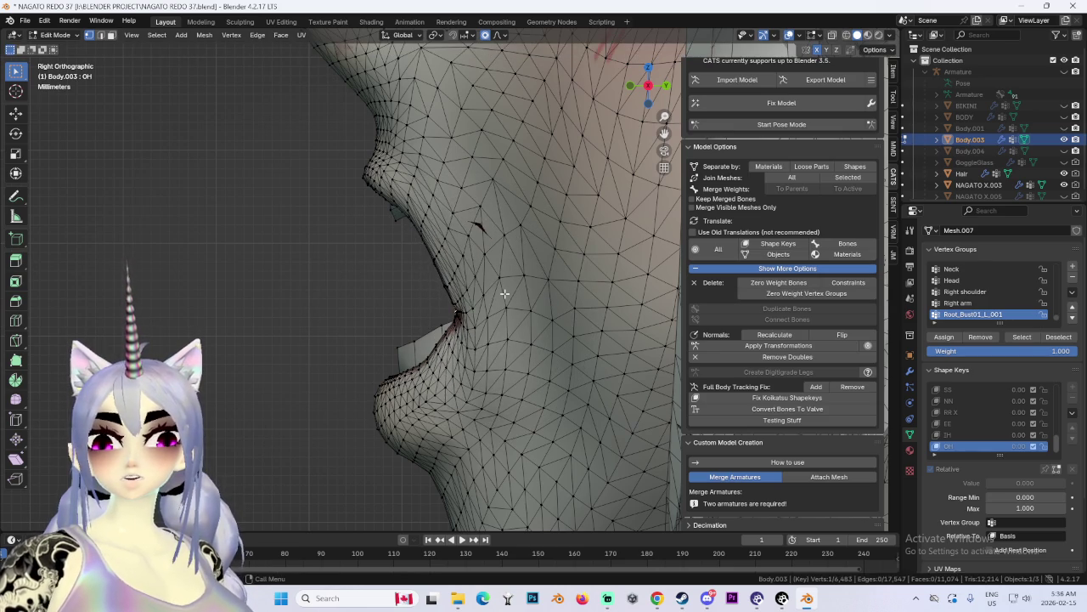
scroll(496, 293, down, 4)
scroll(489, 294, down, 3)
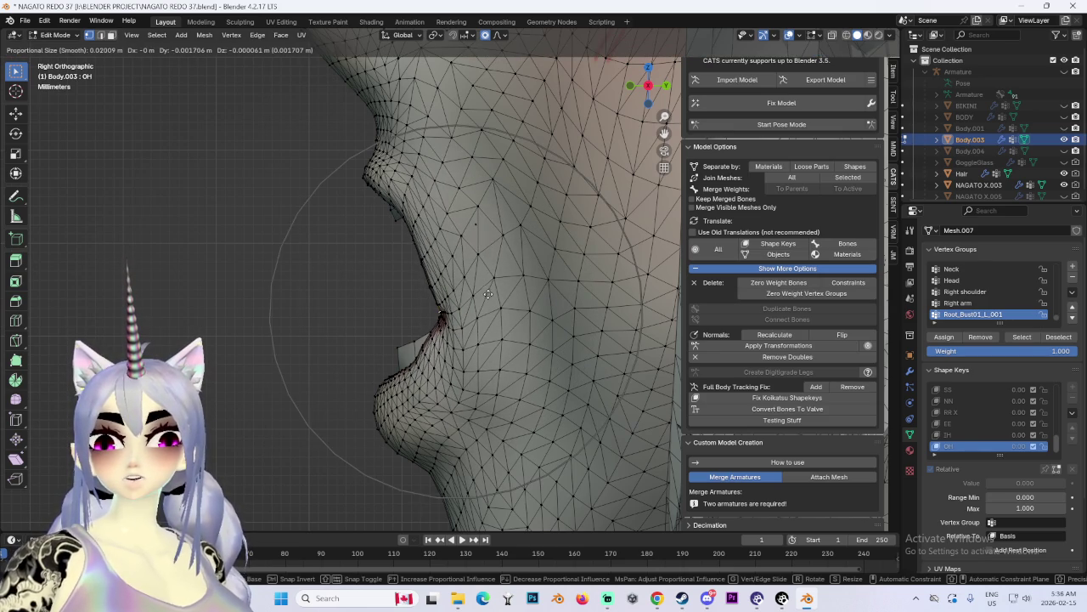
scroll(489, 294, up, 8)
alt+scroll(476, 306, up, 3)
scroll(458, 318, up, 2)
click(457, 318)
scroll(452, 224, down, 2)
Step: Curve the upper-lip edge vertices smoothly outward, then return to a straight front view
click(441, 186)
key(g)
scroll(449, 184, down, 2)
click(462, 226)
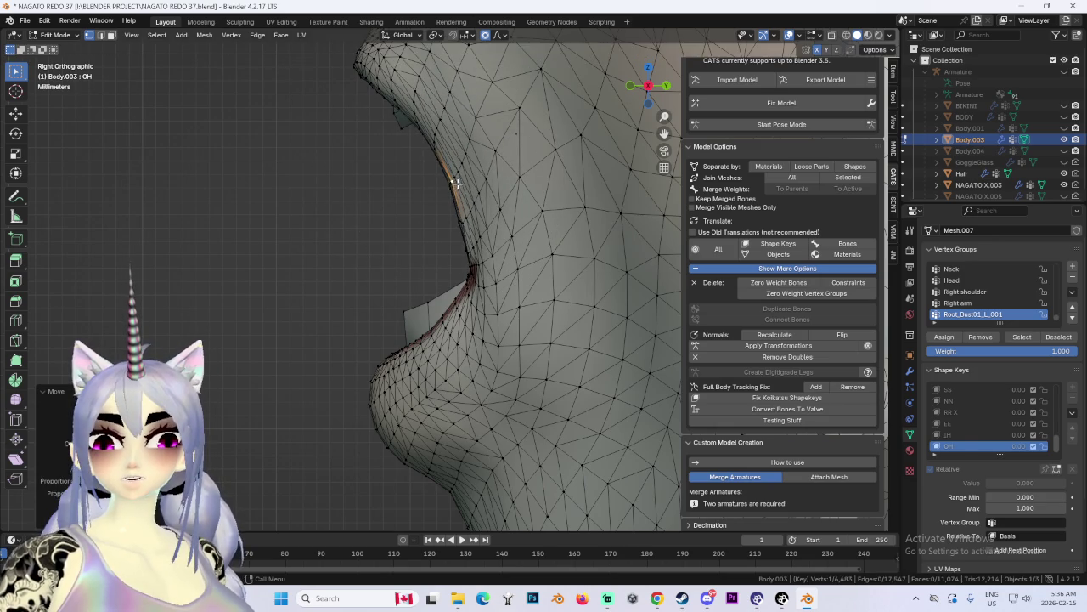
key(g)
right_click(472, 227)
key(ctrl+z)
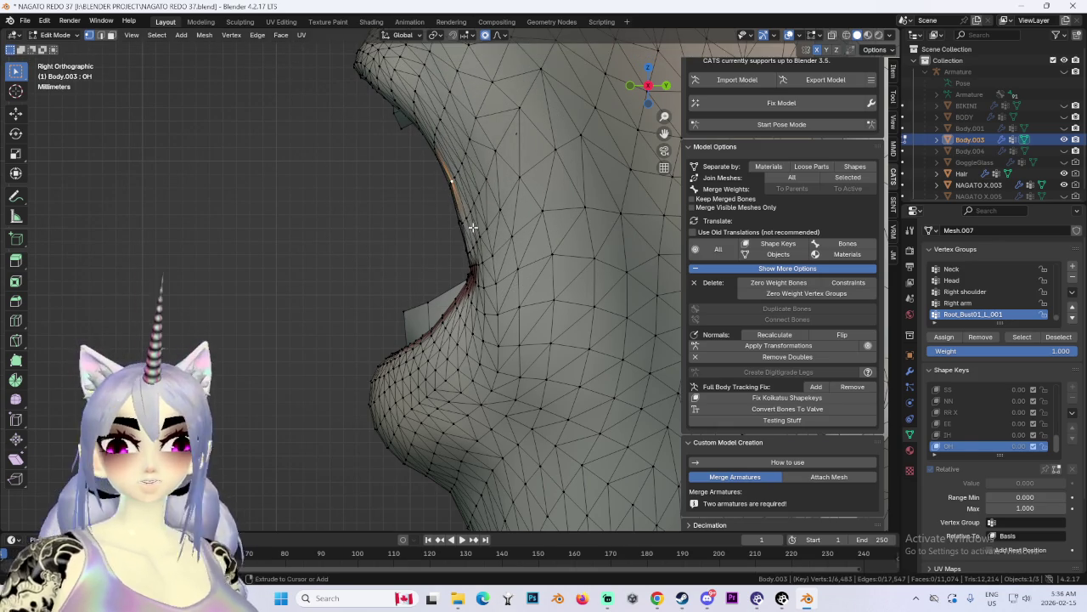
key(g)
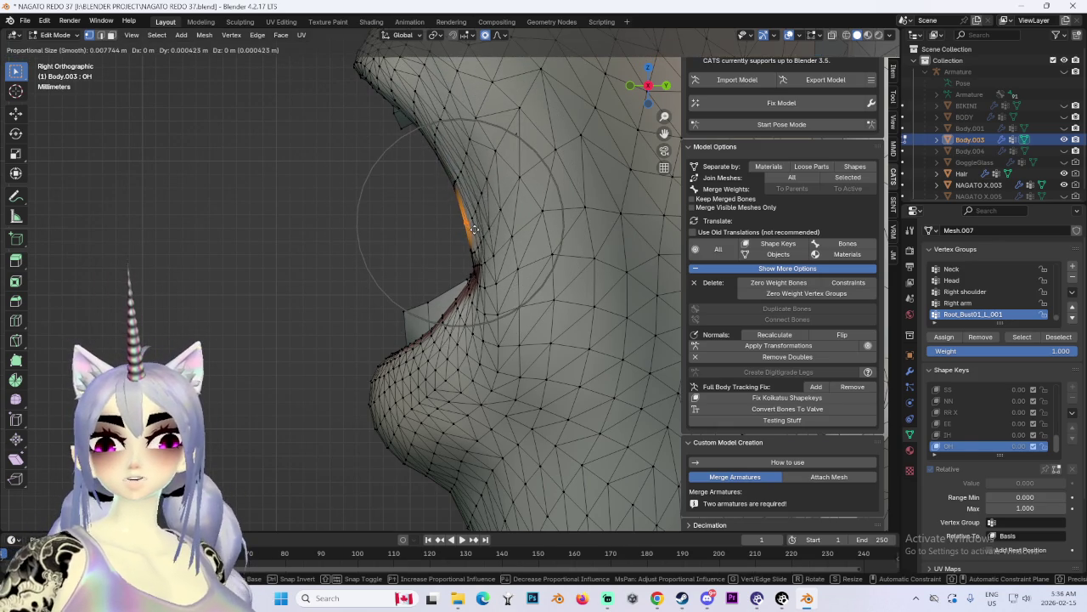
click(474, 229)
middle_drag(473, 229, 520, 256)
click(636, 90)
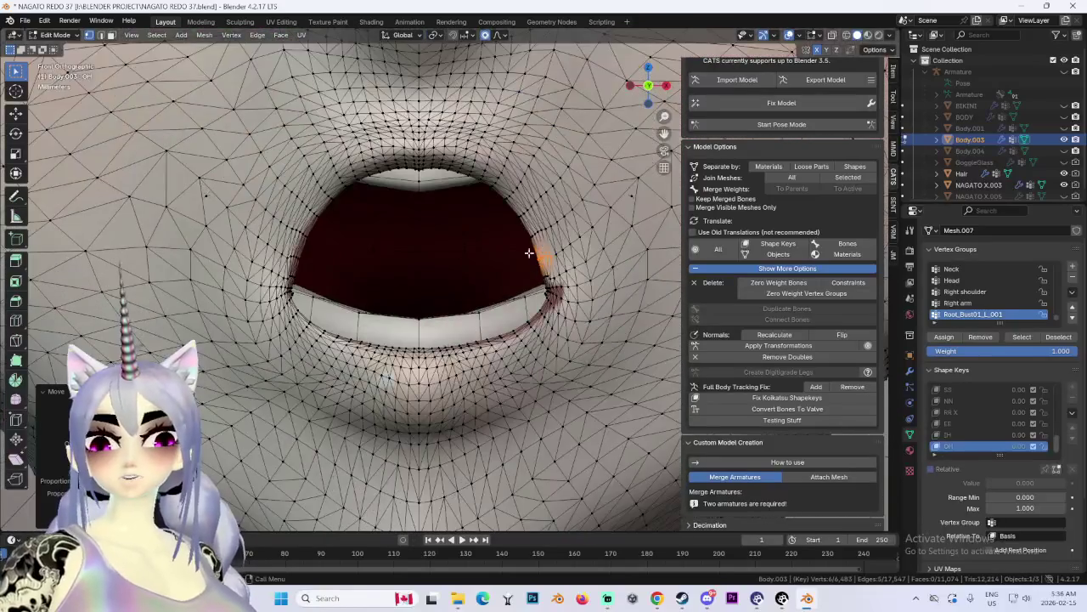
Step: Pull the OH mouth-corner vertices inward with a proportional-editing move in the front view
key(g)
scroll(535, 250, down, 2)
scroll(578, 229, down, 2)
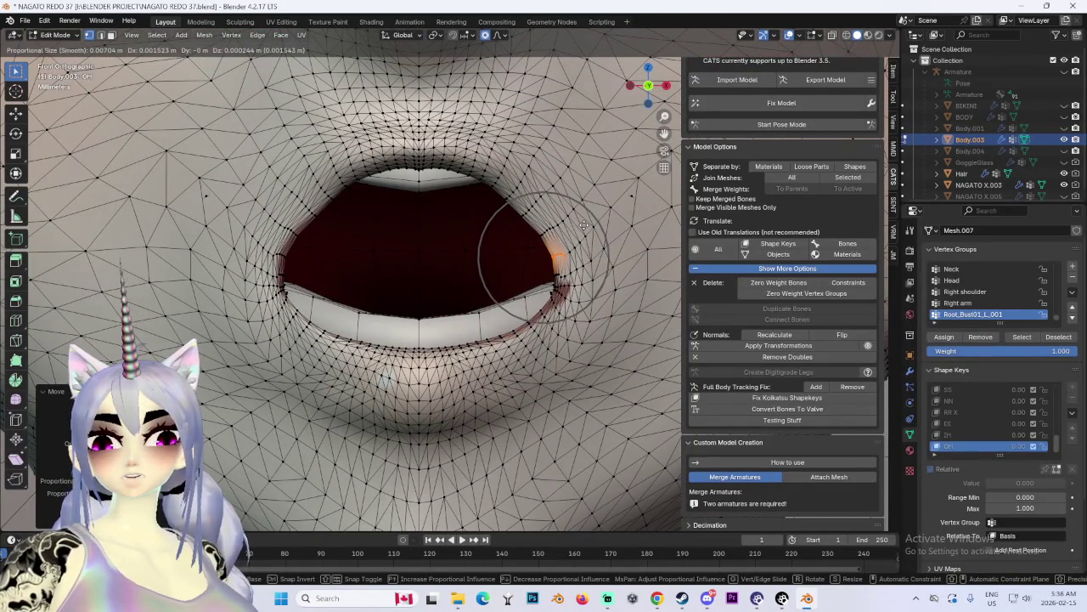
click(586, 226)
scroll(578, 233, up, 4)
scroll(469, 300, up, 3)
scroll(506, 276, down, 2)
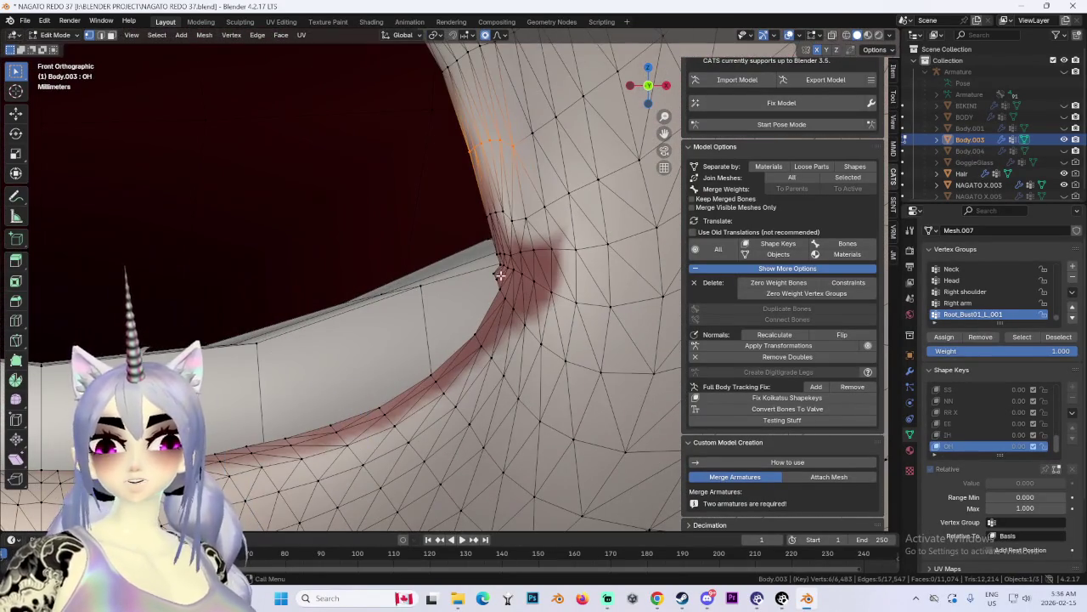
Step: Tighten the mouth corners further with two more soft-falloff moves
key(g)
scroll(501, 273, up, 6)
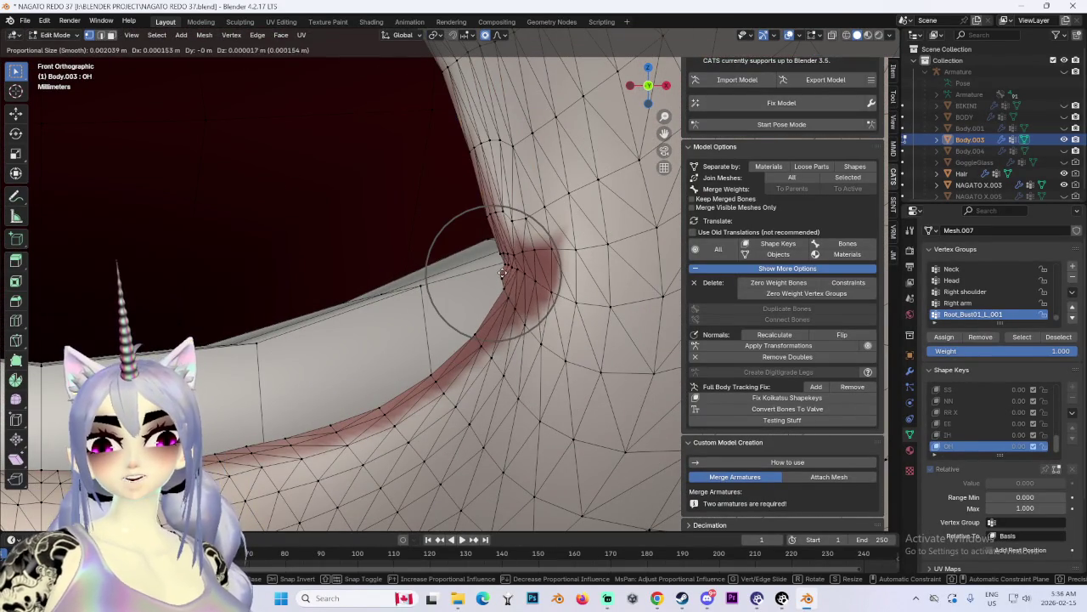
click(503, 271)
scroll(493, 281, up, 3)
scroll(430, 244, up, 1)
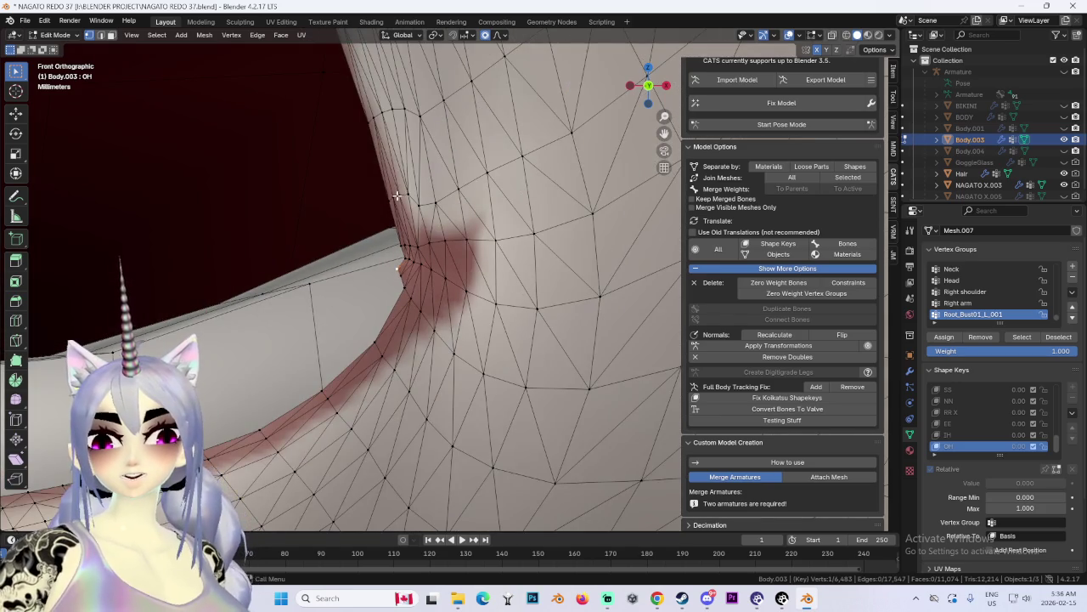
scroll(395, 195, down, 2)
scroll(620, 229, down, 2)
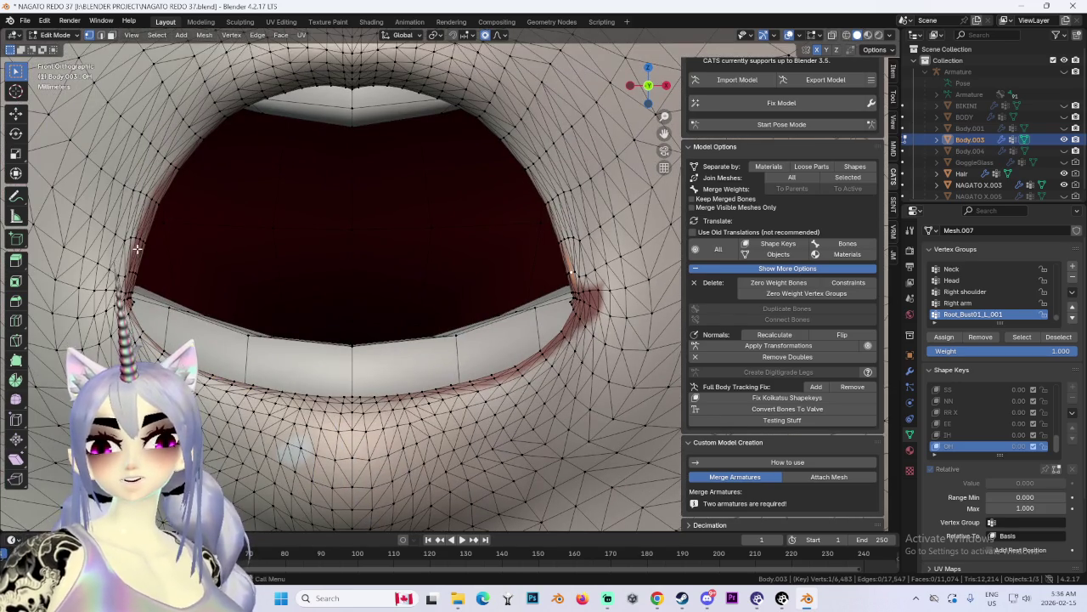
key(g)
scroll(170, 248, down, 2)
scroll(196, 248, down, 3)
click(215, 249)
Step: From orbited angles, refine the mouth vertices and move the lip vertically along Z
mouse_move(215, 249)
middle_down()
mouse_move(432, 289)
mouse_move(475, 353)
mouse_move(532, 310)
middle_up()
key(g)
scroll(502, 289, down, 2)
click(505, 272)
mouse_move(505, 272)
middle_down()
mouse_move(494, 227)
mouse_move(509, 238)
mouse_move(489, 172)
middle_up()
key(g)
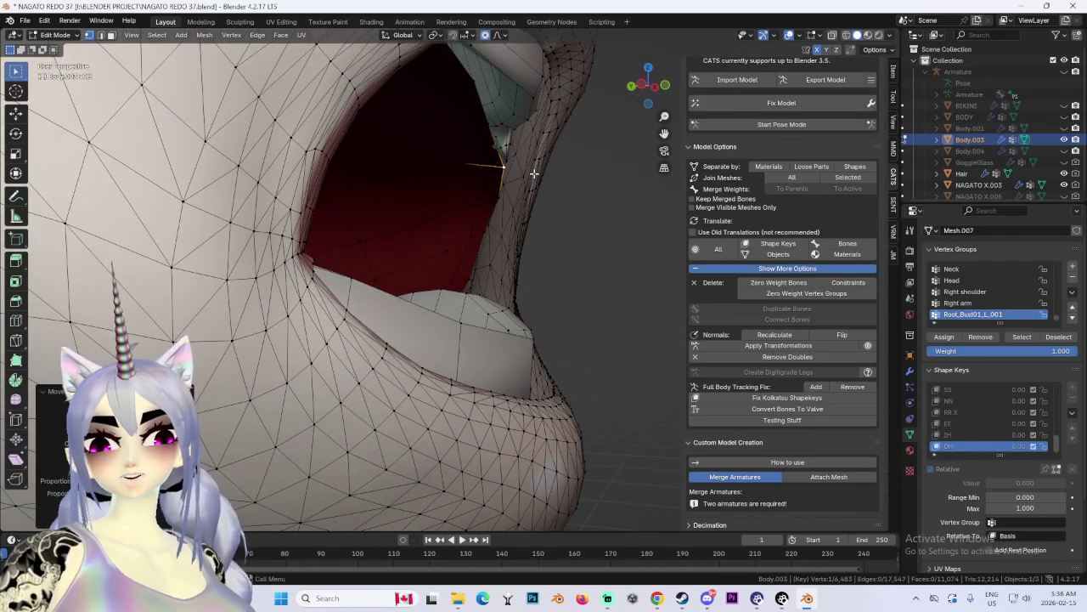
key(z)
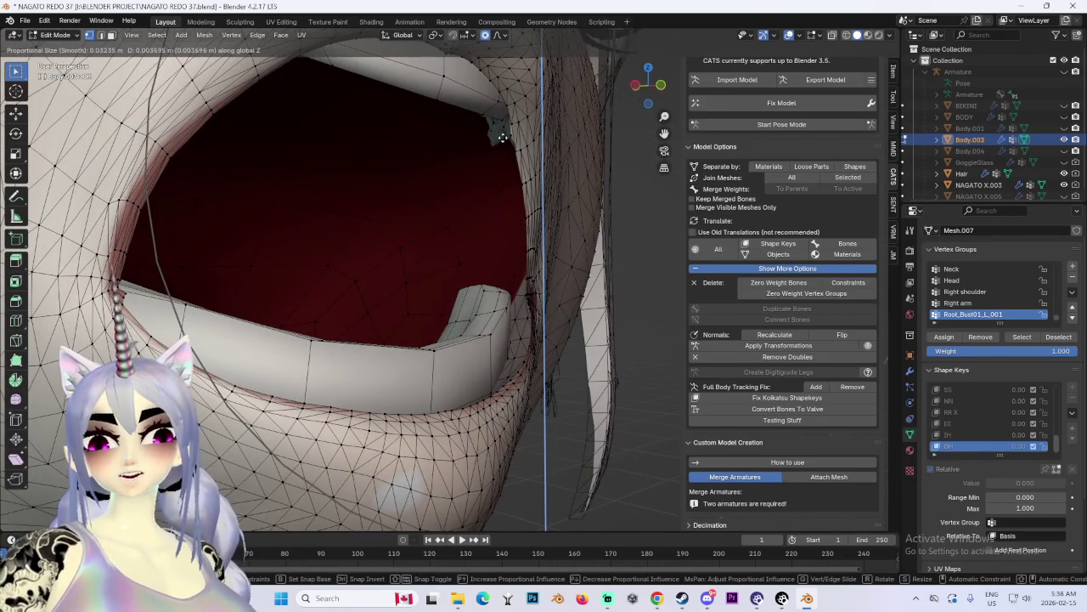
click(502, 133)
Step: Return to a straight front view of the face
mouse_move(503, 132)
middle_down()
mouse_move(373, 224)
mouse_move(411, 207)
middle_up()
scroll(392, 221, down, 3)
click(642, 99)
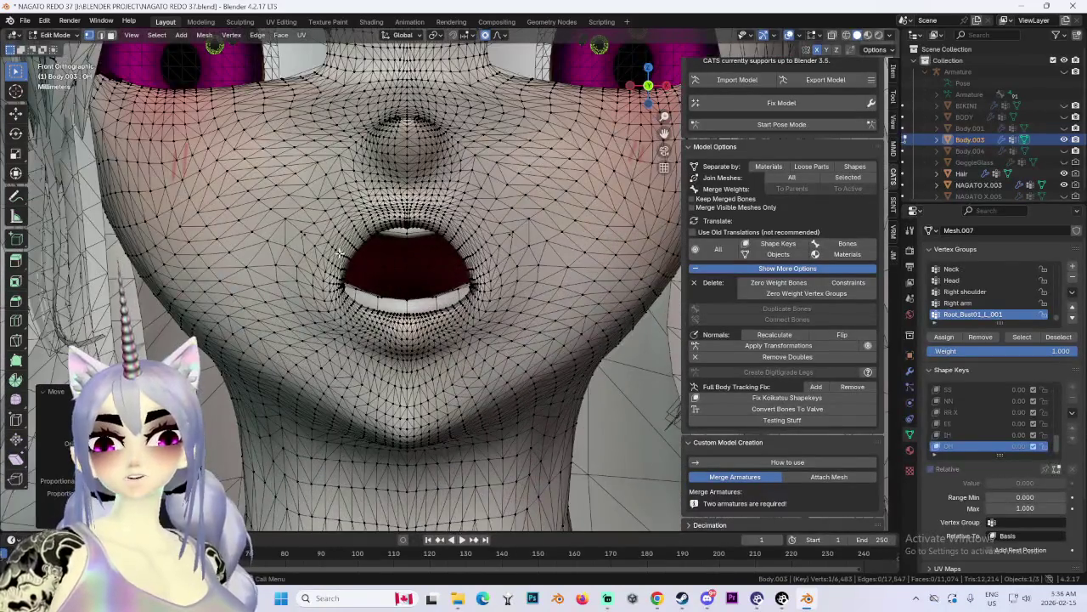
Step: Move the upper lip vertices to round the top of the O
scroll(490, 362, up, 2)
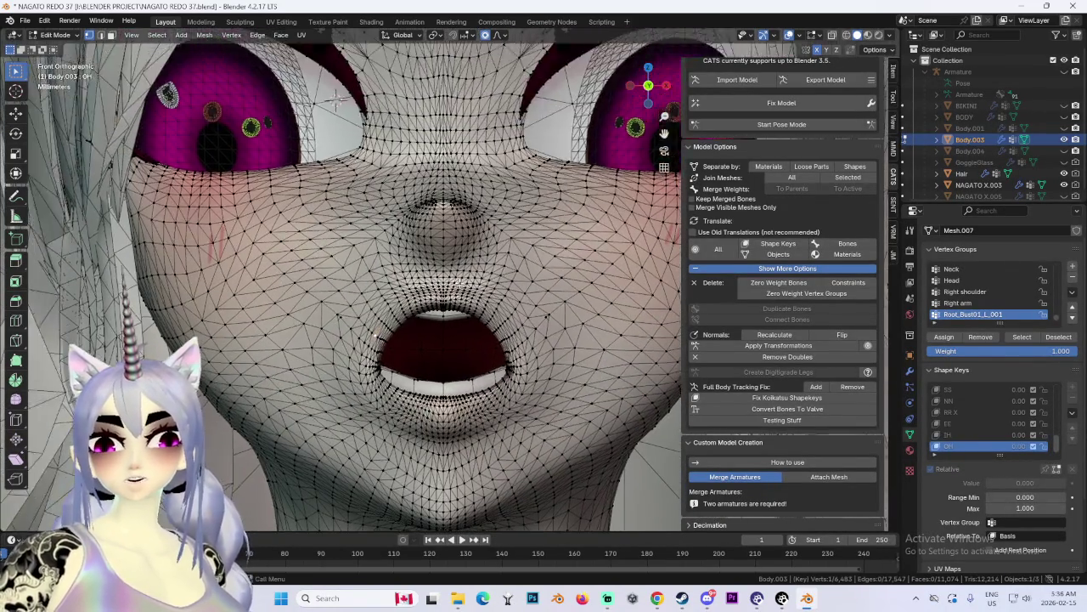
scroll(491, 361, up, 4)
scroll(474, 274, up, 2)
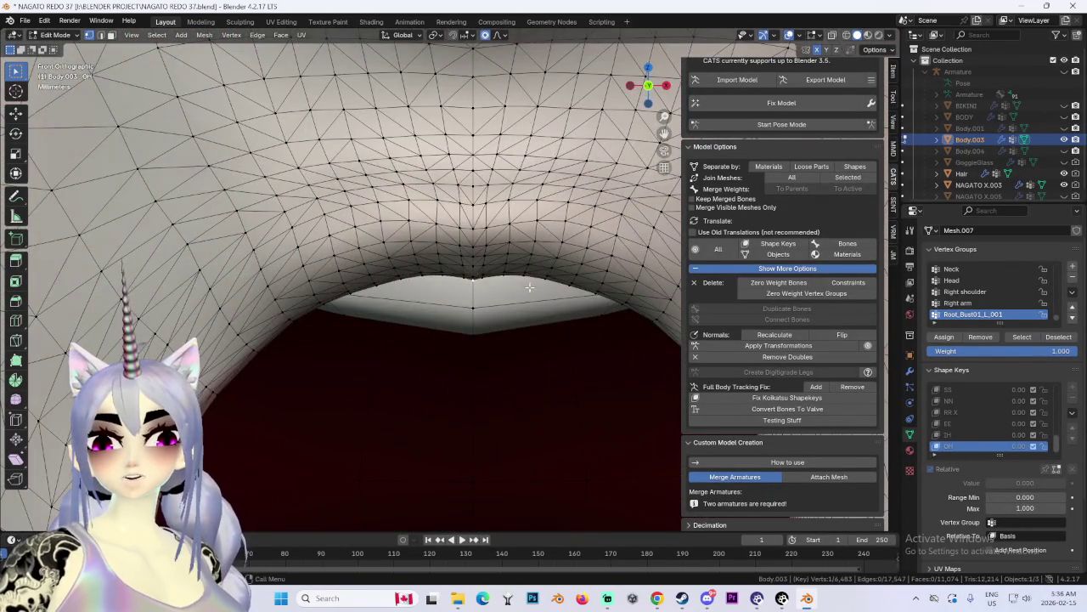
scroll(456, 274, up, 2)
key(g)
scroll(457, 275, up, 8)
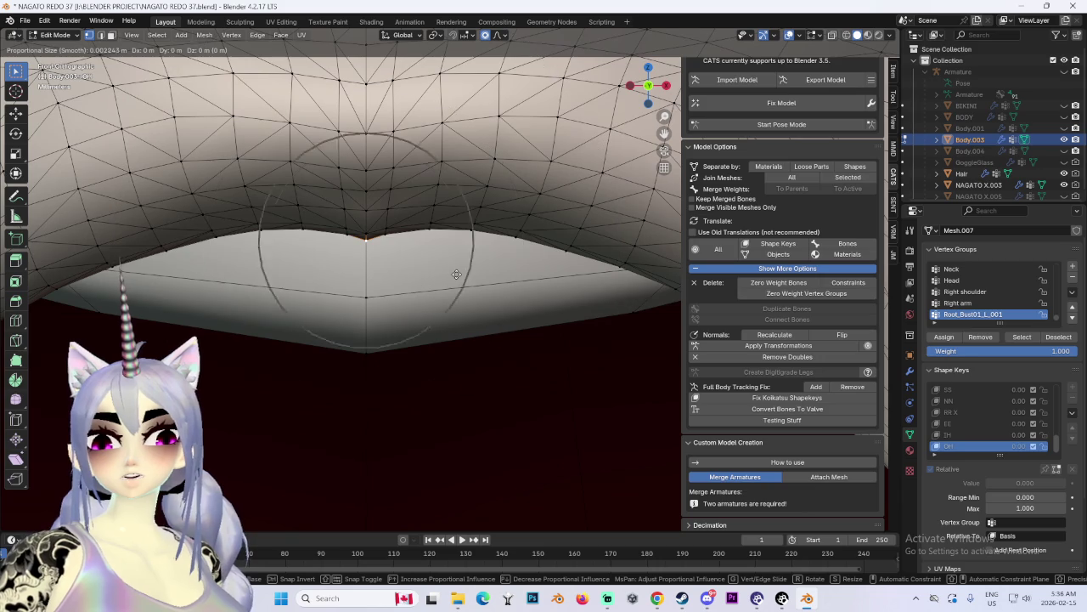
scroll(459, 269, down, 8)
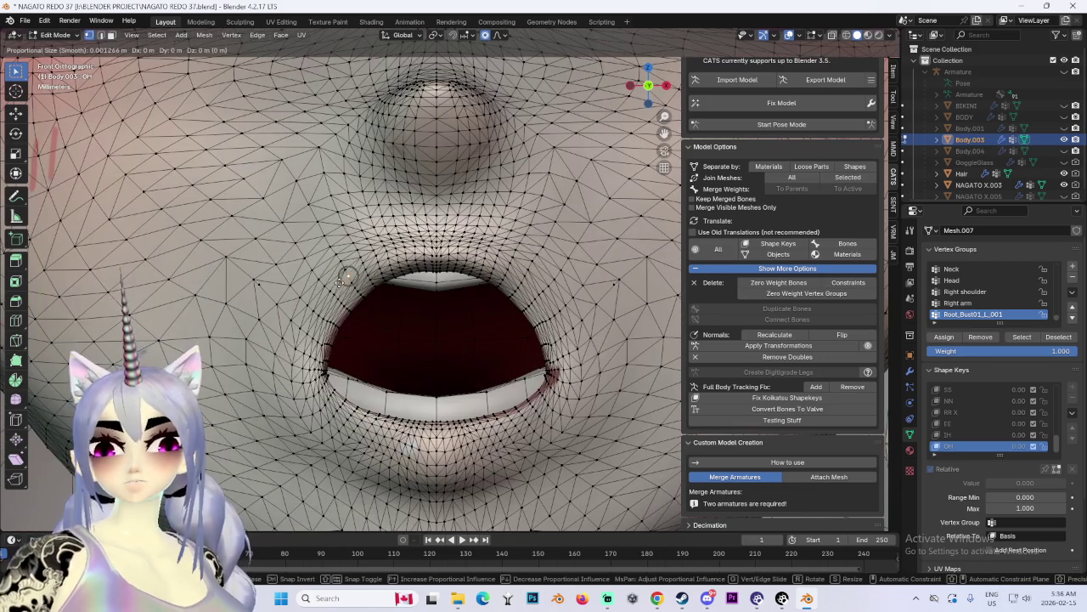
click(337, 283)
scroll(546, 325, down, 5)
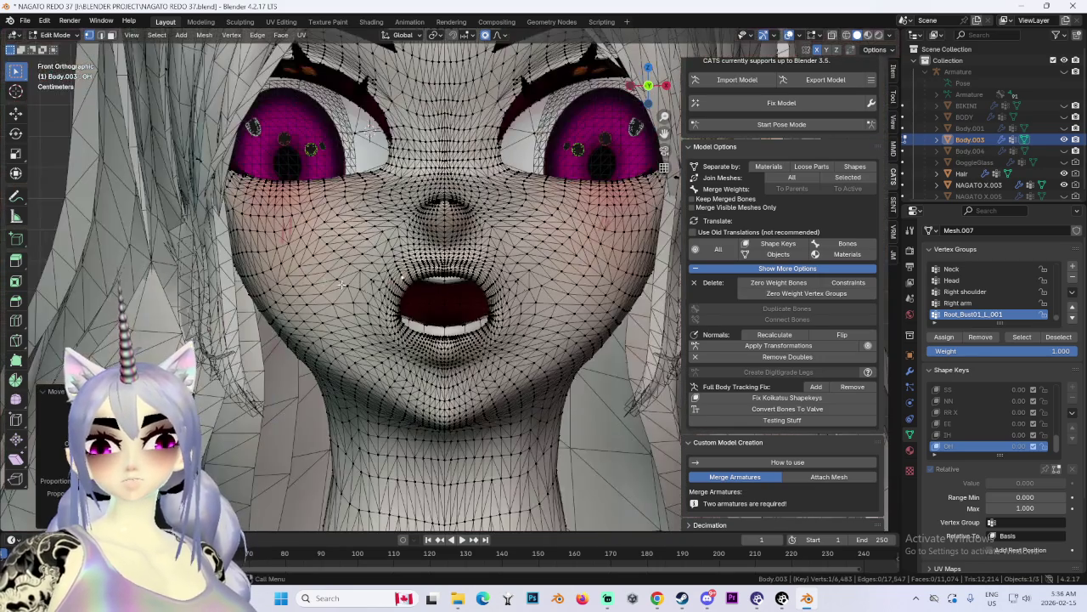
scroll(546, 325, down, 3)
Step: Narrow the mouth sideways with two X-constrained moves
key(g)
key(x)
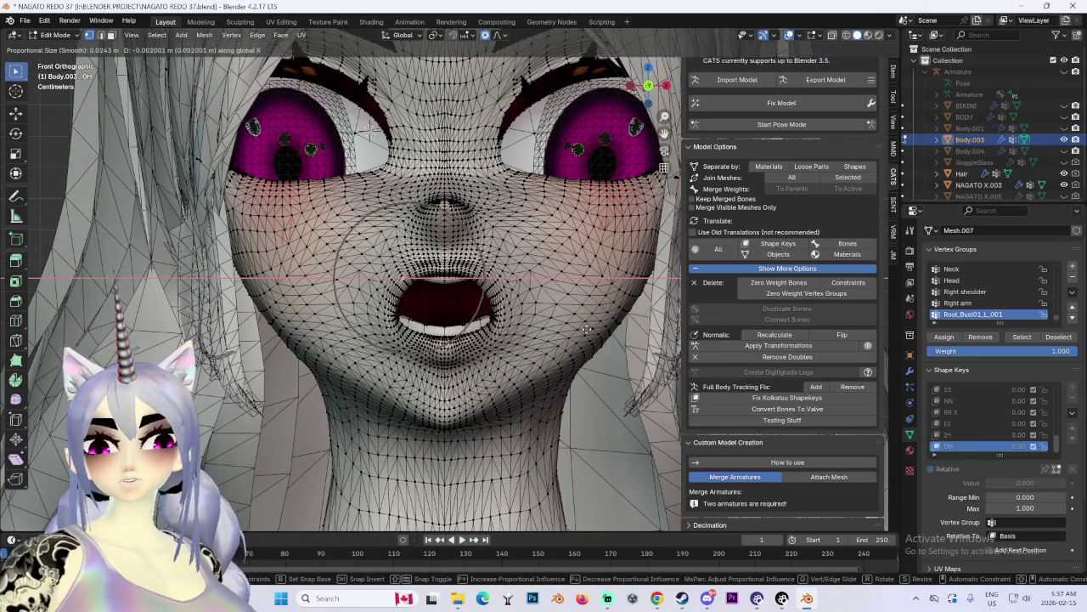
click(589, 329)
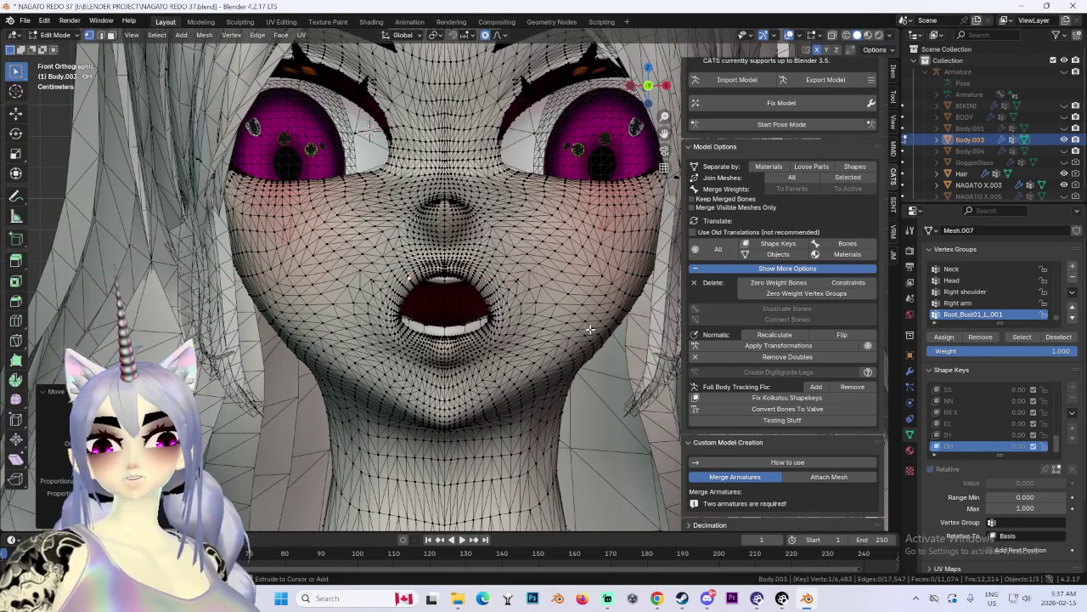
key(g)
key(x)
click(408, 287)
Step: Push the lip vertices forward with a Y-constrained move from an angled view
mouse_move(408, 287)
middle_down()
mouse_move(528, 294)
mouse_move(549, 333)
mouse_move(510, 315)
mouse_move(614, 322)
middle_up()
key(g)
scroll(613, 320, down, 1)
key(y)
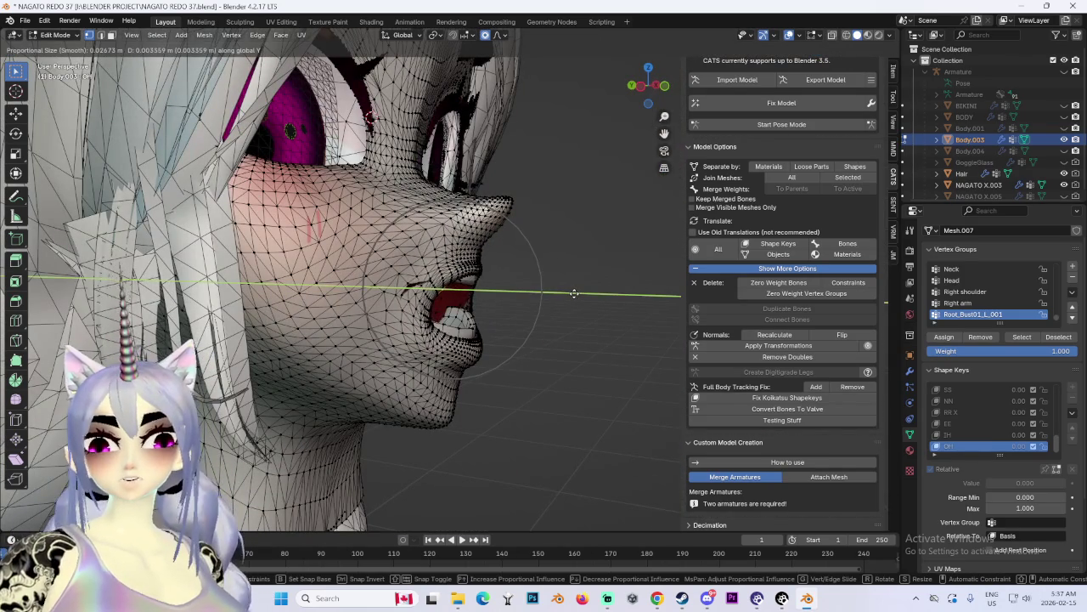
click(577, 294)
Step: Make a smooth-falloff mouth adjustment and check the profile in side view
middle_drag(577, 294, 368, 335)
key(g)
click(378, 319)
mouse_move(378, 319)
middle_down()
mouse_move(445, 309)
mouse_move(428, 348)
mouse_move(495, 340)
mouse_move(539, 310)
mouse_move(589, 307)
mouse_move(534, 329)
middle_up()
scroll(486, 313, down, 3)
scroll(534, 329, up, 5)
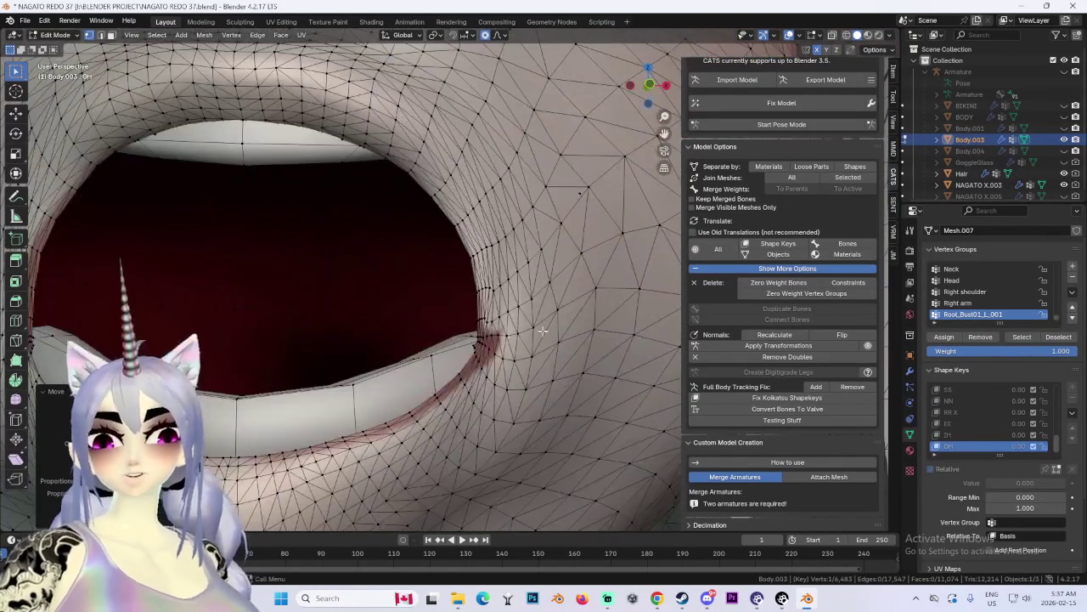
click(667, 87)
middle_drag(526, 278, 510, 311)
scroll(510, 311, down, 3)
scroll(509, 311, down, 2)
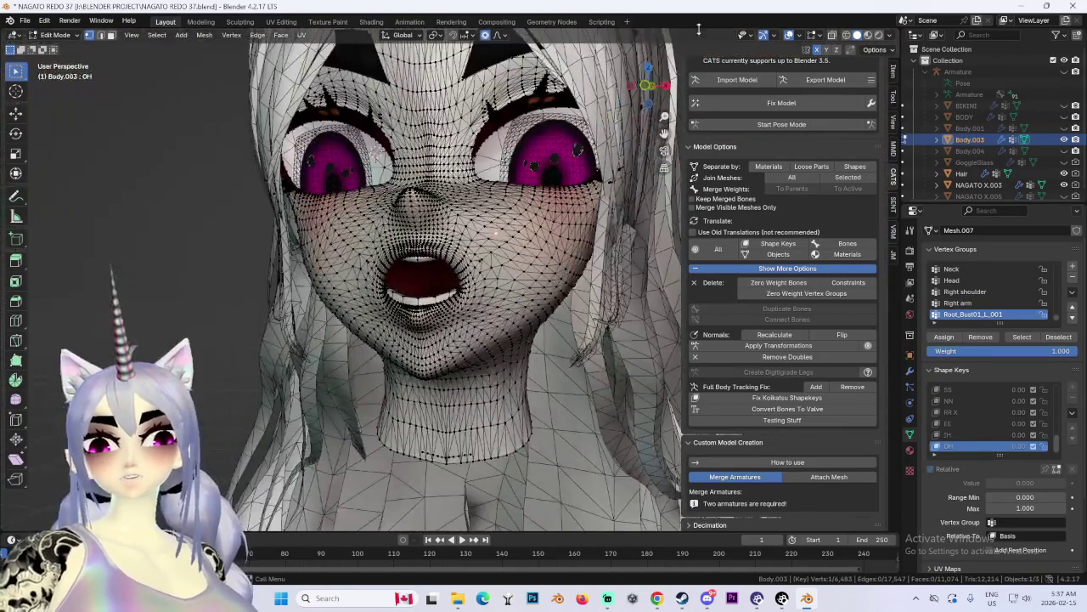
Step: Hide the overlays and move the lip vertices with proportional falloff
click(789, 35)
scroll(547, 220, down, 2)
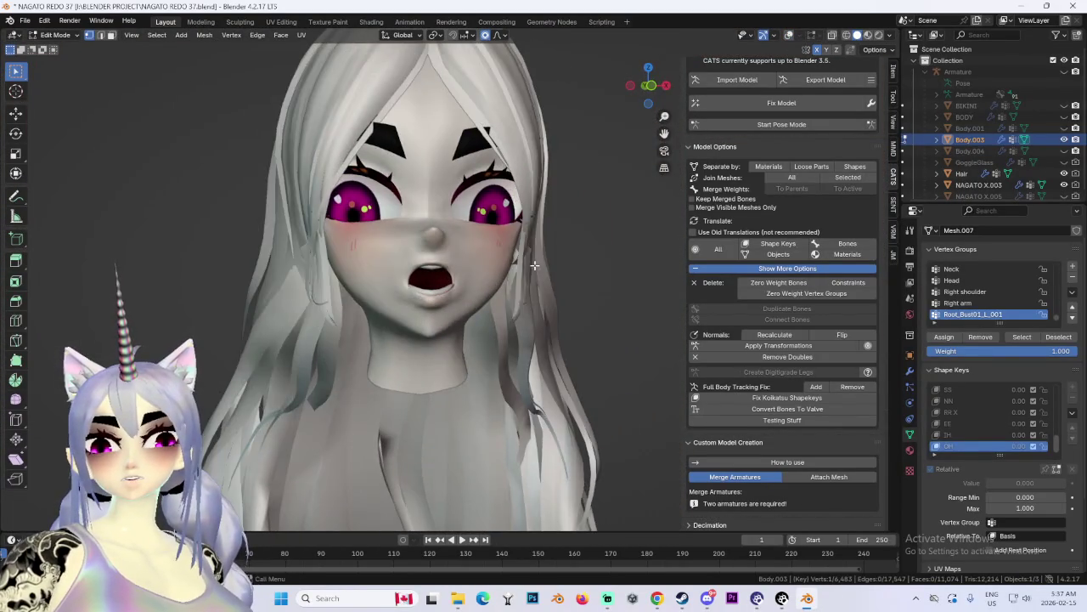
middle_drag(560, 223, 547, 221)
scroll(433, 272, up, 2)
scroll(433, 272, up, 3)
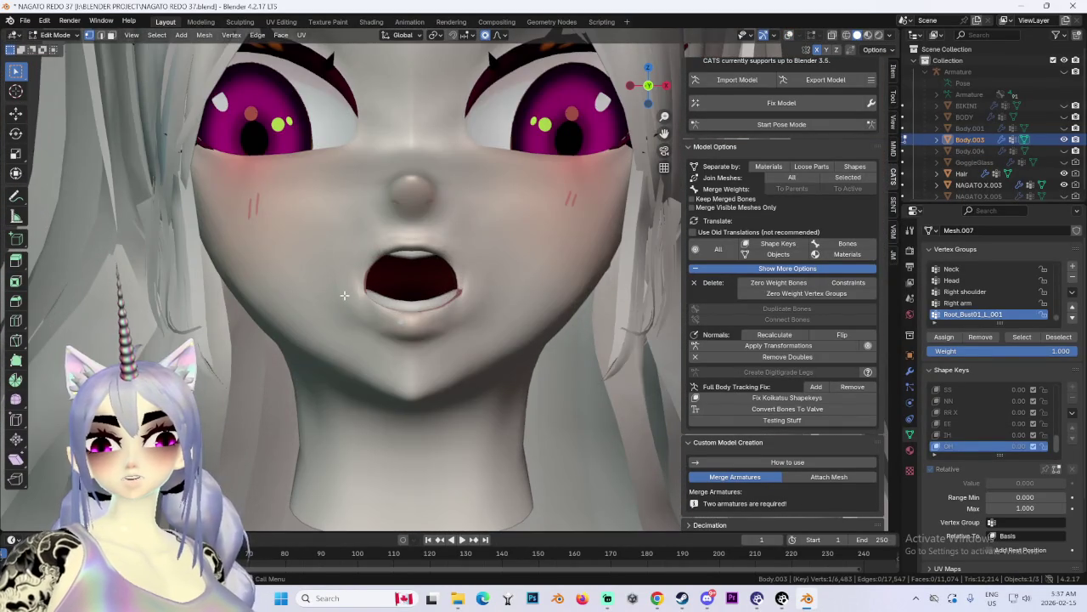
key(g)
scroll(339, 310, down, 4)
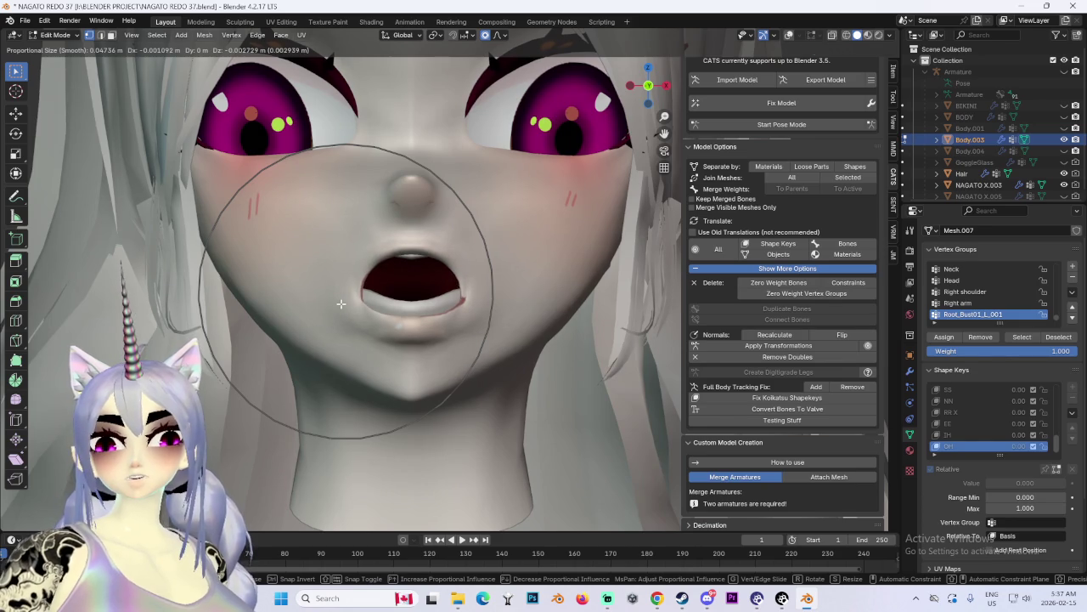
click(340, 304)
scroll(310, 319, up, 3)
Step: Cancel one mouth move, then reshape the mouth from a three-quarter view
key(g)
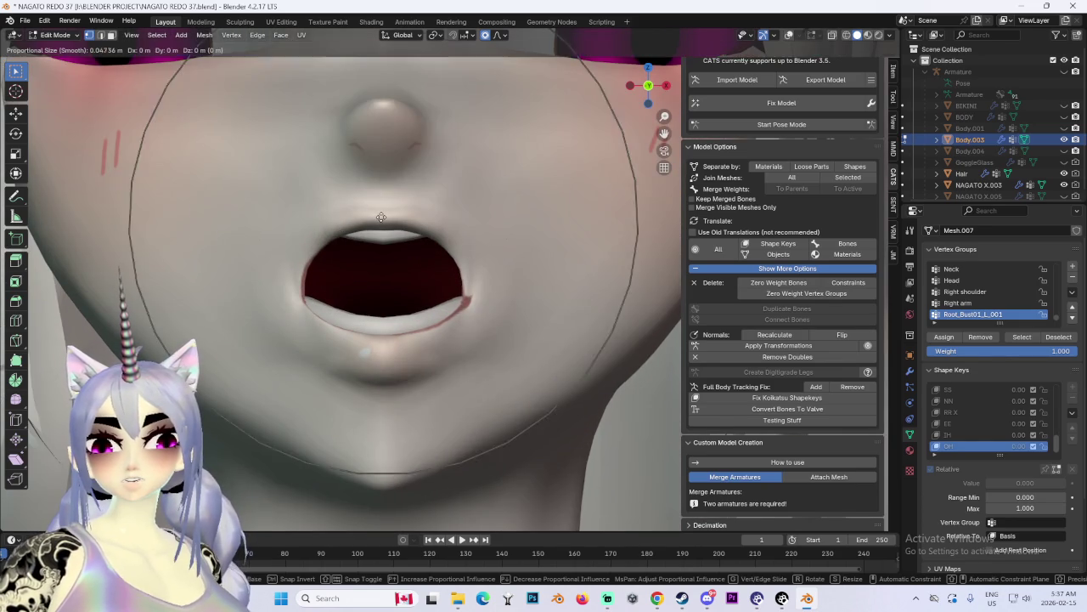
scroll(350, 225, up, 2)
key(Escape)
mouse_move(350, 225)
middle_down()
mouse_move(493, 234)
mouse_move(549, 207)
mouse_move(397, 245)
middle_up()
key(g)
click(494, 234)
scroll(427, 241, up, 3)
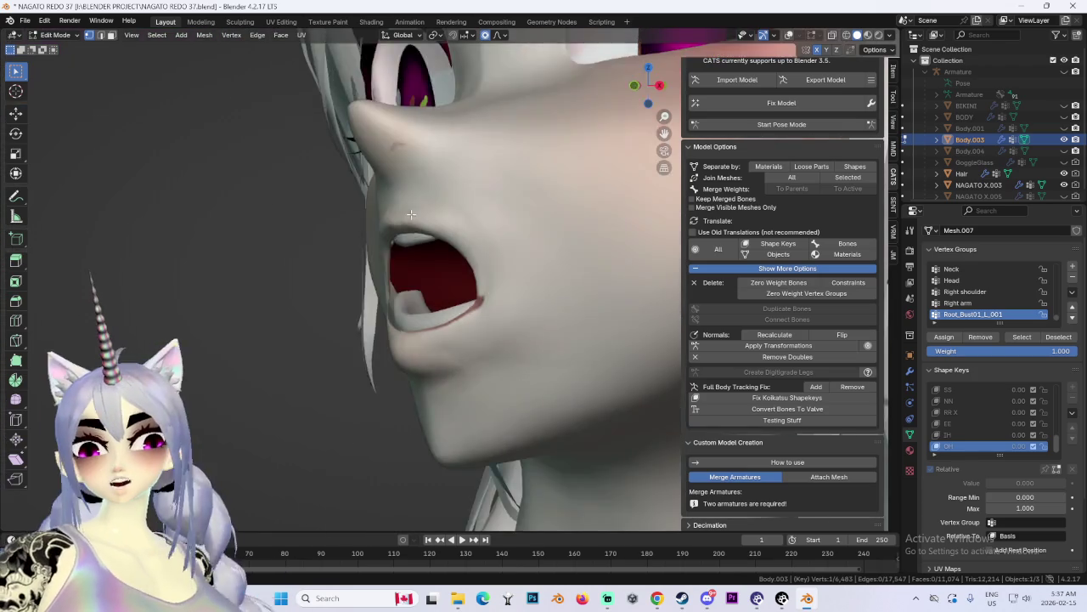
Step: Reshape the mouth opening, undoing the first attempt and redoing it
key(g)
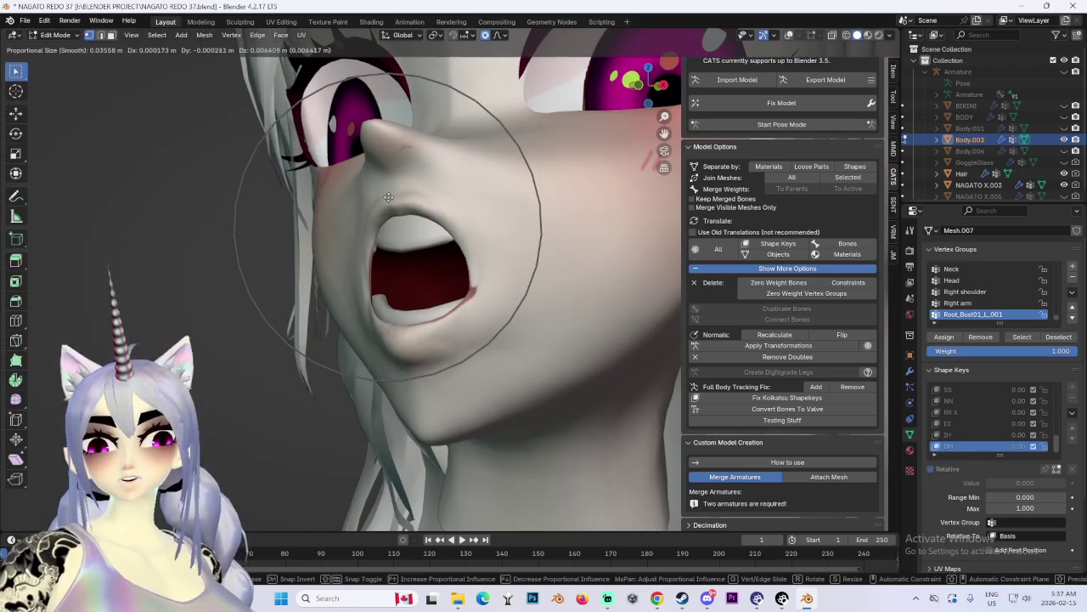
click(407, 255)
scroll(408, 255, down, 3)
middle_drag(408, 255, 629, 243)
key(ctrl+z)
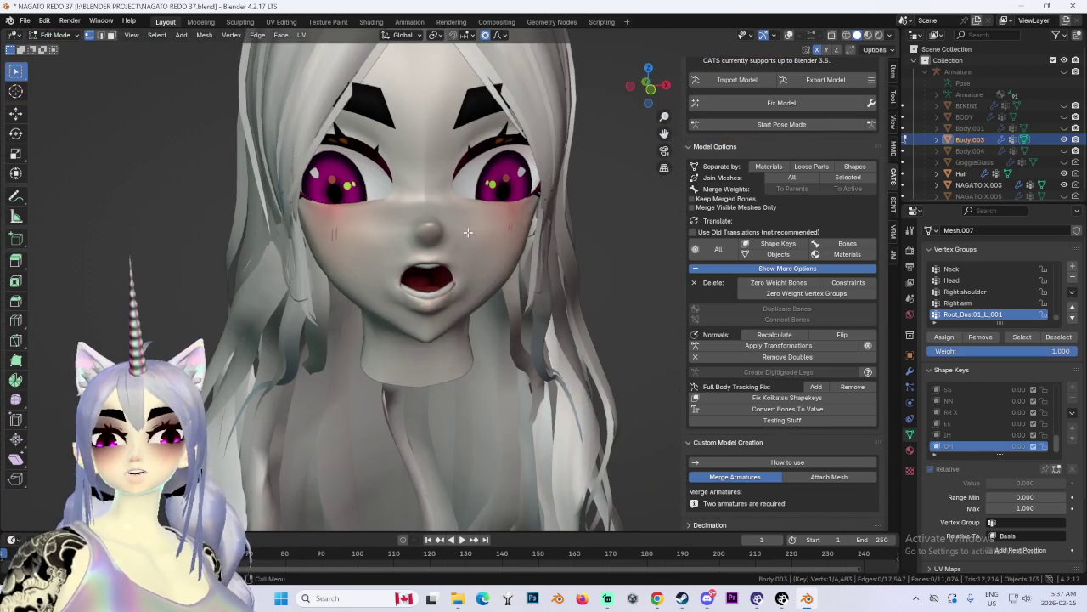
key(g)
click(420, 231)
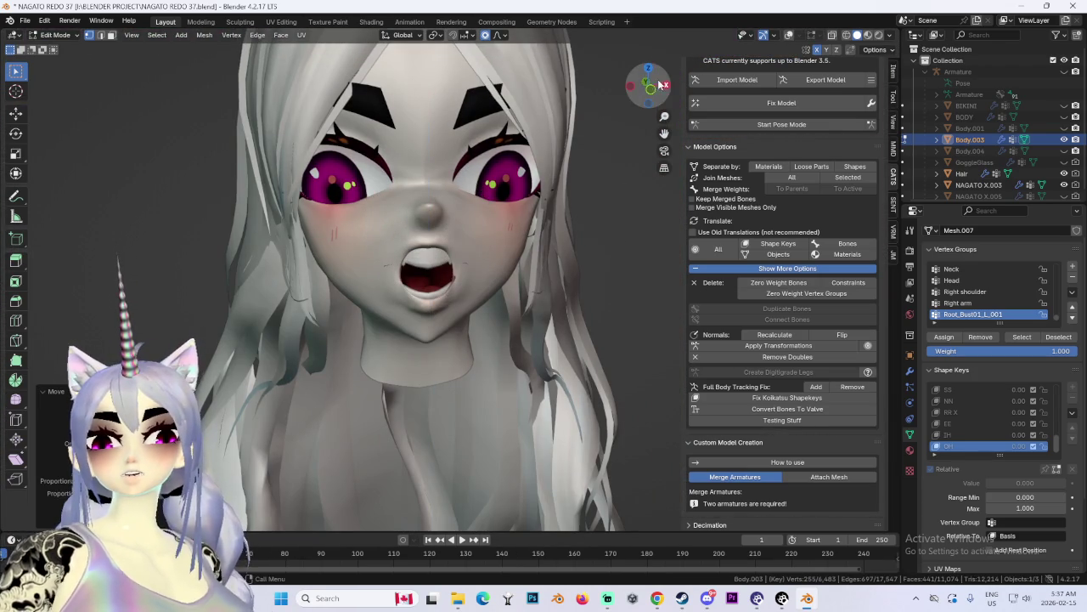
Step: From the straight front view, move the mouth vertices vertically along Z
drag(648, 88, 652, 99)
click(652, 98)
key(g)
key(z)
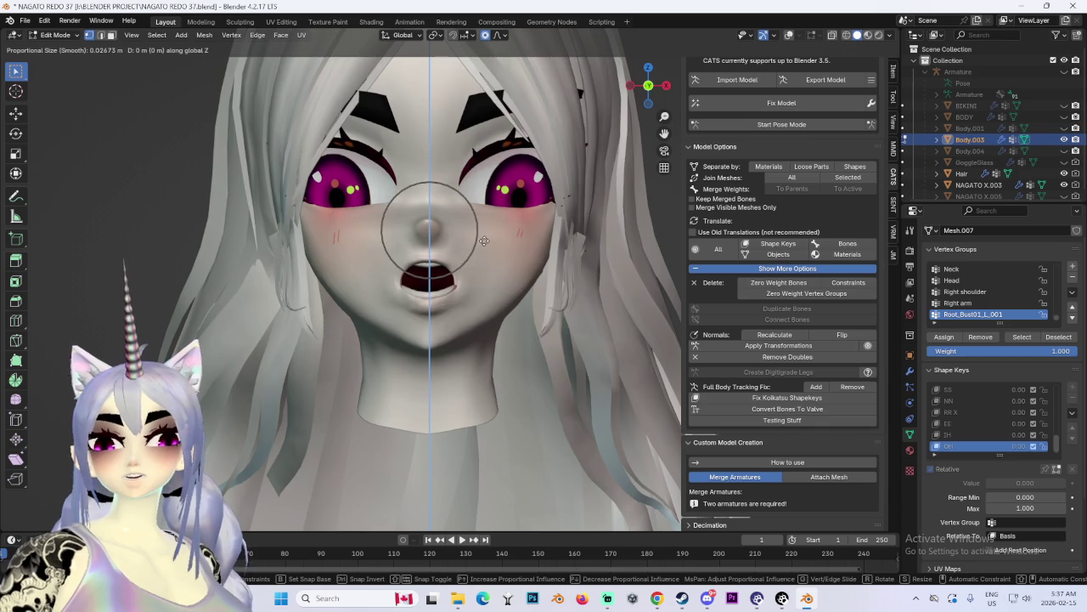
click(487, 234)
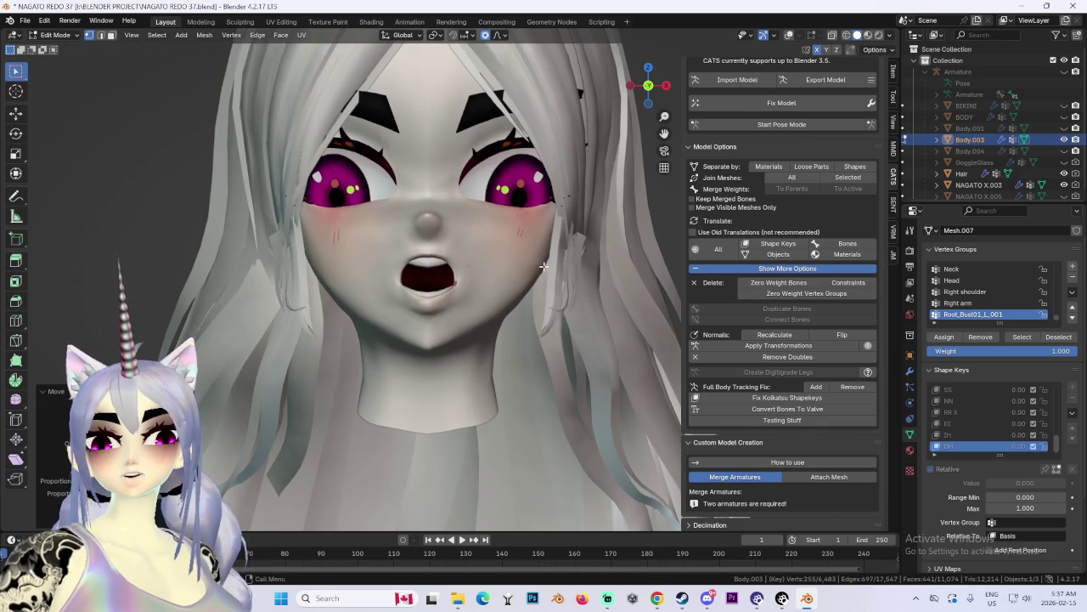
Step: Undo an upper-mouth move and replace it with a vertical Z move
middle_drag(547, 265, 571, 276)
scroll(553, 284, up, 4)
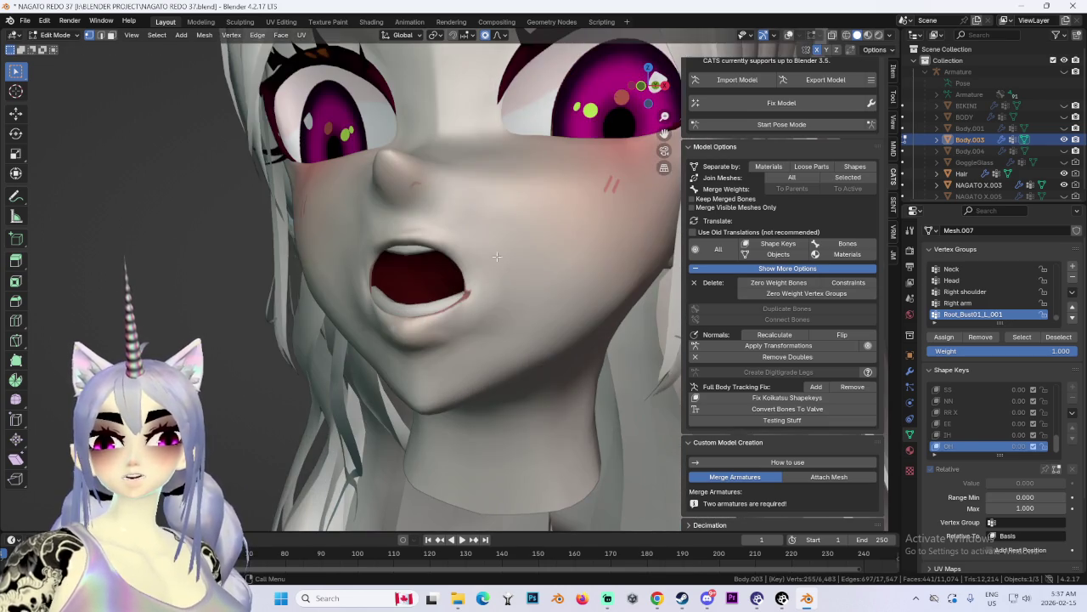
middle_drag(466, 233, 497, 235)
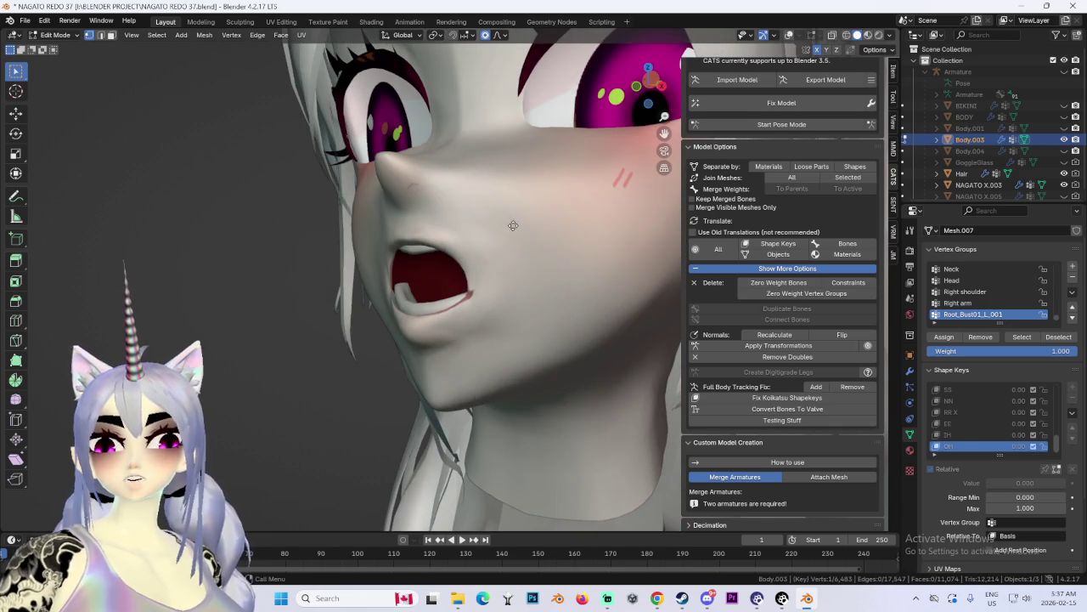
key(g)
click(500, 248)
key(ctrl+z)
key(g)
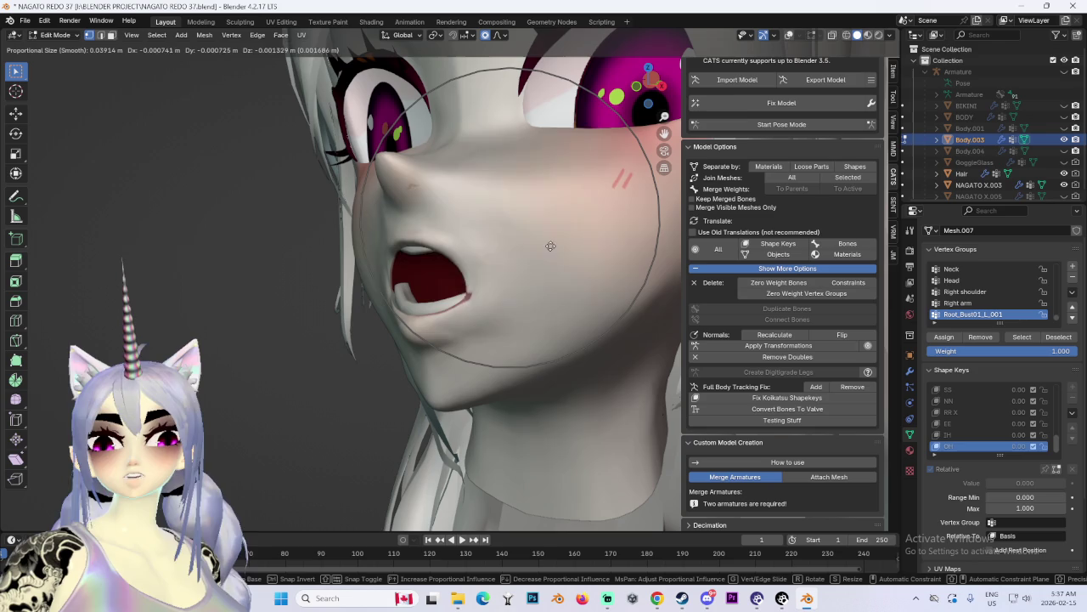
key(z)
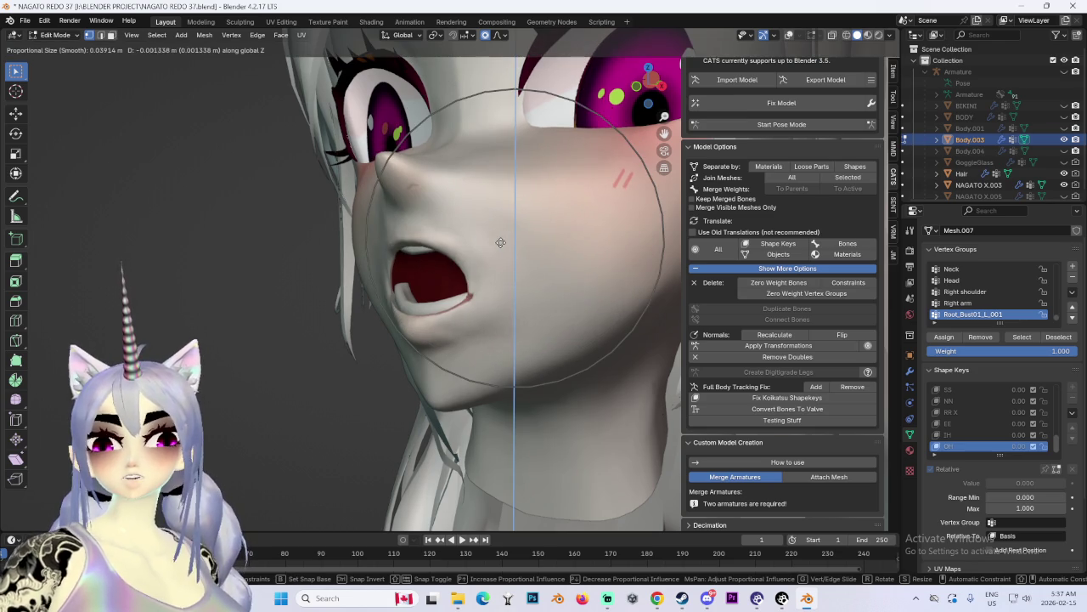
click(481, 251)
key(g)
click(481, 251)
Step: Make small falloff tweaks to the mouth and deepen it with a Y-constrained move
mouse_move(481, 251)
middle_down()
mouse_move(530, 253)
mouse_move(506, 249)
middle_up()
scroll(506, 249, down, 2)
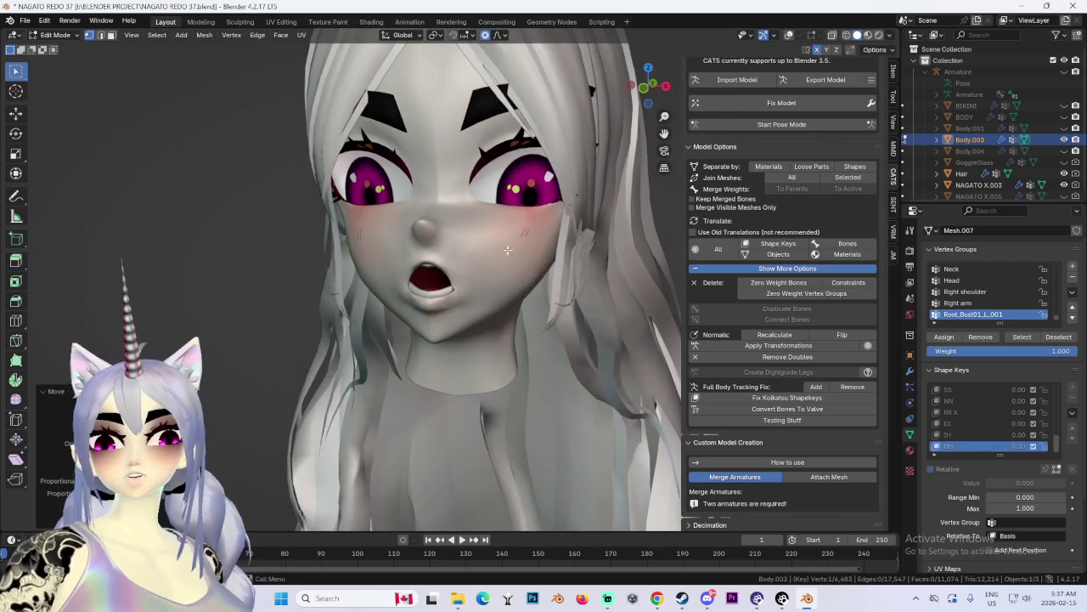
middle_drag(541, 287, 476, 315)
scroll(476, 314, up, 2)
key(g)
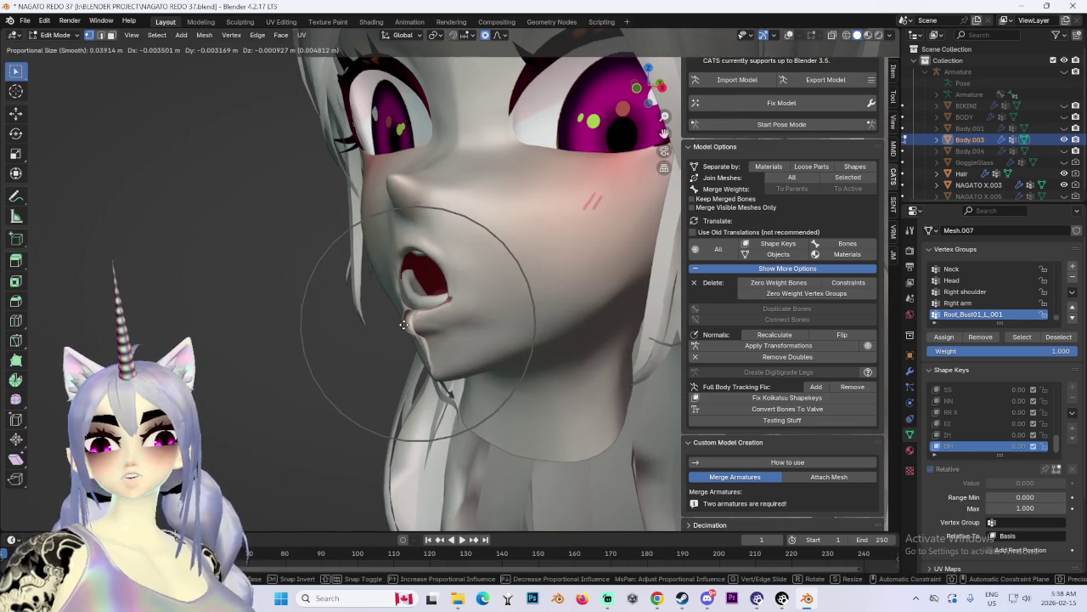
click(459, 334)
key(g)
click(485, 325)
key(g)
key(y)
scroll(497, 298, up, 3)
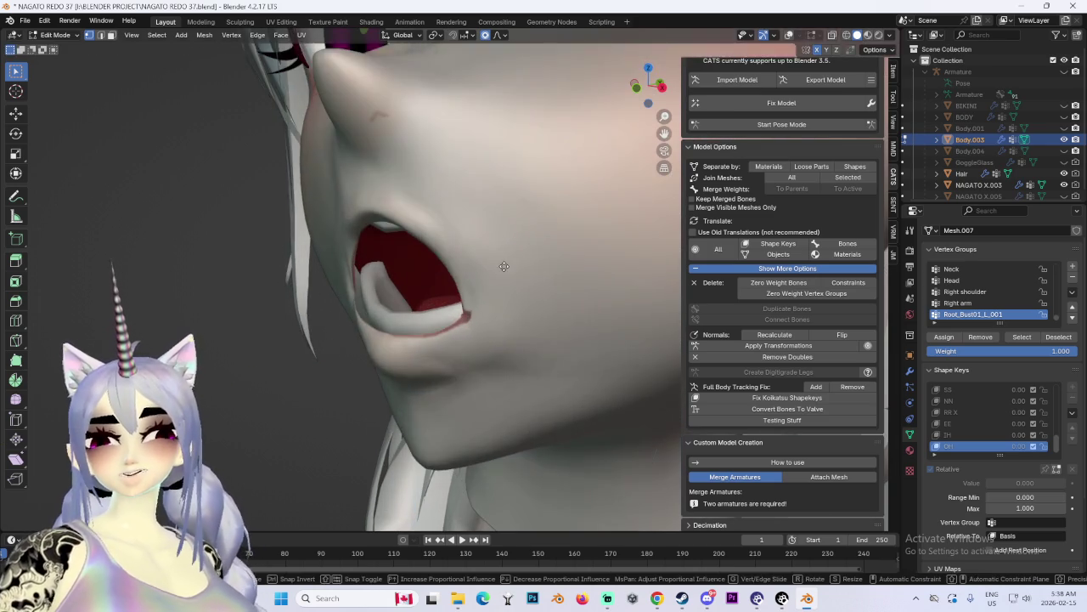
click(491, 270)
Step: Check the front view and nudge the mouth vertices twice more with falloff
mouse_move(491, 270)
middle_down()
mouse_move(505, 277)
mouse_move(495, 272)
mouse_move(482, 293)
mouse_move(517, 279)
middle_up()
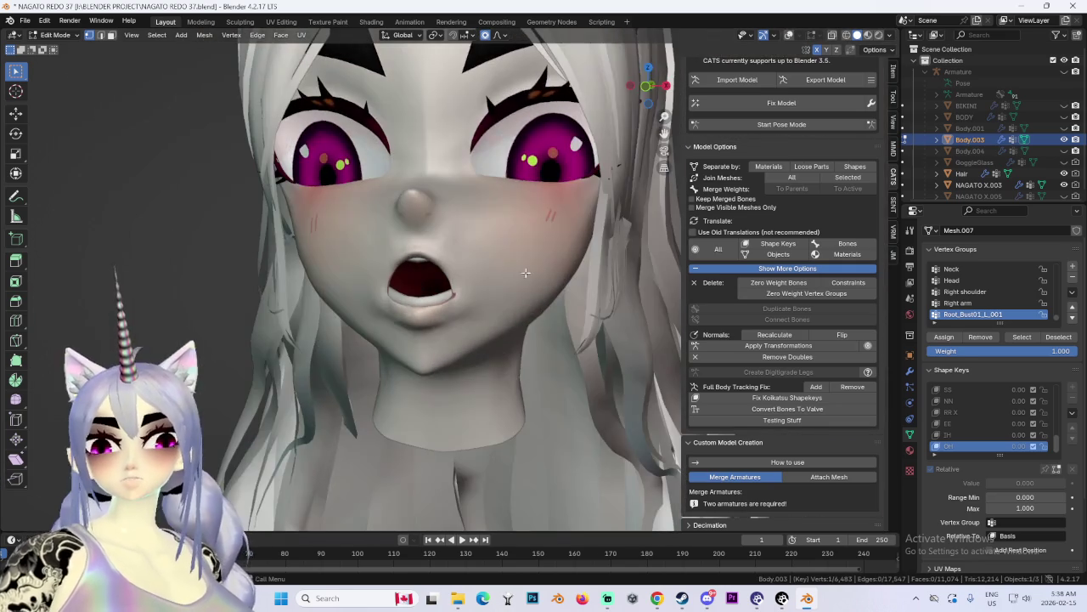
scroll(594, 309, down, 3)
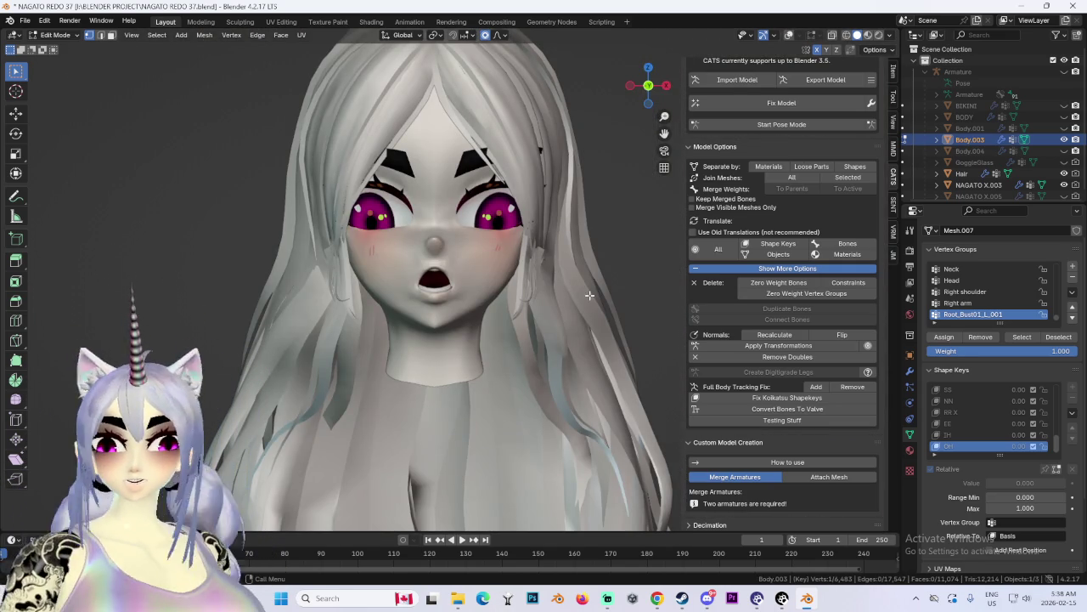
scroll(524, 301, up, 3)
scroll(524, 301, up, 2)
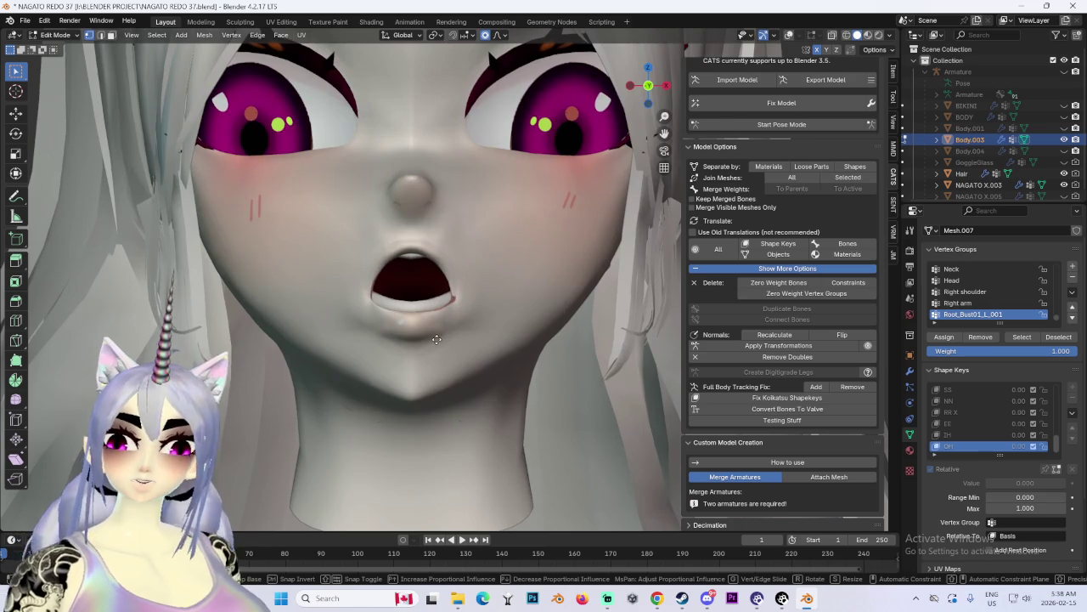
key(g)
click(434, 348)
key(g)
click(437, 344)
Step: Refine the mouth with three more falloff moves, then bring Chrome forward
mouse_move(437, 345)
middle_down()
mouse_move(511, 288)
mouse_move(482, 234)
mouse_move(453, 225)
mouse_move(523, 243)
mouse_move(476, 248)
mouse_move(519, 221)
mouse_move(489, 229)
middle_up()
key(g)
click(508, 310)
key(g)
click(486, 240)
key(g)
click(458, 235)
scroll(502, 233, up, 2)
scroll(442, 255, down, 3)
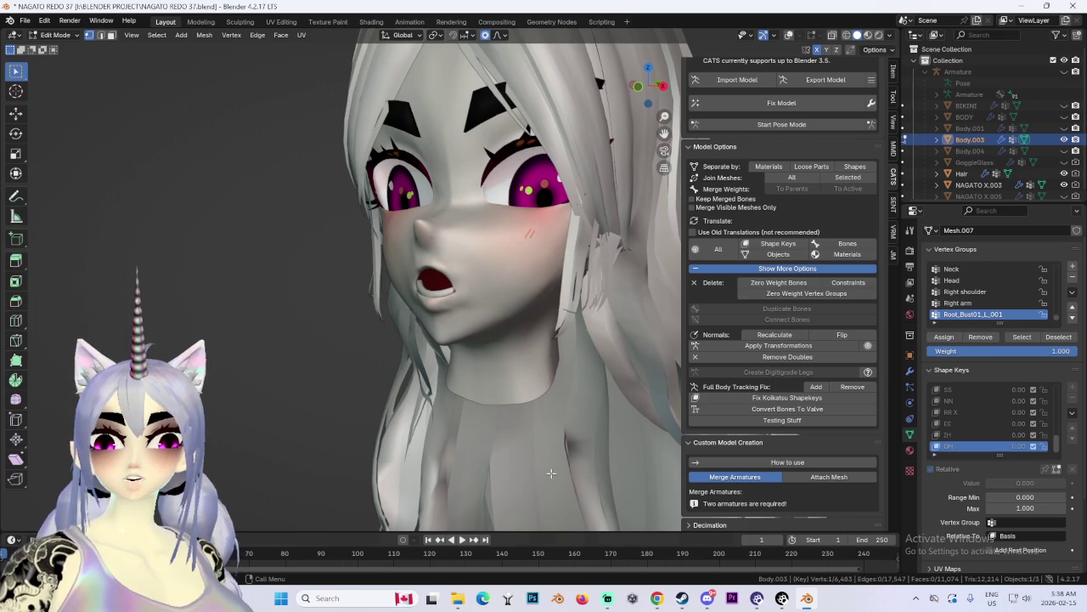
click(659, 598)
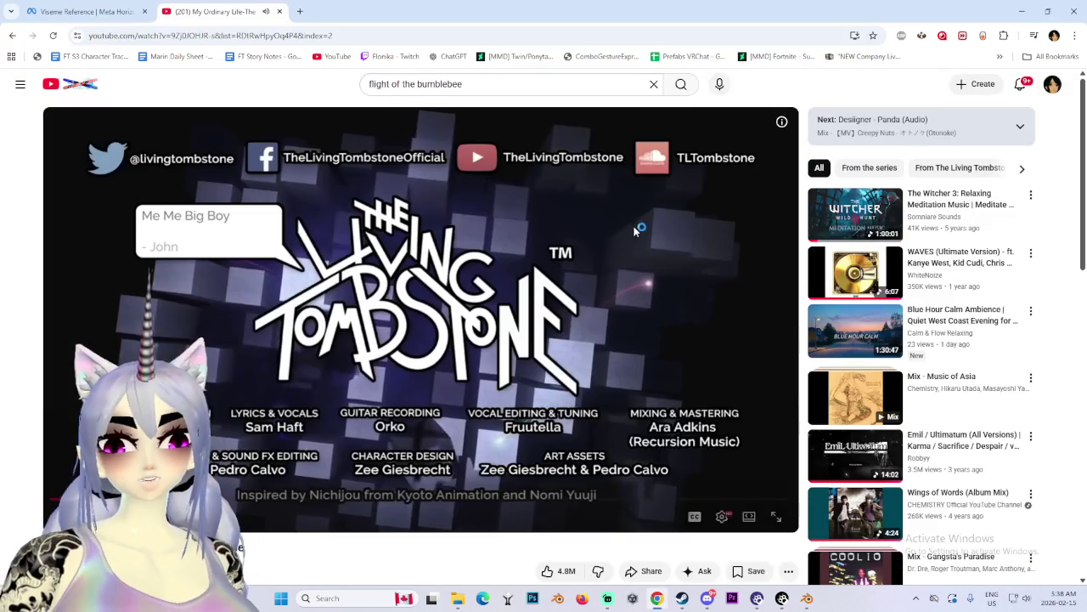
Step: Switch to the Viseme Reference page and skim it before switching away
click(93, 8)
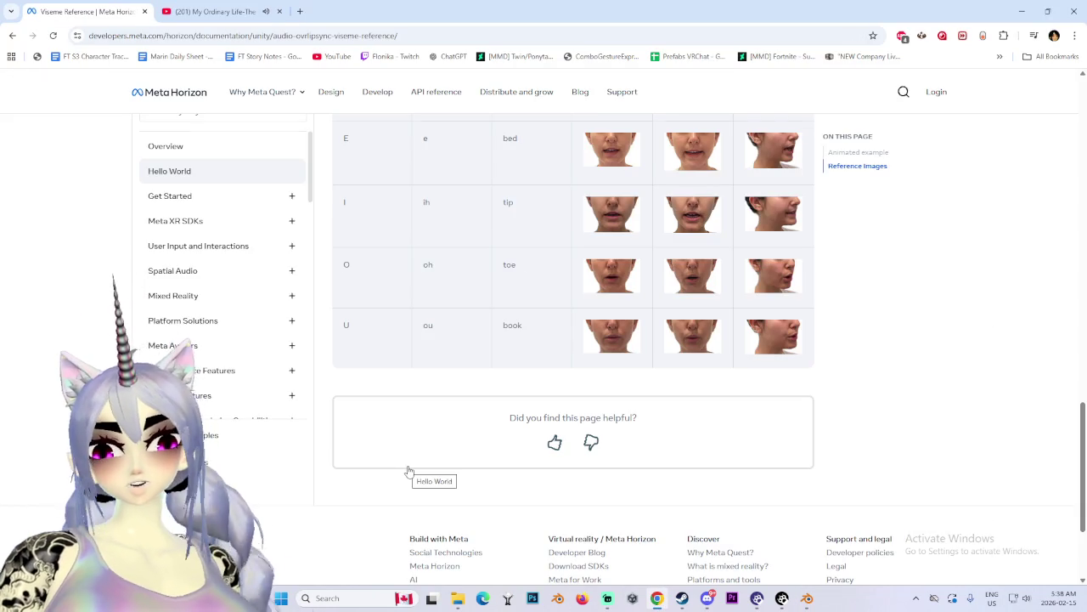
scroll(409, 472, down, 3)
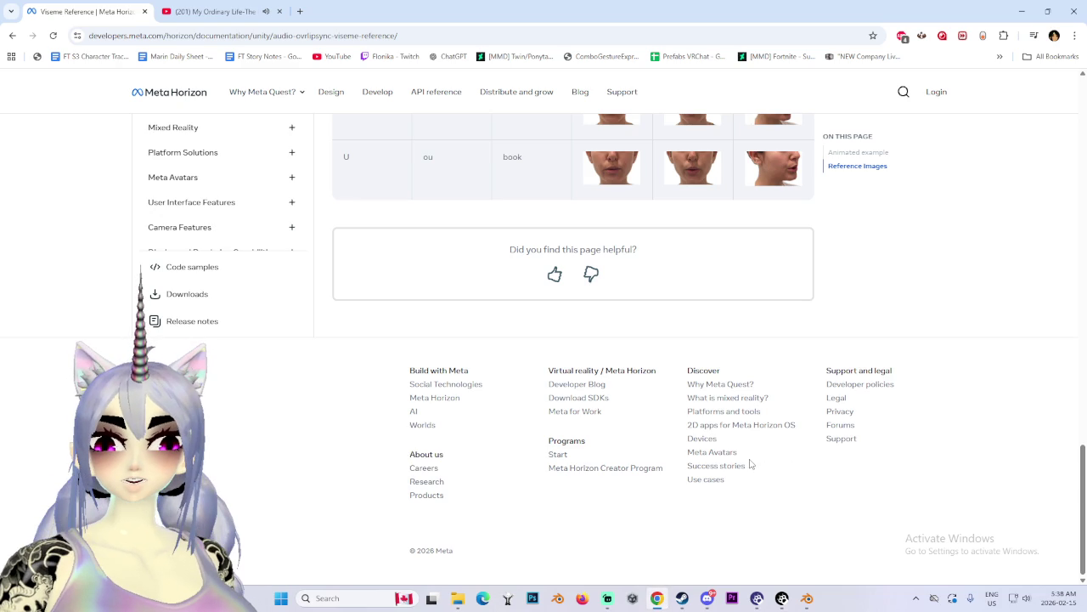
scroll(750, 464, up, 15)
scroll(618, 377, up, 3)
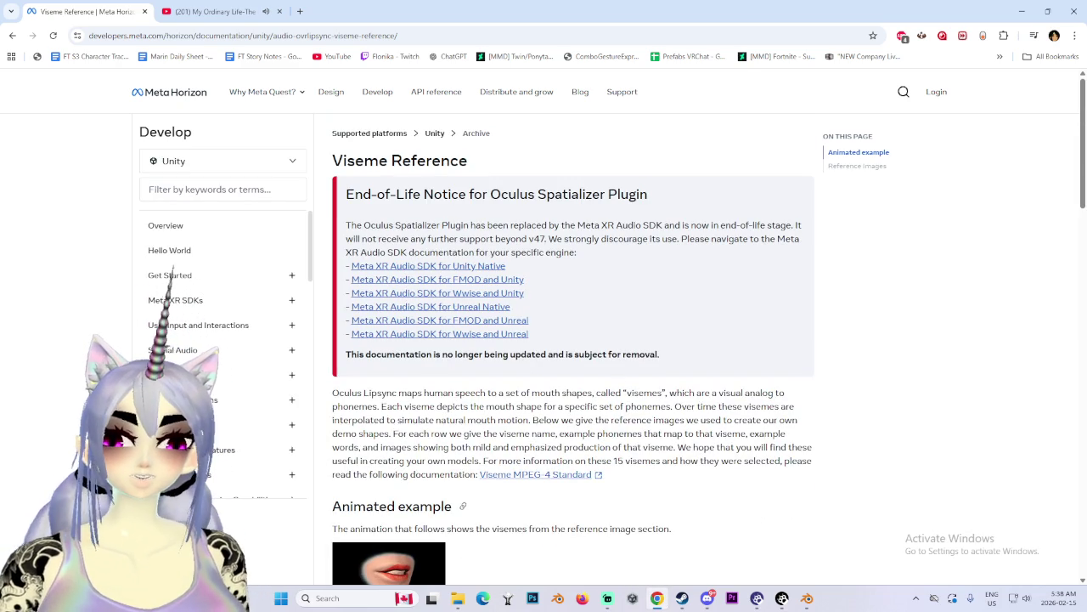
key(alt+Tab)
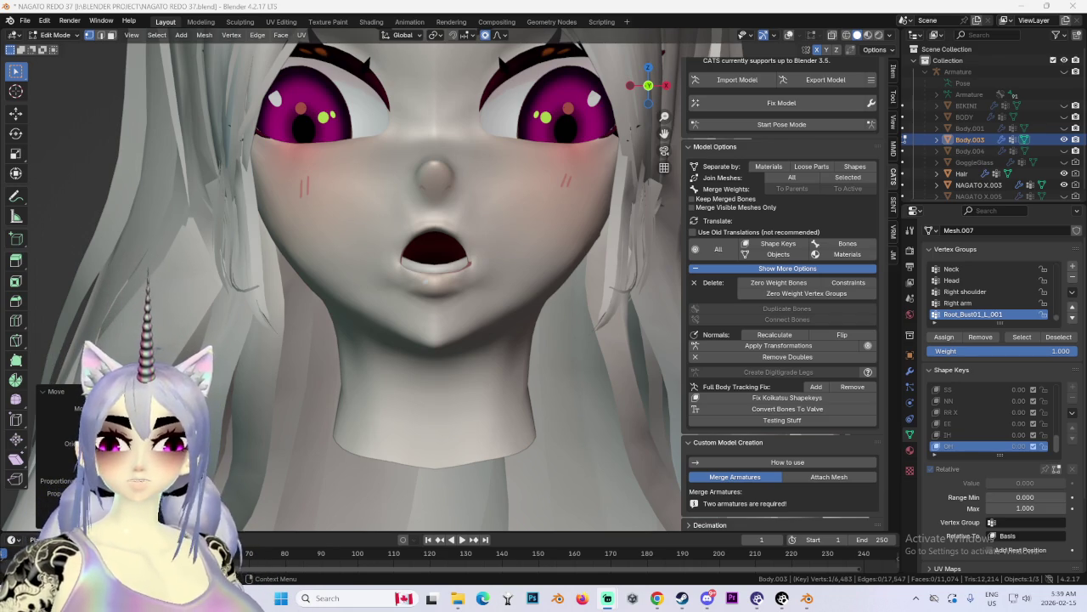
Step: Scroll the Reference Images table down to the O and U viseme rows, then return to Blender
click(656, 599)
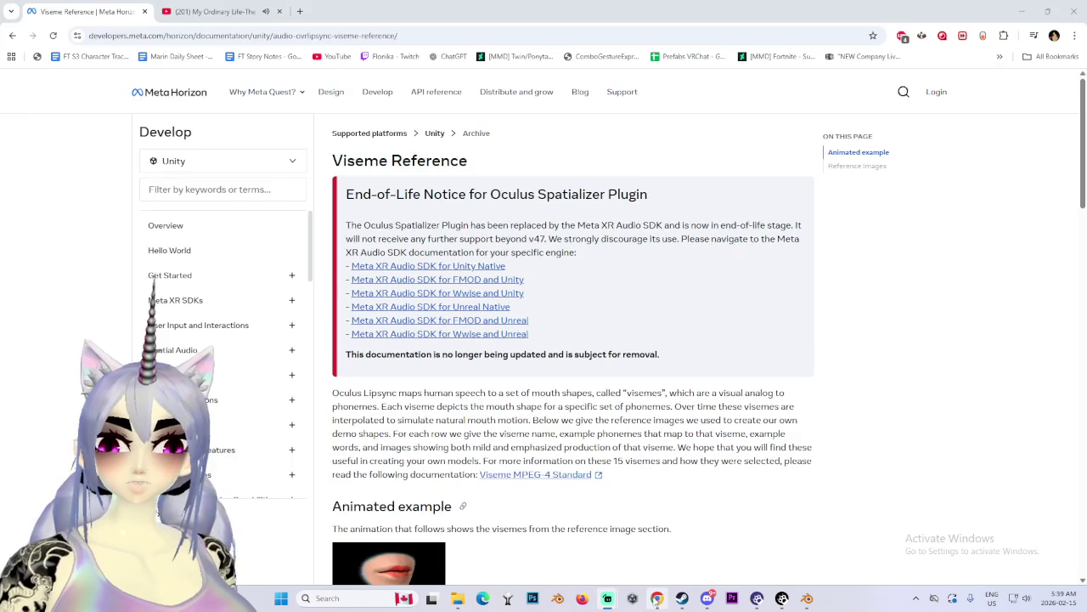
scroll(458, 319, down, 8)
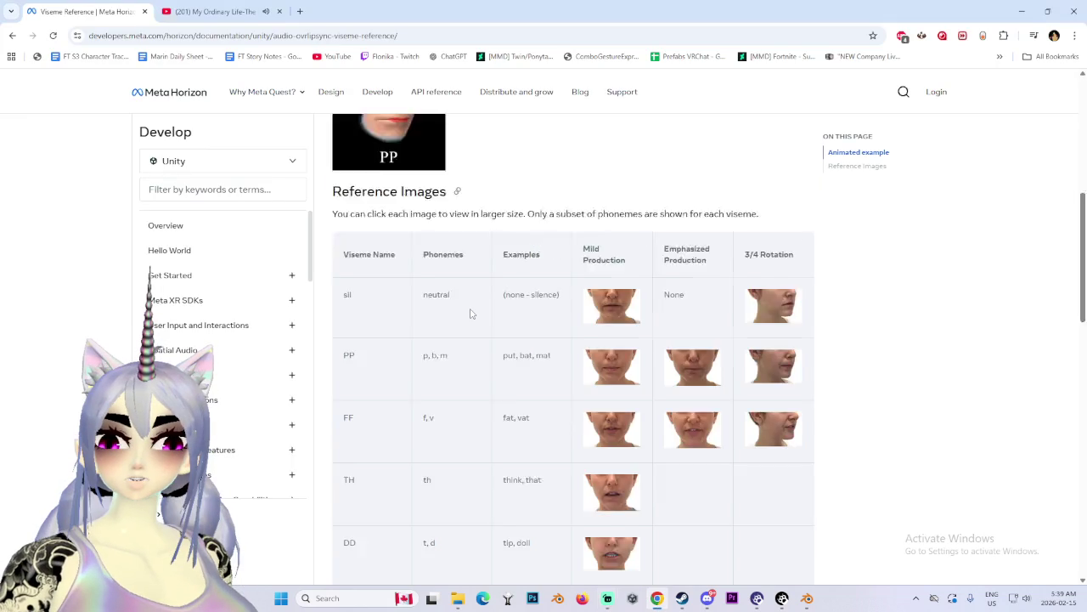
scroll(468, 313, down, 3)
scroll(469, 313, down, 2)
scroll(470, 315, down, 4)
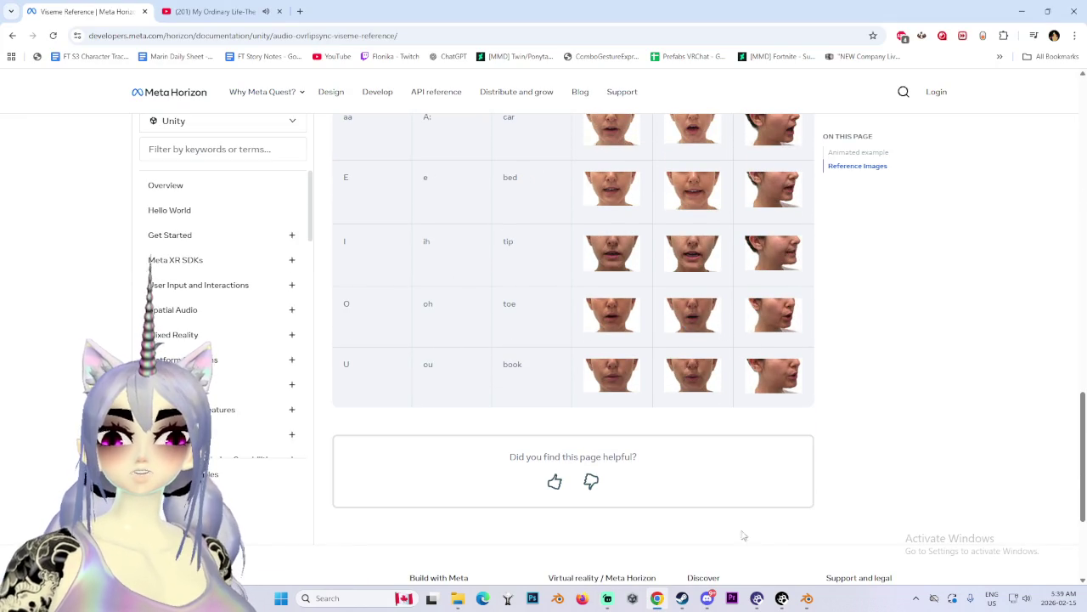
click(808, 599)
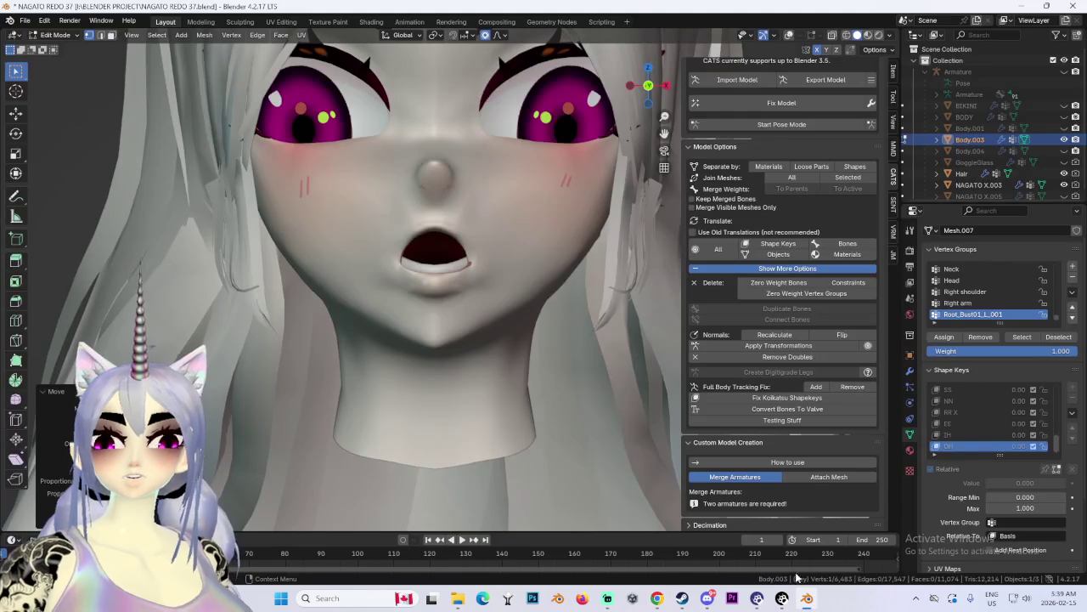
Step: Return the face mesh to Object Mode and save the blend file
scroll(534, 340, down, 5)
scroll(537, 305, up, 3)
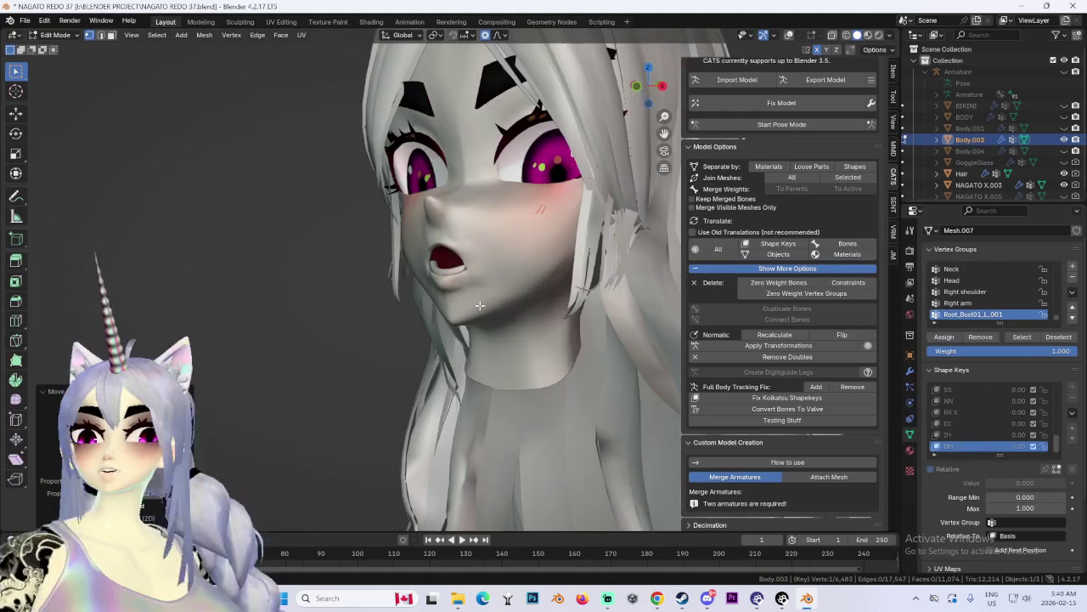
scroll(595, 323, up, 3)
scroll(632, 339, up, 2)
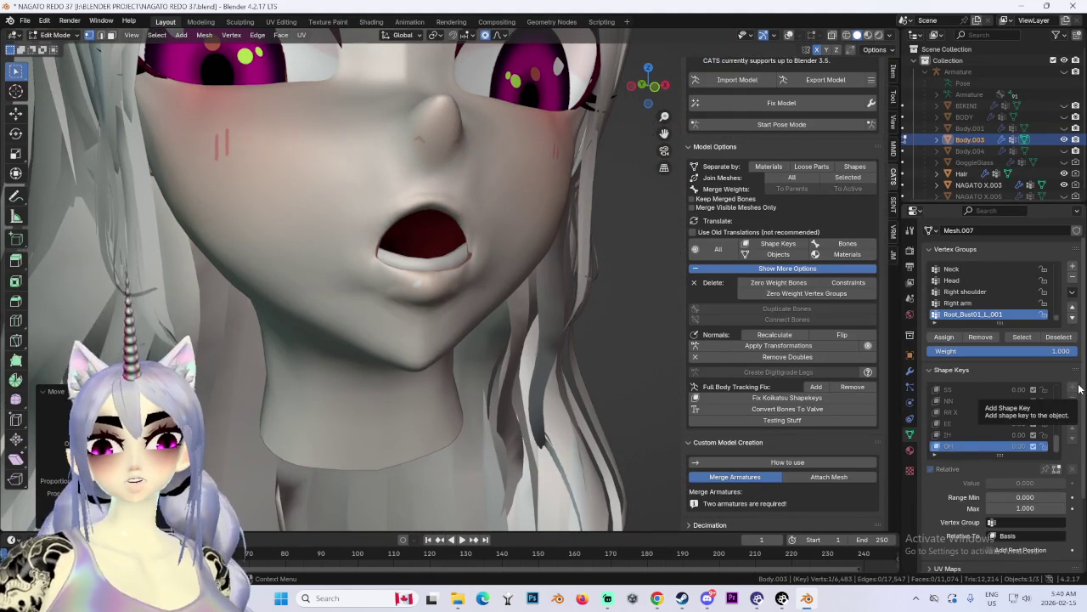
click(55, 34)
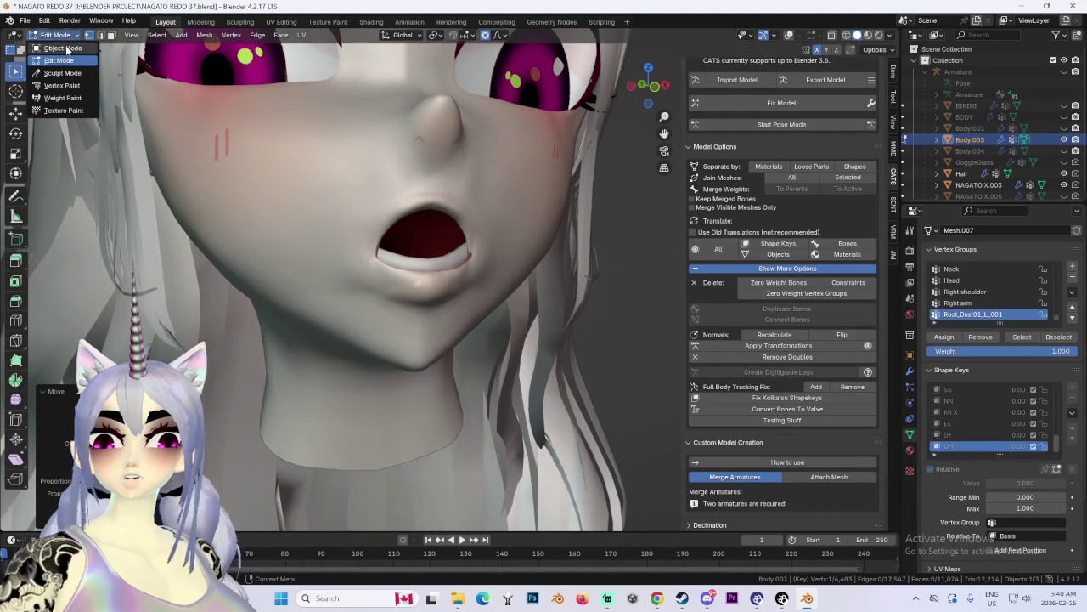
click(66, 49)
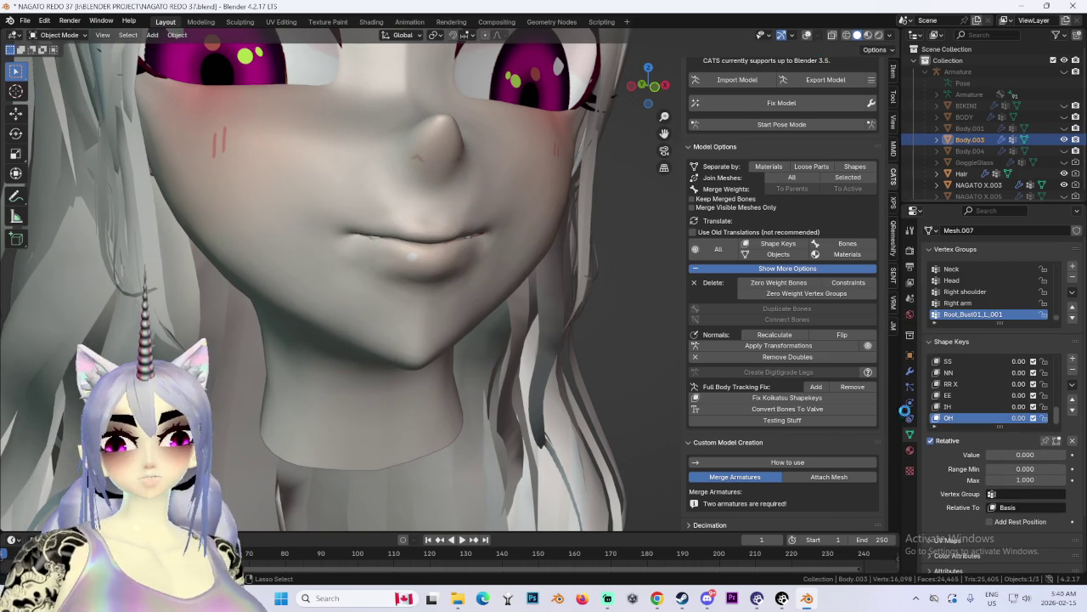
key(ctrl+s)
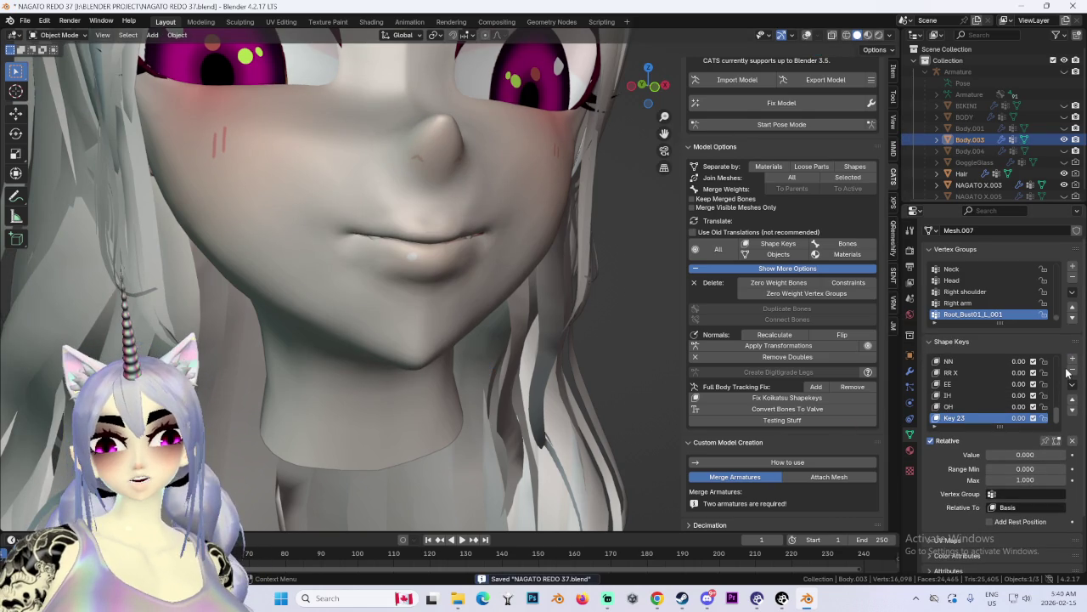
Step: Add a new shape key and rename it from Key 23 to UU
click(973, 406)
double_click(955, 418)
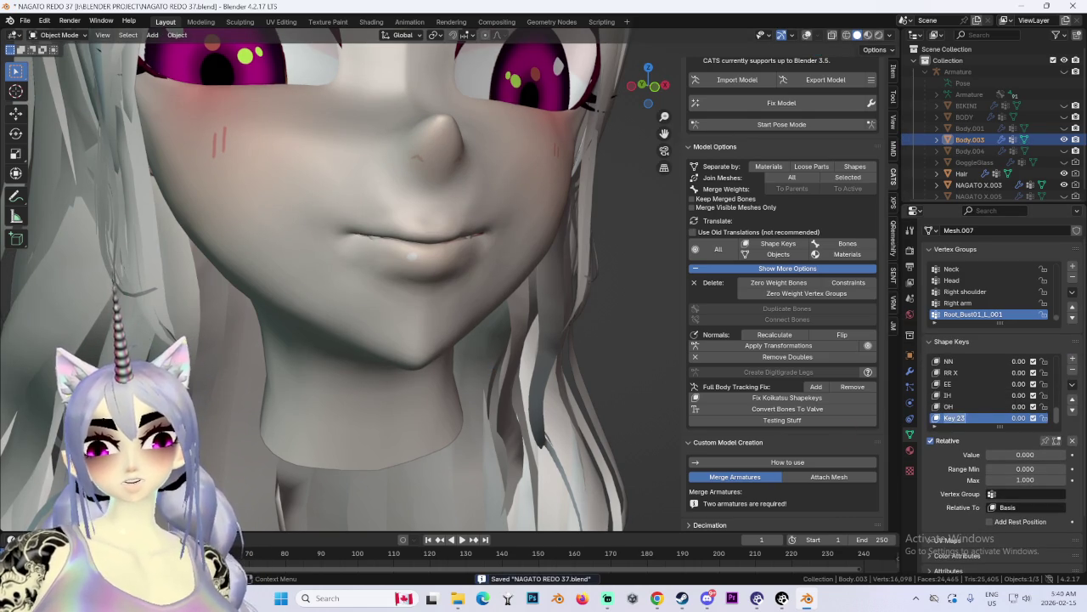
text(UU)
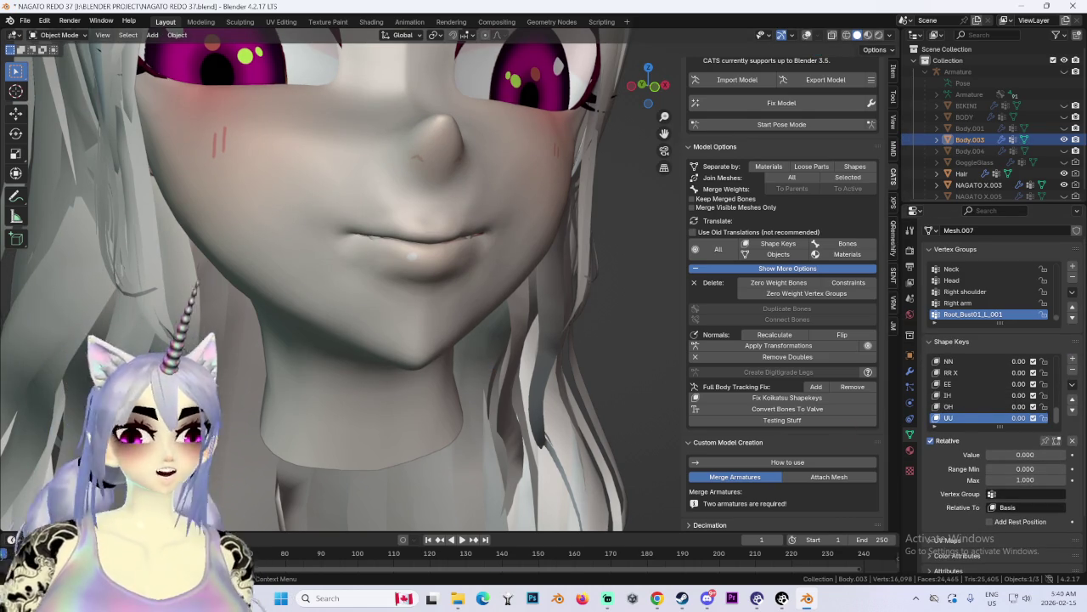
Step: Recheck the viseme reference, then enter Edit Mode on the UU key in front view
click(657, 598)
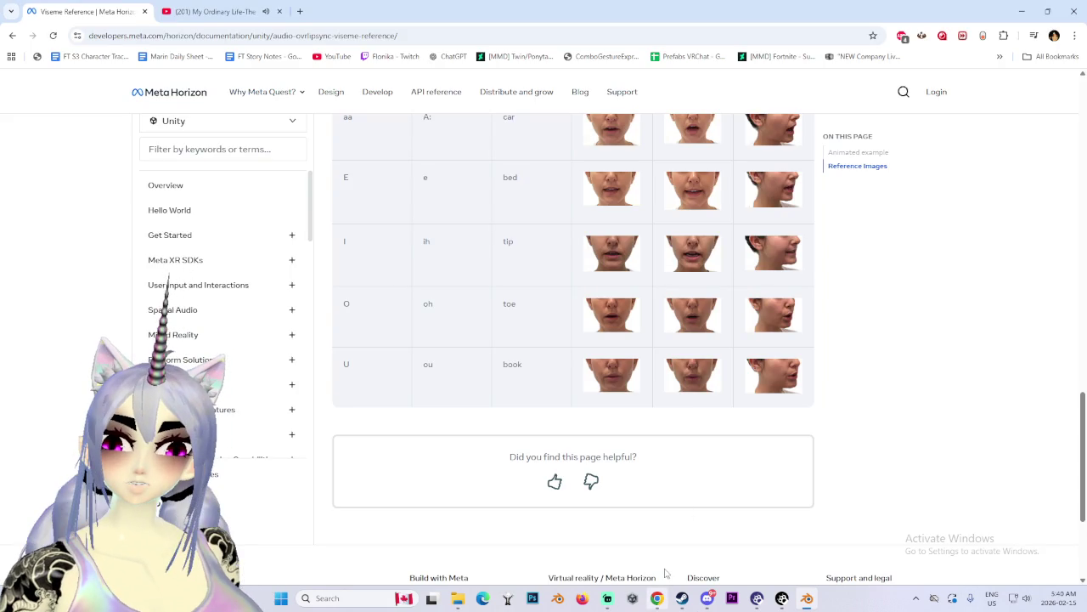
click(802, 604)
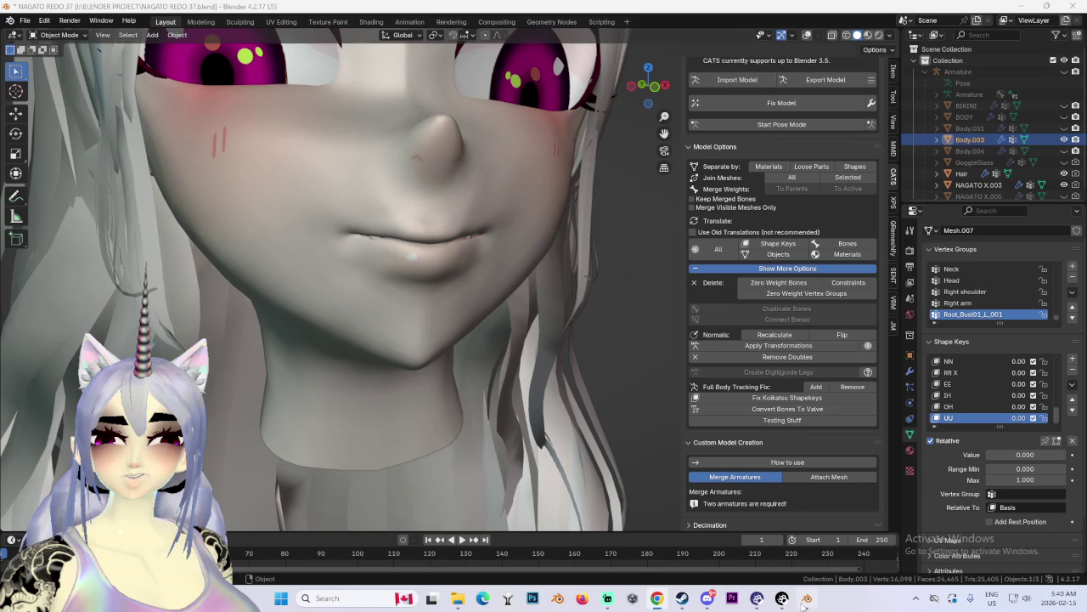
middle_drag(503, 222, 461, 217)
click(643, 83)
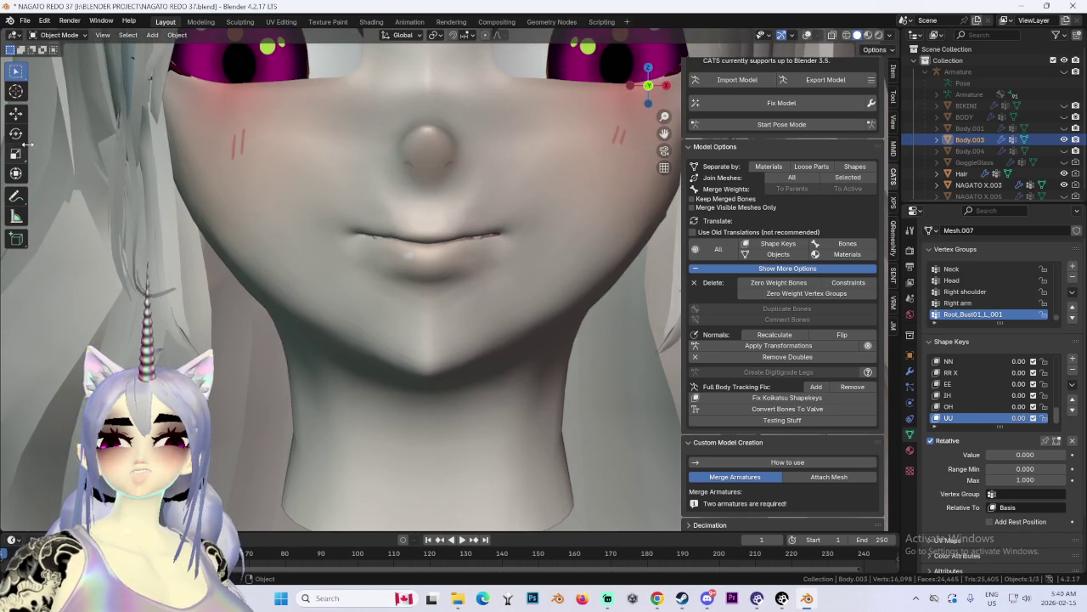
click(58, 35)
click(53, 60)
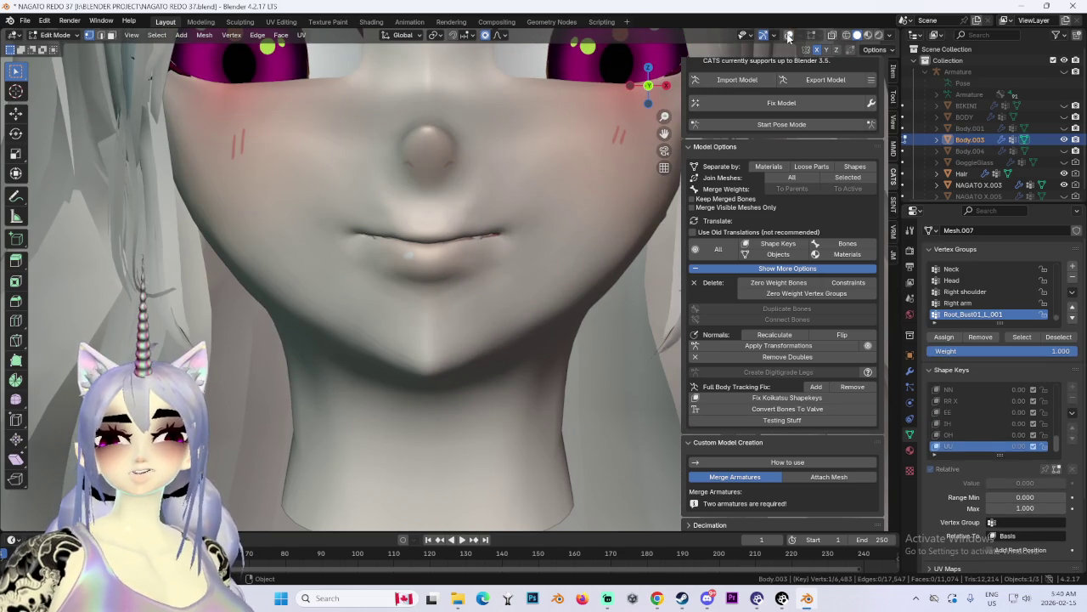
Step: Turn on X-ray and shift the lip vertices along Z, undoing a bad second move
click(791, 37)
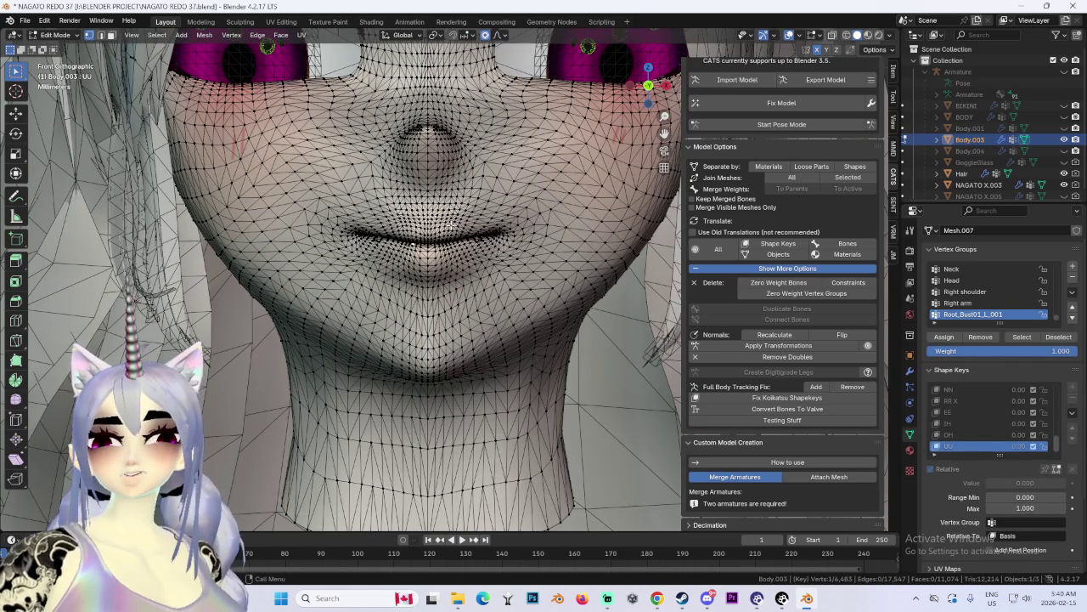
key(g)
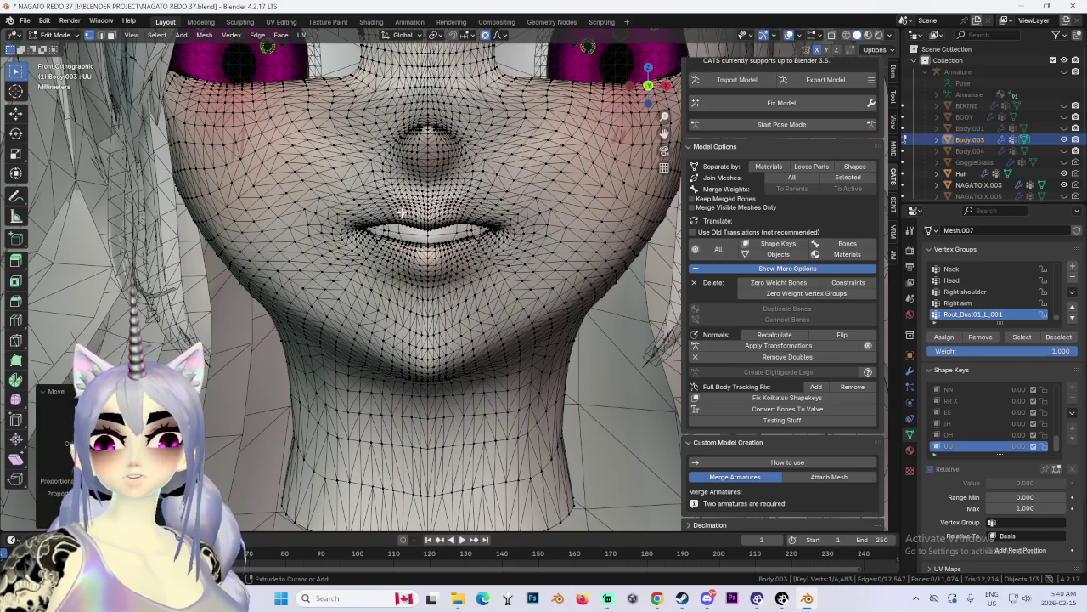
key(z)
scroll(401, 204, up, 1)
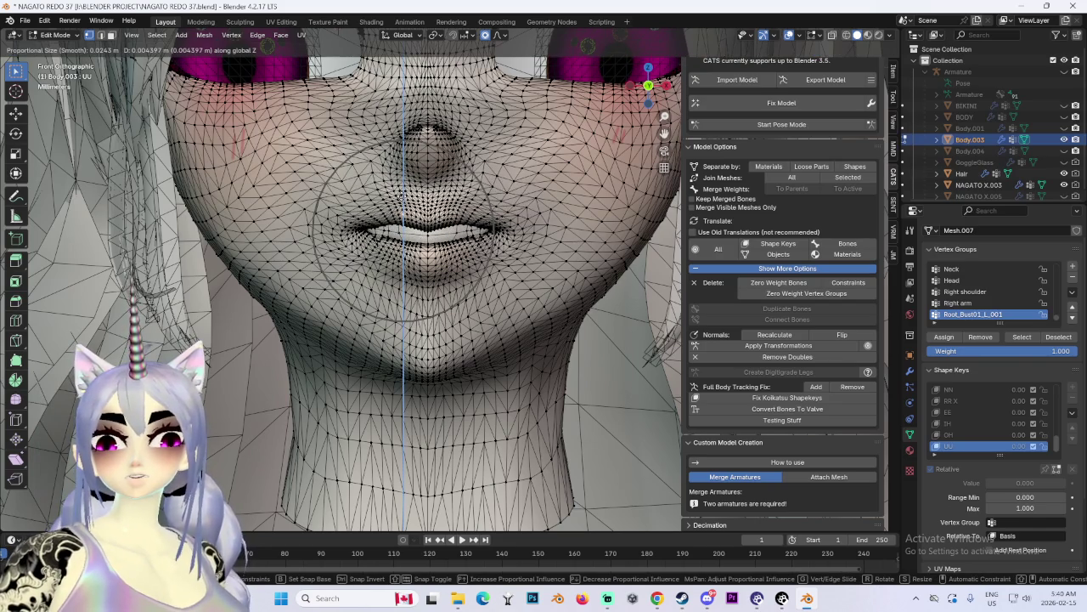
click(401, 195)
key(g)
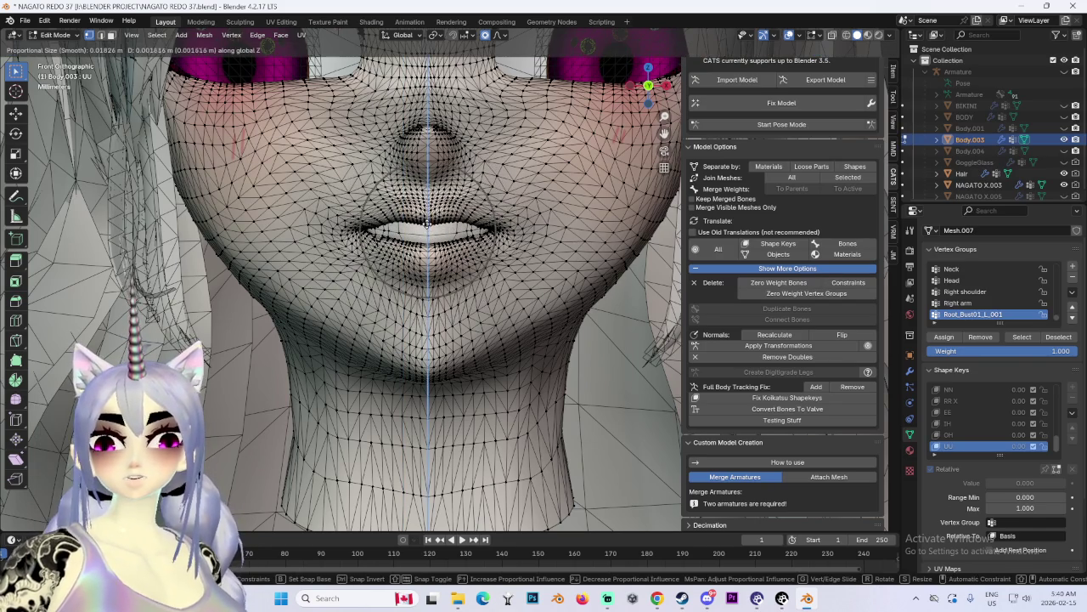
click(426, 225)
key(ctrl+z)
Step: Drop the lower lip down with proportional editing from the front view
mouse_move(513, 198)
middle_down()
mouse_move(458, 198)
mouse_move(546, 196)
middle_up()
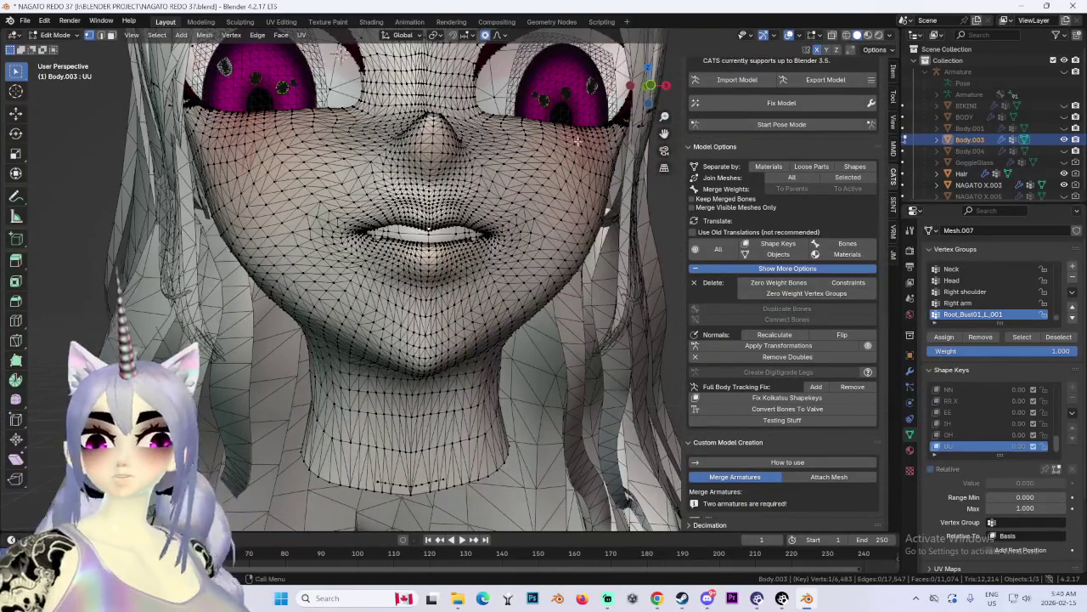
click(650, 86)
scroll(416, 253, up, 3)
key(g)
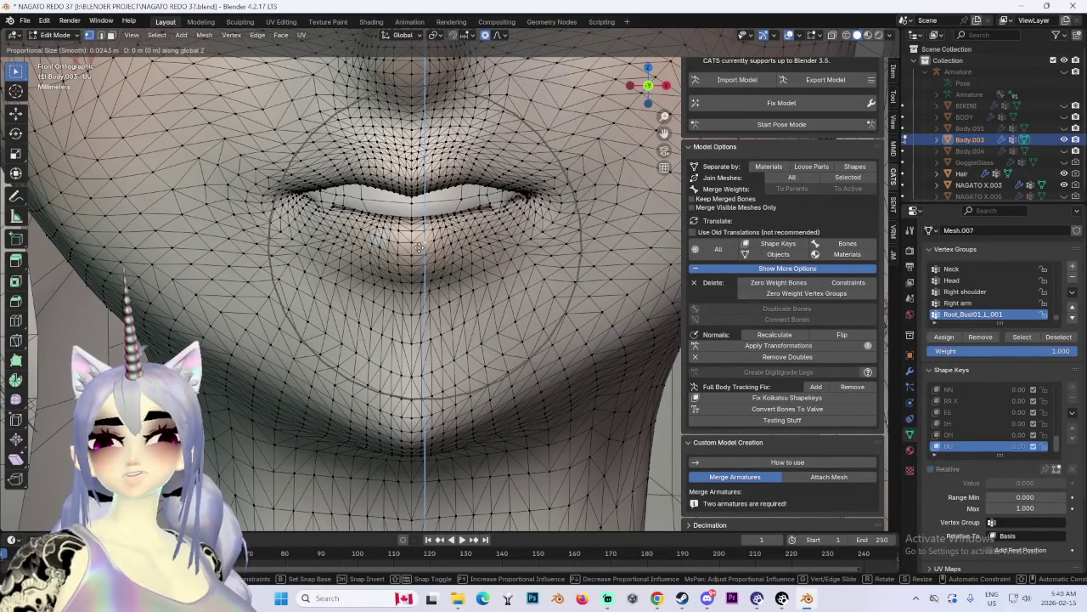
key(Escape)
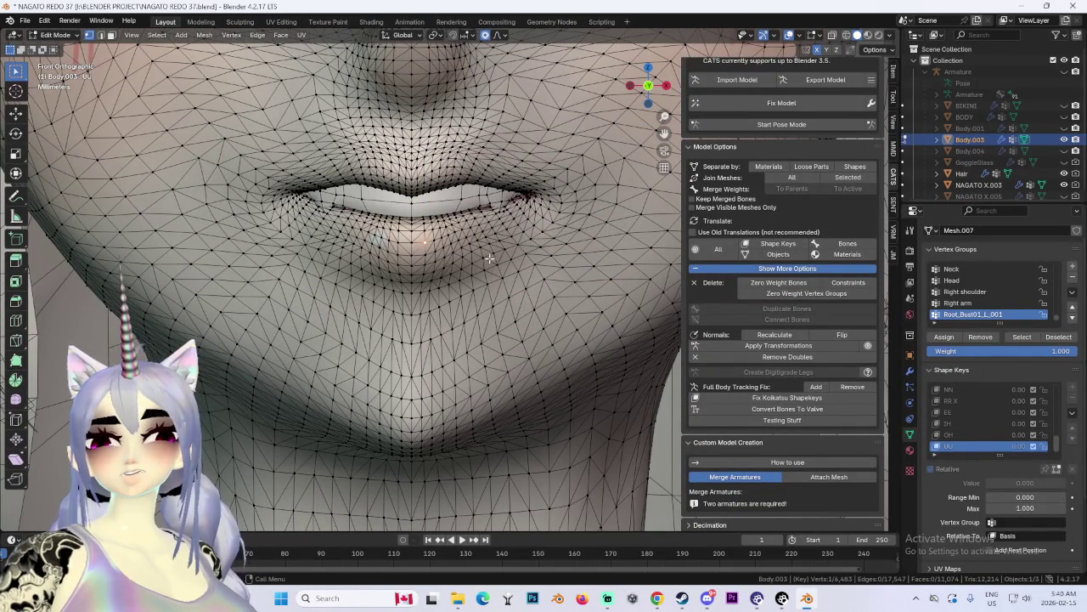
key(g)
click(497, 291)
Step: Move the lips along Z into a nearly closed shape and check it from the side
key(g)
key(z)
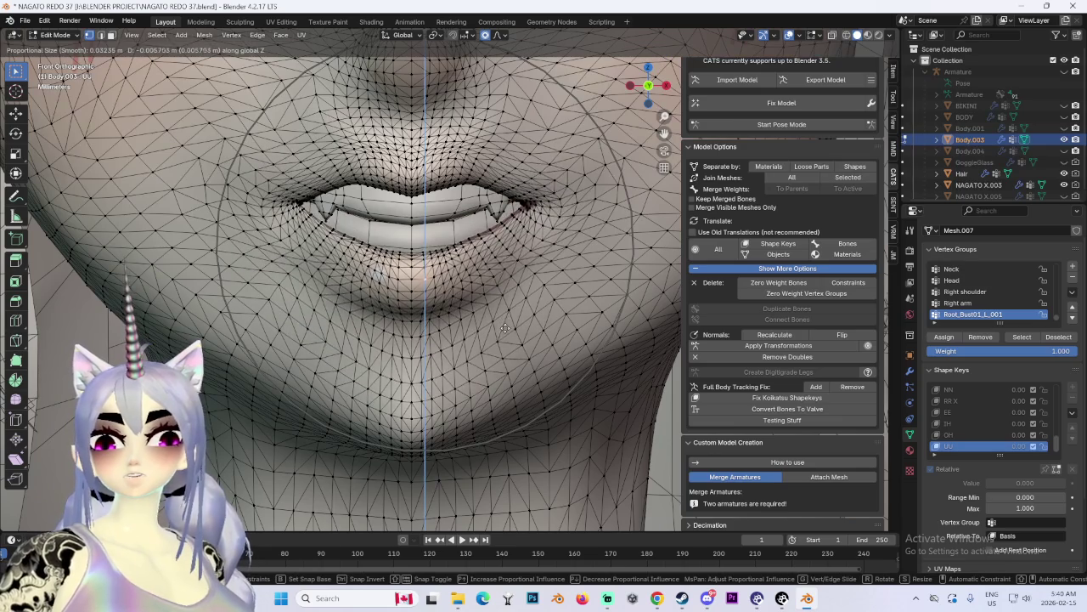
click(507, 305)
scroll(545, 245, down, 8)
scroll(544, 246, down, 1)
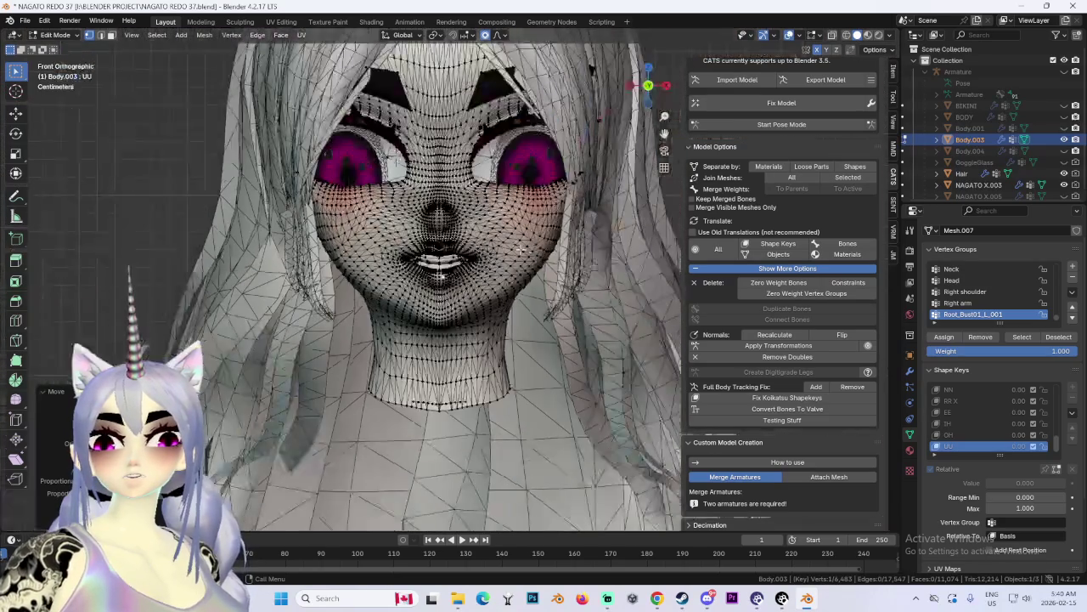
mouse_move(544, 245)
middle_down()
mouse_move(491, 230)
mouse_move(537, 230)
middle_up()
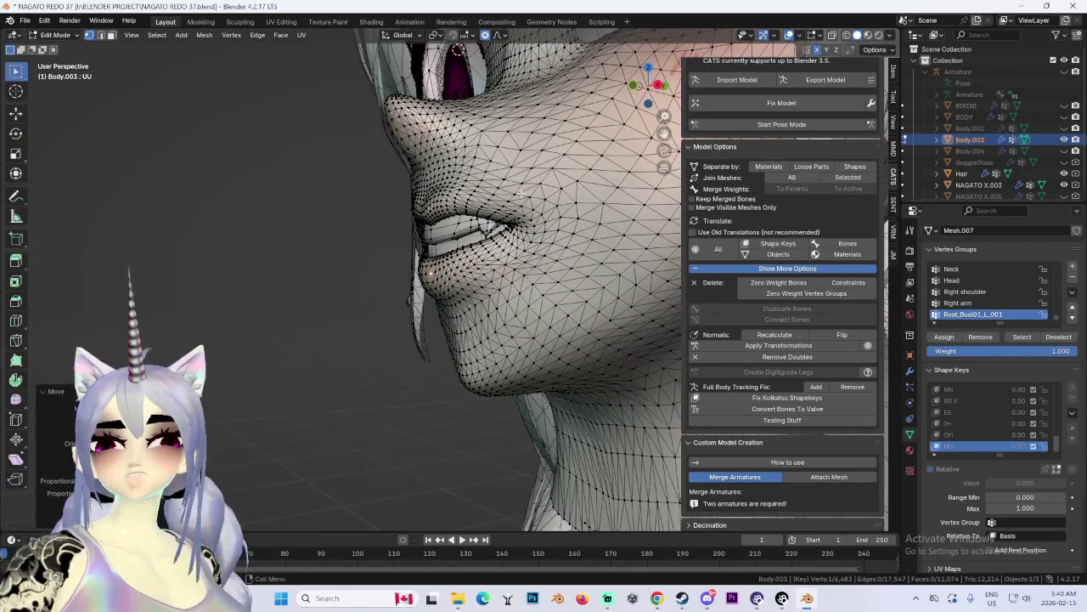
Step: Push the mouth-corner vertices forward along Y in side profile
middle_drag(521, 192, 492, 200)
shift+click(424, 206)
key(g)
key(y)
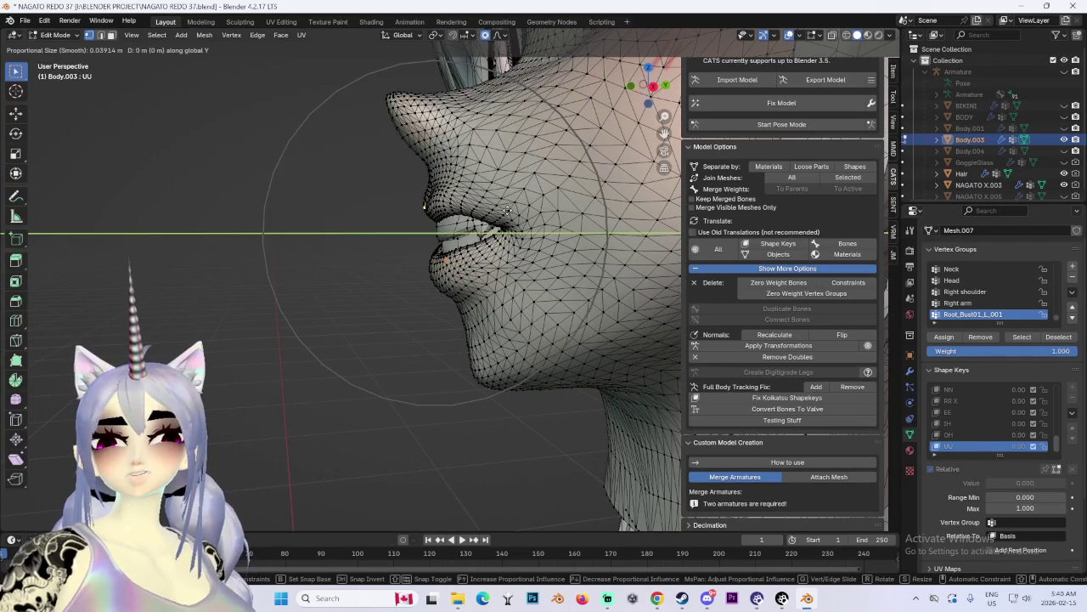
right_click(481, 211)
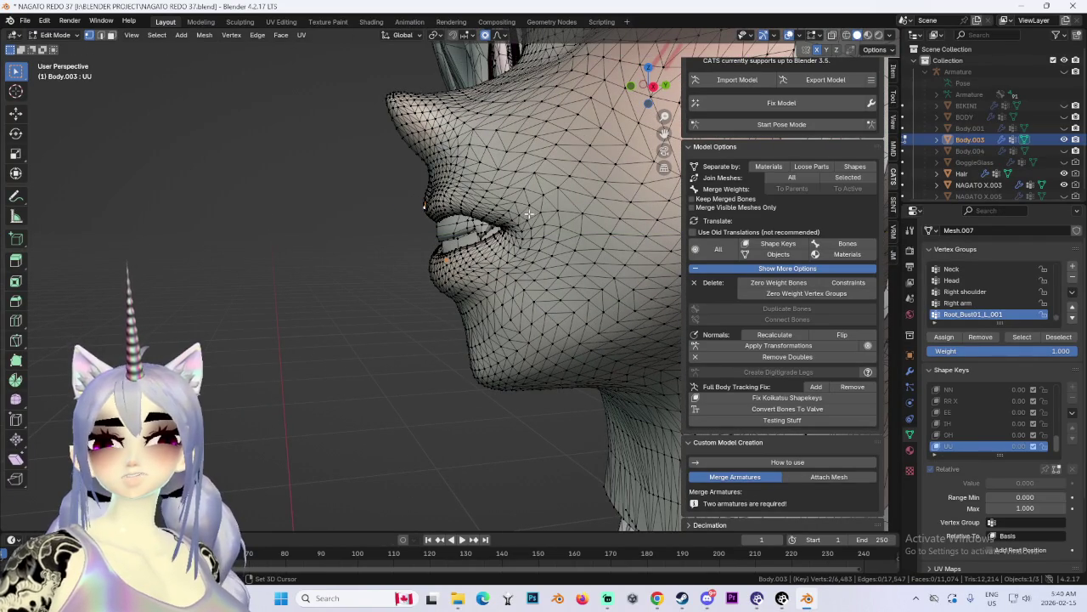
drag(520, 205, 499, 265)
key(g)
key(y)
click(501, 281)
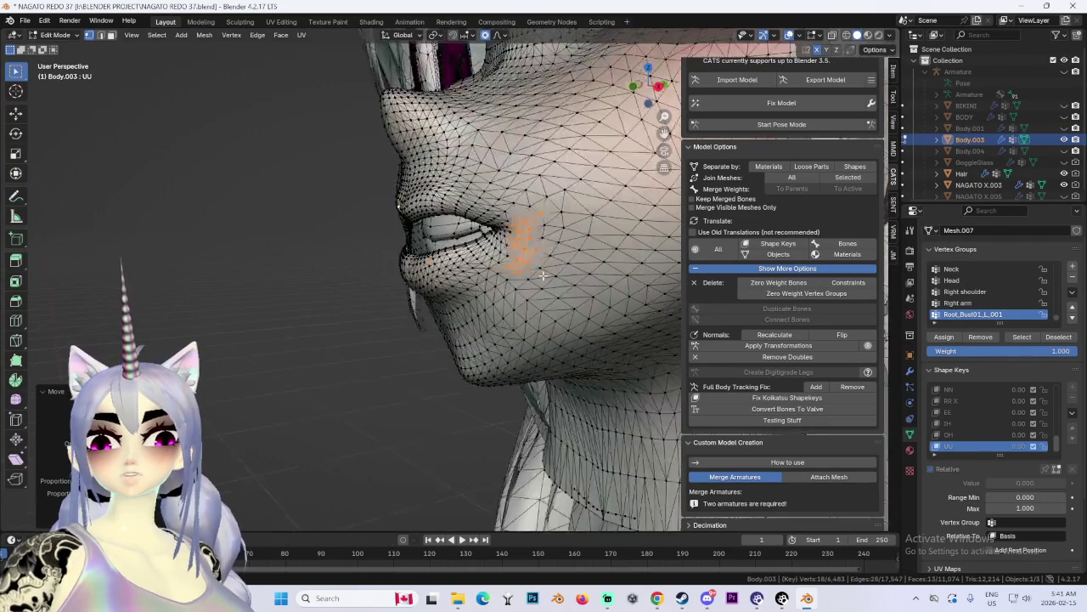
Step: Move the lip vertices forward in several small proportional-editing moves in close profile
mouse_move(501, 280)
middle_down()
mouse_move(535, 274)
mouse_move(431, 251)
mouse_move(429, 279)
middle_up()
key(g)
click(431, 254)
key(g)
click(431, 282)
key(g)
click(438, 278)
key(g)
click(448, 271)
key(g)
click(455, 266)
Step: Refine the lips from the left side view, then return to the front view
middle_drag(454, 266, 456, 222)
middle_drag(399, 193, 528, 274)
click(646, 88)
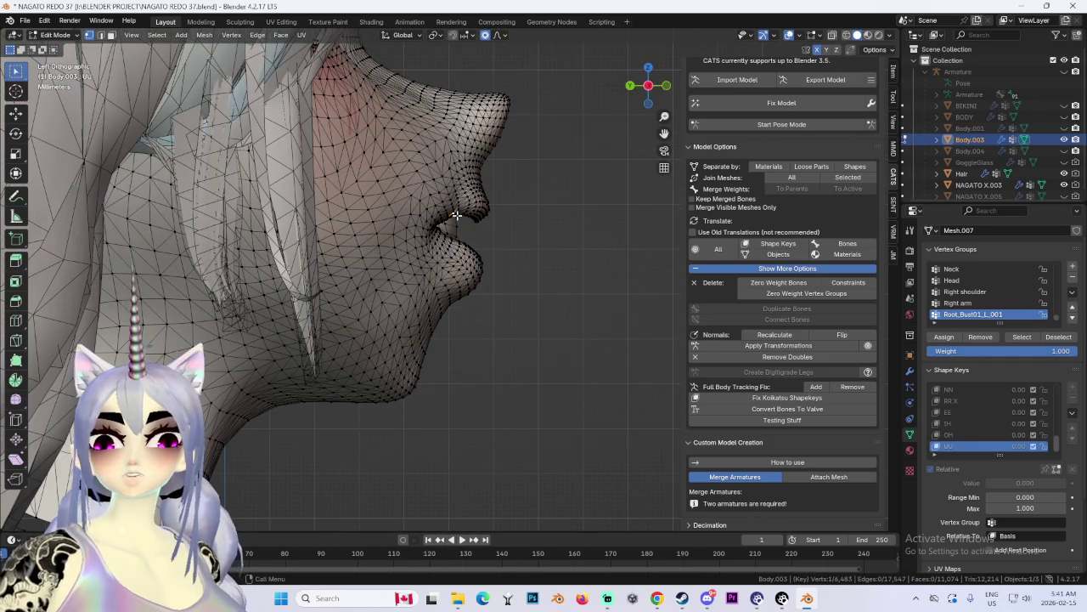
middle_drag(536, 246, 467, 246)
key(g)
click(464, 245)
key(g)
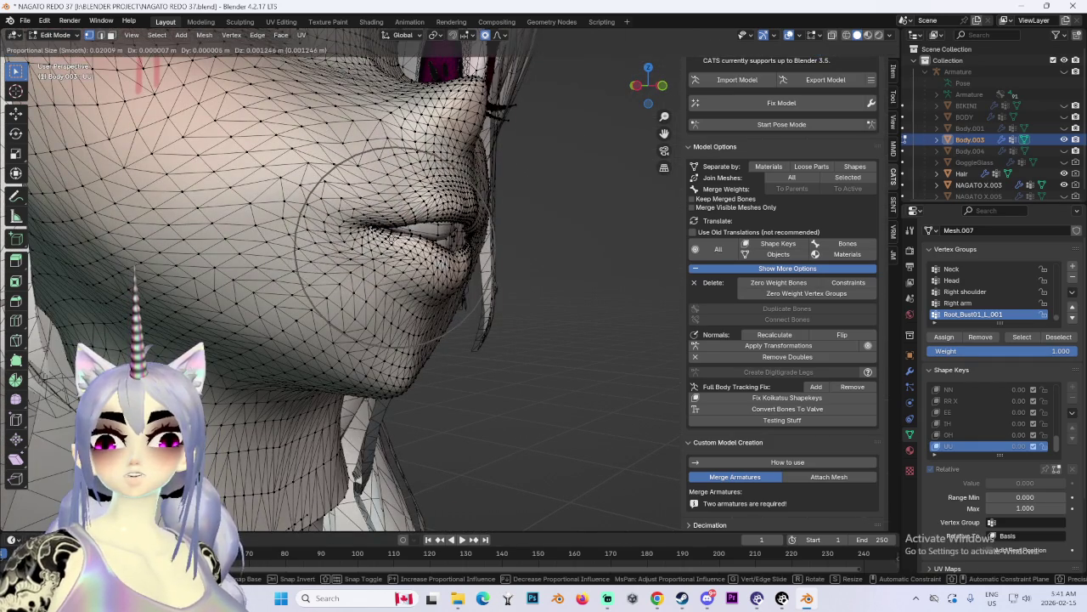
click(404, 222)
mouse_move(403, 222)
middle_down()
mouse_move(401, 251)
mouse_move(544, 187)
middle_up()
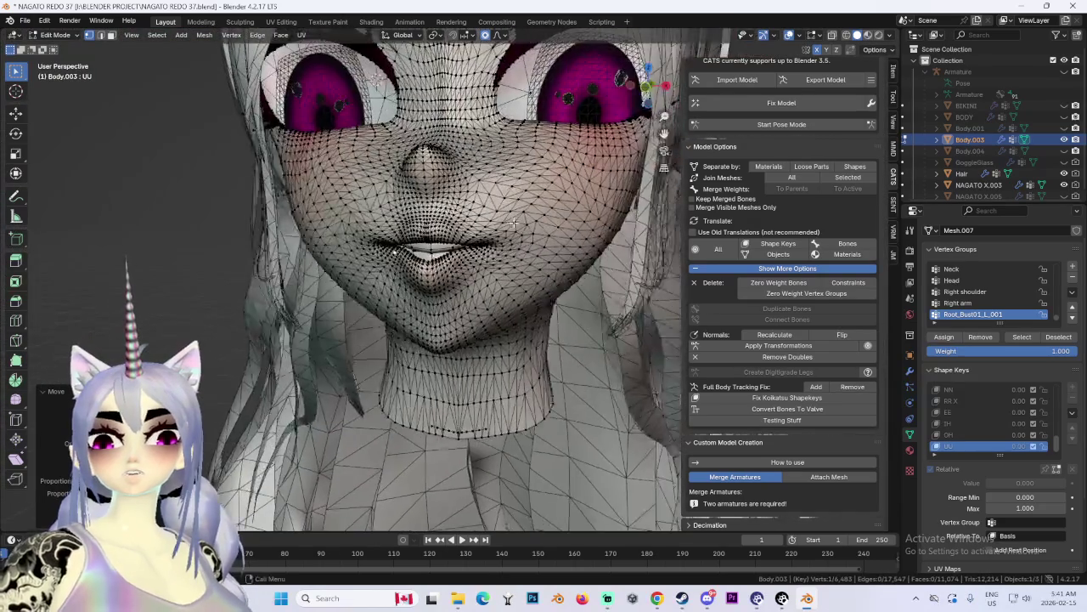
scroll(671, 125, down, 2)
click(647, 87)
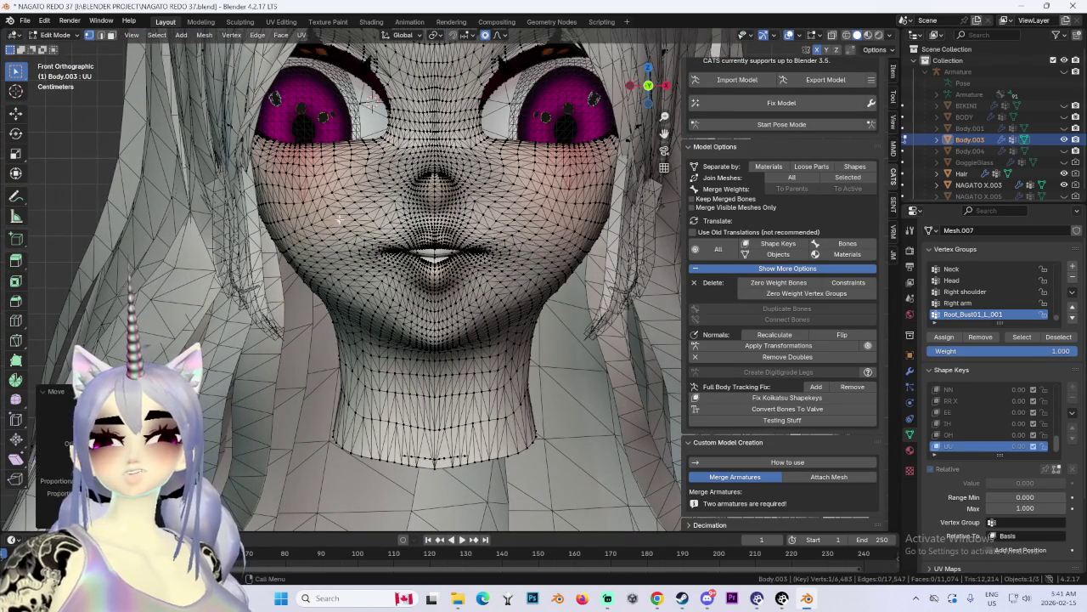
Step: Reshape a cheek vertex with two soft-falloff moves in three-quarter view
middle_drag(342, 202, 520, 224)
click(521, 224)
key(g)
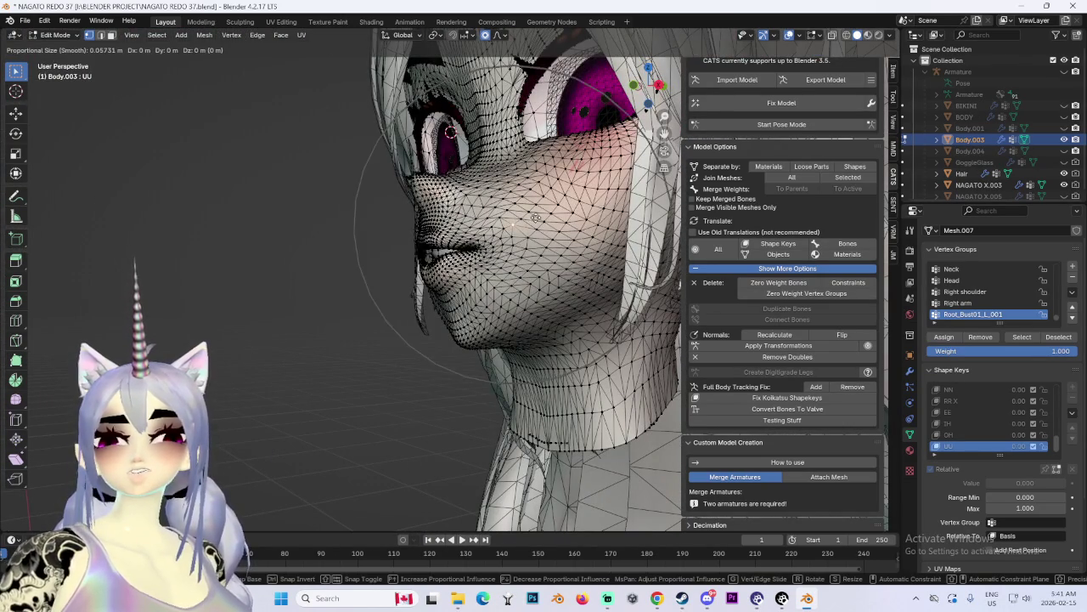
click(530, 234)
key(g)
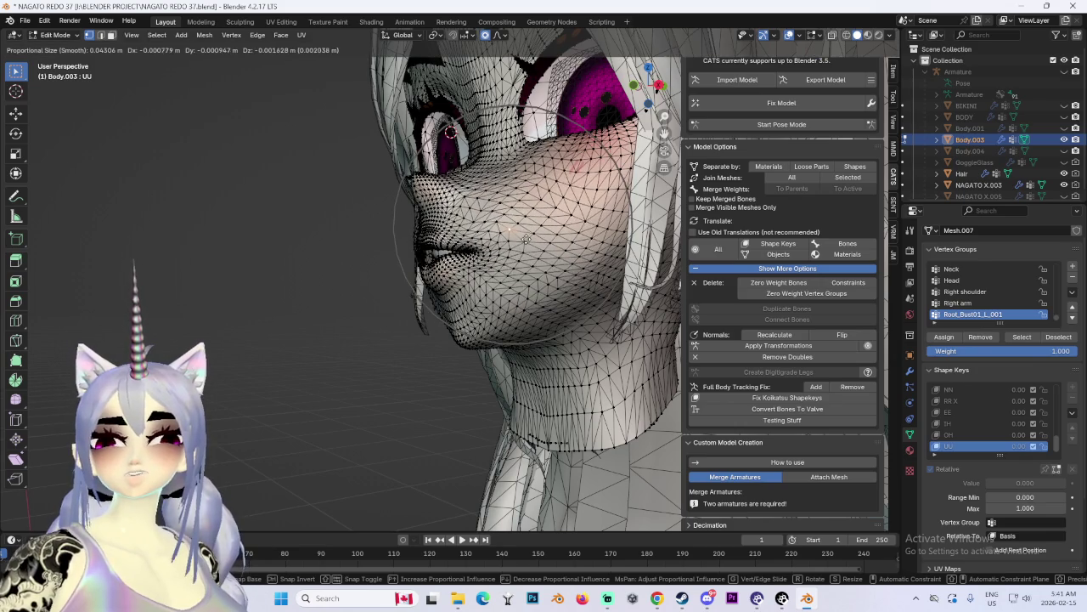
click(517, 246)
Step: Reshape the face near the mouth and dismiss an antivirus renewal popup
middle_drag(518, 244, 476, 242)
scroll(475, 243, up, 3)
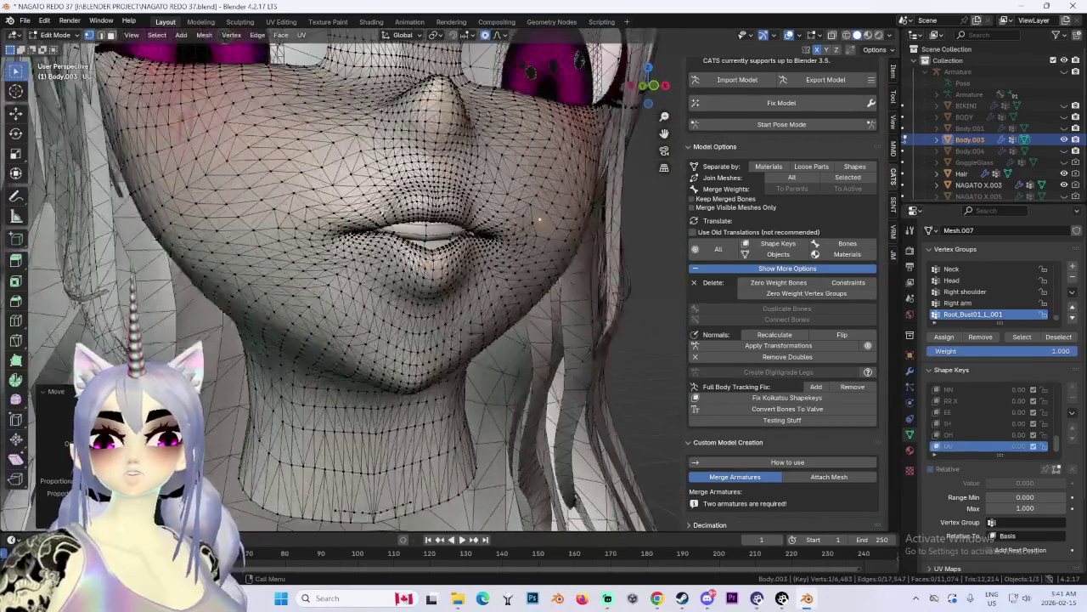
middle_drag(538, 218, 476, 212)
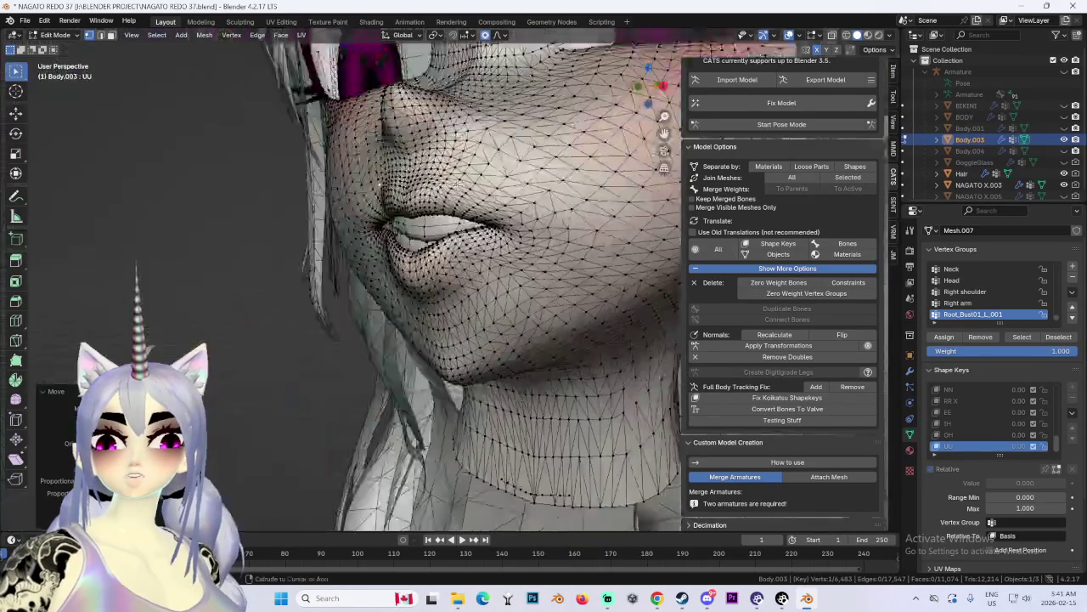
key(g)
click(560, 212)
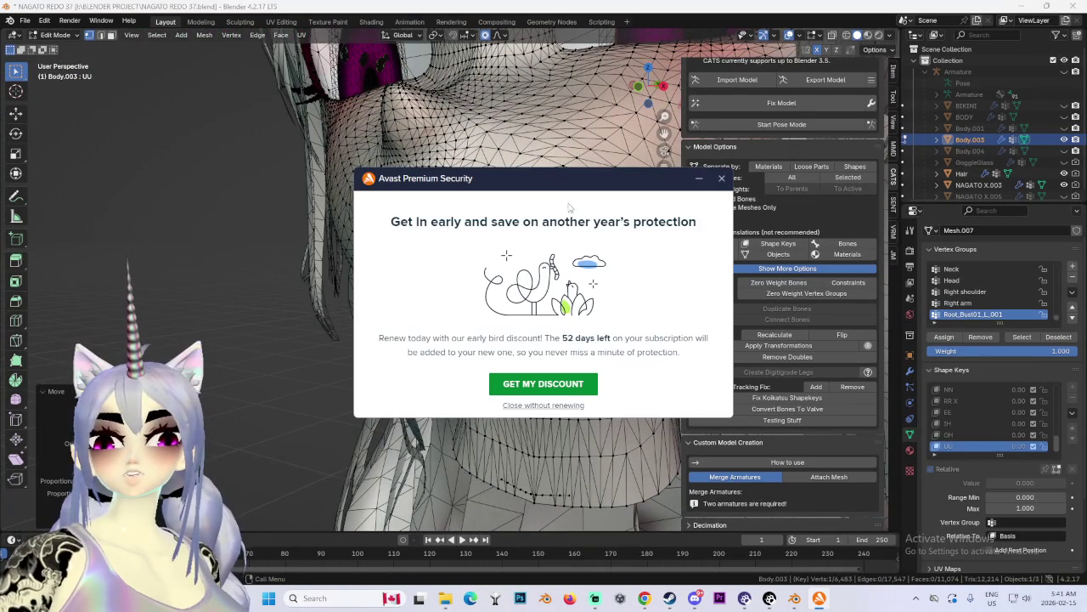
click(720, 182)
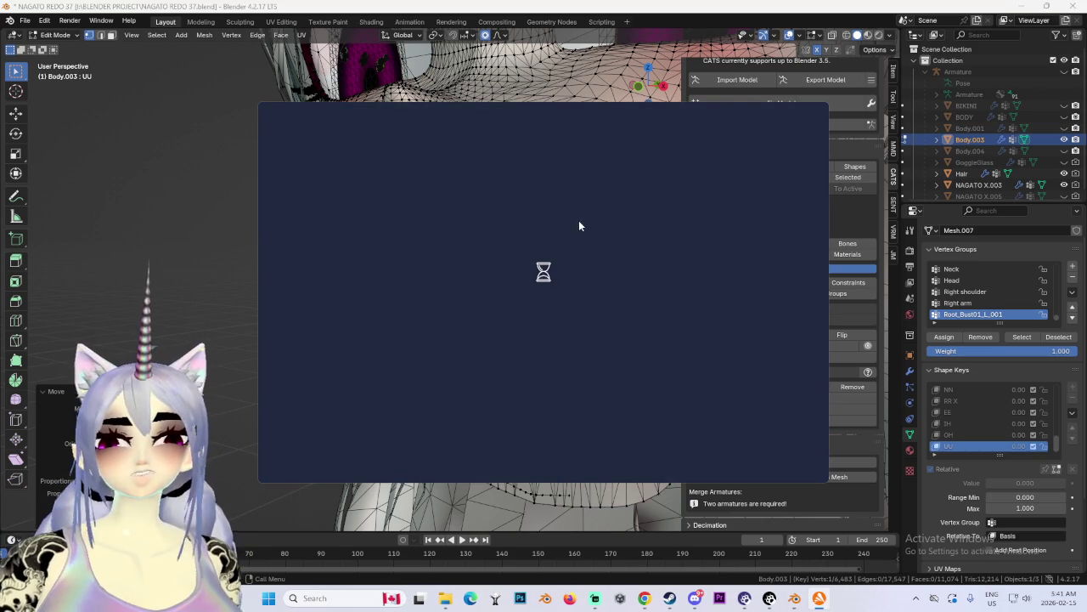
click(475, 212)
Step: Reshape both sides of the face around the mouth and cheeks
mouse_move(476, 213)
middle_down()
mouse_move(431, 278)
mouse_move(546, 282)
middle_up()
key(g)
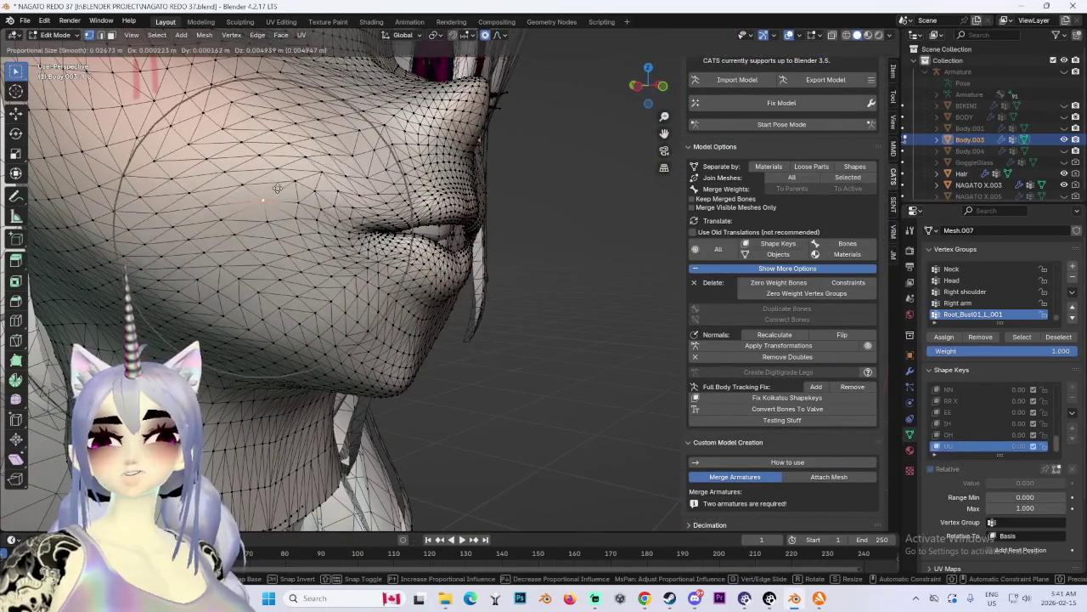
click(289, 201)
mouse_move(290, 200)
middle_down()
mouse_move(595, 235)
mouse_move(463, 198)
middle_up()
key(g)
click(595, 236)
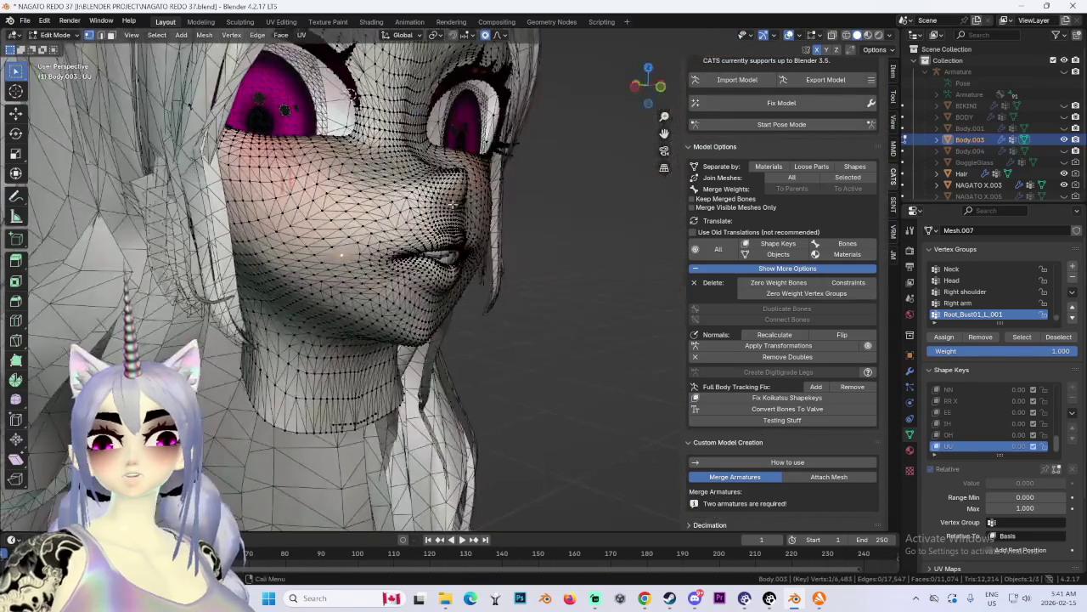
key(g)
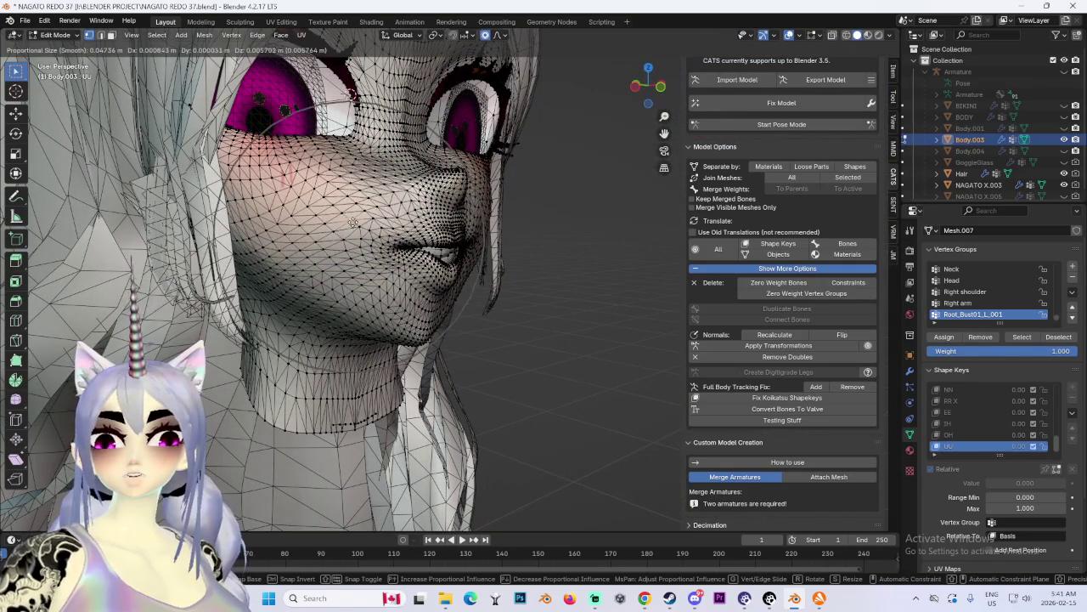
click(356, 228)
Step: Push the mouth forward into a pout in profile and check it from the front
middle_drag(354, 228, 448, 247)
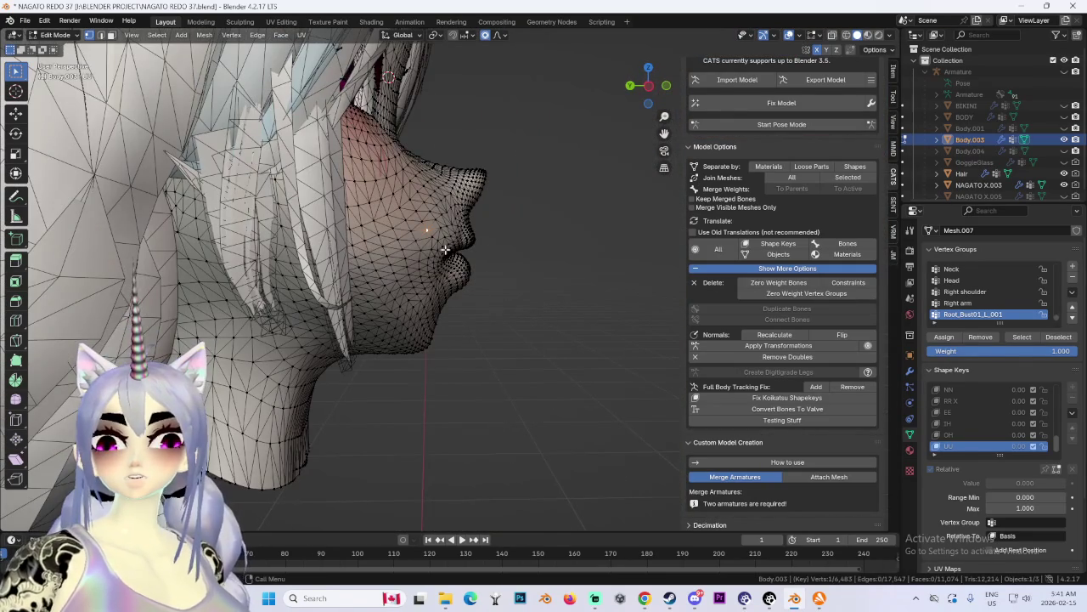
key(g)
click(543, 228)
mouse_move(544, 228)
middle_down()
mouse_move(566, 243)
mouse_move(408, 261)
middle_up()
key(KP_1)
scroll(433, 293, up, 5)
Step: Adjust the lips vertically, then select the lower lip vertices
key(g)
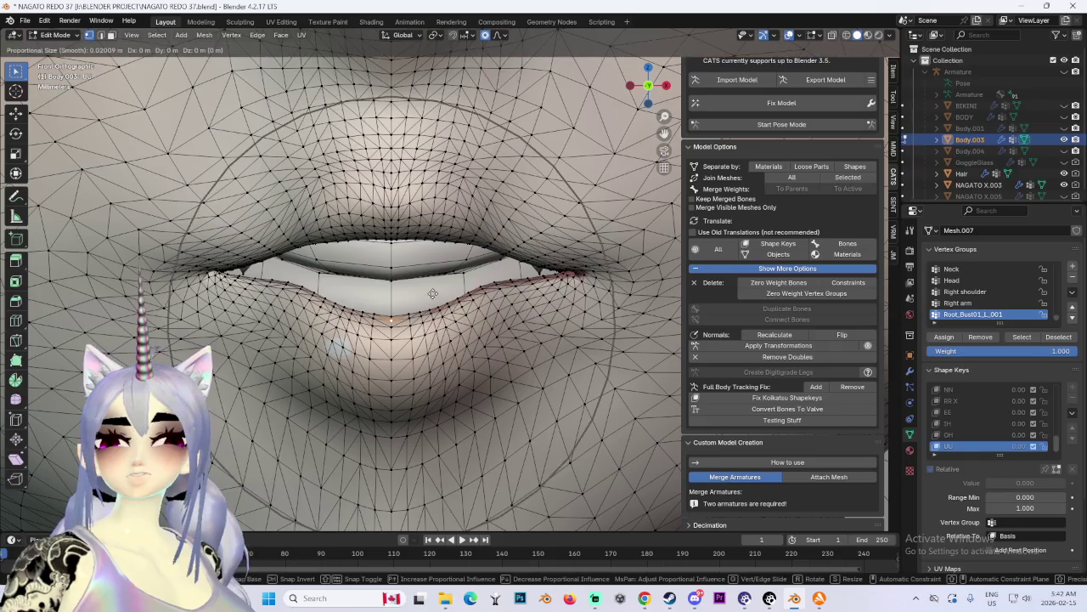
key(z)
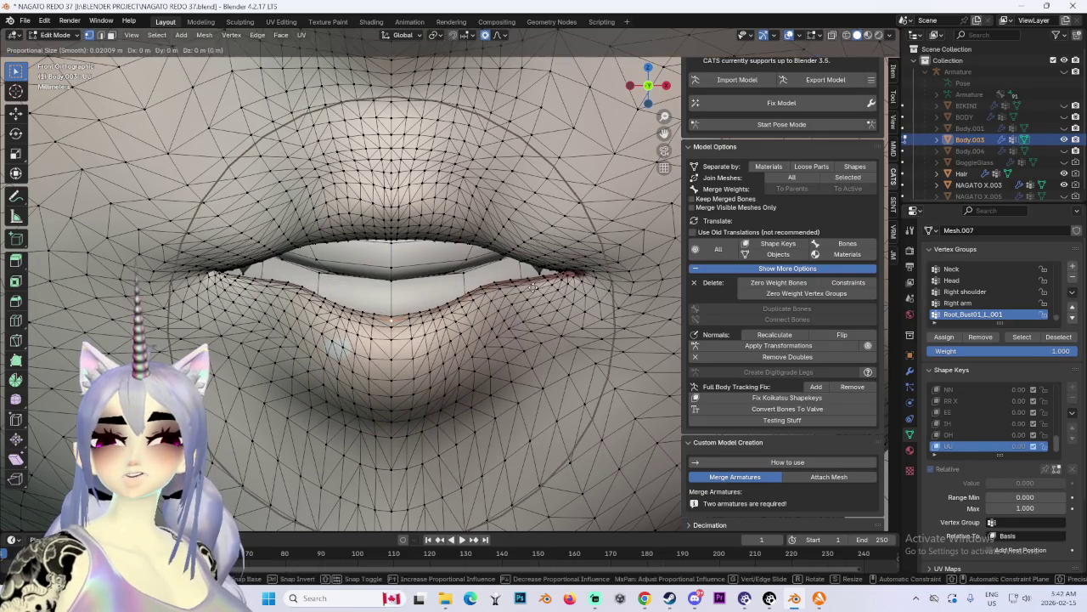
click(535, 277)
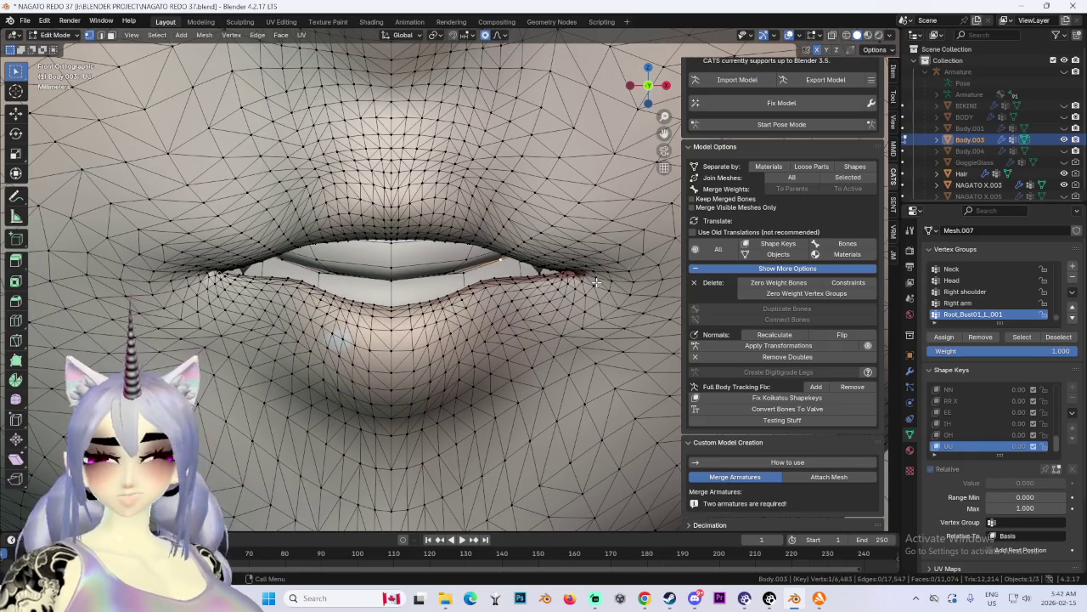
key(ctrl+l)
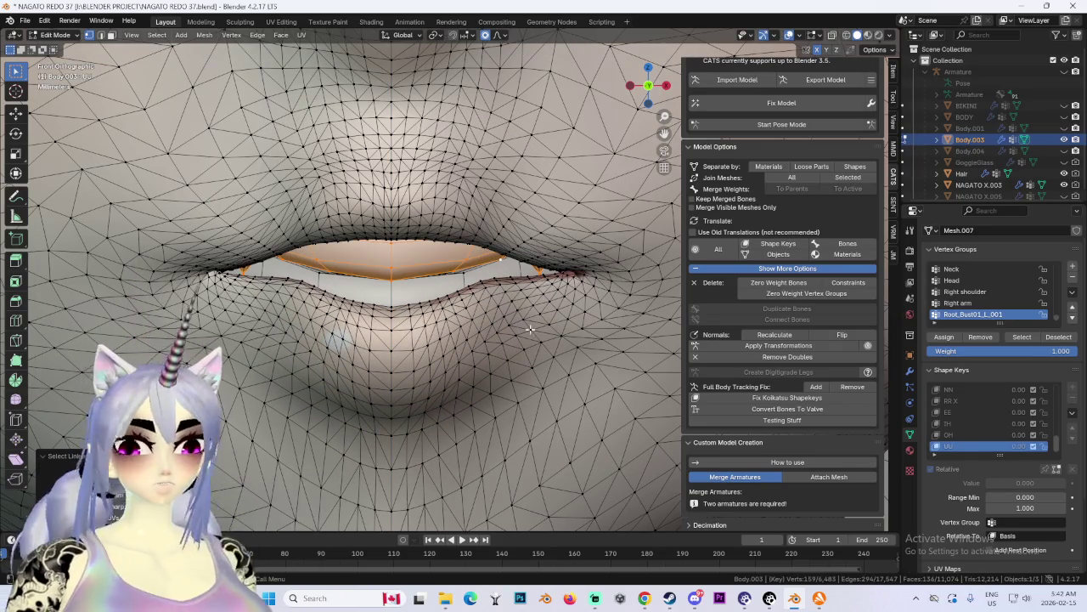
click(461, 283)
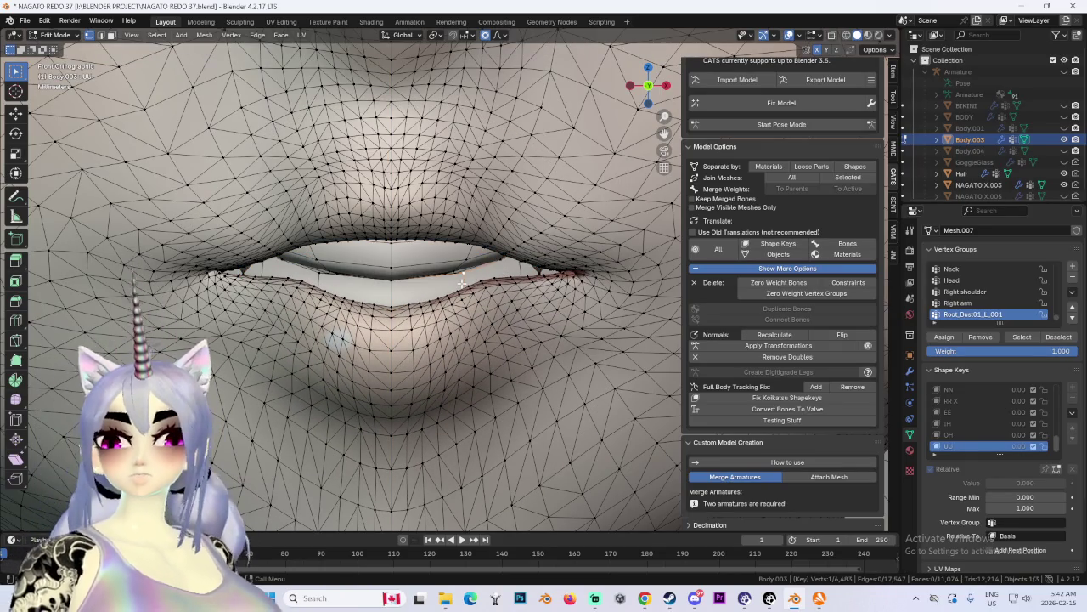
Step: Pull the lower lip down along Z in two moves to open a narrow gap
key(g)
key(z)
click(538, 294)
scroll(527, 293, down, 3)
scroll(510, 294, up, 1)
scroll(382, 289, up, 1)
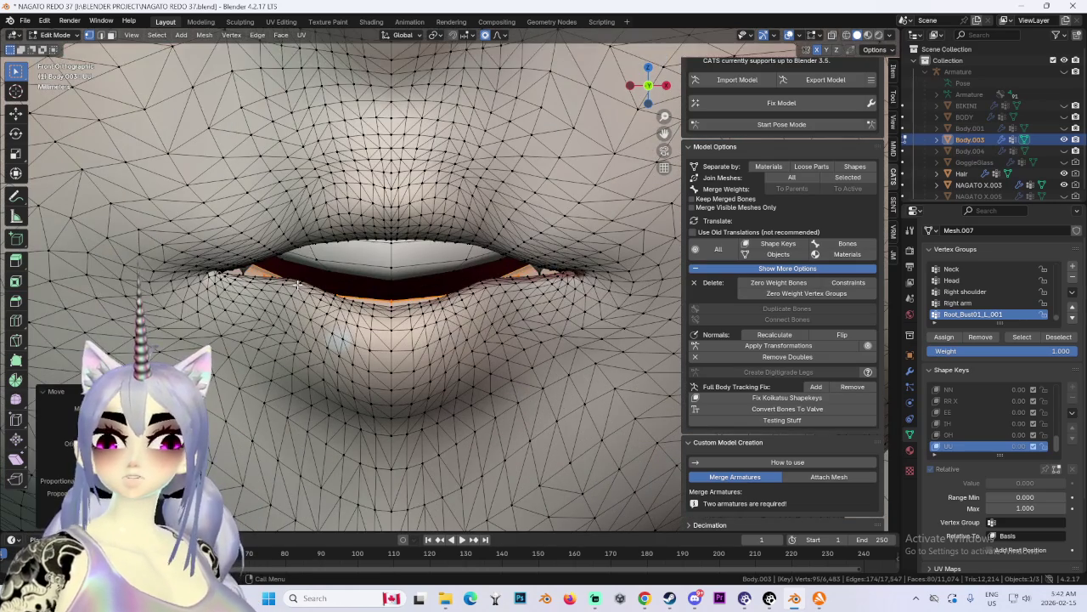
key(g)
key(z)
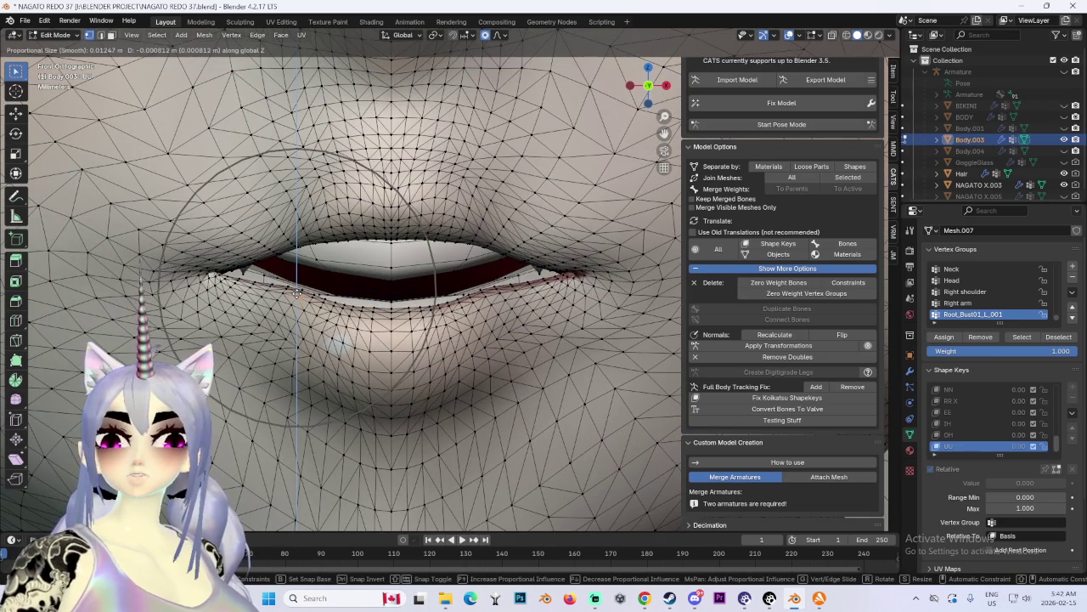
click(502, 255)
scroll(506, 251, down, 2)
scroll(507, 249, down, 2)
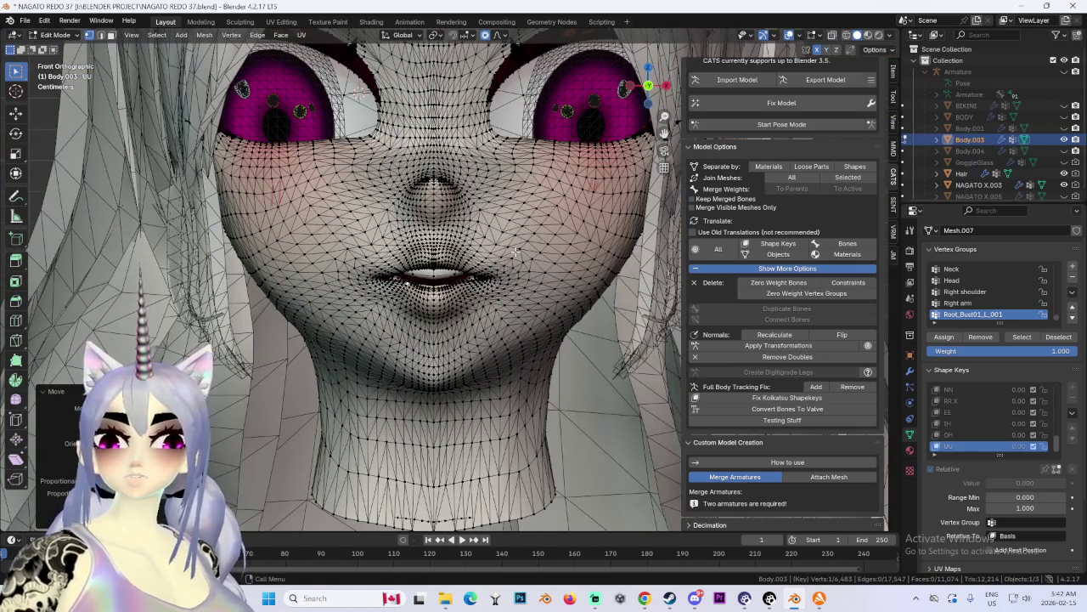
scroll(304, 272, up, 2)
Step: Refine the lip shape from side and three-quarter views, ending in front view
middle_drag(389, 288, 444, 291)
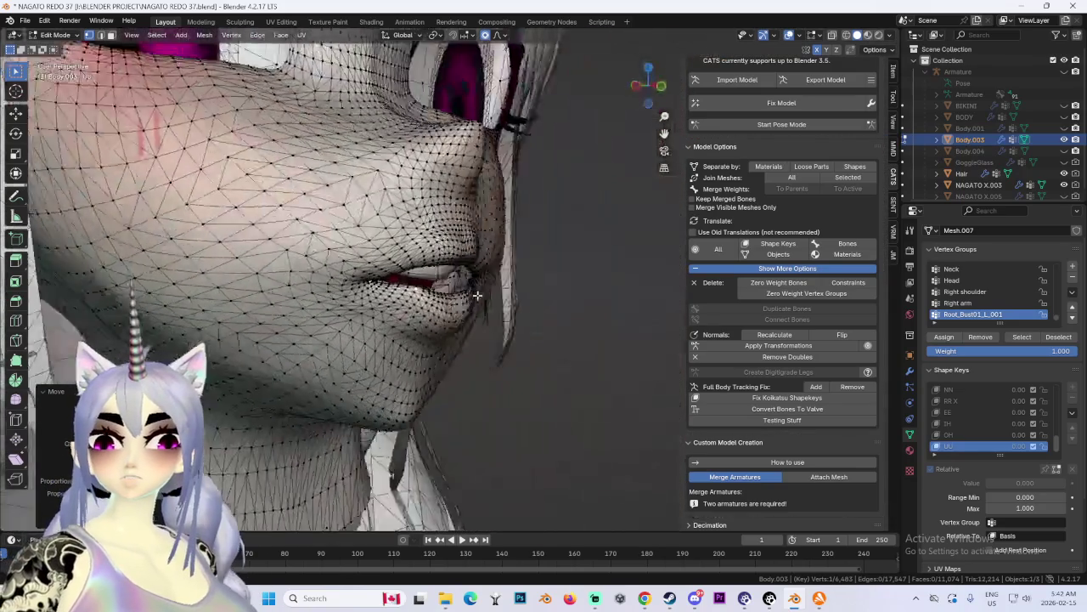
scroll(509, 297, up, 2)
scroll(498, 320, up, 2)
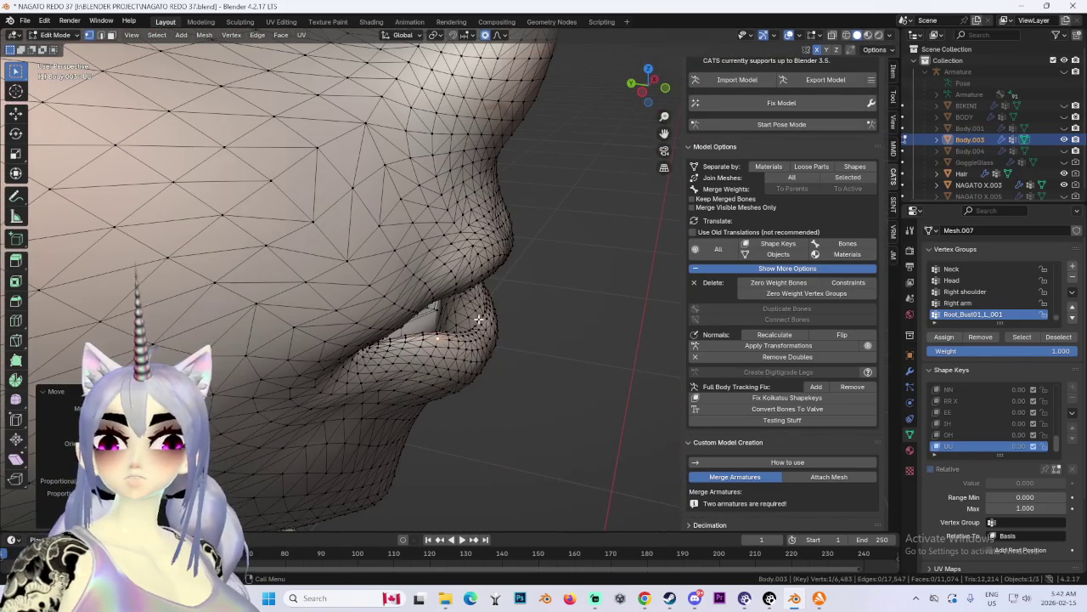
key(g)
click(444, 314)
mouse_move(443, 314)
middle_down()
mouse_move(624, 294)
mouse_move(457, 285)
middle_up()
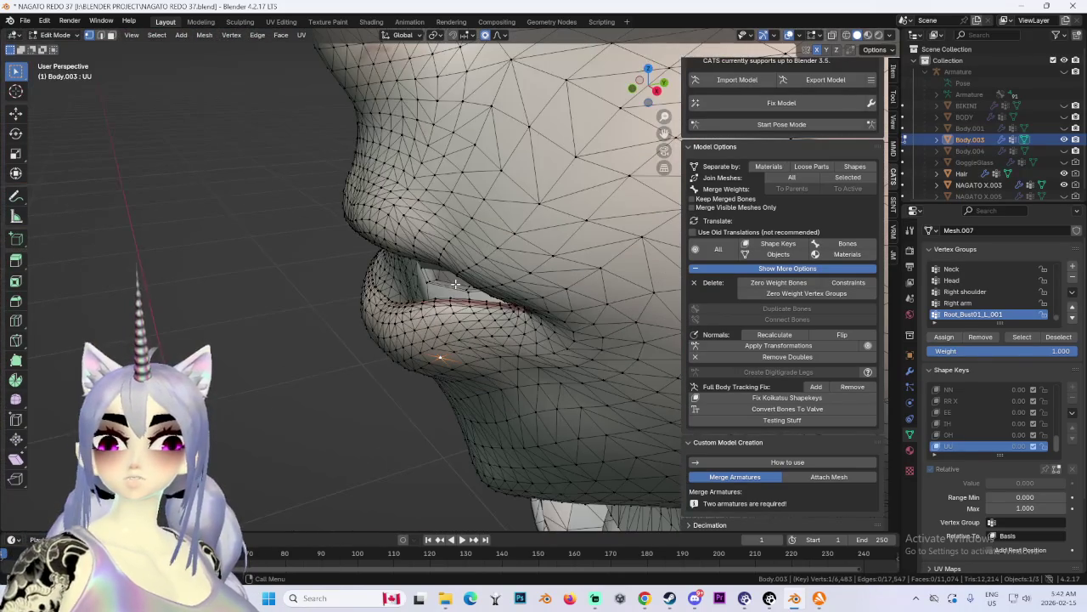
key(g)
key(Escape)
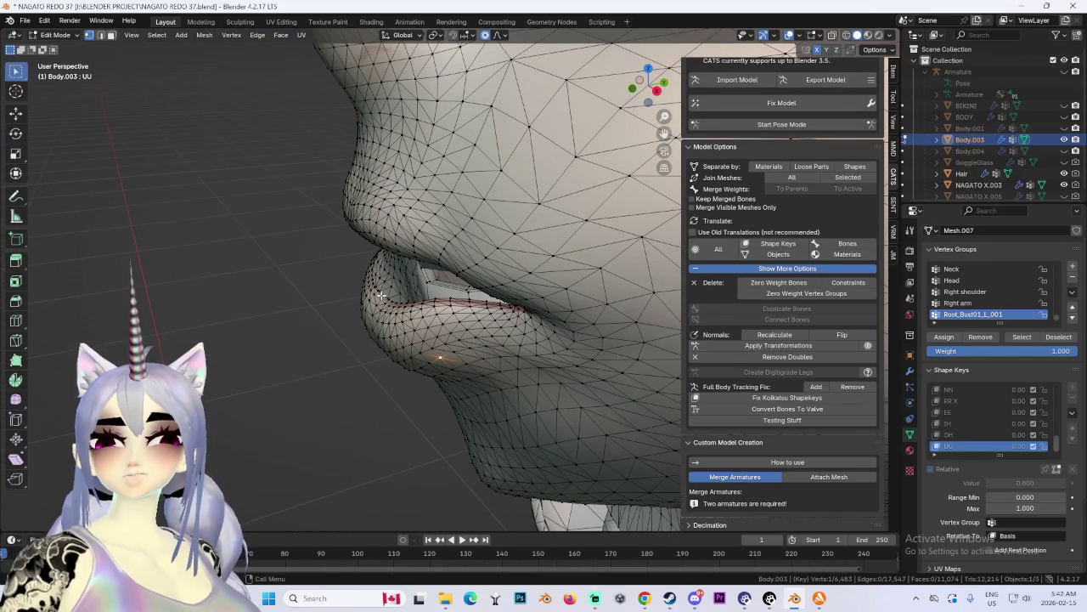
key(g)
click(387, 302)
mouse_move(387, 302)
middle_down()
mouse_move(483, 297)
mouse_move(408, 293)
middle_up()
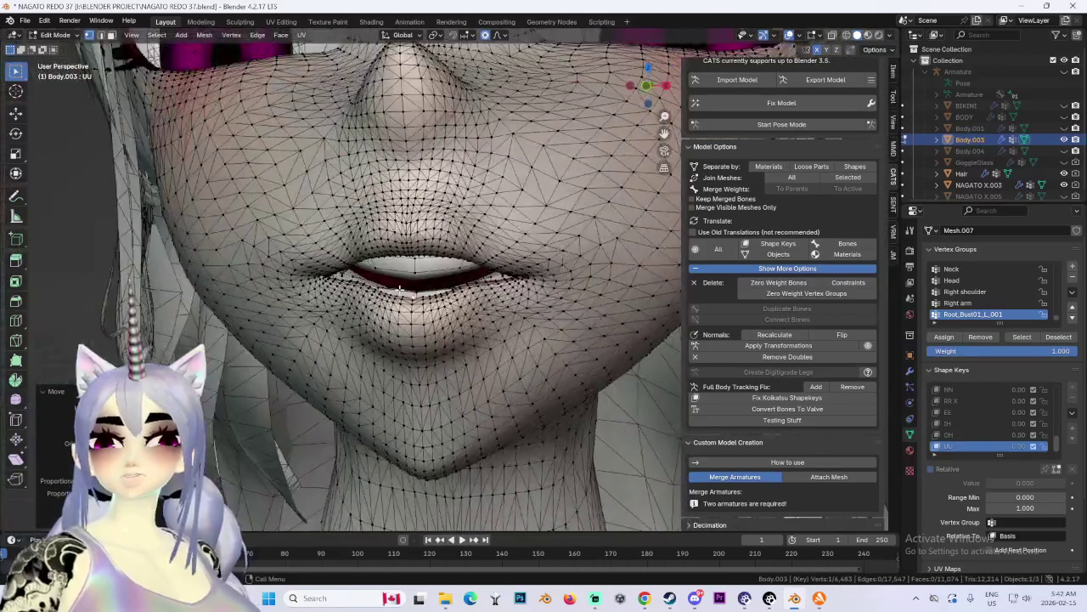
scroll(408, 293, down, 2)
click(650, 85)
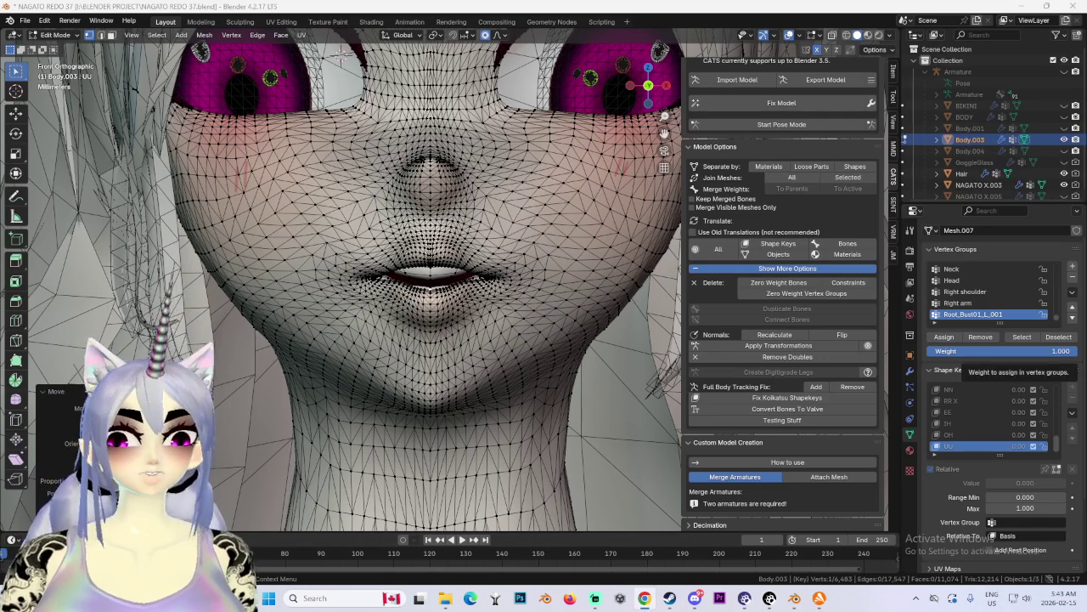
Step: Raise the UU key's lip vertices with a proportional-falloff move
scroll(414, 291, up, 3)
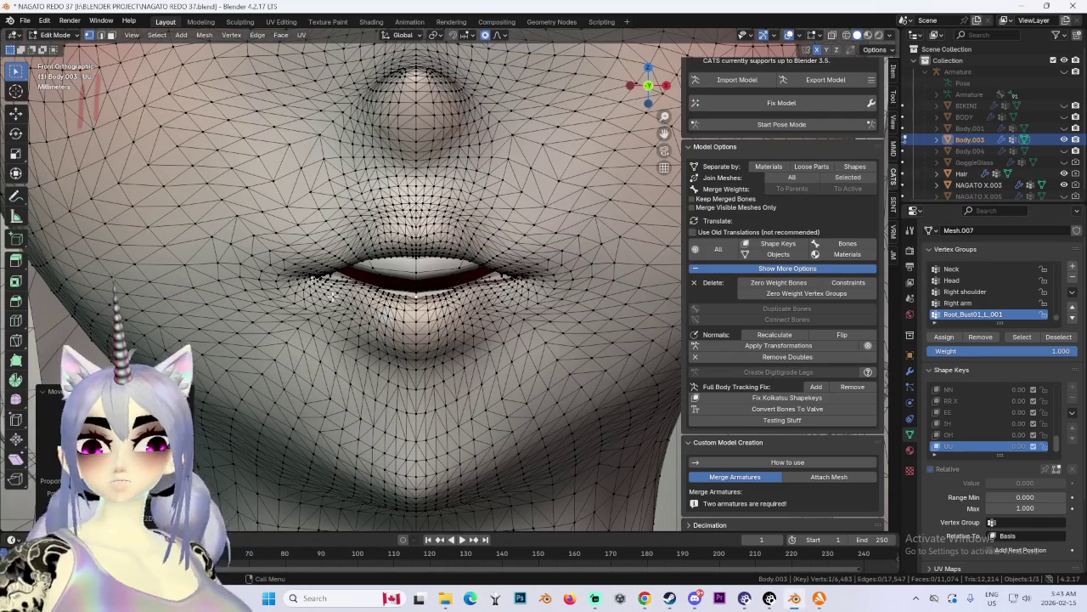
scroll(332, 296, up, 1)
scroll(170, 303, up, 2)
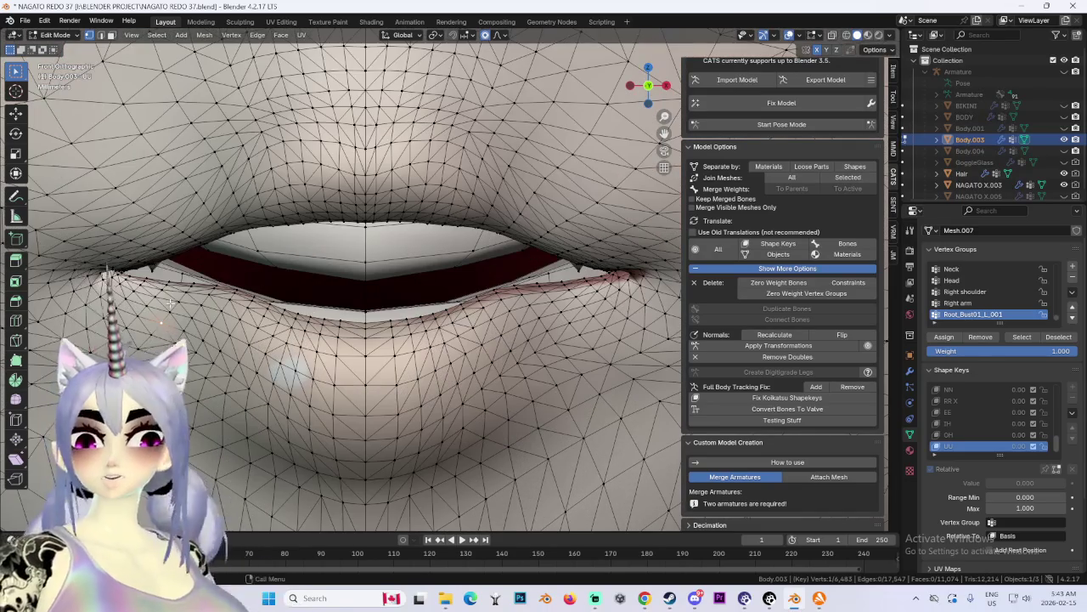
key(g)
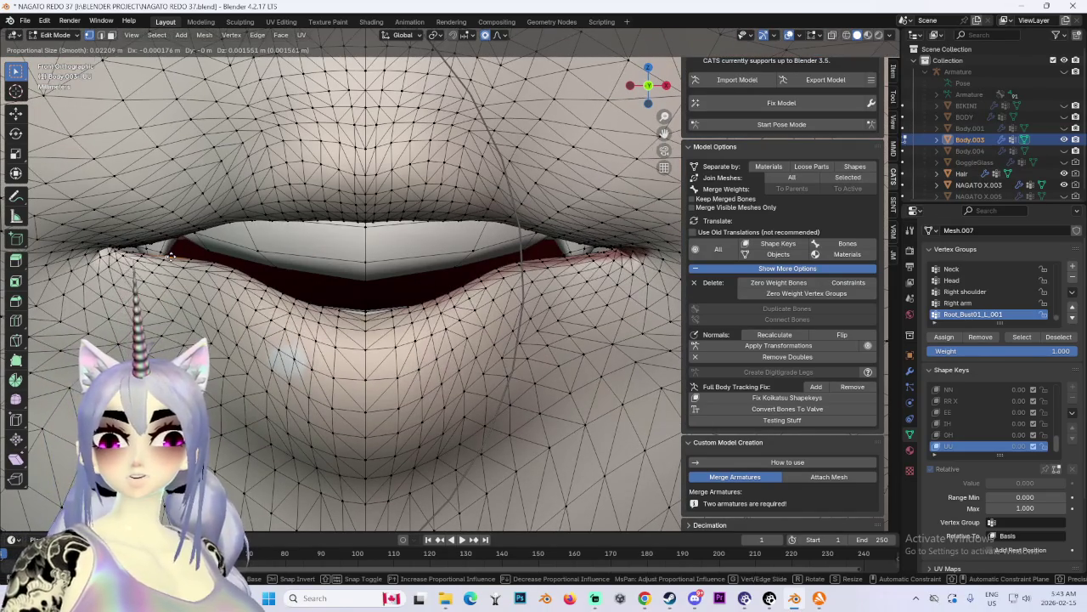
click(170, 255)
Step: Rework the left mouth corner with soft-falloff moves, tapering the lips into a rounder opening
shift+middle_drag(170, 255, 471, 314)
scroll(472, 315, up, 2)
key(g)
scroll(472, 306, up, 4)
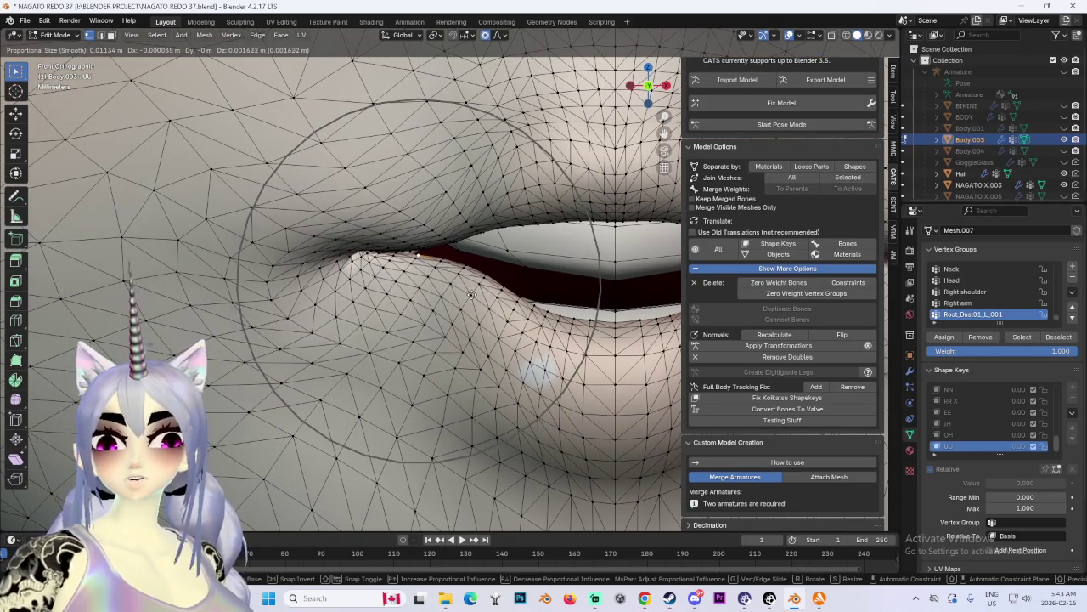
click(472, 293)
scroll(471, 293, down, 4)
scroll(489, 290, up, 1)
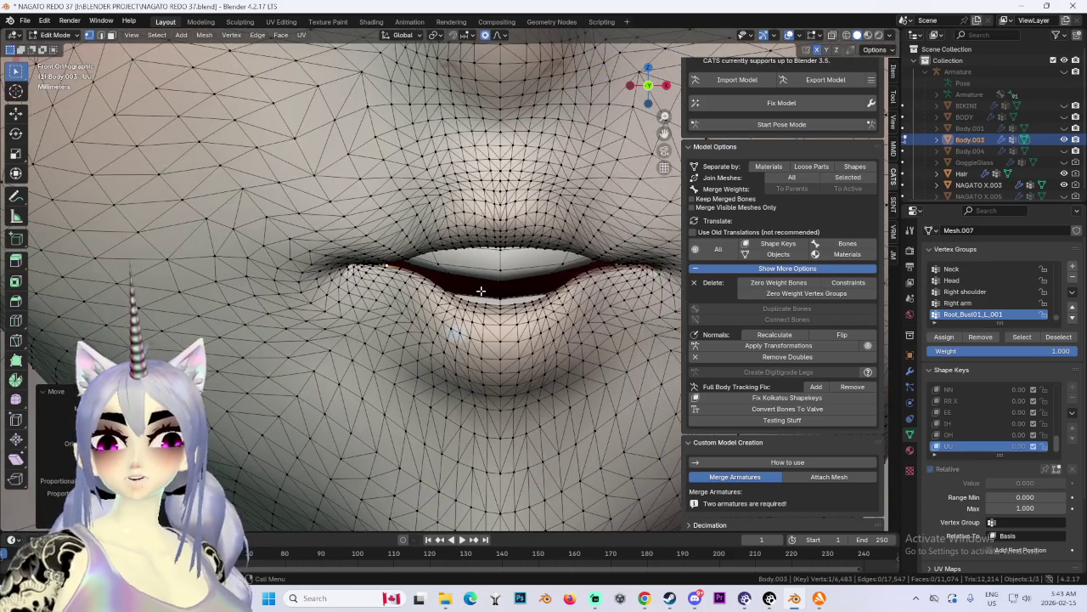
scroll(488, 291, up, 2)
key(g)
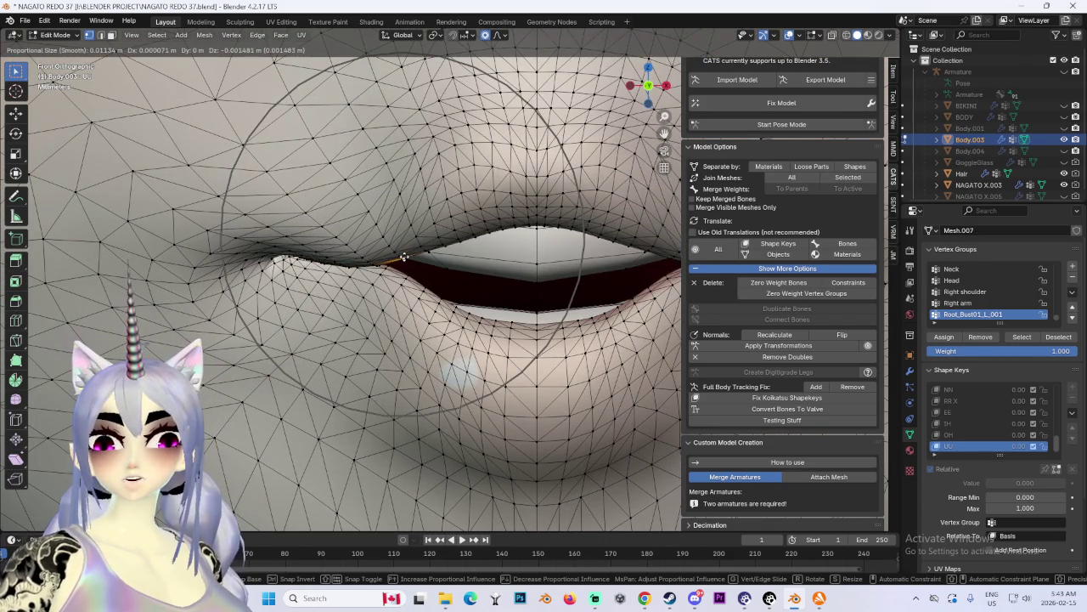
click(401, 253)
scroll(425, 255, down, 4)
scroll(448, 259, down, 1)
scroll(453, 261, down, 3)
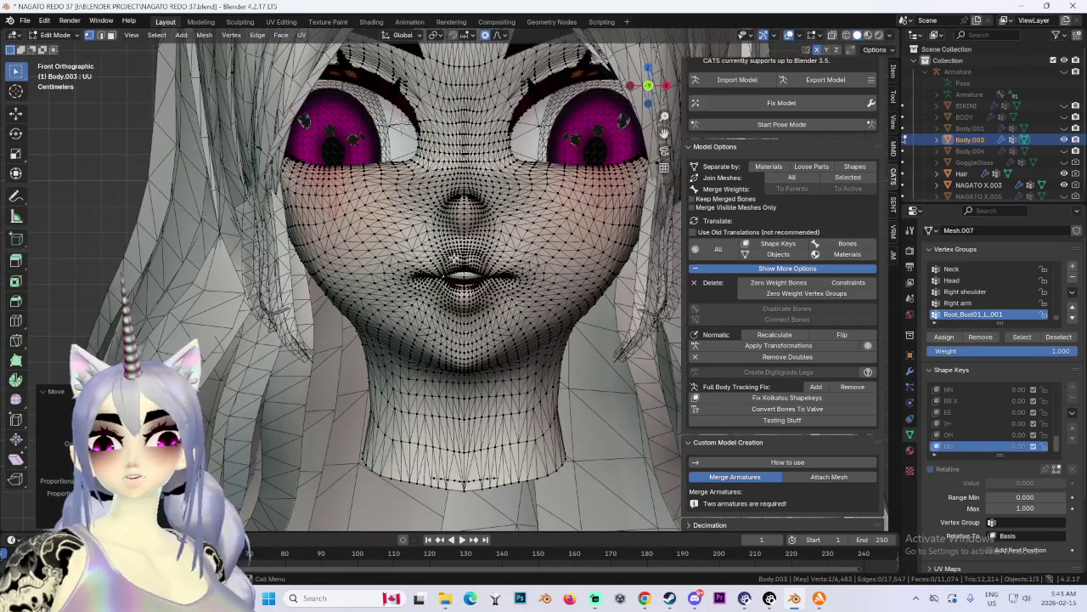
scroll(454, 259, up, 5)
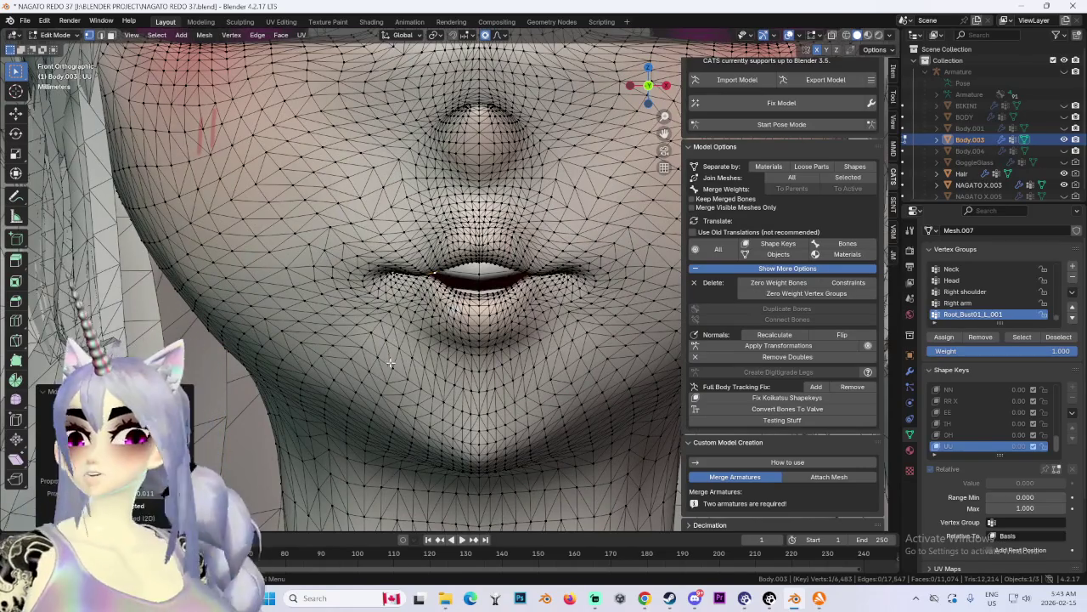
Step: From the side view, smoothly reshape the mouth vertices and the area below the nose
mouse_move(577, 314)
middle_down()
mouse_move(604, 309)
mouse_move(542, 293)
mouse_move(510, 306)
mouse_move(549, 259)
middle_up()
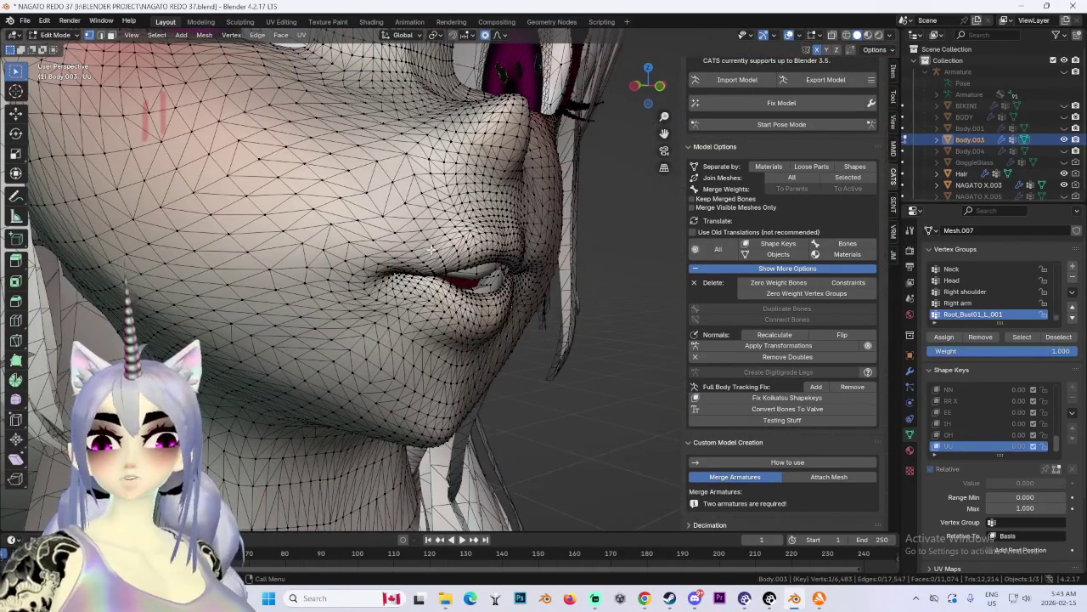
key(g)
mouse_move(434, 240)
middle_down()
mouse_move(469, 241)
mouse_move(475, 282)
middle_up()
click(468, 240)
middle_drag(631, 136, 519, 215)
key(g)
click(541, 238)
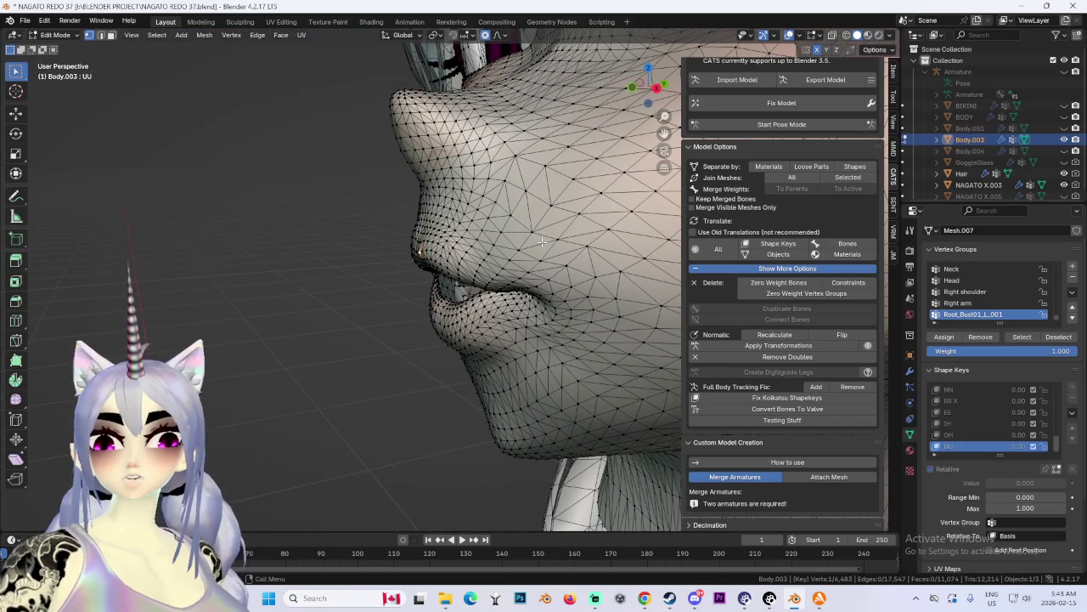
click(655, 89)
key(g)
scroll(429, 218, up, 3)
click(448, 224)
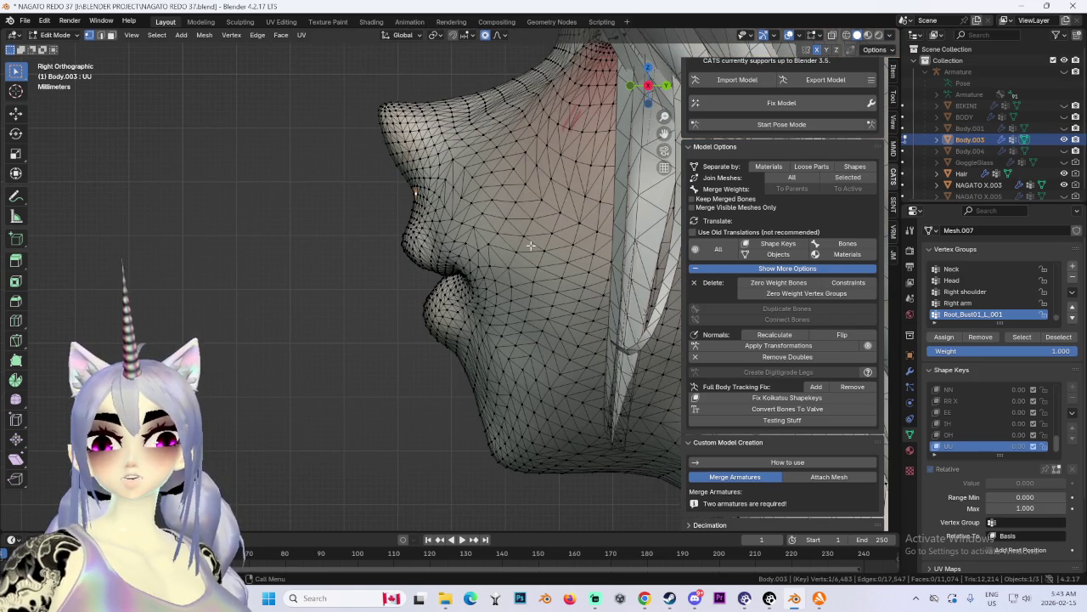
Step: Move the mouth area with falloff from three-quarter and side-profile views
middle_drag(529, 243, 507, 233)
scroll(507, 233, down, 3)
scroll(508, 234, up, 3)
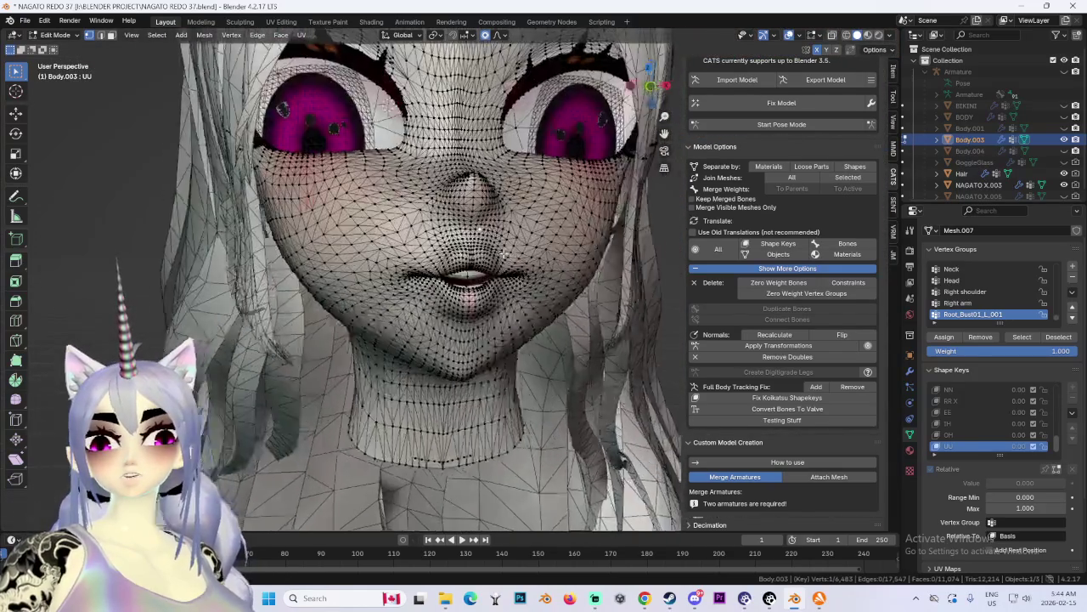
mouse_move(468, 283)
middle_down()
mouse_move(543, 272)
mouse_move(485, 274)
middle_up()
key(g)
click(596, 256)
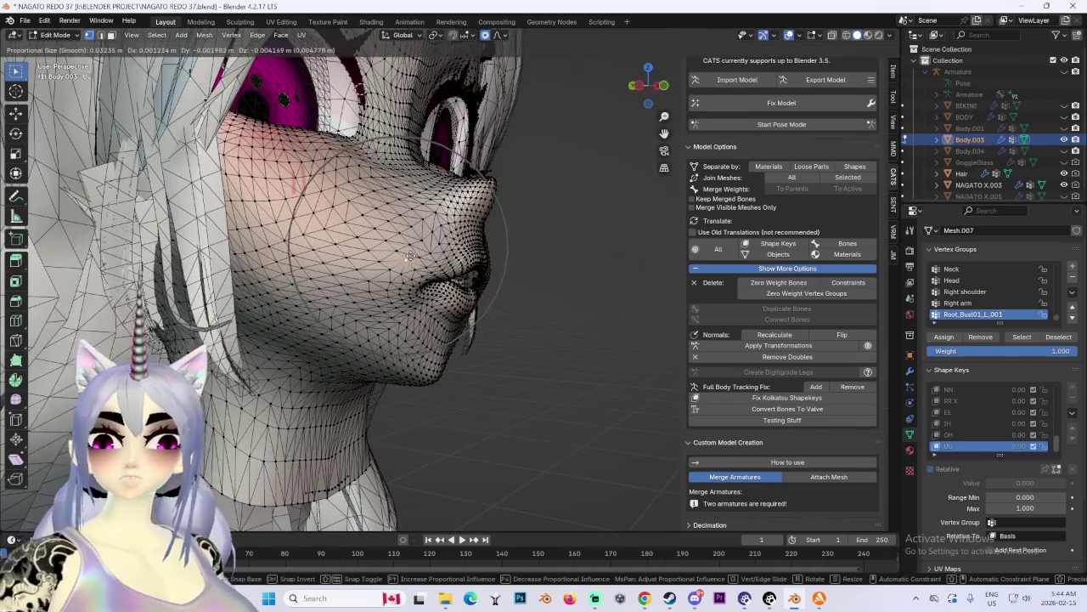
mouse_move(403, 242)
middle_down()
mouse_move(596, 268)
mouse_move(545, 294)
middle_up()
scroll(596, 268, up, 2)
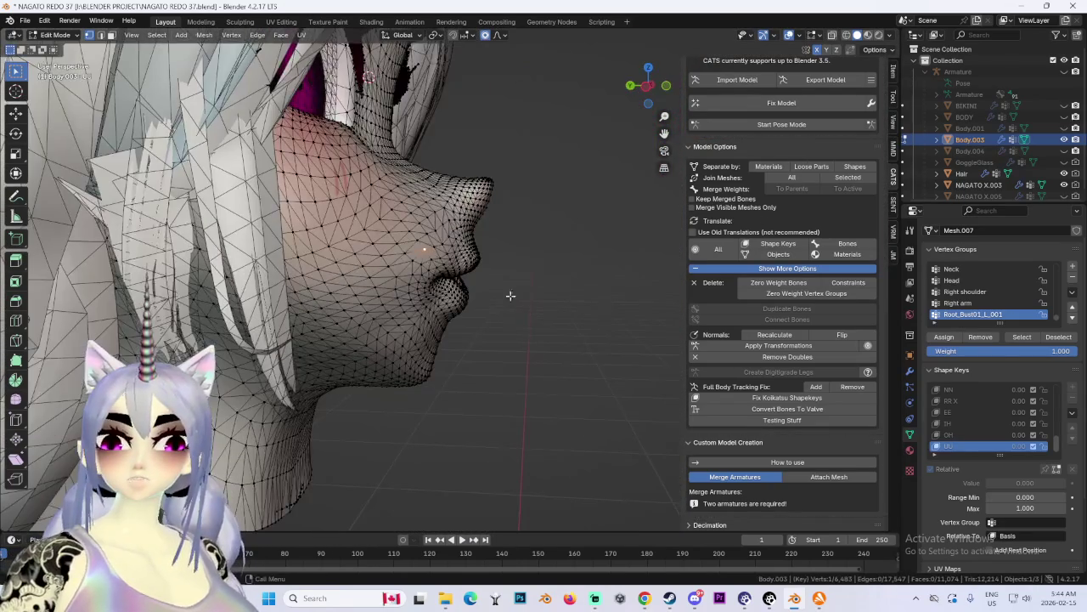
mouse_move(551, 238)
middle_down()
mouse_move(377, 257)
mouse_move(615, 233)
mouse_move(415, 271)
middle_up()
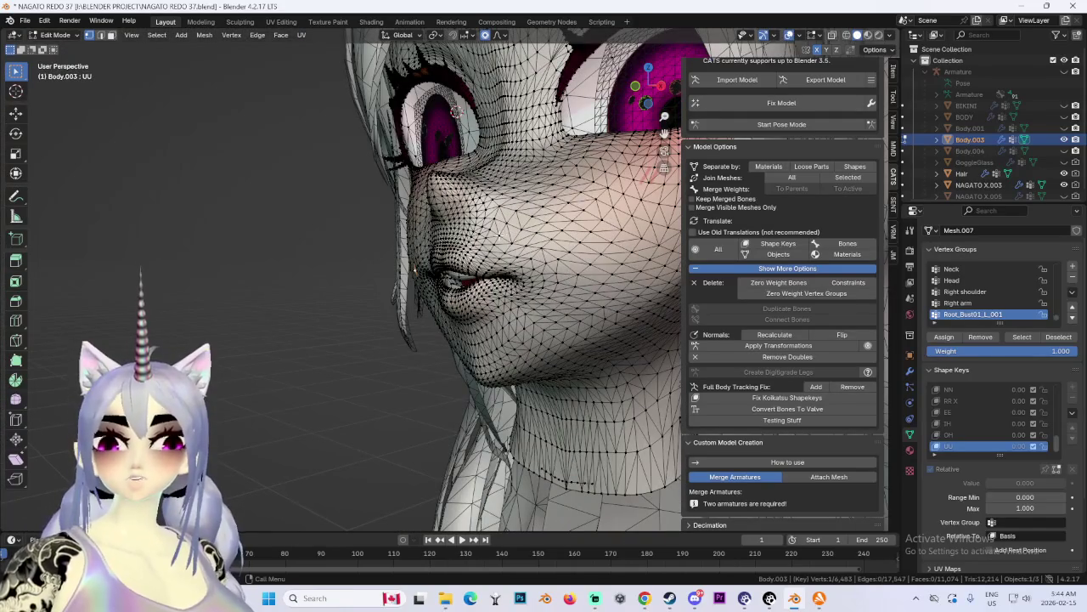
mouse_move(635, 260)
middle_down()
mouse_move(563, 328)
mouse_move(558, 318)
middle_up()
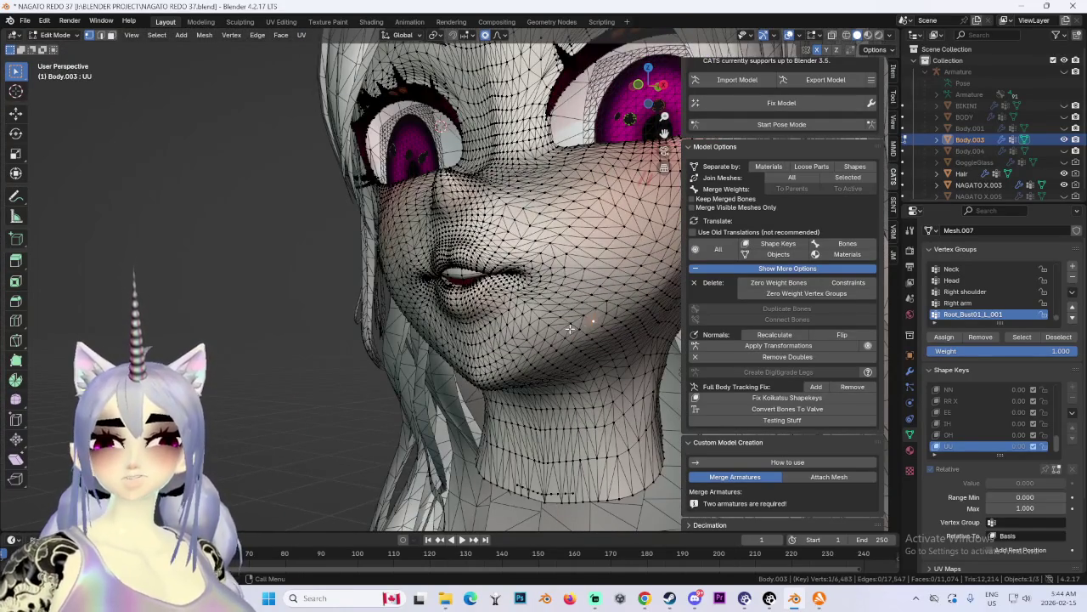
key(g)
click(558, 318)
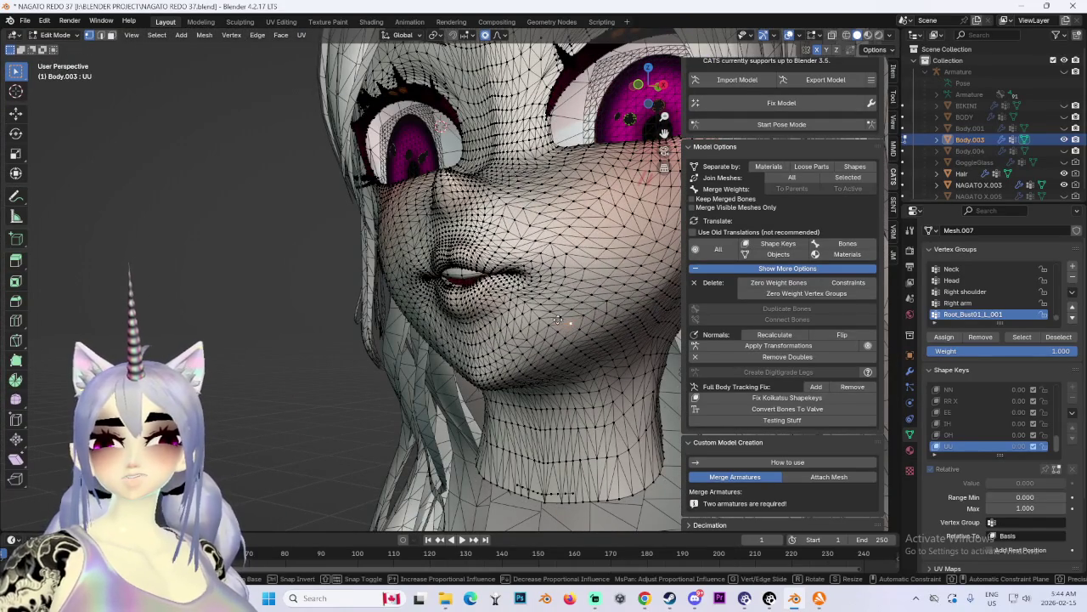
Step: Shift the mouth and cheek vertices with falloff, checking both side profiles
key(g)
key(z)
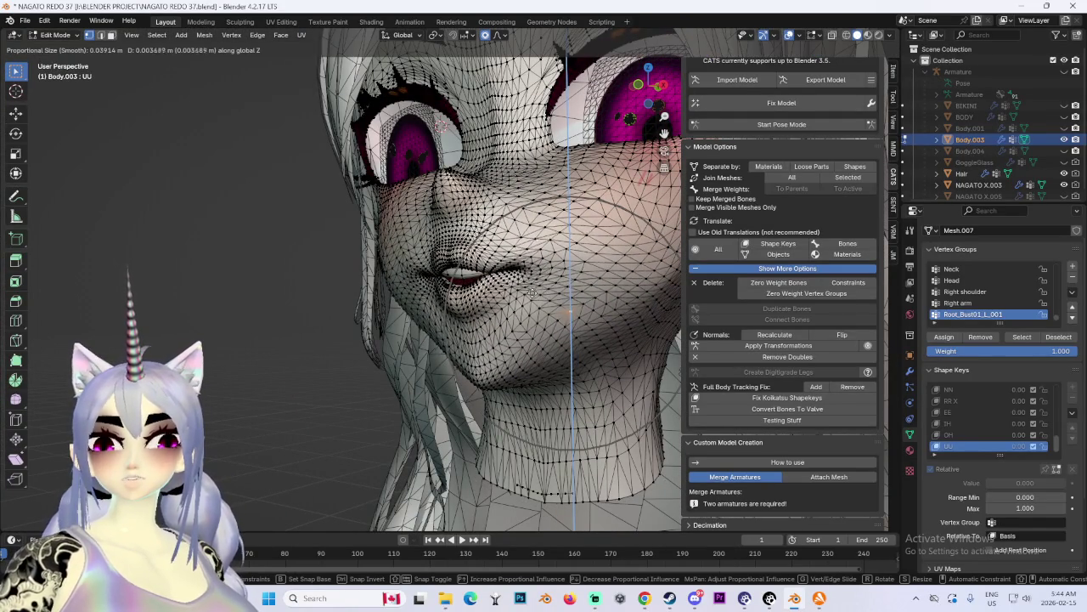
key(z)
key(z)
click(632, 275)
middle_drag(632, 275, 596, 269)
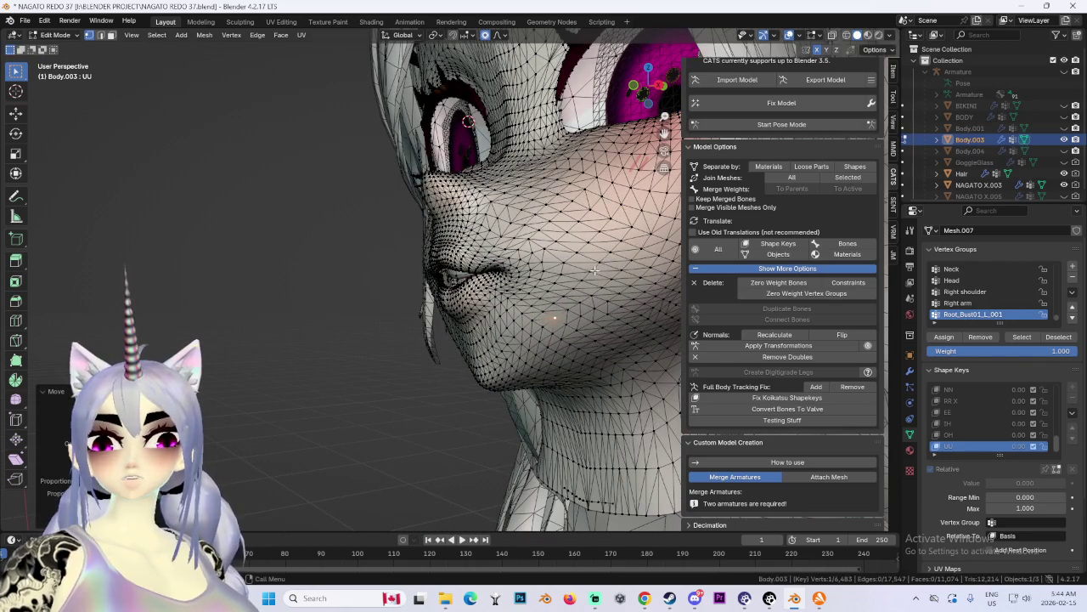
middle_drag(566, 213, 430, 236)
mouse_move(365, 230)
middle_down()
mouse_move(365, 248)
mouse_move(425, 259)
mouse_move(399, 263)
mouse_move(414, 269)
middle_up()
scroll(365, 251, up, 2)
key(g)
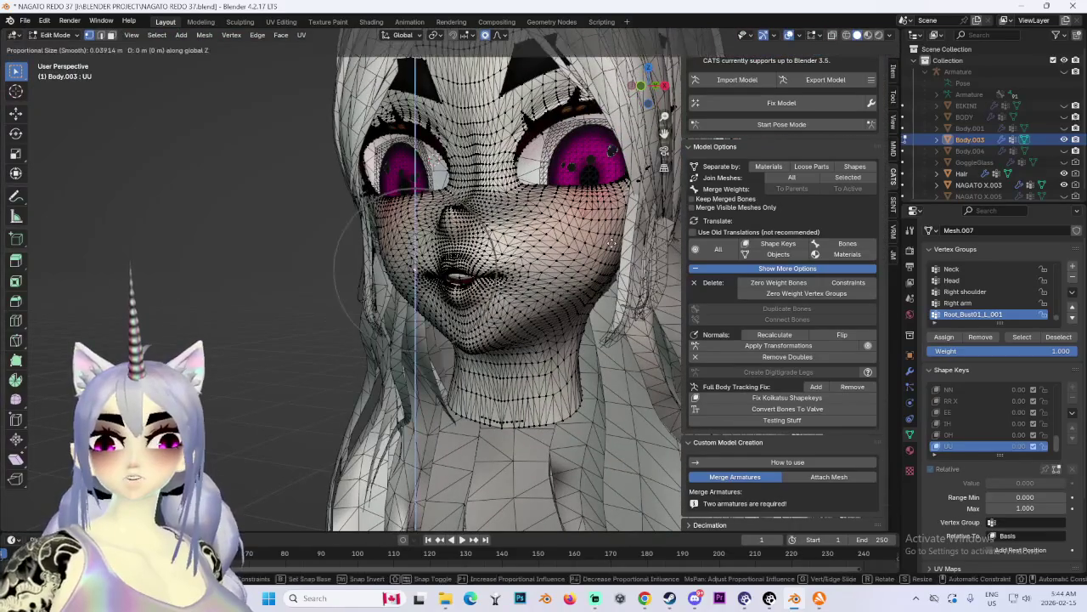
click(613, 231)
middle_drag(512, 266, 543, 258)
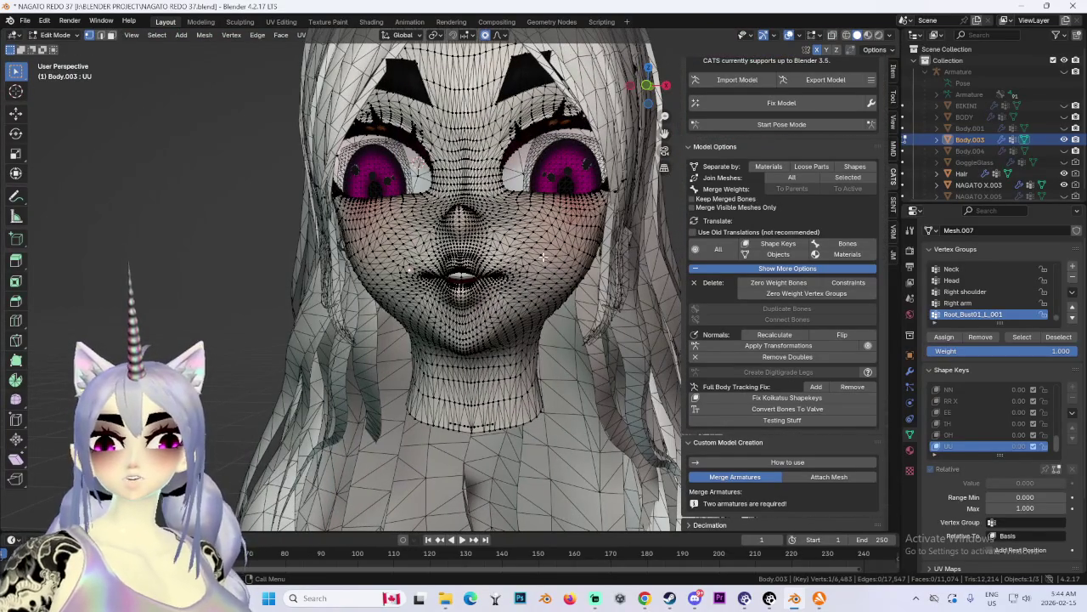
Step: Turn off X-ray (Alt+Z) so the face shows solid, then refine the lip vertices
click(789, 34)
scroll(458, 255, up, 3)
mouse_move(459, 255)
middle_down()
mouse_move(402, 247)
mouse_move(615, 281)
mouse_move(491, 243)
mouse_move(675, 305)
mouse_move(579, 307)
mouse_move(546, 232)
mouse_move(500, 248)
middle_up()
key(g)
click(519, 236)
key(g)
click(496, 252)
Step: Push the lips and nose region forward along global Y into a pout
scroll(492, 255, up, 2)
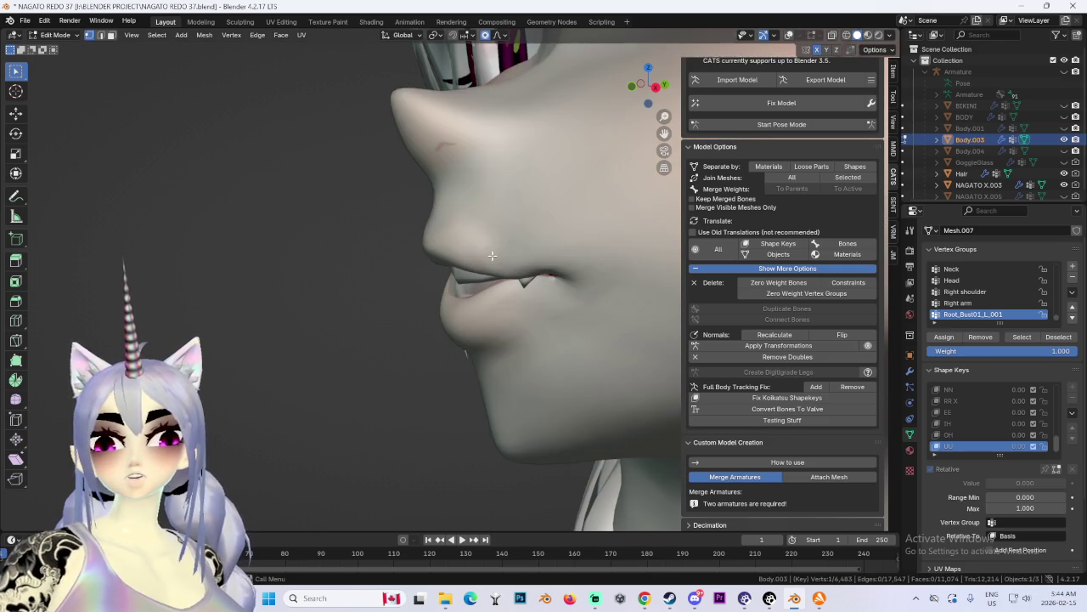
key(g)
scroll(463, 257, up, 3)
key(y)
click(447, 256)
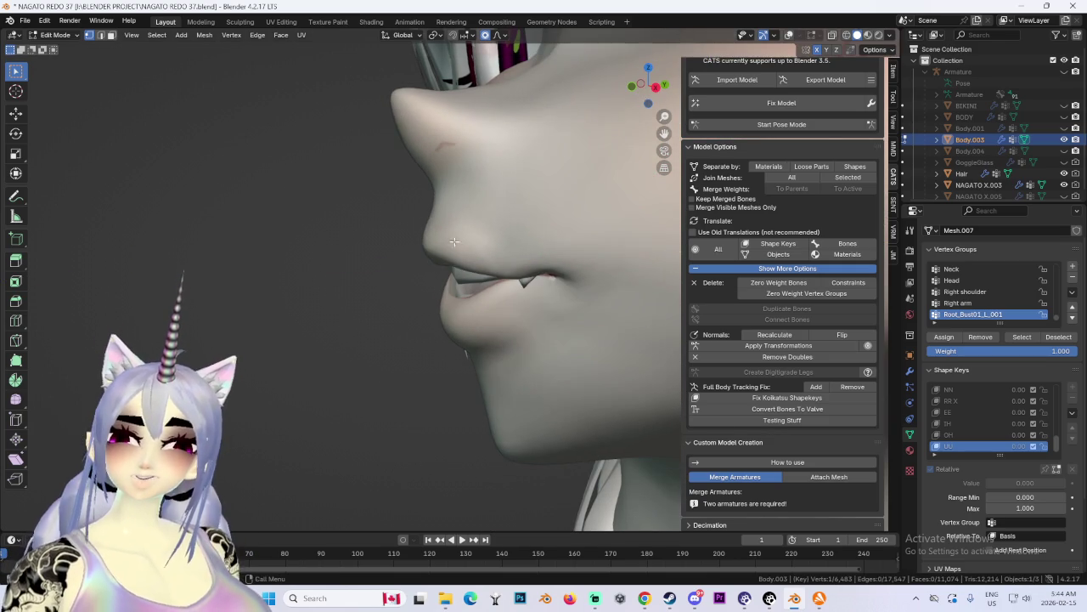
key(g)
key(y)
key(Escape)
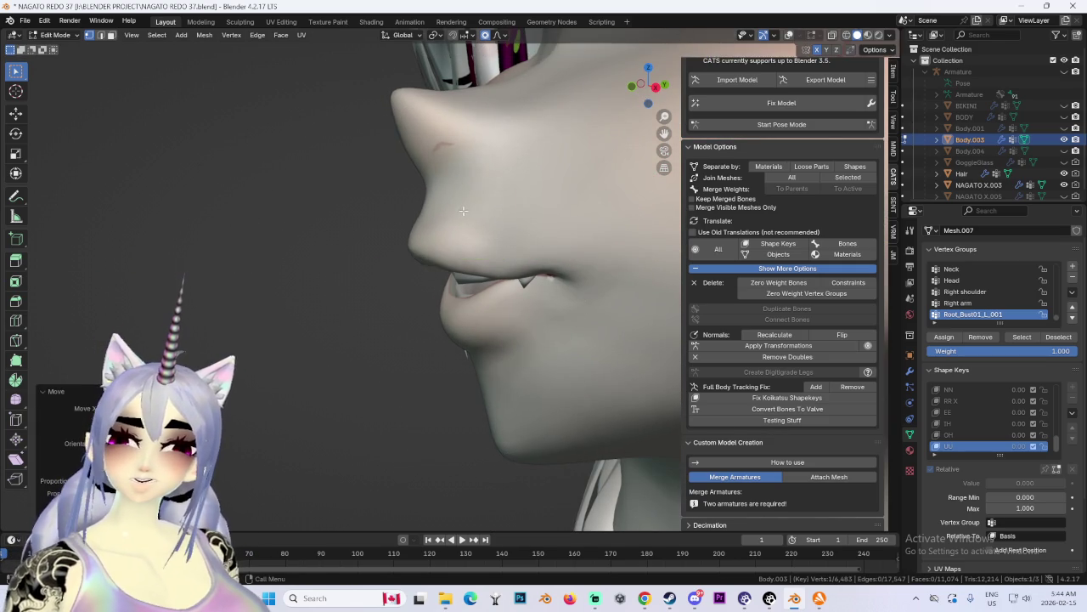
key(g)
key(y)
key(Escape)
key(g)
key(y)
click(452, 311)
scroll(478, 353, down, 2)
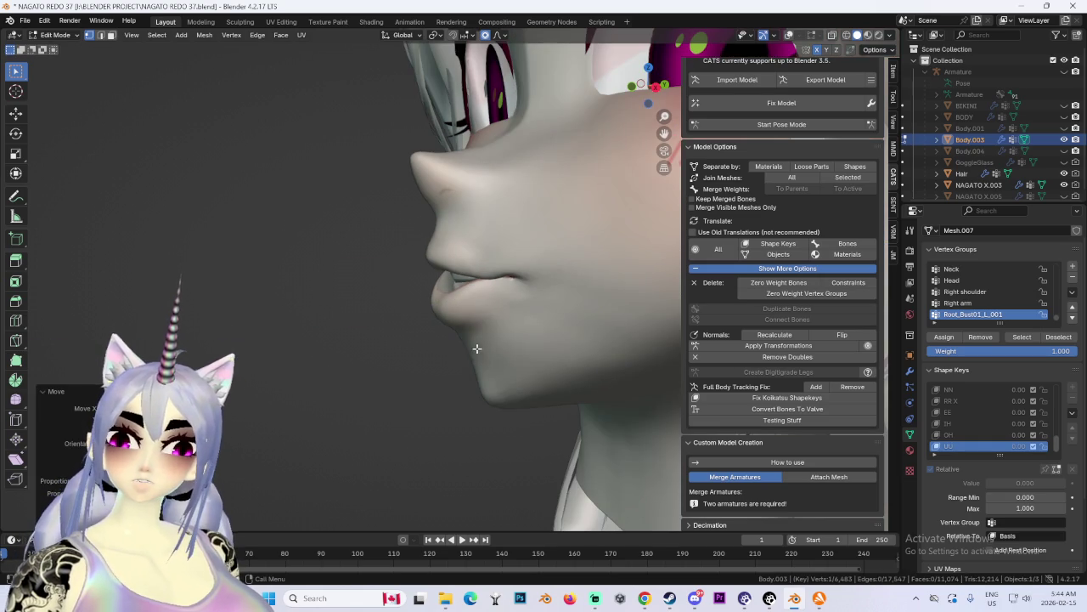
Step: Finish the small rounded pout with slight Y and Z-axis lip moves
mouse_move(558, 349)
middle_down()
mouse_move(459, 305)
mouse_move(466, 283)
mouse_move(516, 288)
middle_up()
key(g)
key(y)
click(491, 313)
scroll(459, 306, up, 3)
key(g)
key(z)
click(454, 302)
key(g)
click(493, 287)
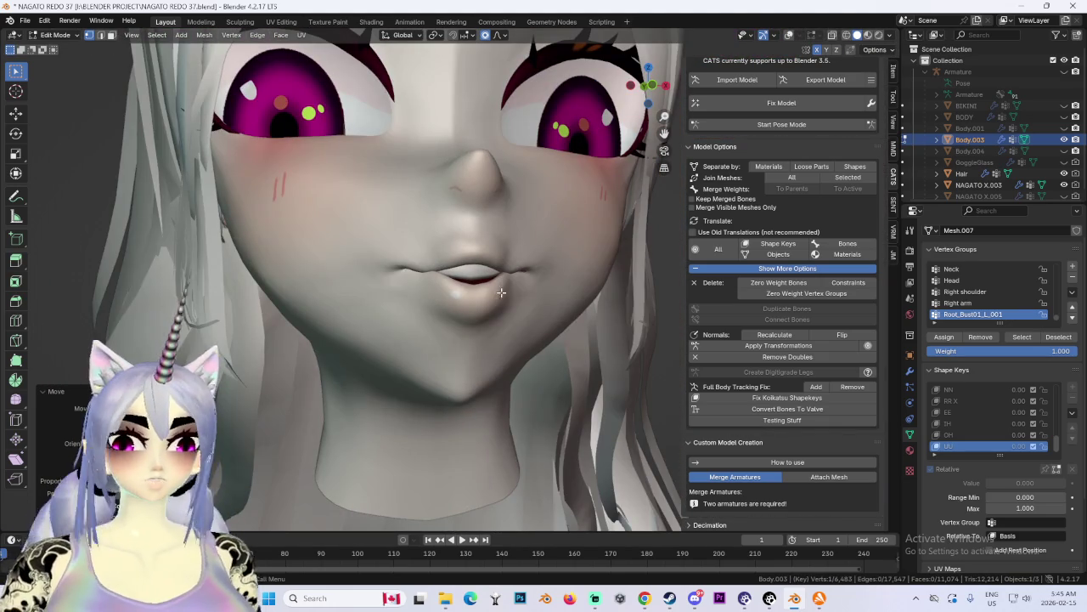
scroll(459, 350, down, 3)
Step: Shift the UU mouth vertices along global Z with proportional editing
scroll(510, 335, down, 2)
key(g)
key(z)
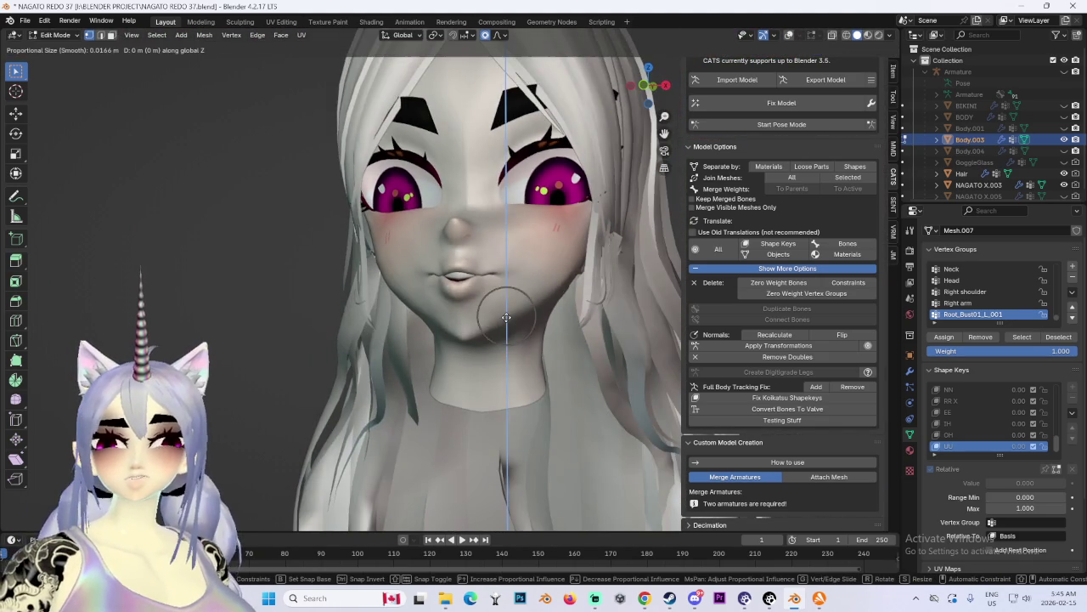
click(505, 314)
middle_drag(505, 314, 510, 336)
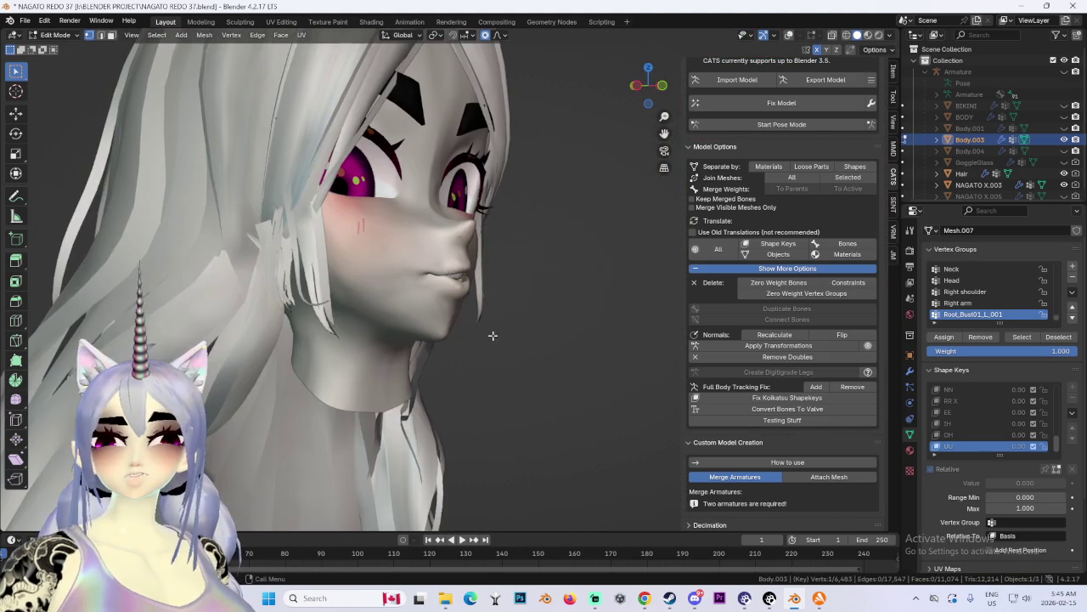
Step: Push the lips along global Y in two proportional moves
key(g)
click(427, 334)
mouse_move(639, 301)
middle_down()
mouse_move(501, 331)
mouse_move(612, 320)
mouse_move(476, 306)
middle_up()
scroll(476, 306, up, 2)
key(g)
key(y)
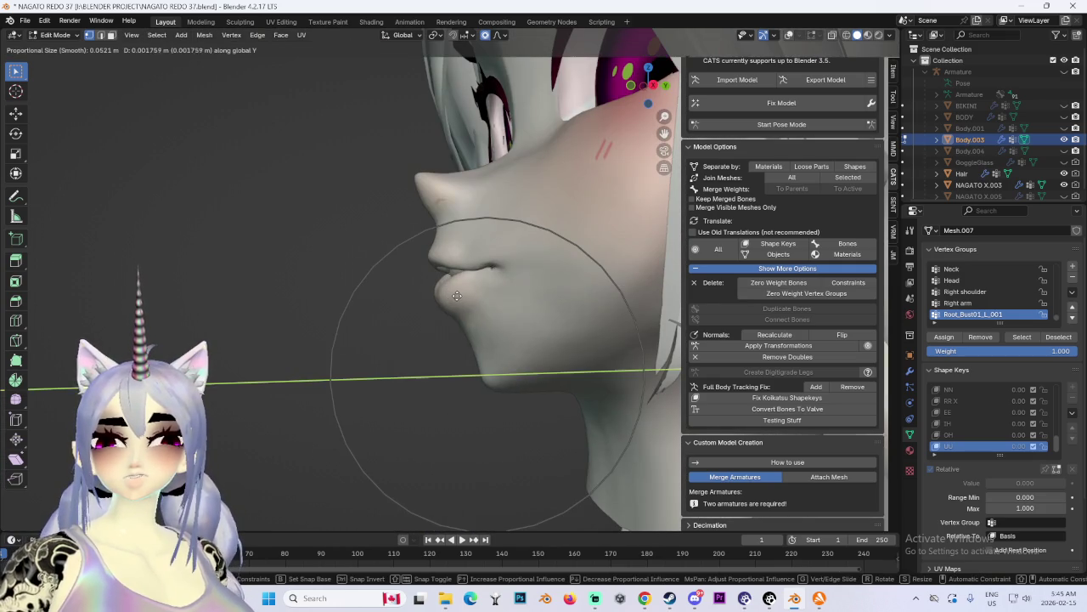
click(456, 294)
key(g)
key(y)
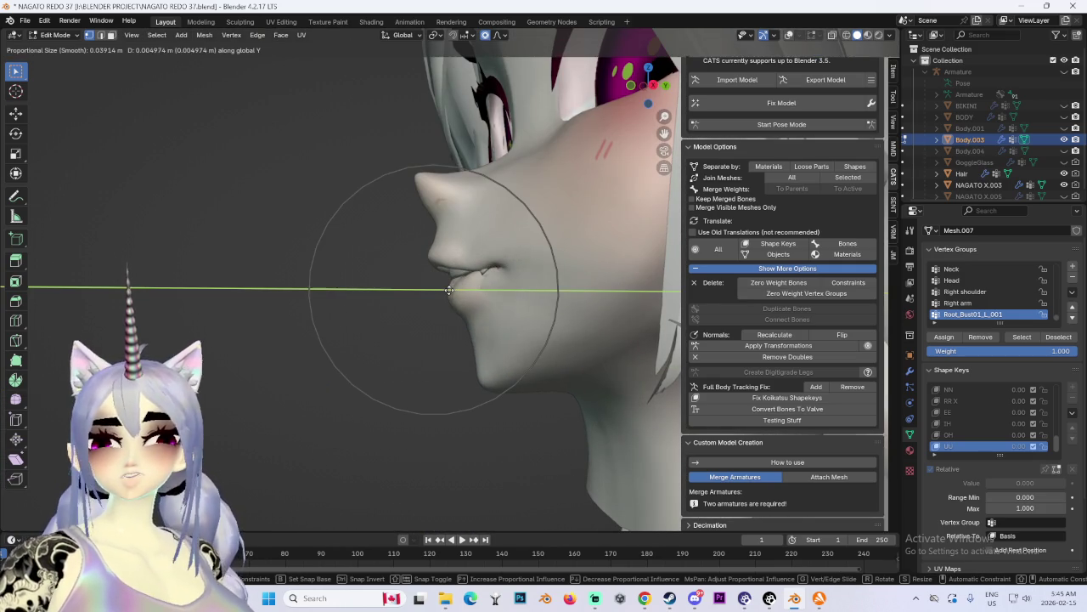
click(441, 292)
Step: Inspect the face from side and front views, then reposition the mouth vertices
middle_drag(442, 292, 552, 286)
scroll(536, 289, down, 2)
scroll(510, 298, down, 2)
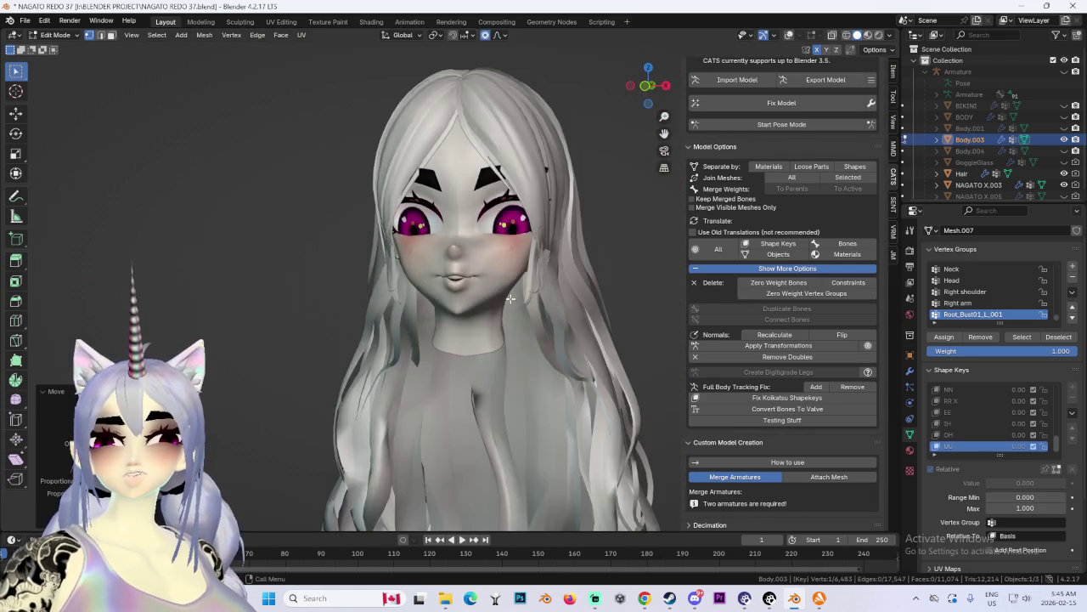
scroll(511, 298, up, 2)
mouse_move(511, 298)
middle_down()
mouse_move(517, 318)
mouse_move(606, 287)
mouse_move(551, 293)
middle_up()
scroll(550, 292, down, 1)
scroll(551, 292, down, 1)
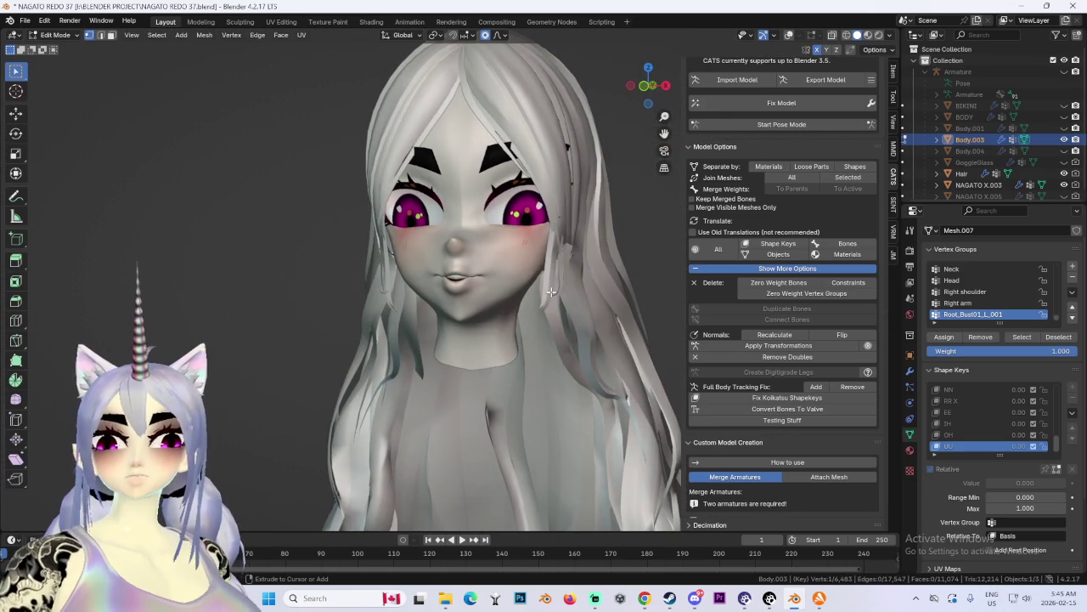
scroll(551, 292, up, 2)
mouse_move(564, 287)
middle_down()
mouse_move(597, 287)
mouse_move(553, 291)
middle_up()
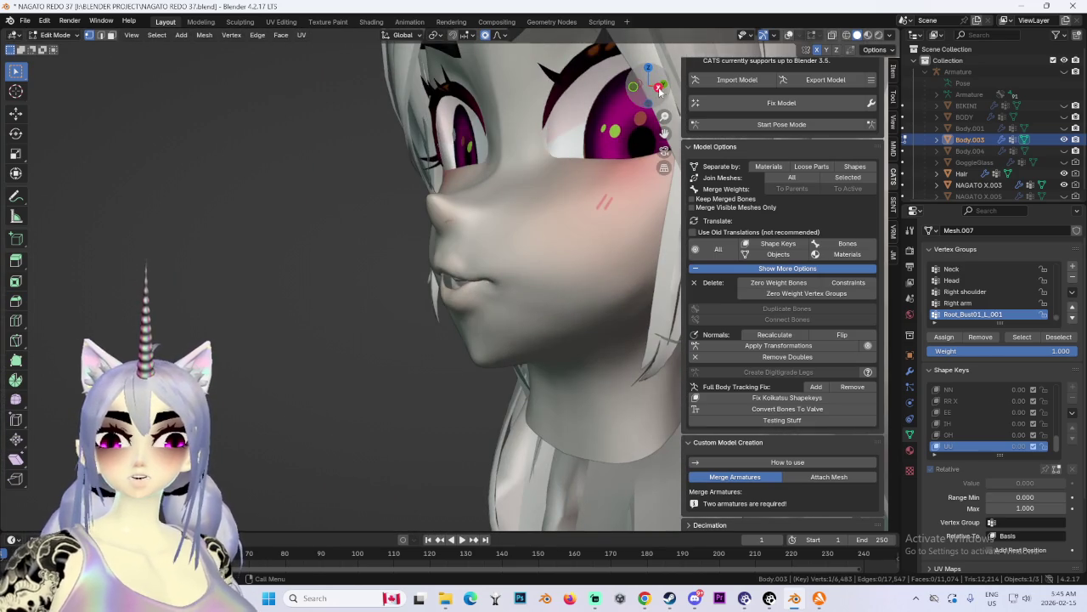
click(660, 91)
middle_drag(552, 289, 505, 285)
scroll(505, 284, up, 4)
scroll(414, 290, down, 2)
key(g)
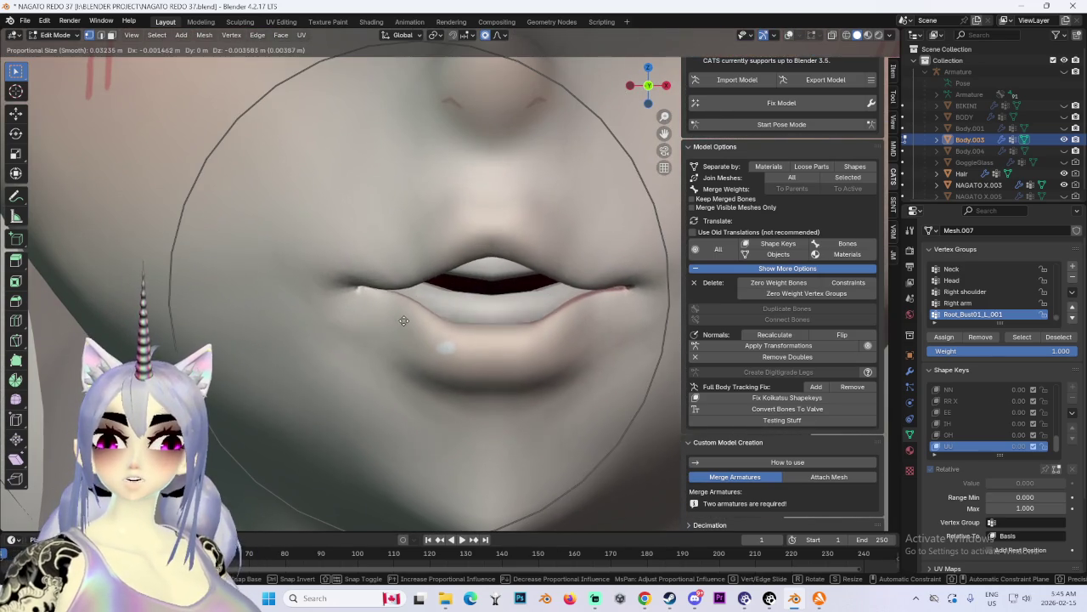
click(403, 309)
Step: Try further mouth reshapes and widen the lips, undoing the unwanted edits
scroll(402, 309, down, 2)
scroll(403, 309, down, 3)
scroll(402, 310, up, 3)
key(g)
click(423, 238)
key(ctrl+z)
key(g)
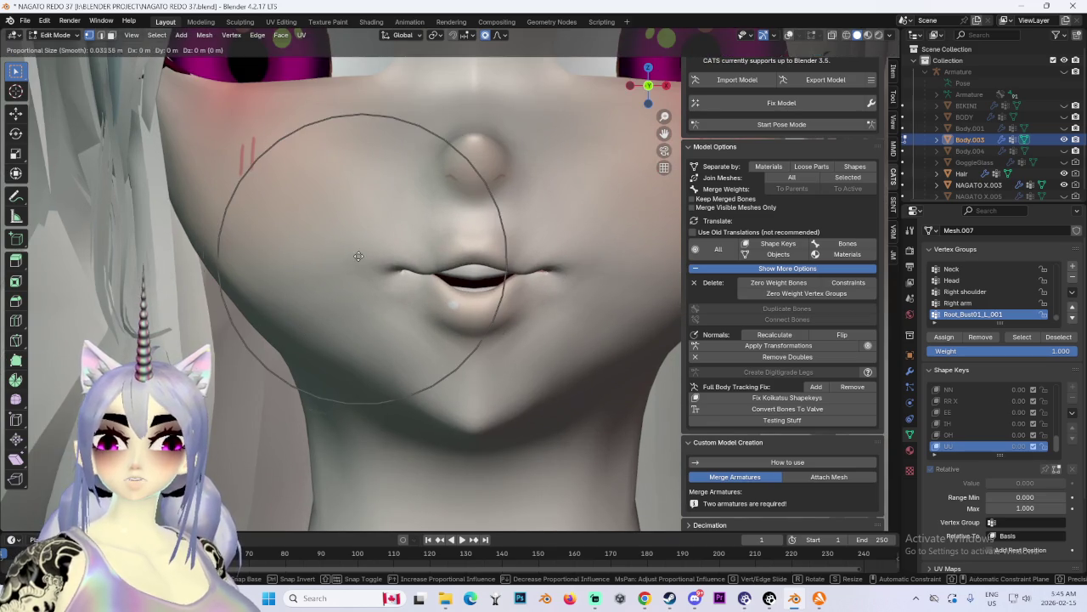
click(415, 293)
scroll(415, 293, down, 2)
key(ctrl+z)
scroll(416, 294, up, 1)
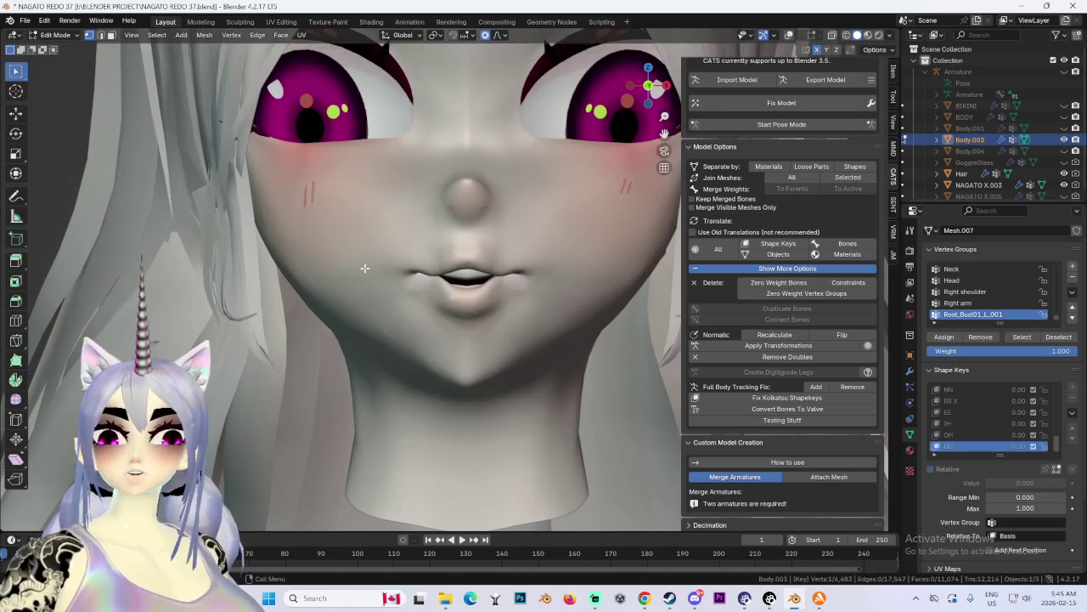
Step: Widen the lips sideways with X-constrained proportional moves
key(g)
key(x)
key(Escape)
key(g)
key(x)
click(407, 289)
key(x)
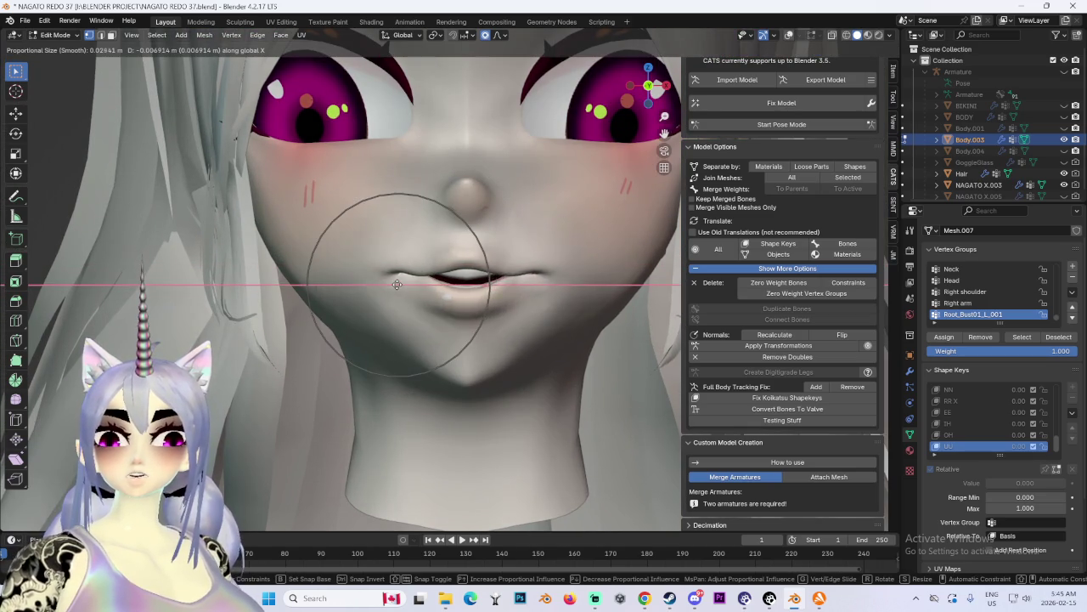
click(423, 285)
Step: Refine the lips' sideways shape with another X move and resized influence
scroll(425, 285, up, 2)
scroll(426, 284, up, 1)
key(g)
key(x)
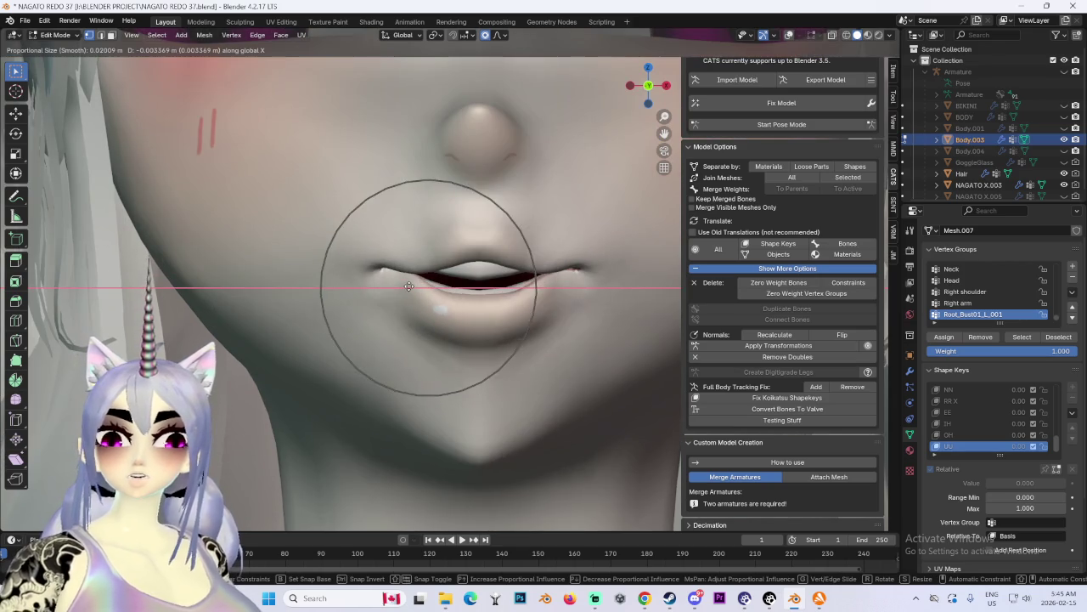
scroll(417, 286, down, 1)
scroll(417, 286, down, 2)
scroll(416, 287, down, 1)
click(417, 286)
Step: Check the mouth from the side and make a further proportional lip adjustment
mouse_move(417, 286)
middle_down()
mouse_move(365, 289)
mouse_move(474, 288)
middle_up()
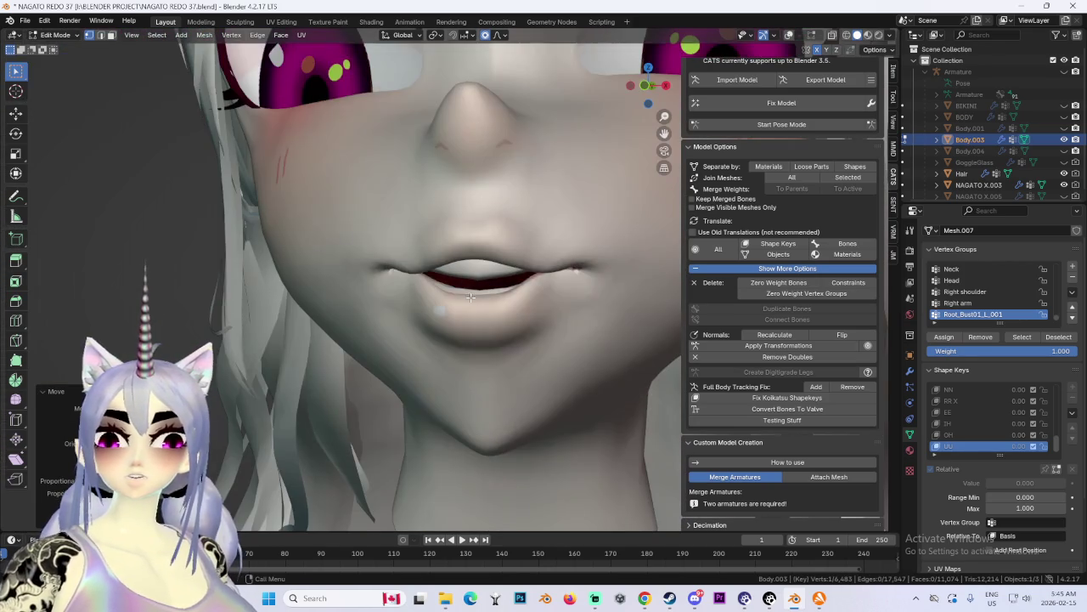
key(g)
click(473, 288)
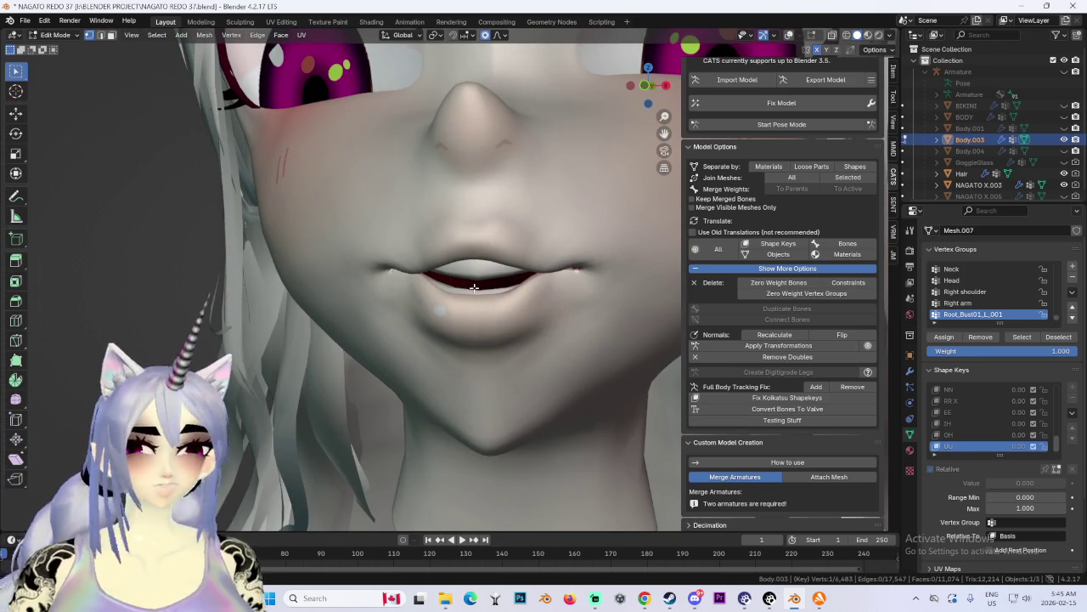
mouse_move(473, 287)
middle_down()
mouse_move(588, 320)
mouse_move(510, 289)
mouse_move(516, 256)
mouse_move(399, 196)
mouse_move(380, 234)
mouse_move(439, 295)
mouse_move(351, 252)
middle_up()
scroll(510, 288, up, 2)
Step: Pull the lips vertically along Z, then front-to-back along Y
key(g)
key(z)
scroll(381, 233, up, 2)
click(381, 233)
key(g)
key(y)
click(440, 296)
Step: Undo a stray mouth-corner edit and shift the lips sideways in two X moves
key(g)
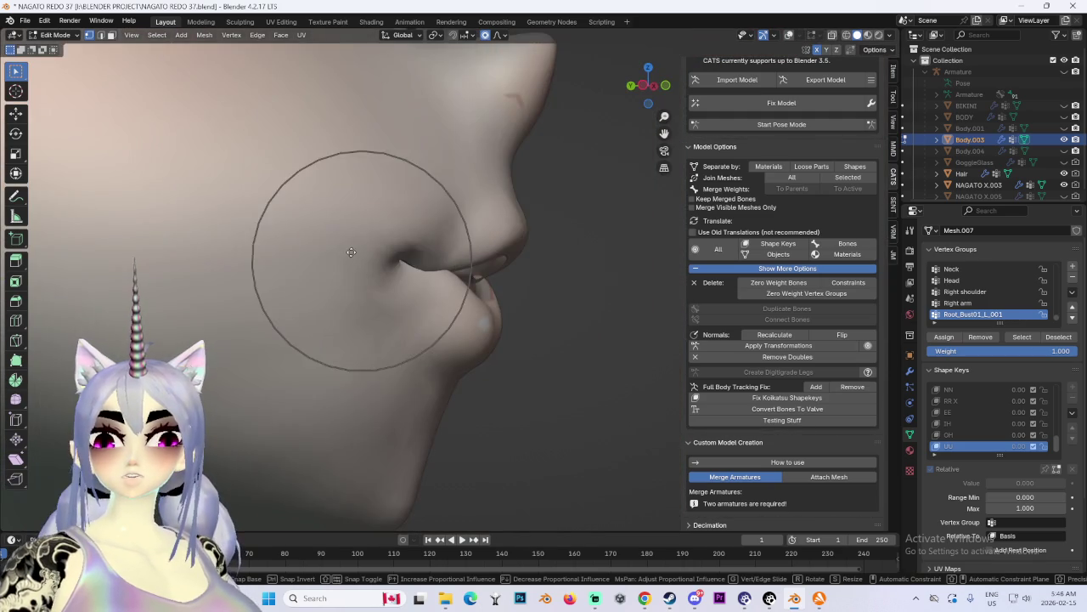
scroll(351, 252, down, 3)
scroll(351, 250, down, 3)
click(350, 242)
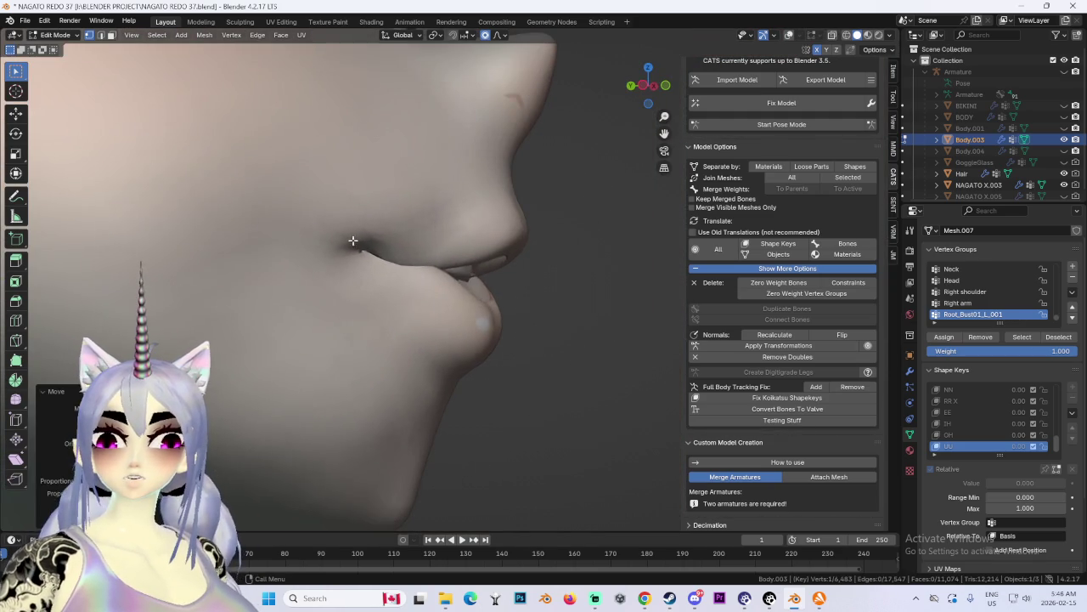
key(ctrl+z)
key(g)
key(x)
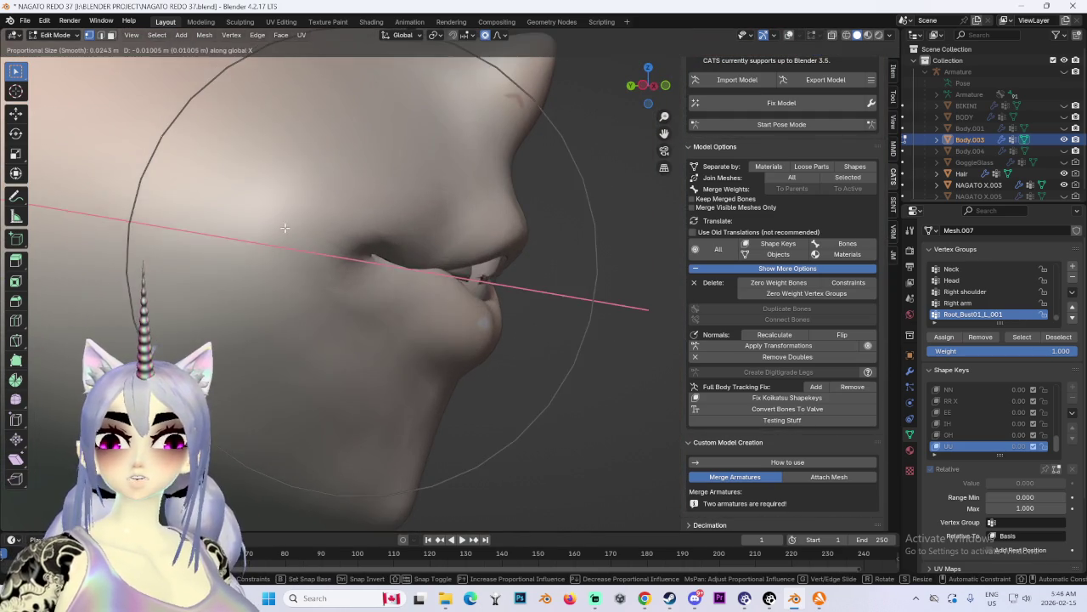
click(314, 240)
key(g)
key(x)
click(299, 235)
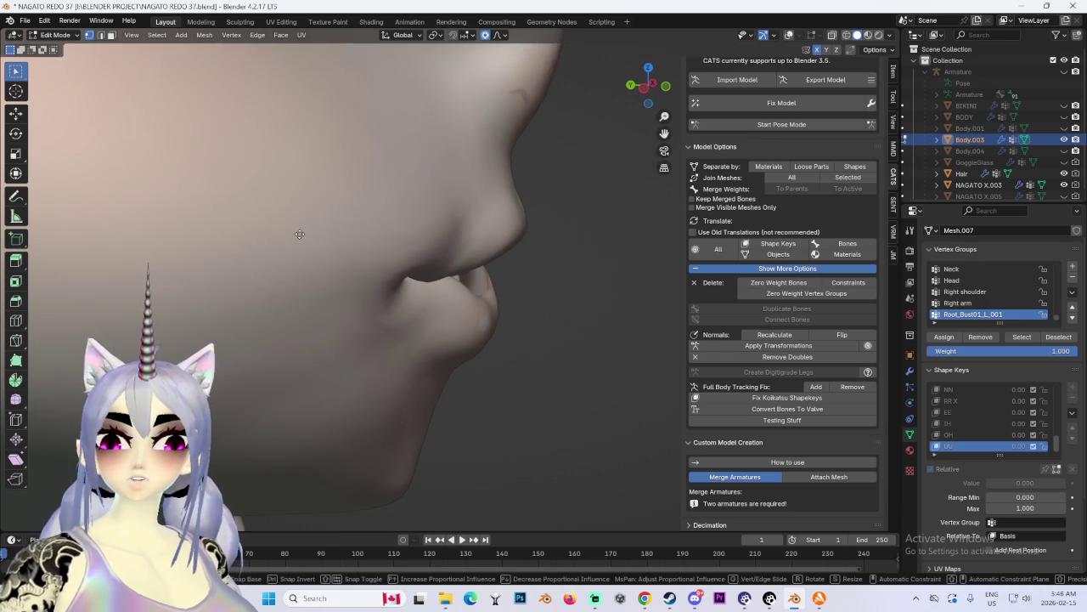
Step: Move the lips front-to-back along Y, then vertically along Z
key(g)
key(y)
key(g)
key(Escape)
key(g)
key(y)
click(331, 209)
key(g)
key(z)
click(339, 208)
Step: Undo the protruding lip vertex and adjust the mouth with wider proportional influence
mouse_move(339, 208)
middle_down()
mouse_move(456, 255)
mouse_move(468, 231)
middle_up()
key(ctrl+z)
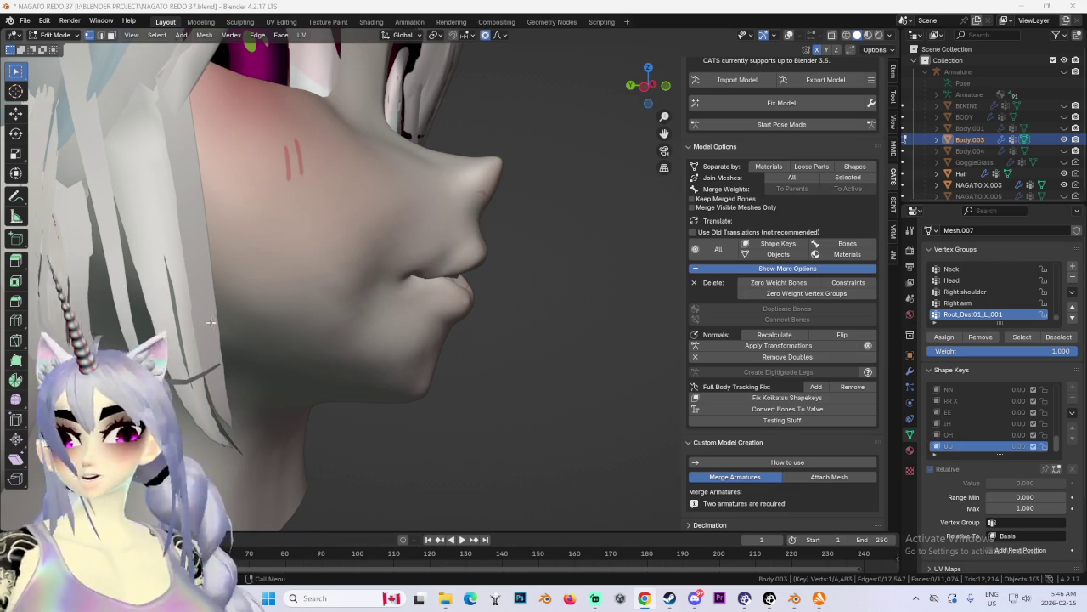
middle_drag(510, 279, 469, 227)
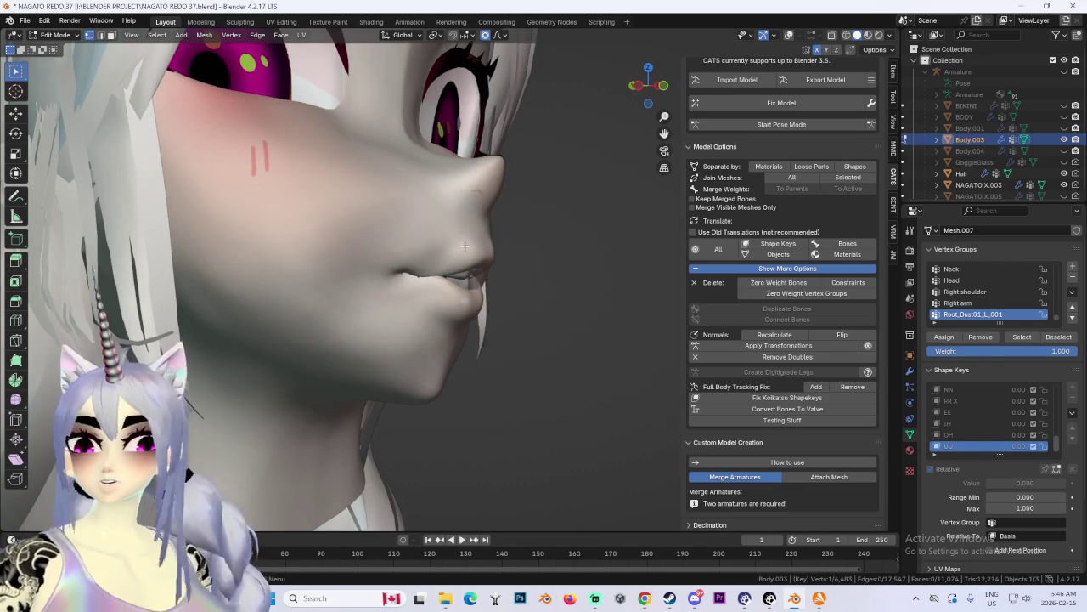
key(g)
key(Escape)
scroll(450, 255, up, 2)
key(g)
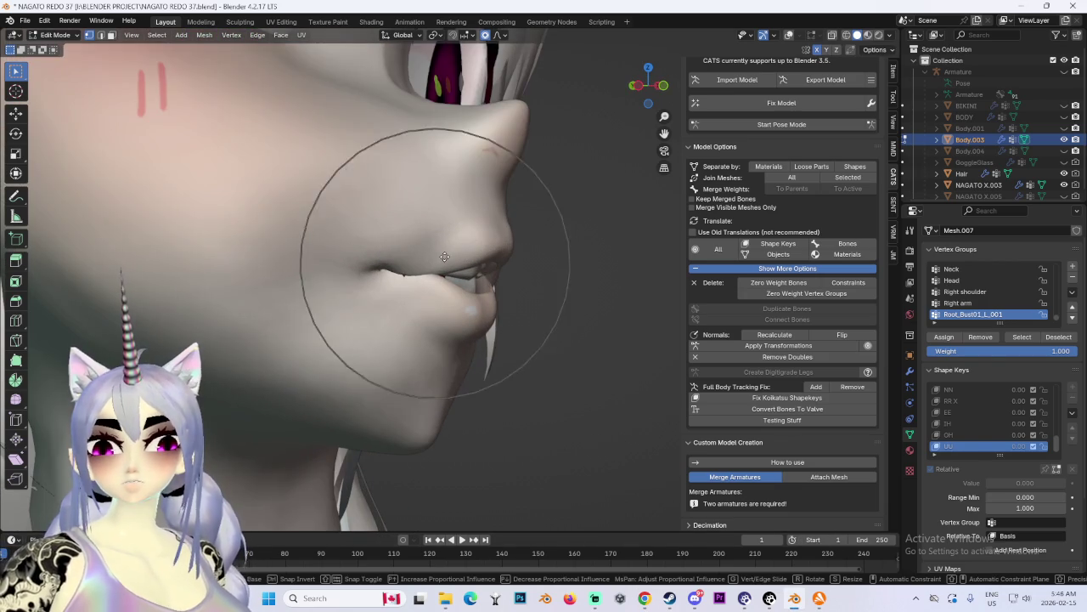
key(Escape)
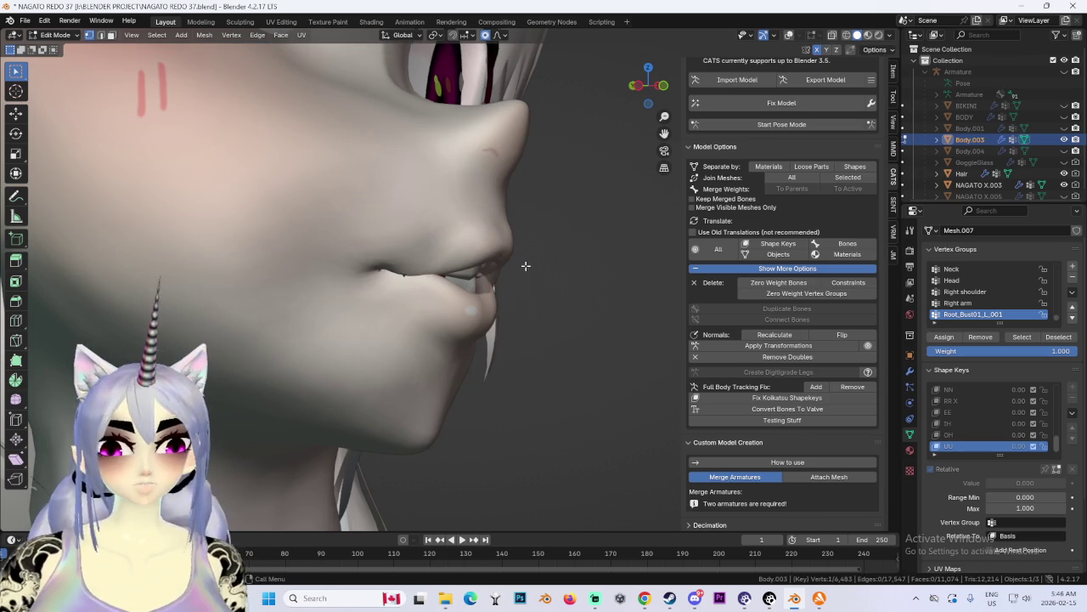
key(g)
click(455, 244)
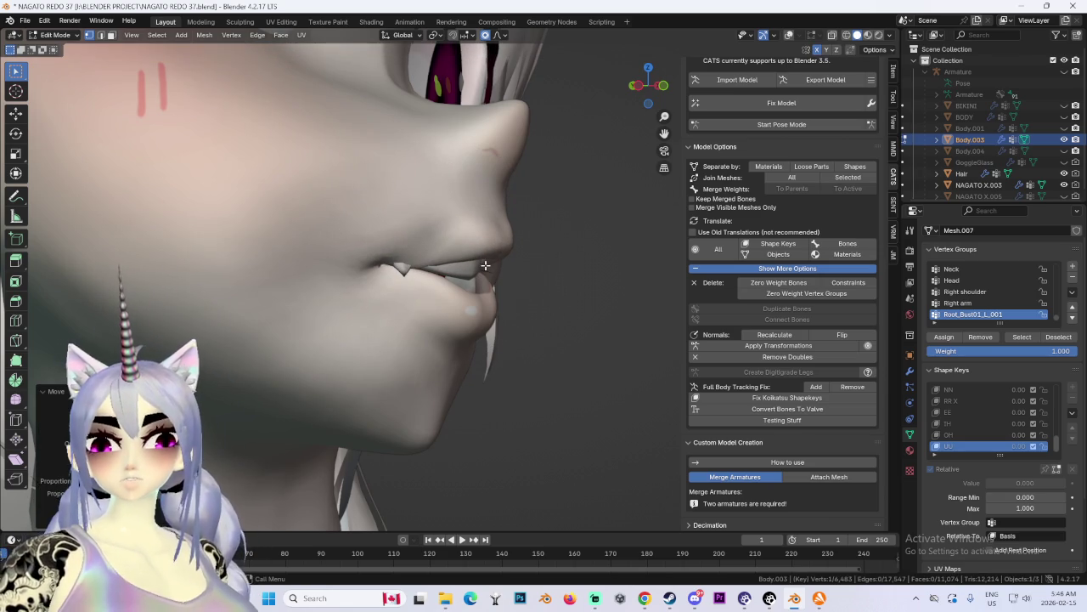
key(g)
key(Escape)
Step: Reshape the lower lip and chin in side view with larger proportional influence
mouse_move(415, 375)
middle_down()
mouse_move(468, 383)
mouse_move(384, 369)
mouse_move(409, 343)
middle_up()
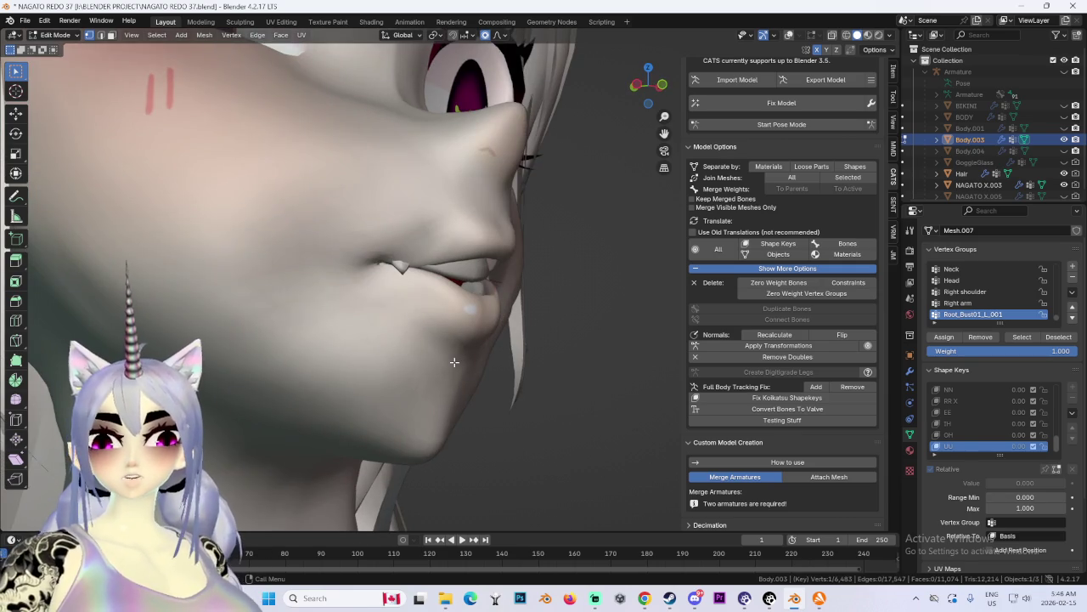
key(g)
click(383, 375)
mouse_move(383, 374)
middle_down()
mouse_move(399, 378)
mouse_move(389, 377)
mouse_move(470, 334)
middle_up()
key(g)
key(Escape)
key(g)
key(Escape)
key(g)
click(355, 358)
Step: Begin a sideways X move of the lips, then cancel it
key(g)
key(x)
key(Escape)
Step: Shift the lip vertices sideways along the X axis, then nudge them again from a side view
key(g)
key(x)
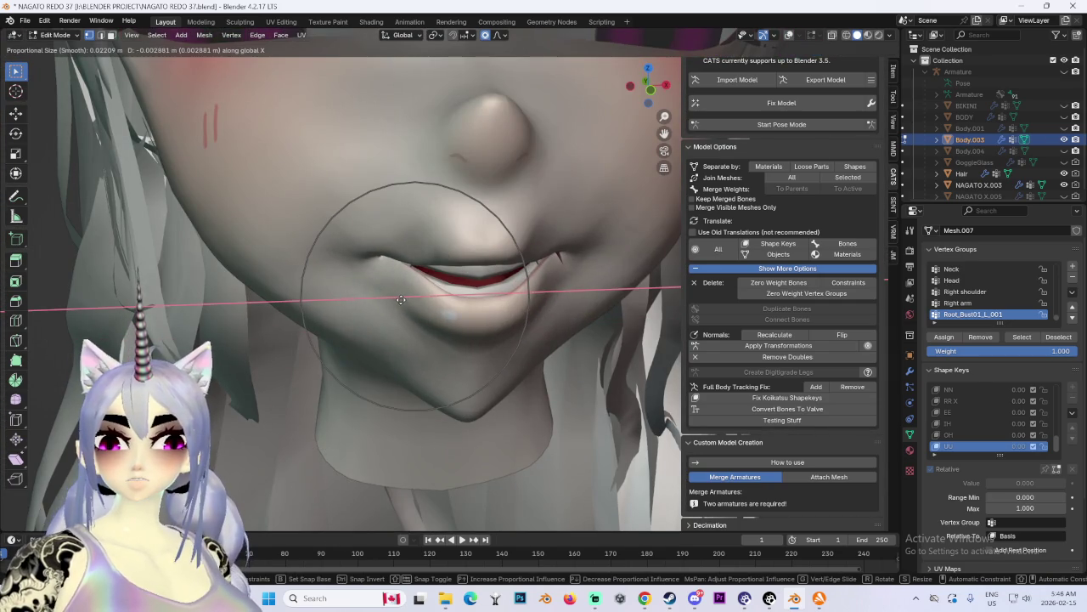
click(400, 300)
mouse_move(400, 299)
middle_down()
mouse_move(509, 297)
mouse_move(415, 248)
mouse_move(343, 251)
mouse_move(659, 280)
mouse_move(466, 270)
mouse_move(476, 247)
mouse_move(442, 195)
middle_up()
key(g)
click(570, 295)
Step: From the side, move the lips and lip corner, pulling the upper lip forward into a pout
key(g)
click(413, 246)
key(g)
scroll(344, 252, down, 2)
click(343, 251)
scroll(593, 282, down, 2)
key(g)
click(520, 211)
key(g)
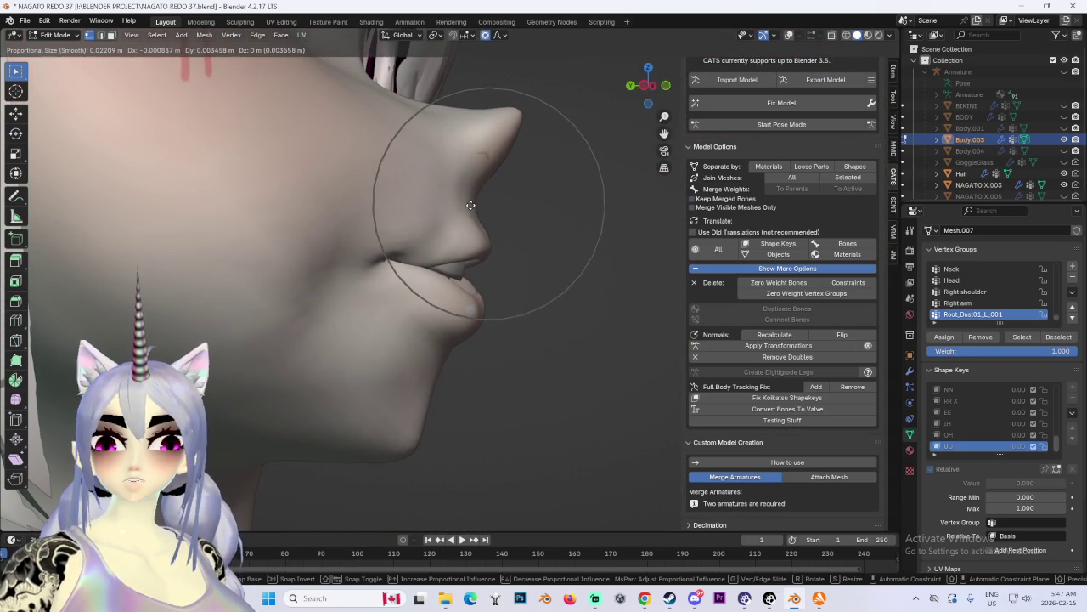
click(484, 232)
key(g)
click(482, 237)
Step: Rotate the lip area, then reshape the lips from a three-quarter front view
key(r)
click(546, 248)
middle_drag(546, 248, 458, 281)
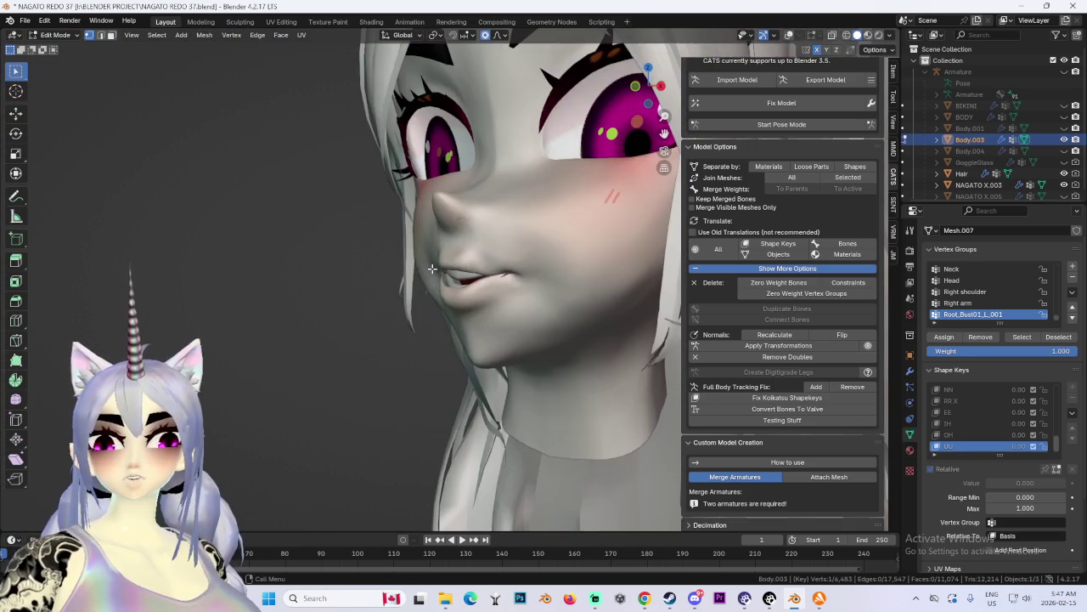
scroll(443, 293, up, 5)
key(g)
key(Escape)
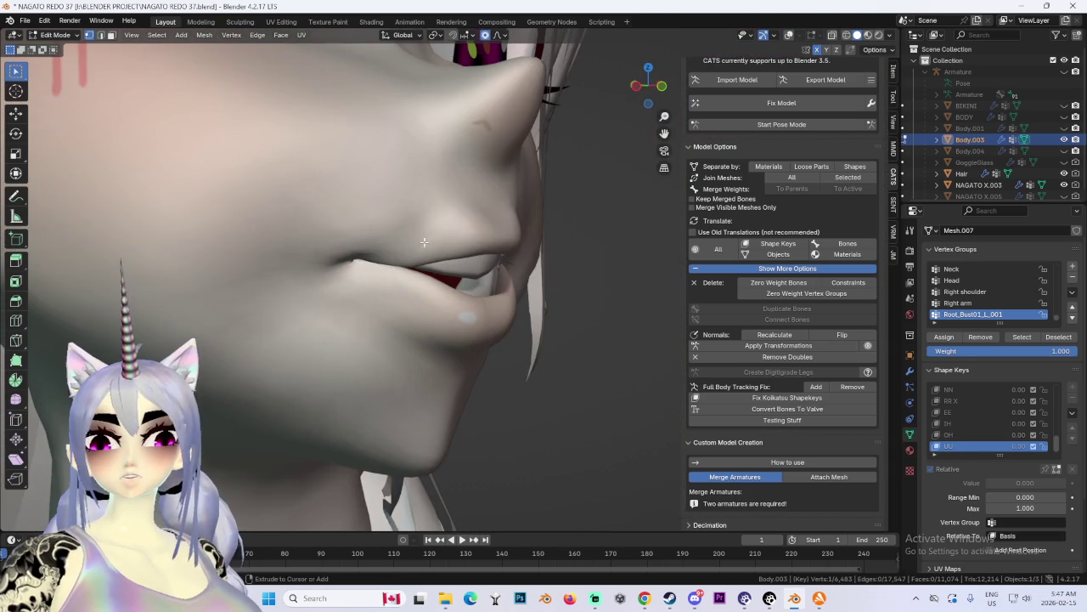
key(g)
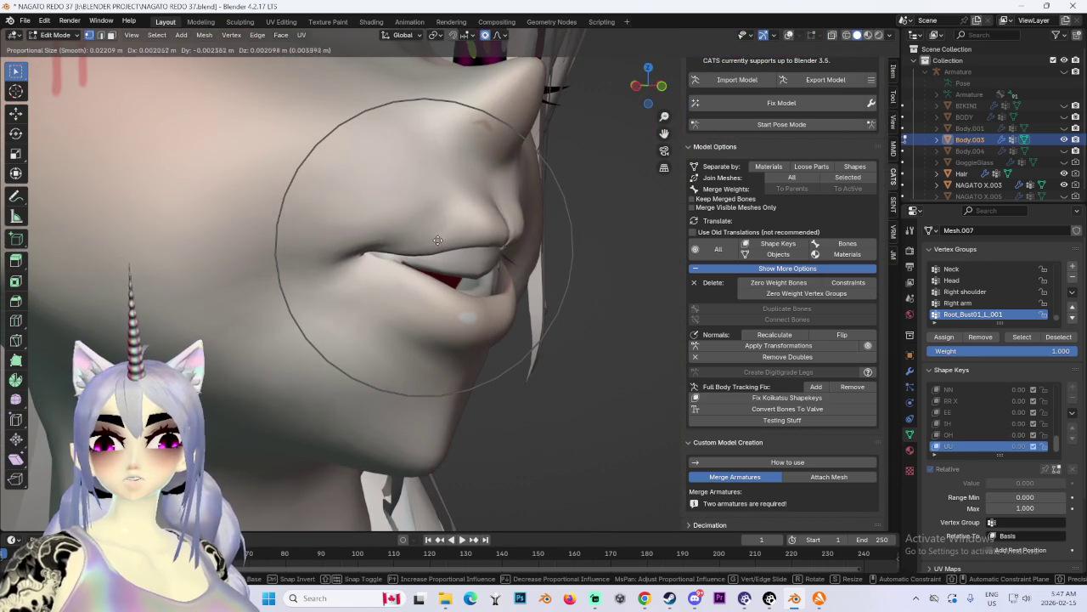
click(420, 240)
Step: Make a final lip adjustment from the front and check the rounded pout from above
scroll(560, 261, down, 4)
mouse_move(559, 261)
middle_down()
mouse_move(595, 284)
mouse_move(442, 281)
middle_up()
scroll(432, 281, up, 3)
scroll(433, 282, up, 1)
key(g)
click(454, 292)
scroll(419, 282, down, 3)
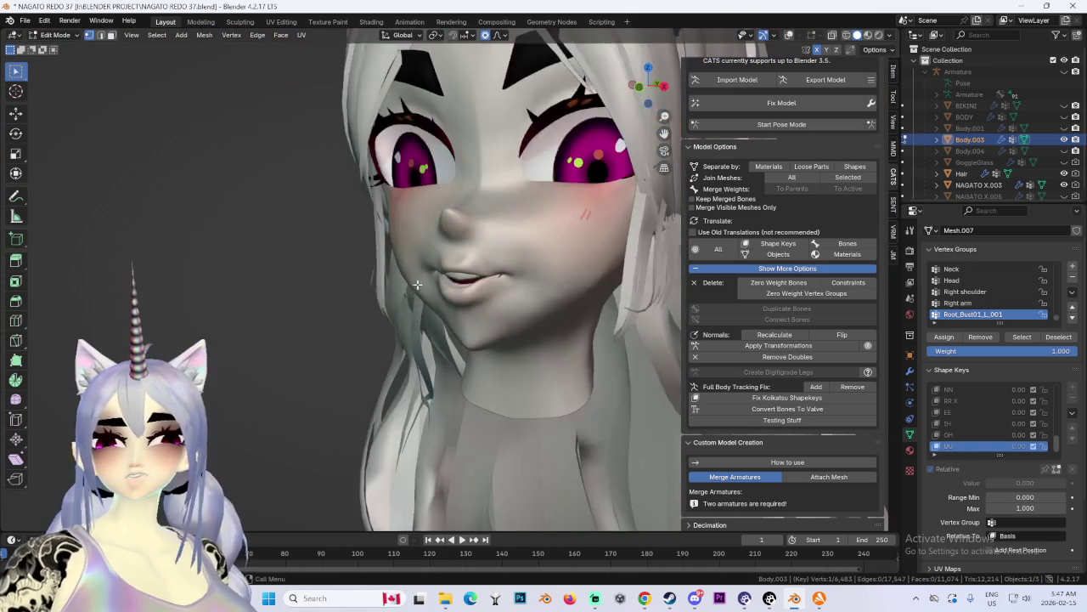
scroll(420, 282, down, 2)
middle_drag(622, 98, 554, 254)
scroll(555, 254, up, 3)
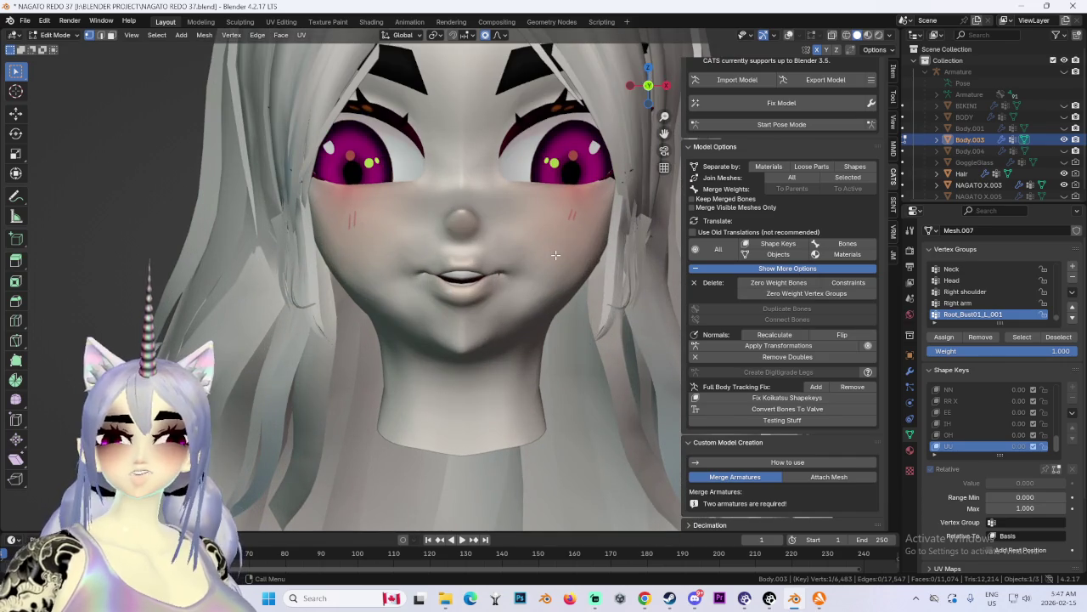
mouse_move(552, 248)
middle_down()
mouse_move(607, 272)
mouse_move(504, 283)
mouse_move(405, 239)
middle_up()
scroll(406, 239, up, 2)
scroll(406, 238, down, 3)
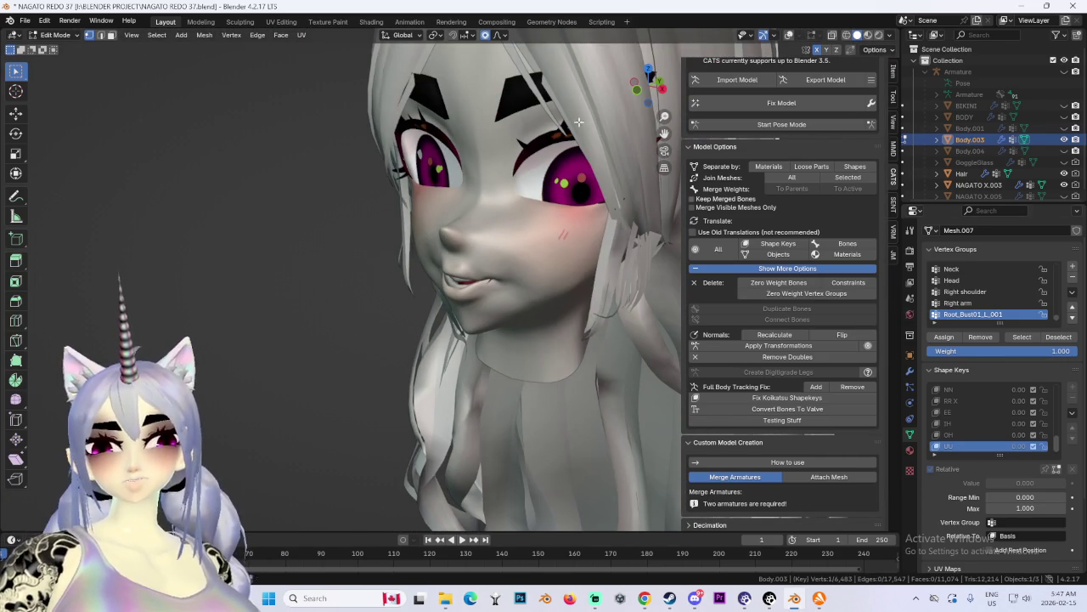
click(55, 35)
Step: Return the face mesh to Object Mode and start renaming Key 24 to UU 2
click(59, 47)
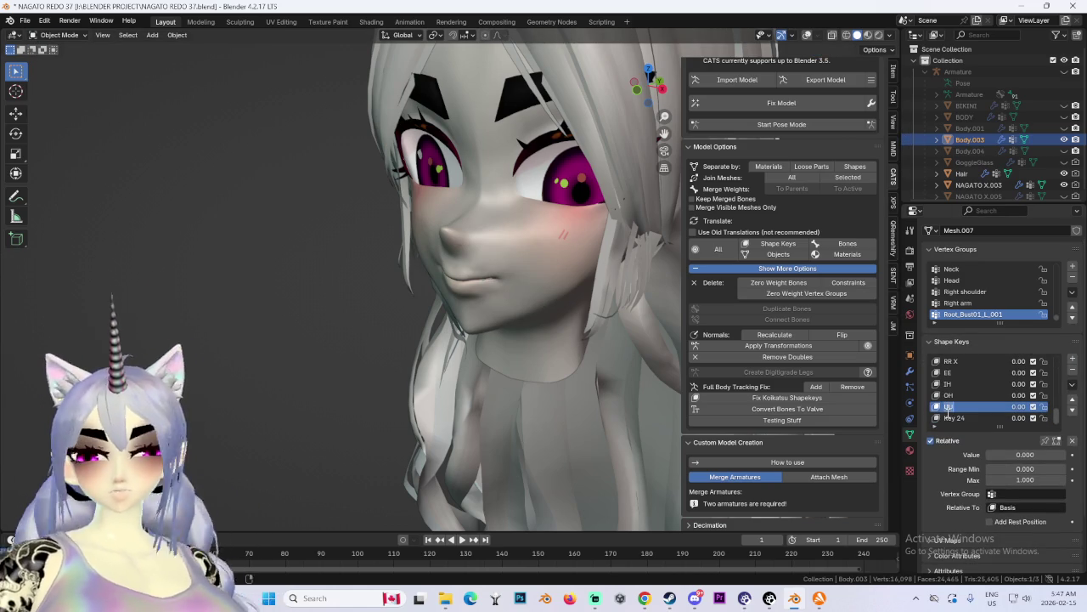
click(965, 419)
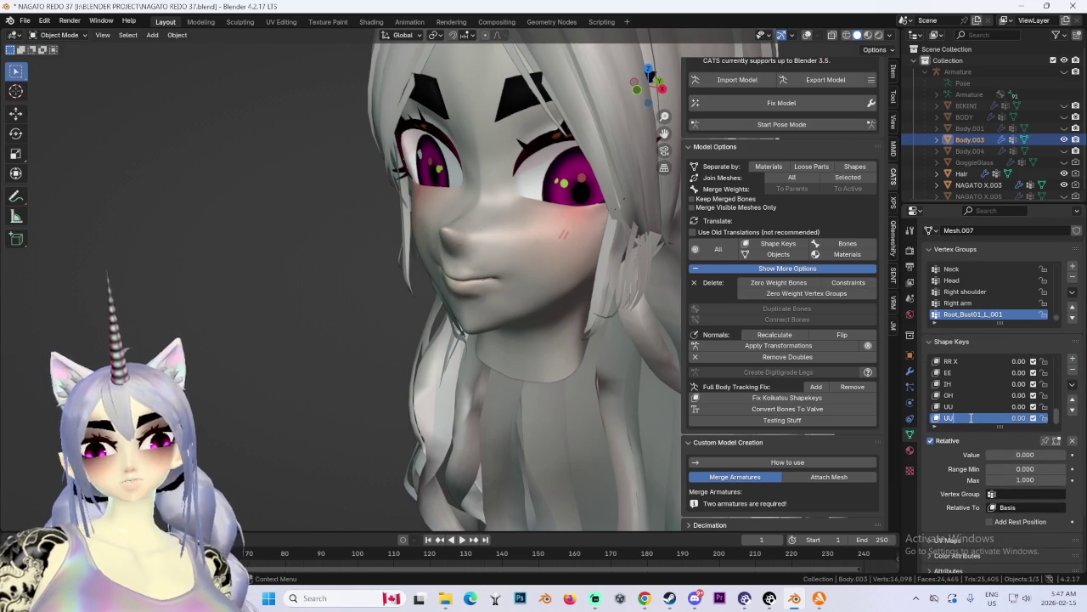
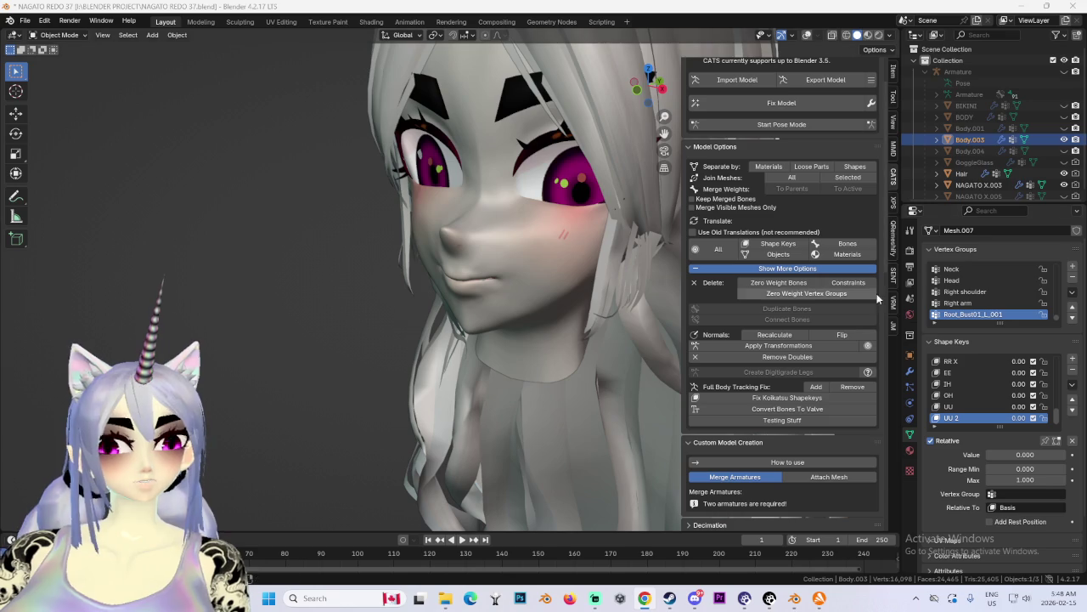
Step: Make Body.003 the active object and switch to Edit Mode on its UU 2 shape key
middle_drag(531, 240, 463, 303)
click(510, 255)
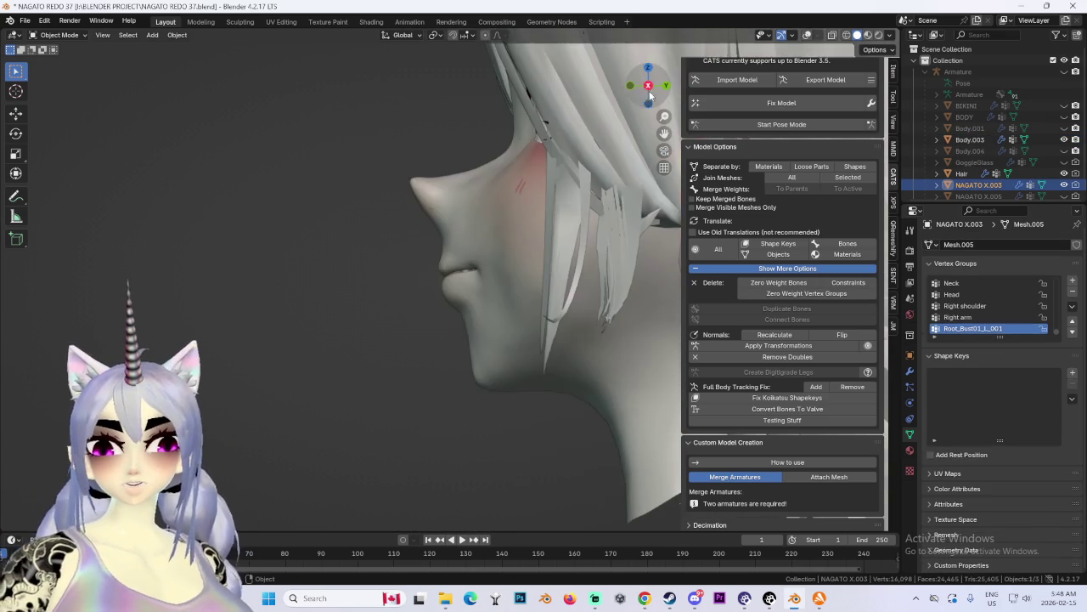
click(448, 246)
click(64, 36)
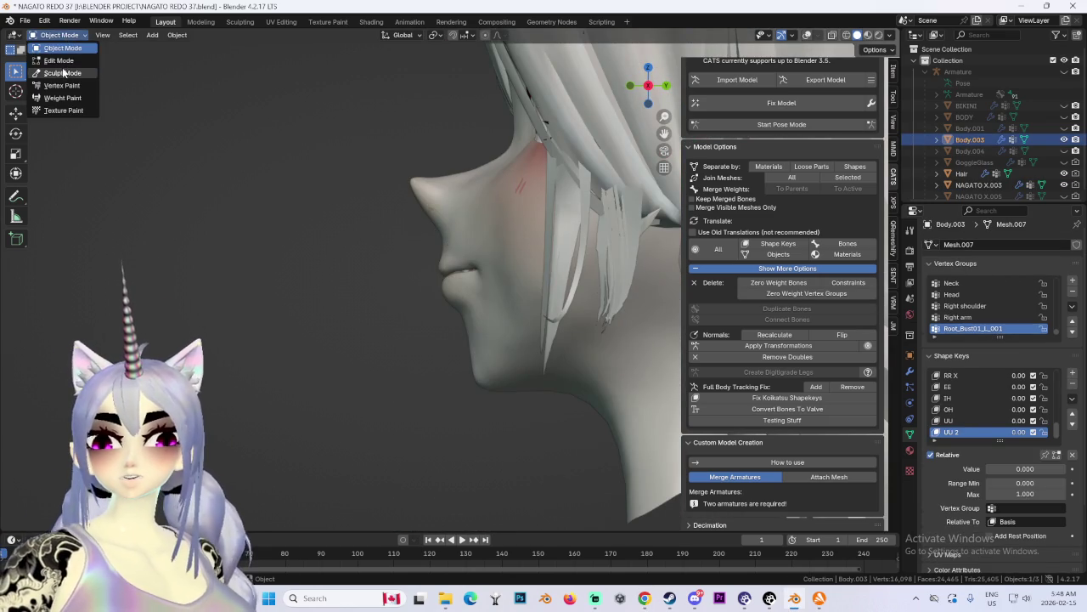
click(59, 61)
scroll(529, 263, up, 1)
Step: Circle-select the lip vertices and trial proportional moves, cancelling each one
key(c)
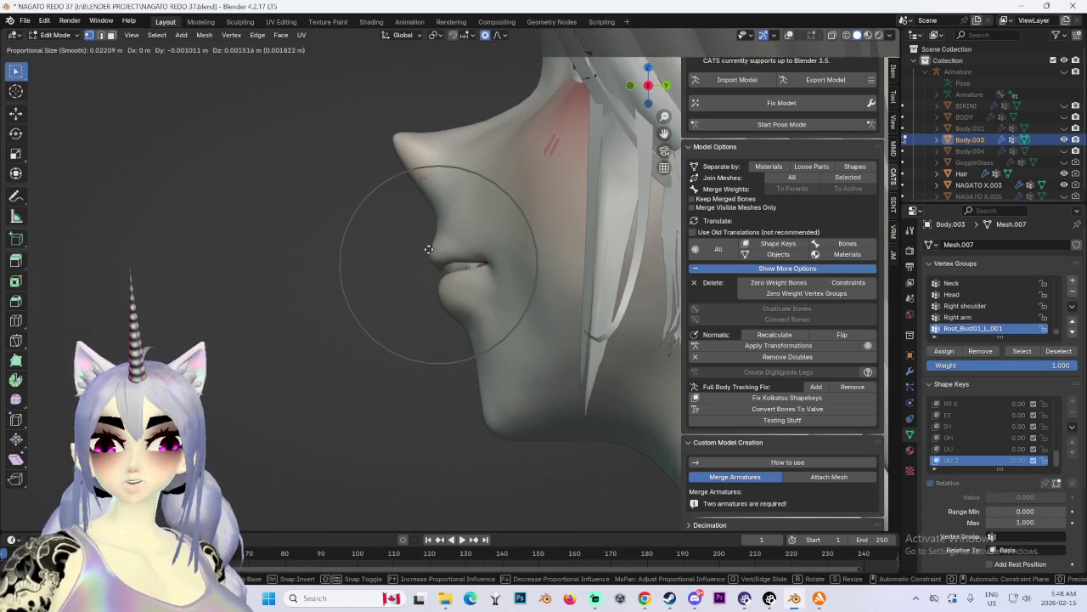
key(Escape)
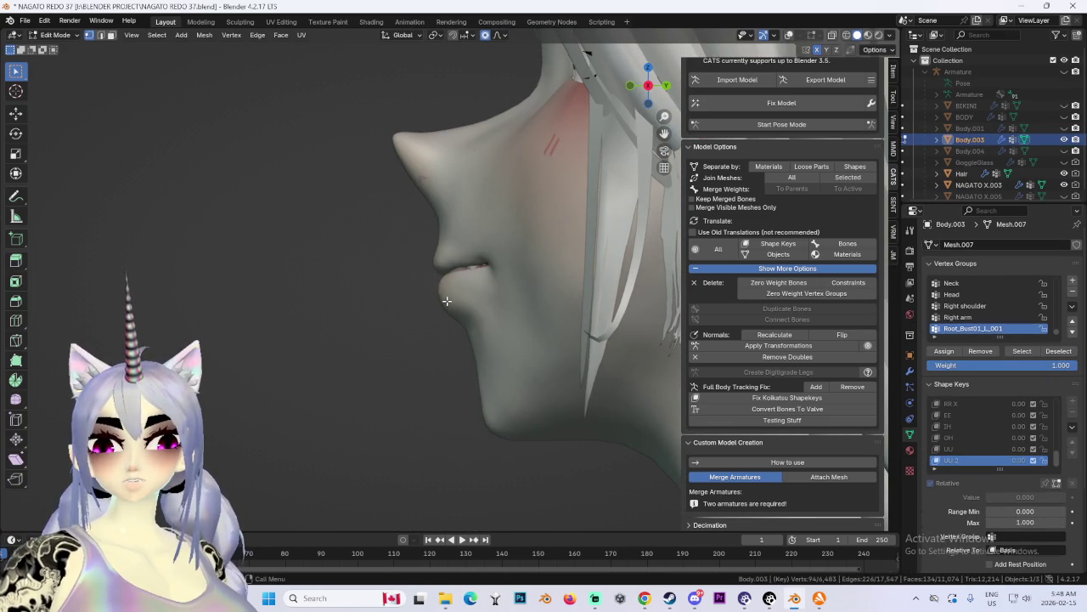
key(g)
key(Escape)
scroll(459, 339, up, 2)
key(g)
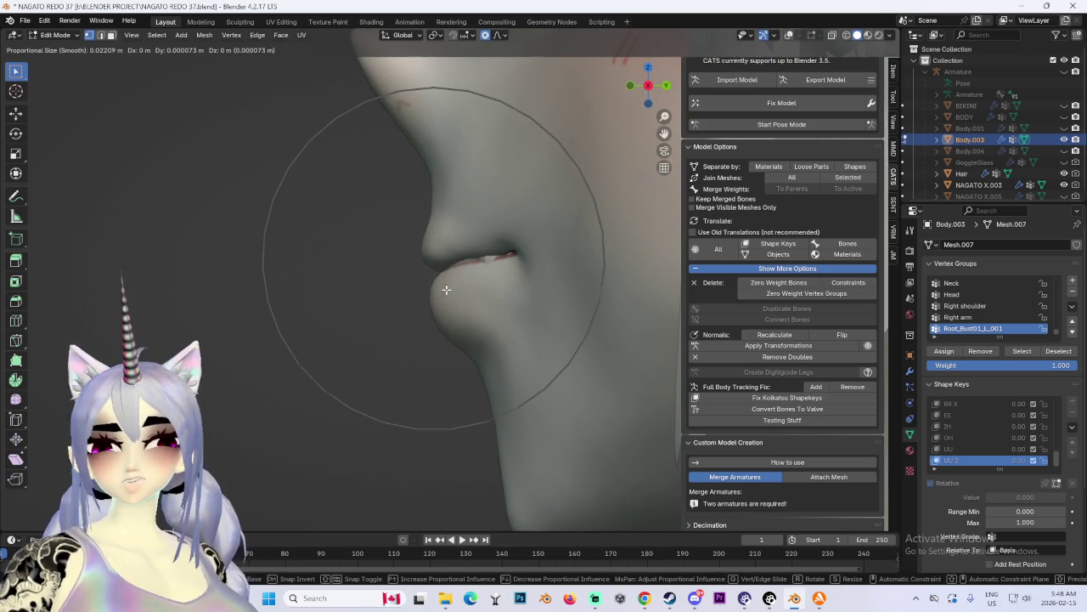
key(Escape)
scroll(478, 272, down, 2)
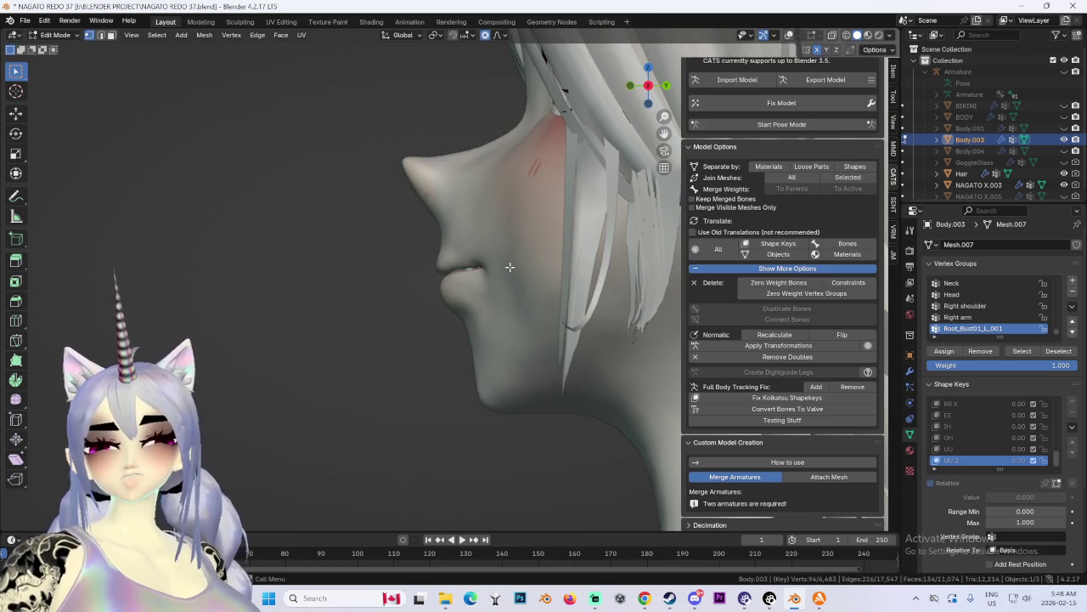
Step: Reshape the lower lip and chin with proportional Z moves, then view from the front
key(g)
key(z)
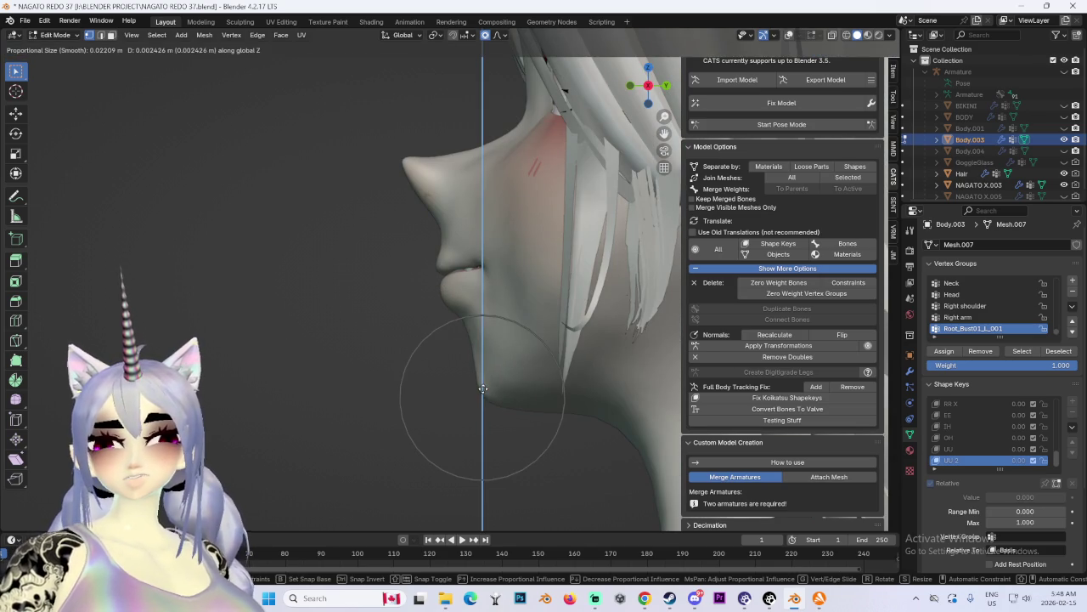
click(482, 388)
key(g)
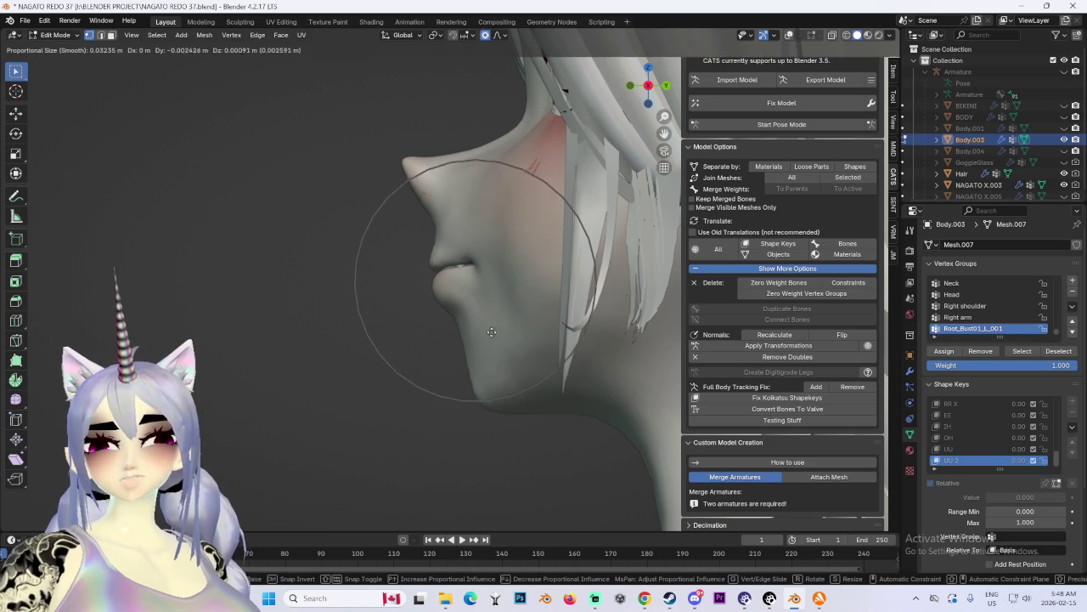
key(Escape)
key(g)
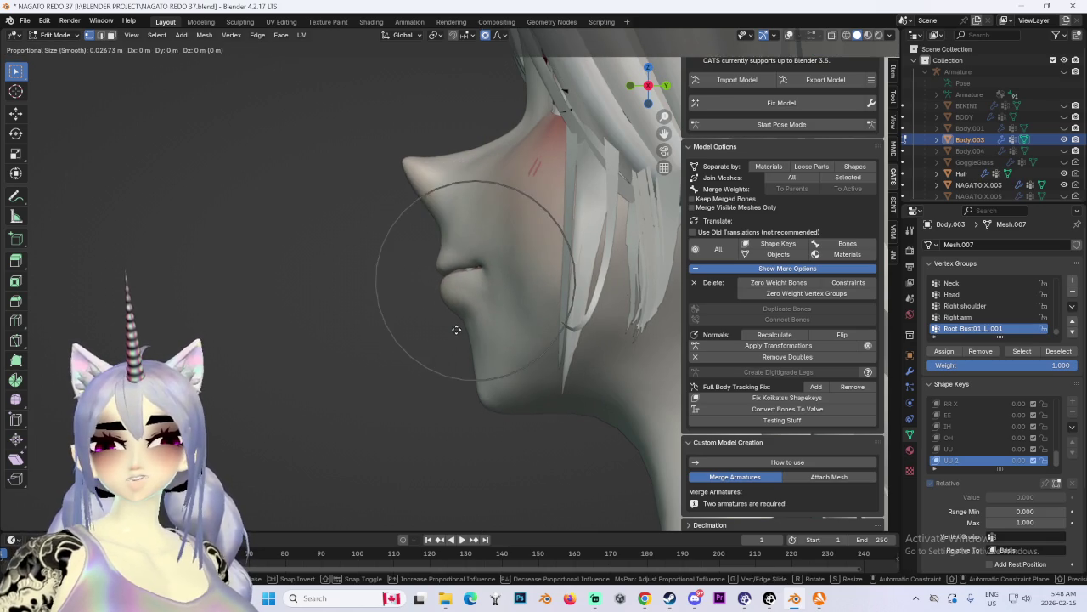
click(492, 403)
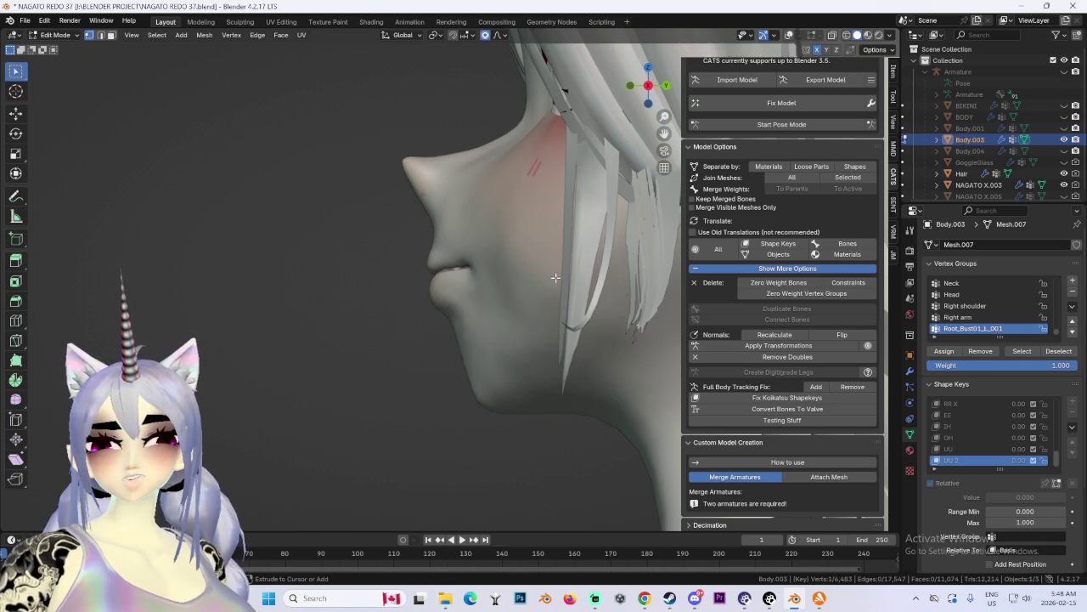
key(KP_1)
scroll(510, 295, down, 3)
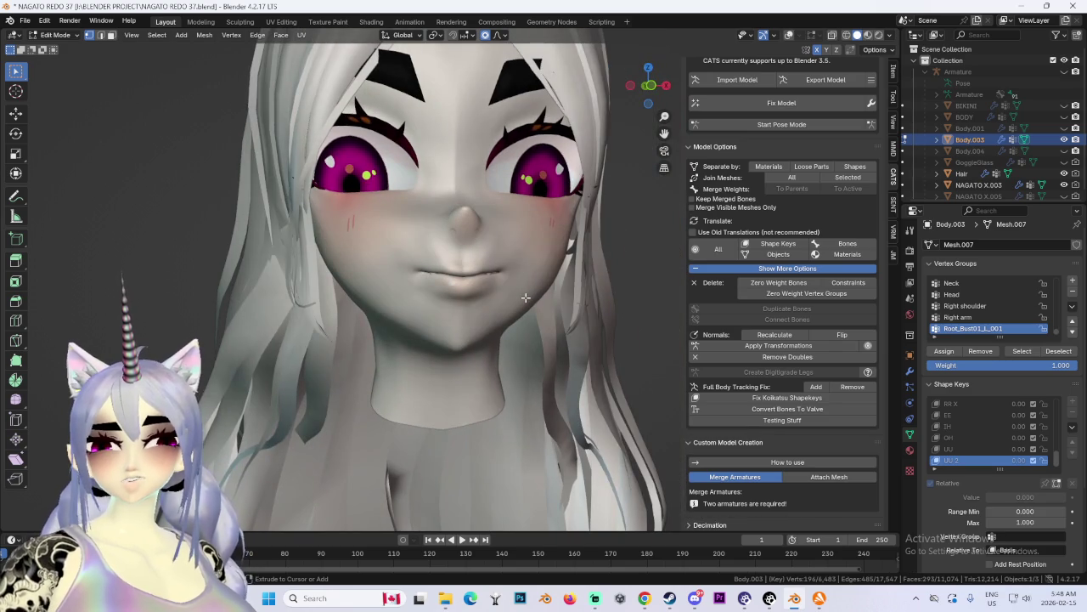
Step: Snap to a head-on view and try a first proportional lip move, then undo it
mouse_move(476, 297)
middle_down()
mouse_move(544, 280)
mouse_move(472, 265)
middle_up()
click(968, 426)
click(963, 460)
scroll(472, 265, up, 3)
key(g)
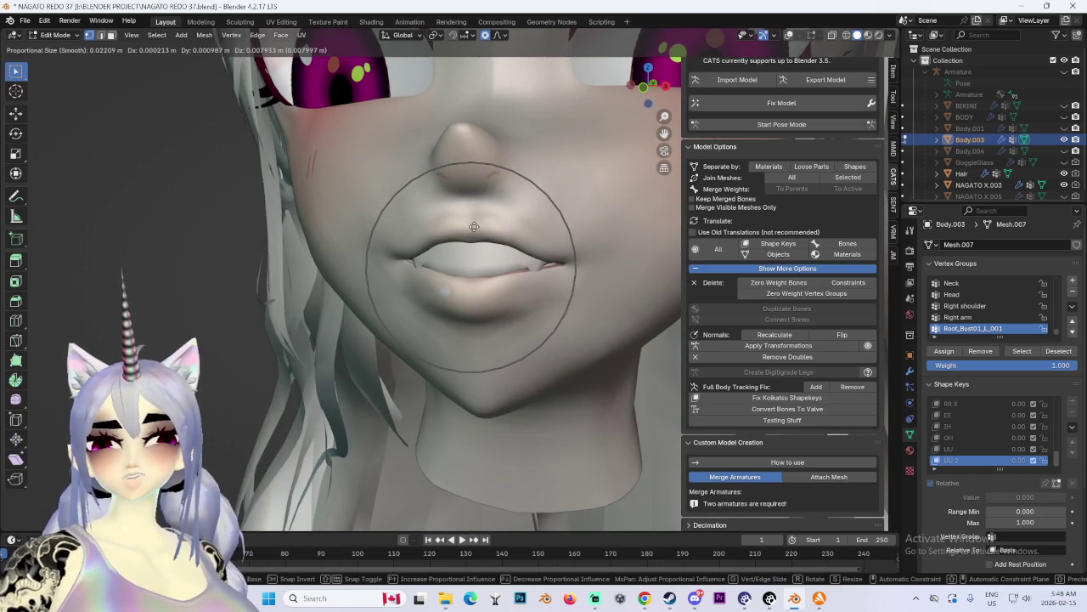
key(Escape)
click(646, 90)
key(g)
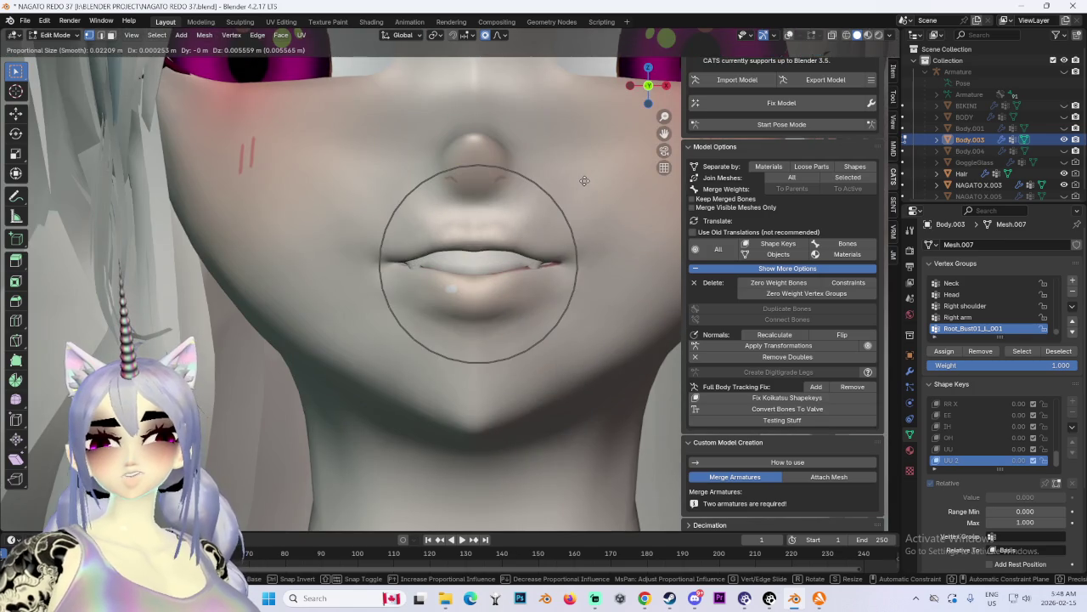
click(585, 181)
key(ctrl+z)
Step: Raise the lip vertices along Z, undoing the unsatisfactory attempts
key(g)
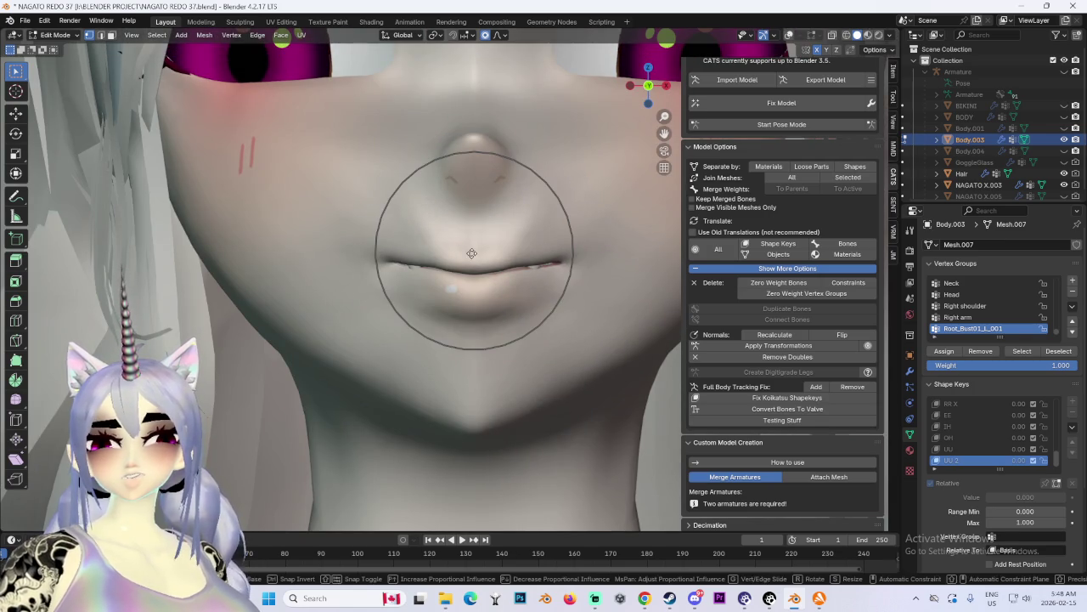
key(z)
click(478, 228)
key(ctrl+z)
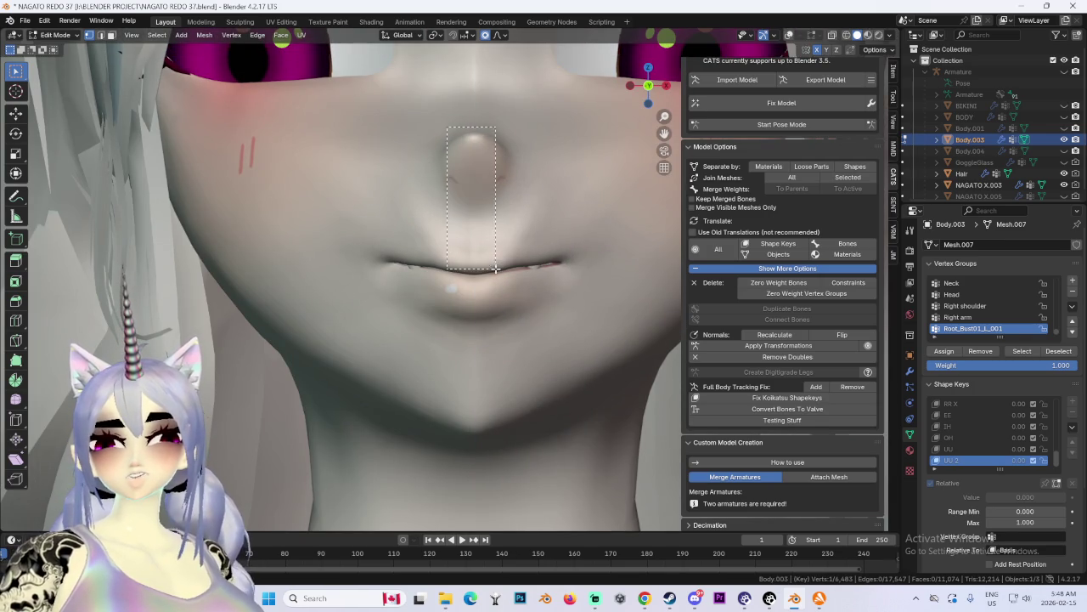
key(g)
key(z)
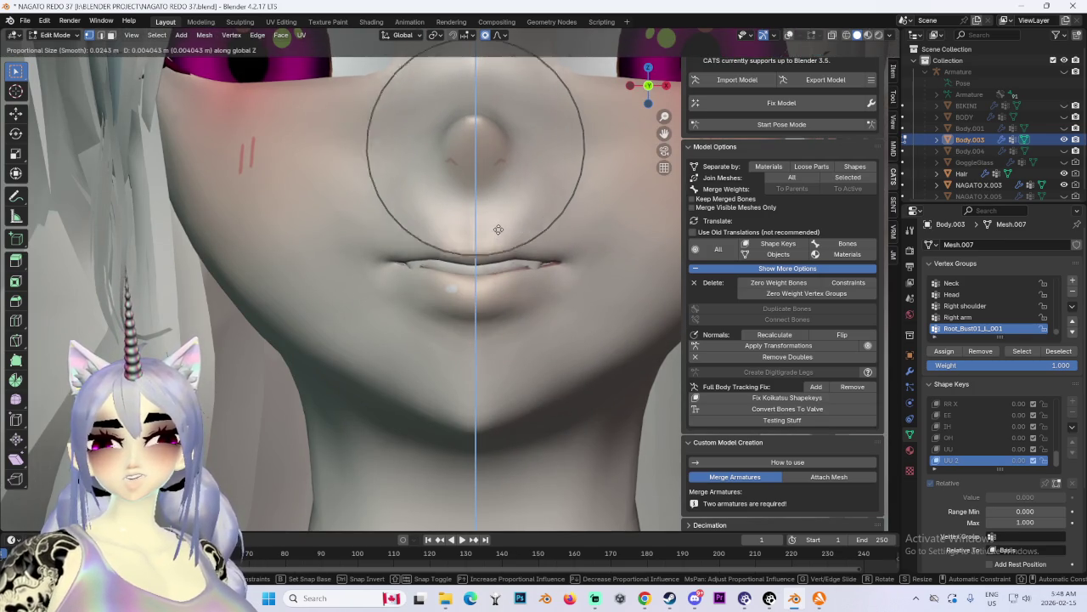
click(497, 229)
key(ctrl+z)
key(g)
key(z)
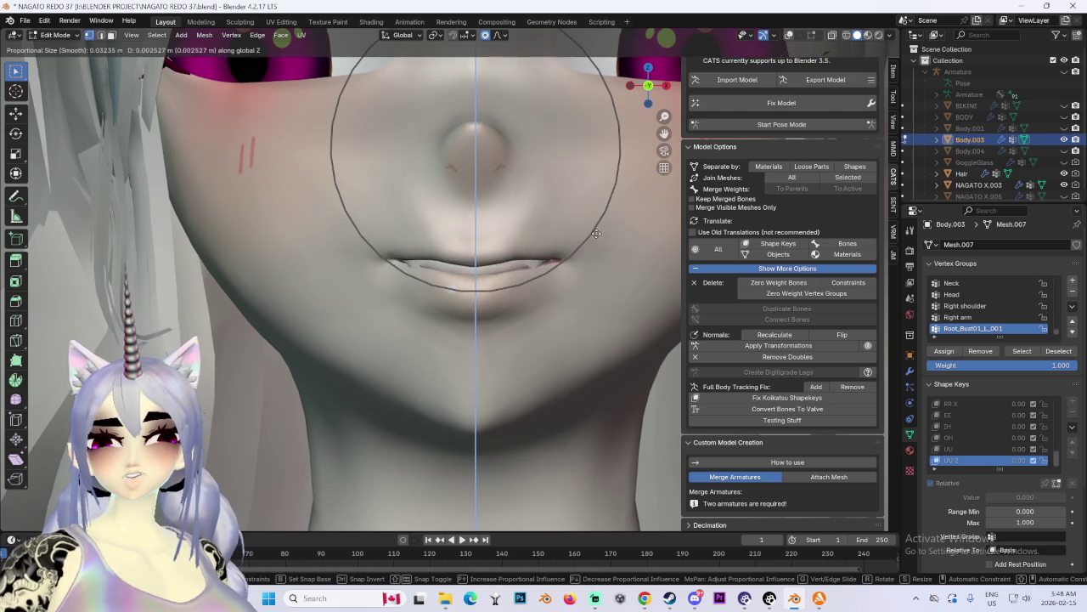
click(596, 227)
Step: Lift the lips once more along the global vertical axis
key(g)
key(z)
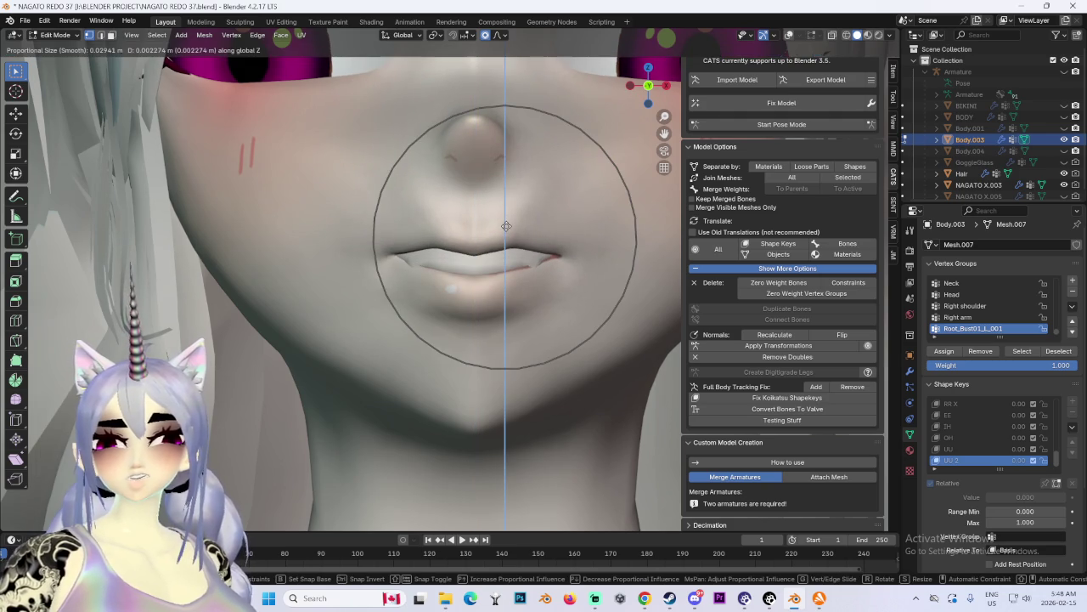
click(506, 226)
scroll(553, 230, down, 3)
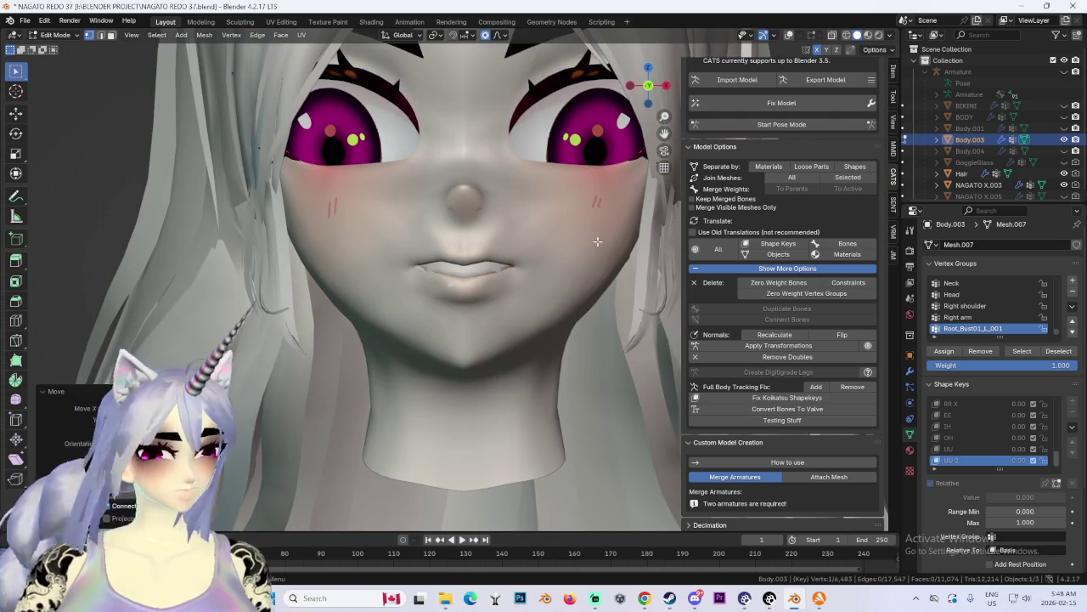
scroll(561, 330, up, 2)
Step: Enlarge the proportional falloff and push the lips into a fuller pout showing the fang tips
key(g)
scroll(474, 305, down, 4)
scroll(475, 313, down, 3)
scroll(475, 320, down, 2)
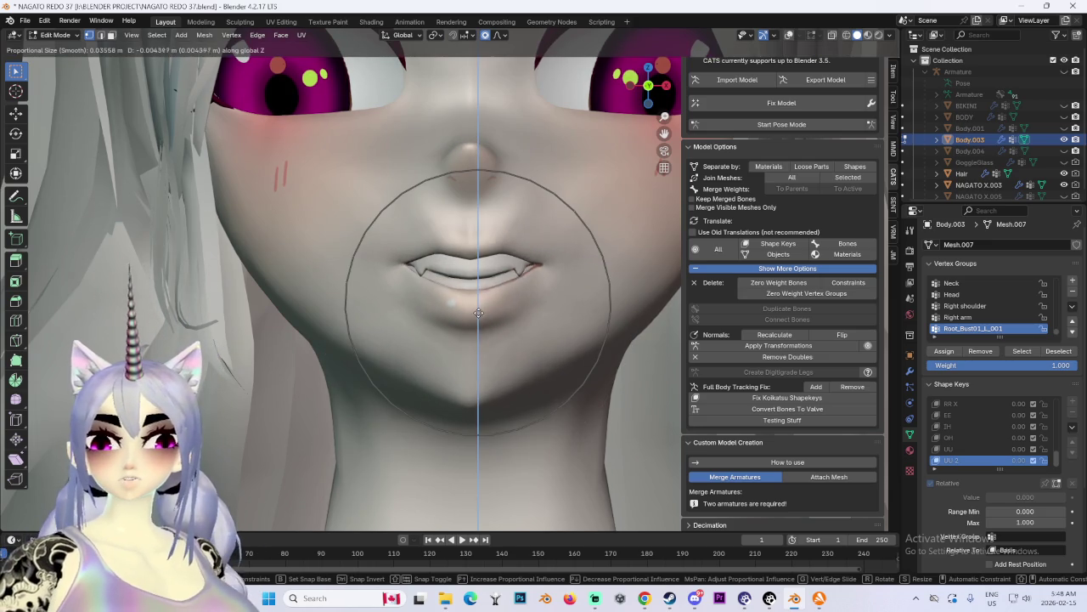
click(479, 309)
scroll(388, 266, down, 1)
scroll(374, 268, down, 1)
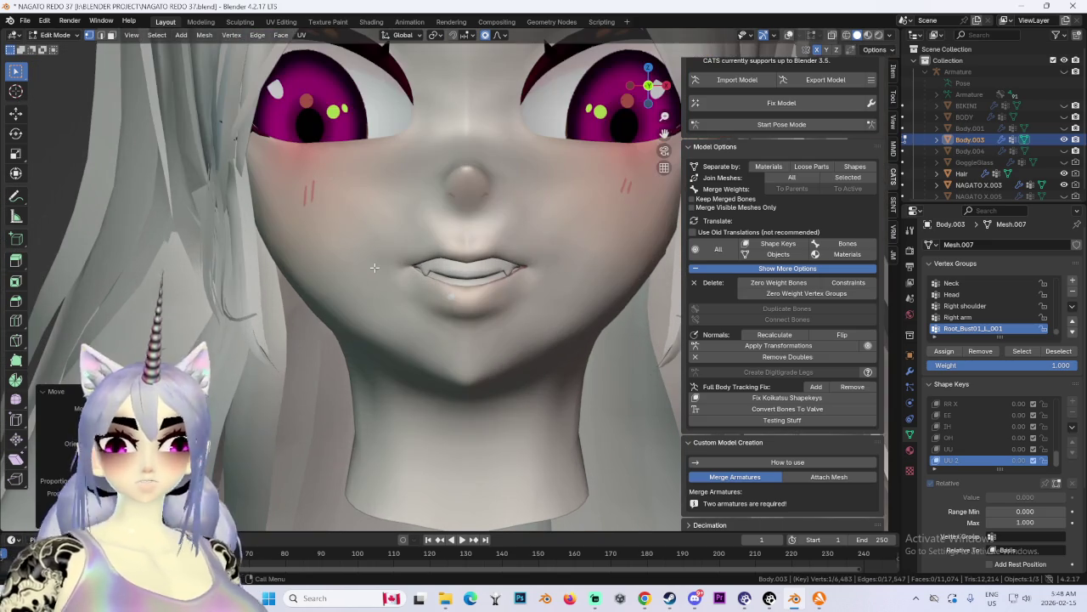
mouse_move(371, 263)
middle_down()
mouse_move(459, 258)
mouse_move(430, 275)
middle_up()
key(g)
key(Escape)
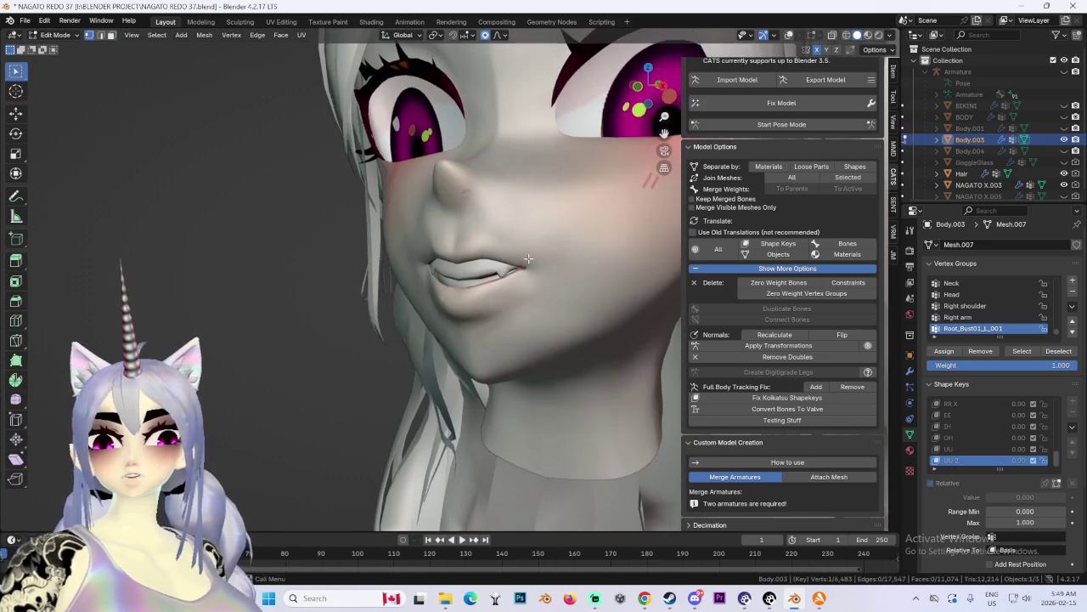
key(g)
key(y)
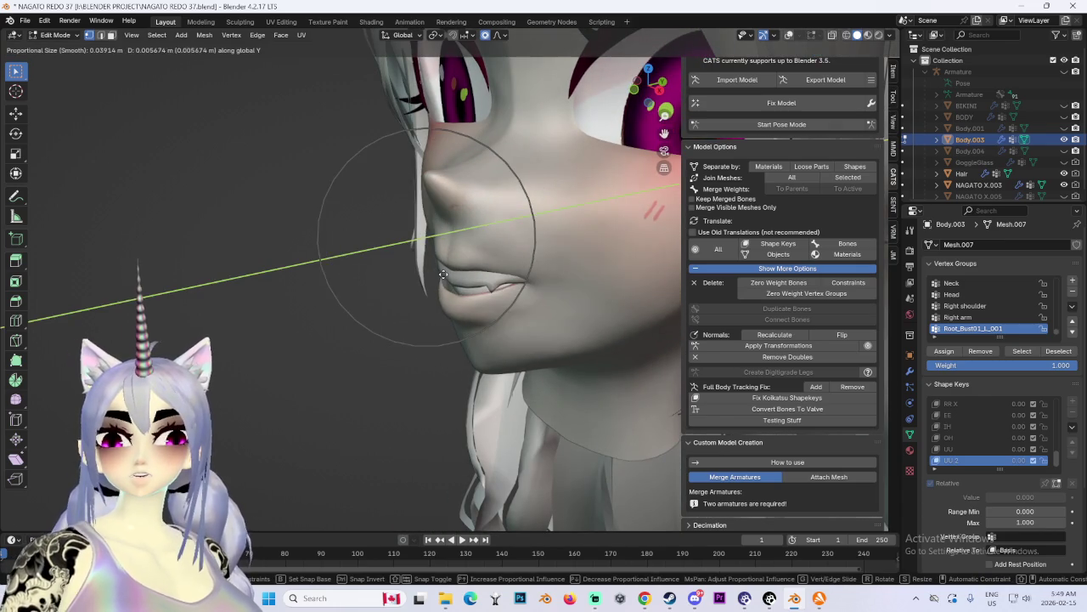
click(433, 275)
mouse_move(433, 275)
middle_down()
mouse_move(583, 263)
mouse_move(457, 238)
mouse_move(506, 245)
middle_up()
scroll(473, 246, up, 4)
key(g)
key(y)
click(480, 247)
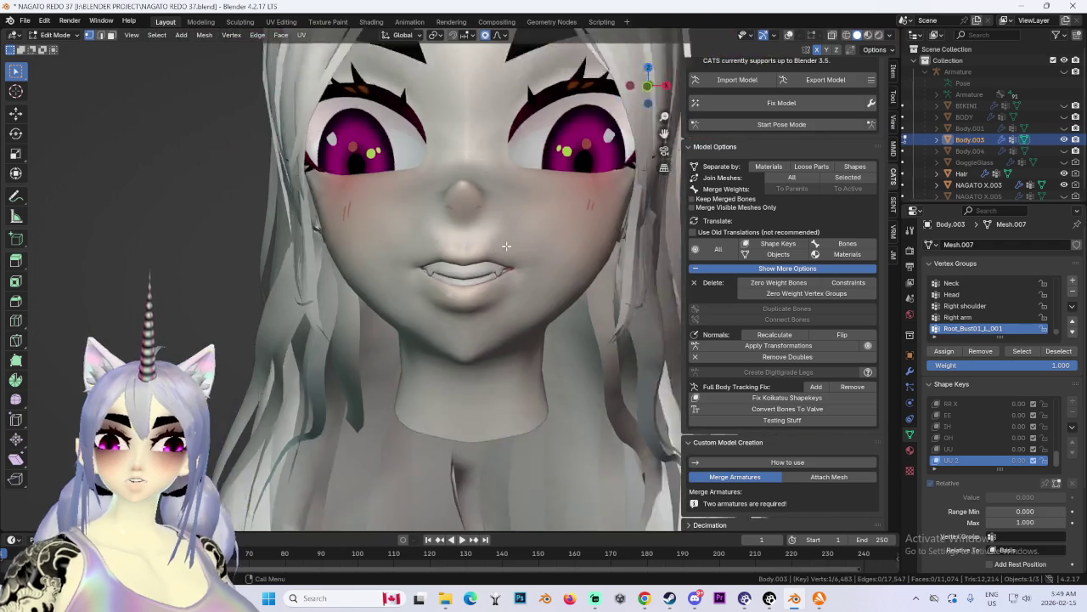
scroll(452, 261, down, 2)
middle_drag(570, 270, 510, 275)
scroll(493, 278, up, 2)
scroll(481, 279, up, 2)
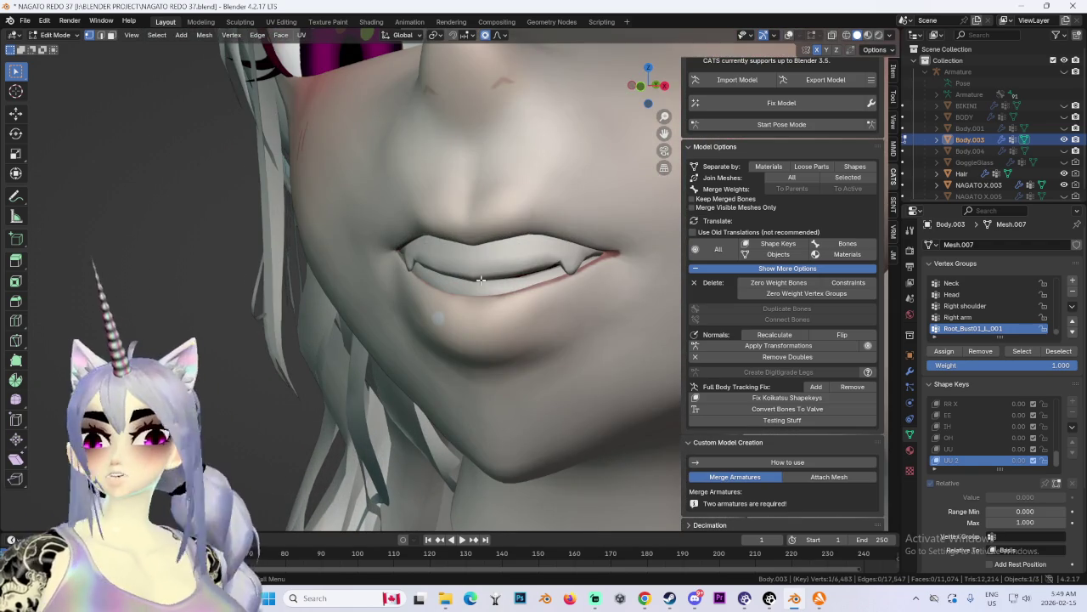
mouse_move(480, 288)
middle_down()
mouse_move(563, 236)
mouse_move(557, 245)
middle_up()
key(g)
key(y)
click(568, 256)
scroll(567, 256, down, 2)
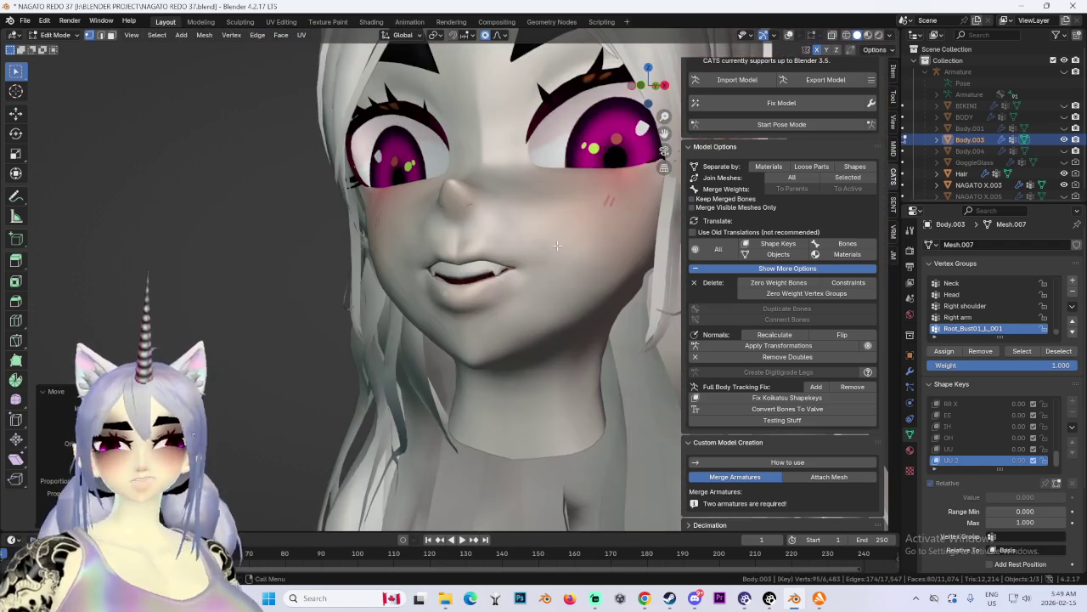
key(g)
key(z)
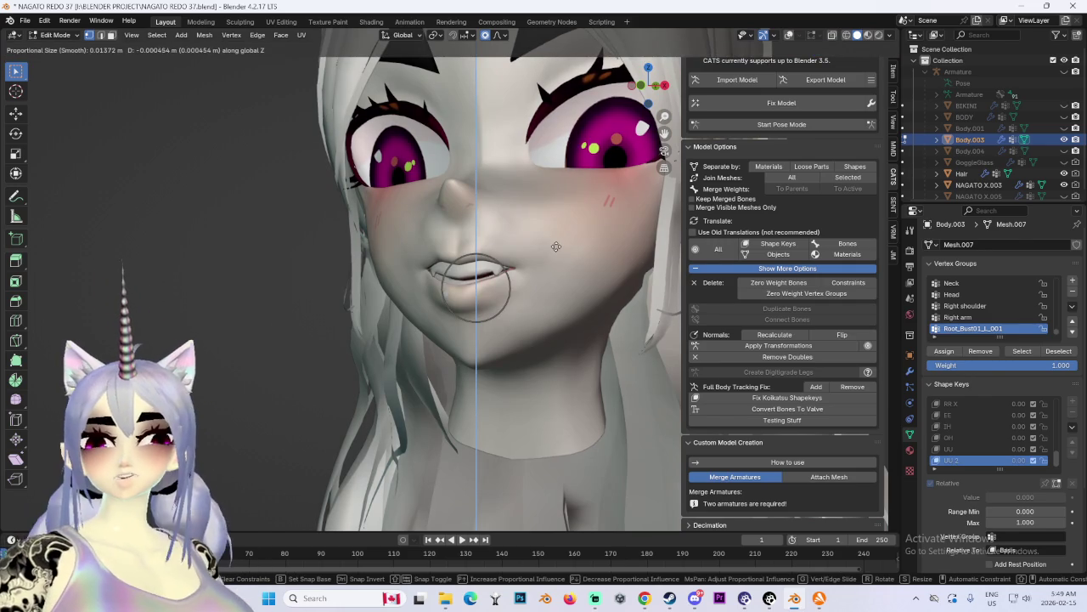
click(555, 249)
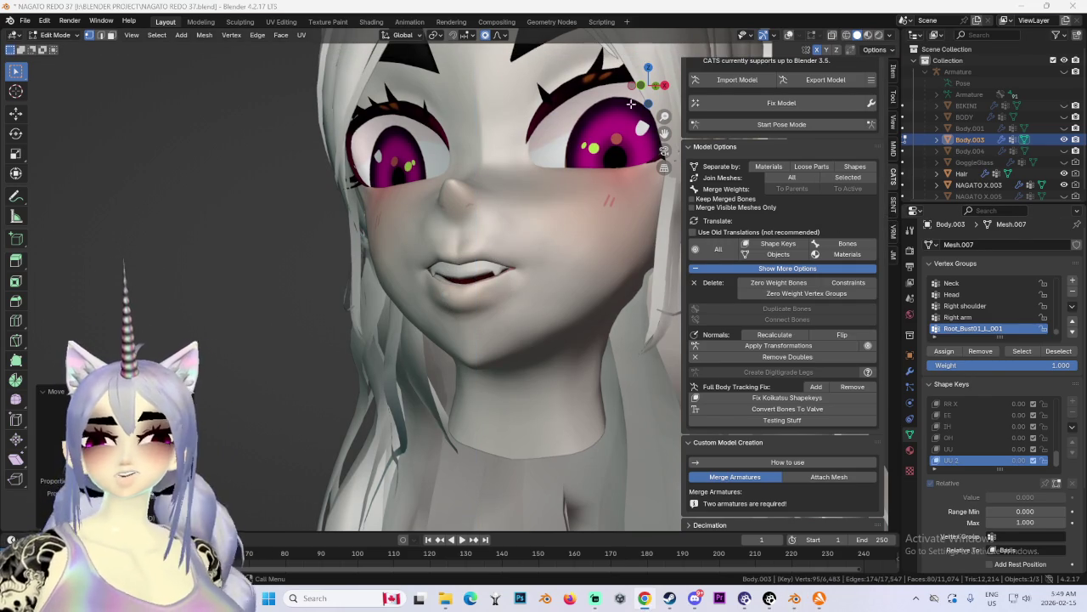
scroll(544, 170, up, 2)
scroll(406, 232, up, 3)
key(g)
right_click(437, 233)
key(g)
scroll(543, 222, down, 4)
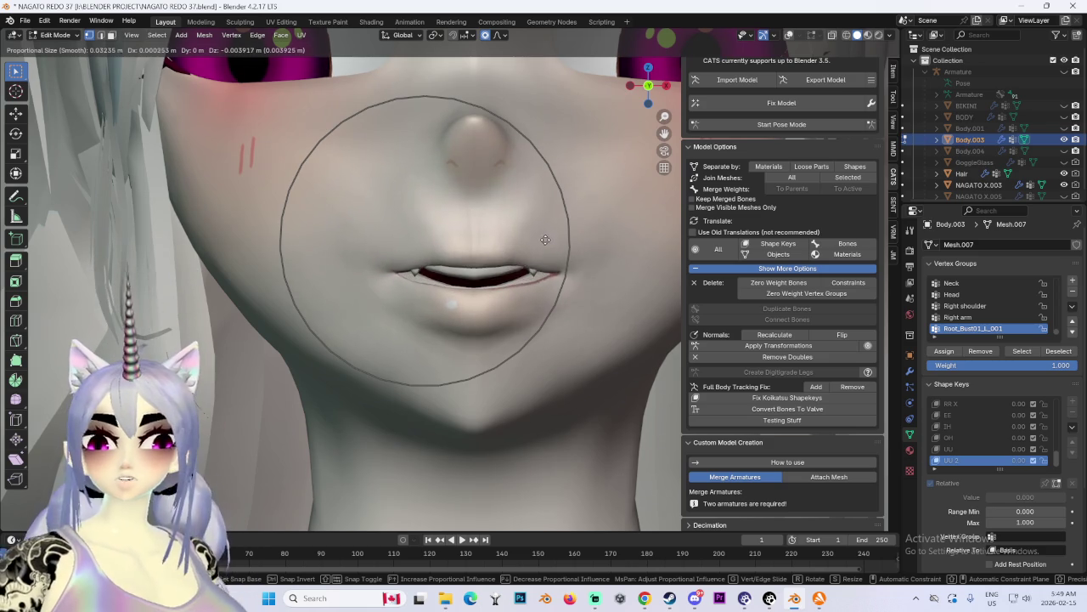
click(547, 236)
key(g)
right_click(442, 217)
scroll(442, 217, down, 4)
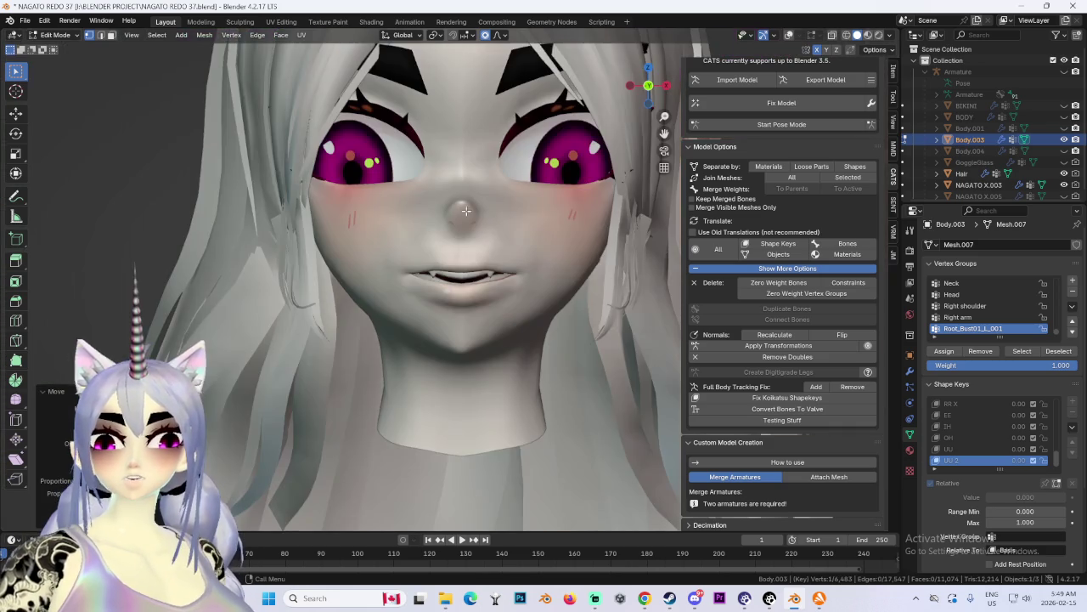
scroll(535, 229, up, 4)
key(g)
right_click(400, 266)
scroll(597, 234, down, 4)
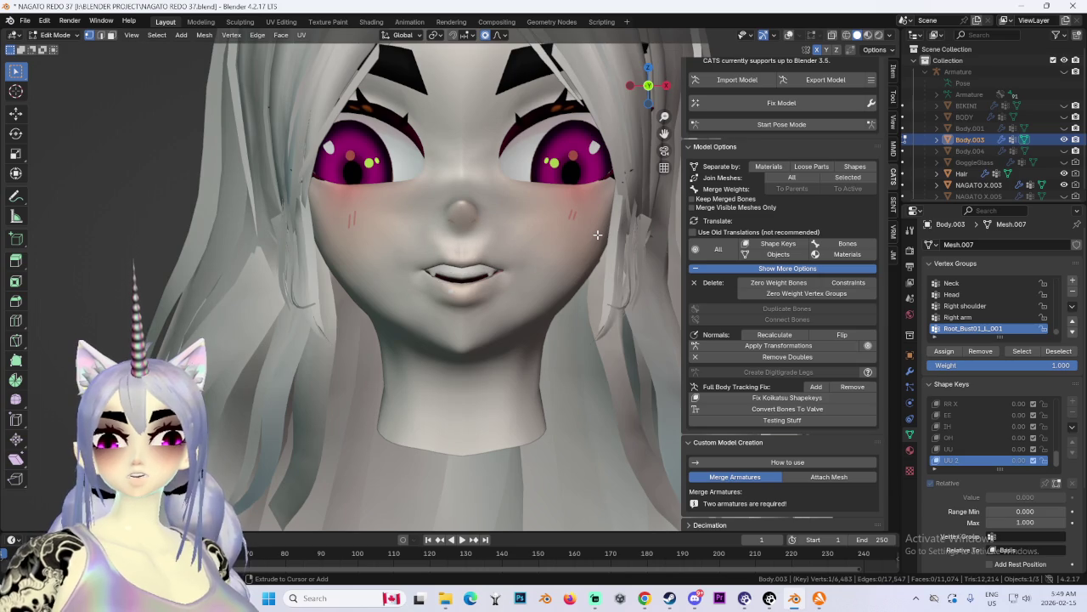
middle_drag(600, 248, 577, 264)
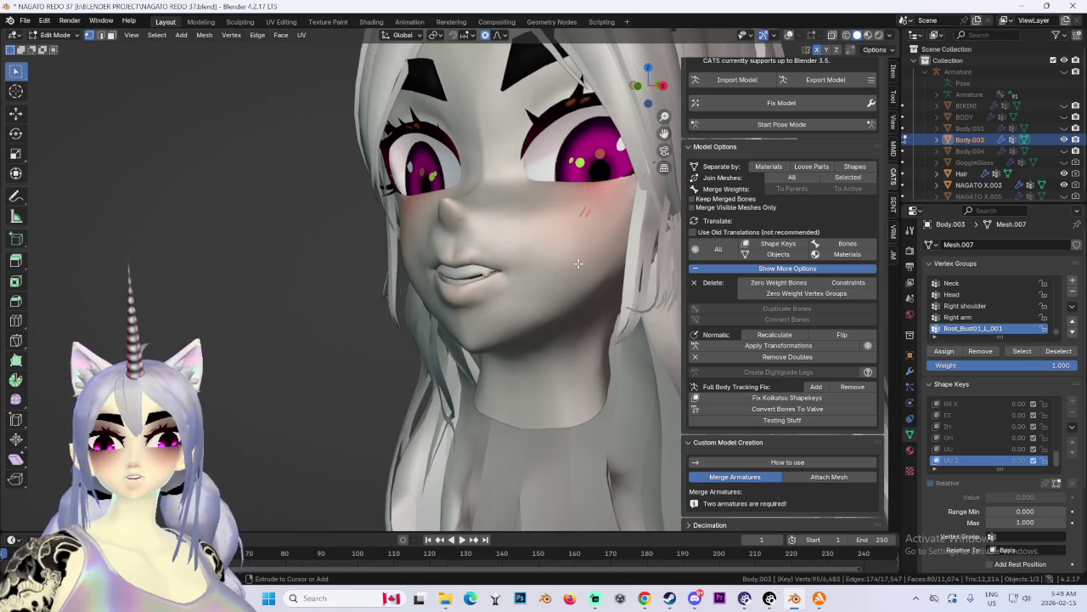
mouse_move(578, 264)
middle_down()
mouse_move(415, 256)
mouse_move(546, 245)
mouse_move(431, 257)
middle_up()
scroll(416, 256, up, 2)
scroll(416, 256, up, 5)
mouse_move(557, 257)
middle_down()
mouse_move(587, 226)
mouse_move(563, 233)
mouse_move(557, 219)
middle_up()
click(636, 89)
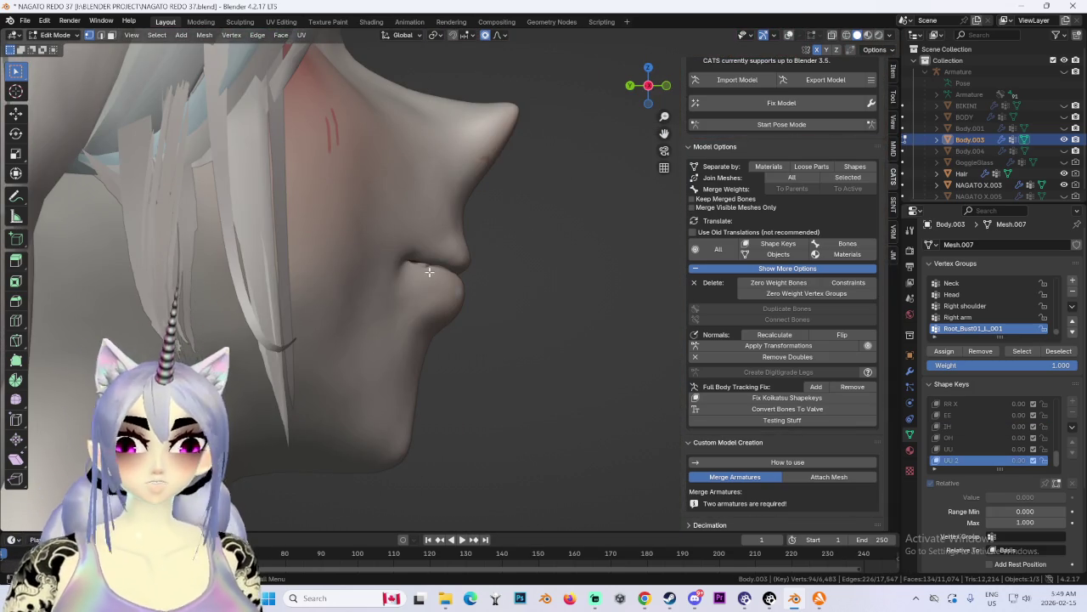
Step: Make brief lip moves while switching between side profile and front view
key(g)
click(476, 307)
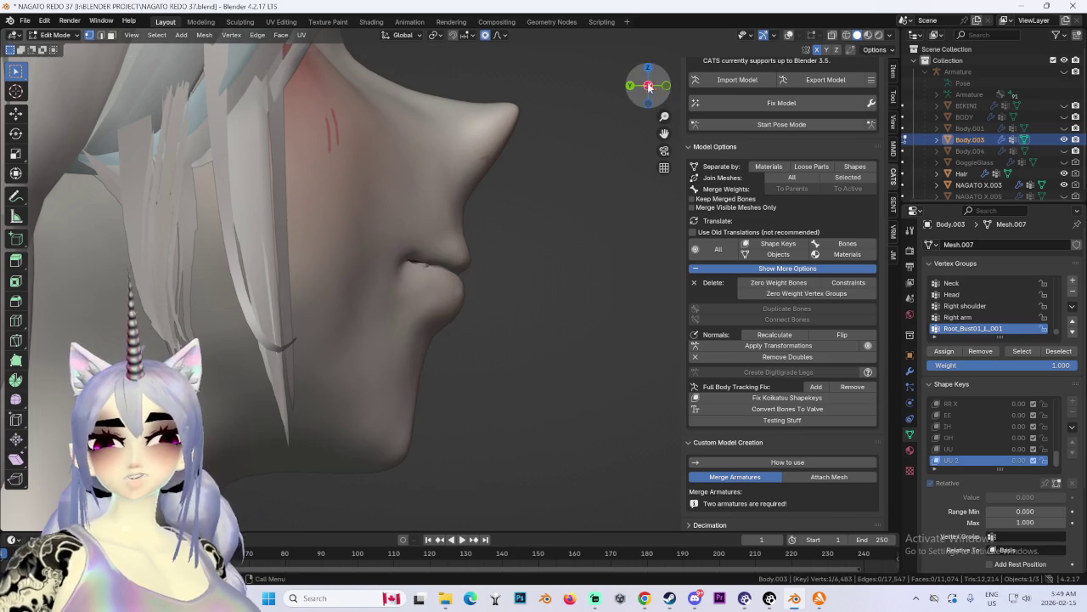
click(647, 86)
key(g)
click(428, 316)
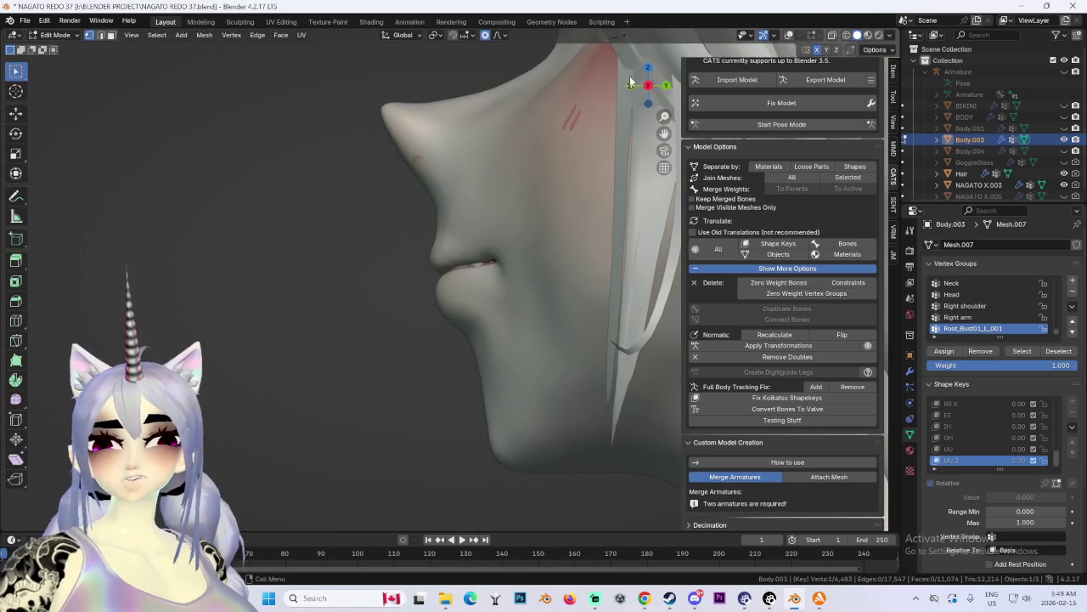
click(630, 86)
Step: Move the lower lip vertically with soft falloff, then undo the edit
key(g)
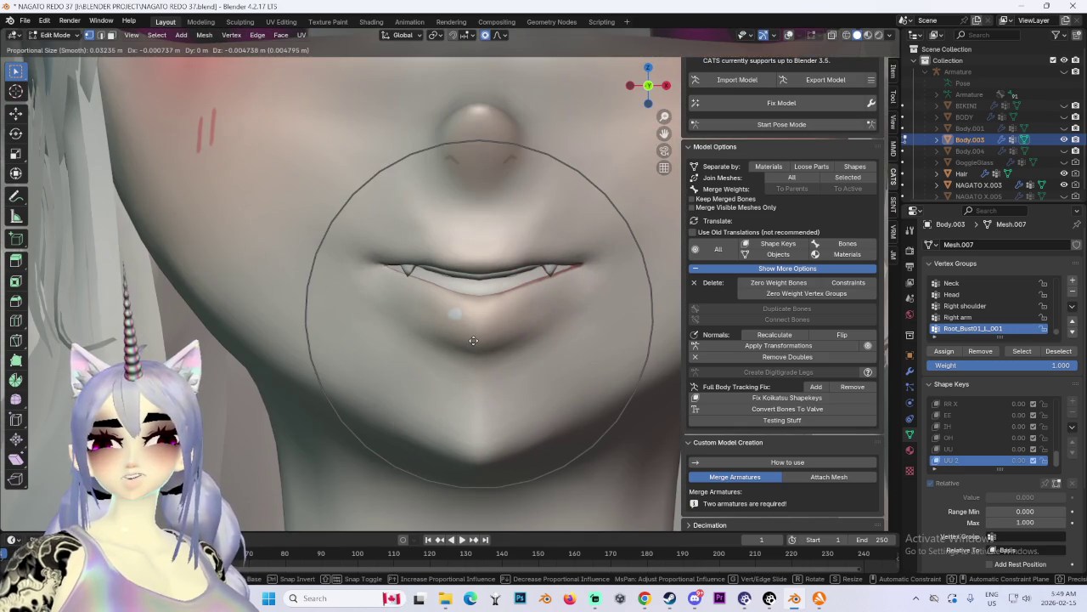
right_click(474, 337)
key(g)
key(z)
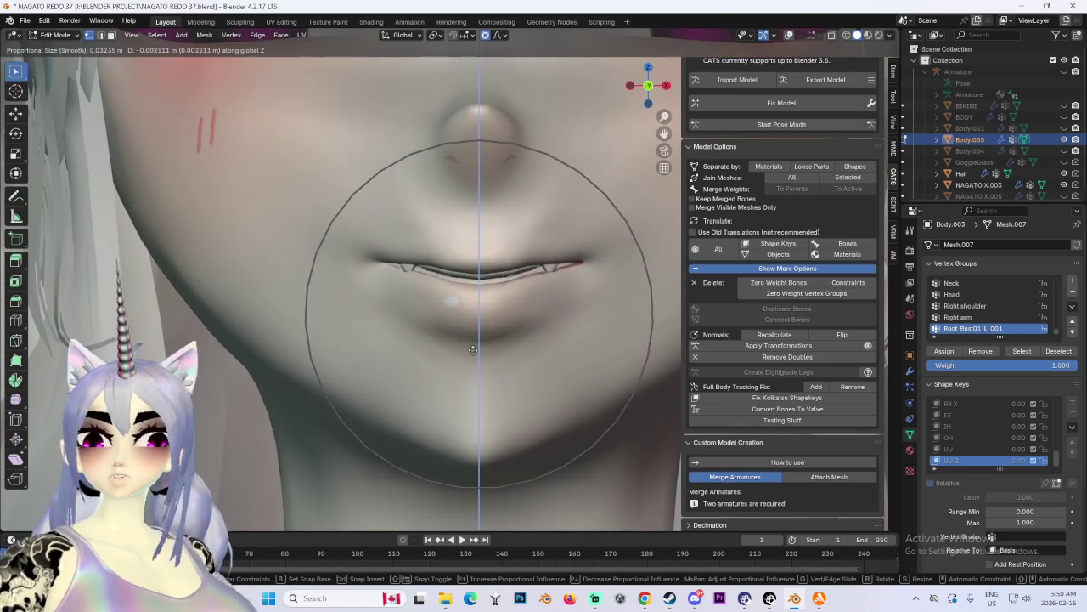
click(473, 352)
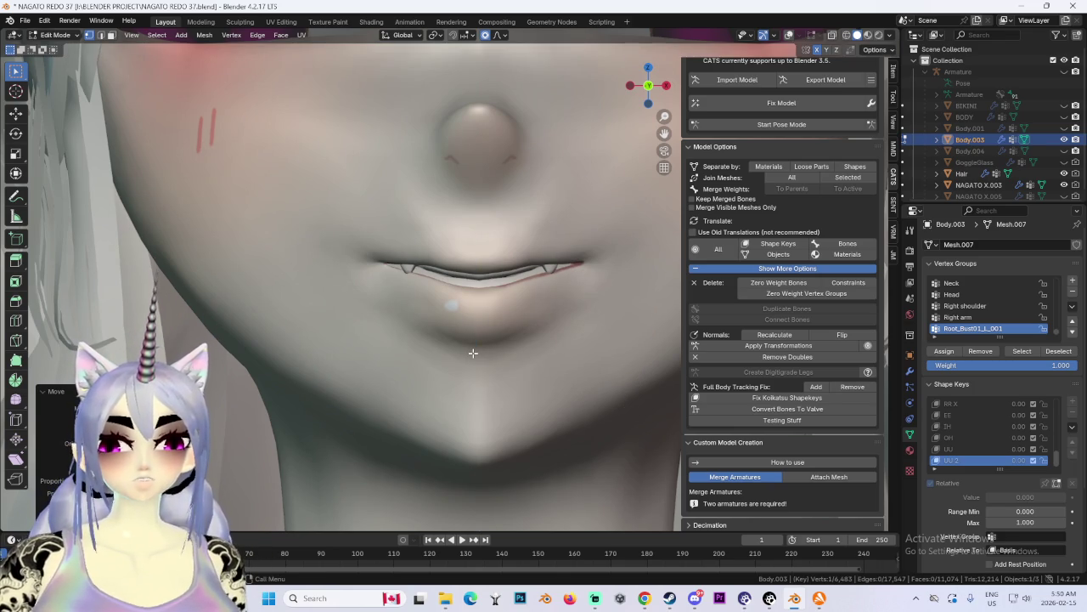
key(ctrl+z)
key(ctrl+z)
scroll(476, 368, down, 4)
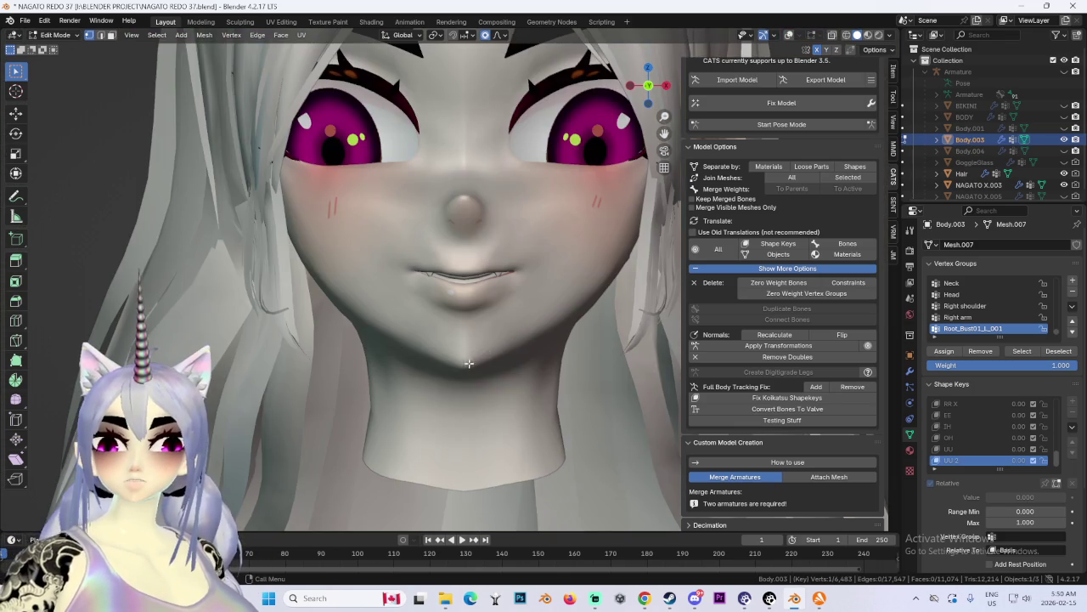
Step: Cancel further mouth moves to keep the original shape and show the wireframe overlay
key(g)
scroll(510, 357, down, 2)
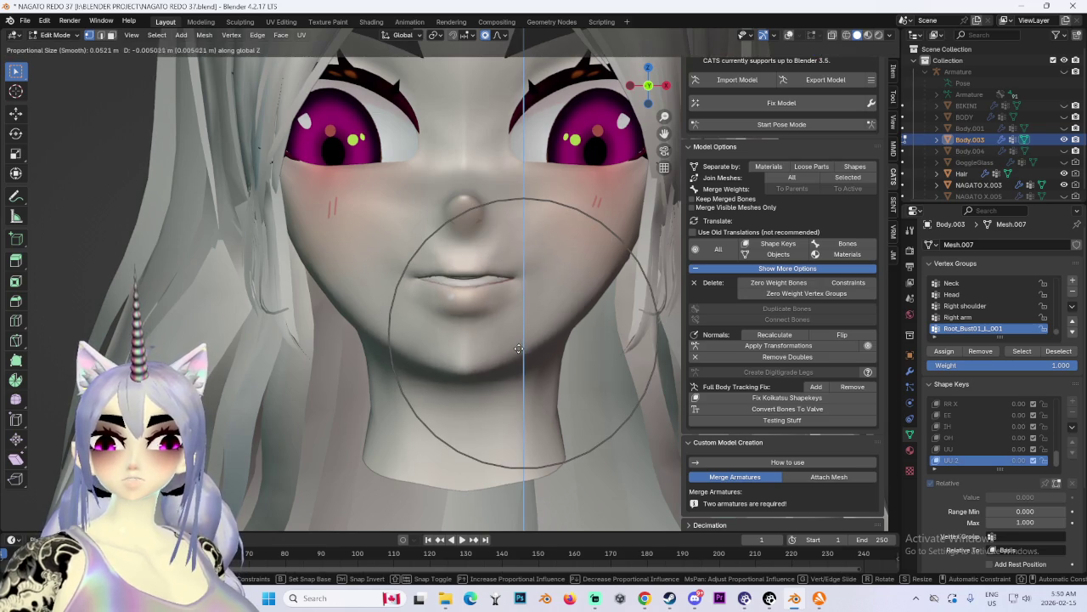
key(Escape)
key(g)
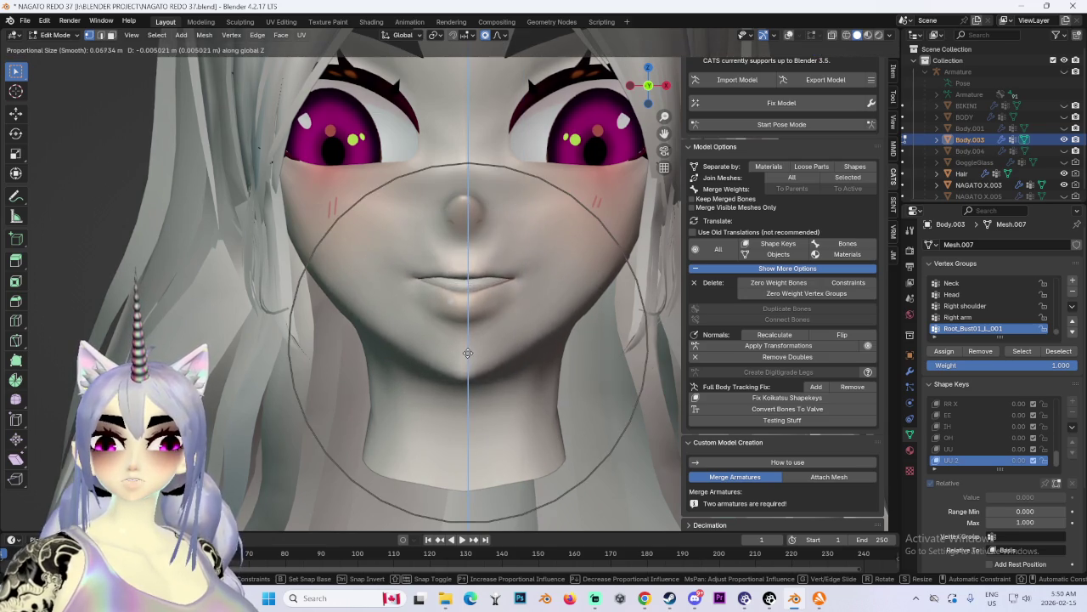
key(Escape)
scroll(517, 339, up, 2)
scroll(491, 286, up, 2)
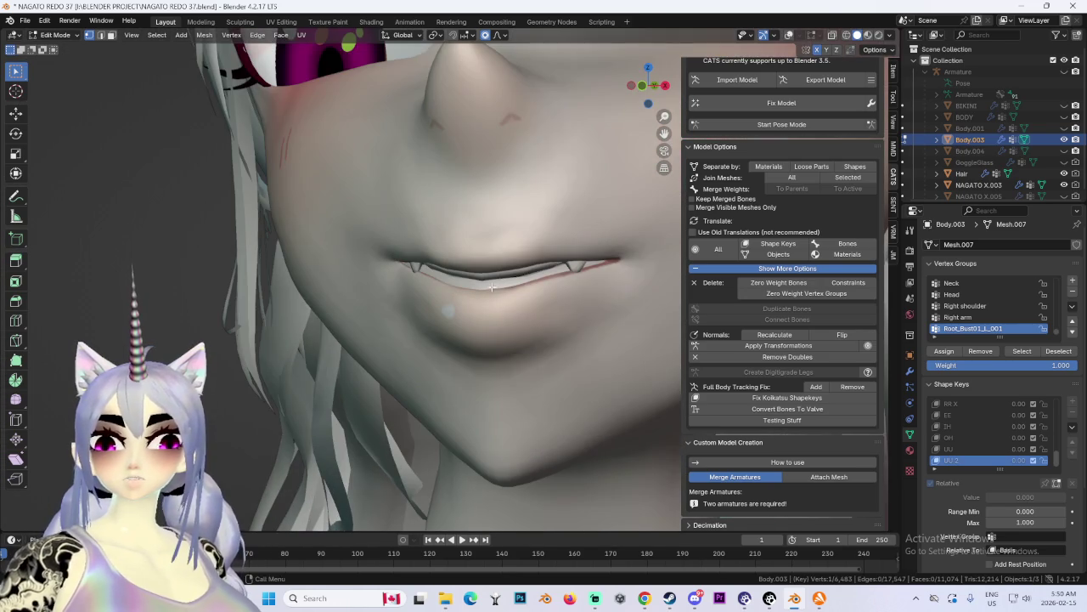
click(789, 35)
scroll(507, 308, up, 2)
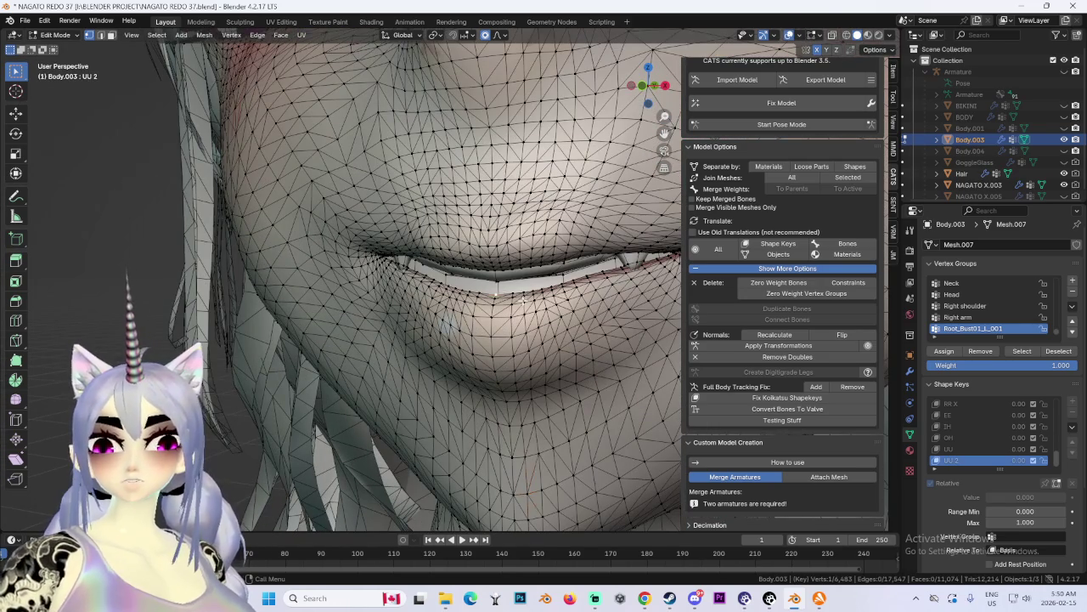
Step: Abandon the first lip moves and frame the mouth in front orthographic view
key(g)
key(Escape)
key(g)
key(z)
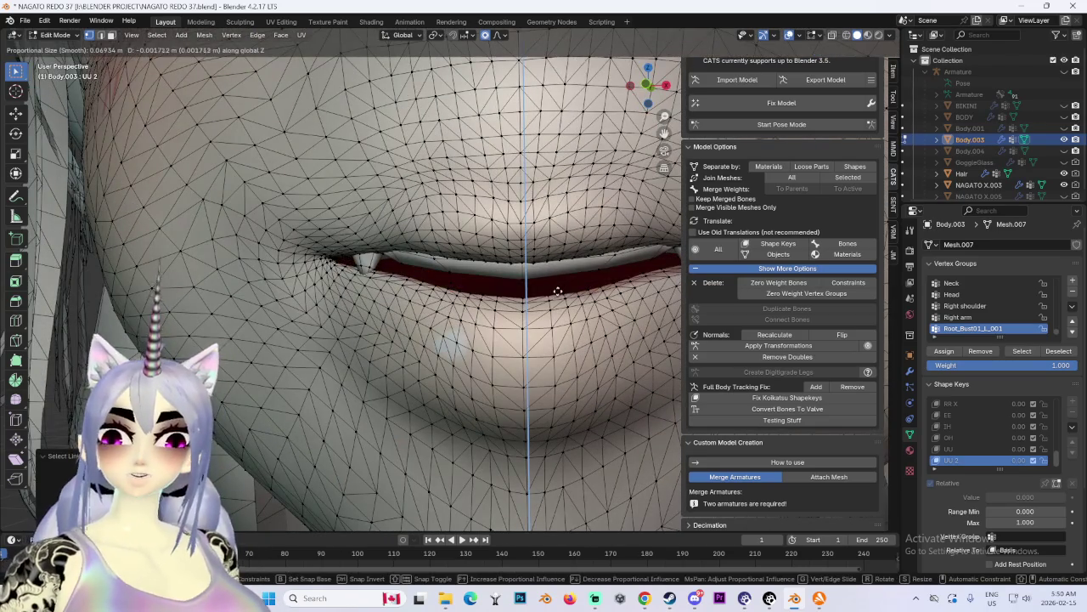
key(Escape)
scroll(557, 290, down, 4)
scroll(677, 81, up, 2)
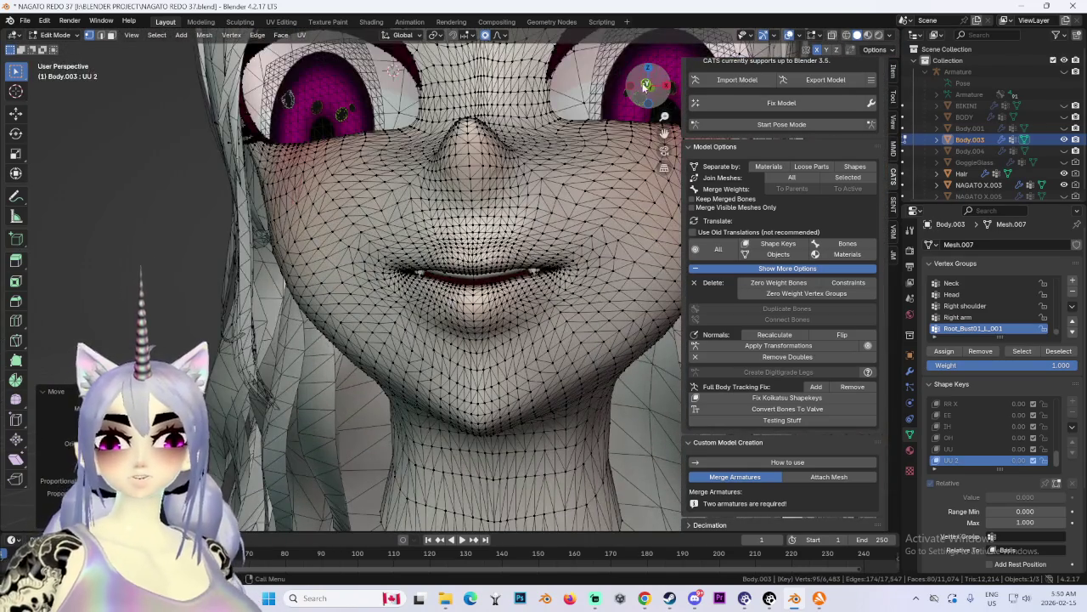
click(646, 85)
scroll(469, 351, up, 3)
shift+middle_drag(468, 351, 492, 293)
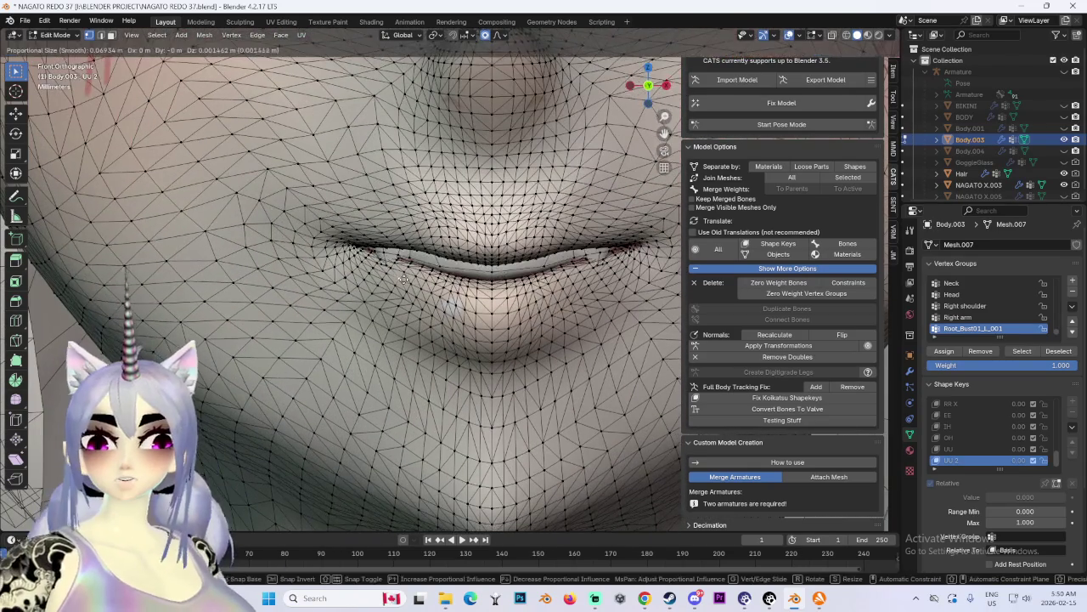
scroll(493, 293, down, 1)
Step: Raise the lower lip along Z to close the mouth, then lower it slightly
key(g)
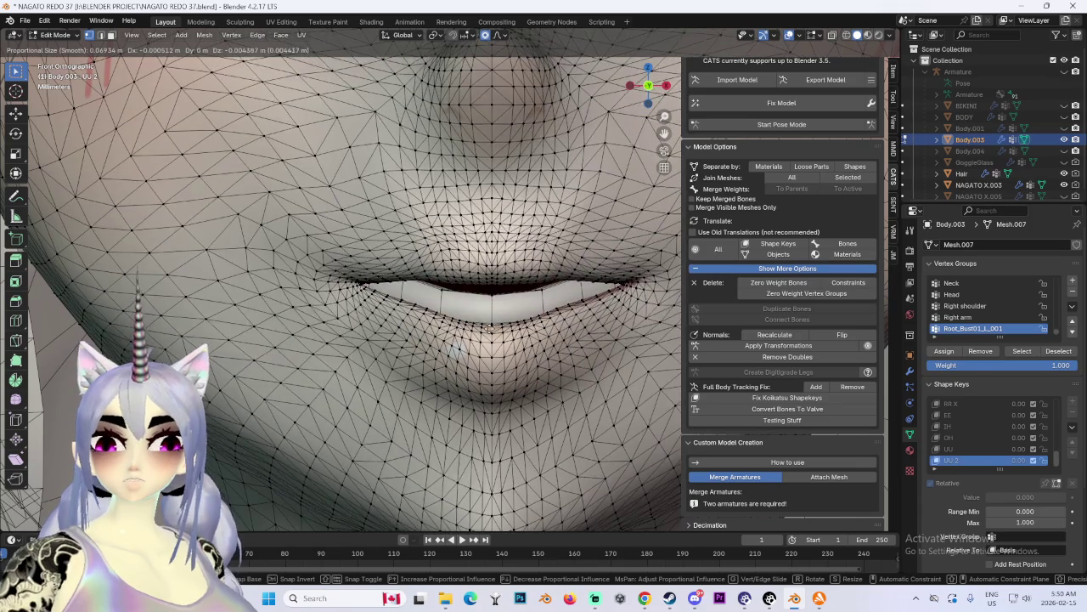
click(491, 340)
key(ctrl+z)
key(g)
key(z)
scroll(514, 313, up, 4)
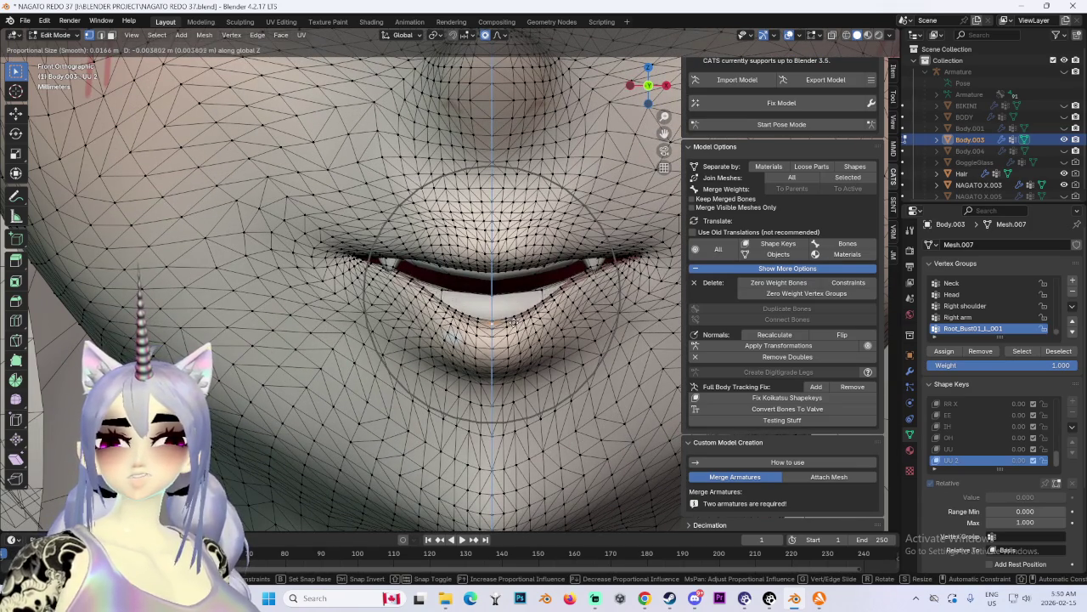
click(536, 299)
key(g)
key(z)
click(533, 316)
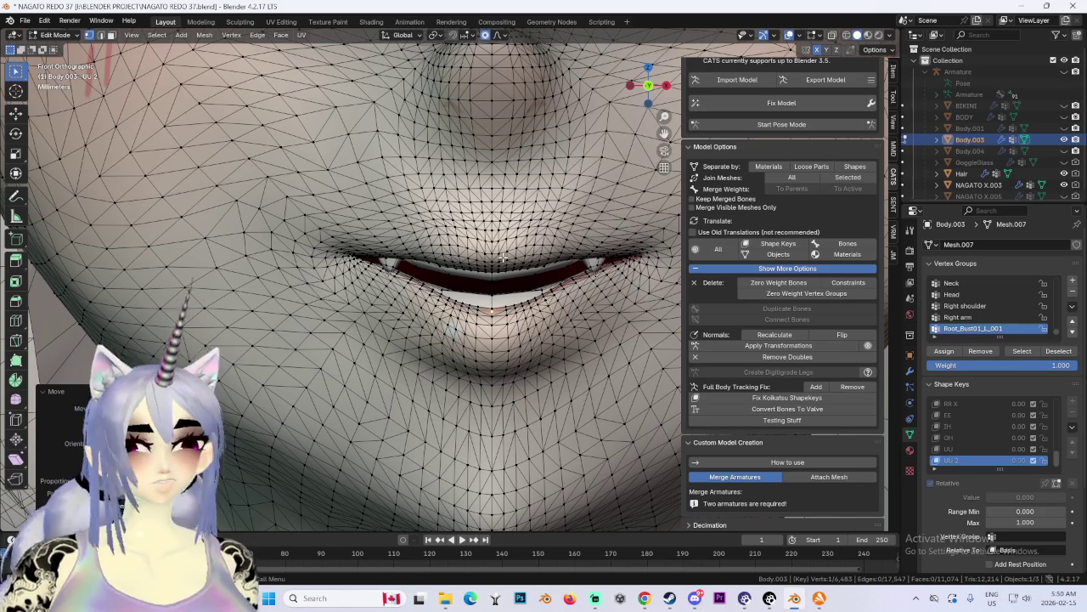
Step: Nudge the lip and lip-corner vertices vertically, checking from an angled view
key(g)
key(z)
click(452, 233)
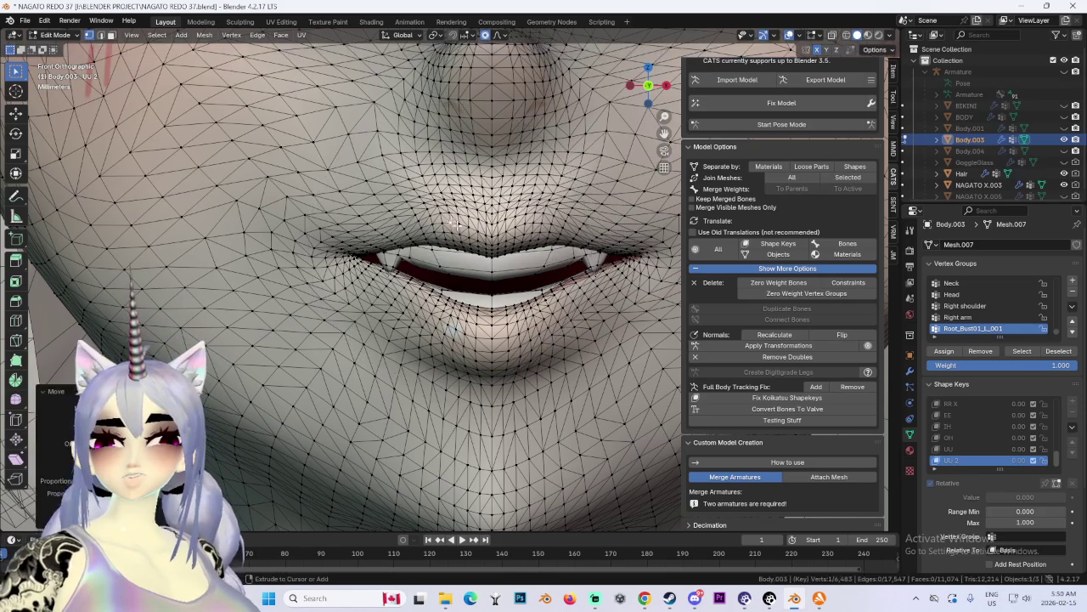
key(g)
key(z)
middle_drag(463, 221, 510, 246)
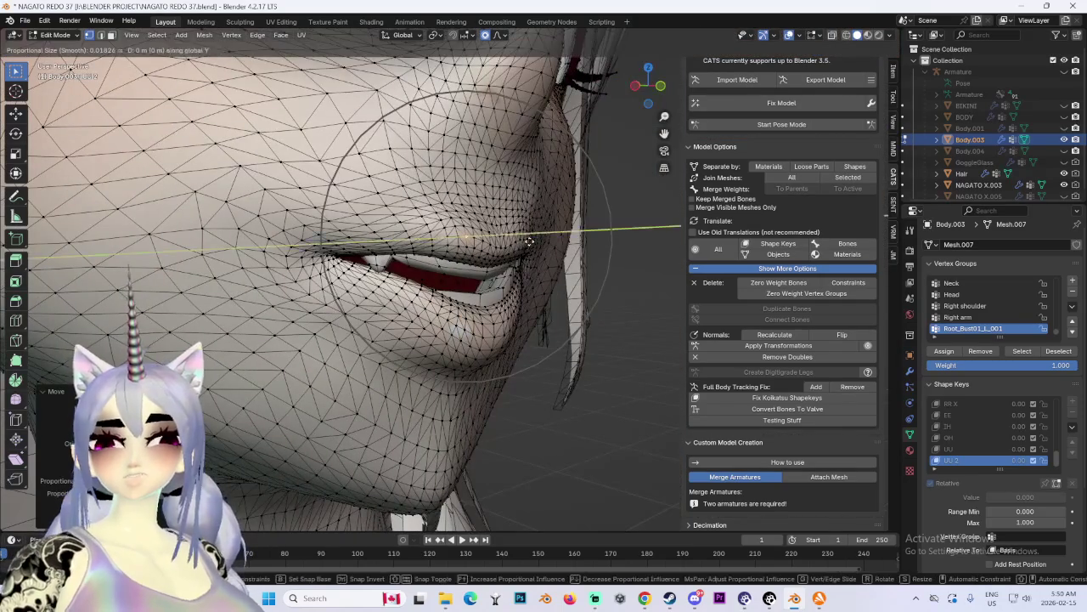
click(527, 252)
scroll(527, 252, down, 2)
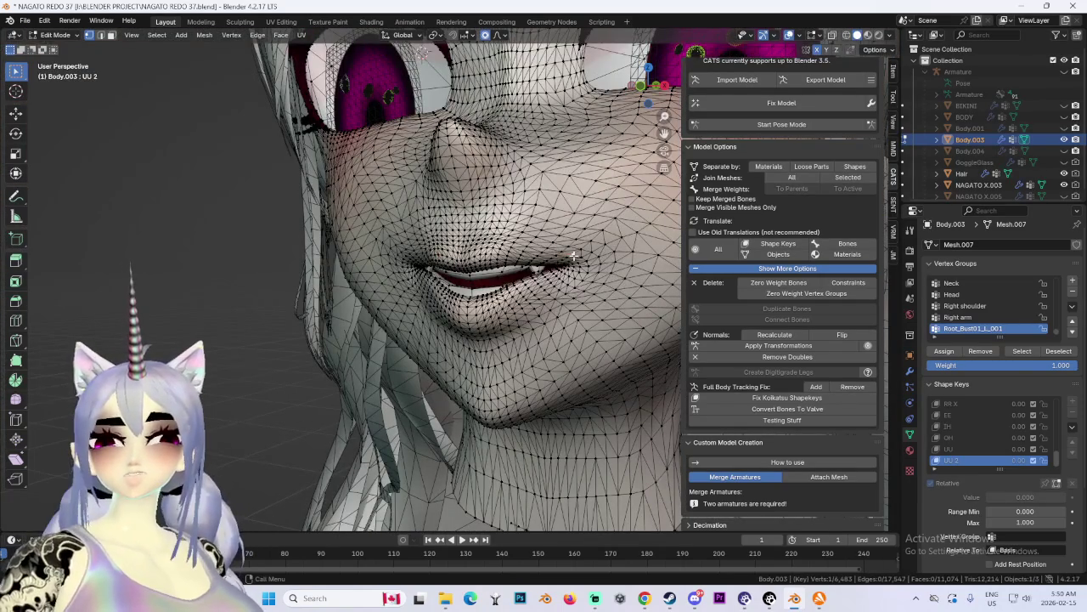
scroll(575, 255, down, 2)
scroll(621, 293, down, 1)
scroll(646, 340, up, 1)
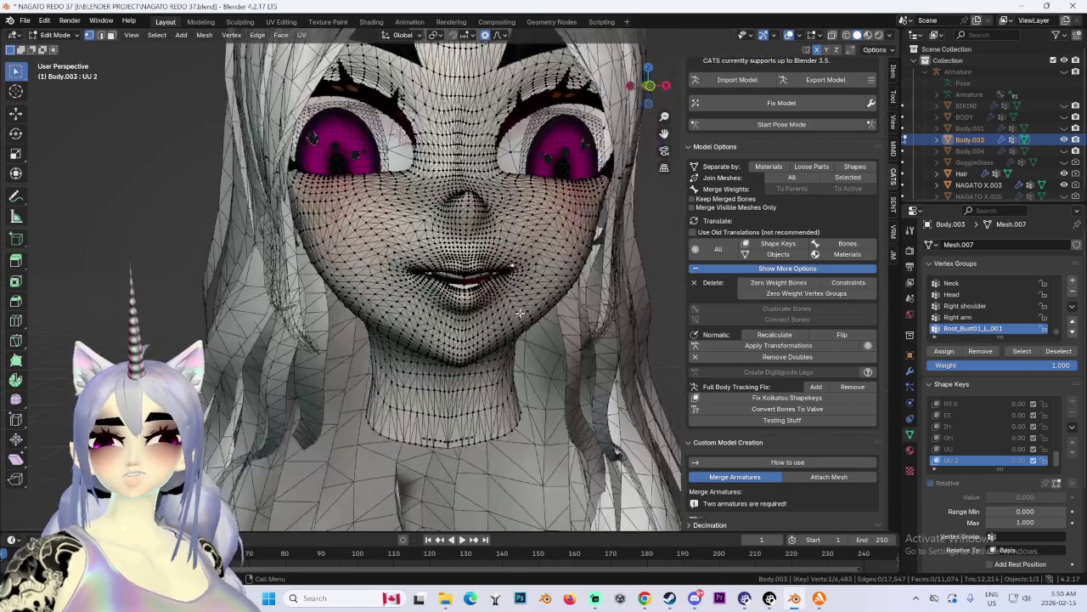
scroll(509, 288, up, 2)
Step: From side views, shift the lips vertically, then push them front-back along Y twice
key(g)
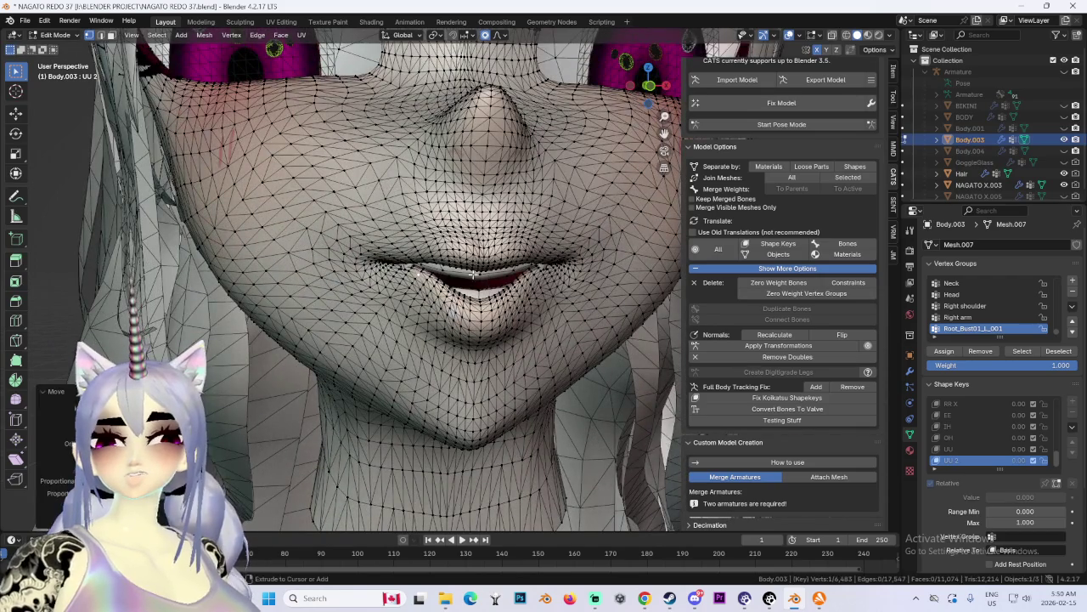
middle_drag(425, 297, 537, 282)
key(z)
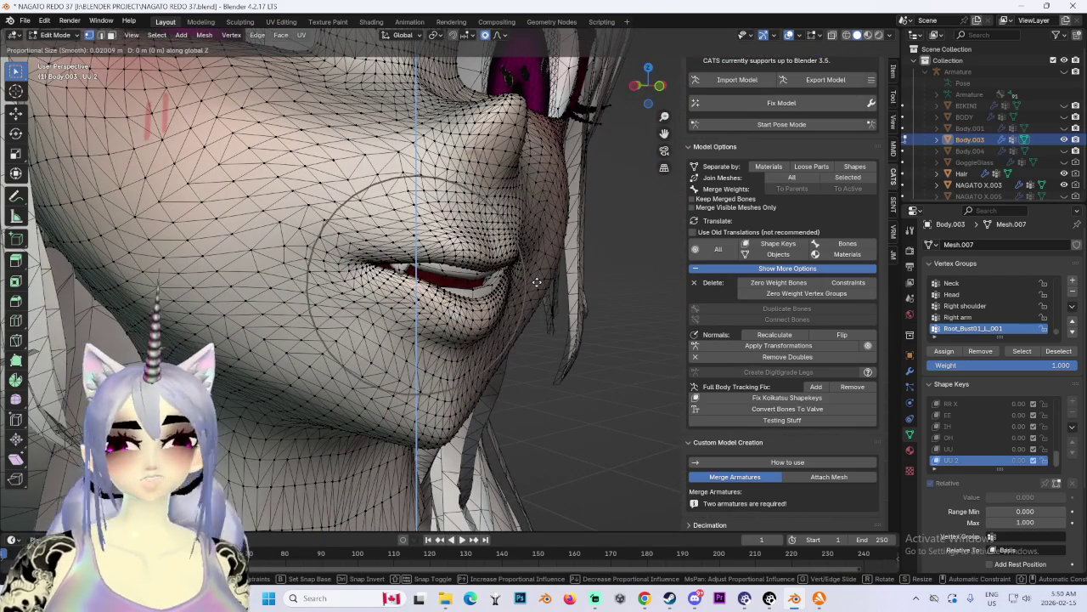
click(537, 282)
mouse_move(581, 277)
middle_down()
mouse_move(459, 279)
mouse_move(573, 282)
middle_up()
key(g)
key(y)
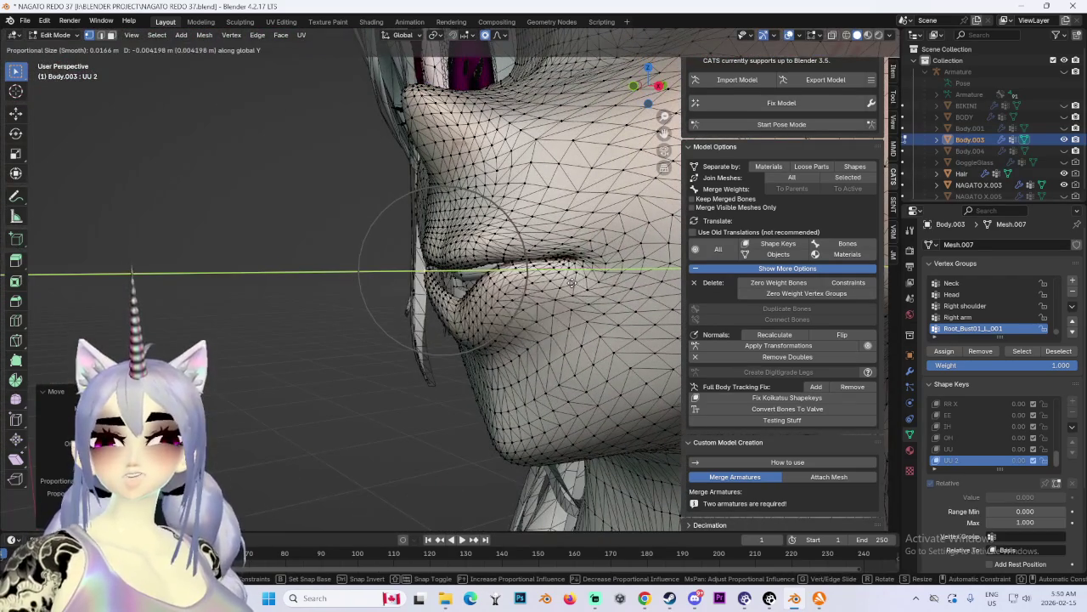
click(586, 286)
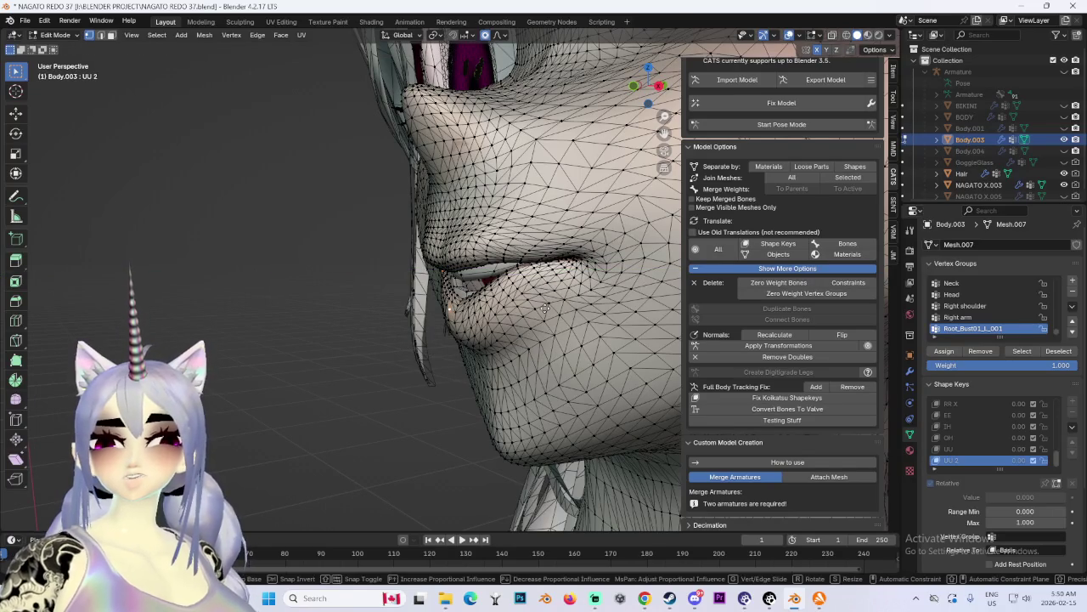
key(g)
key(y)
click(560, 294)
Step: From the front, make three small Z-axis nudges to the lower lip
middle_drag(560, 293, 493, 303)
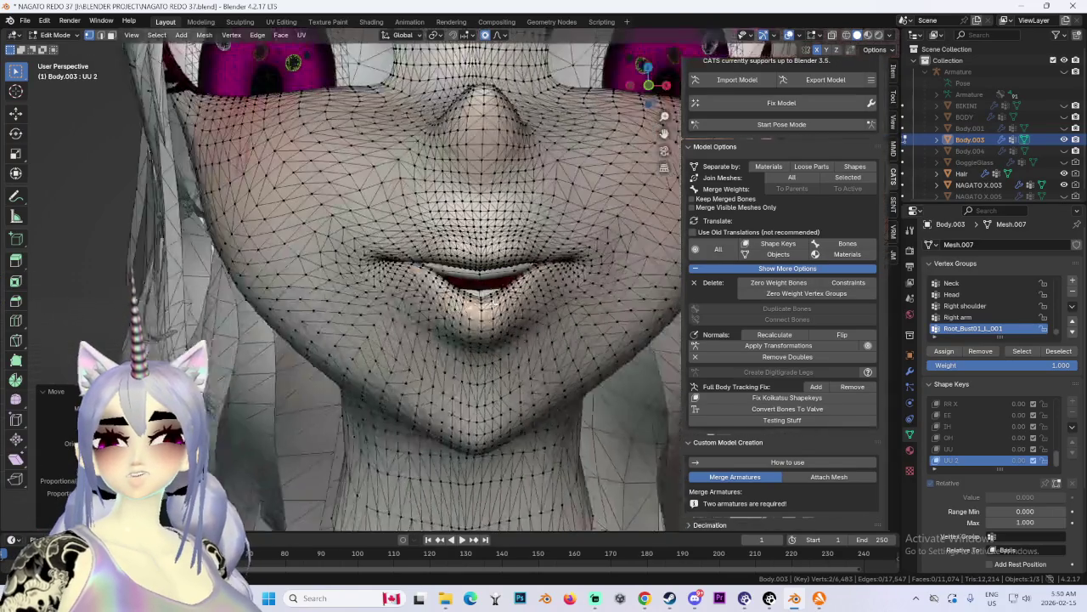
scroll(493, 303, up, 1)
scroll(465, 292, up, 1)
key(g)
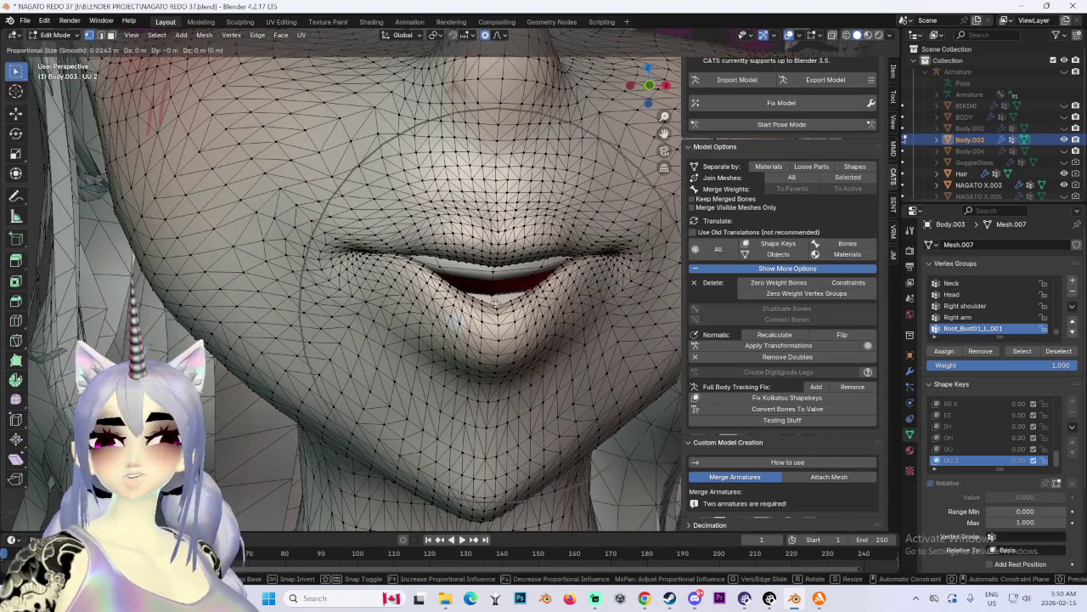
key(z)
click(502, 295)
key(g)
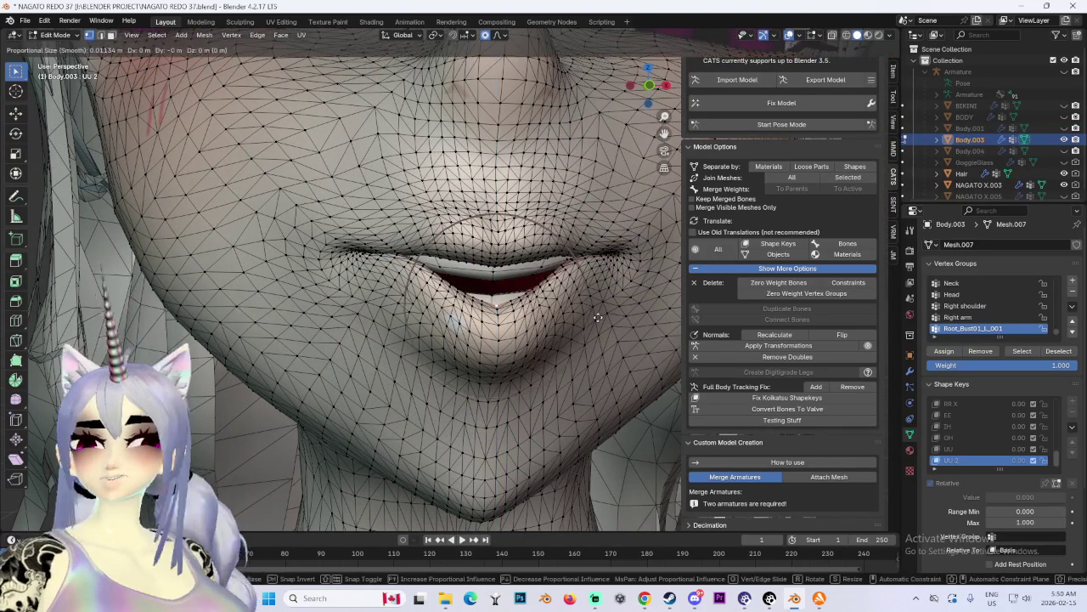
key(z)
click(596, 304)
key(g)
key(z)
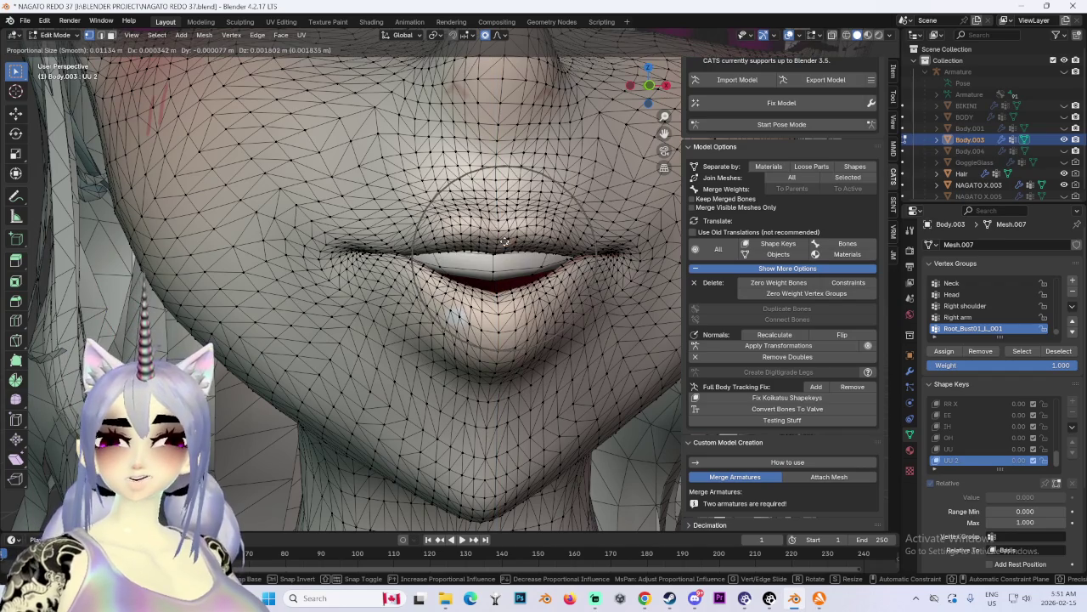
click(503, 264)
Step: Make one more vertical lip adjustment while viewing the whole face, then return frontal
middle_drag(503, 263, 582, 263)
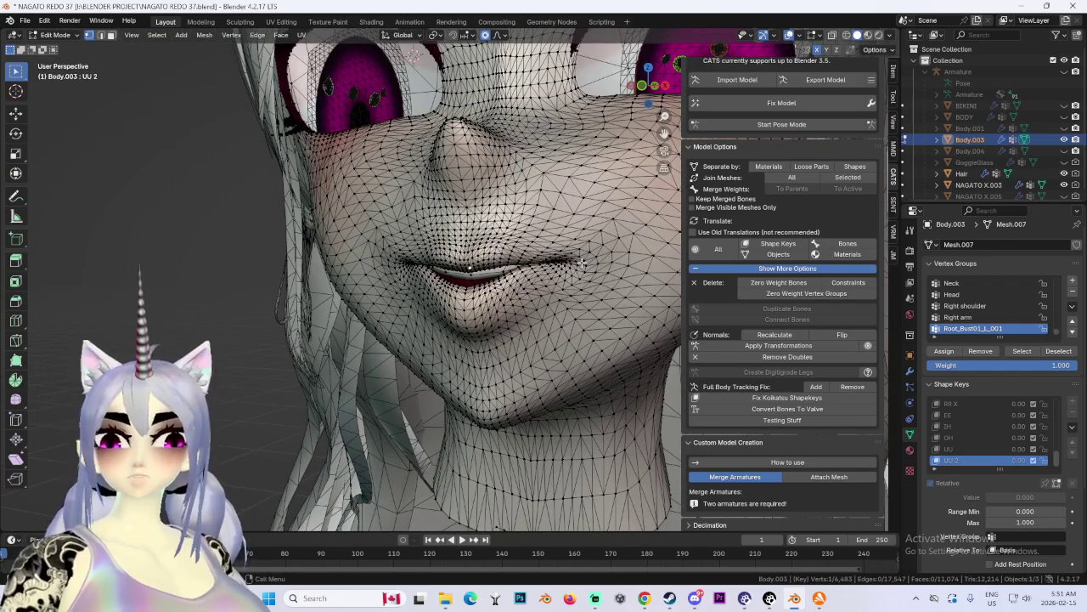
key(g)
key(z)
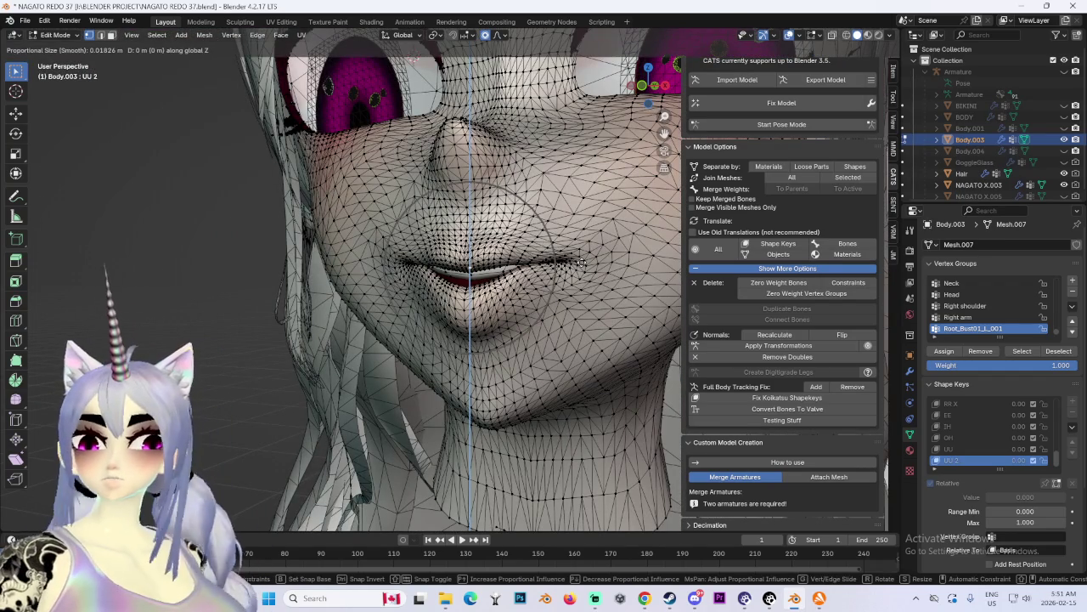
click(588, 247)
mouse_move(587, 247)
middle_down()
mouse_move(466, 281)
mouse_move(490, 271)
mouse_move(425, 276)
mouse_move(530, 290)
mouse_move(374, 255)
mouse_move(389, 249)
middle_up()
scroll(425, 276, down, 3)
Step: Soft-move the lip vertices along Z with proportional editing, checking from a side angle
key(g)
key(z)
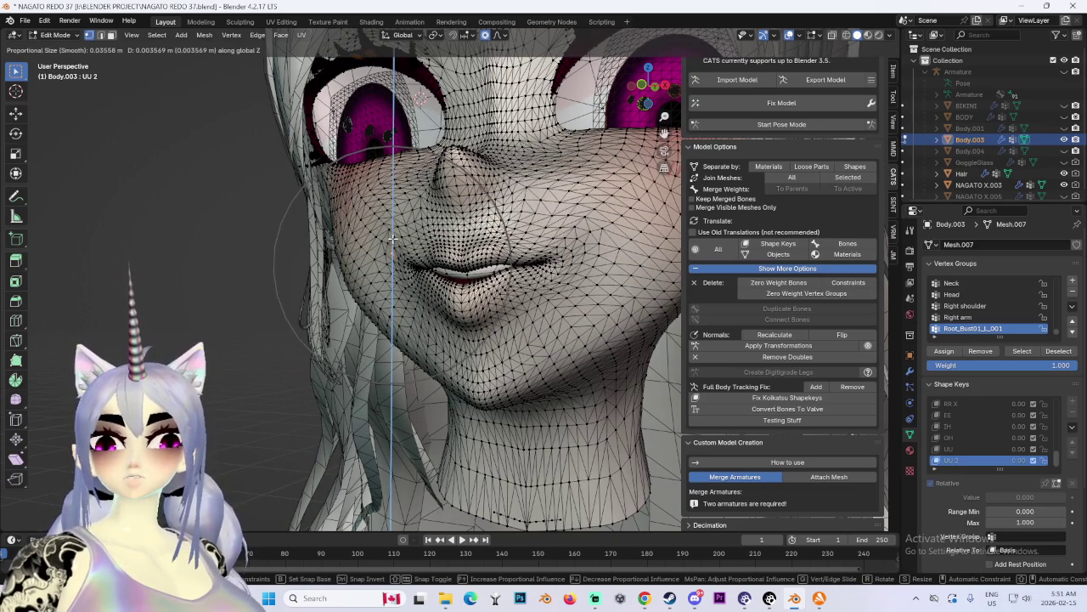
click(510, 255)
middle_drag(510, 255, 633, 257)
mouse_move(349, 231)
middle_down()
mouse_move(620, 262)
mouse_move(509, 254)
mouse_move(510, 270)
mouse_move(528, 268)
middle_up()
key(g)
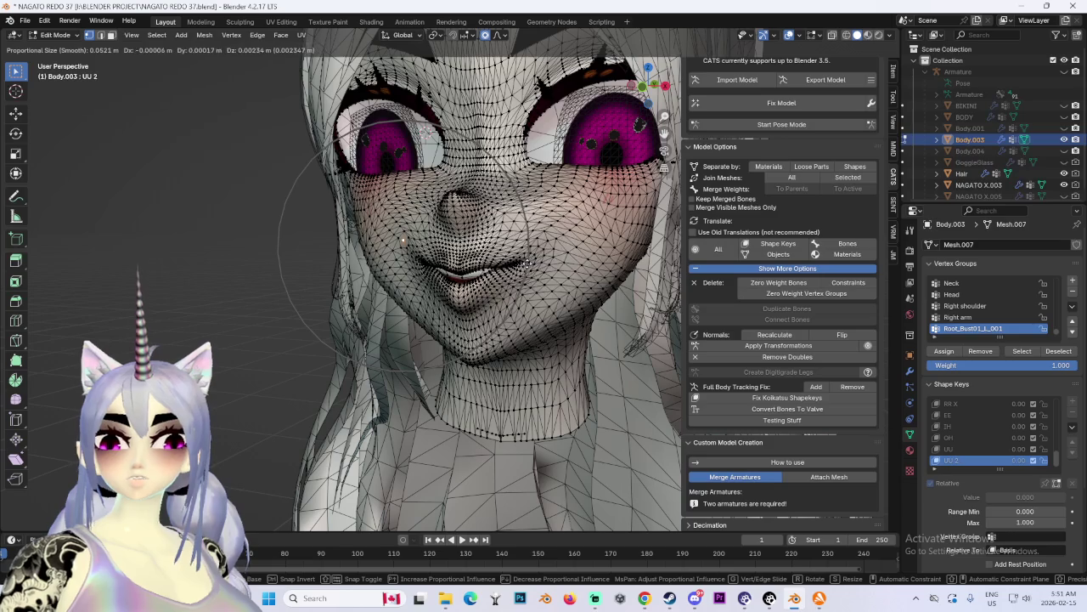
click(527, 266)
key(g)
key(z)
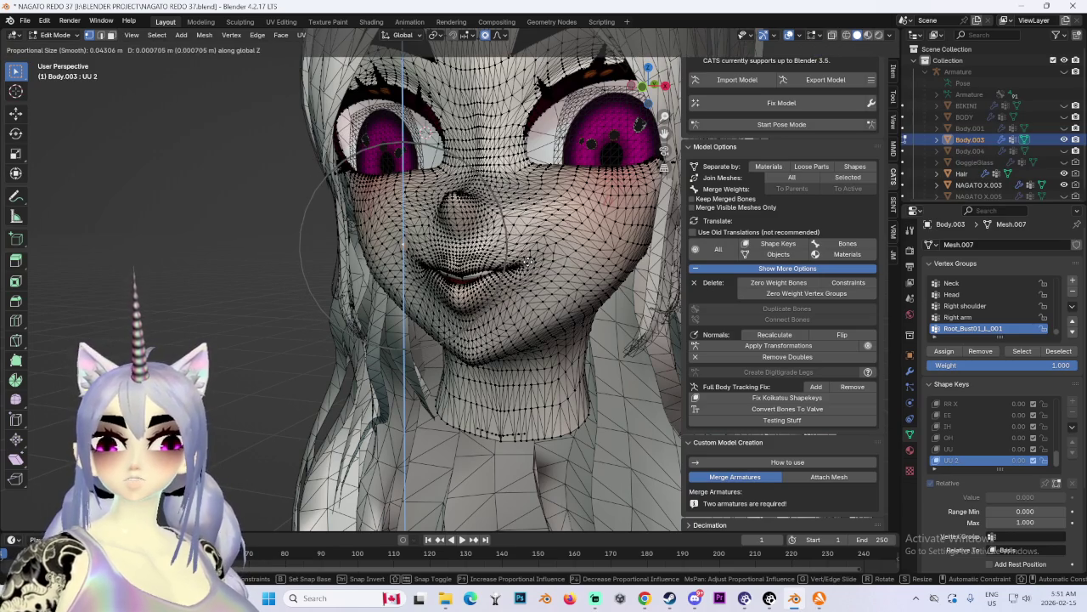
click(528, 259)
Step: Zoom in and inspect the reshaped mouth from side, three-quarter and front orthographic views
scroll(593, 316, up, 2)
scroll(544, 302, up, 2)
scroll(485, 284, up, 2)
scroll(419, 269, up, 2)
scroll(387, 250, up, 1)
scroll(390, 254, up, 1)
scroll(393, 258, up, 1)
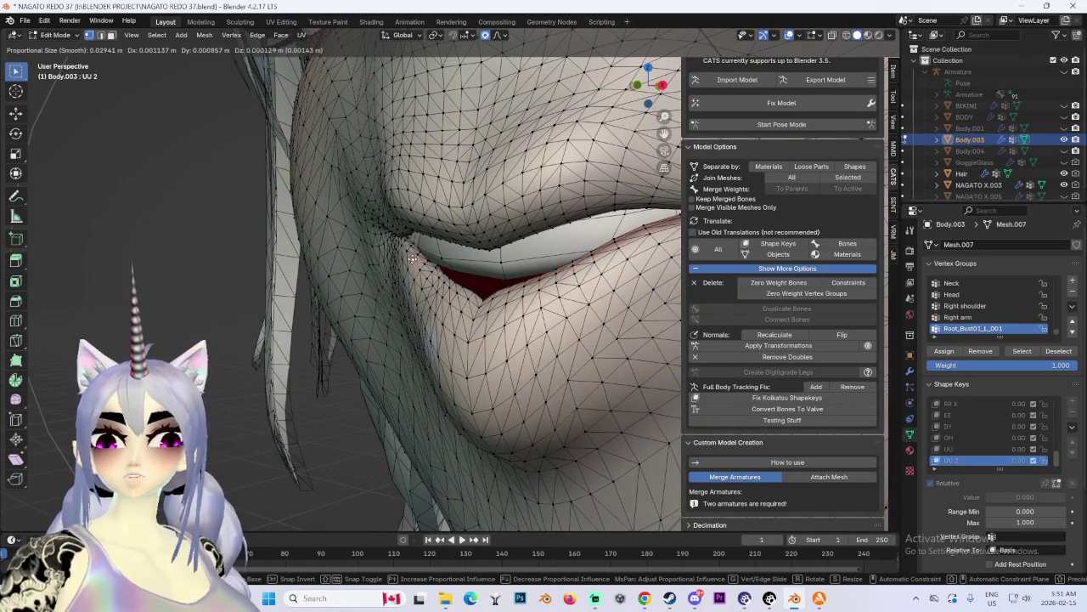
mouse_move(394, 259)
middle_down()
mouse_move(520, 263)
mouse_move(428, 276)
middle_up()
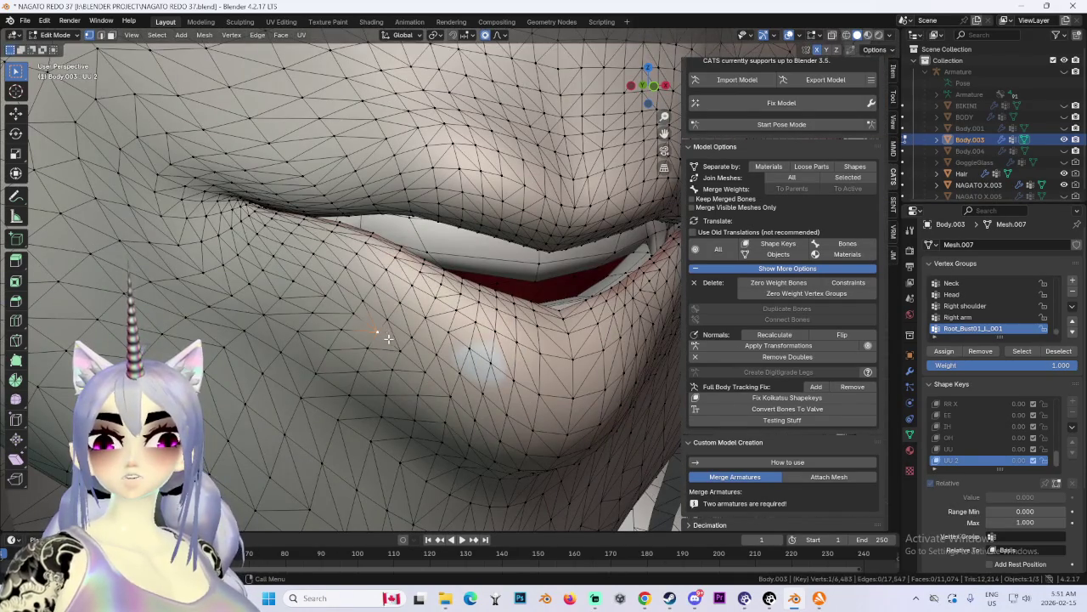
middle_drag(387, 337, 393, 355)
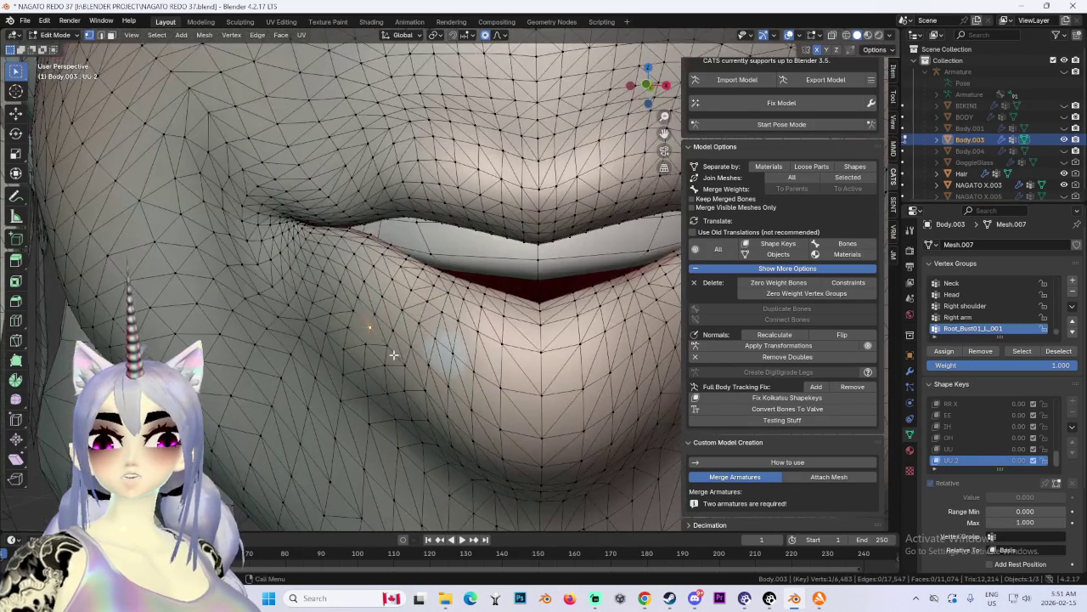
scroll(394, 356, down, 2)
scroll(393, 355, down, 2)
scroll(393, 355, down, 2)
mouse_move(393, 355)
middle_down()
mouse_move(576, 306)
mouse_move(527, 273)
middle_up()
key(KP_3)
key(ctrl+KP_3)
key(KP_3)
key(KP_1)
scroll(525, 252, up, 1)
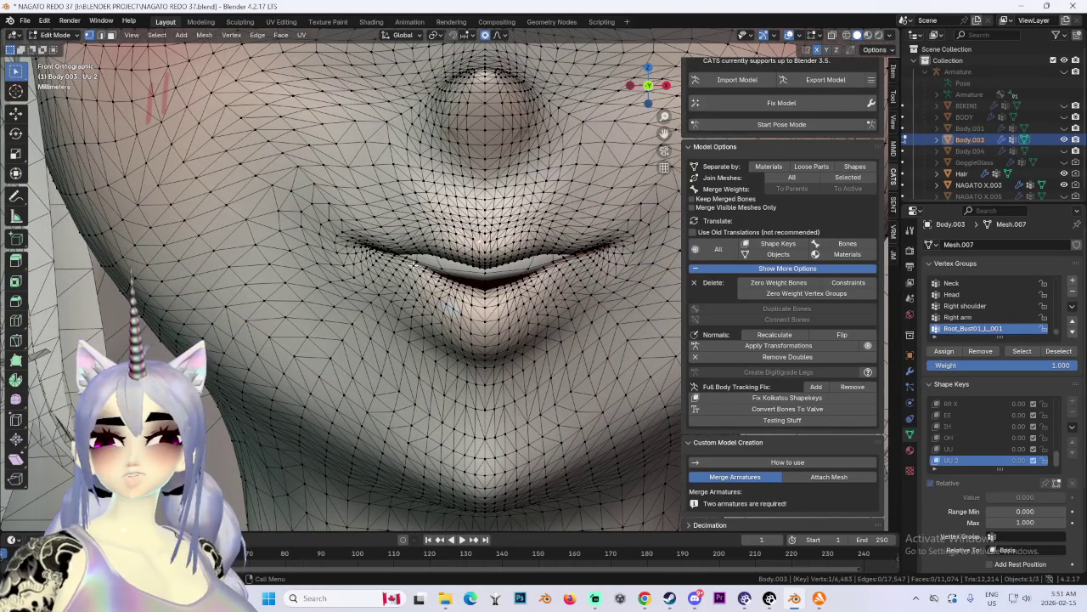
Step: Try pulling the lip corner down, then undo it and cancel a vertical corner move
click(392, 313)
key(ctrl+z)
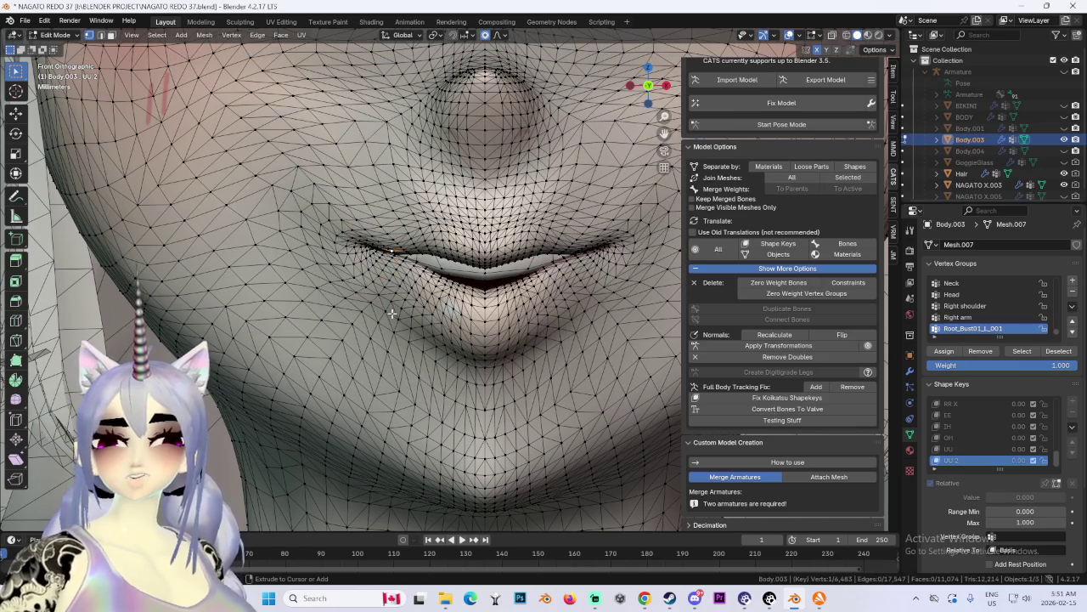
key(g)
key(z)
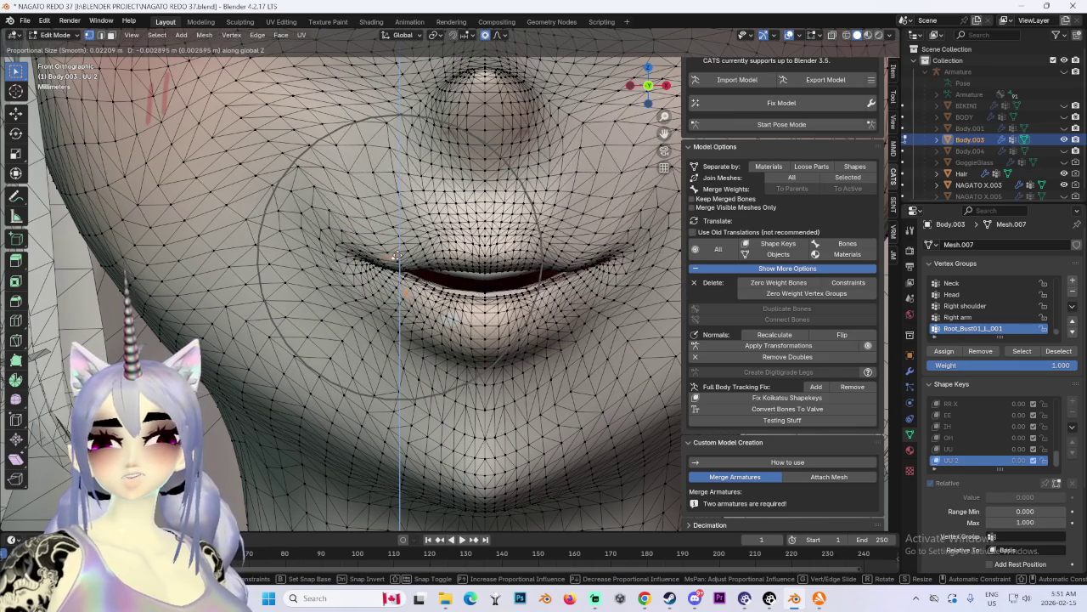
right_click(396, 253)
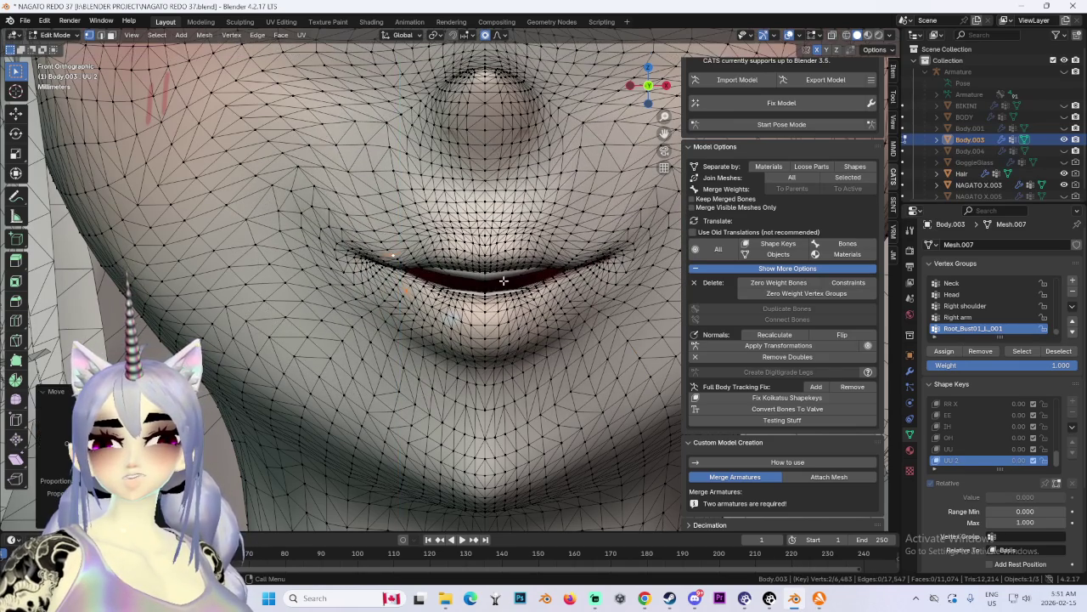
Step: Reshape the mouth with free soft moves and nudge the lip corner into place
key(g)
click(450, 225)
key(g)
click(415, 299)
key(g)
click(414, 271)
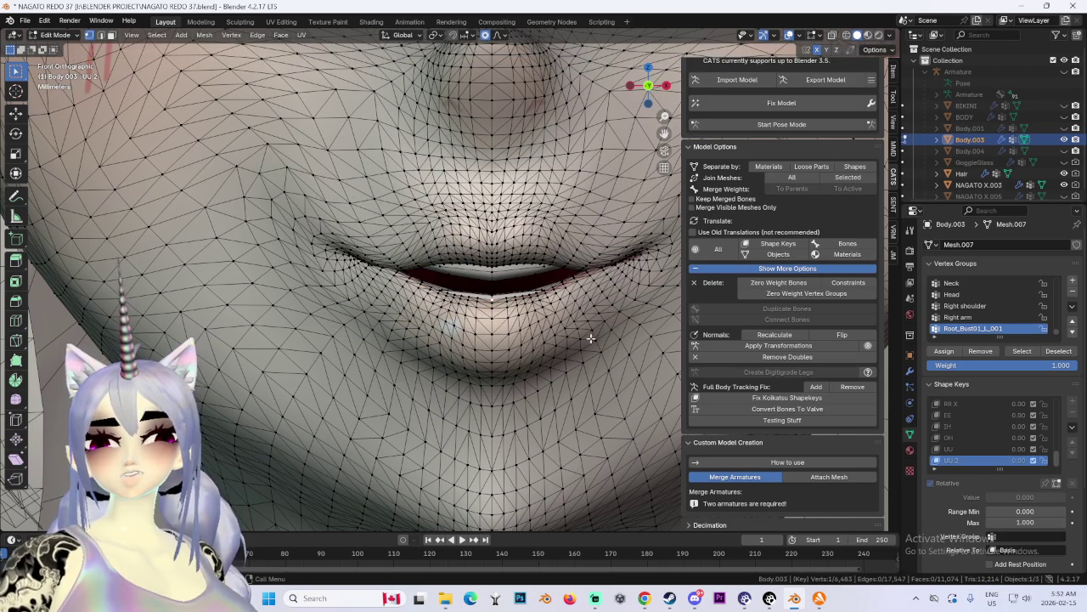
Step: Drop a lower-lip pull, make another soft mouth move, and check from perspective and front
key(g)
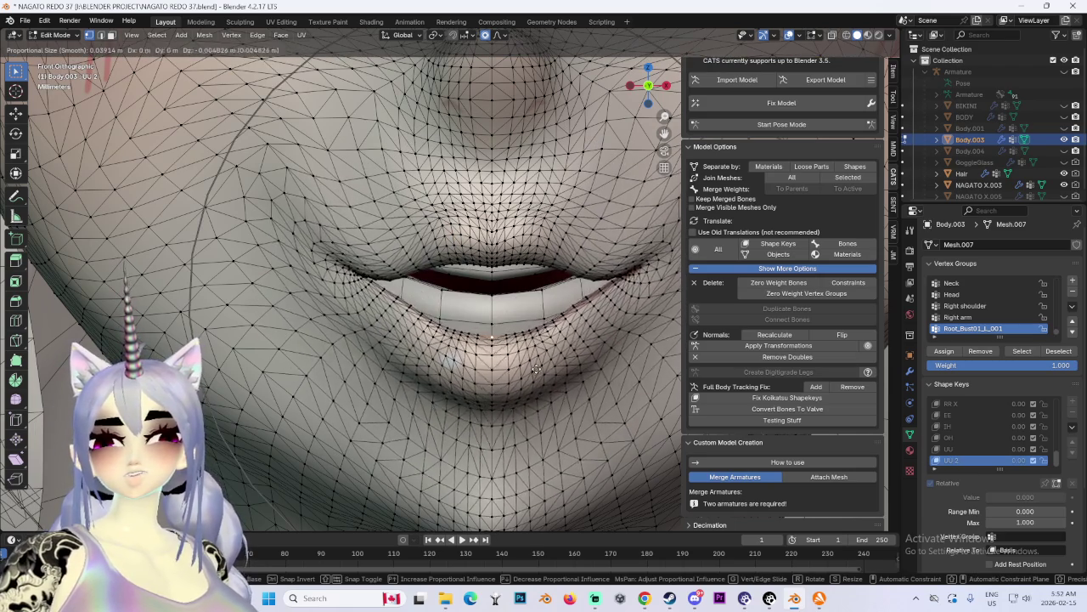
key(Escape)
key(g)
scroll(418, 285, up, 3)
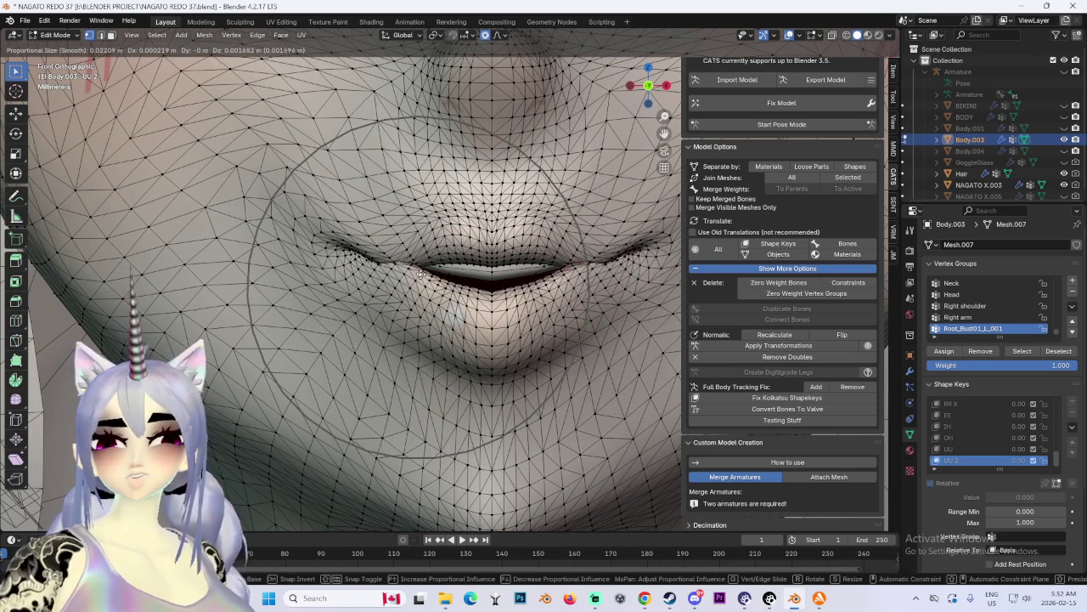
click(417, 282)
scroll(547, 330, down, 5)
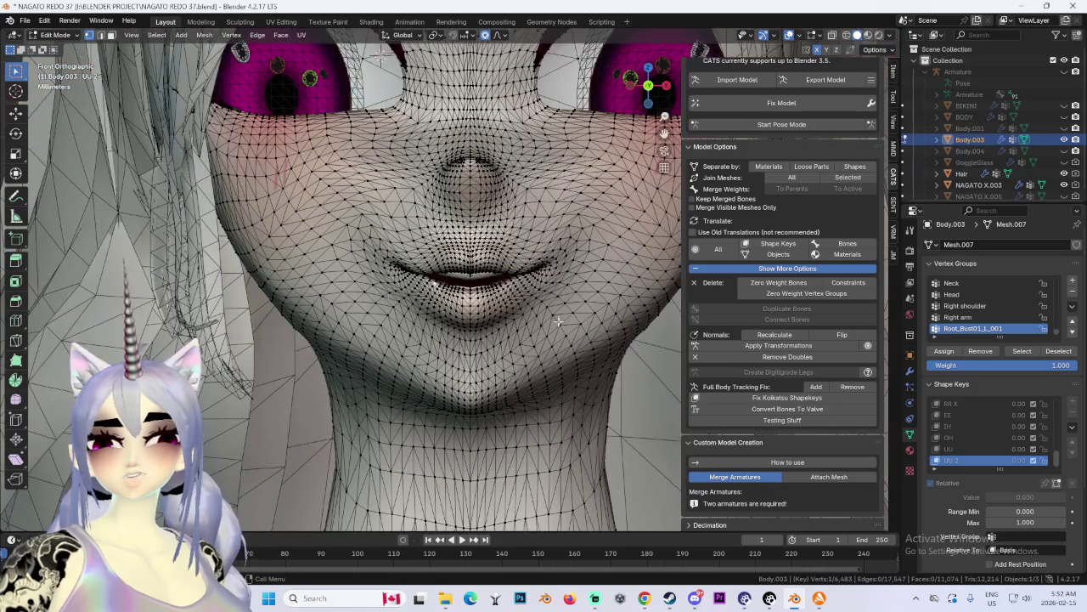
middle_drag(546, 330, 555, 264)
scroll(554, 264, up, 3)
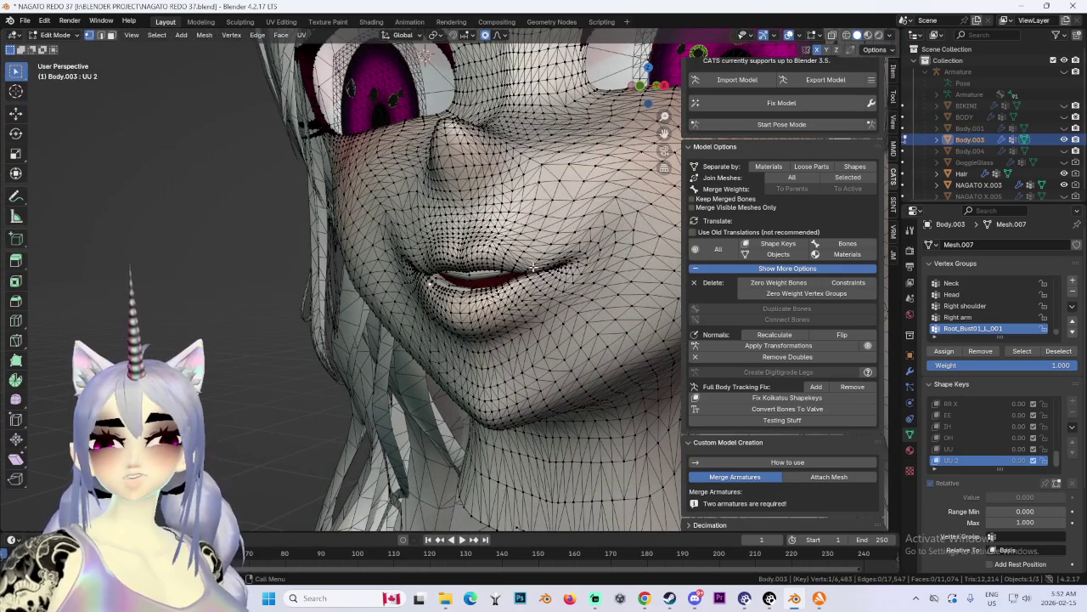
click(643, 100)
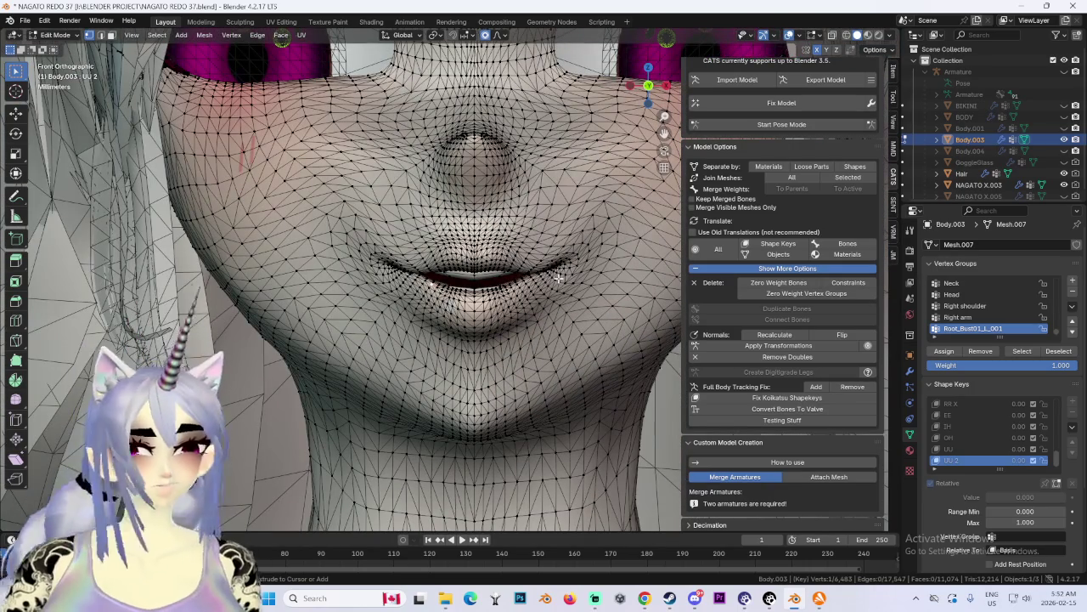
Step: Apply a final soft reshape to the mouth vertices and view it from the side
scroll(448, 283, up, 3)
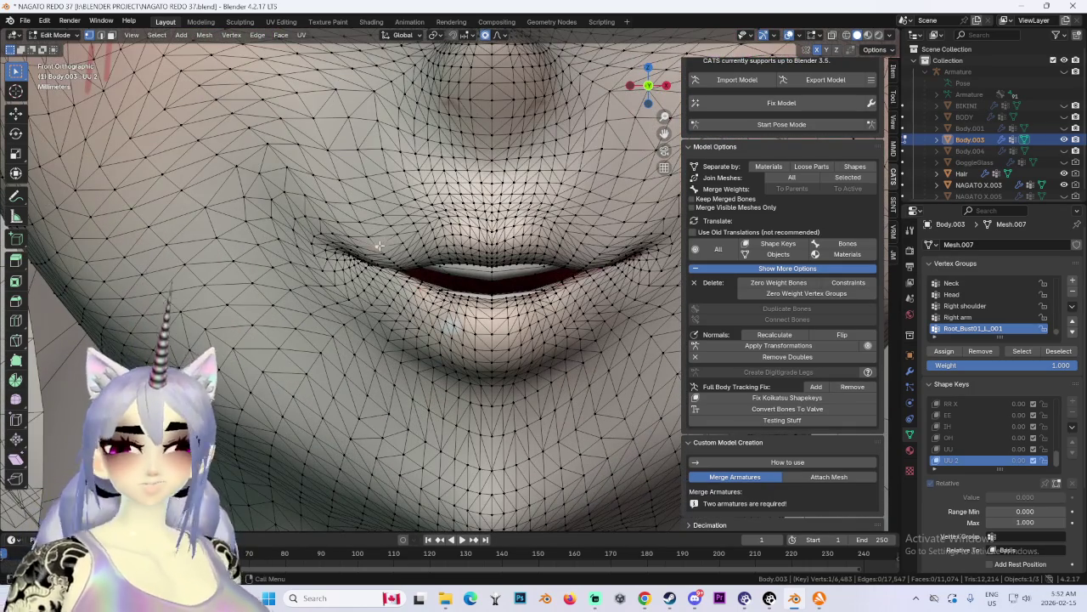
key(g)
click(389, 240)
scroll(392, 238, down, 4)
scroll(392, 238, down, 1)
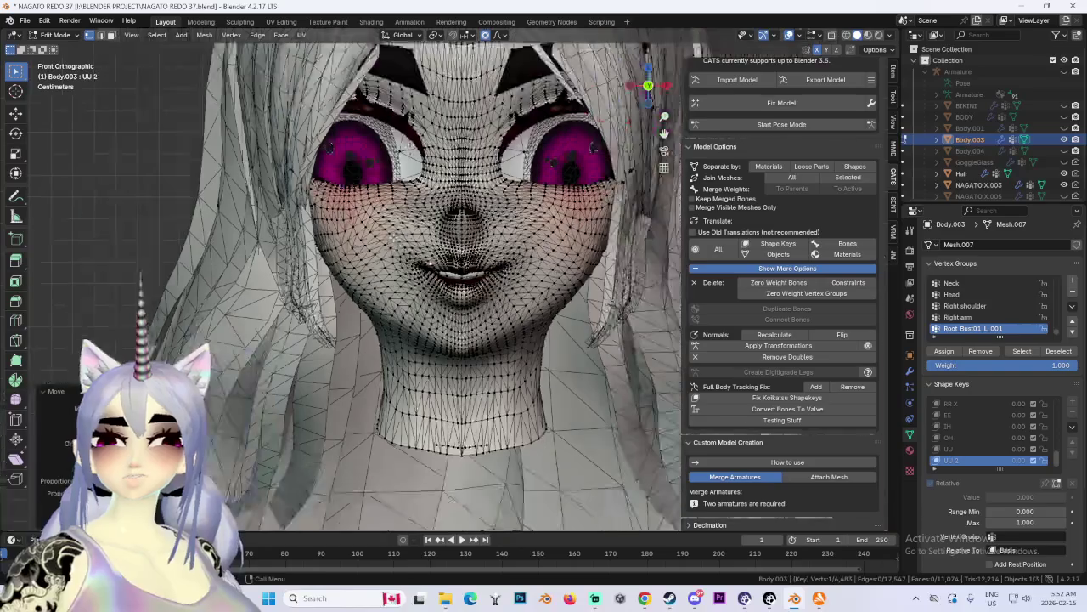
middle_drag(590, 292, 566, 276)
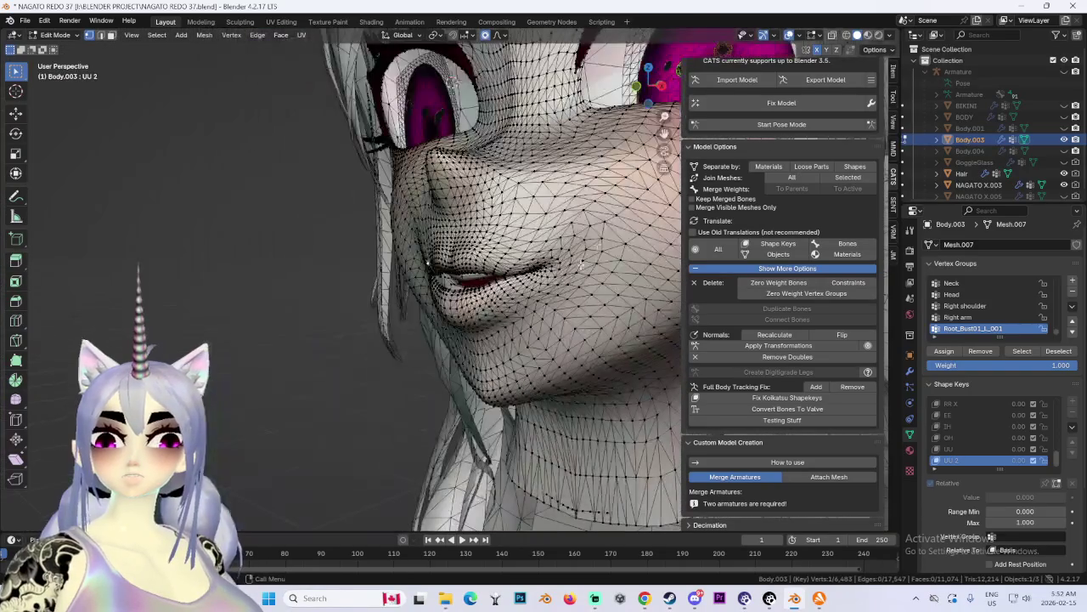
Step: Pull the selected mouth-corner vertex into a new position for the UU 2 pucker
click(602, 236)
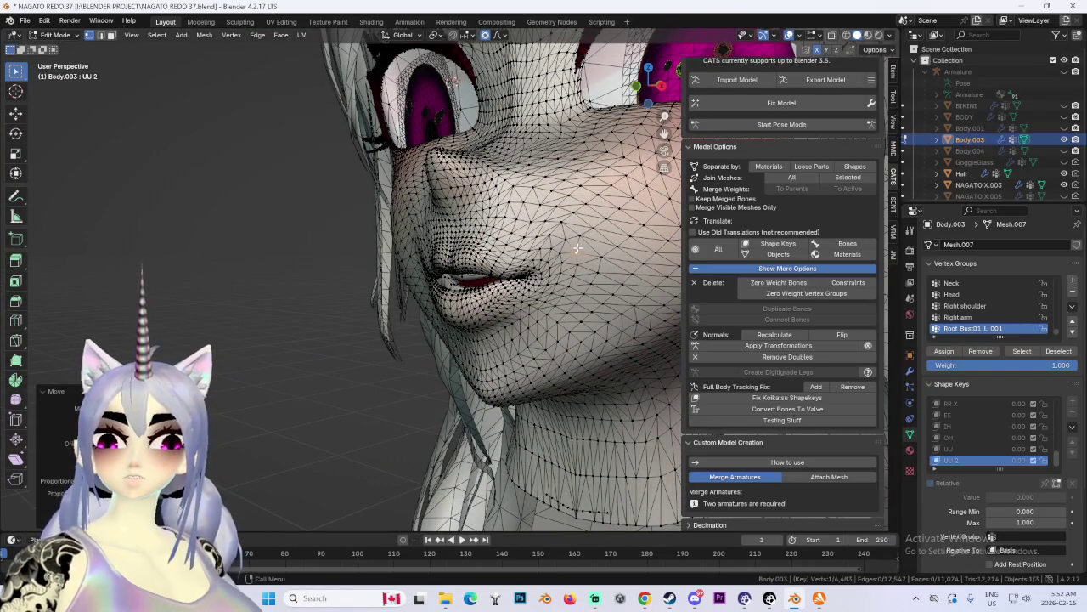
key(g)
click(586, 257)
mouse_move(548, 266)
middle_down()
mouse_move(594, 259)
mouse_move(527, 255)
middle_up()
scroll(510, 251, up, 3)
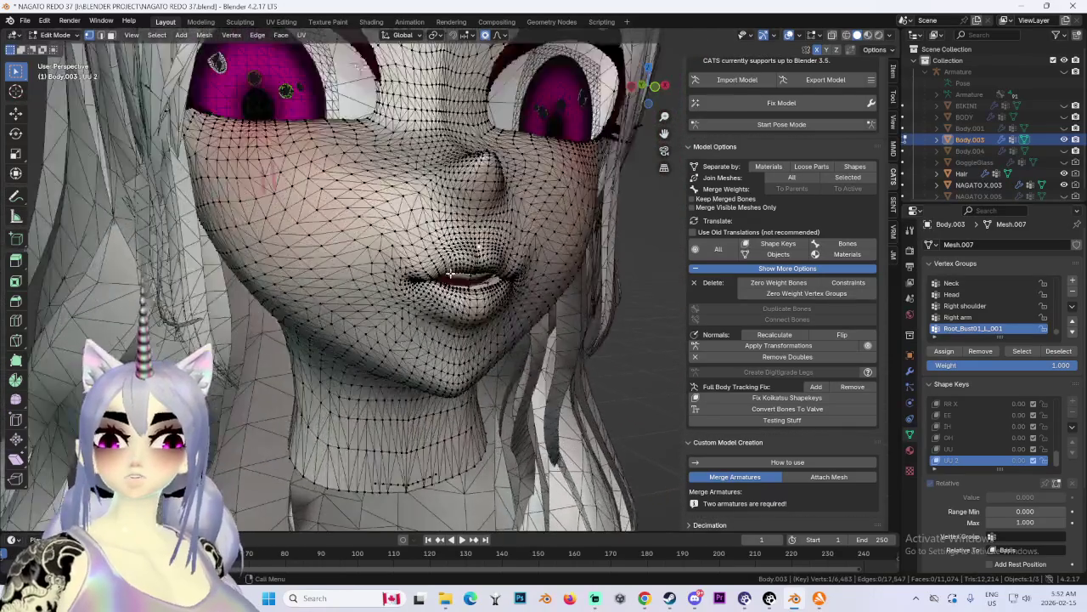
Step: Drop a vertical mouth move and instead softly reshape the area around the mouth
key(g)
key(z)
right_click(493, 243)
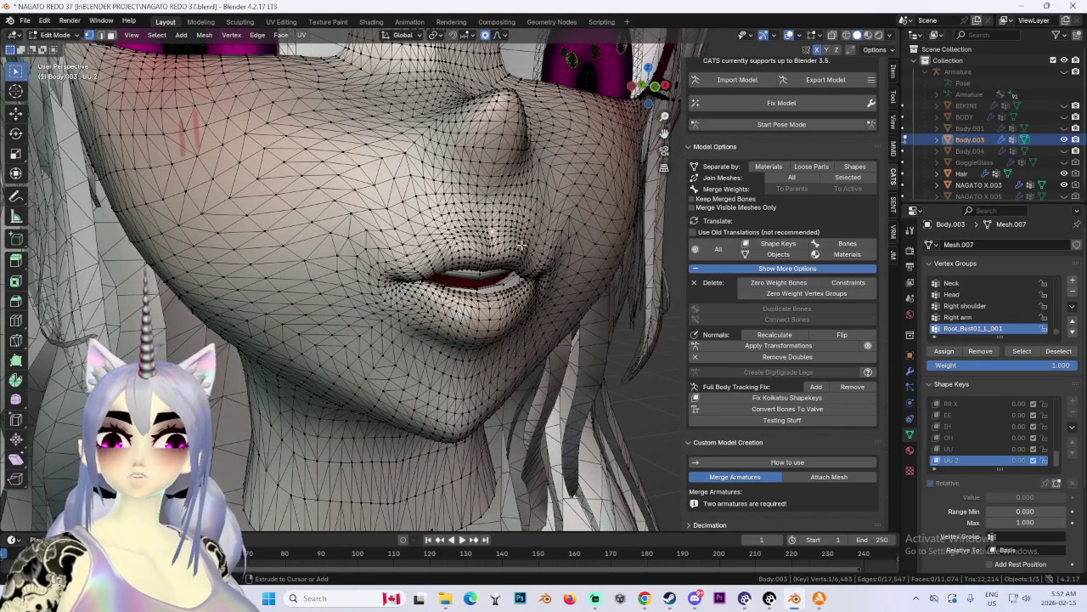
middle_drag(493, 247, 491, 253)
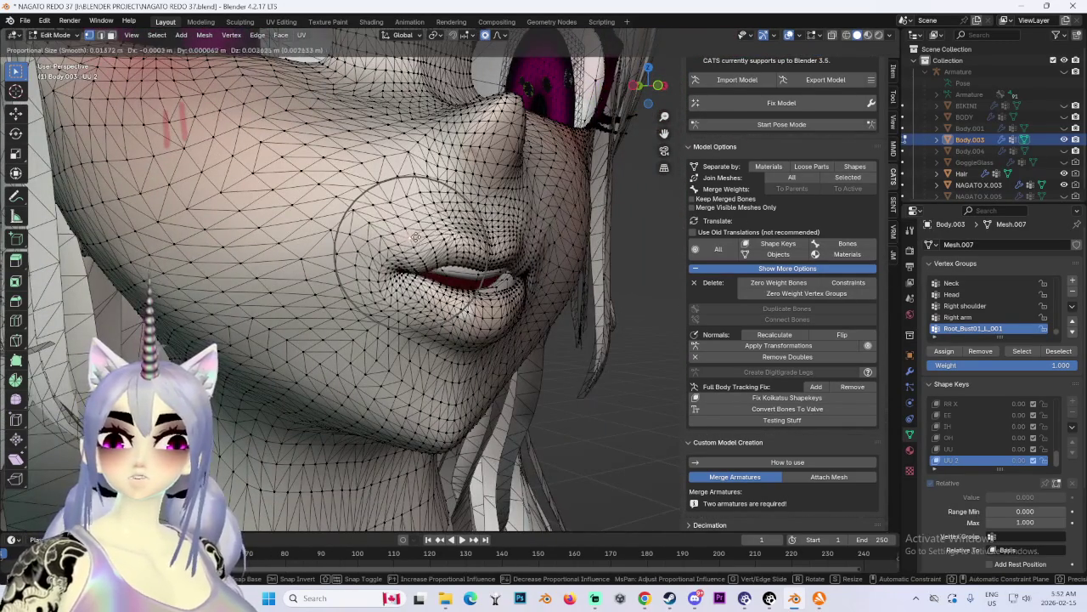
click(418, 254)
mouse_move(418, 254)
middle_down()
mouse_move(518, 240)
mouse_move(524, 283)
mouse_move(512, 291)
middle_up()
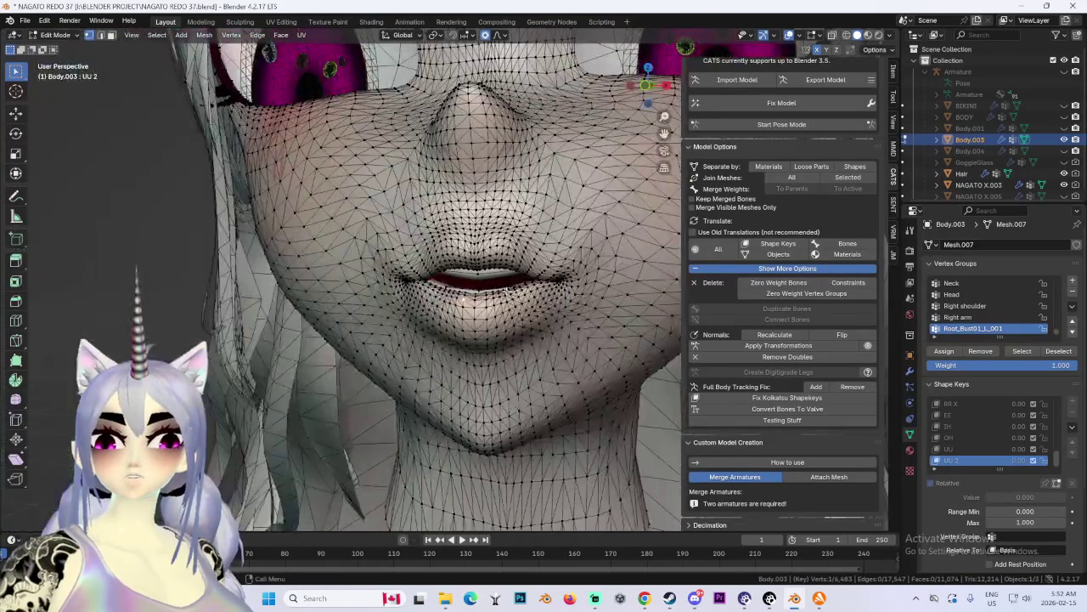
key(g)
click(426, 276)
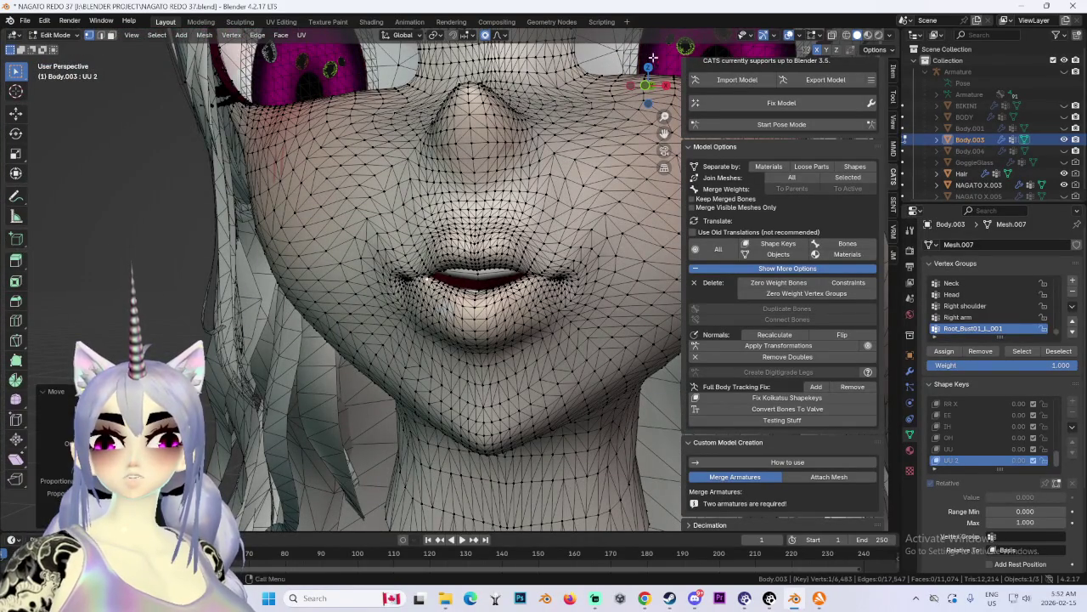
Step: From the front and perspective views, softly nudge the mouth and lips rounder
click(646, 86)
key(g)
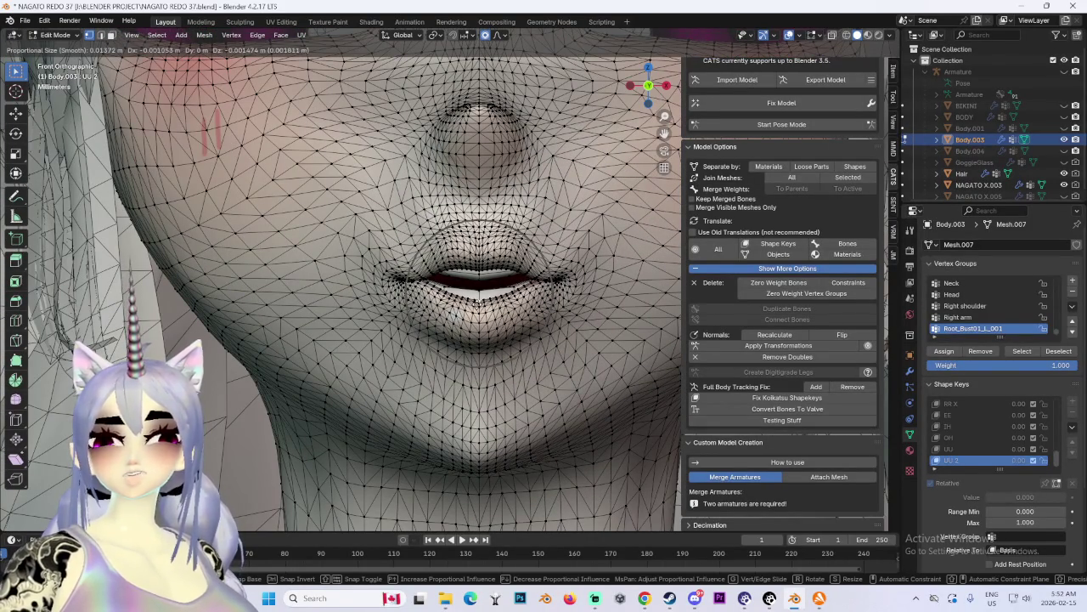
click(478, 298)
middle_drag(380, 277, 411, 252)
key(g)
click(407, 248)
key(g)
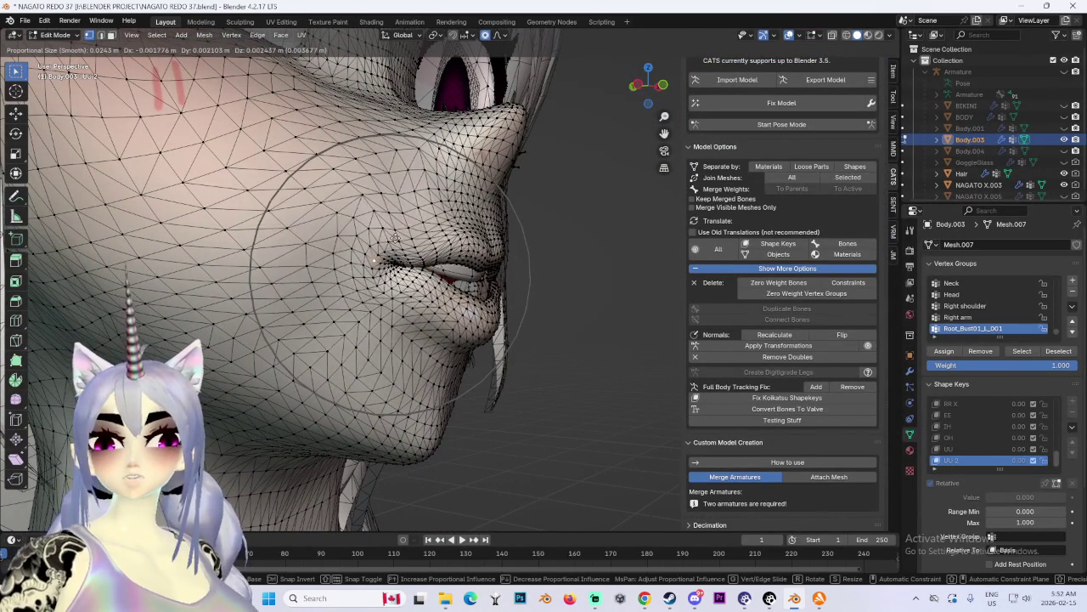
click(410, 253)
Step: Make two small axis-locked vertical adjustments to the lip vertices, using Y and Z
middle_drag(541, 248, 451, 255)
key(g)
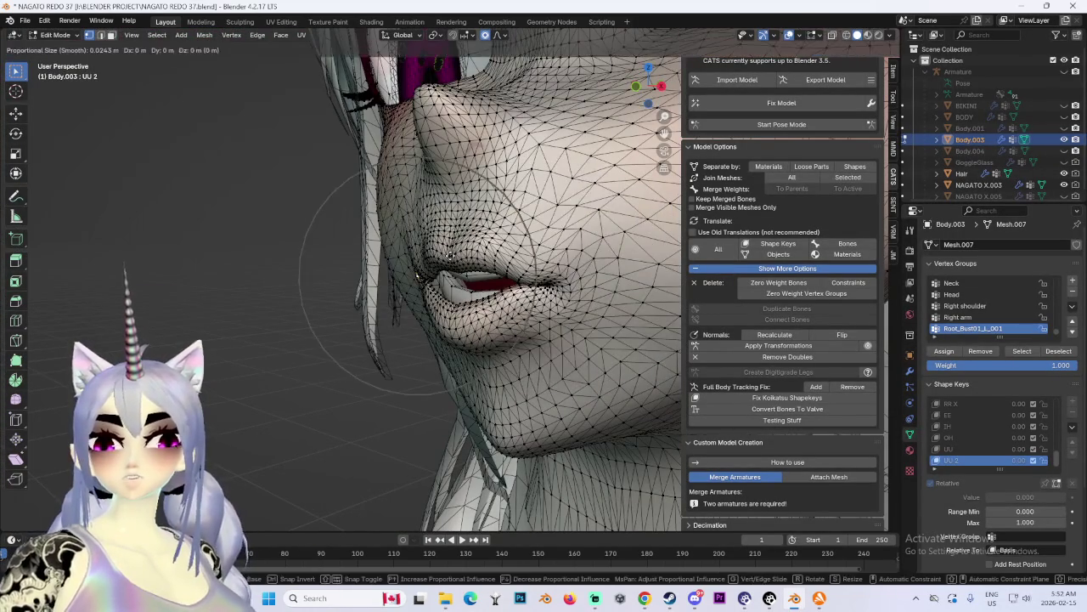
key(y)
click(451, 255)
key(g)
key(z)
click(451, 257)
Step: In side profile, shift the lip vertices sideways along the X axis
middle_drag(451, 257, 526, 258)
scroll(526, 257, down, 5)
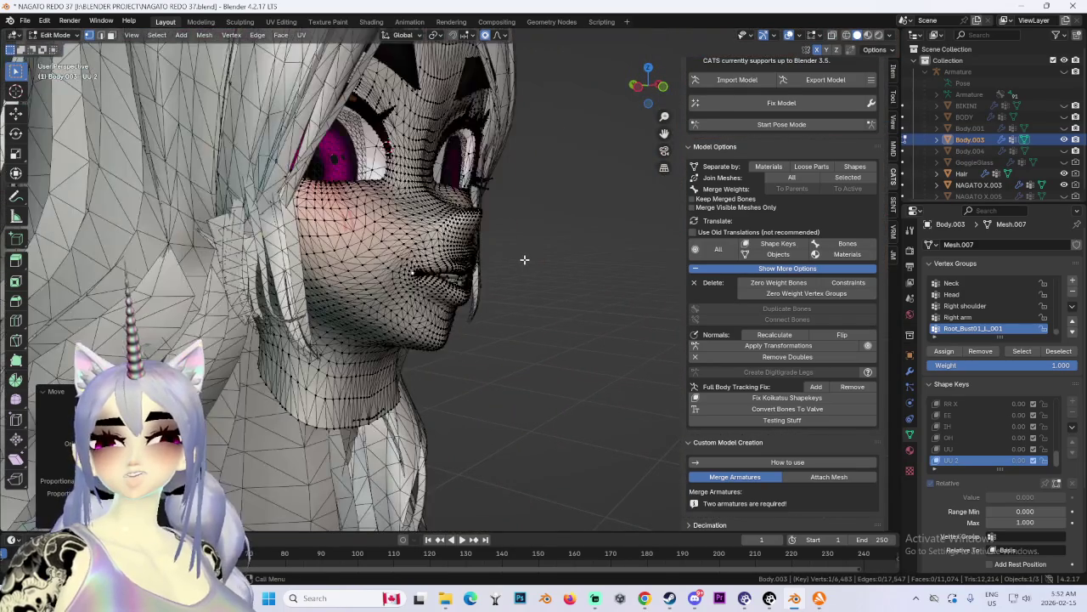
scroll(531, 264, up, 4)
key(g)
key(x)
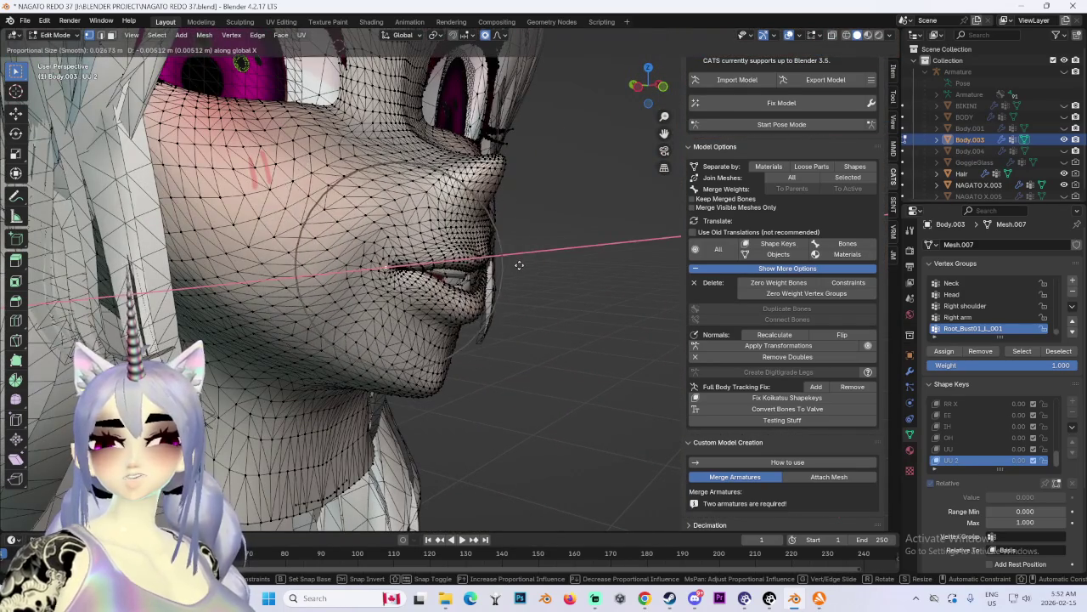
click(536, 270)
Step: In a front close-up, refine the lip shape with three small moves
mouse_move(536, 270)
middle_down()
mouse_move(442, 263)
mouse_move(479, 303)
middle_up()
key(g)
click(410, 257)
key(g)
click(431, 282)
key(g)
click(429, 282)
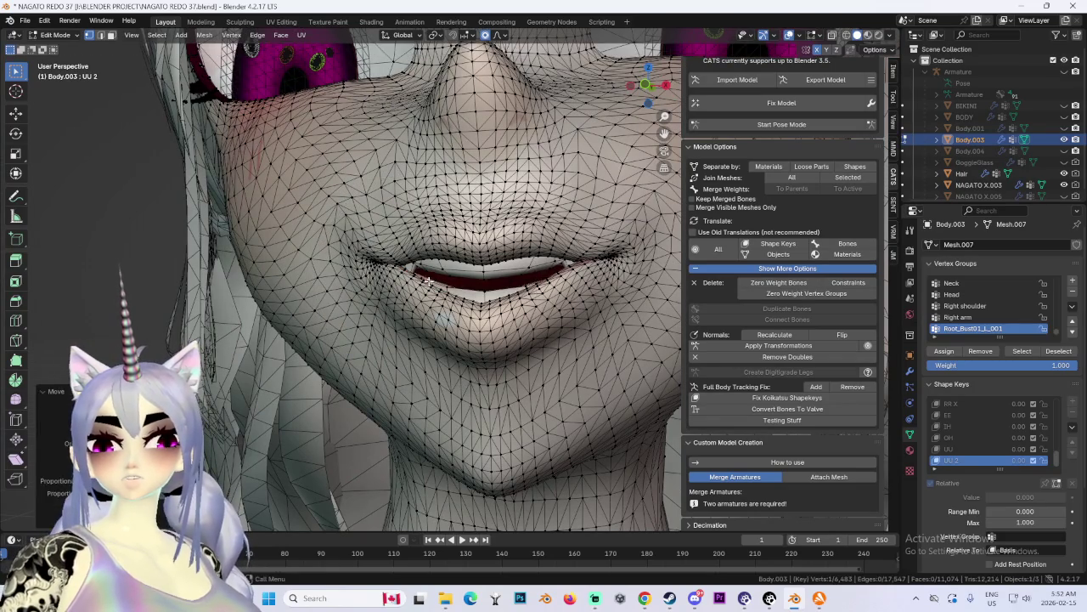
Step: Raise the lower lip and tweak the lip corner into shape
key(g)
click(442, 285)
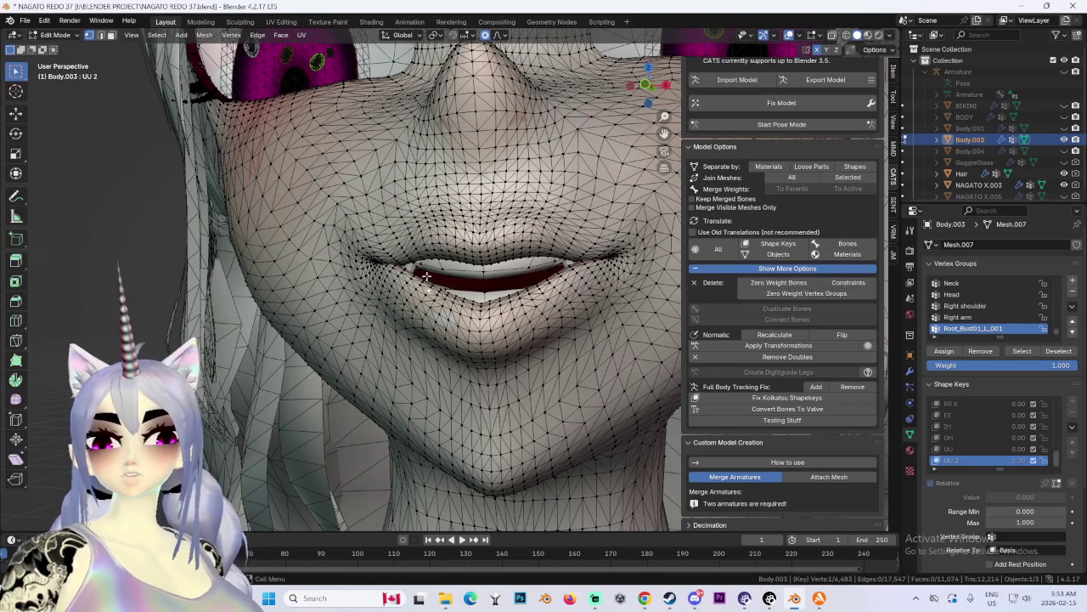
key(g)
click(417, 270)
key(g)
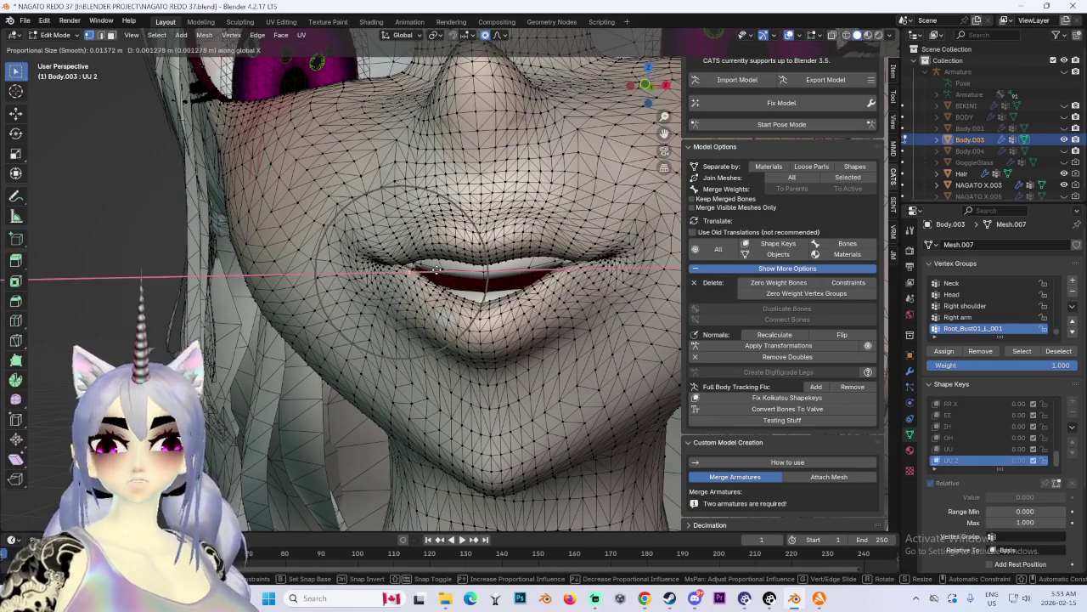
click(435, 269)
key(g)
click(437, 269)
scroll(441, 265, down, 5)
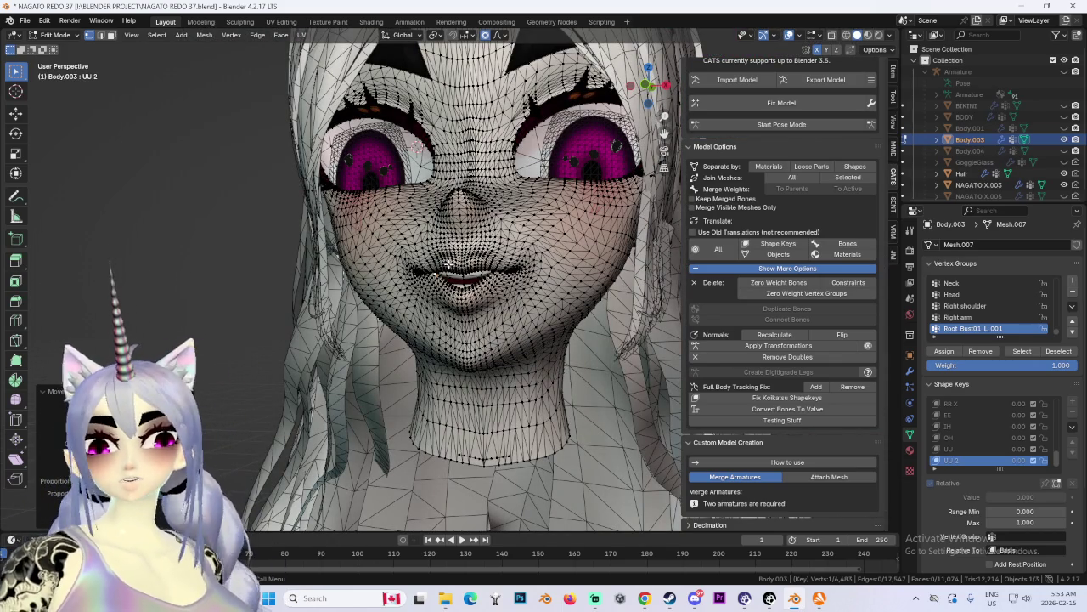
Step: Turn off Viewport Overlays to see the shaded face, then move the lips
click(790, 34)
mouse_move(510, 281)
middle_down()
mouse_move(547, 291)
mouse_move(491, 272)
mouse_move(586, 269)
middle_up()
key(g)
click(485, 246)
Step: Adjust the lips from the straight front view, keeping solid viewport shading
key(KP_1)
key(g)
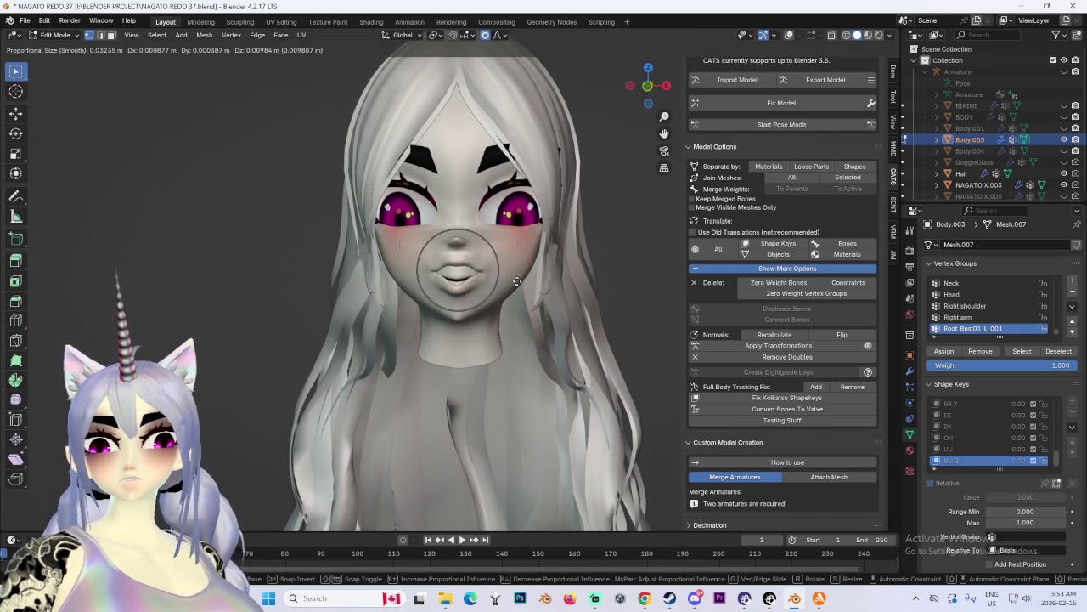
click(516, 282)
scroll(516, 281, up, 4)
middle_drag(517, 281, 567, 266)
key(z)
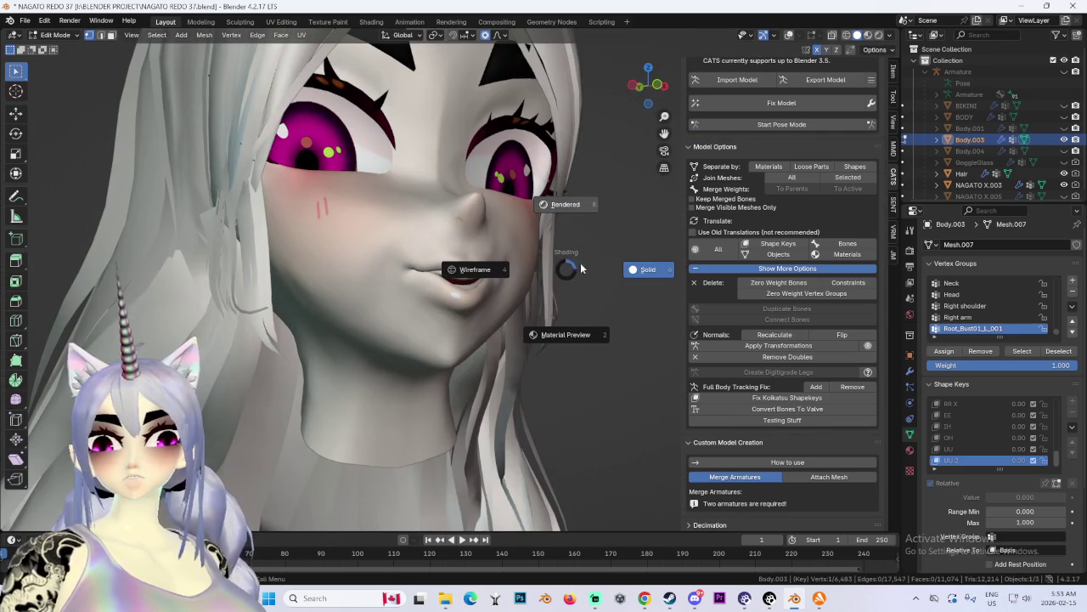
click(440, 225)
Step: Move the lips, then push them along the Y axis from a side view
key(g)
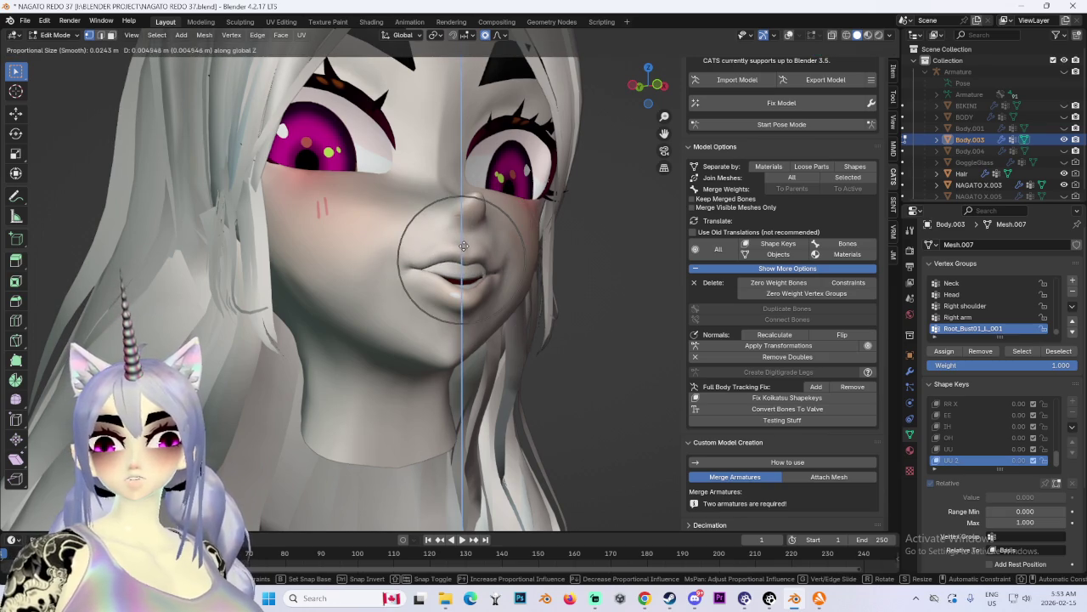
click(464, 245)
key(g)
middle_drag(464, 246, 526, 255)
key(y)
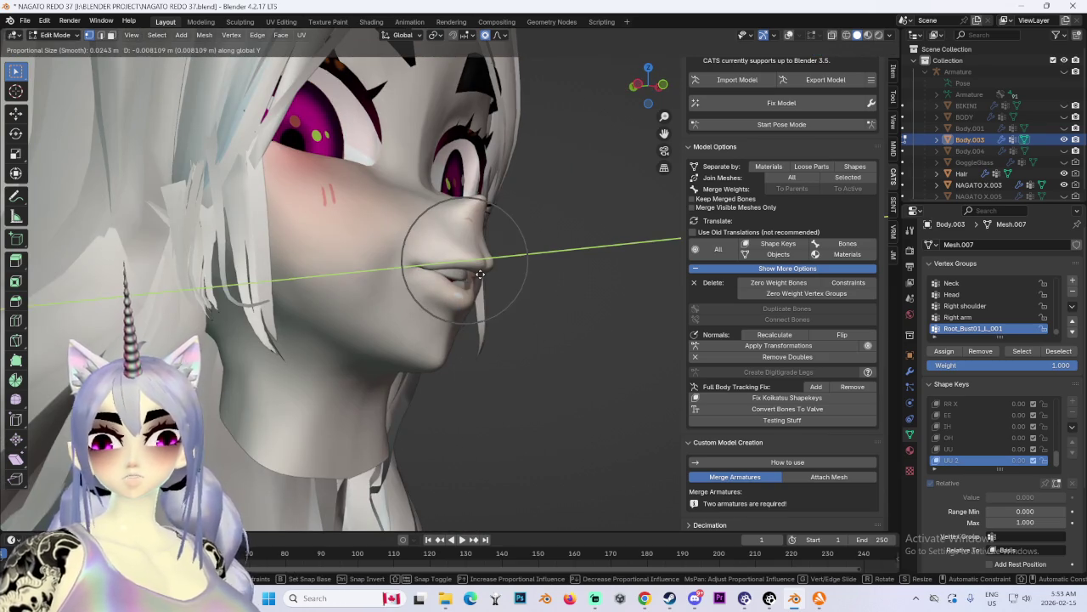
click(582, 276)
Step: Make another Y-locked lip move and refine the lips in side profile
middle_drag(583, 275, 417, 272)
key(g)
key(y)
click(413, 267)
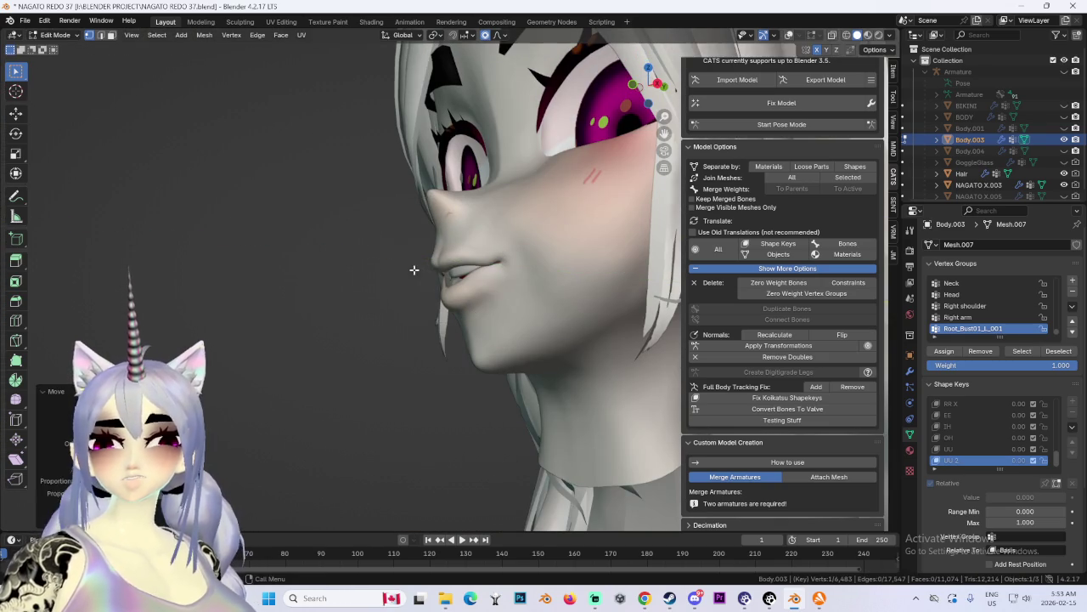
drag(680, 68, 440, 255)
key(g)
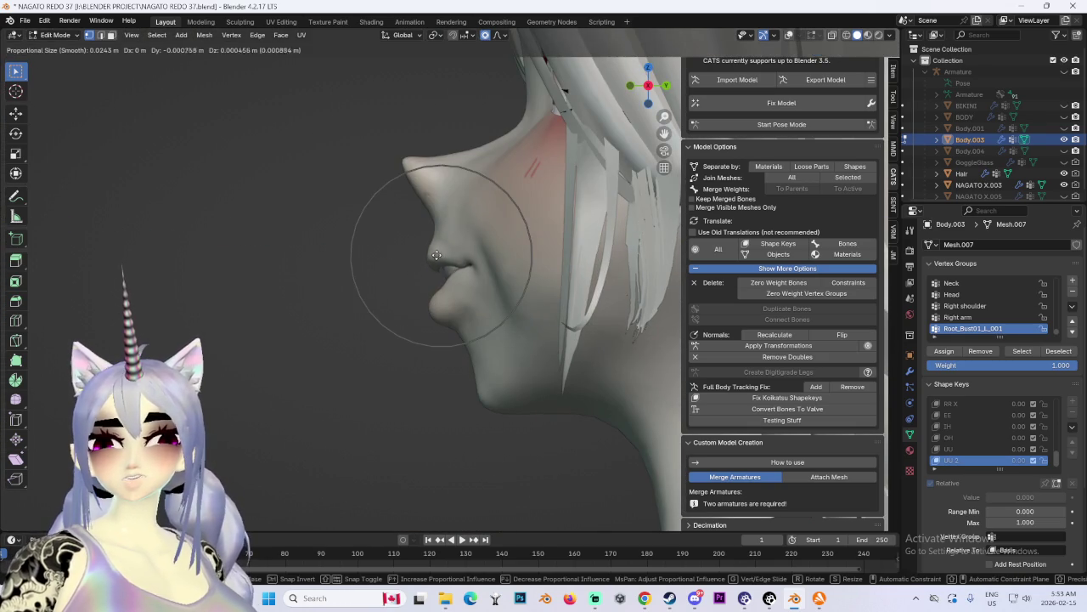
click(432, 266)
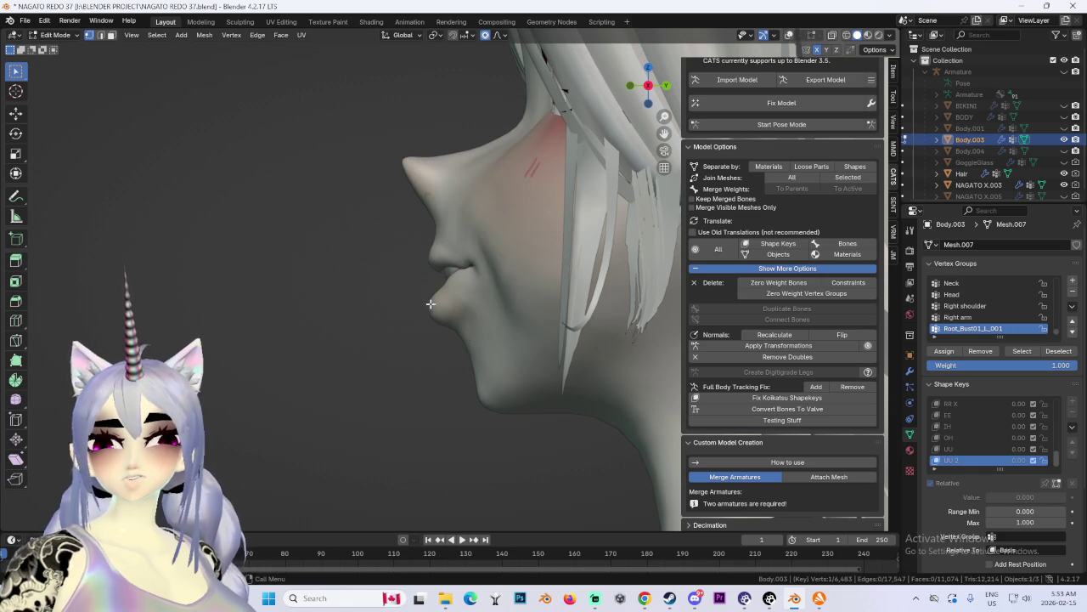
Step: Reshape the lip and chin area, abandoning a vertical lip move in close-up
key(g)
click(433, 299)
mouse_move(437, 292)
middle_down()
mouse_move(518, 280)
mouse_move(444, 255)
mouse_move(463, 286)
mouse_move(450, 316)
middle_up()
key(g)
key(z)
key(Escape)
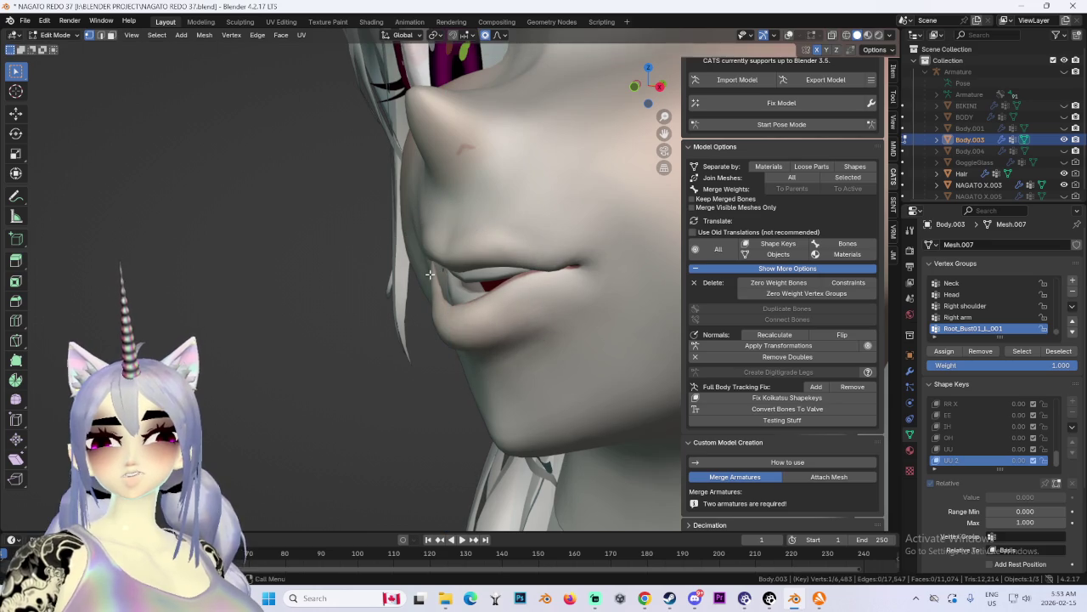
Step: Cancel a lip move and turn the wireframe overlay back on in front view
key(g)
key(Escape)
mouse_move(479, 297)
middle_down()
mouse_move(594, 295)
mouse_move(430, 284)
middle_up()
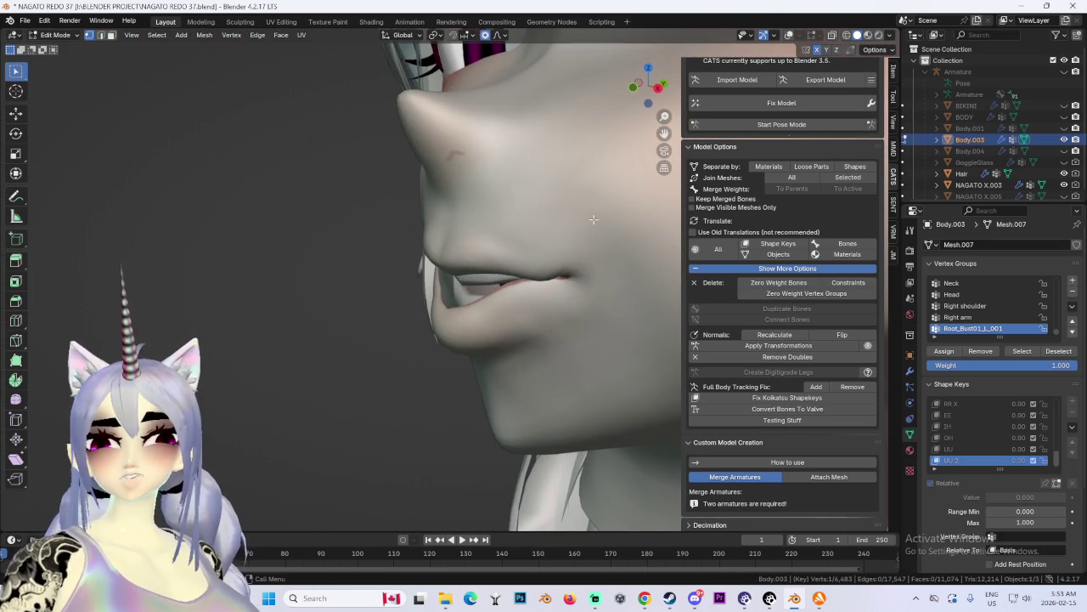
click(789, 35)
Step: Push the UU 2 lips forward along the Y axis
key(g)
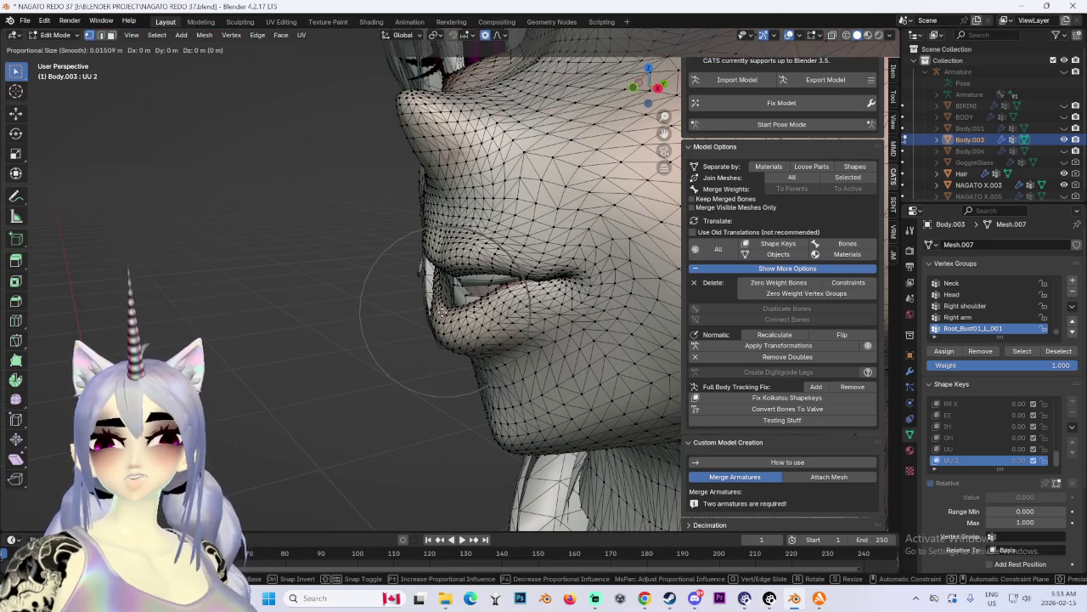
key(Escape)
mouse_move(459, 299)
middle_down()
mouse_move(567, 302)
mouse_move(572, 329)
middle_up()
key(g)
key(y)
click(566, 328)
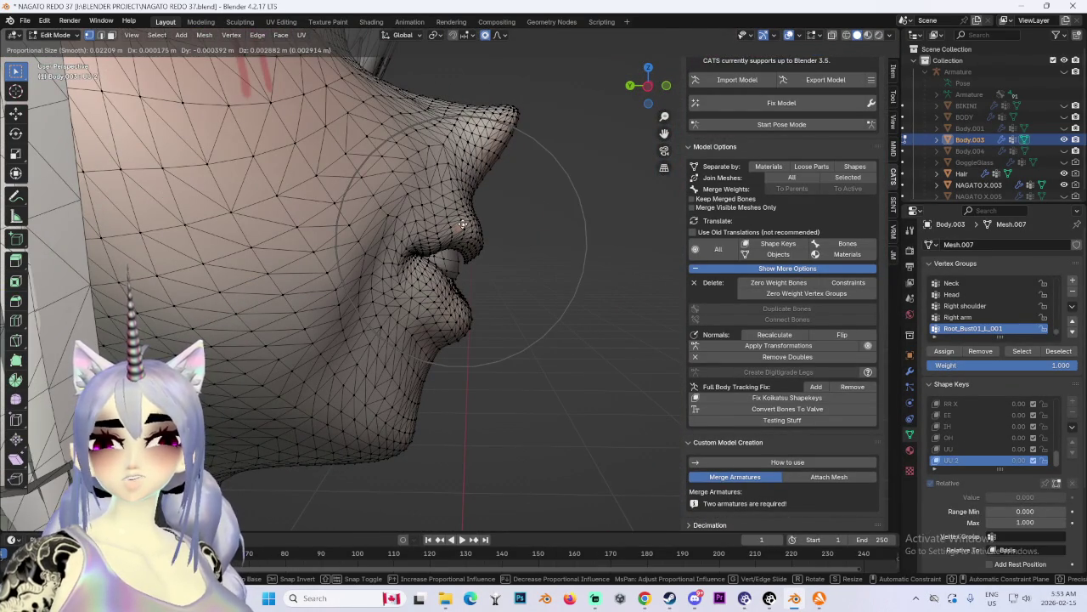
Step: Push the lips further forward along Y, checking from front and side profile
key(g)
key(y)
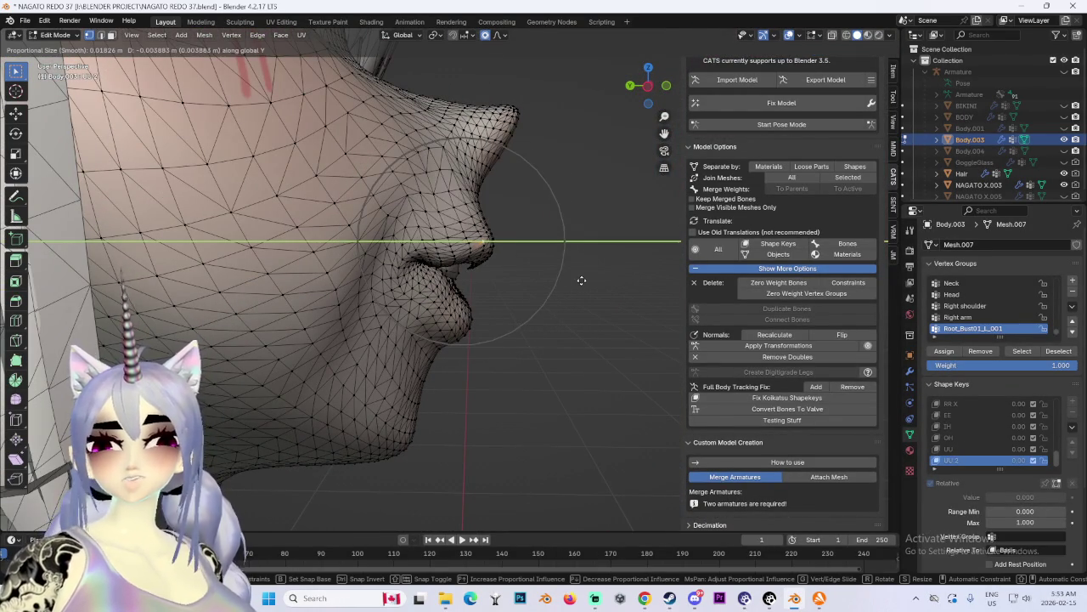
click(582, 281)
middle_drag(573, 281, 561, 213)
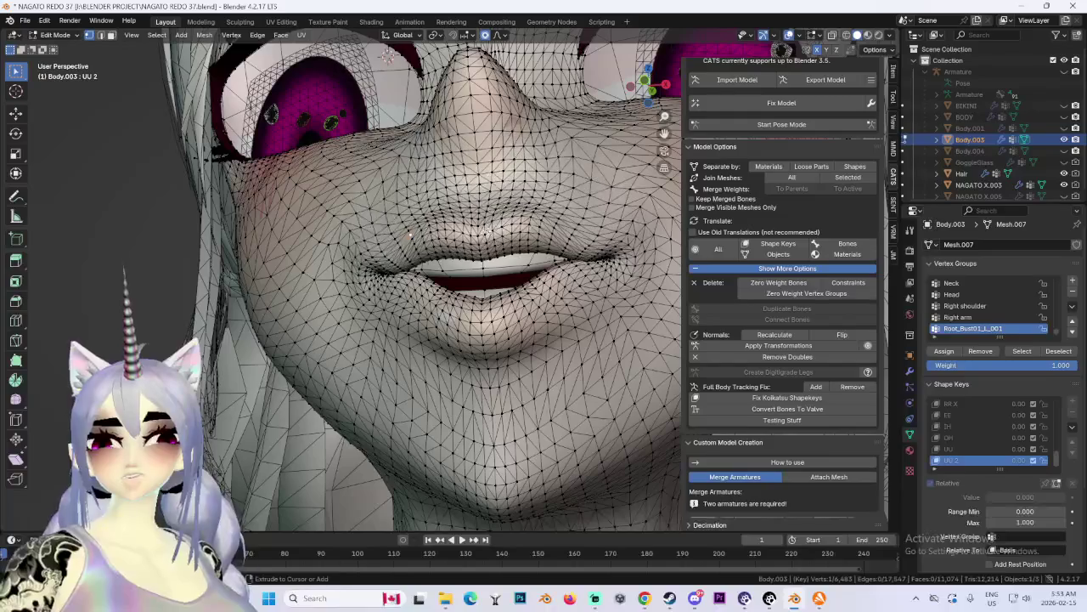
mouse_move(431, 221)
middle_down()
mouse_move(643, 243)
mouse_move(517, 218)
mouse_move(441, 171)
mouse_move(577, 183)
mouse_move(629, 201)
middle_up()
key(g)
key(y)
click(659, 242)
Step: Make small soft moves of the mouth area, one from the front view
key(g)
click(423, 161)
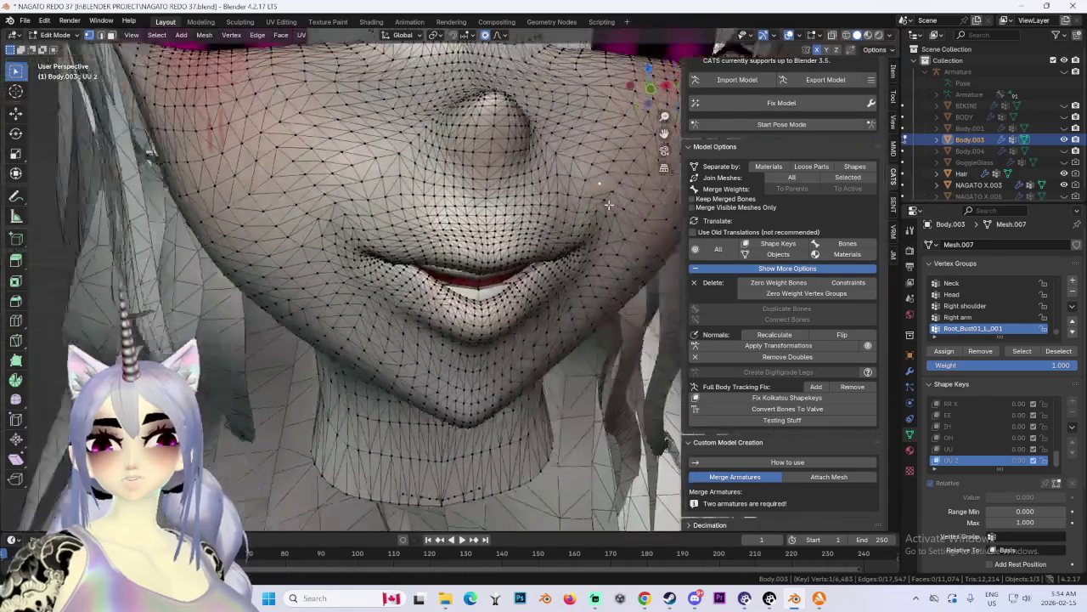
key(g)
click(608, 213)
mouse_move(618, 192)
middle_down()
mouse_move(627, 217)
mouse_move(538, 270)
mouse_move(592, 201)
middle_up()
Step: Move the lips front-to-back along Y, then refine them in side profile
key(g)
key(y)
click(539, 270)
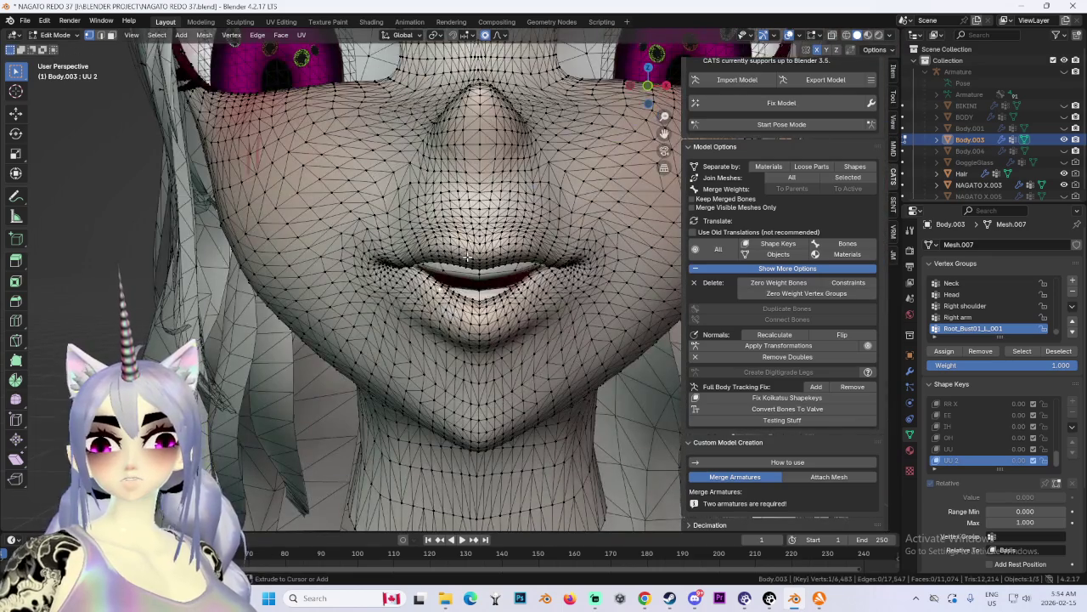
mouse_move(383, 284)
middle_down()
mouse_move(442, 247)
mouse_move(507, 287)
mouse_move(490, 311)
mouse_move(481, 303)
middle_up()
key(g)
click(446, 242)
Step: Push the mouth forward from both side profiles and finish the lips from the front
key(g)
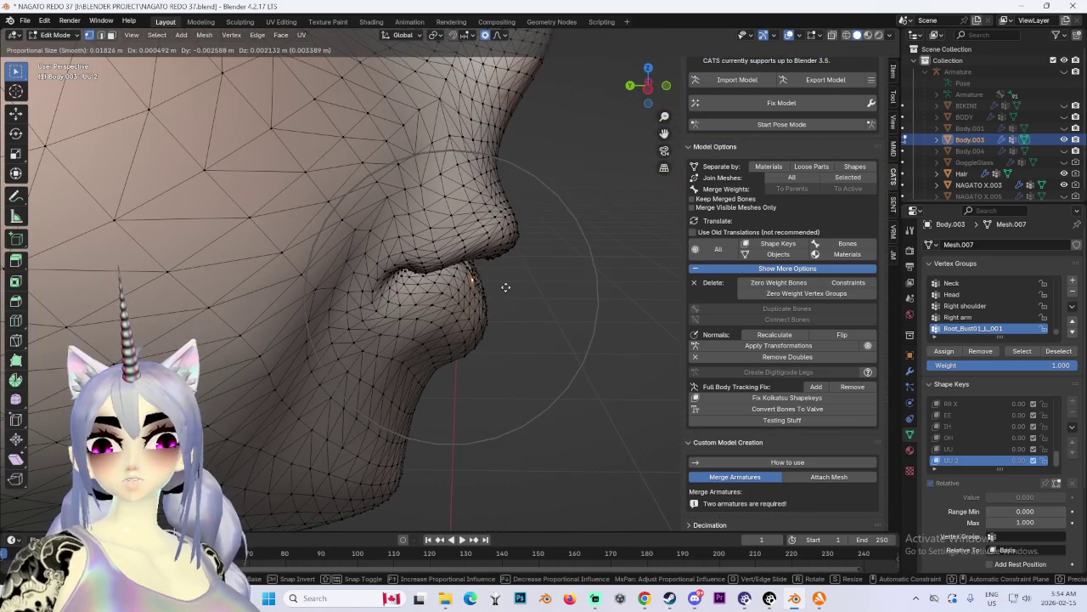
click(510, 292)
mouse_move(559, 286)
middle_down()
mouse_move(465, 259)
mouse_move(600, 253)
mouse_move(496, 244)
middle_up()
key(g)
click(465, 260)
key(g)
click(497, 246)
scroll(495, 245, down, 2)
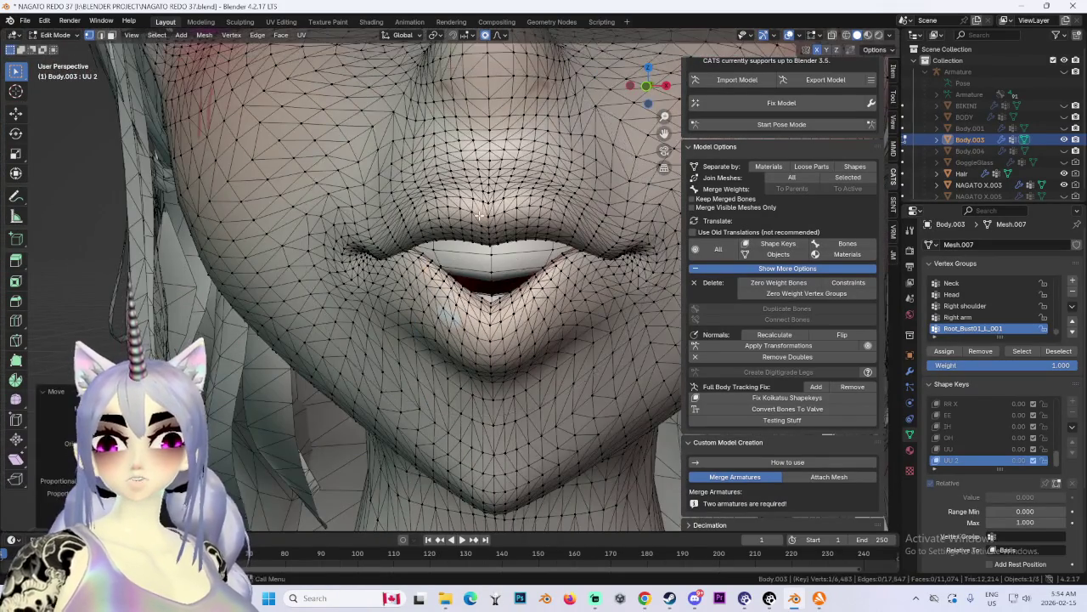
Step: Nudge the UU 2 lip vertices twice with proportional editing, widening the falloff for the second move
scroll(501, 263, down, 3)
key(g)
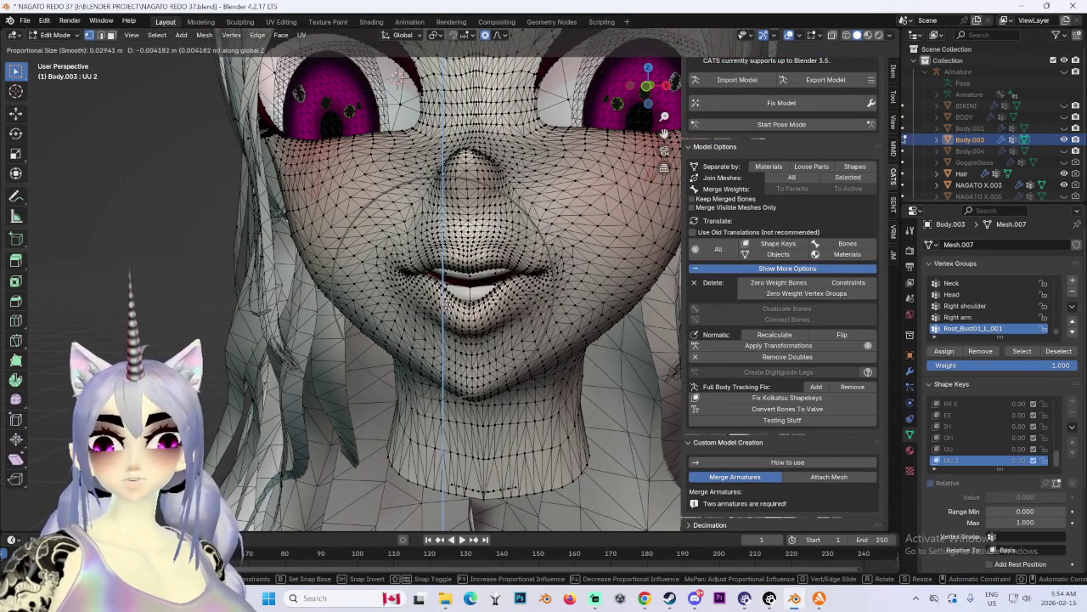
click(523, 281)
scroll(488, 291, up, 2)
scroll(488, 291, up, 2)
key(g)
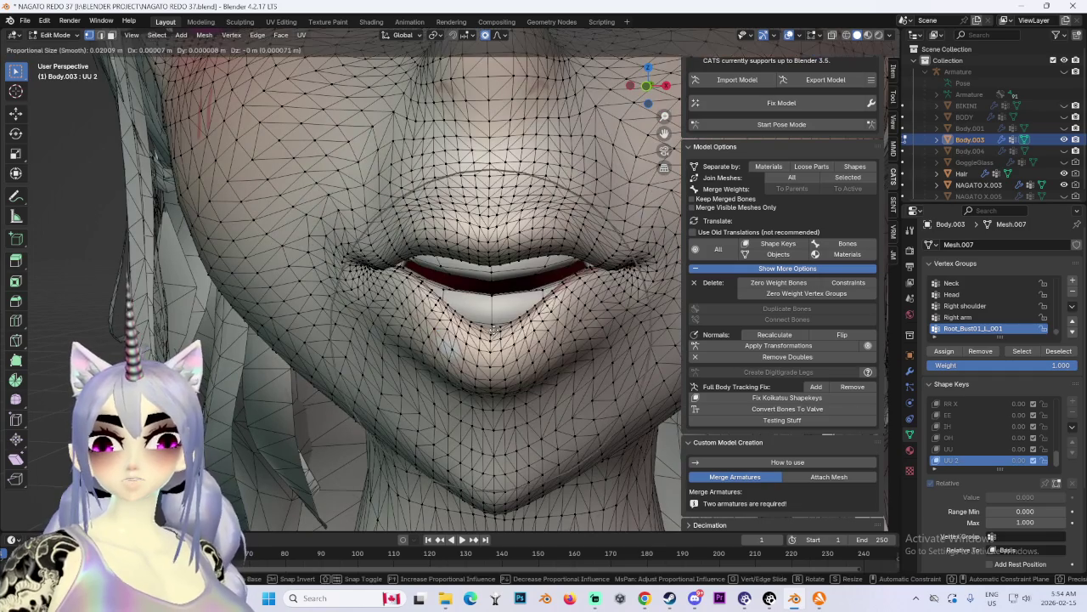
scroll(496, 313, down, 3)
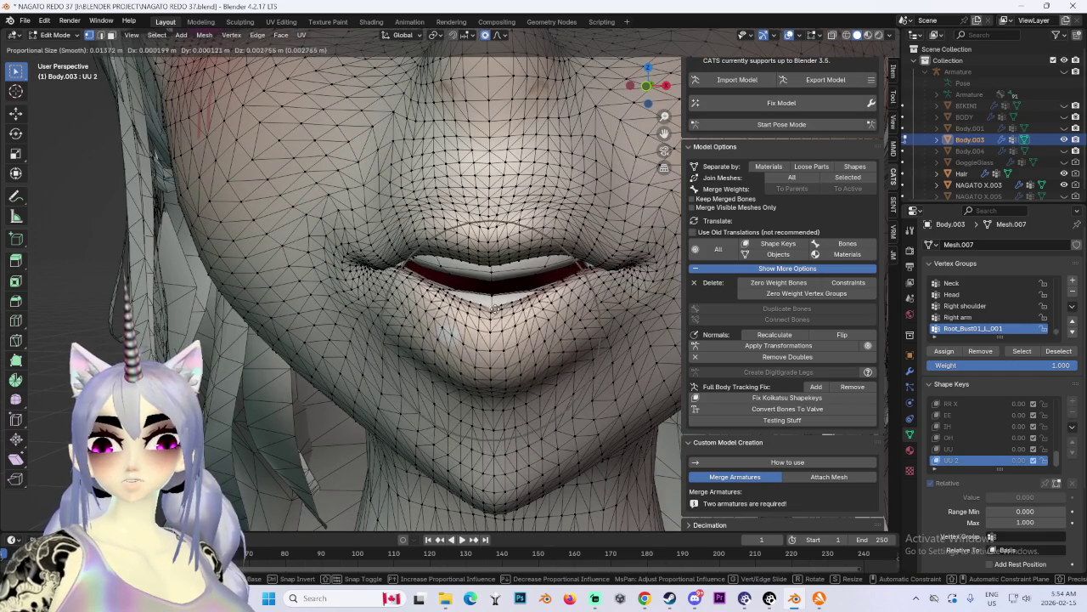
click(498, 303)
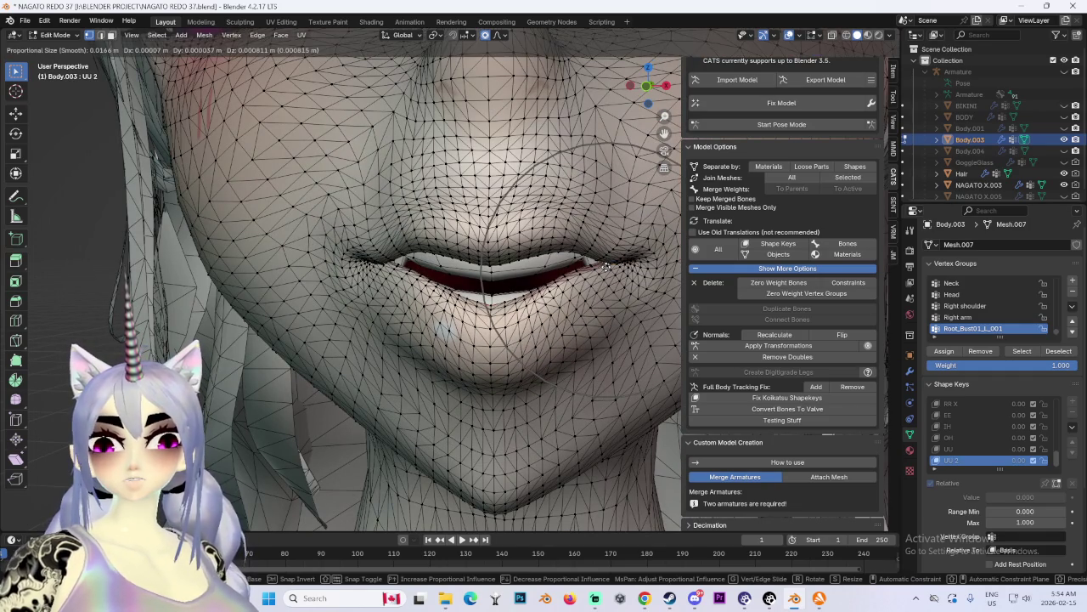
Step: Zoom in on the mouth and shift the lips sideways along X in two soft moves
scroll(607, 285, down, 3)
scroll(608, 298, down, 2)
mouse_move(608, 298)
ctrl+middle_down()
mouse_move(487, 260)
mouse_move(438, 260)
ctrl+middle_up()
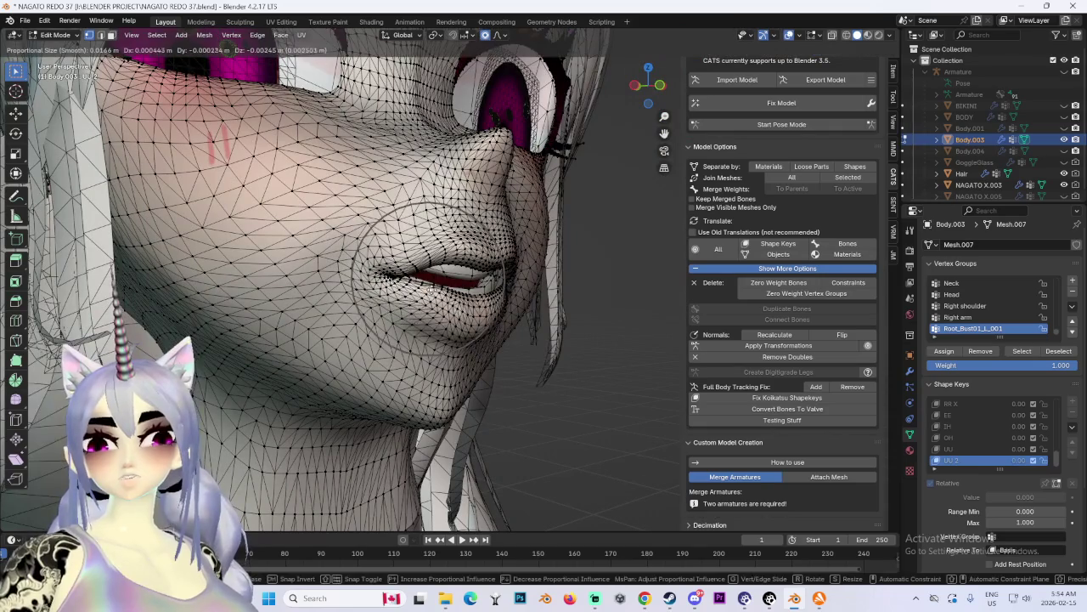
key(g)
key(z)
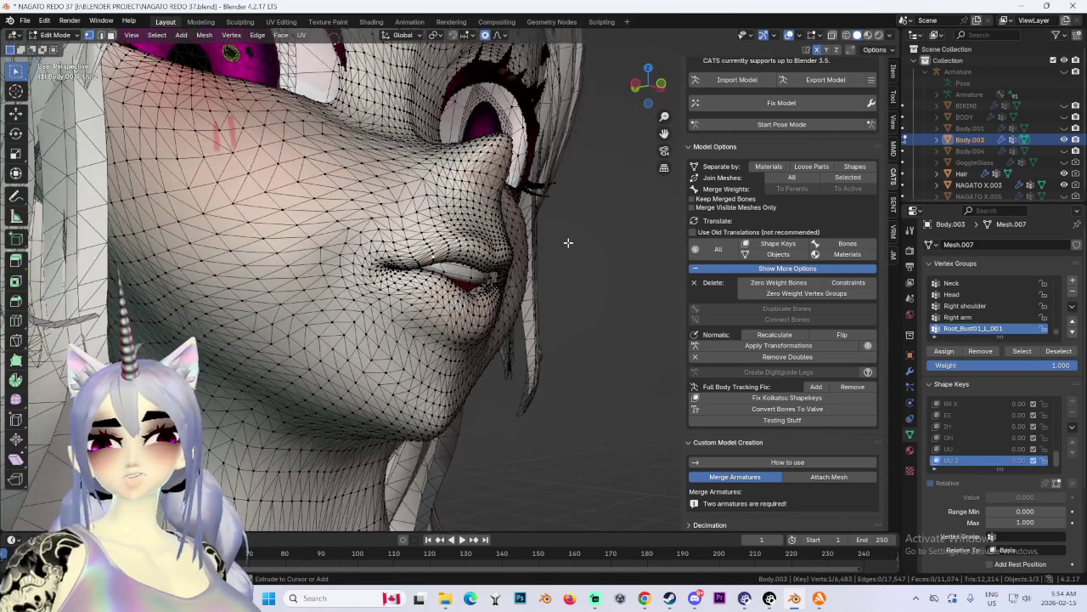
mouse_move(571, 257)
middle_down()
mouse_move(431, 274)
mouse_move(505, 259)
middle_up()
key(x)
click(448, 265)
key(g)
key(x)
click(438, 272)
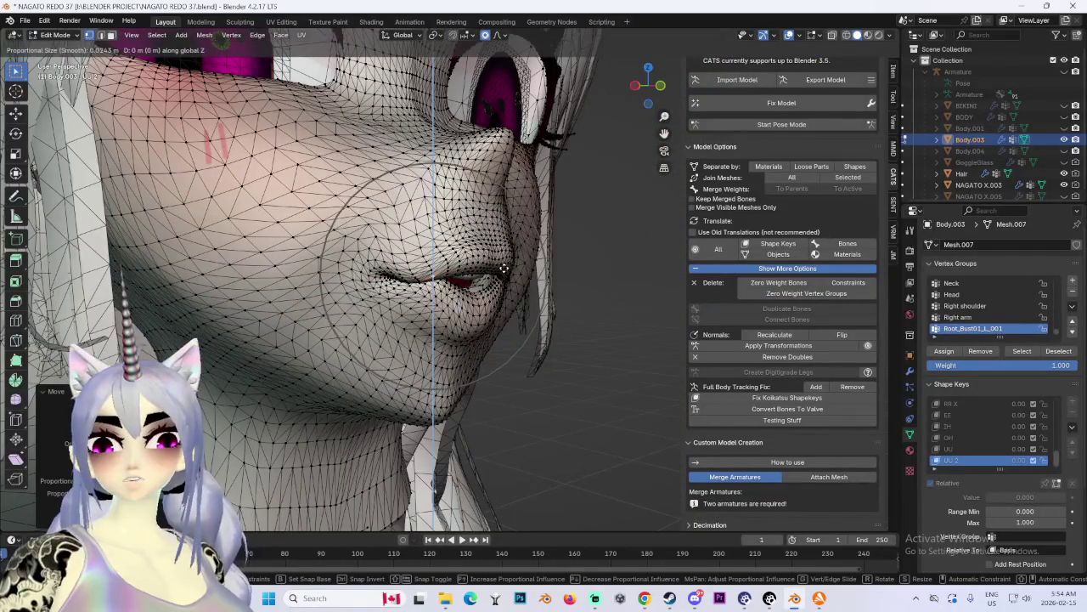
Step: Move the lips vertically along Z, then push them forward along Y
key(g)
key(z)
click(486, 243)
middle_drag(486, 242, 542, 283)
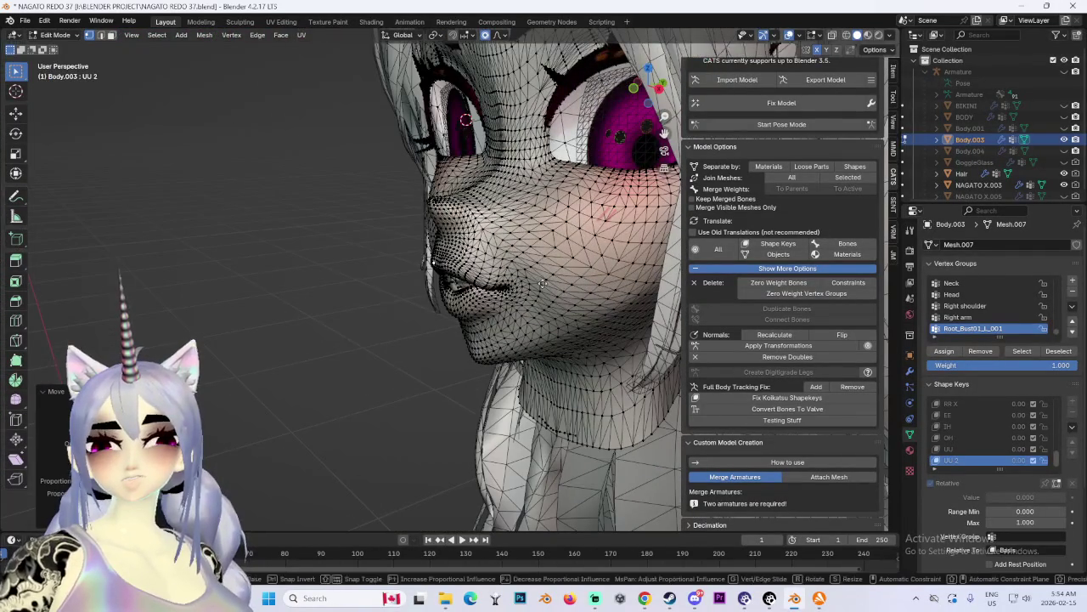
key(g)
key(y)
click(544, 283)
scroll(544, 283, up, 4)
Step: In Right Orthographic profile, reshape the lips with two tighter proportional moves
key(g)
click(466, 162)
click(662, 85)
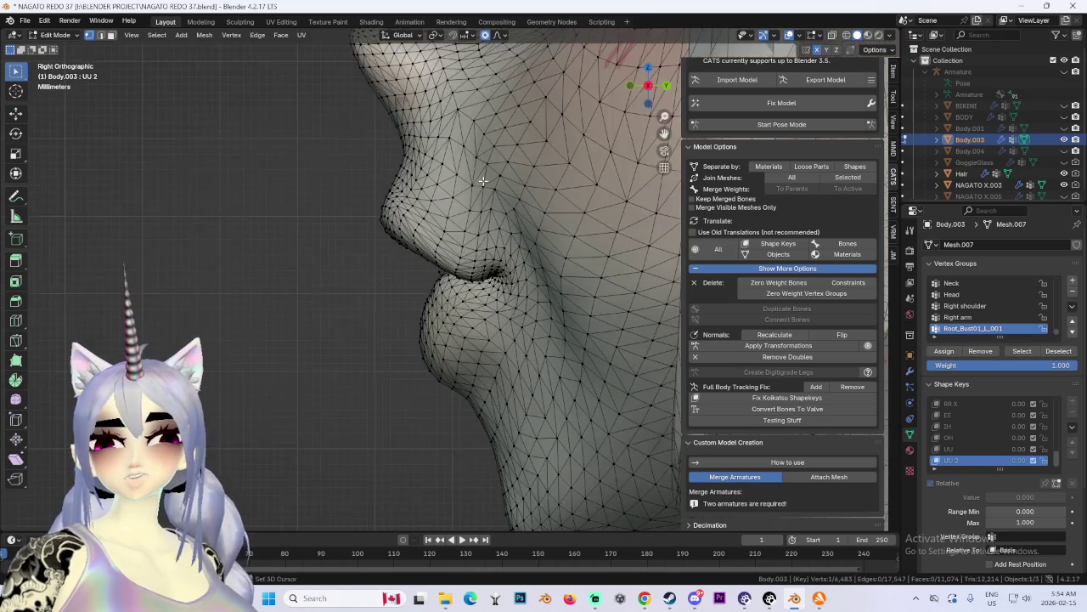
key(g)
scroll(433, 235, up, 4)
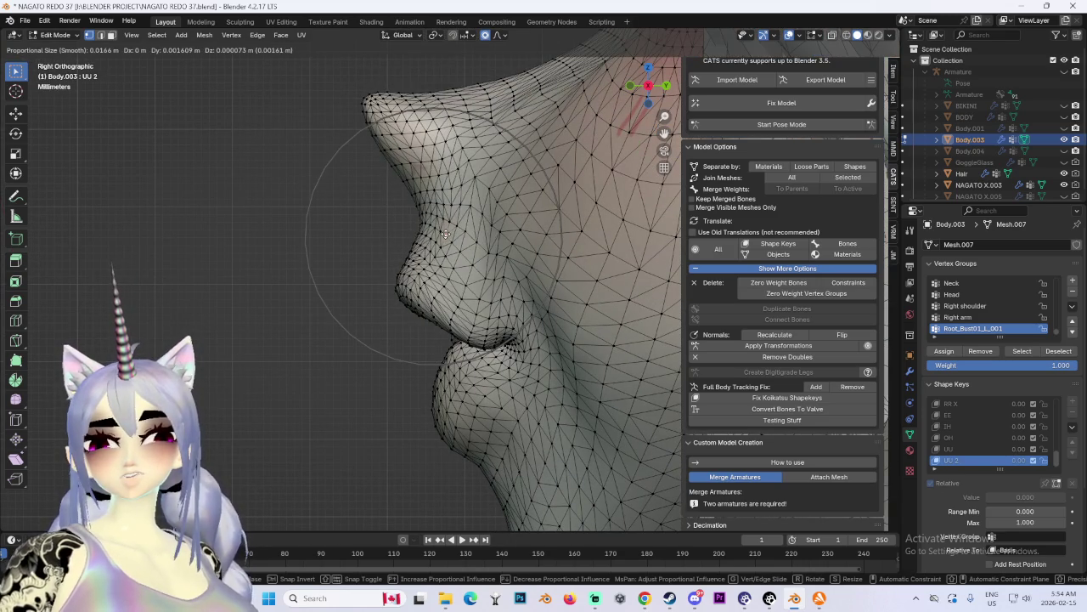
click(444, 234)
scroll(446, 236, up, 2)
key(g)
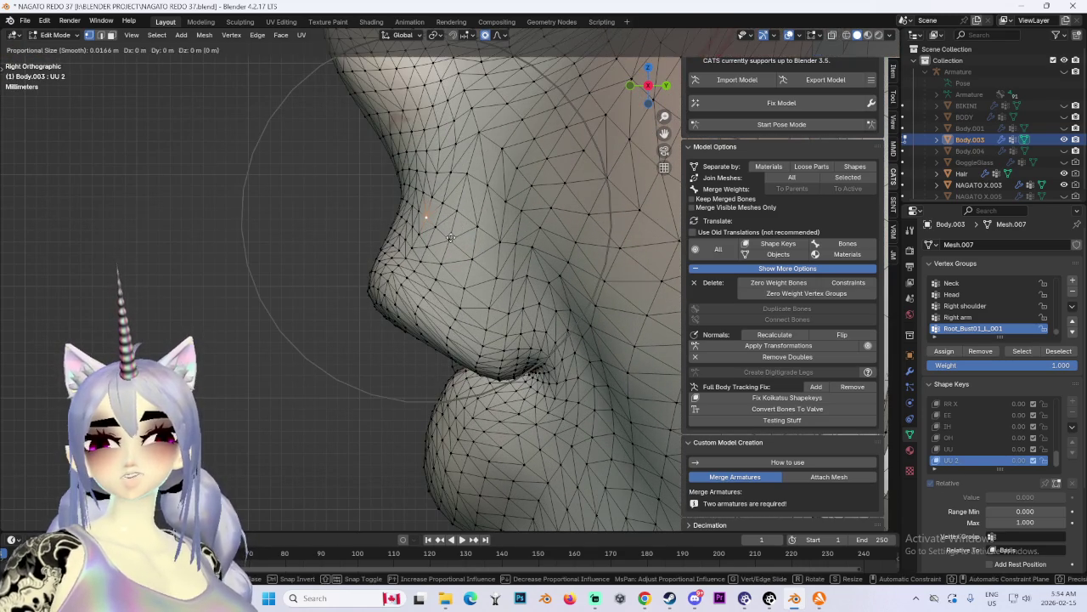
click(398, 217)
Step: Push the lips forward along Y with a smaller falloff, then orbit back to the front
key(g)
key(y)
scroll(406, 217, up, 4)
click(407, 215)
mouse_move(425, 330)
middle_down()
mouse_move(507, 321)
mouse_move(459, 328)
mouse_move(480, 285)
middle_up()
scroll(481, 285, down, 2)
scroll(626, 218, down, 2)
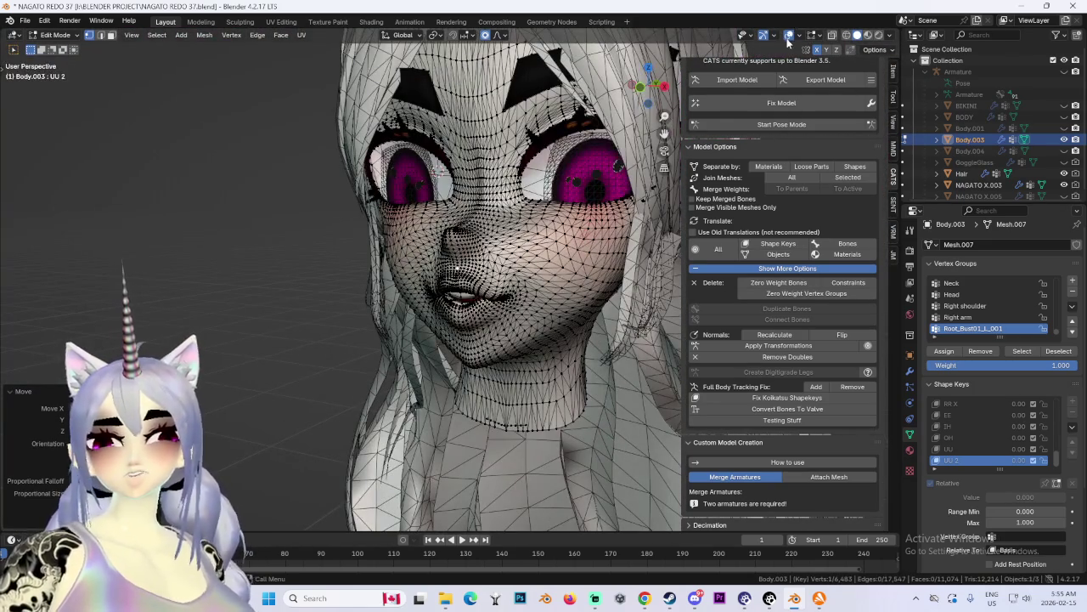
Step: Turn off X-ray so the face is solid and make a soft tweak to the lips
click(788, 36)
mouse_move(475, 322)
middle_down()
mouse_move(435, 331)
mouse_move(485, 327)
middle_up()
scroll(435, 331, up, 3)
key(g)
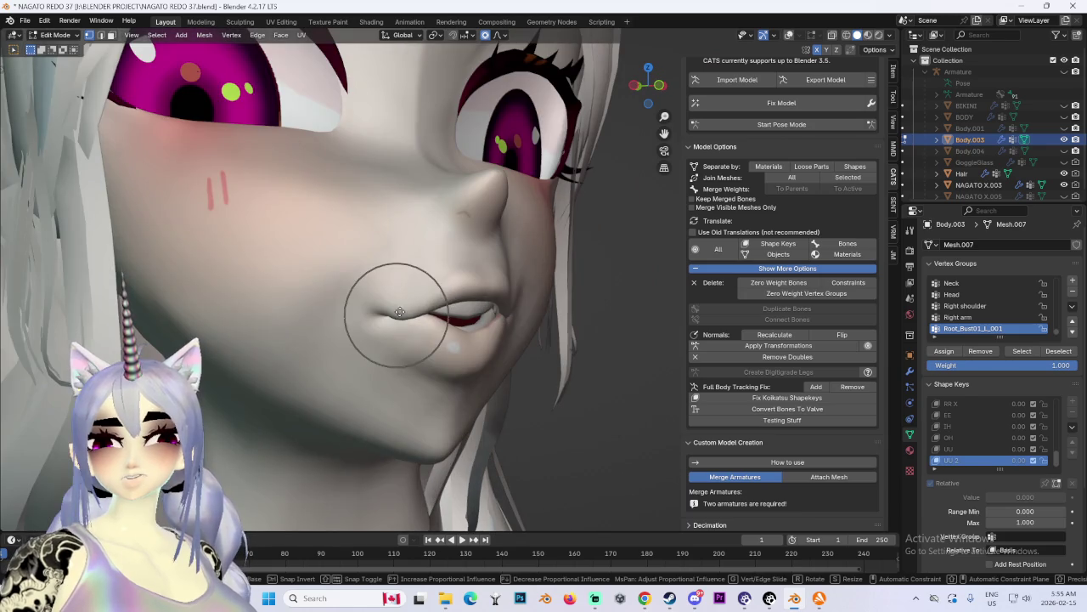
scroll(563, 304, down, 3)
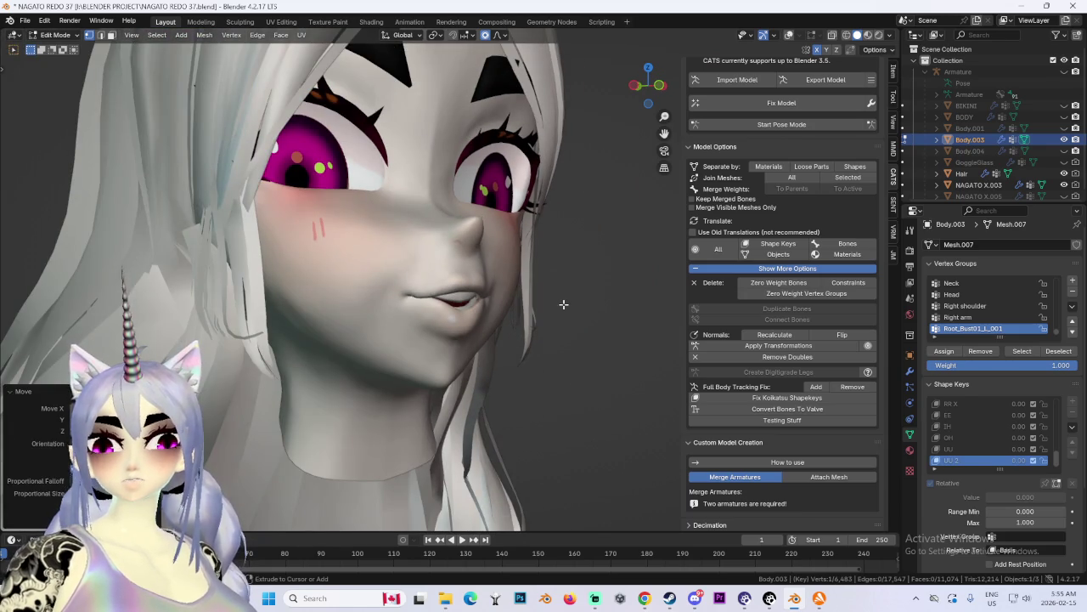
click(564, 300)
Step: Undo the last lip adjustment and cancel a follow-up mouth move
mouse_move(563, 297)
middle_down()
mouse_move(573, 299)
mouse_move(540, 301)
mouse_move(631, 309)
middle_up()
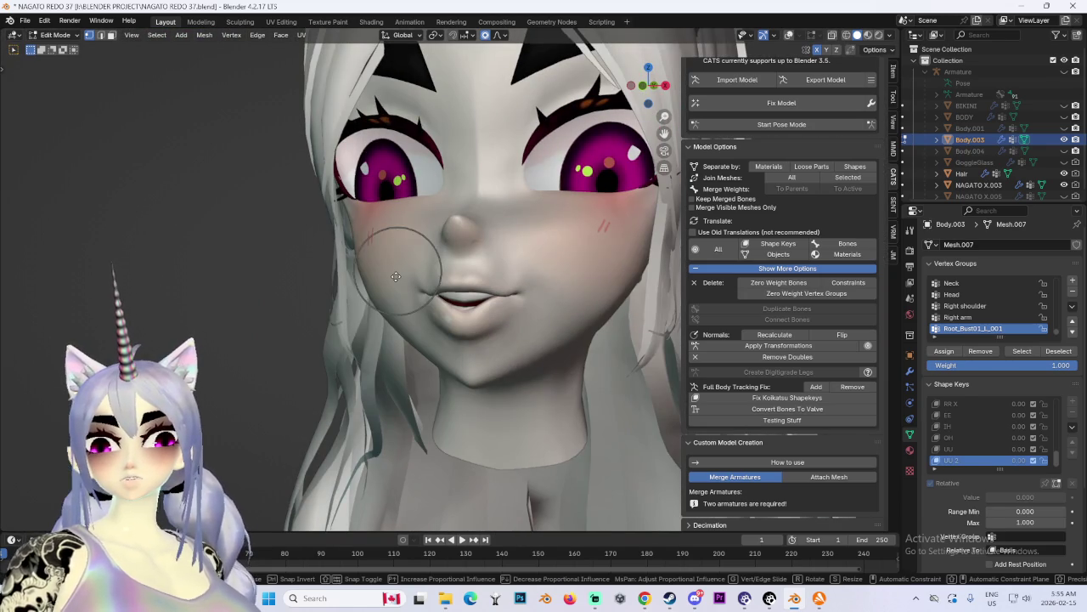
middle_drag(358, 254, 570, 307)
key(ctrl+z)
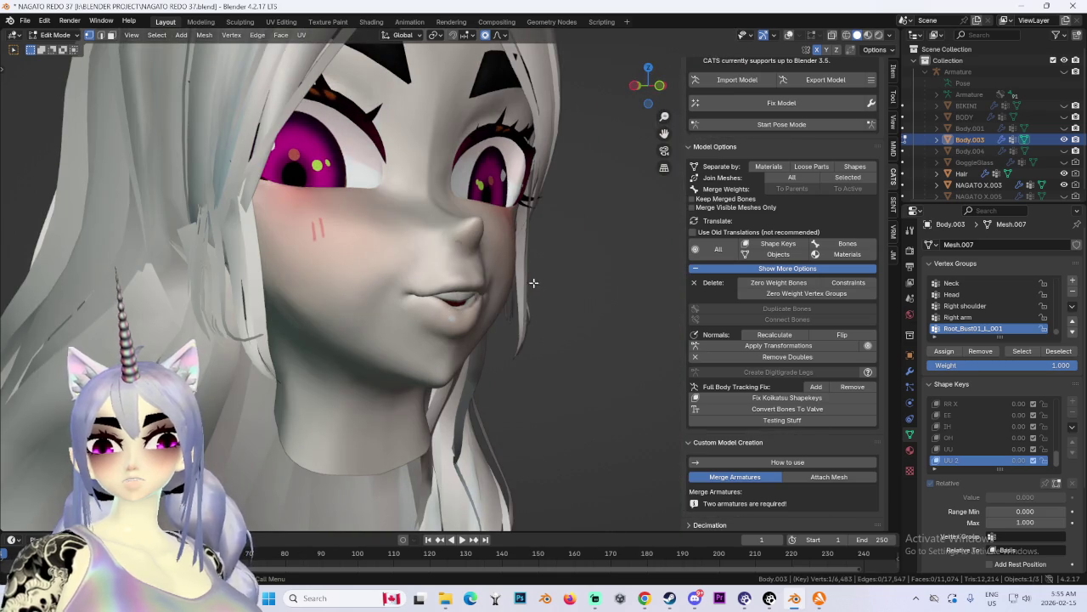
key(g)
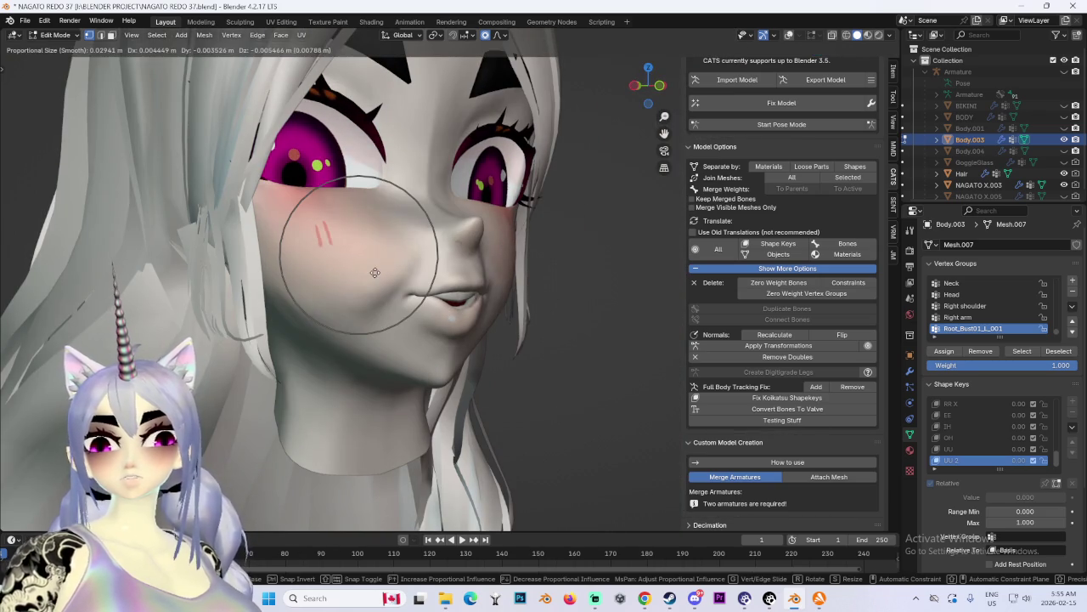
key(Escape)
Step: Orbit around the face to compare the UU 2 lips from front, side and three-quarter angles
middle_drag(360, 258, 475, 289)
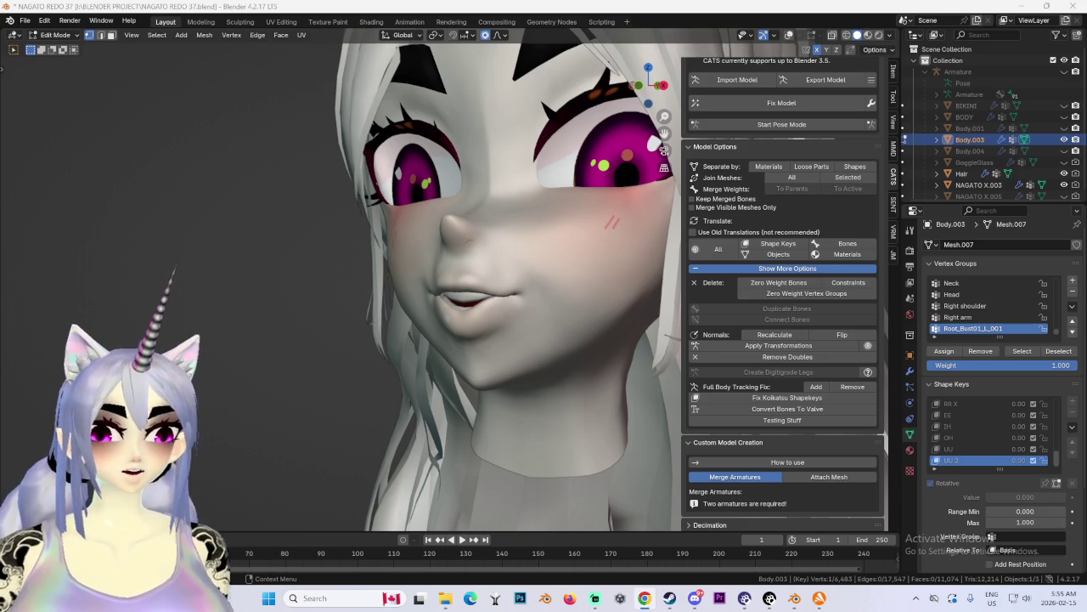
mouse_move(445, 258)
middle_down()
mouse_move(601, 263)
mouse_move(463, 243)
mouse_move(554, 257)
mouse_move(608, 235)
mouse_move(520, 236)
mouse_move(483, 281)
middle_up()
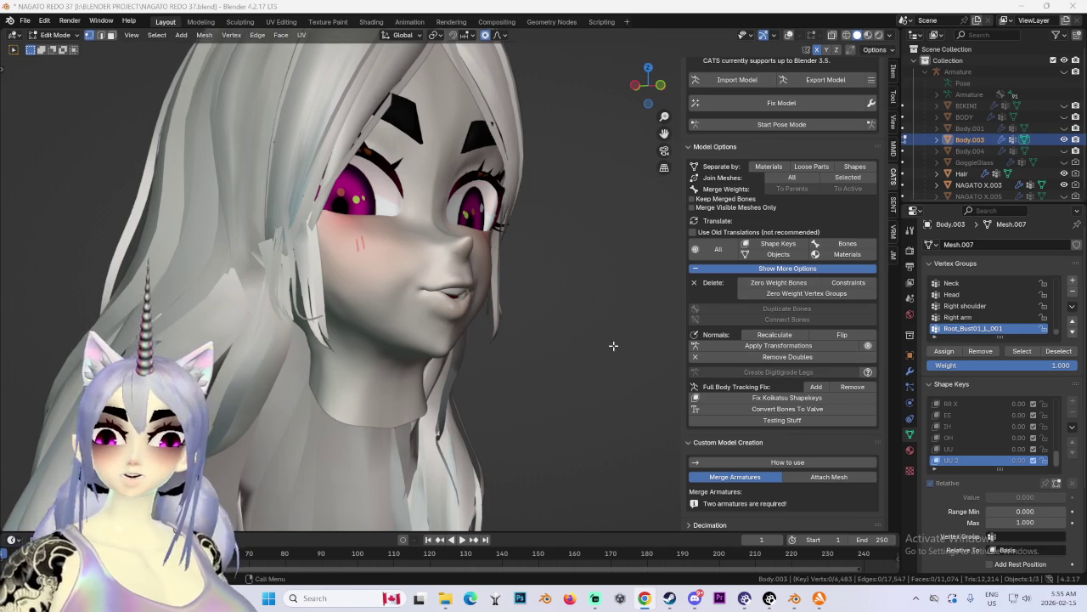
middle_drag(613, 346, 659, 336)
scroll(659, 335, up, 2)
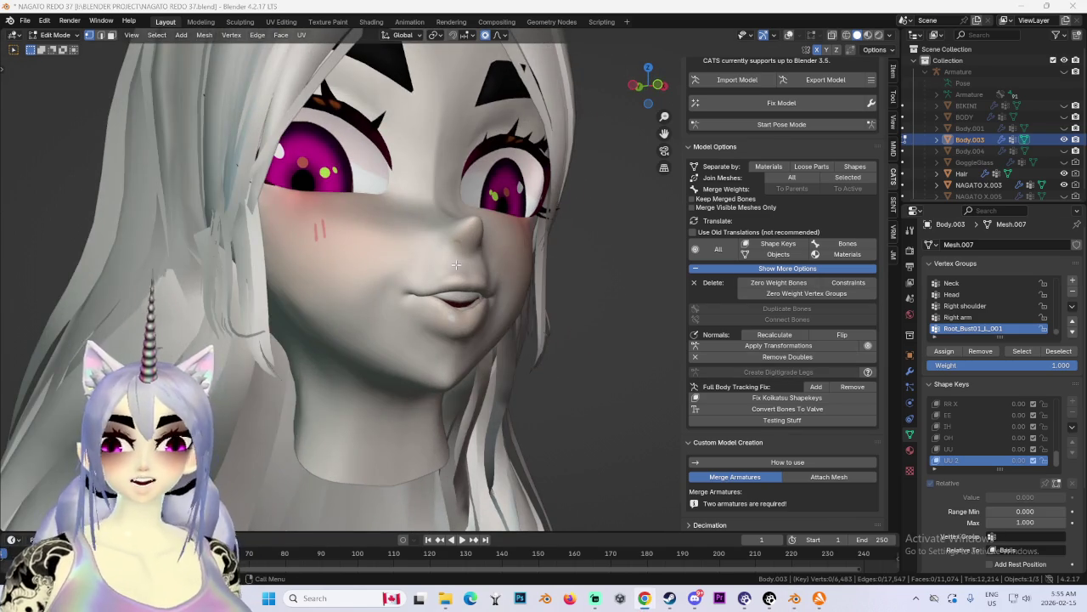
middle_drag(456, 264, 388, 289)
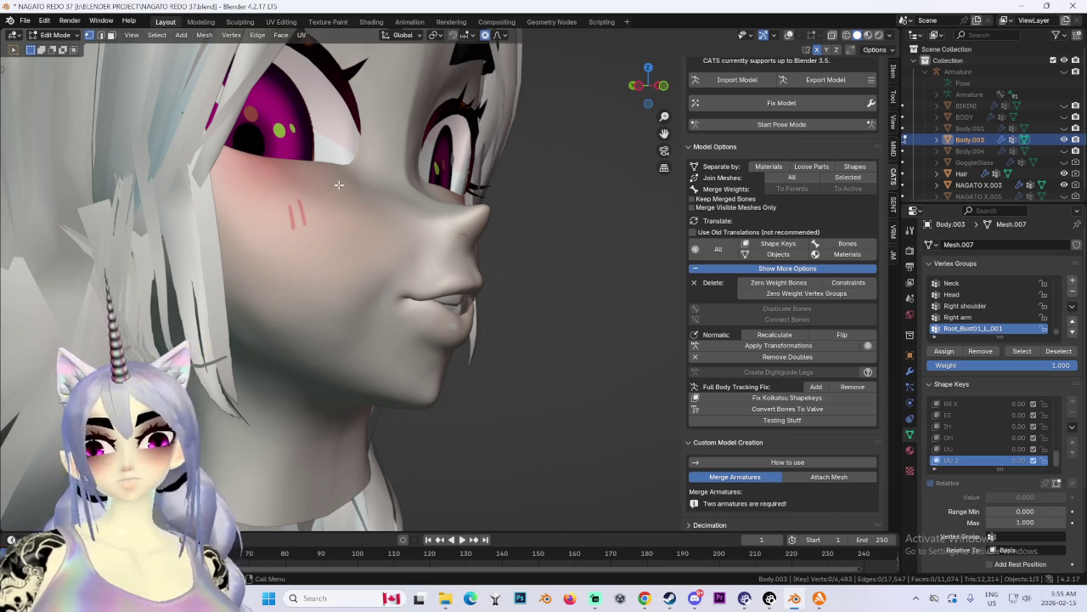
middle_drag(338, 185, 461, 264)
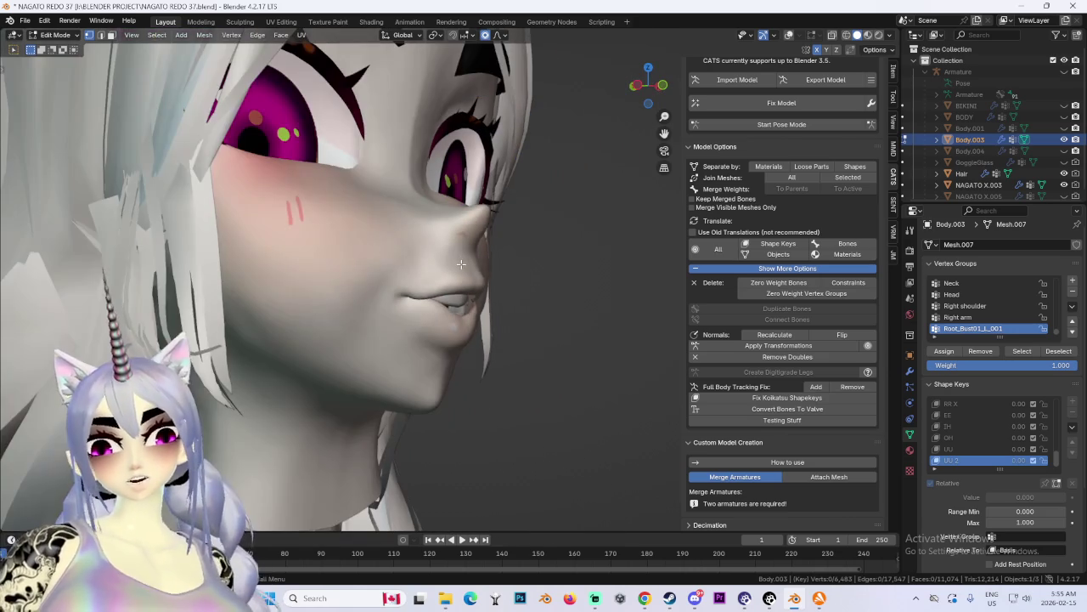
mouse_move(358, 285)
middle_down()
mouse_move(535, 307)
mouse_move(526, 285)
mouse_move(632, 292)
mouse_move(575, 289)
mouse_move(591, 268)
mouse_move(578, 247)
mouse_move(422, 257)
mouse_move(441, 281)
mouse_move(527, 321)
middle_up()
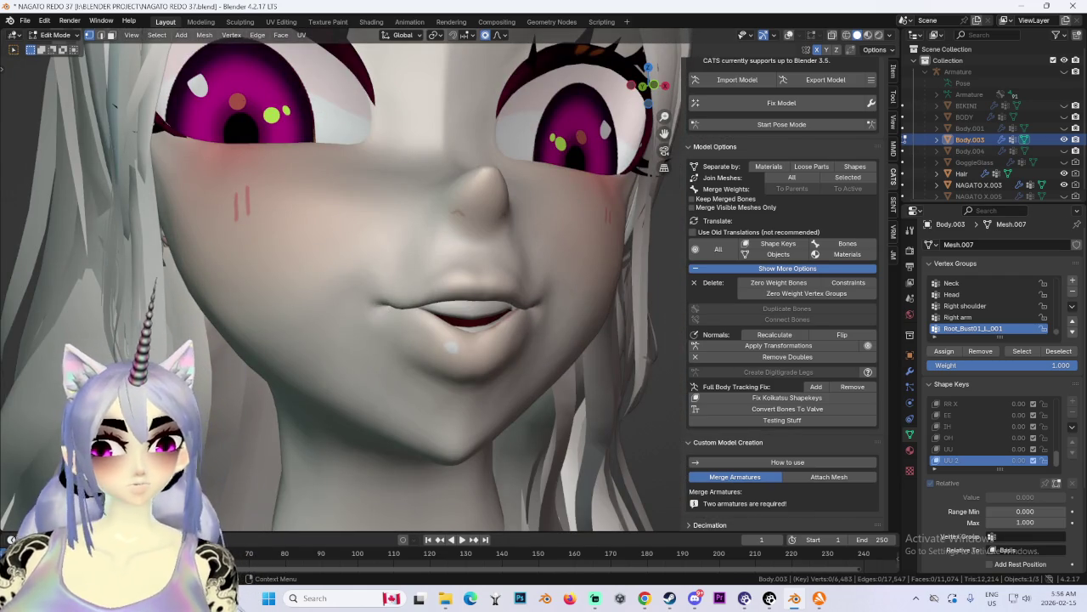
key(alt+Tab)
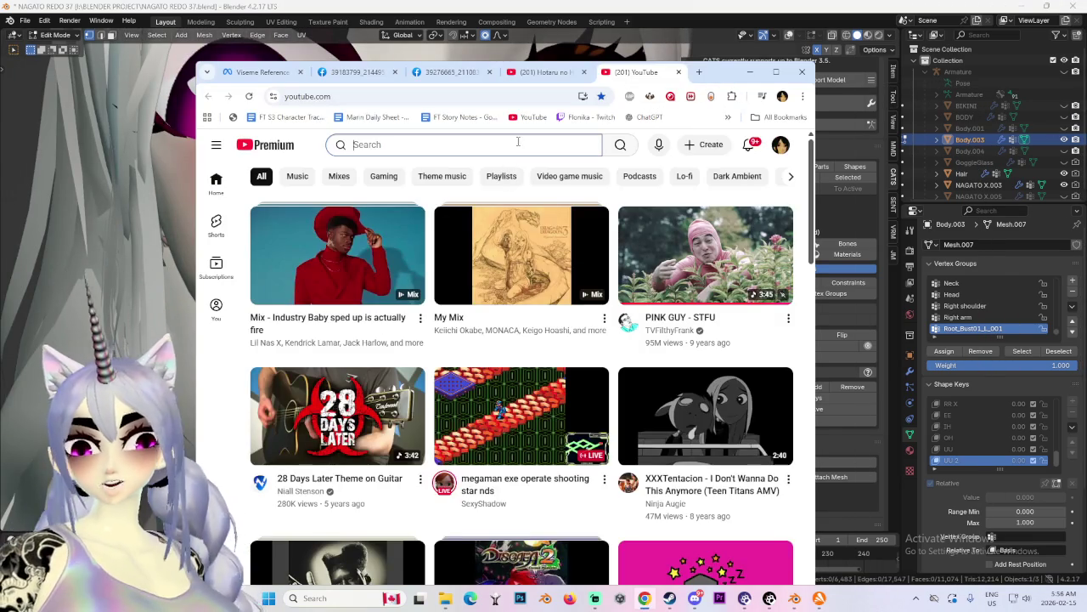
Step: Search YouTube for 'grave' and open the Grave of the Fireflies ending Short full screen
click(517, 145)
text(grave)
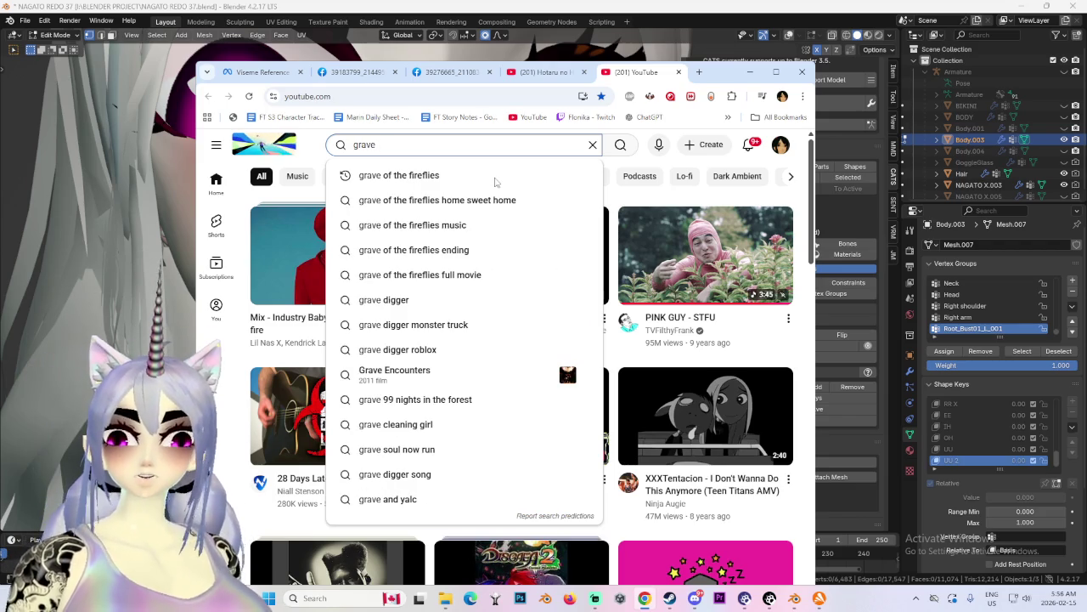
click(495, 177)
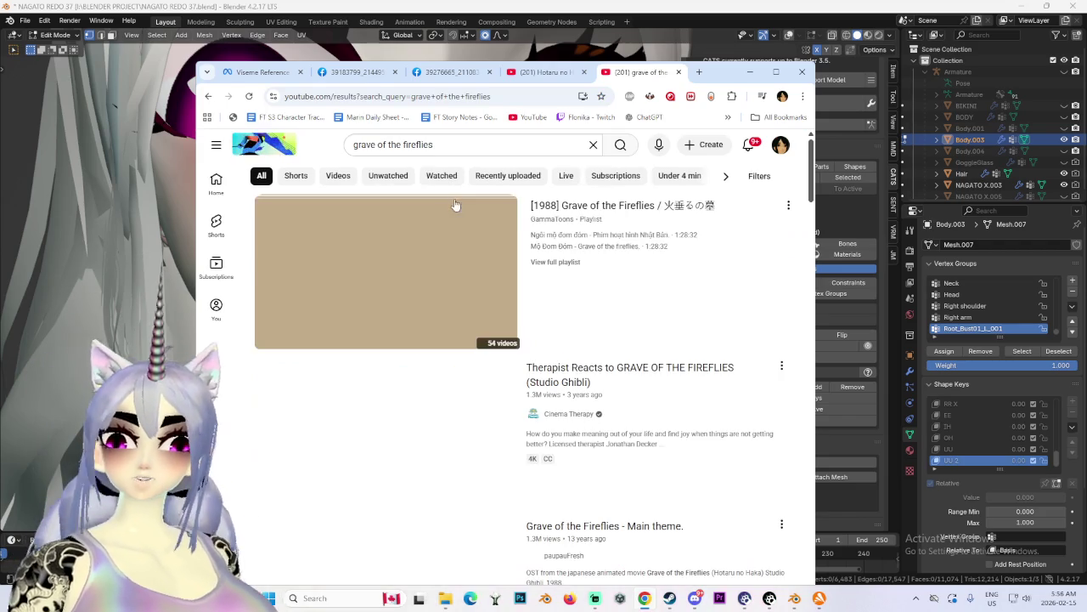
scroll(384, 406, down, 3)
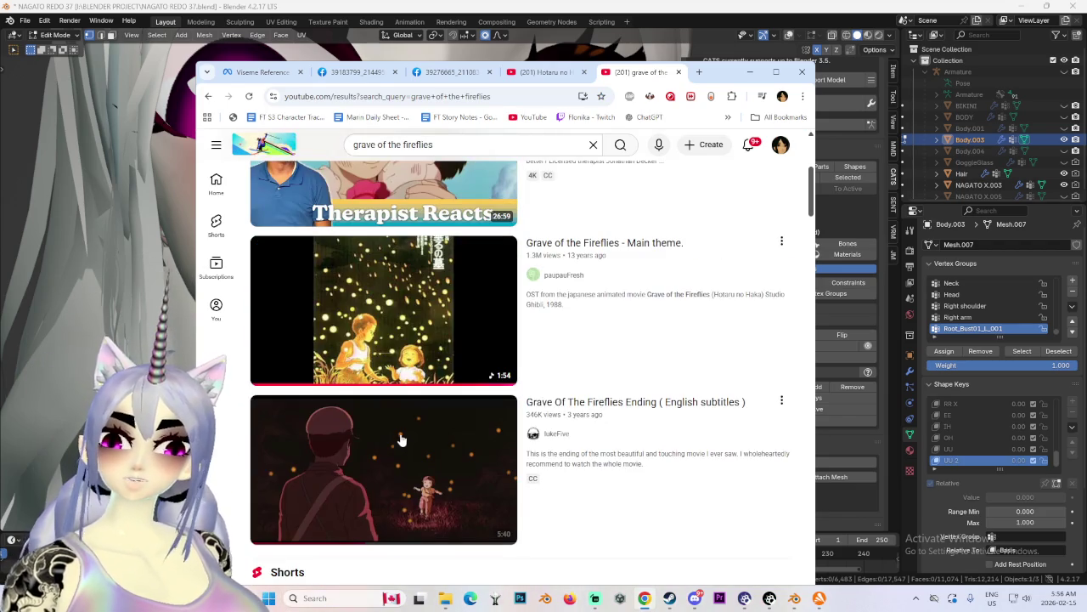
scroll(401, 436, down, 1)
scroll(408, 446, down, 3)
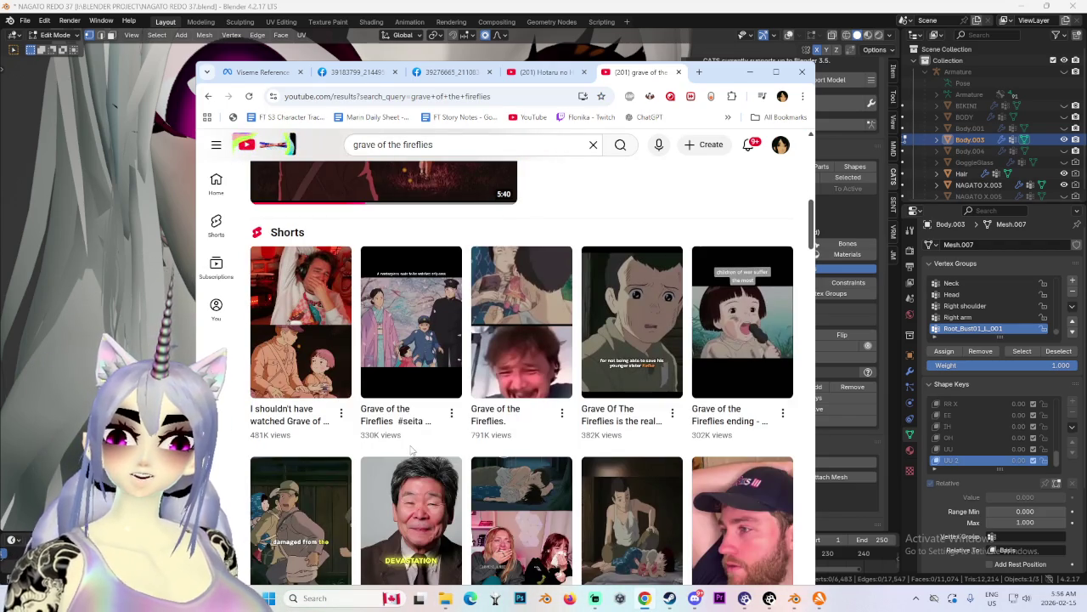
click(751, 340)
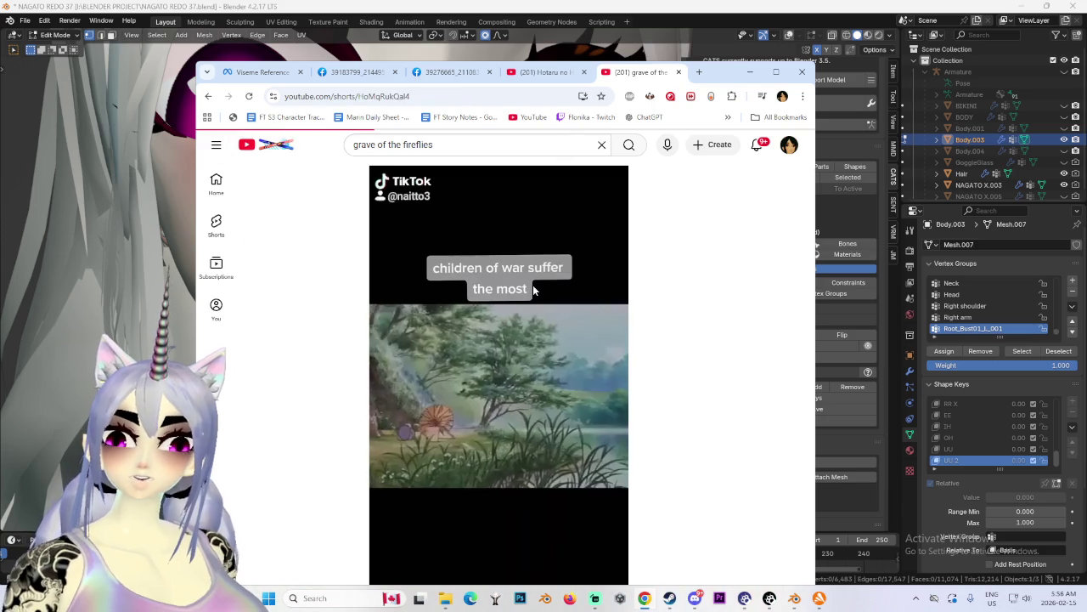
key(f)
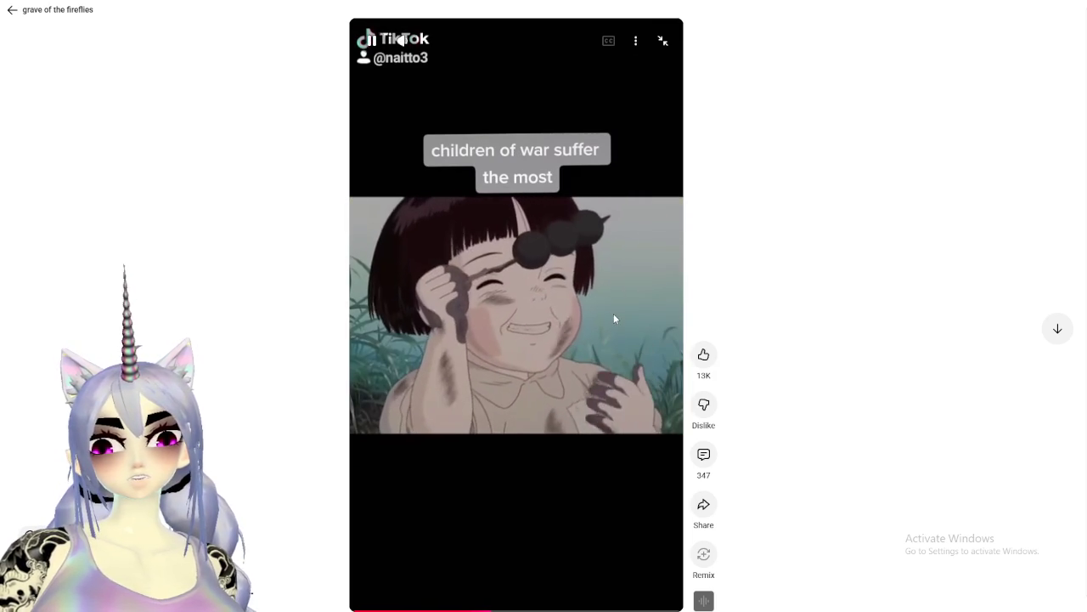
Step: Pause and resume the Short, then skip ahead through it on the progress bar
click(526, 337)
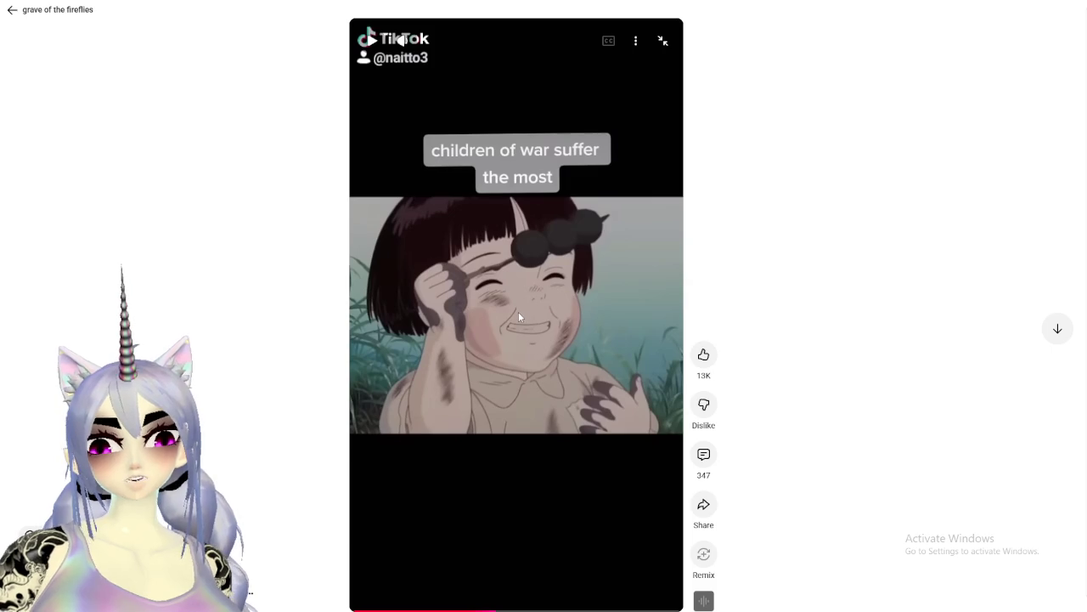
click(546, 341)
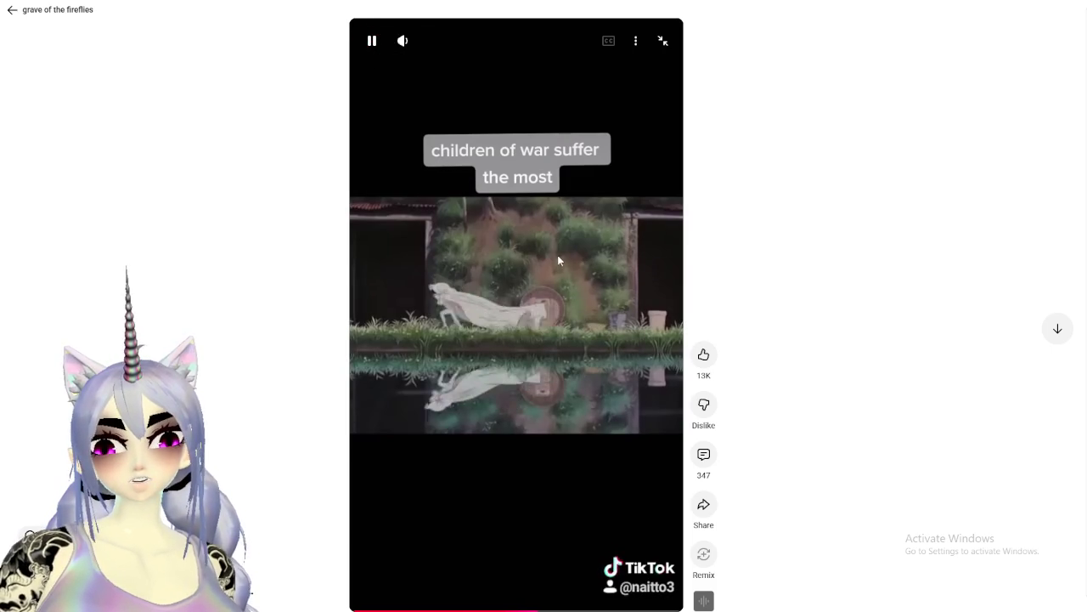
click(558, 255)
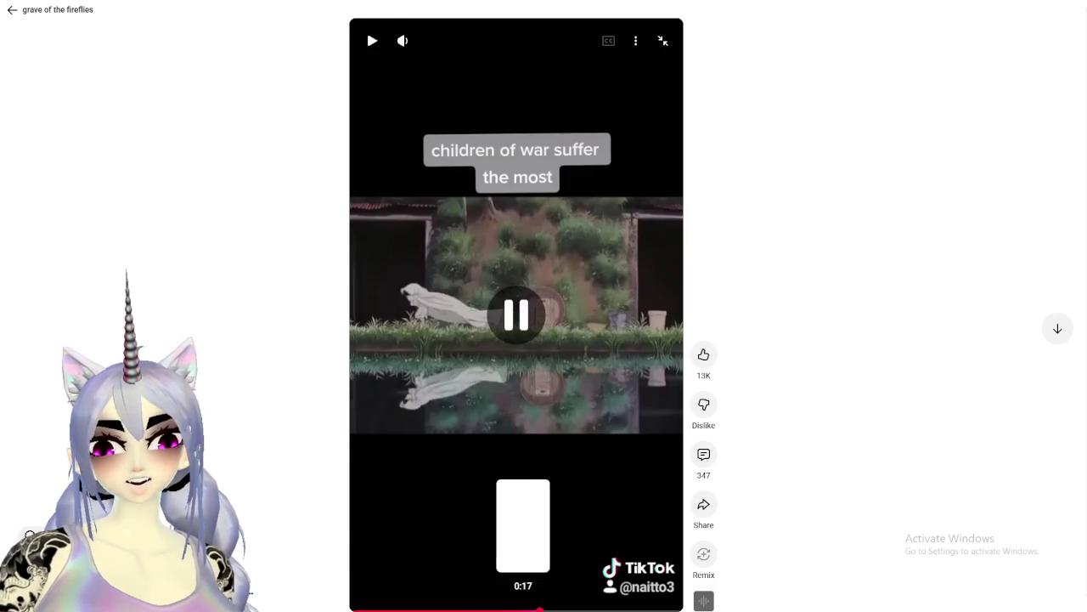
click(520, 610)
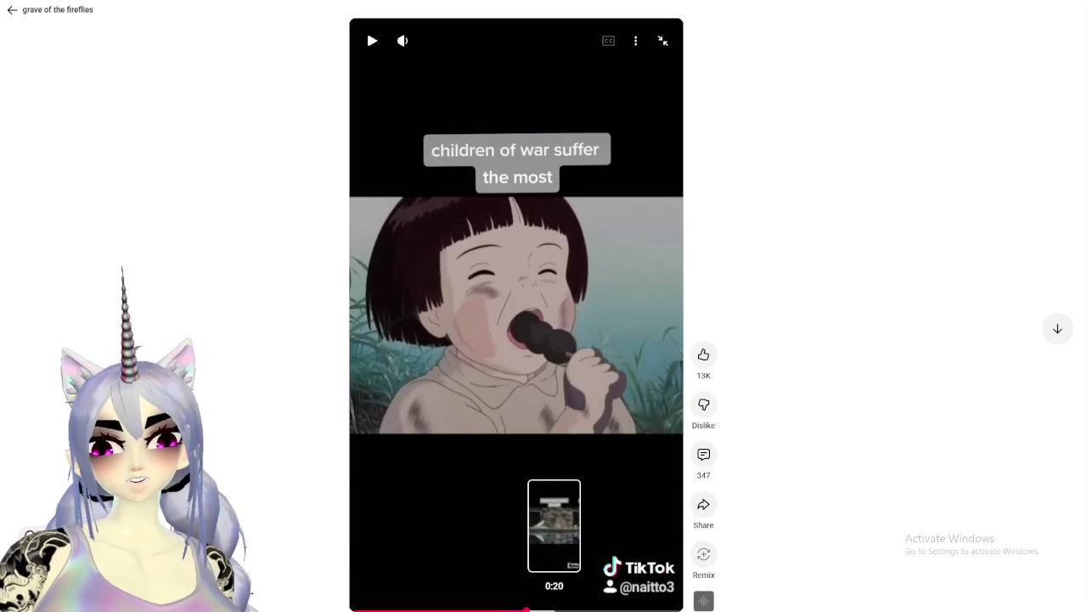
click(553, 609)
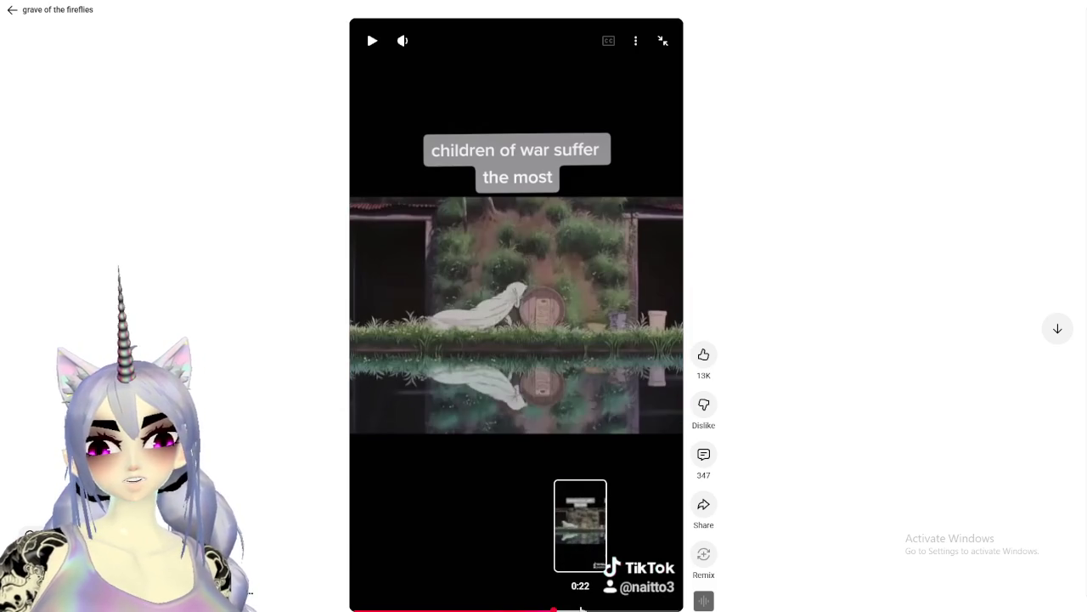
click(583, 609)
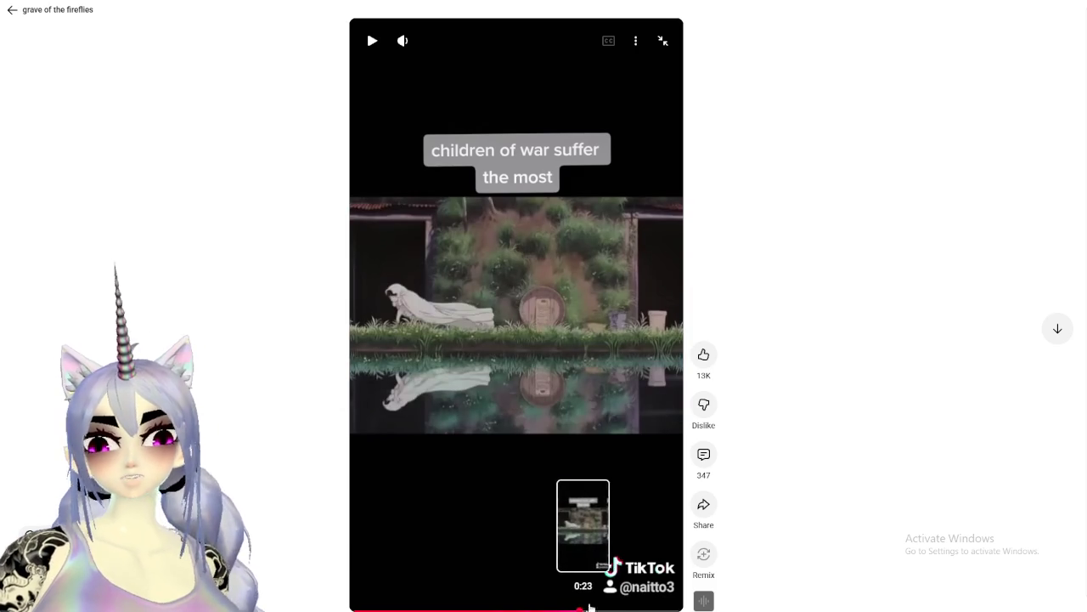
click(618, 609)
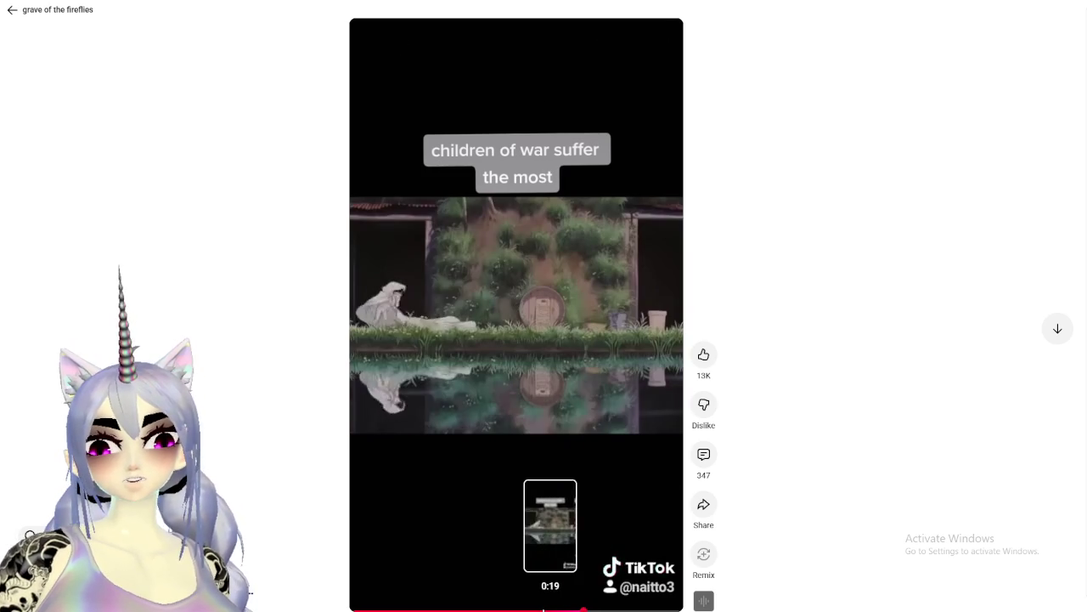
Step: Rewind the Short to the dango-eating scene, pause it, and exit full screen
click(506, 609)
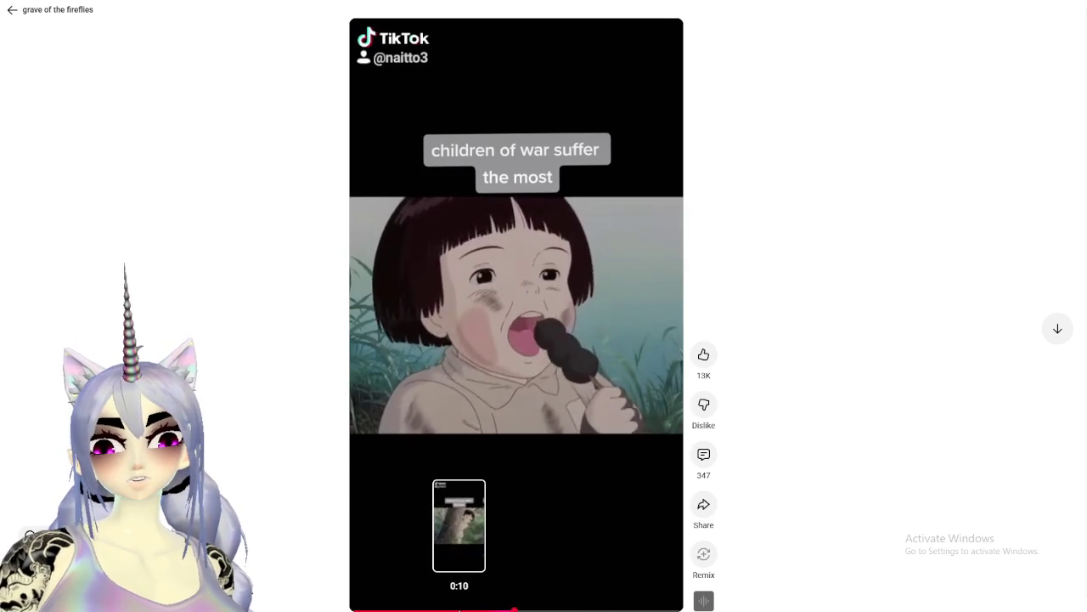
click(466, 609)
click(424, 609)
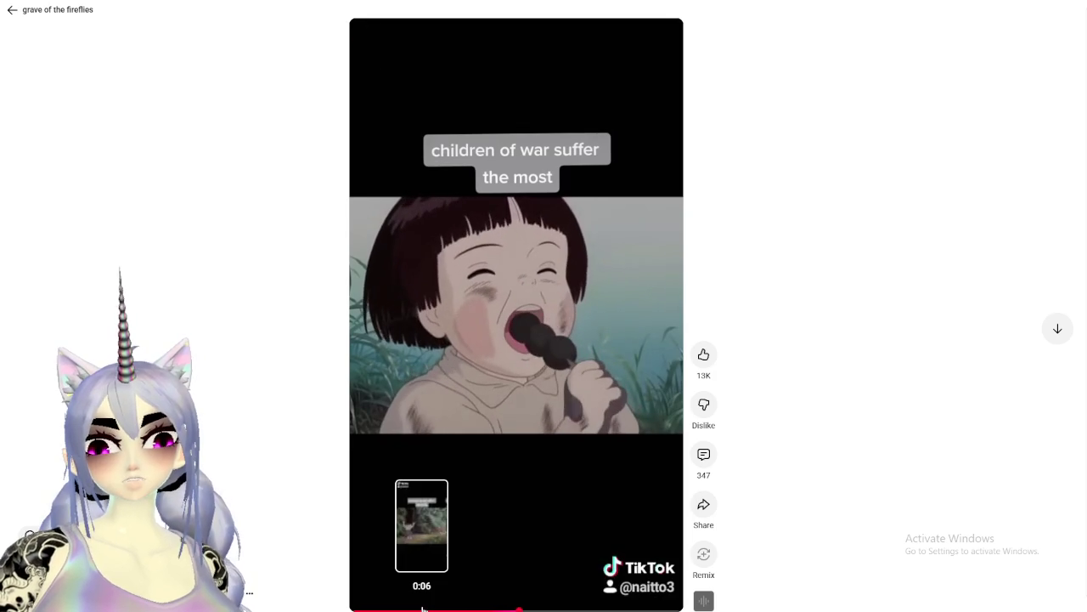
click(548, 287)
click(661, 43)
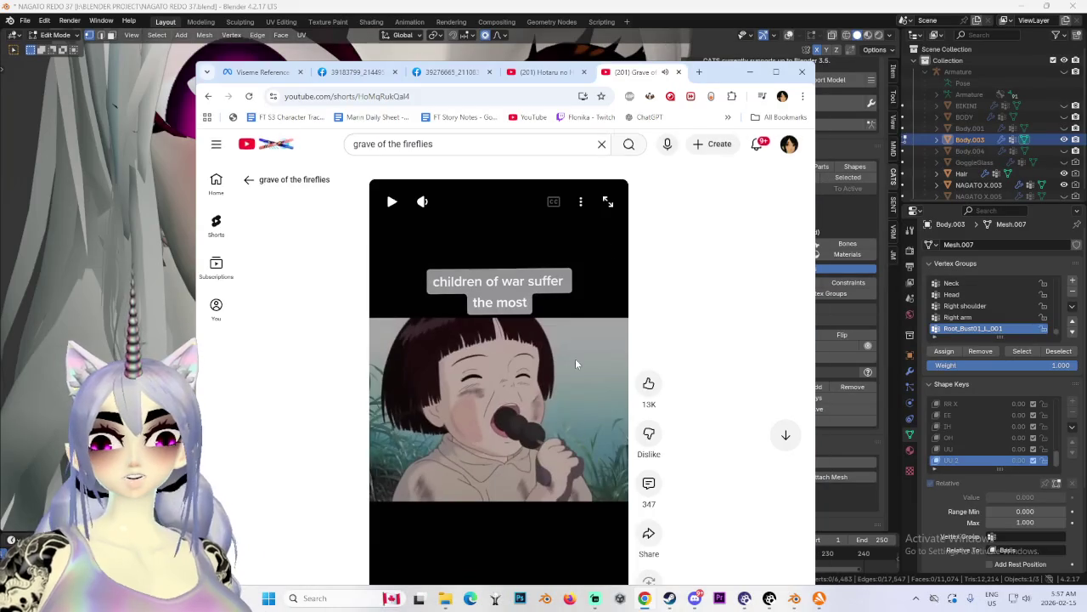
Step: Go back to 'Home Sweet Home - Grave of the Fireflies' in the Hotaru no Haka tab and minimize Chrome
scroll(504, 397, down, 2)
scroll(505, 397, up, 2)
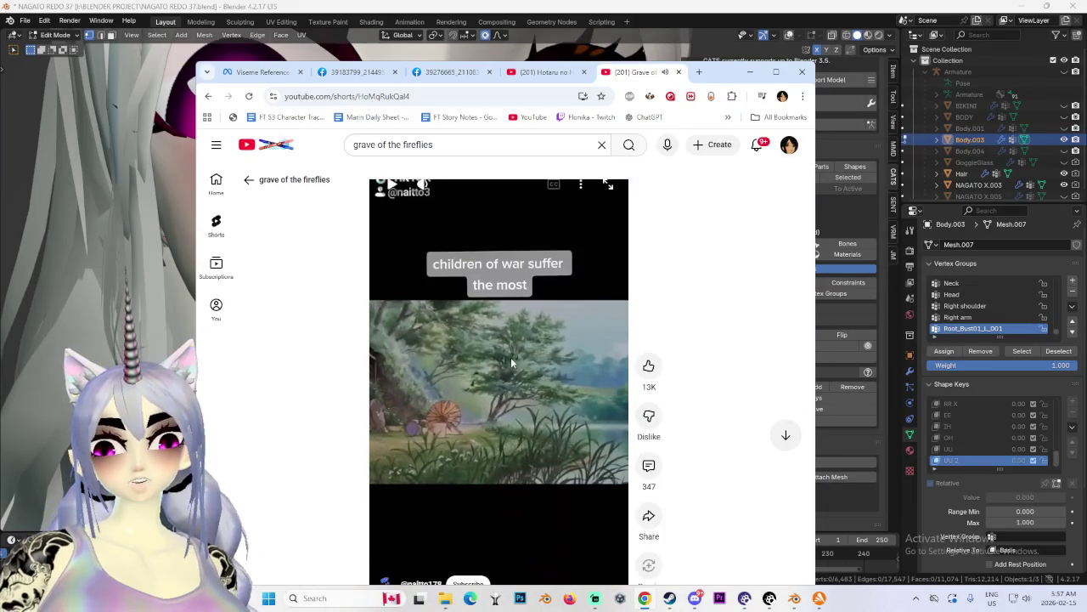
click(542, 74)
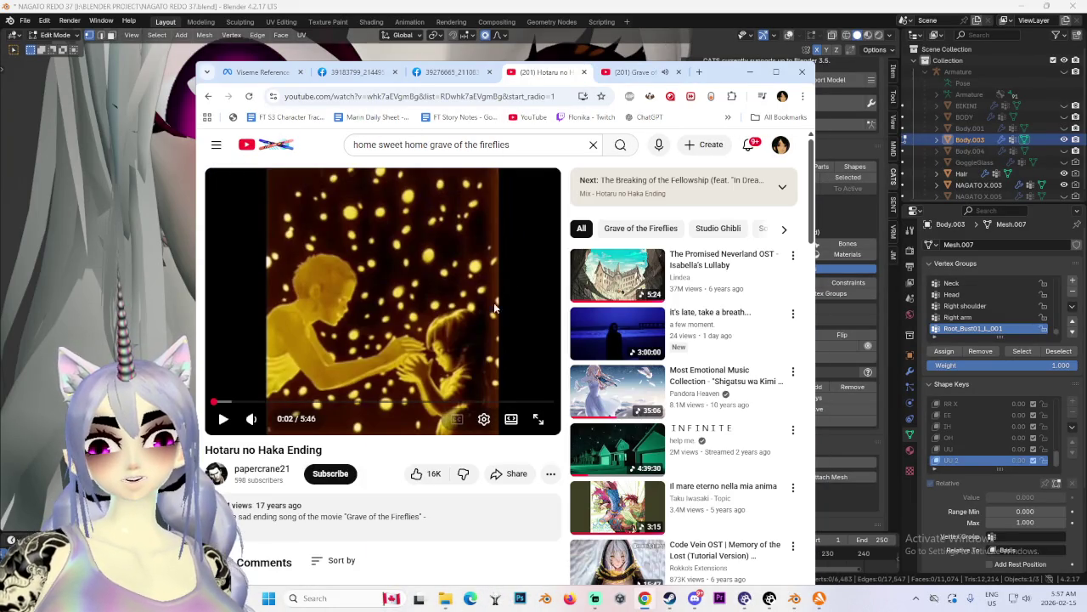
click(210, 97)
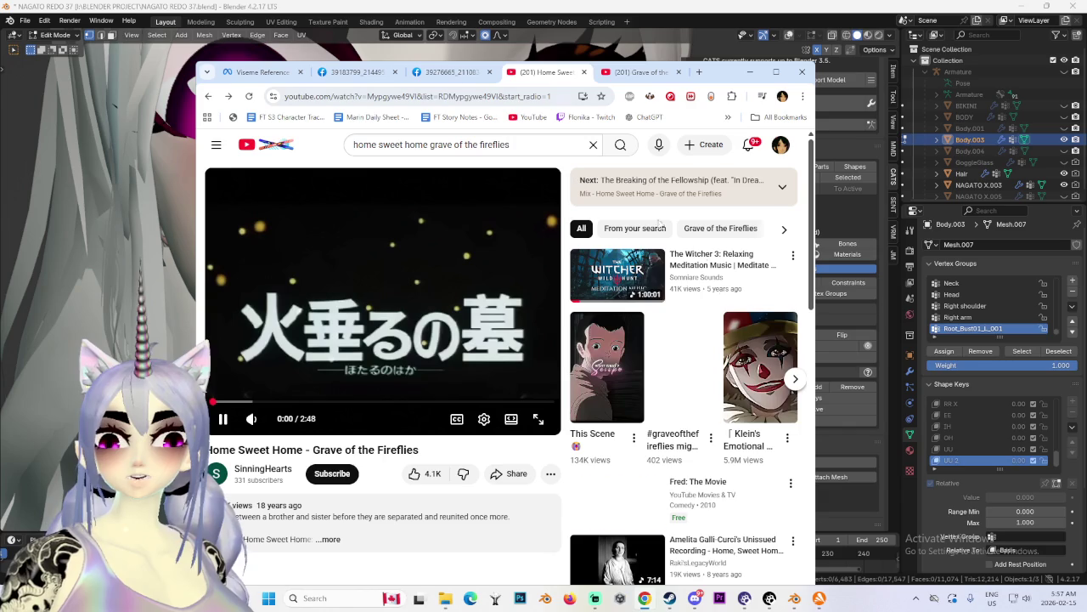
mouse_move(252, 419)
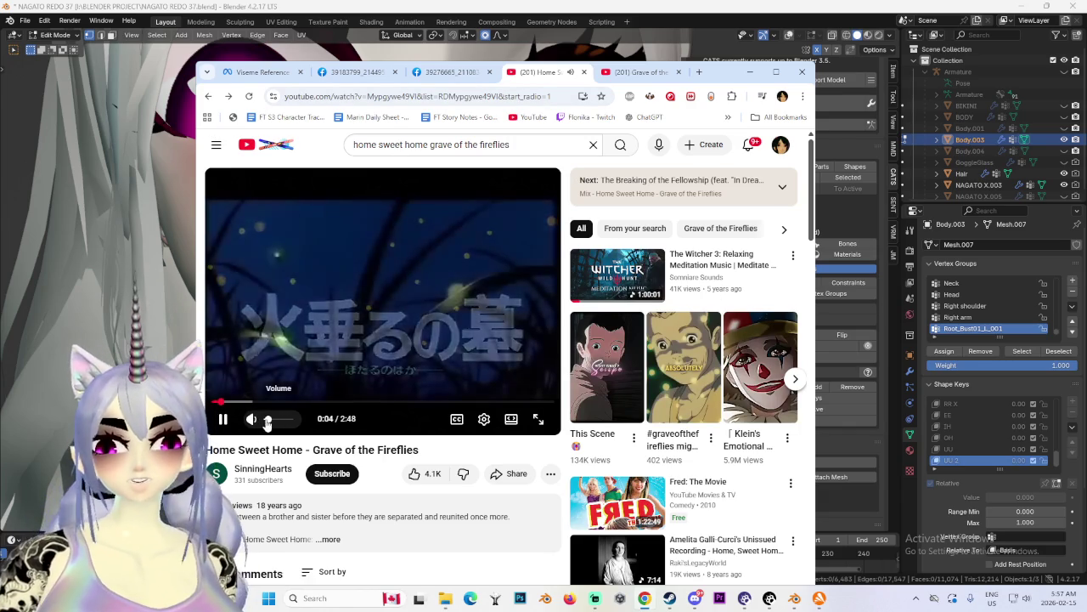
click(749, 72)
Step: Push the UU 2 lips along the Y axis once, cancelling the other attempted lip moves
mouse_move(510, 272)
middle_down()
mouse_move(560, 299)
mouse_move(398, 270)
mouse_move(497, 247)
mouse_move(527, 284)
middle_up()
key(g)
key(Escape)
key(g)
key(y)
click(478, 289)
mouse_move(478, 289)
middle_down()
mouse_move(592, 274)
mouse_move(450, 283)
mouse_move(529, 324)
middle_up()
key(g)
key(y)
key(Escape)
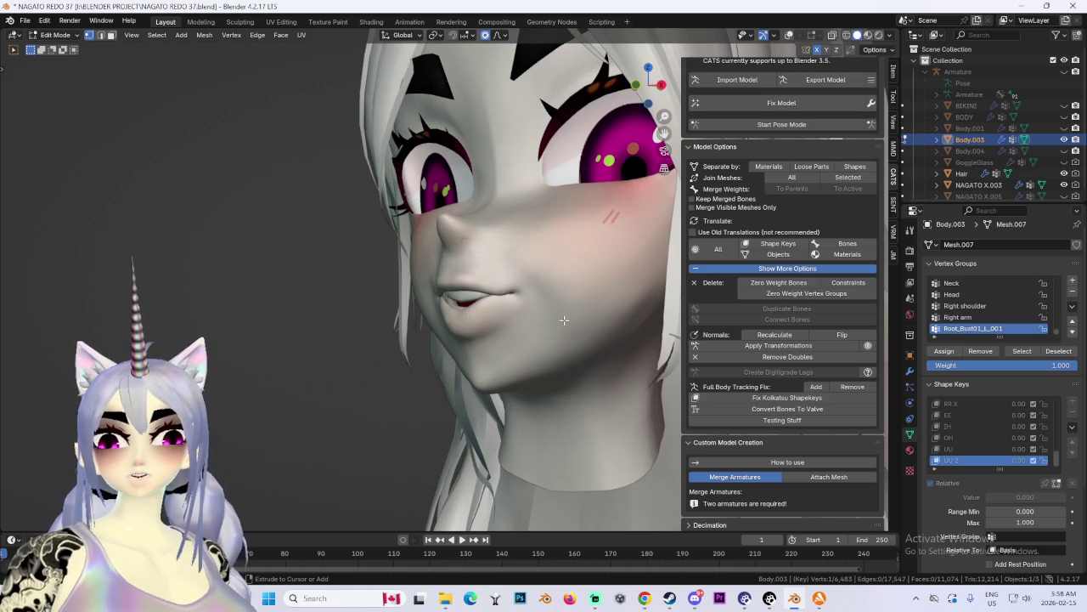
Step: Make several soft-falloff lip moves that close the UU 2 mouth slightly
key(g)
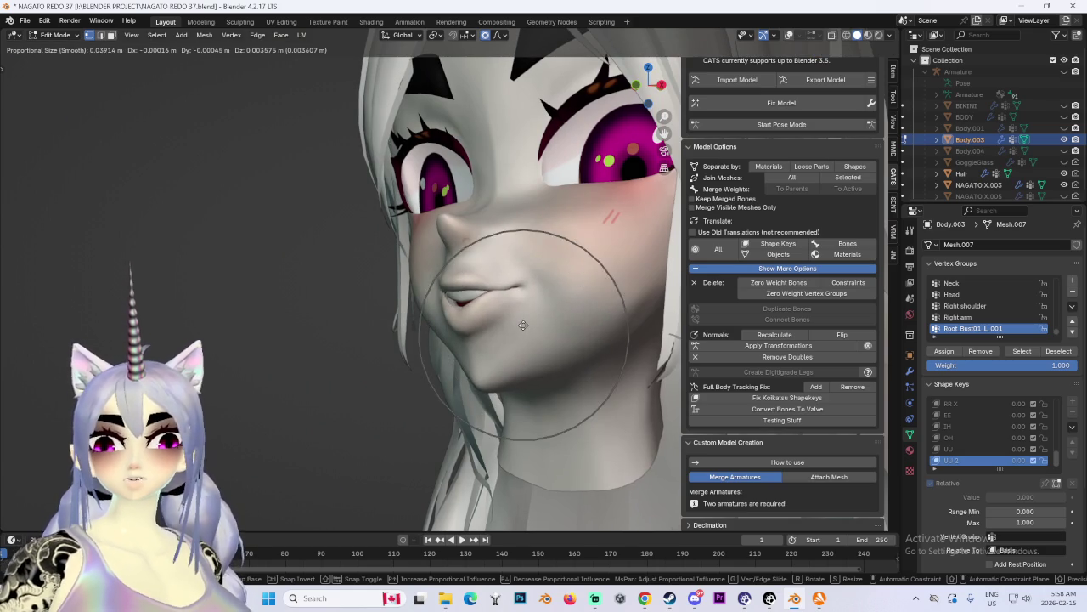
click(523, 326)
key(g)
click(523, 325)
mouse_move(523, 325)
middle_down()
mouse_move(537, 318)
mouse_move(552, 332)
middle_up()
scroll(557, 336, up, 2)
scroll(563, 341, up, 3)
key(g)
click(556, 347)
mouse_move(557, 347)
middle_down()
mouse_move(552, 386)
mouse_move(507, 363)
mouse_move(510, 328)
mouse_move(508, 375)
middle_up()
Step: Close the lips further and adjust them, checking front and side profile views
key(g)
click(507, 364)
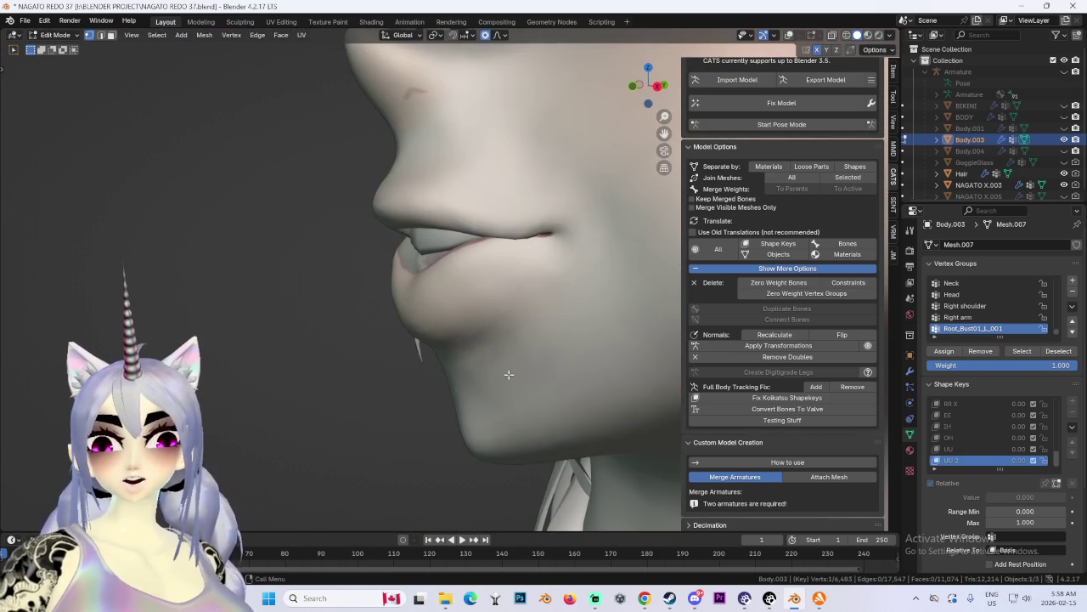
key(g)
click(439, 316)
mouse_move(439, 316)
middle_down()
mouse_move(436, 269)
mouse_move(512, 269)
mouse_move(484, 250)
mouse_move(456, 260)
middle_up()
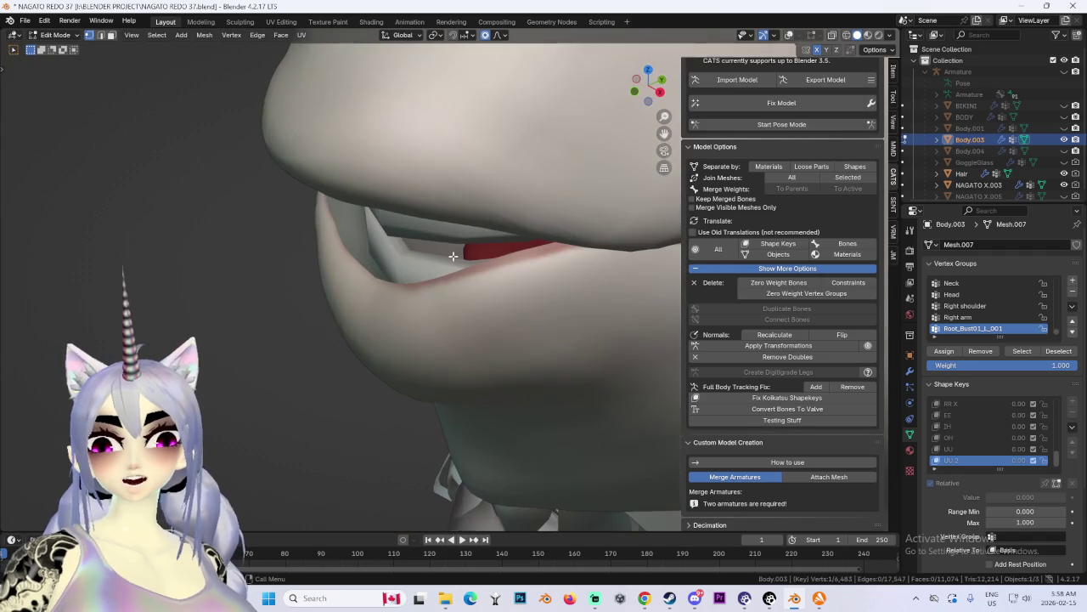
mouse_move(310, 194)
middle_down()
mouse_move(340, 212)
mouse_move(391, 199)
mouse_move(416, 301)
middle_up()
Step: Reshape the lips with repeated proportional moves into a tighter pursed pout
key(g)
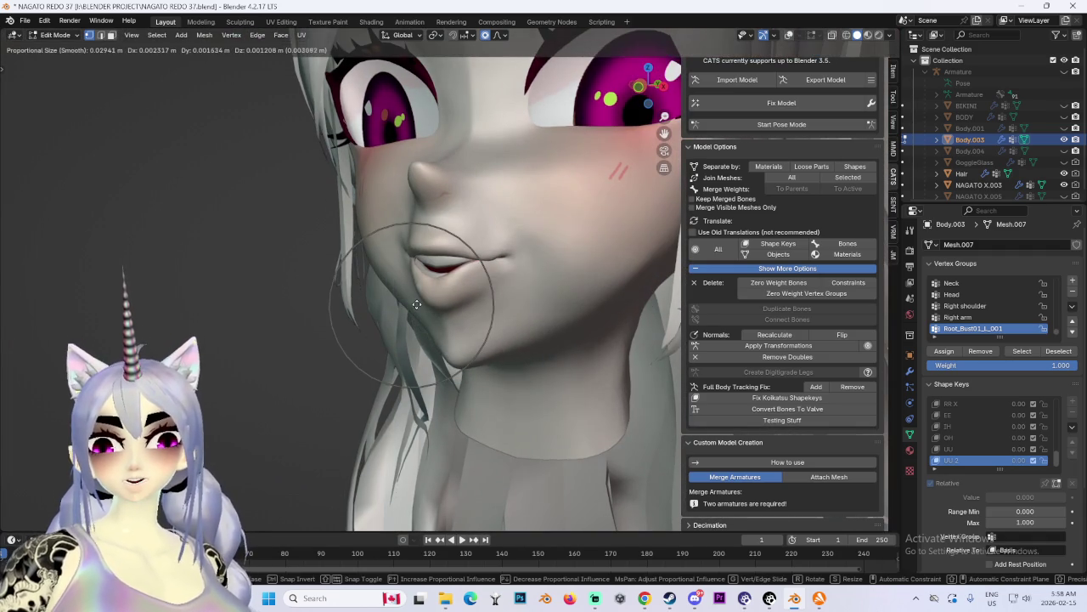
click(430, 271)
key(g)
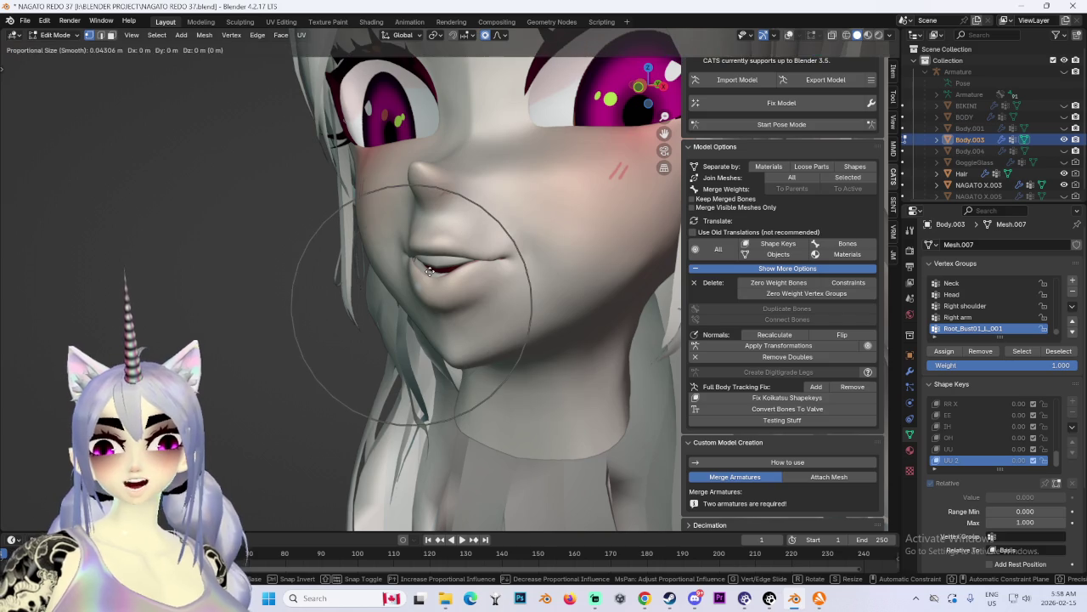
click(429, 274)
mouse_move(429, 273)
middle_down()
mouse_move(387, 293)
mouse_move(344, 279)
middle_up()
key(g)
click(344, 279)
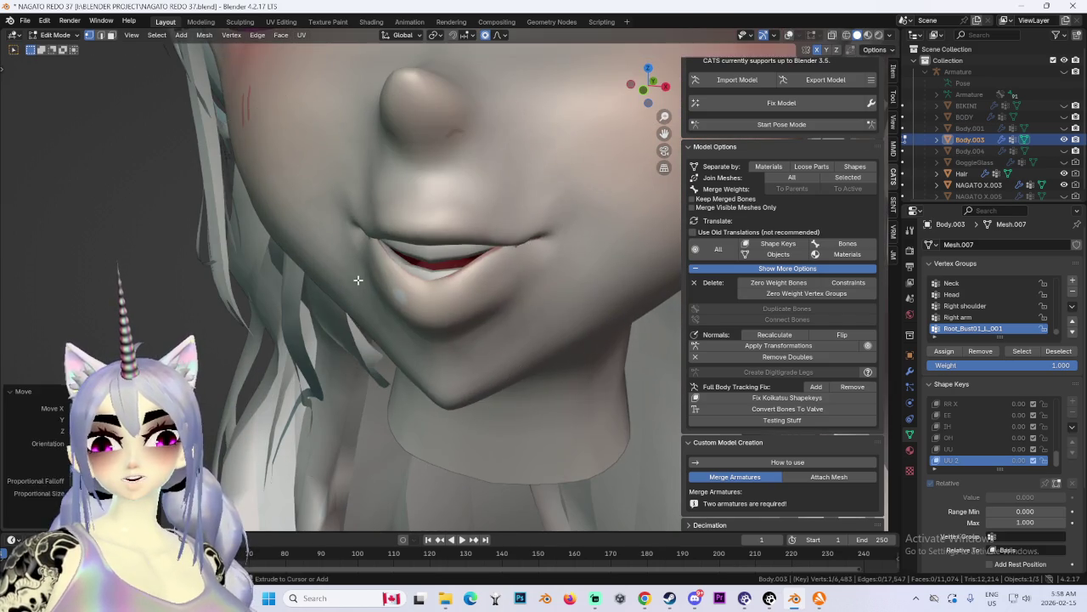
key(g)
click(462, 268)
Step: Refine the pout with Y-axis-only lip moves and a final soft reshape
key(g)
key(y)
click(462, 268)
mouse_move(462, 269)
middle_down()
mouse_move(541, 259)
mouse_move(448, 235)
middle_up()
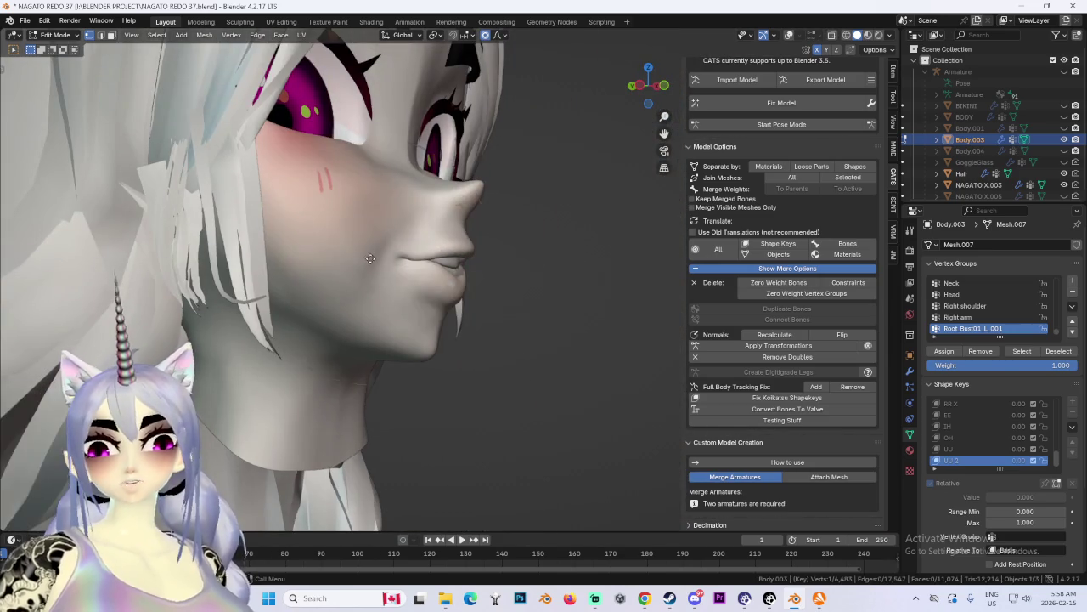
mouse_move(449, 235)
middle_down()
mouse_move(368, 283)
mouse_move(519, 264)
mouse_move(483, 272)
mouse_move(413, 240)
mouse_move(438, 315)
mouse_move(378, 329)
mouse_move(491, 242)
mouse_move(427, 248)
middle_up()
key(g)
click(399, 270)
scroll(438, 315, up, 2)
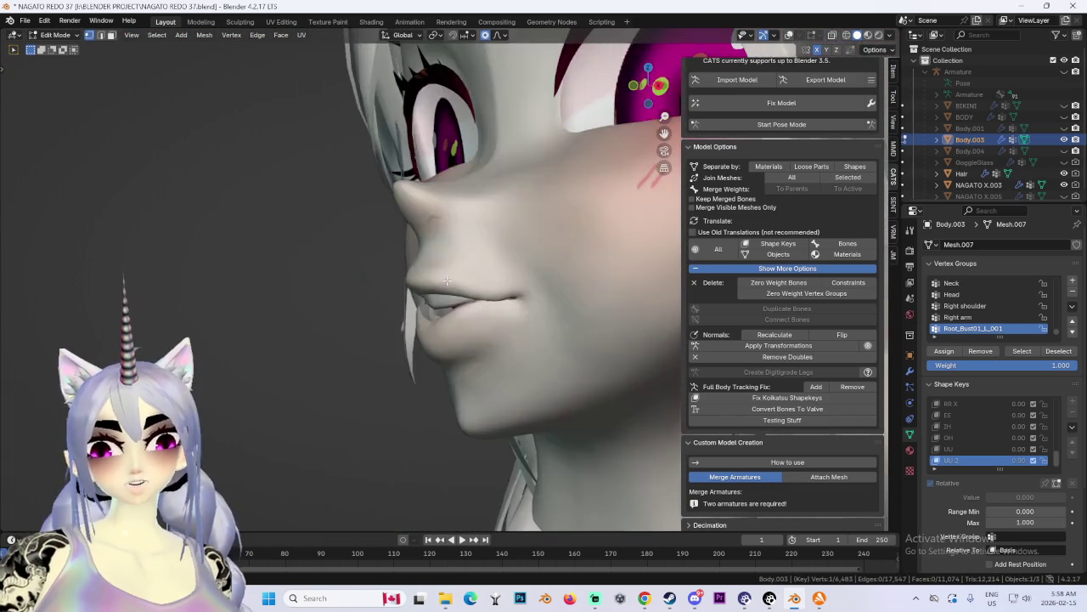
key(g)
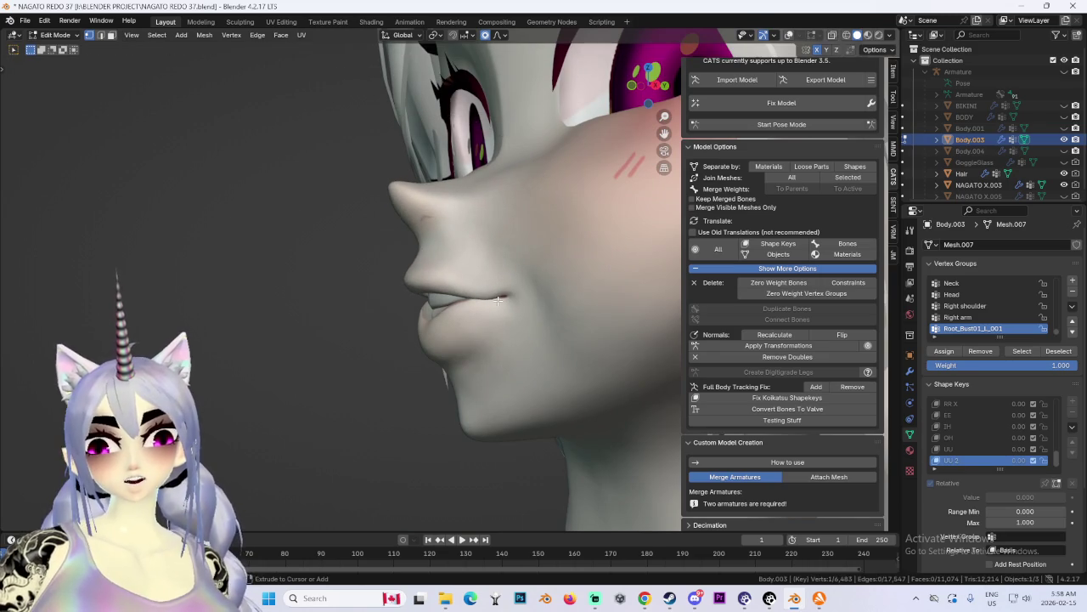
key(y)
click(506, 301)
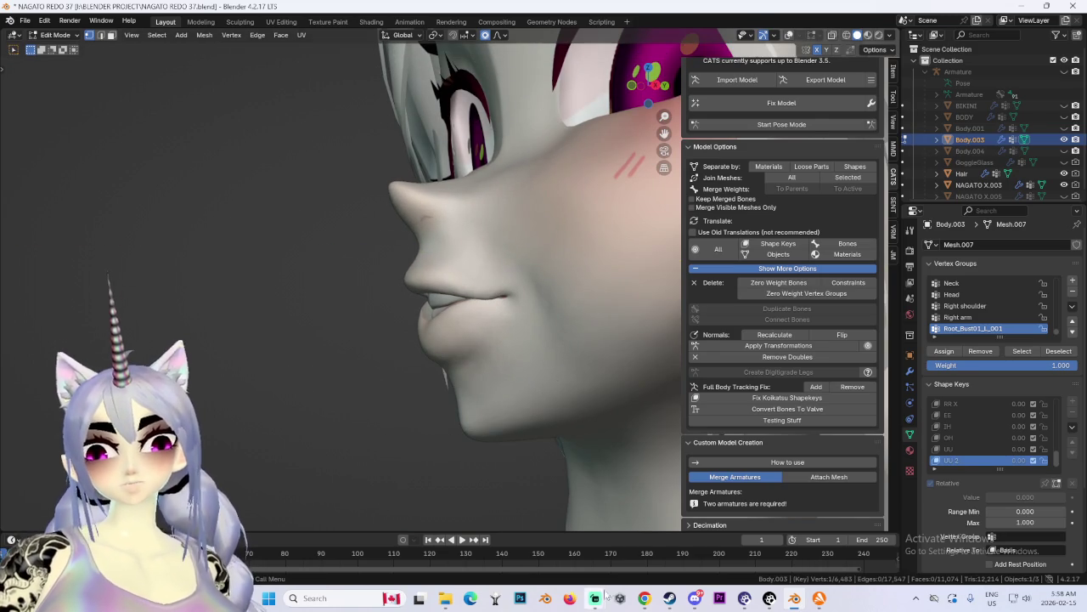
click(645, 600)
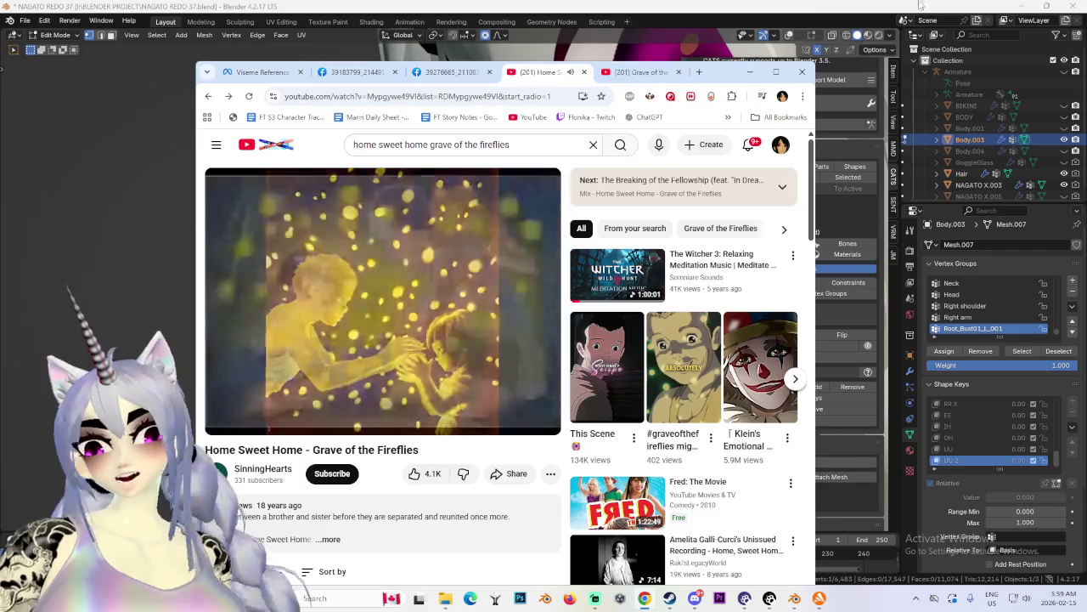
click(920, 4)
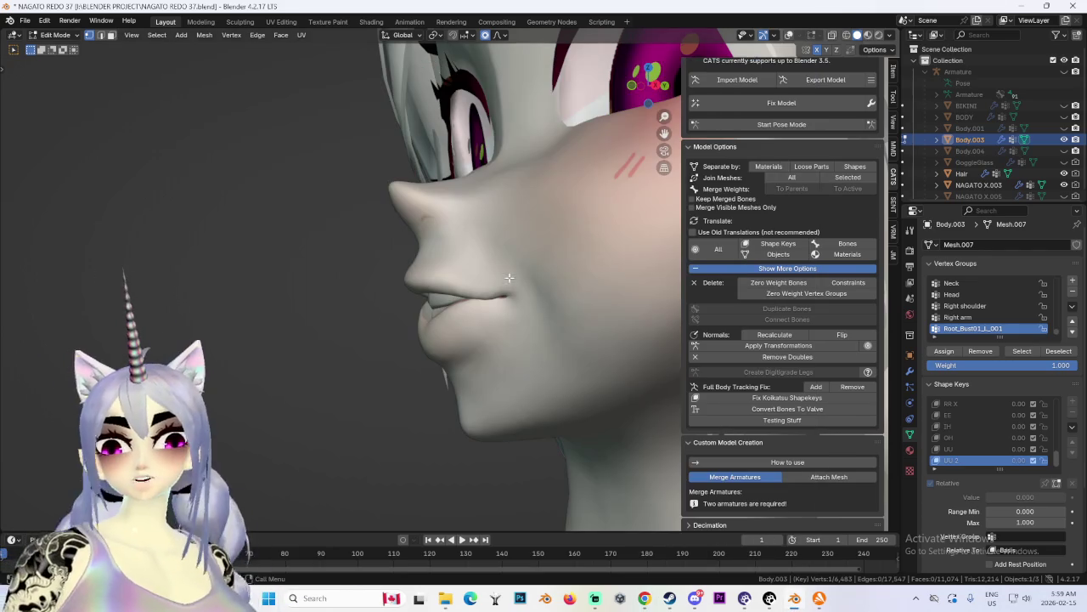
middle_drag(339, 288, 494, 292)
scroll(494, 292, down, 2)
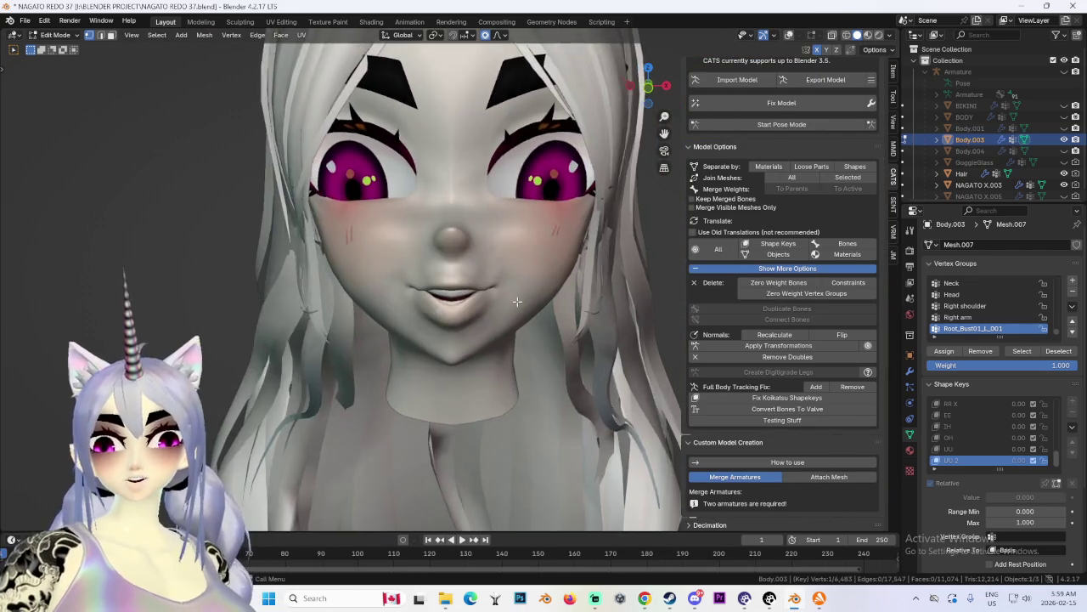
scroll(512, 299, up, 2)
mouse_move(512, 299)
middle_down()
mouse_move(556, 299)
mouse_move(496, 336)
mouse_move(530, 289)
middle_up()
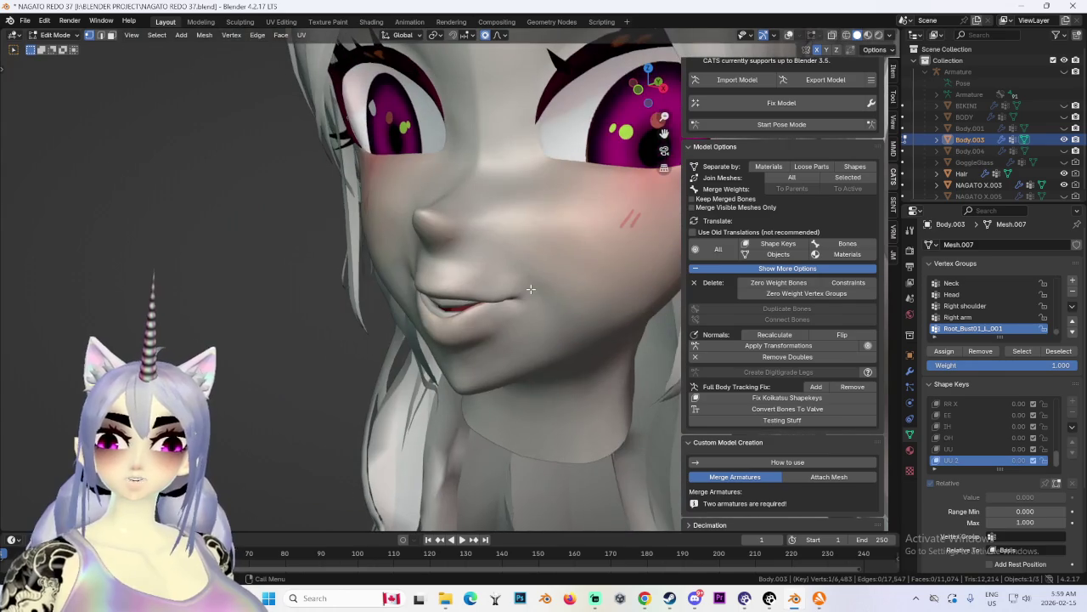
scroll(503, 301, up, 2)
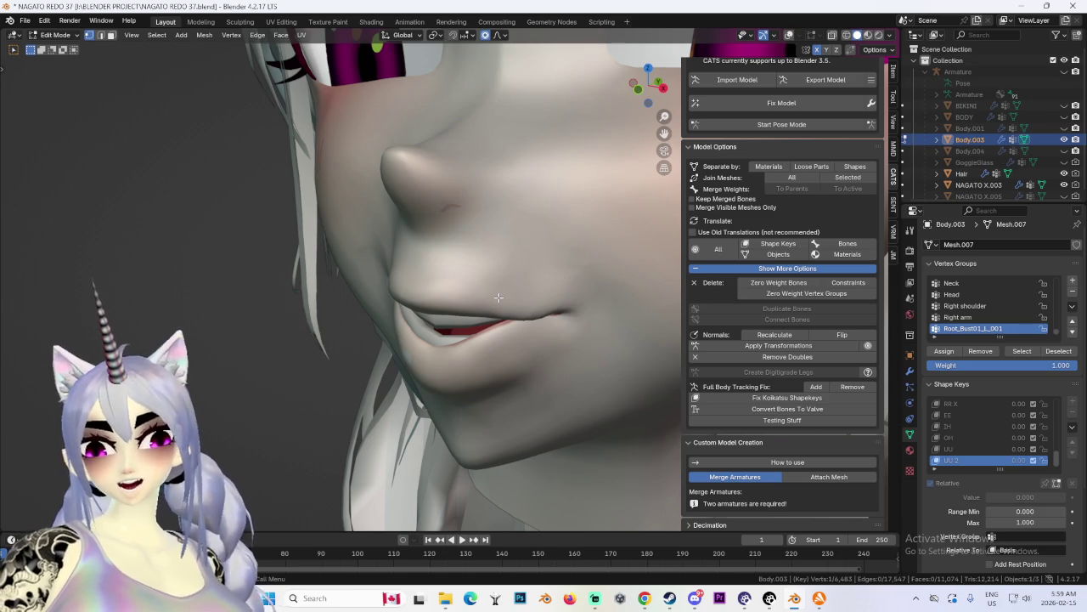
mouse_move(499, 298)
middle_down()
mouse_move(467, 339)
mouse_move(400, 315)
mouse_move(527, 325)
middle_up()
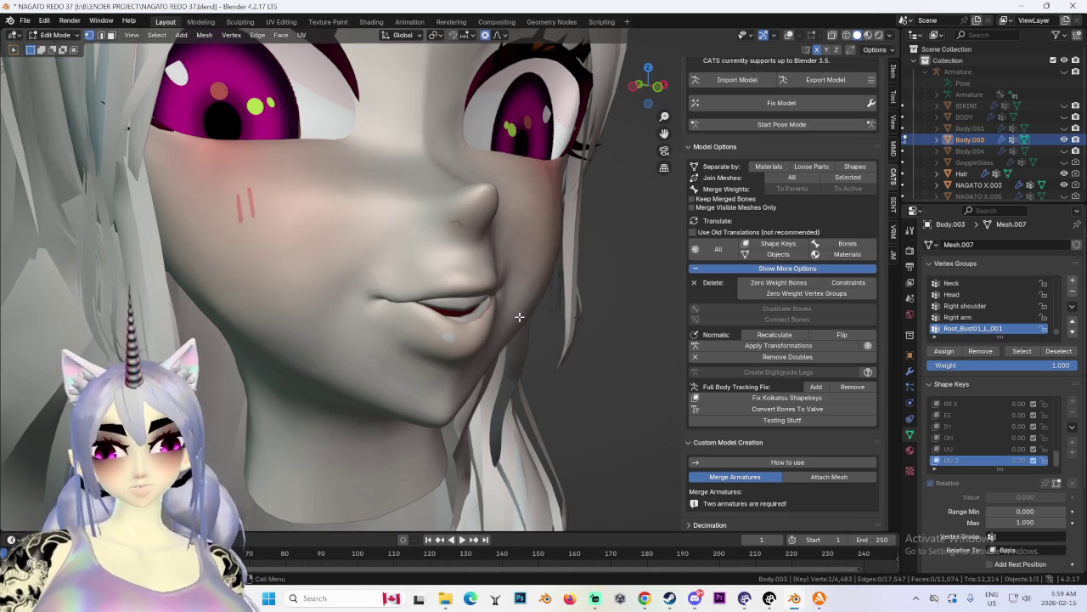
middle_drag(519, 316, 561, 357)
click(644, 598)
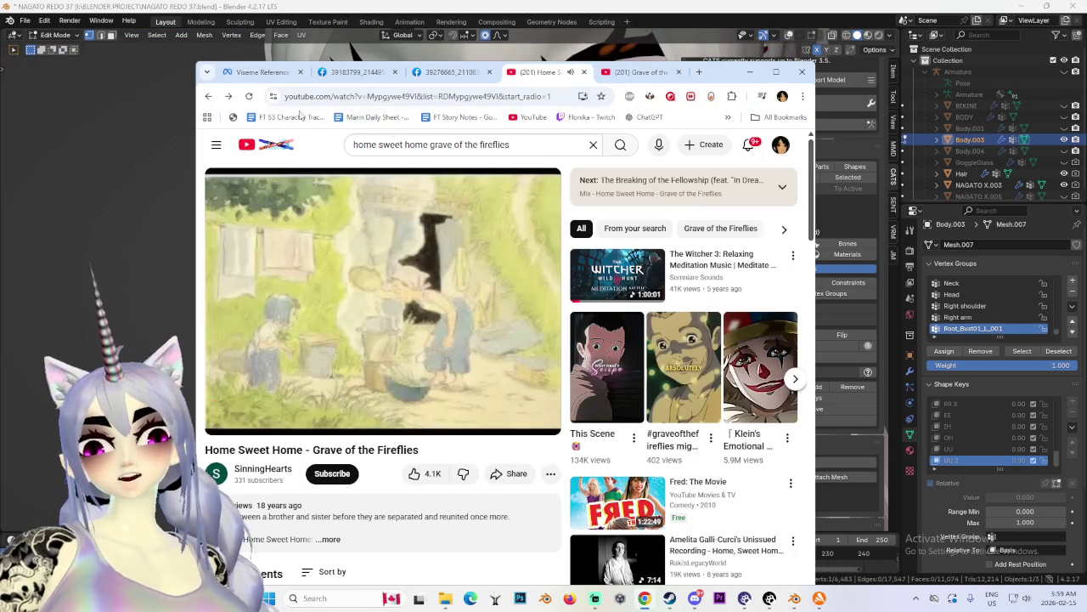
Step: Open the Grave of the Fireflies short from YouTube watch history and scroll to the next short
click(216, 144)
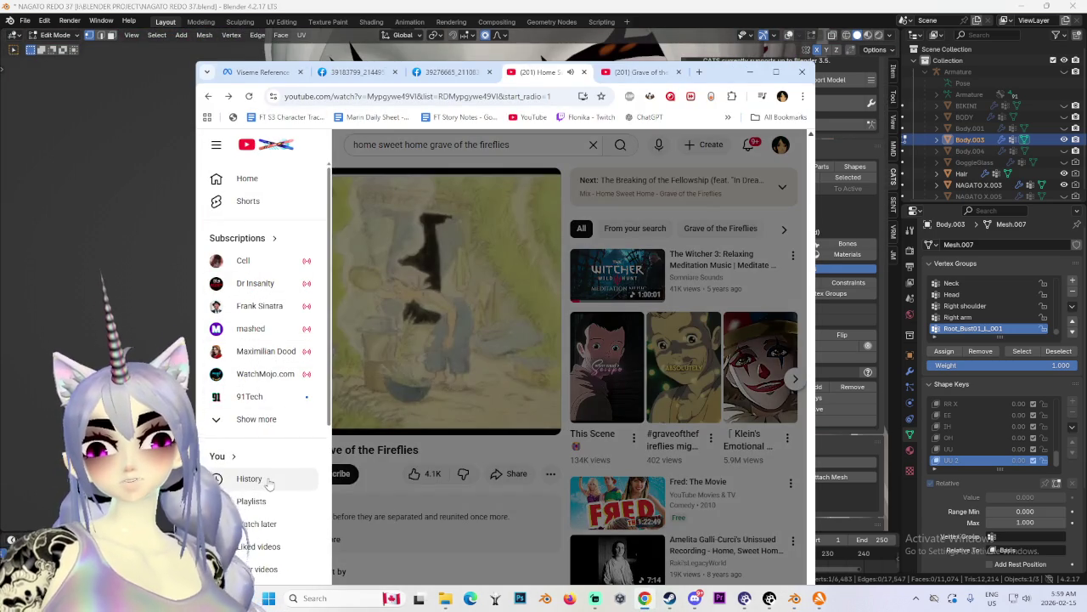
click(267, 480)
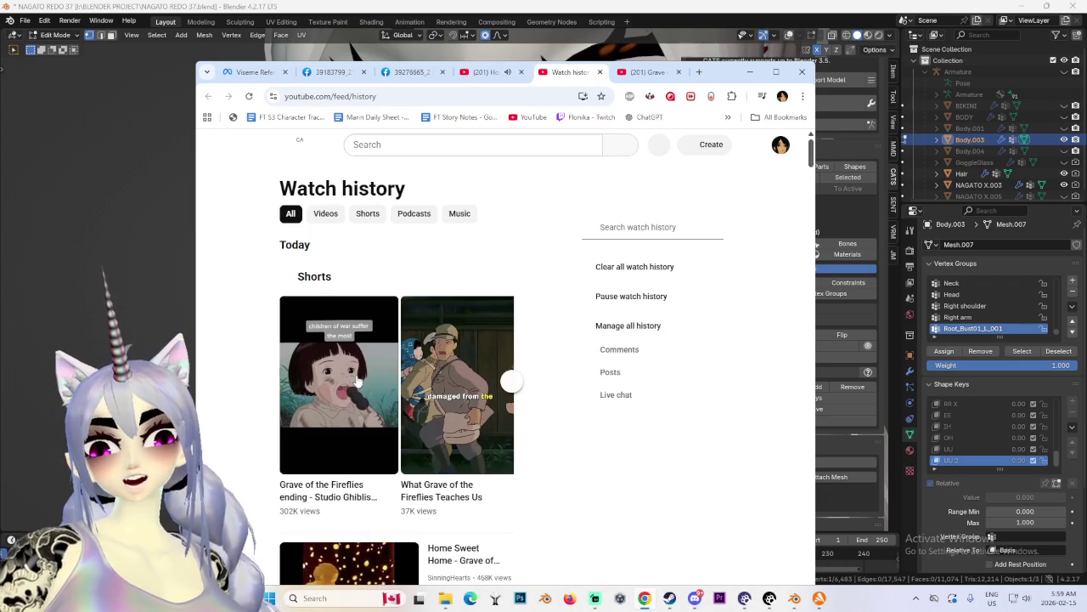
click(337, 344)
click(512, 385)
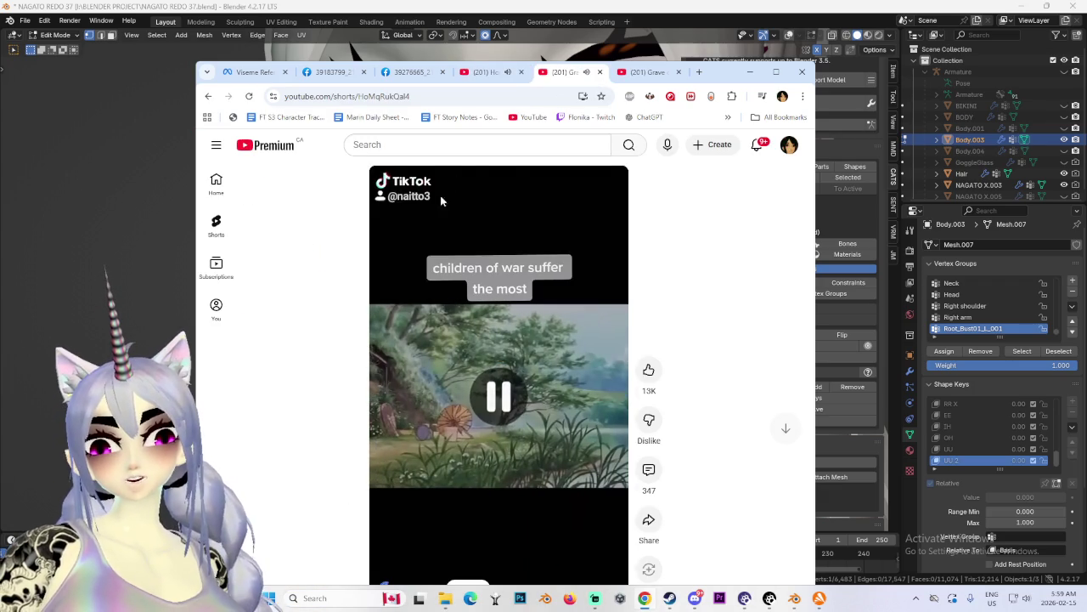
scroll(544, 383, down, 3)
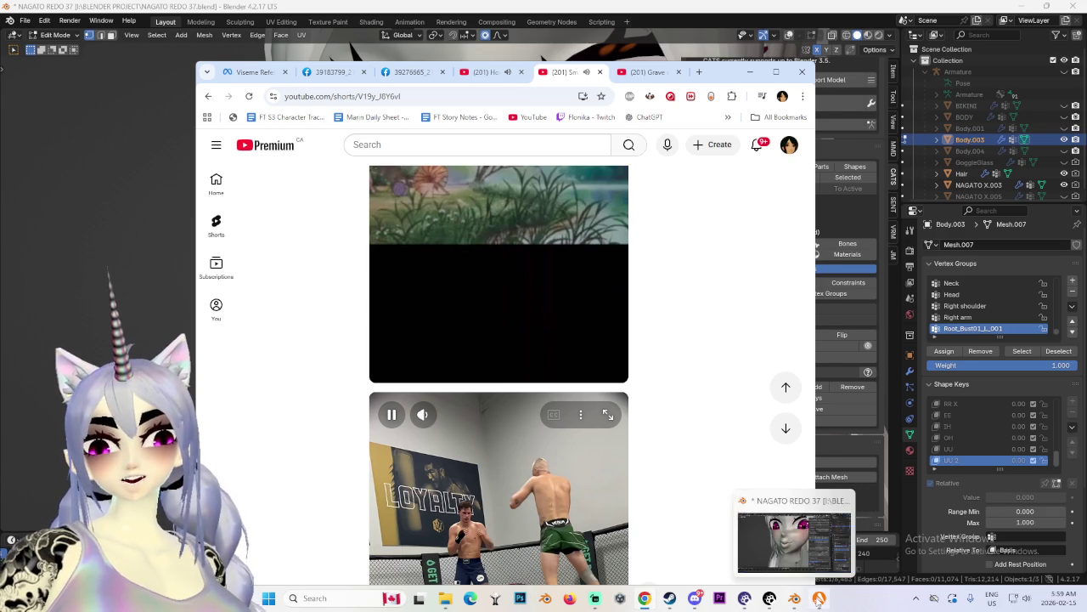
Step: Close the Avast popup from the taskbar and bring Blender back in front
click(819, 598)
right_click(819, 598)
click(773, 564)
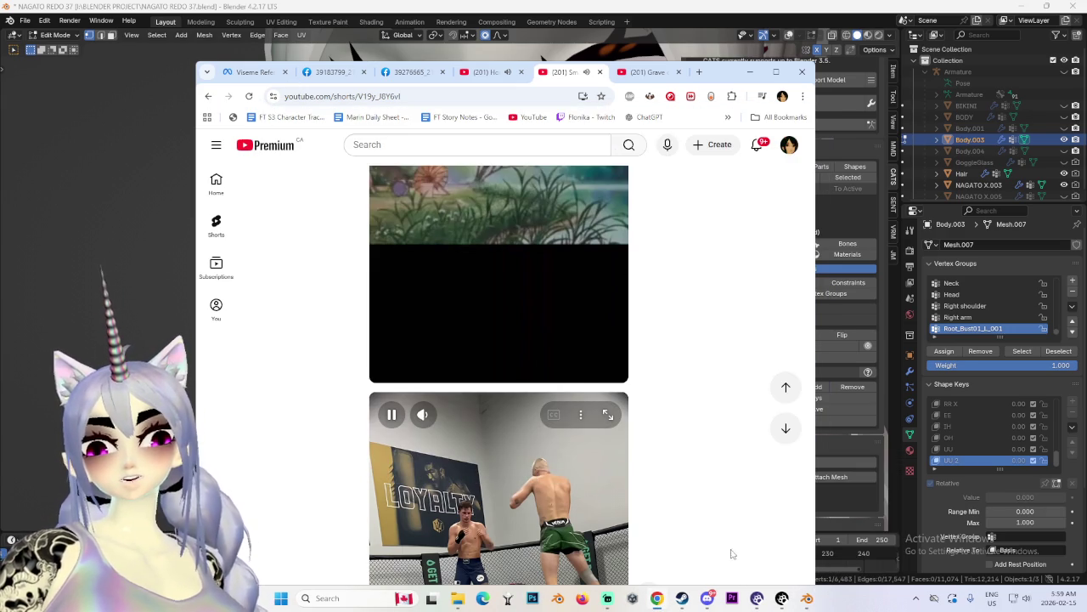
click(807, 598)
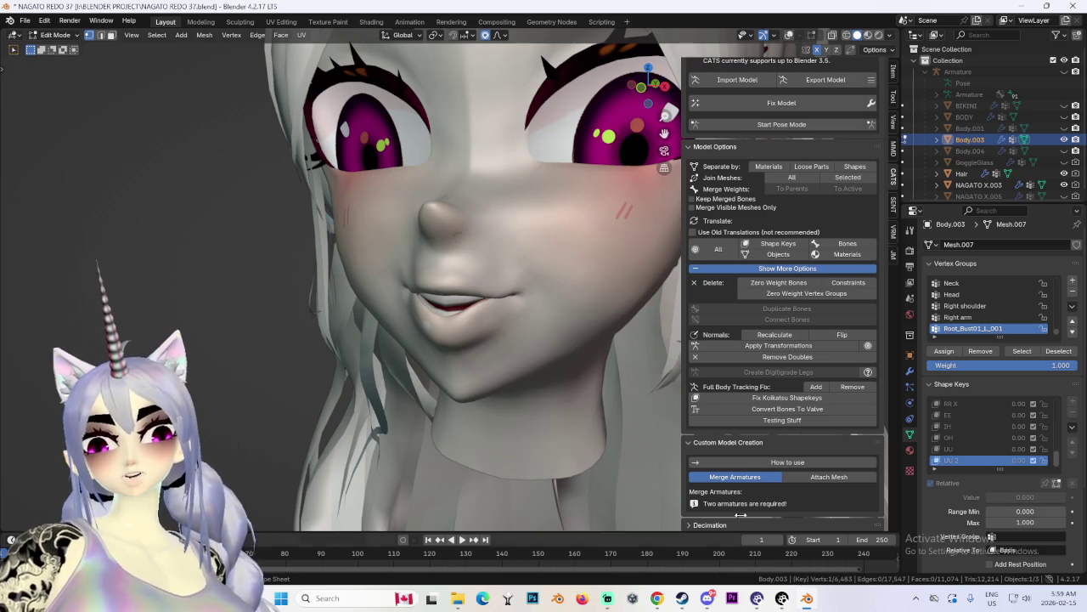
Step: Inspect the face mesh from an aligned side view and the front view, then bring Chrome forward
middle_drag(542, 301, 532, 292)
middle_drag(525, 295, 630, 91)
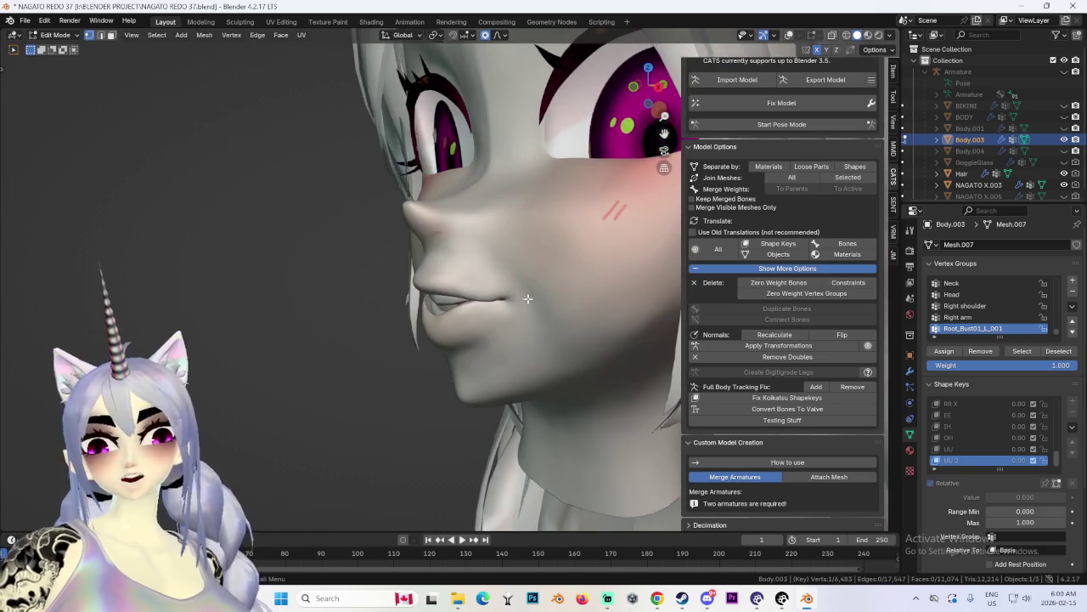
click(635, 92)
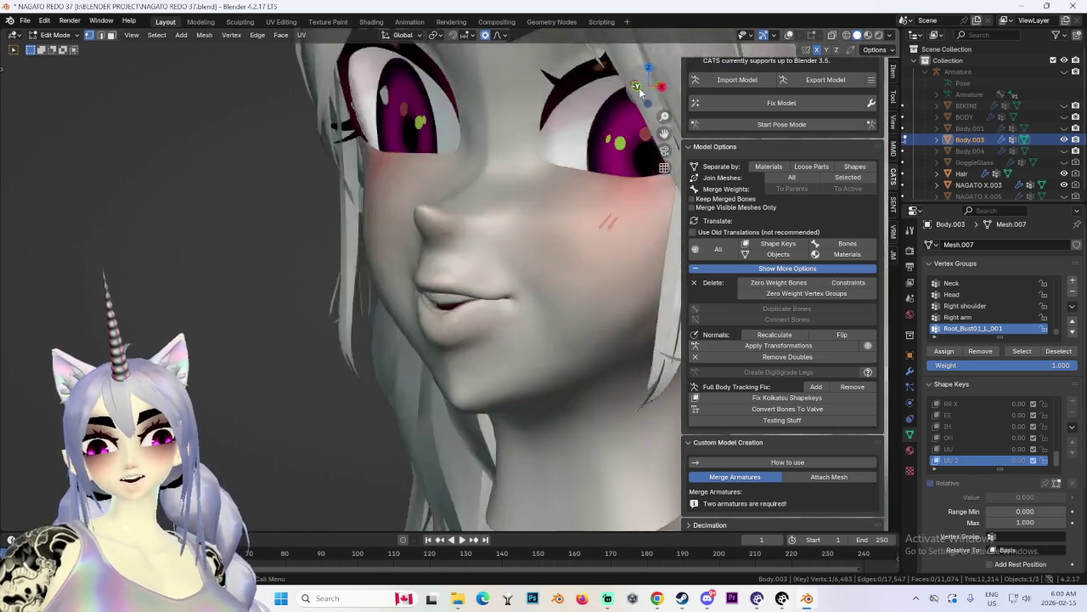
scroll(594, 390, up, 4)
key(KP_1)
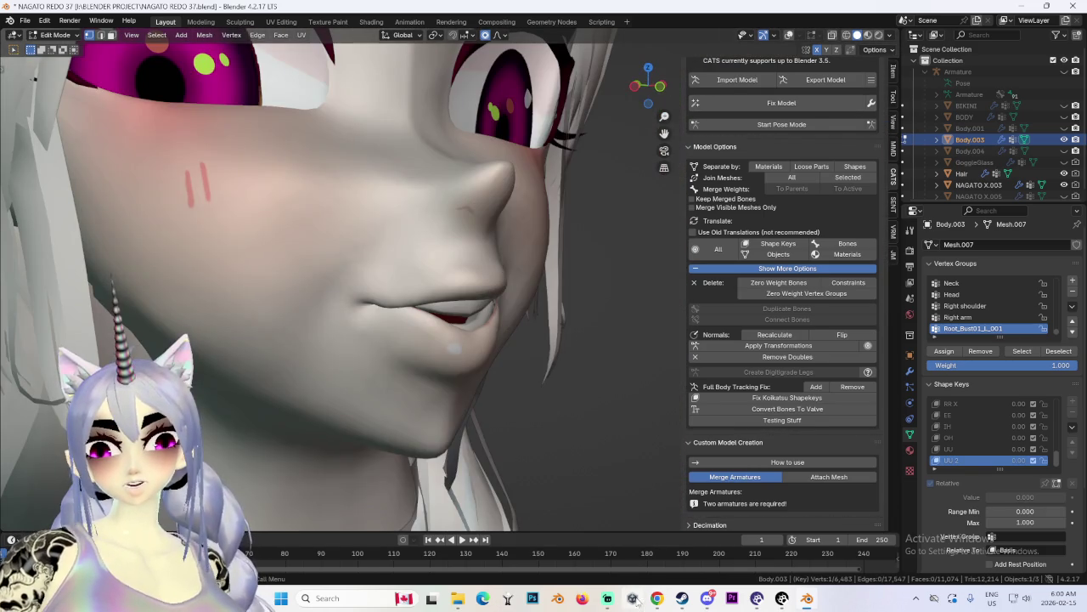
click(657, 598)
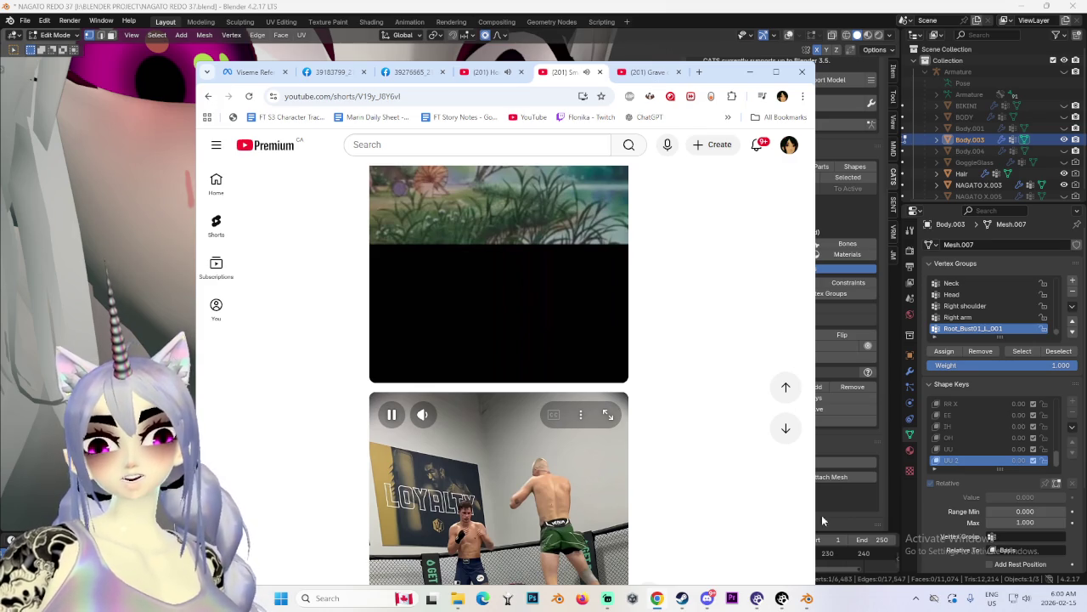
Step: Return to Blender, minimize and restore its window, and orbit to a near-front view of the face
click(806, 599)
click(808, 599)
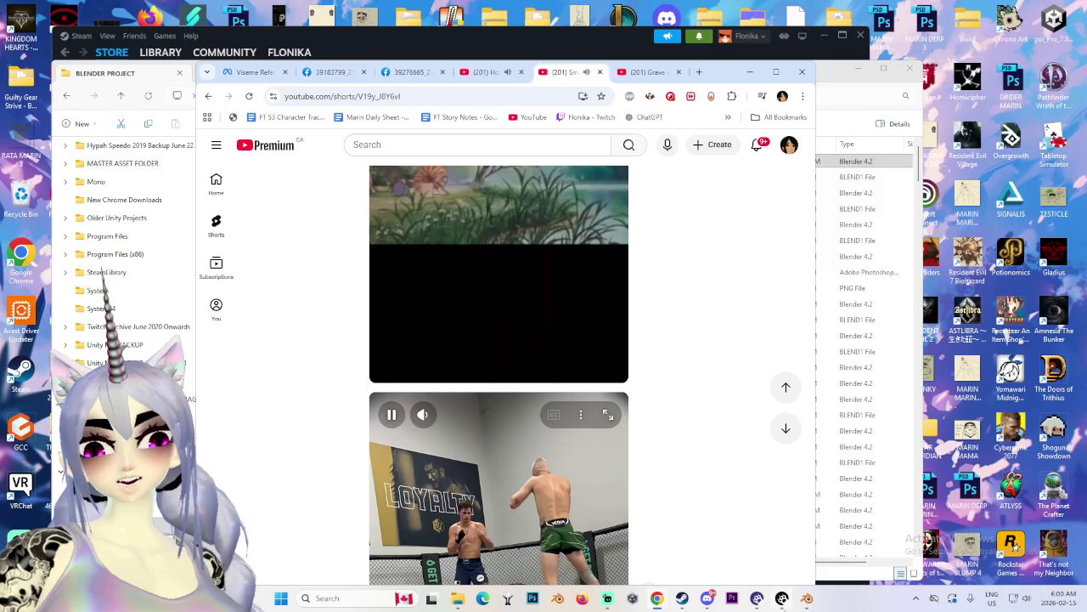
click(807, 599)
mouse_move(518, 272)
middle_down()
mouse_move(544, 314)
mouse_move(551, 292)
mouse_move(576, 317)
mouse_move(548, 291)
mouse_move(474, 322)
mouse_move(354, 333)
middle_up()
scroll(474, 322, up, 2)
Step: Nudge the UU 2 mouth vertices and reshape the mouth with proportional falloff
key(g)
click(328, 321)
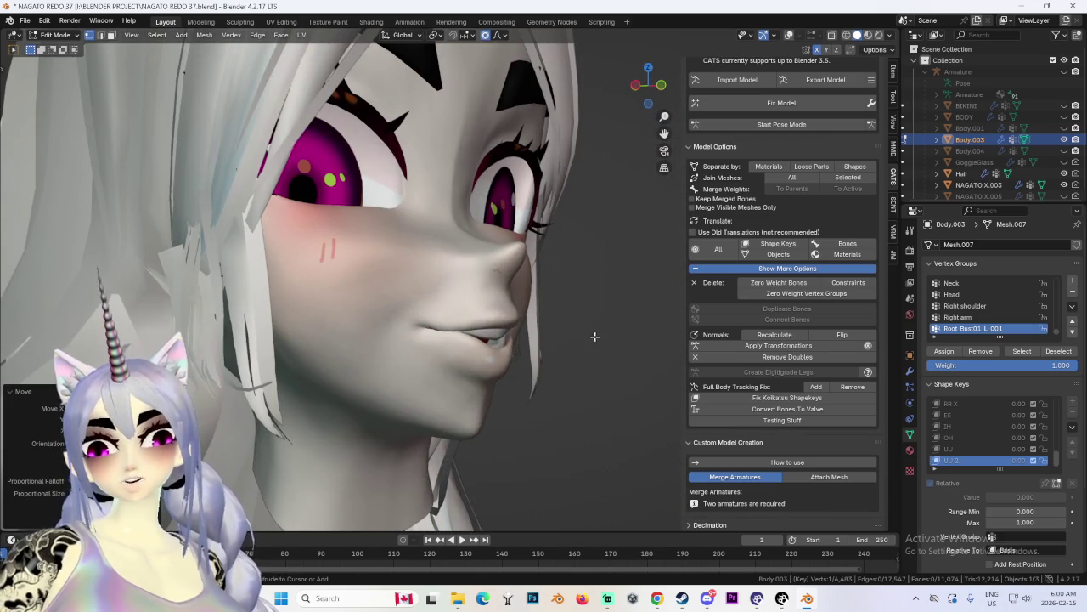
key(g)
scroll(510, 357, down, 2)
middle_drag(510, 357, 481, 373)
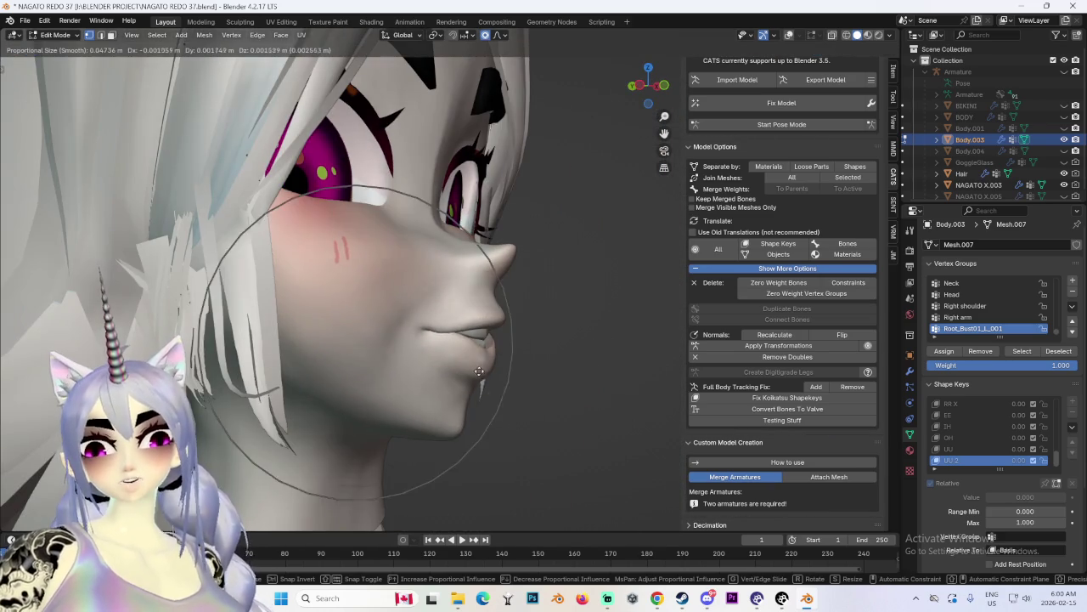
click(455, 353)
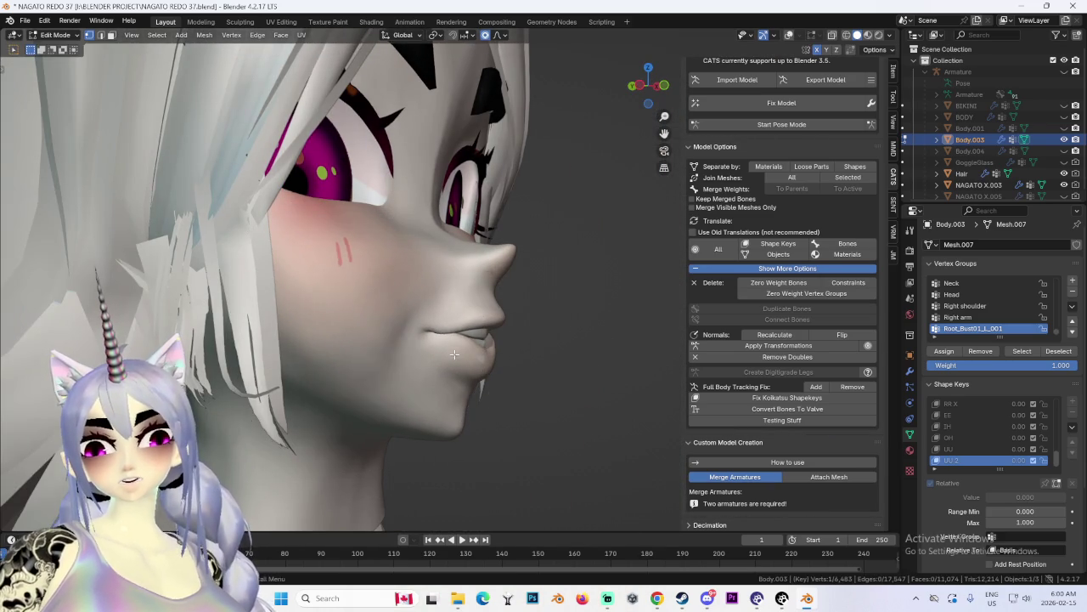
mouse_move(455, 353)
middle_down()
mouse_move(414, 351)
mouse_move(487, 328)
mouse_move(408, 317)
middle_up()
Step: Make several more soft lip moves to round and purse the mouth, checking from the front
key(g)
click(490, 312)
key(g)
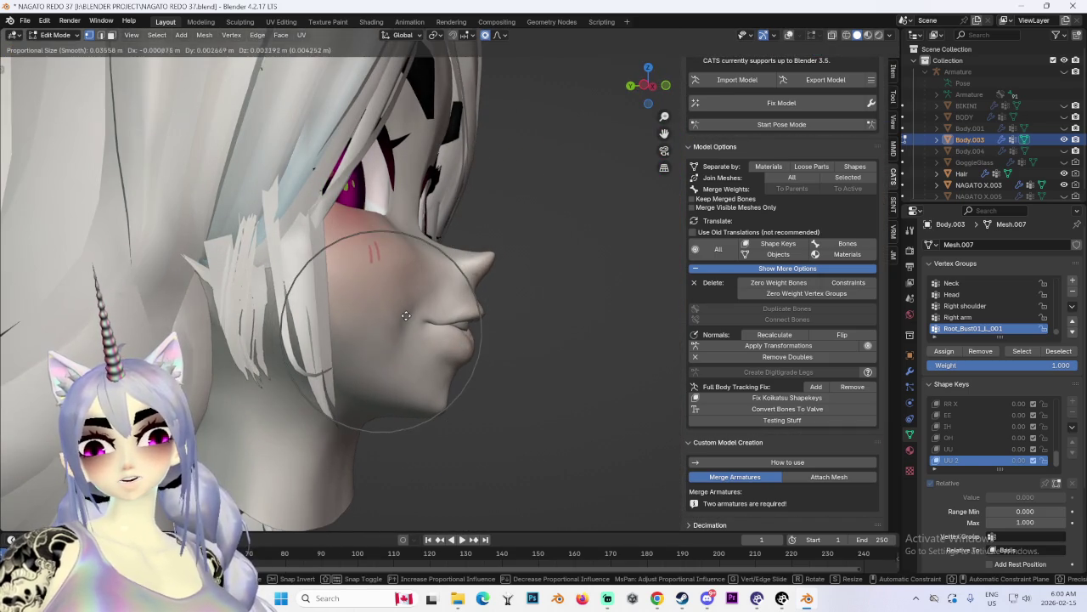
click(408, 317)
key(g)
click(382, 299)
key(g)
click(379, 296)
mouse_move(379, 296)
middle_down()
mouse_move(548, 338)
mouse_move(420, 349)
middle_up()
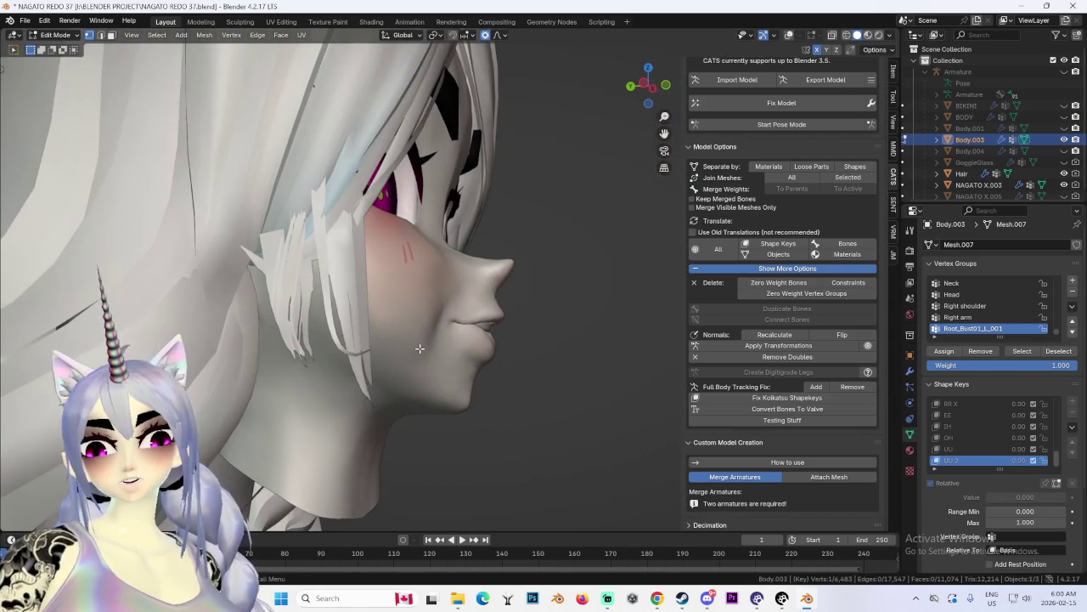
key(g)
click(563, 415)
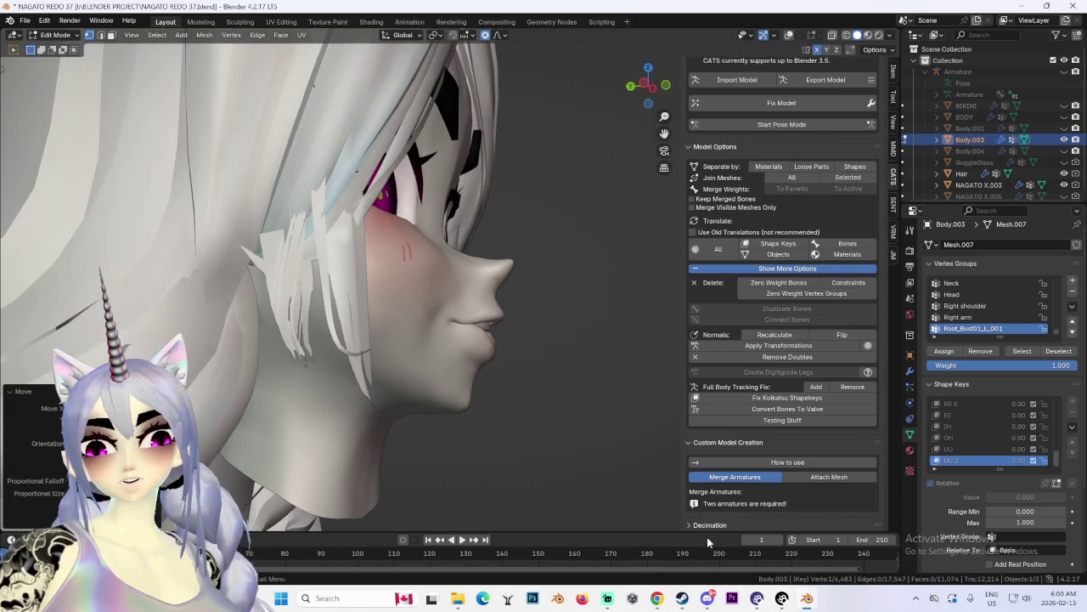
Step: Close the two YouTube Shorts tabs in Chrome and return to a near-front view in Blender
click(657, 598)
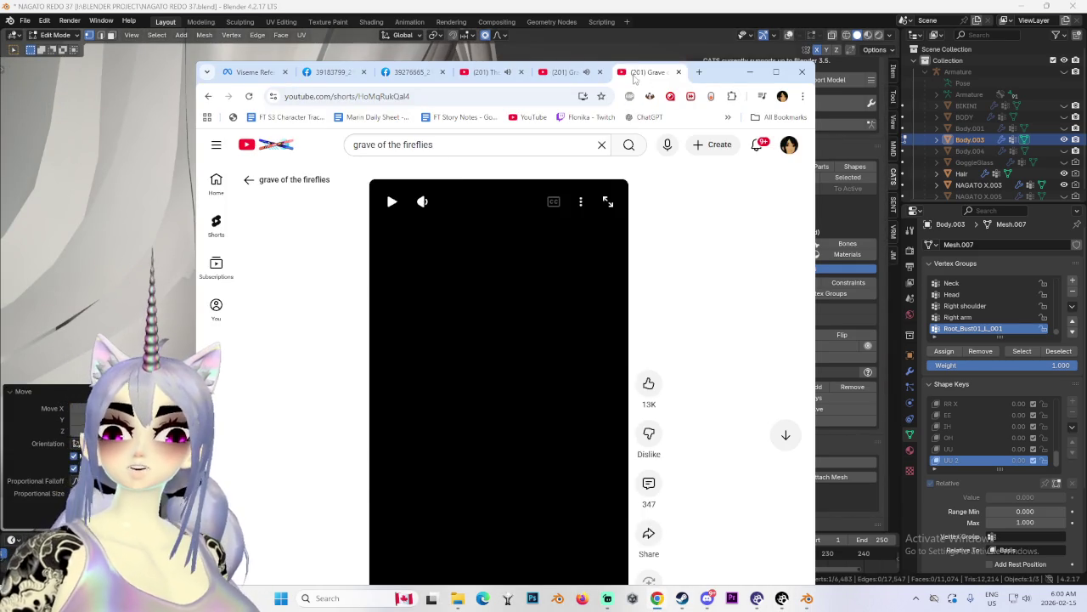
click(600, 71)
click(600, 71)
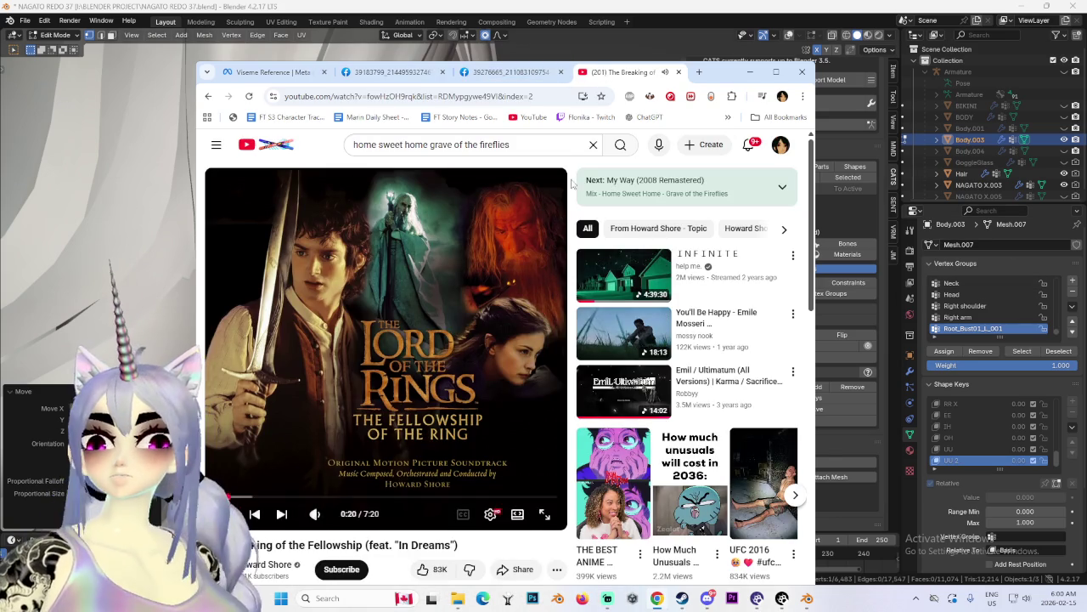
click(776, 6)
mouse_move(578, 255)
middle_down()
mouse_move(486, 283)
mouse_move(592, 322)
middle_up()
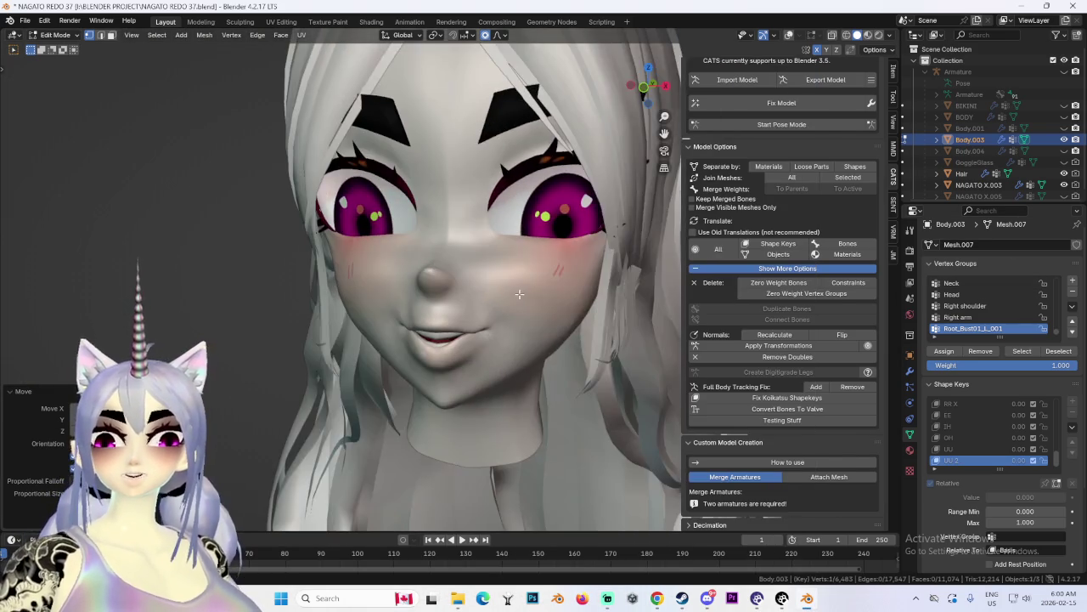
Step: Soft-move the mouth area from profile and front views to start rounding the UU 2 lips
scroll(565, 374, up, 2)
mouse_move(544, 369)
middle_down()
mouse_move(551, 360)
mouse_move(604, 364)
mouse_move(468, 339)
mouse_move(592, 337)
mouse_move(541, 339)
mouse_move(439, 376)
mouse_move(497, 335)
middle_up()
scroll(542, 366, down, 1)
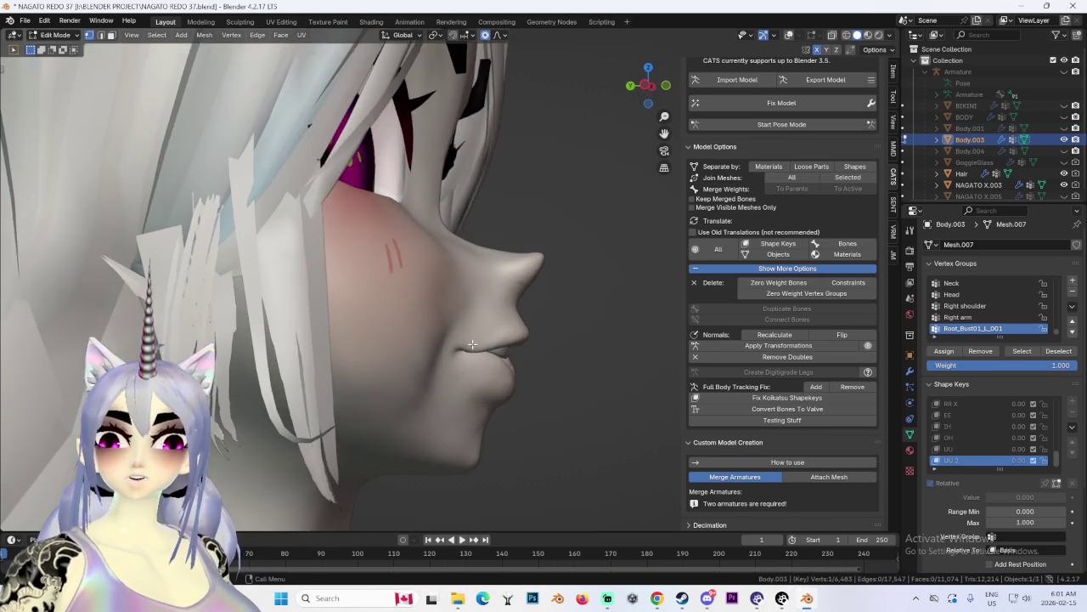
key(g)
click(510, 321)
key(KP_1)
key(g)
click(389, 334)
scroll(389, 334, up, 2)
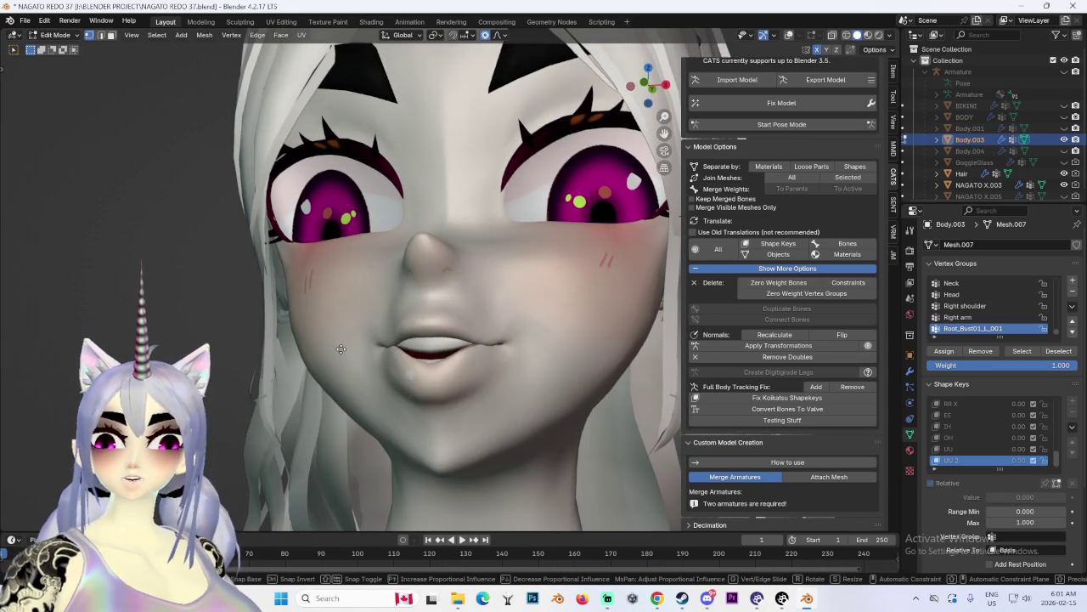
key(g)
click(408, 357)
mouse_move(408, 357)
middle_down()
mouse_move(440, 385)
mouse_move(584, 304)
mouse_move(457, 378)
middle_up()
Step: Continue soft lip moves from three-quarter views to push the lips forward
key(g)
click(430, 383)
key(g)
click(441, 385)
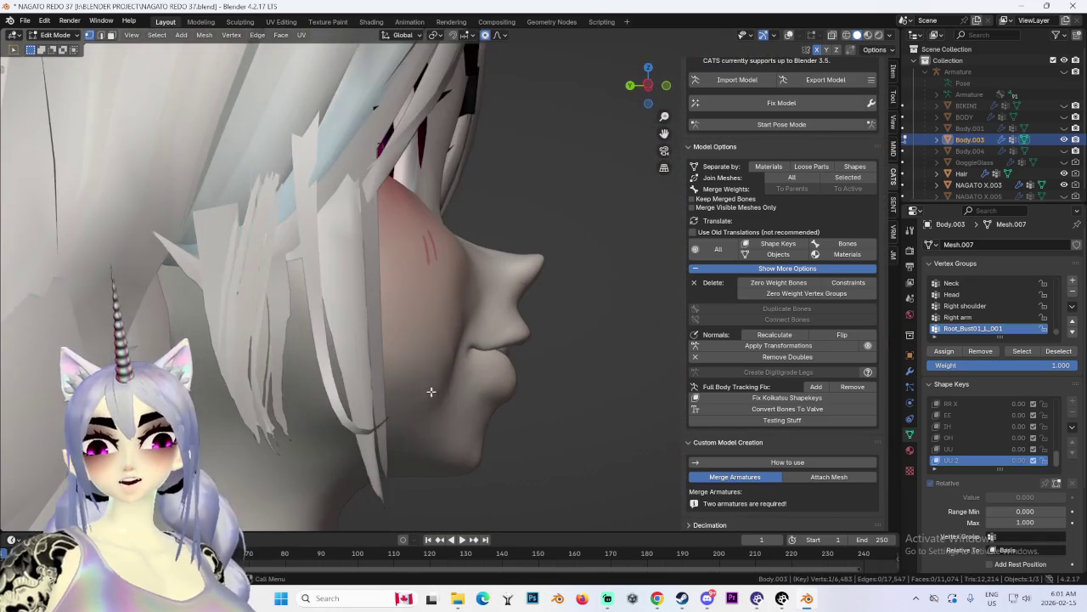
key(g)
click(497, 326)
mouse_move(497, 326)
middle_down()
mouse_move(363, 320)
mouse_move(466, 287)
mouse_move(429, 307)
middle_up()
key(g)
click(363, 321)
key(g)
click(429, 307)
Step: Refine the lips further with soft moves while viewing the mouth from the side
mouse_move(617, 346)
middle_down()
mouse_move(504, 305)
mouse_move(583, 305)
mouse_move(509, 316)
mouse_move(535, 318)
mouse_move(544, 353)
mouse_move(590, 323)
mouse_move(544, 340)
mouse_move(561, 348)
mouse_move(476, 391)
mouse_move(406, 321)
middle_up()
key(g)
click(503, 305)
key(g)
click(530, 307)
scroll(528, 319, down, 2)
scroll(471, 394, up, 2)
mouse_move(441, 380)
middle_down()
mouse_move(458, 365)
mouse_move(513, 383)
mouse_move(450, 365)
mouse_move(438, 380)
mouse_move(550, 377)
middle_up()
key(g)
scroll(442, 365, up, 3)
click(466, 365)
Step: Move the lip constrained to the Z axis, then make another soft lip adjustment
key(g)
key(z)
key(y)
key(z)
click(527, 385)
scroll(507, 380, down, 3)
scroll(539, 380, up, 3)
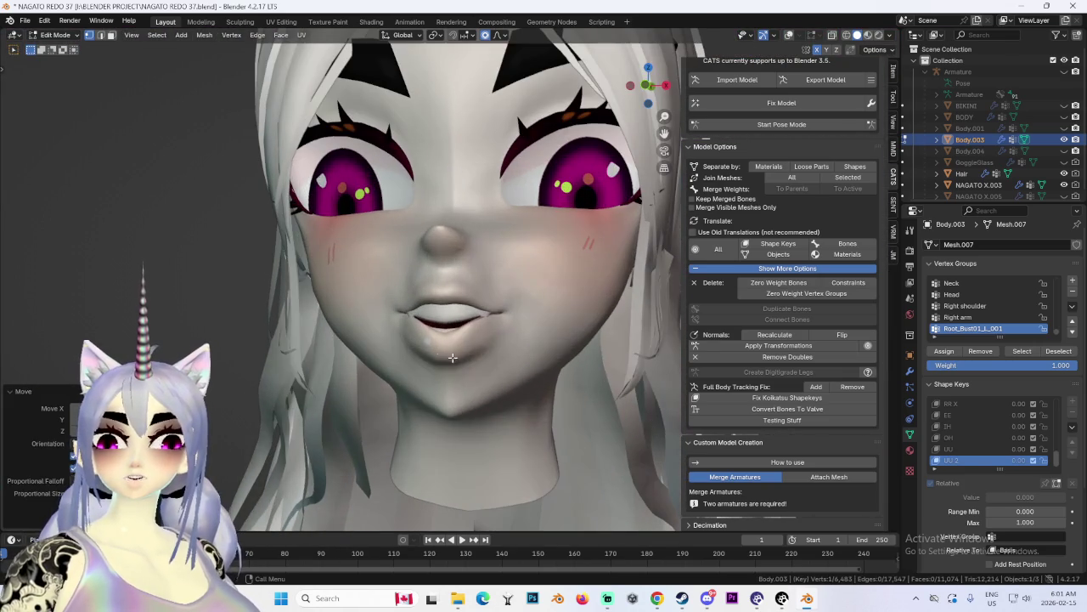
key(g)
click(464, 354)
middle_drag(463, 353, 515, 335)
mouse_move(498, 271)
middle_down()
mouse_move(508, 330)
mouse_move(445, 337)
middle_up()
scroll(446, 337, up, 4)
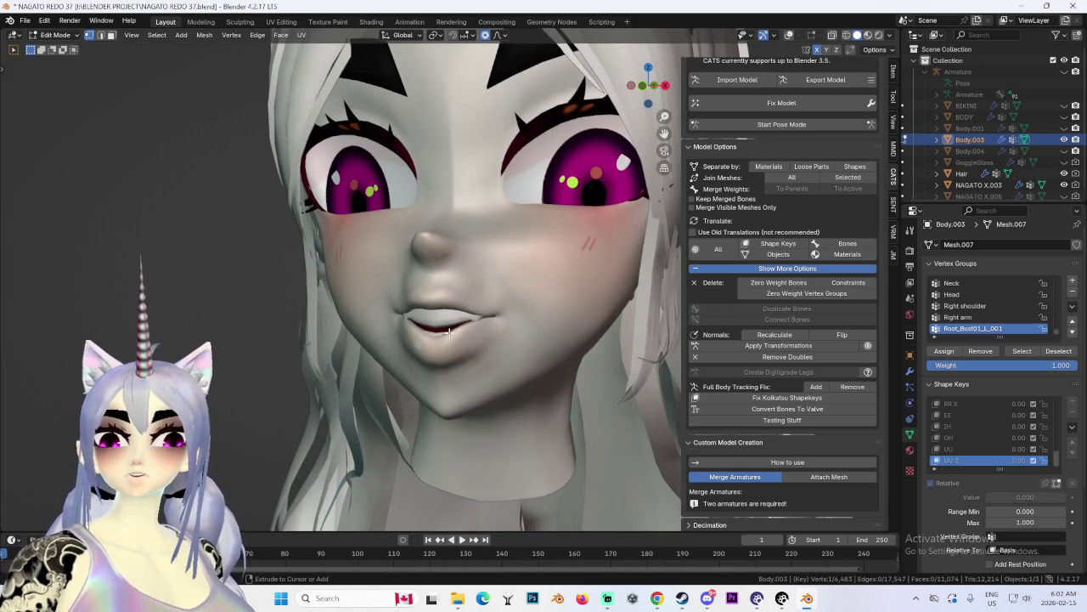
Step: Toggle undo and redo to compare the last mouth edit, then begin saving under a new name
key(ctrl+z)
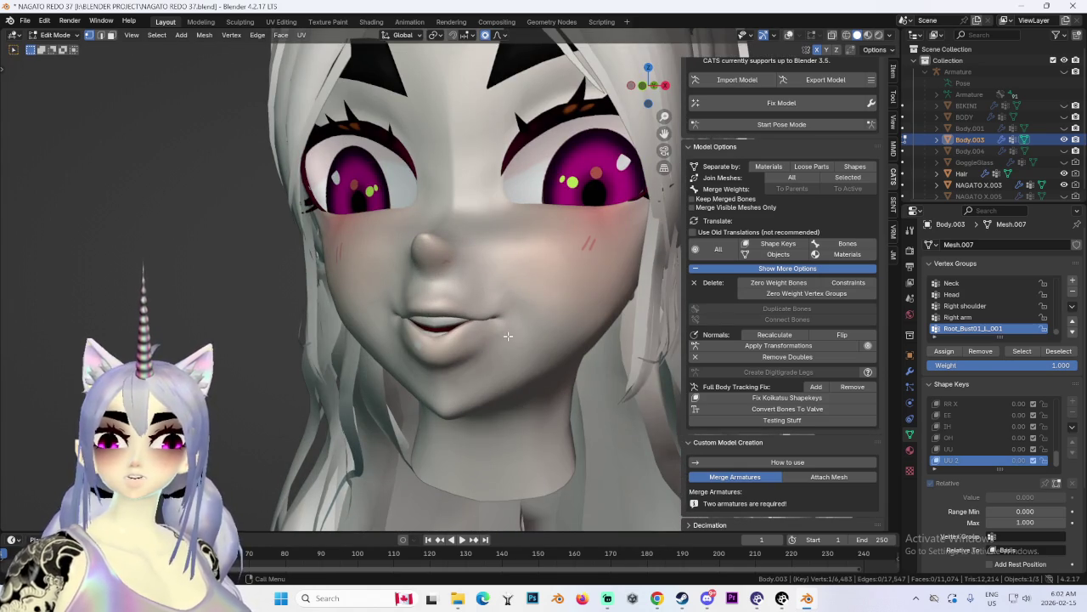
key(ctrl+shift+z)
key(ctrl+z)
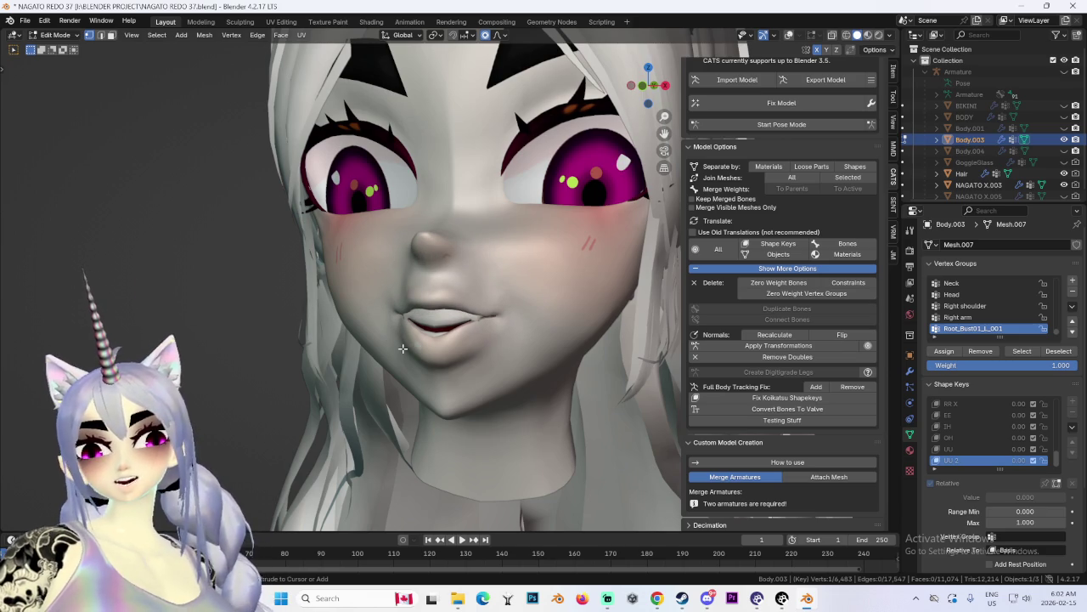
key(ctrl+shift+z)
mouse_move(392, 352)
middle_down()
mouse_move(407, 347)
mouse_move(100, 288)
mouse_move(110, 255)
middle_up()
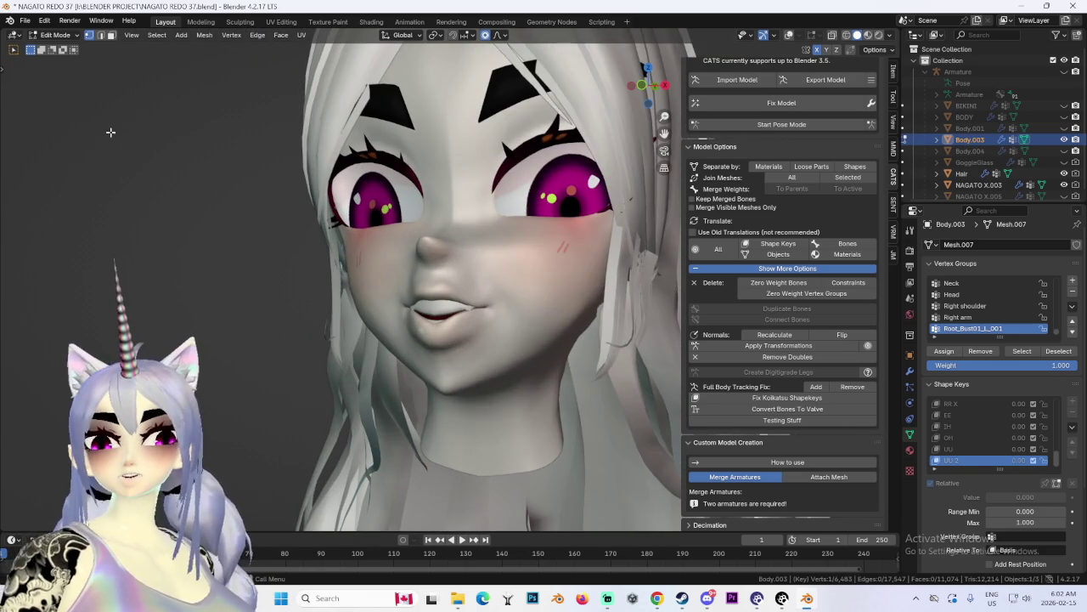
click(25, 20)
click(62, 119)
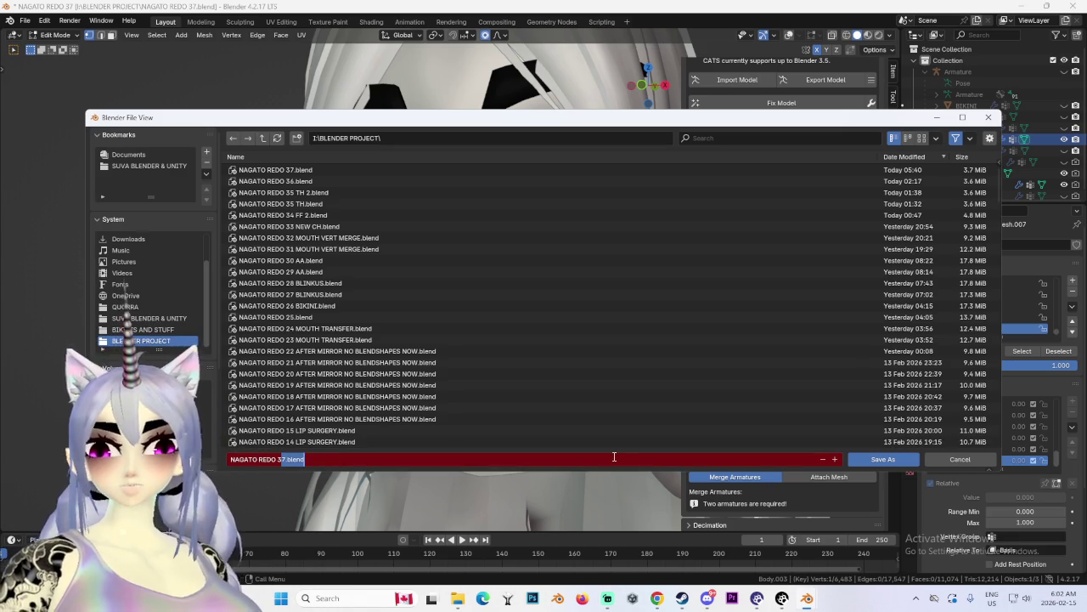
text(8 UU)
Step: Save the file as NAGATO REDO 38 UU.blend and compare the UU and UU 2 shape keys
key(Return)
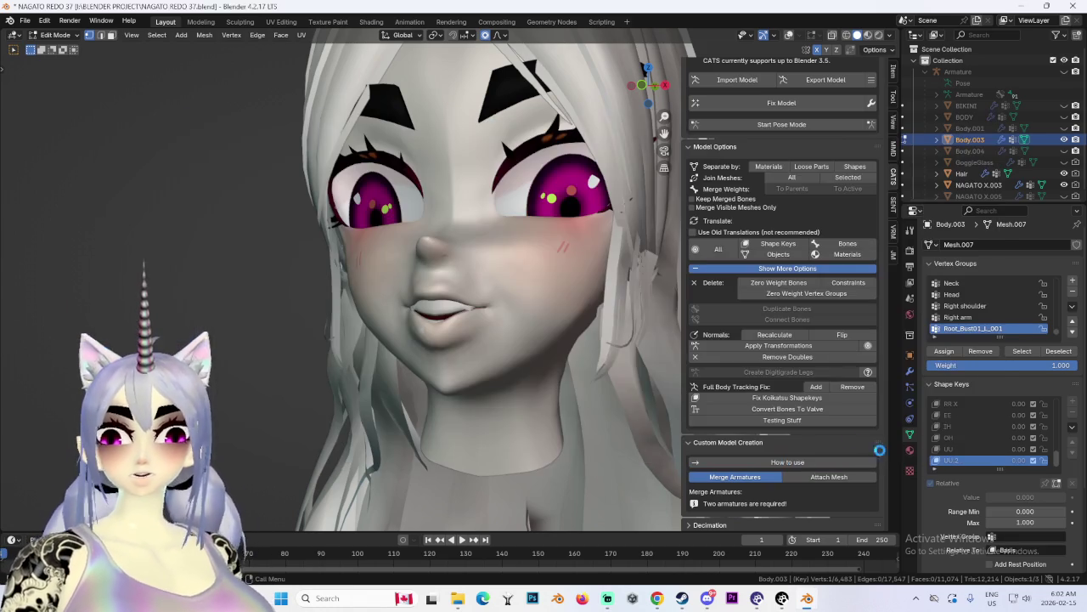
click(998, 450)
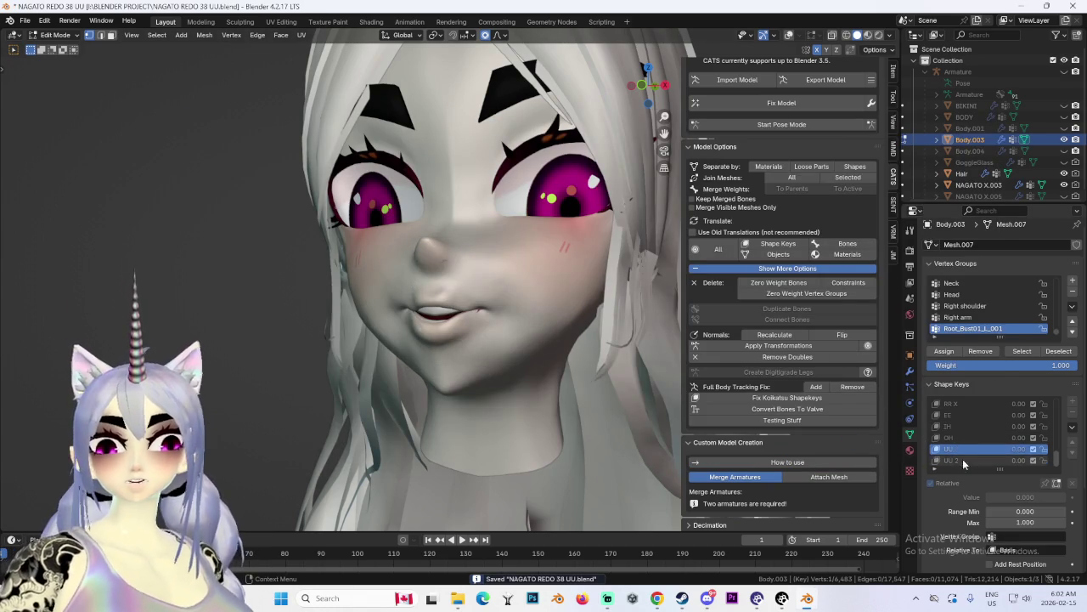
click(962, 460)
mouse_move(537, 316)
middle_down()
mouse_move(563, 321)
mouse_move(548, 319)
middle_up()
click(60, 36)
click(60, 51)
click(971, 421)
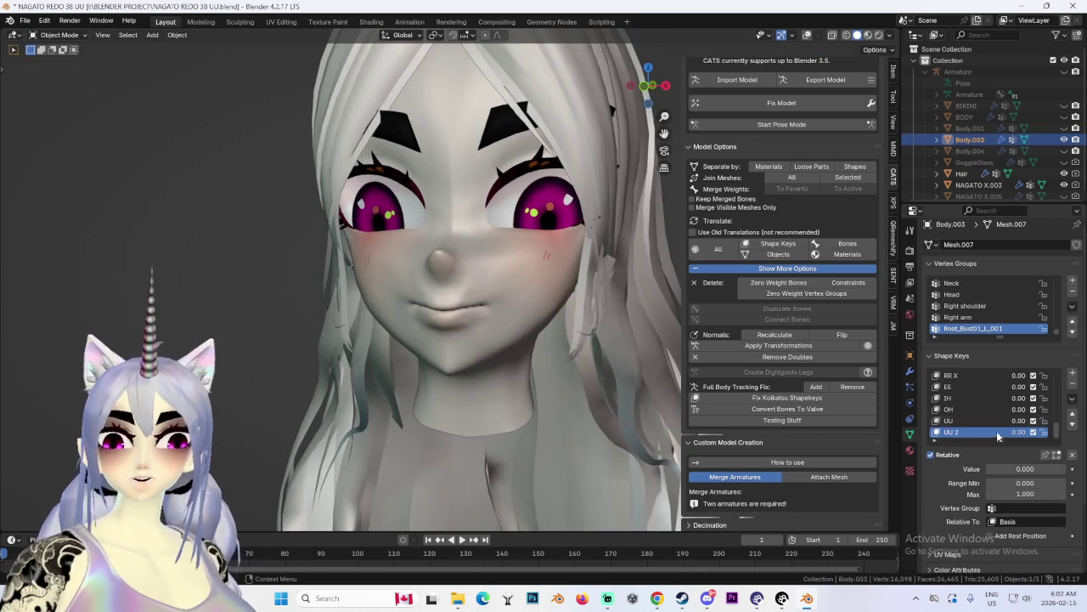
click(954, 431)
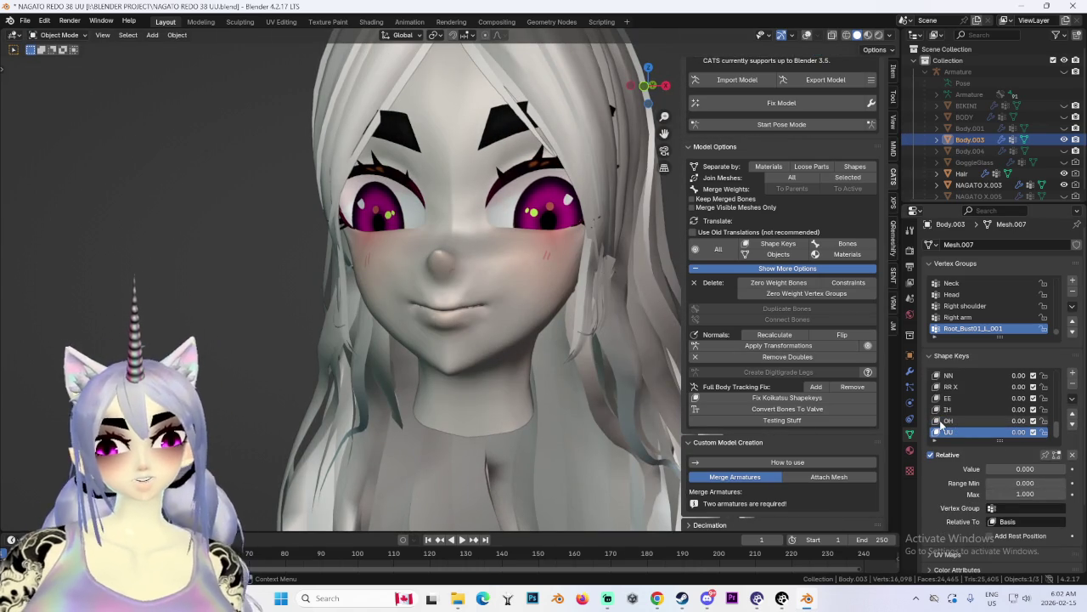
mouse_move(427, 253)
middle_down()
mouse_move(474, 245)
mouse_move(415, 271)
mouse_move(439, 279)
mouse_move(600, 295)
middle_up()
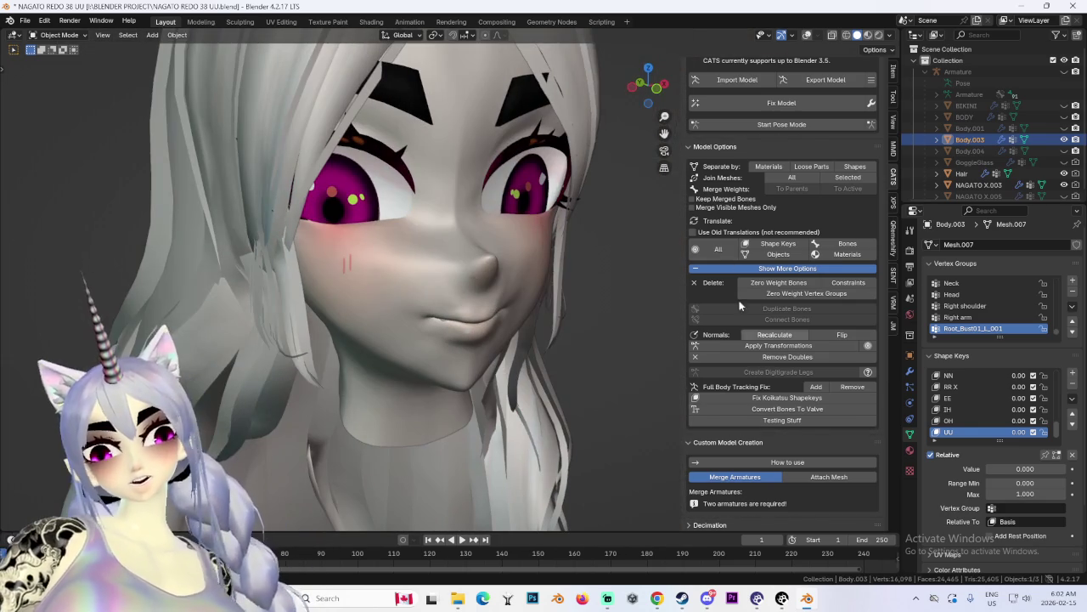
Step: Preview the OH, UU and IH shape keys at 1.0 from the front, then reset them to 0.00
click(657, 598)
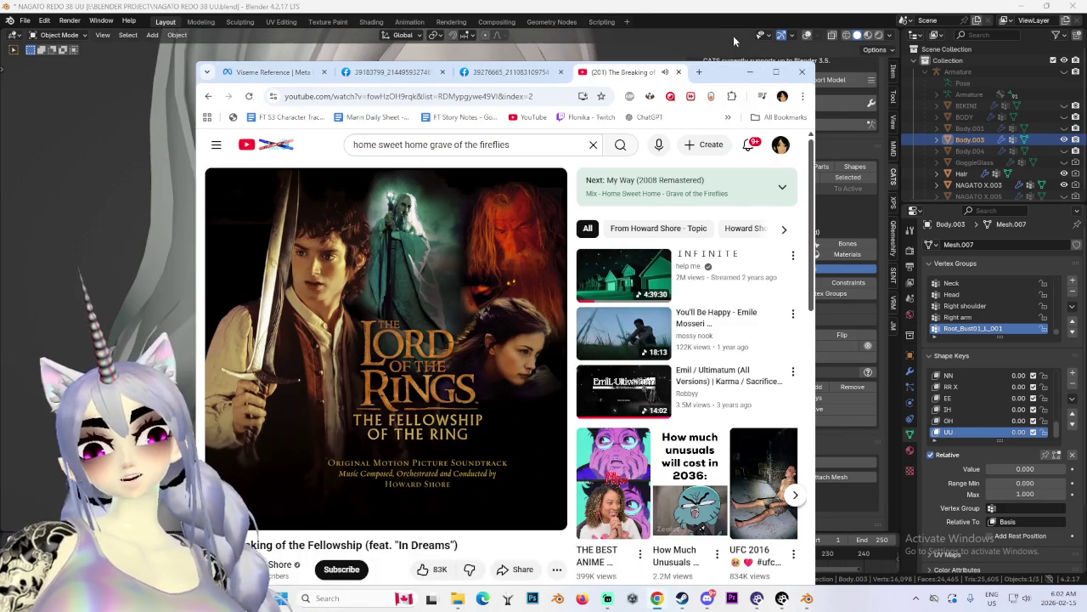
key(alt+Tab)
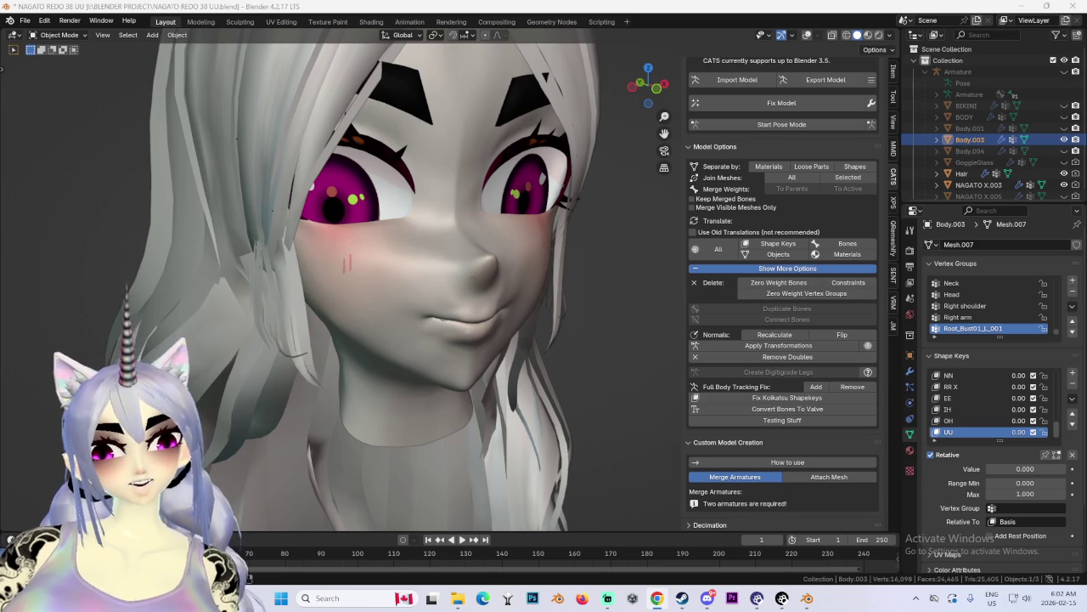
key(KP_1)
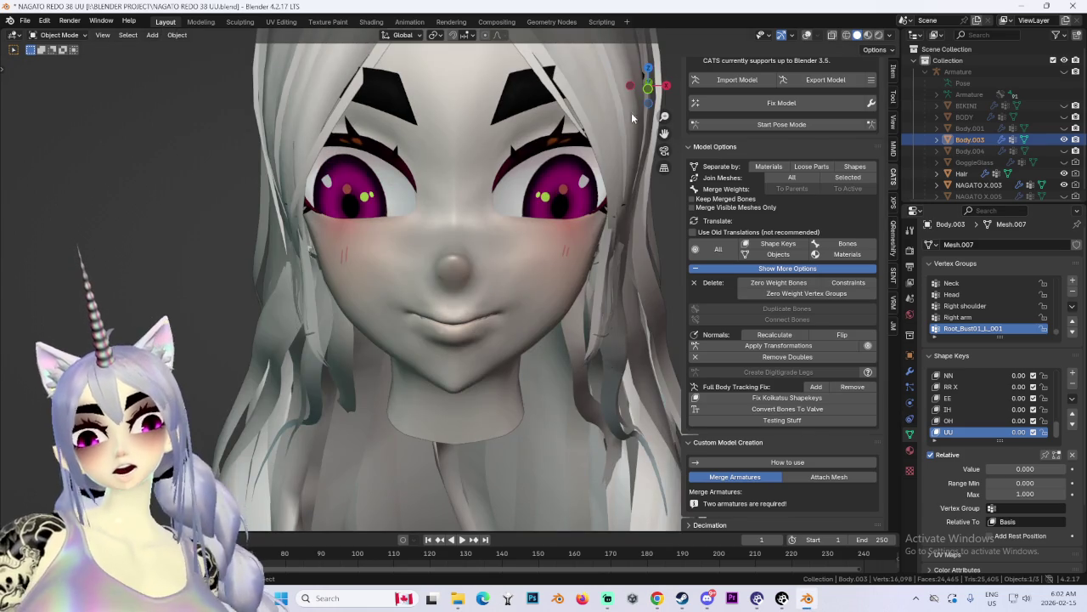
click(664, 167)
scroll(590, 225, down, 3)
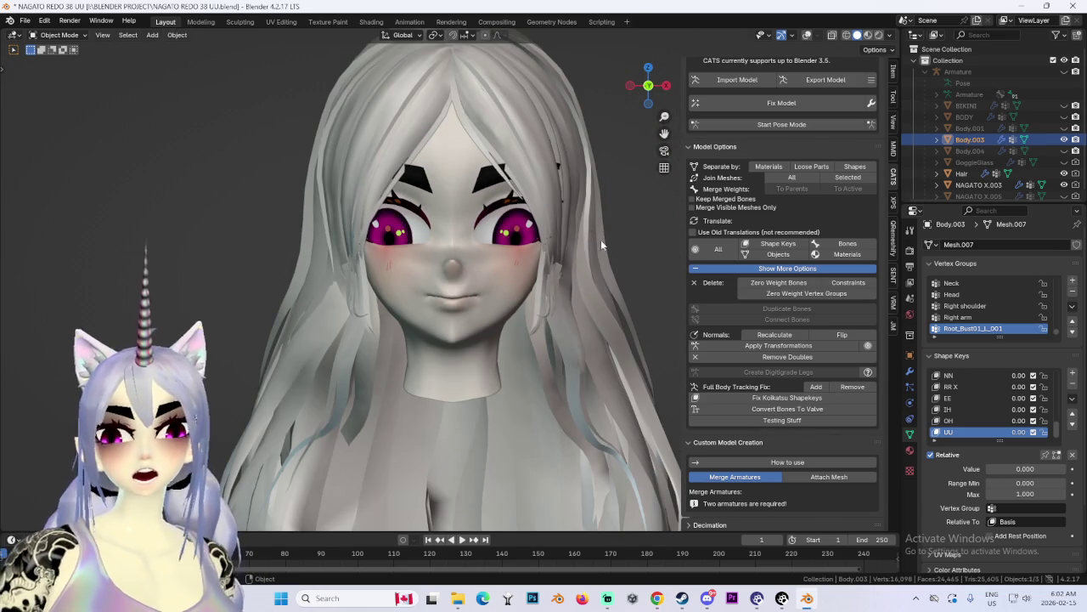
mouse_move(1015, 421)
mouse_down()
mouse_move(1050, 421)
mouse_move(1043, 434)
mouse_up()
key(ctrl+z)
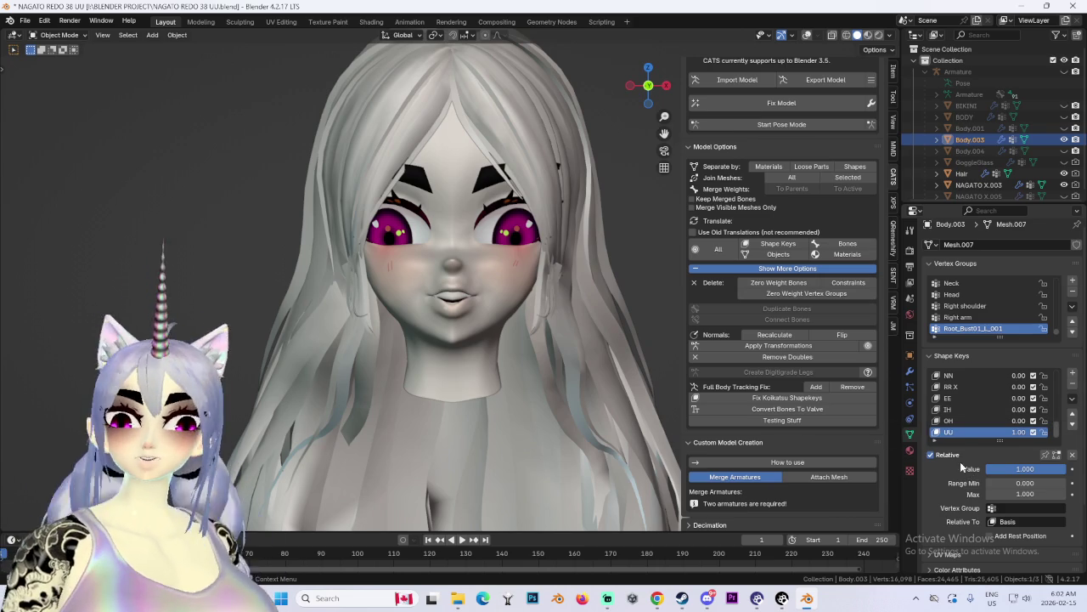
key(ctrl+z)
mouse_move(1008, 415)
mouse_down()
mouse_move(1032, 415)
mouse_move(1032, 398)
mouse_up()
key(ctrl+z)
key(ctrl+z)
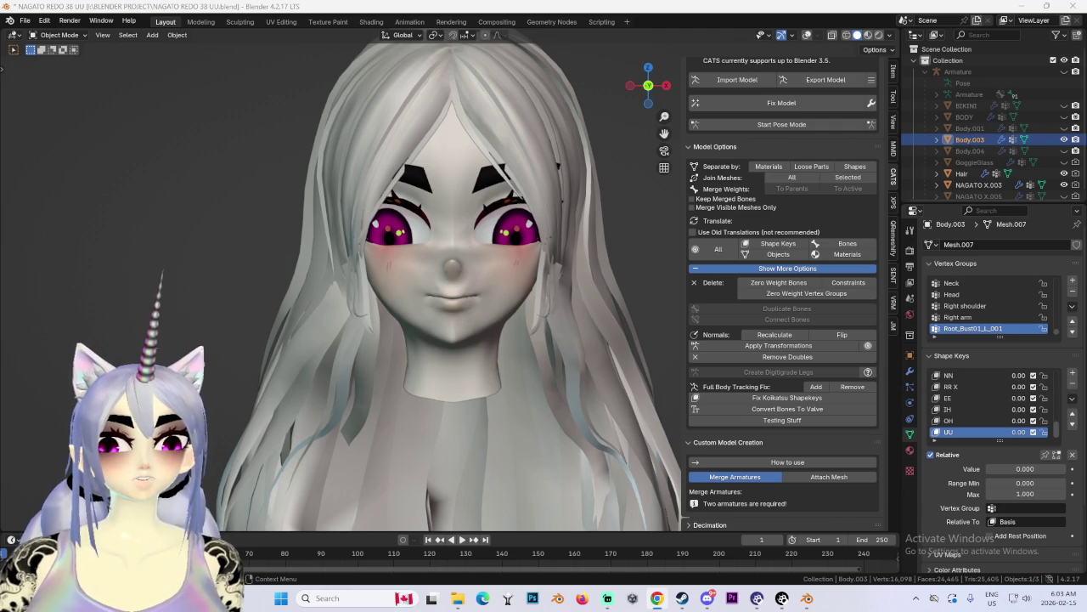
key(alt+Tab)
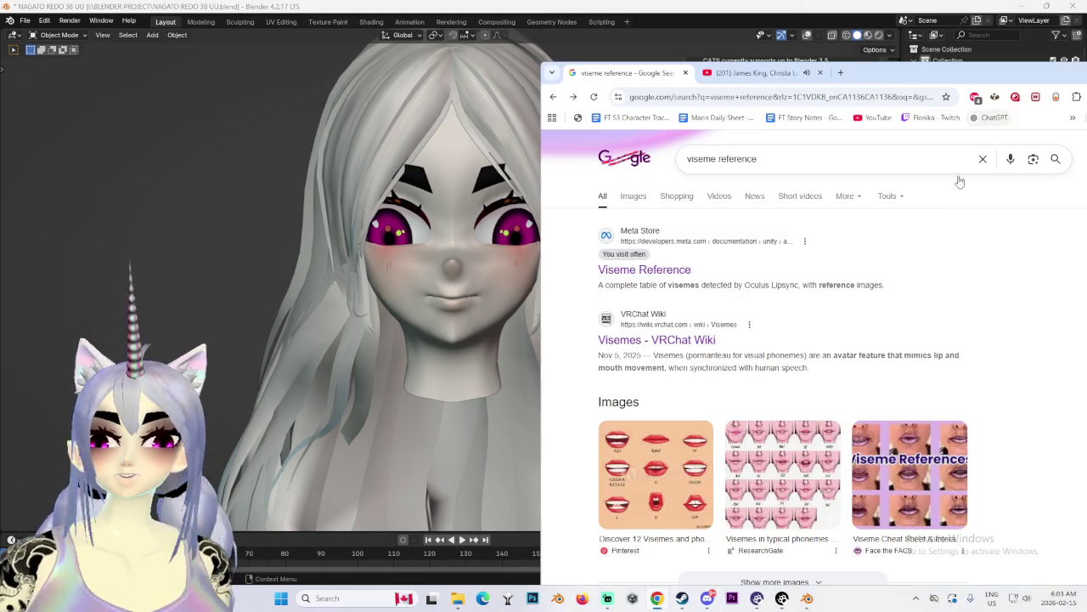
Step: Open Meta's Viseme Reference page, scroll through the viseme table, and return to Blender
click(660, 270)
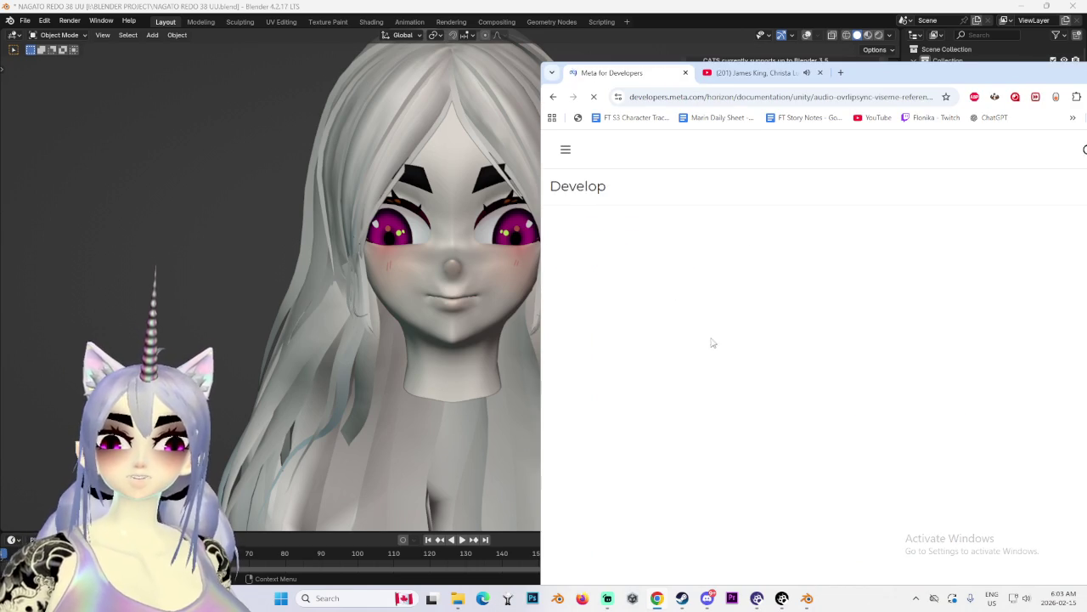
scroll(735, 382, down, 3)
scroll(735, 382, down, 3)
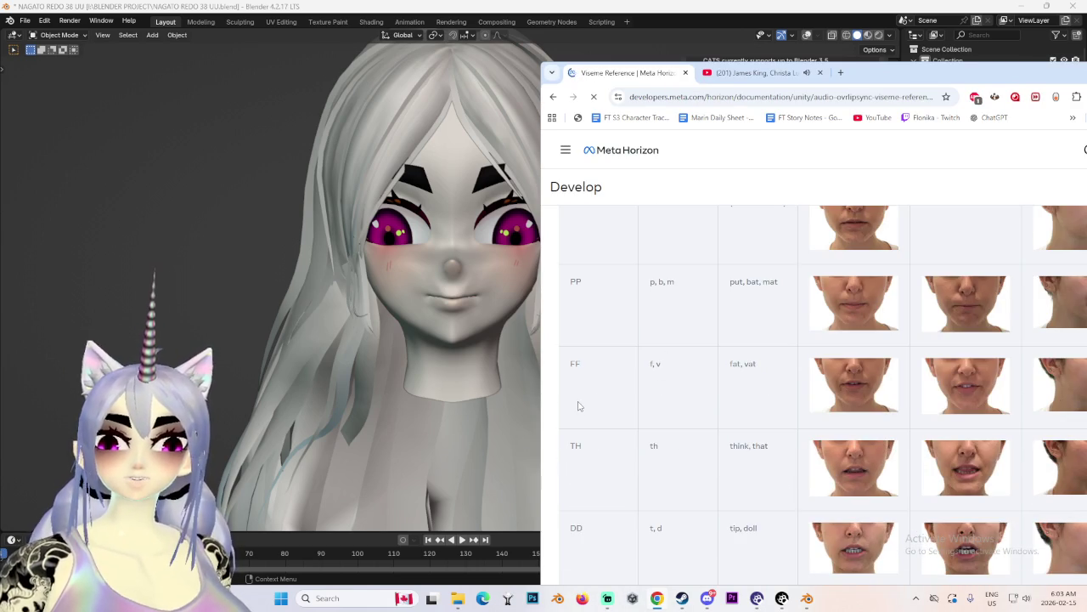
scroll(578, 407, down, 3)
key(alt+Tab)
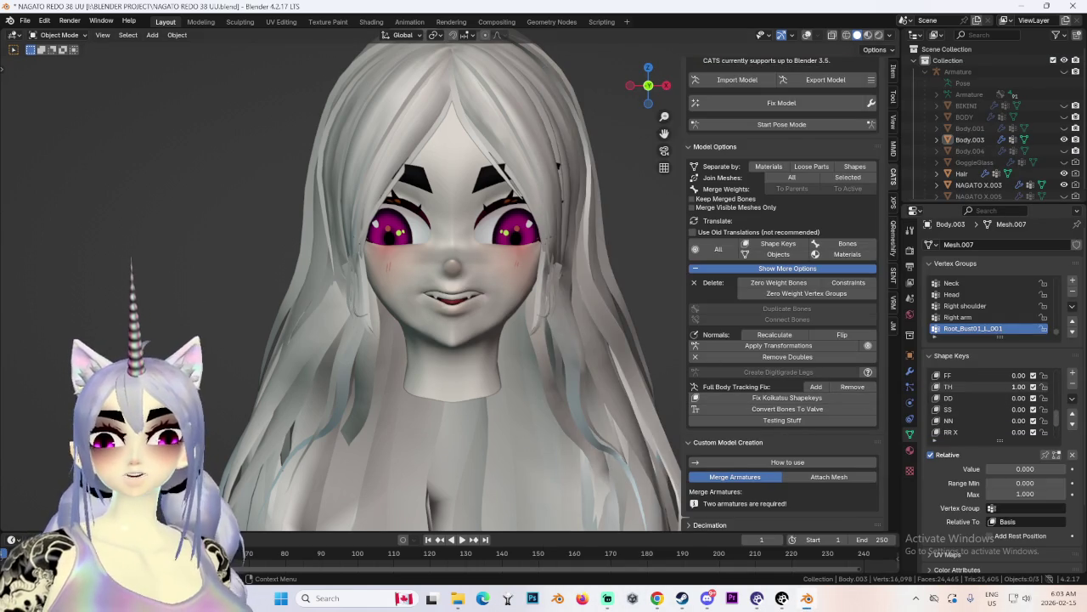
Step: Preview the FF and CH X shape keys at full strength from several angles, then return them to 0
drag(1022, 380, 1049, 380)
mouse_move(625, 329)
middle_down()
mouse_move(573, 333)
mouse_move(571, 352)
middle_up()
scroll(986, 391, up, 1)
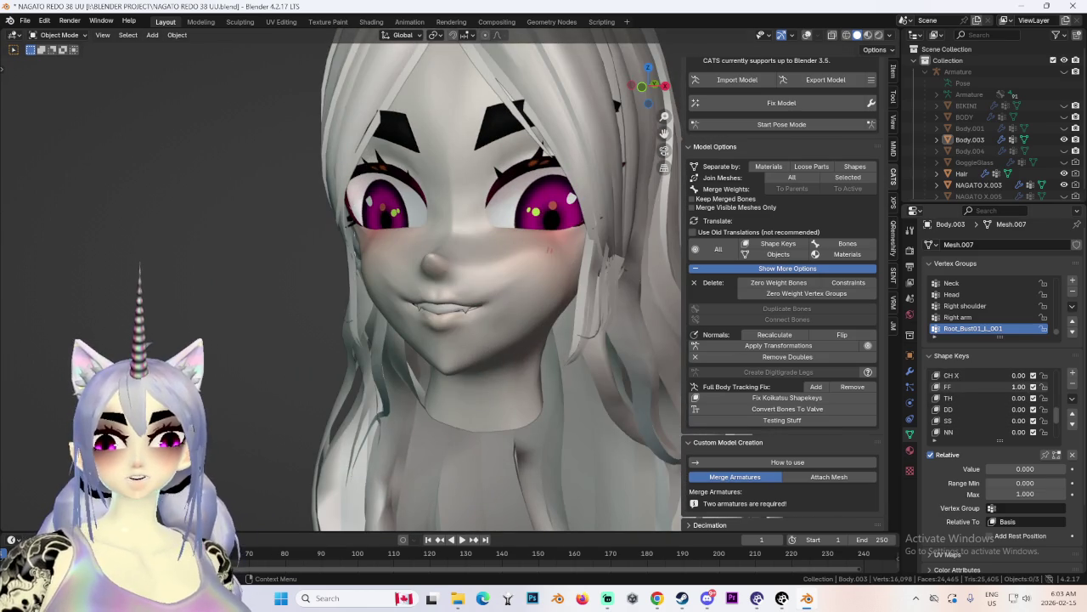
drag(1020, 374, 1049, 375)
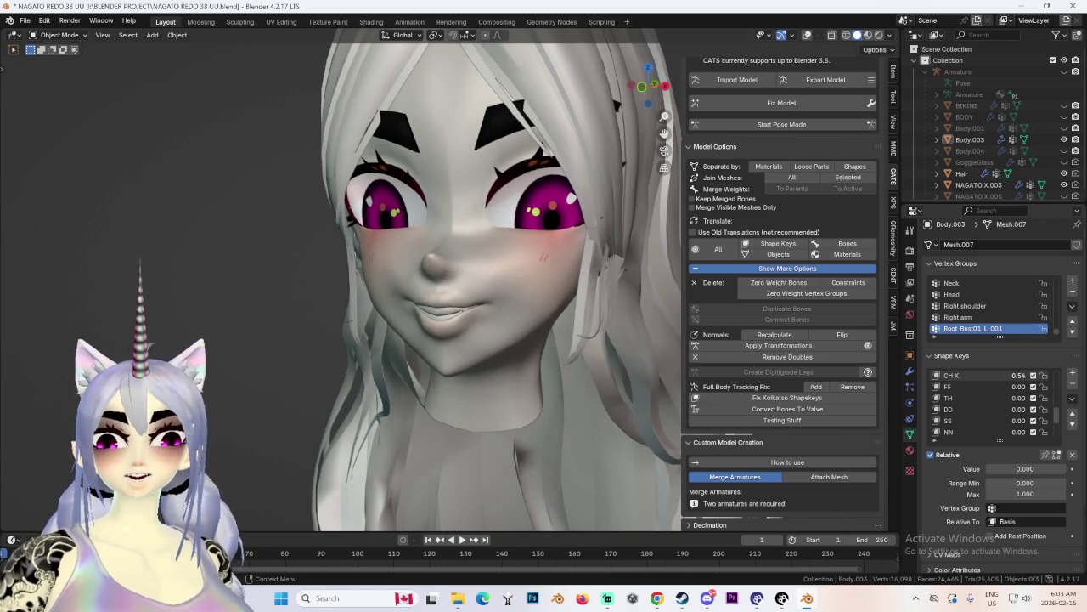
middle_drag(476, 331, 508, 353)
mouse_move(1000, 389)
mouse_down()
mouse_move(952, 389)
mouse_move(1053, 397)
mouse_up()
scroll(1010, 411, up, 1)
mouse_move(476, 340)
middle_down()
mouse_move(591, 357)
mouse_move(466, 352)
middle_up()
Step: From the front view, set AA X back to 0, select the UU shape key, and bring back the viseme reference
key(KP_1)
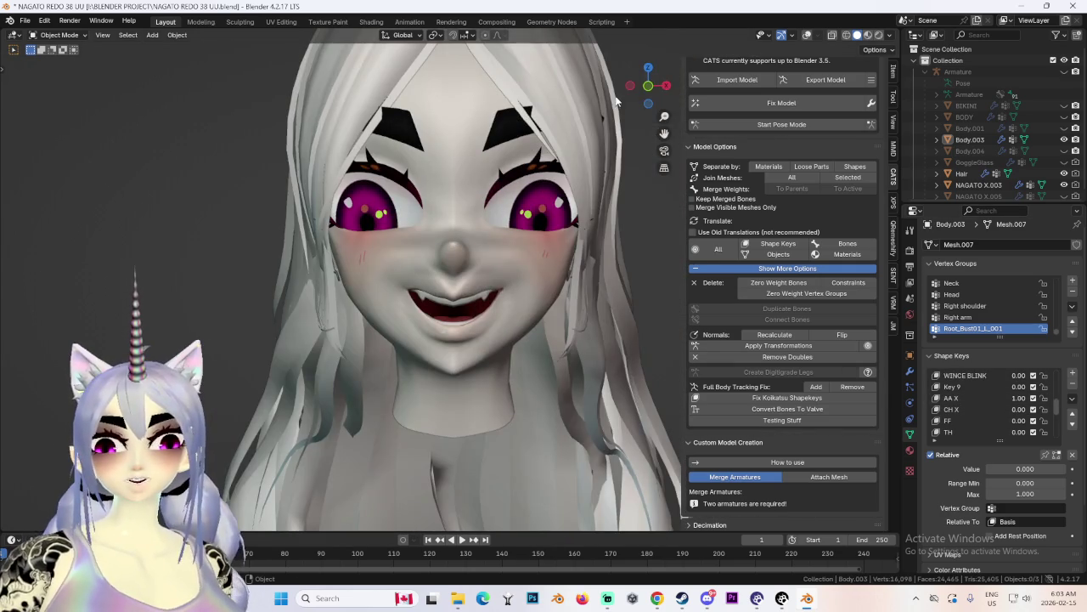
drag(645, 95, 628, 136)
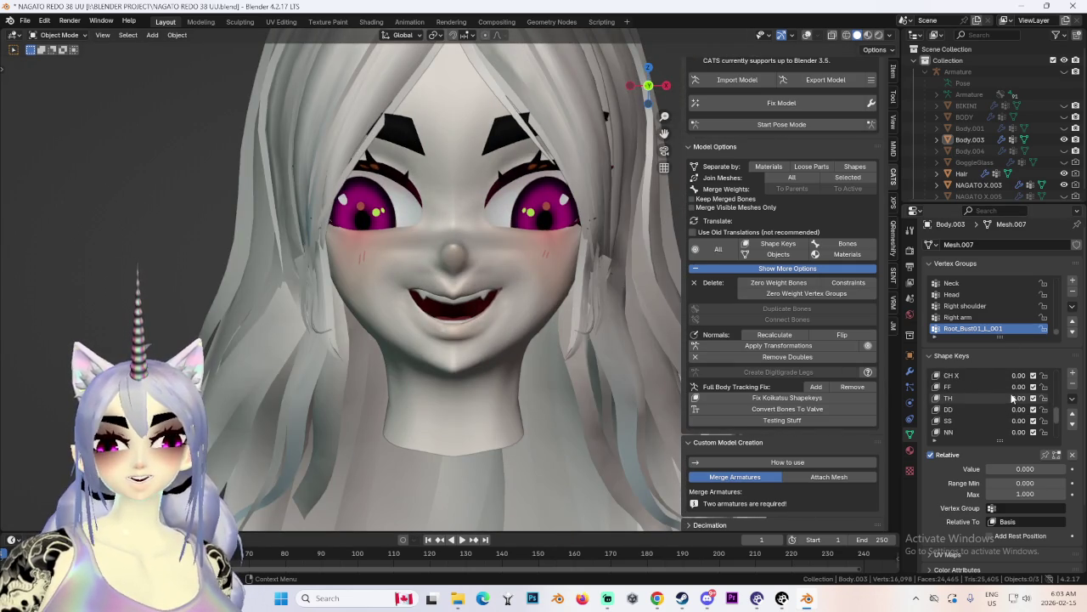
drag(1015, 409, 969, 409)
scroll(1017, 415, down, 3)
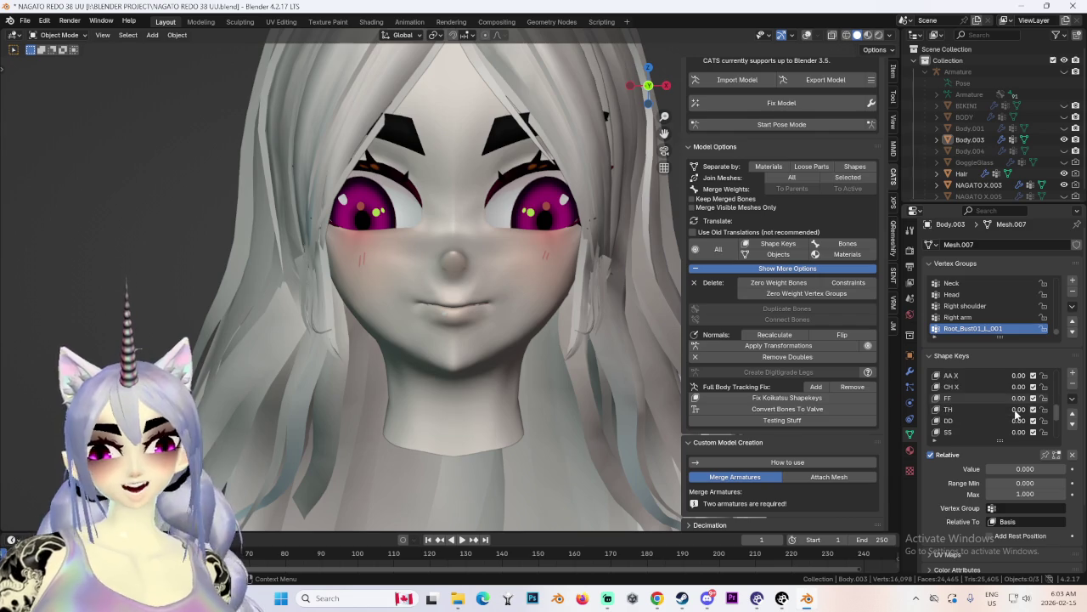
scroll(1016, 408, down, 2)
click(985, 432)
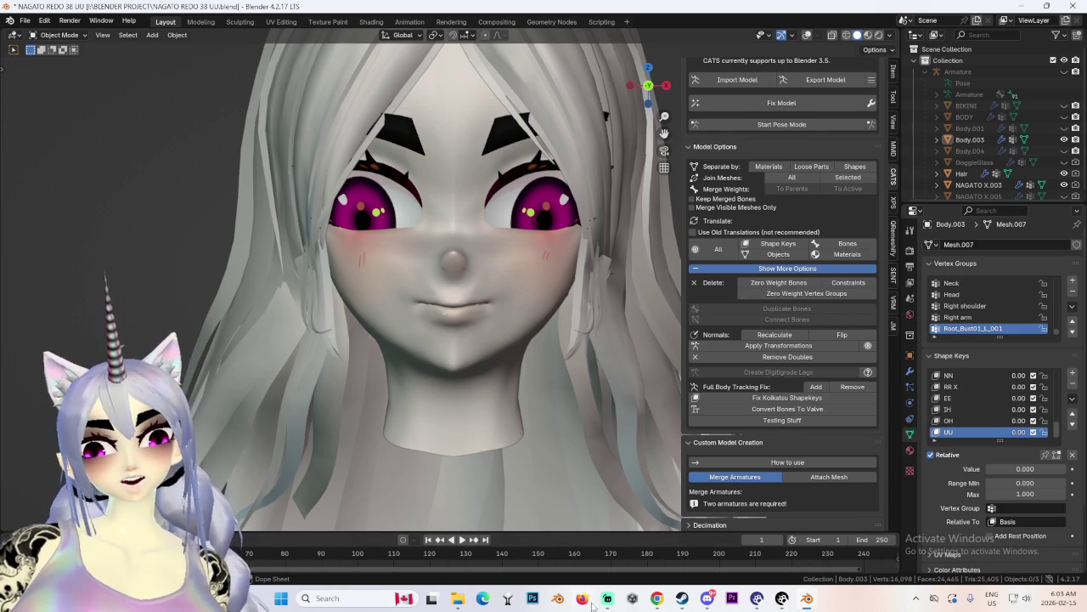
click(669, 598)
drag(865, 86, 621, 82)
scroll(722, 454, down, 3)
scroll(720, 463, down, 3)
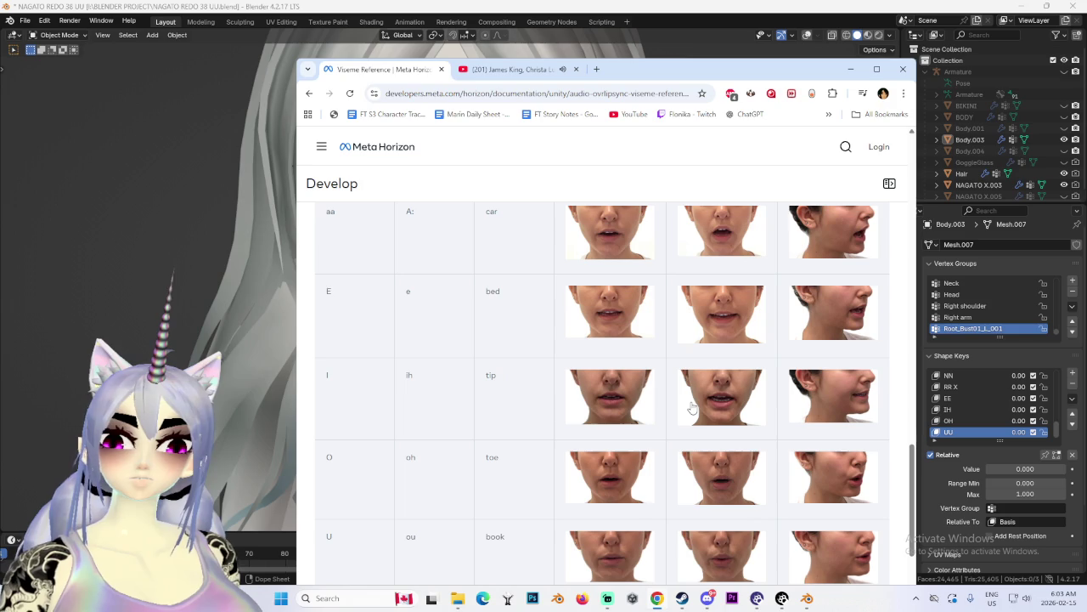
scroll(692, 410, down, 2)
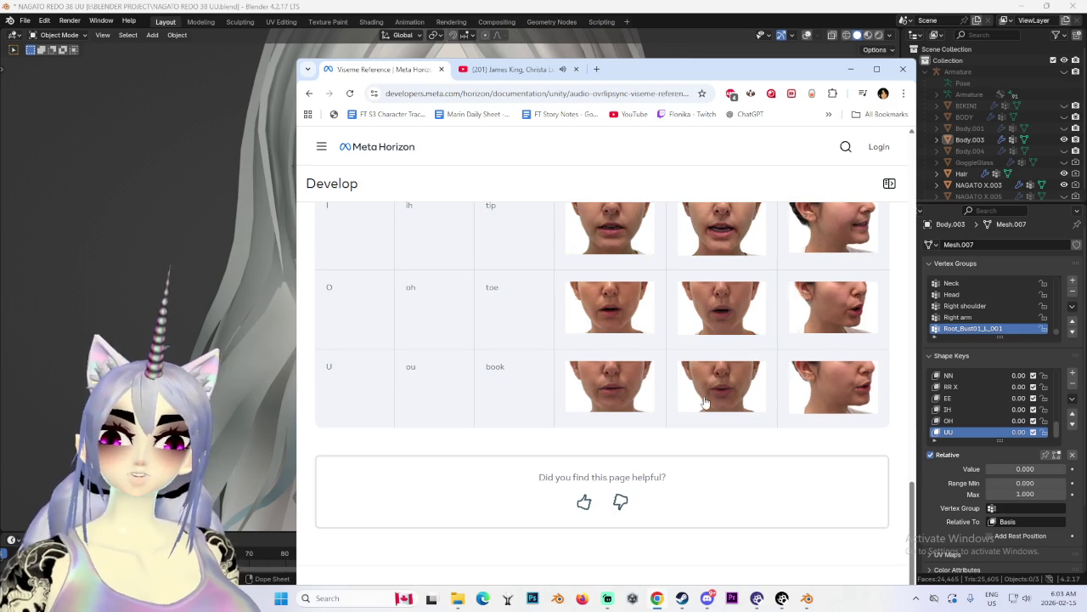
scroll(704, 403, up, 1)
scroll(505, 507, up, 1)
scroll(476, 514, up, 1)
scroll(477, 479, up, 1)
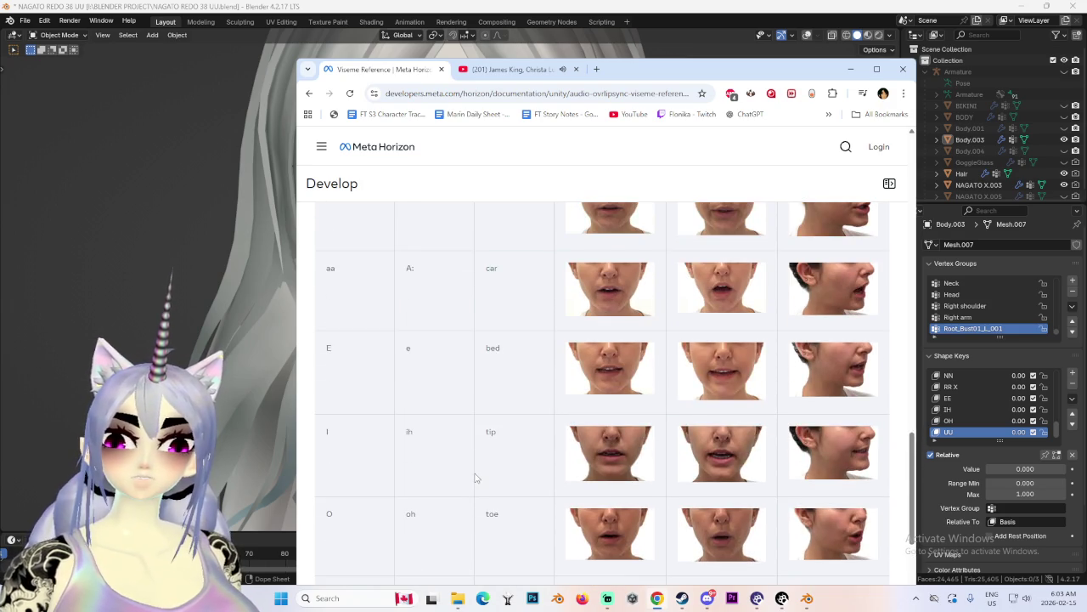
scroll(474, 478, up, 1)
scroll(474, 478, up, 2)
scroll(473, 477, up, 1)
scroll(471, 477, up, 1)
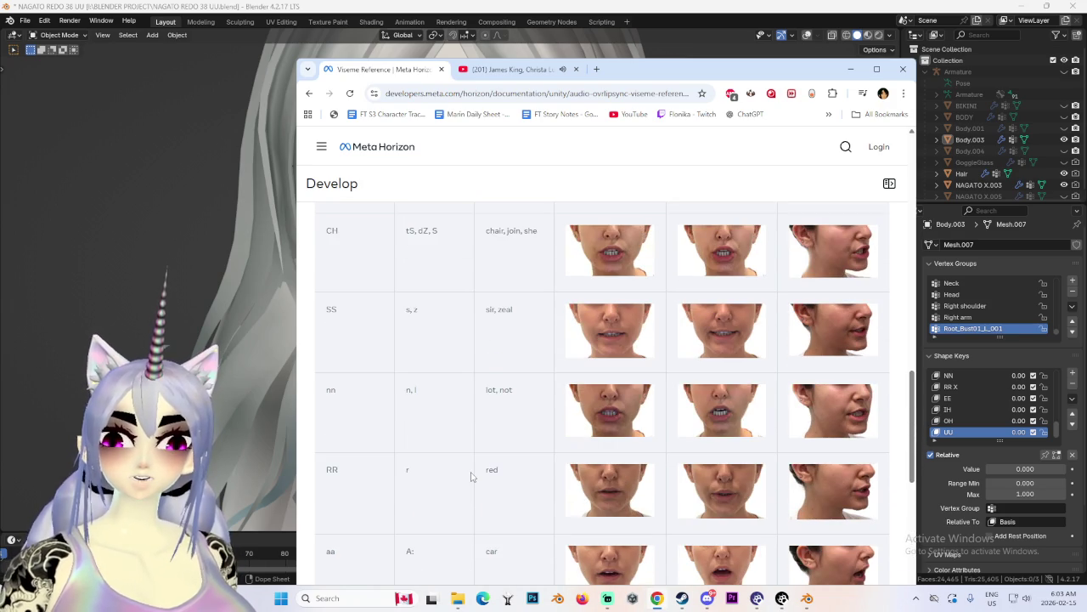
click(514, 69)
scroll(597, 446, down, 3)
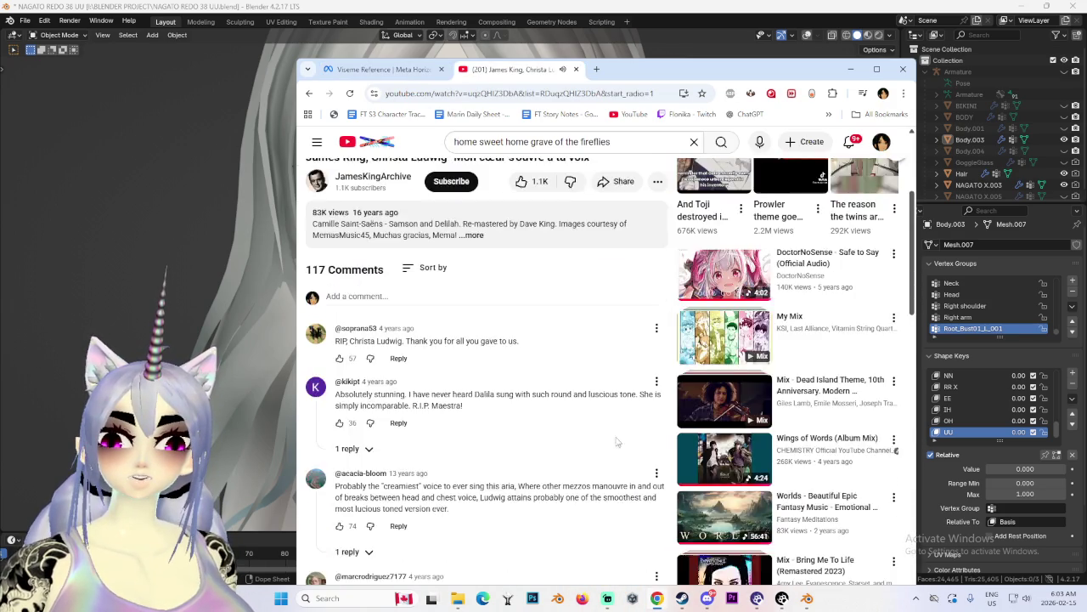
scroll(597, 446, down, 4)
scroll(598, 446, down, 3)
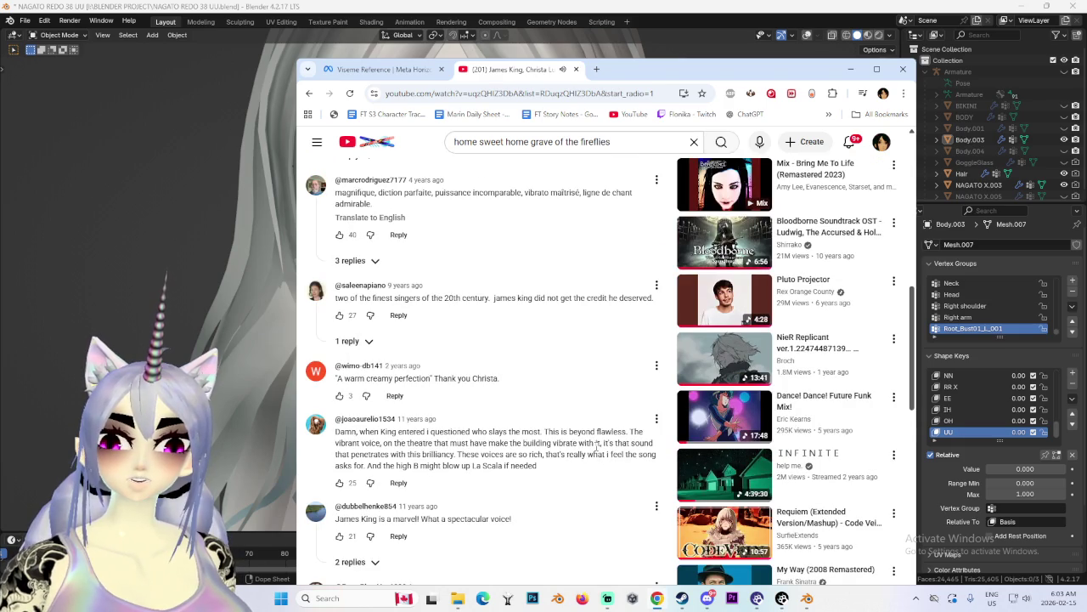
scroll(597, 444, down, 3)
scroll(605, 399, down, 3)
scroll(612, 400, down, 3)
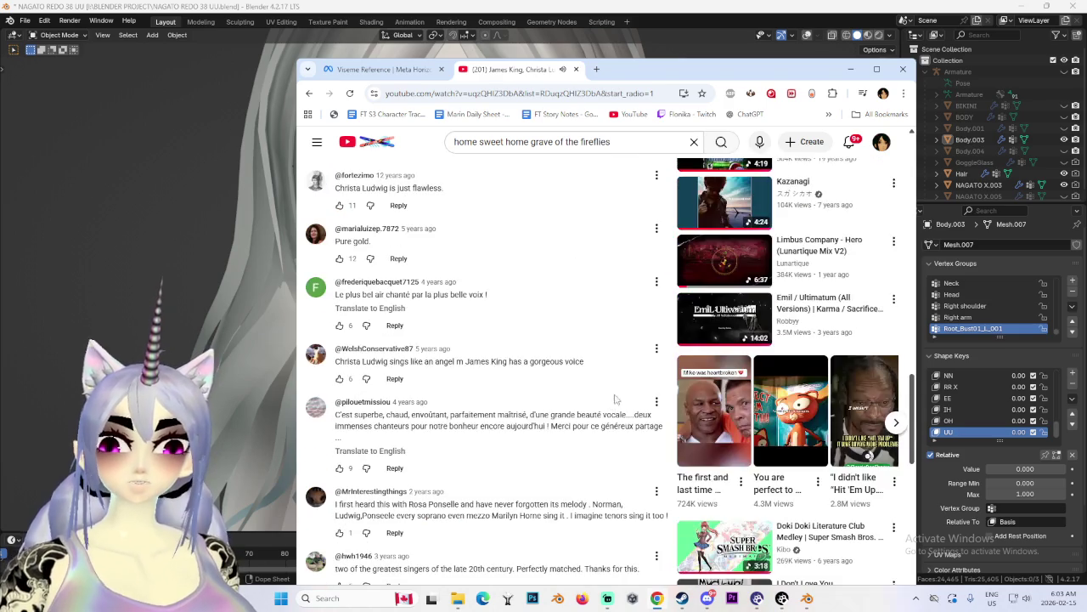
scroll(599, 322, down, 3)
scroll(601, 322, down, 3)
scroll(607, 340, down, 3)
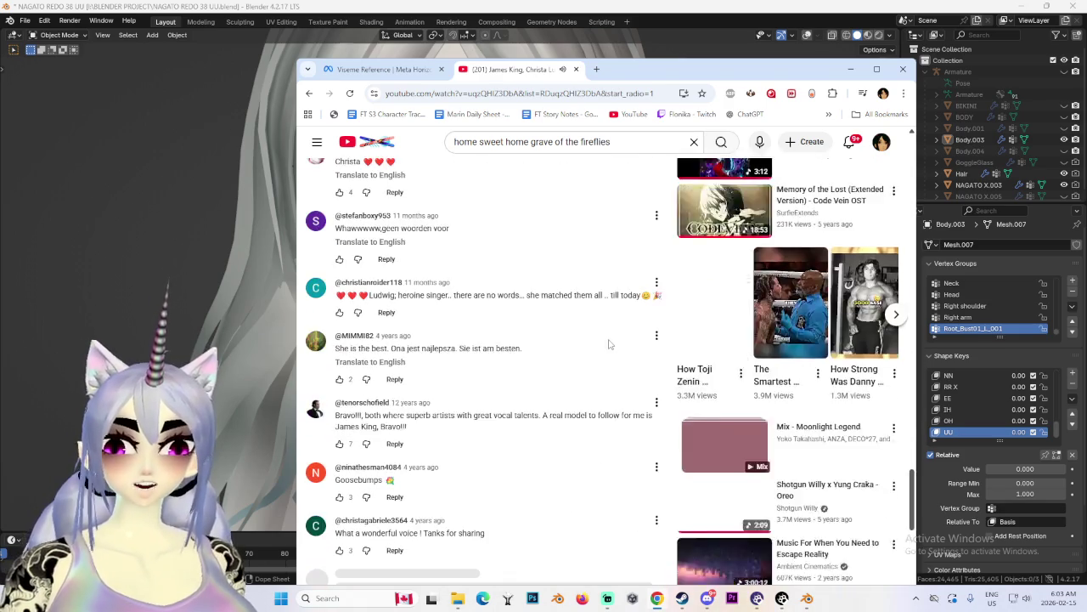
scroll(592, 275, down, 3)
scroll(614, 338, down, 3)
scroll(605, 370, down, 5)
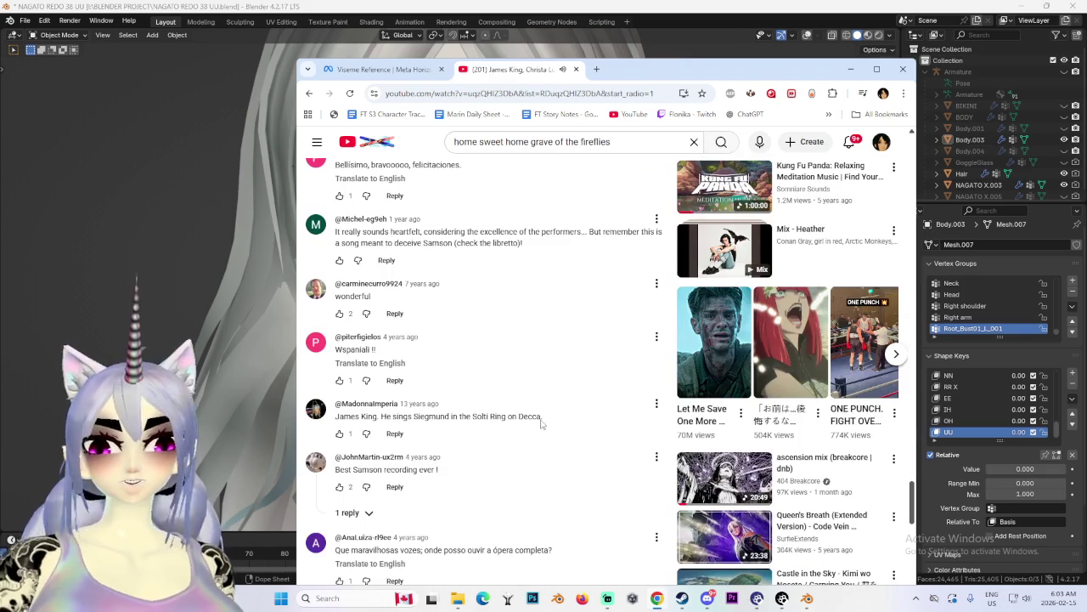
scroll(543, 435, down, 3)
scroll(556, 425, down, 3)
scroll(561, 425, down, 1)
scroll(557, 412, down, 2)
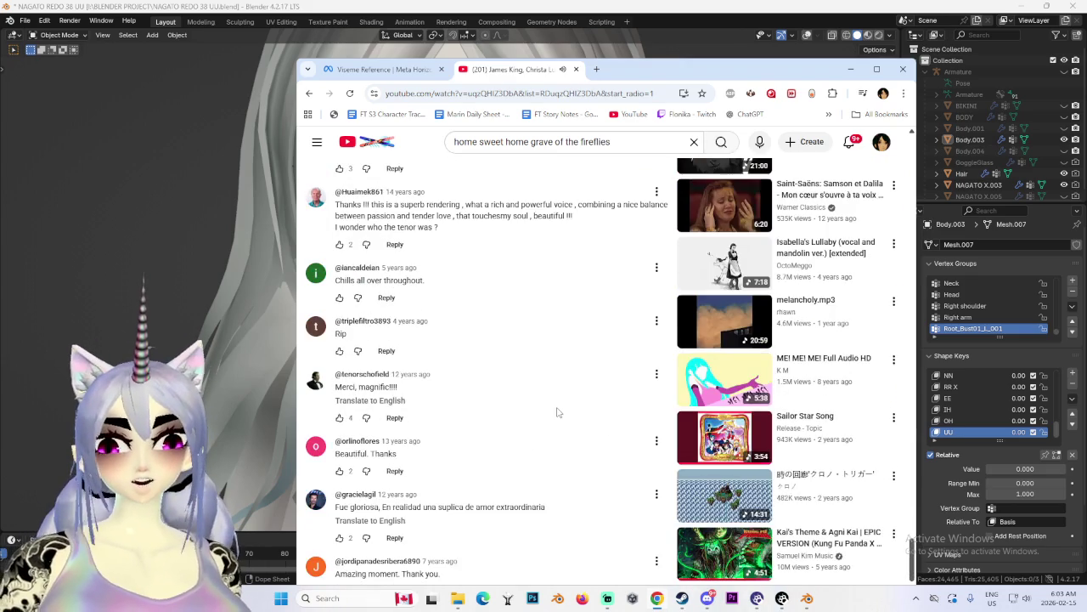
scroll(476, 427, down, 1)
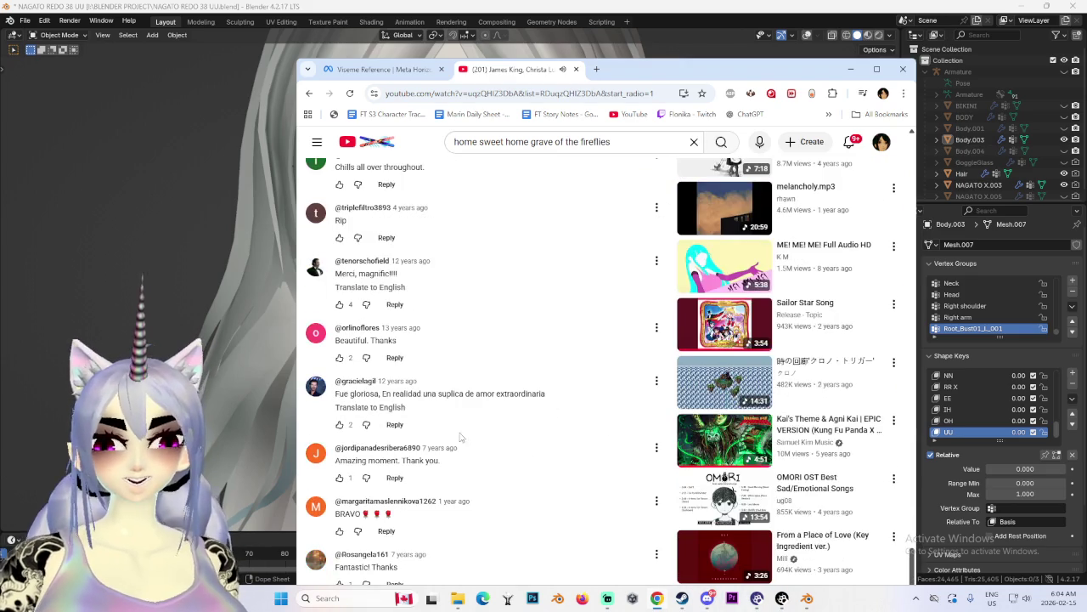
scroll(490, 425, down, 2)
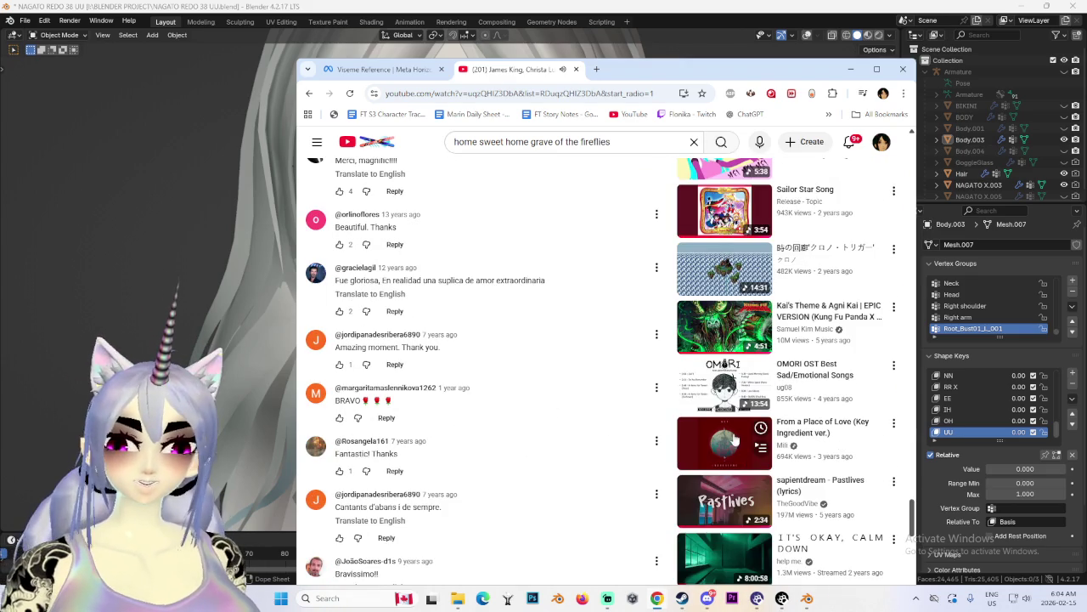
scroll(705, 448, down, 2)
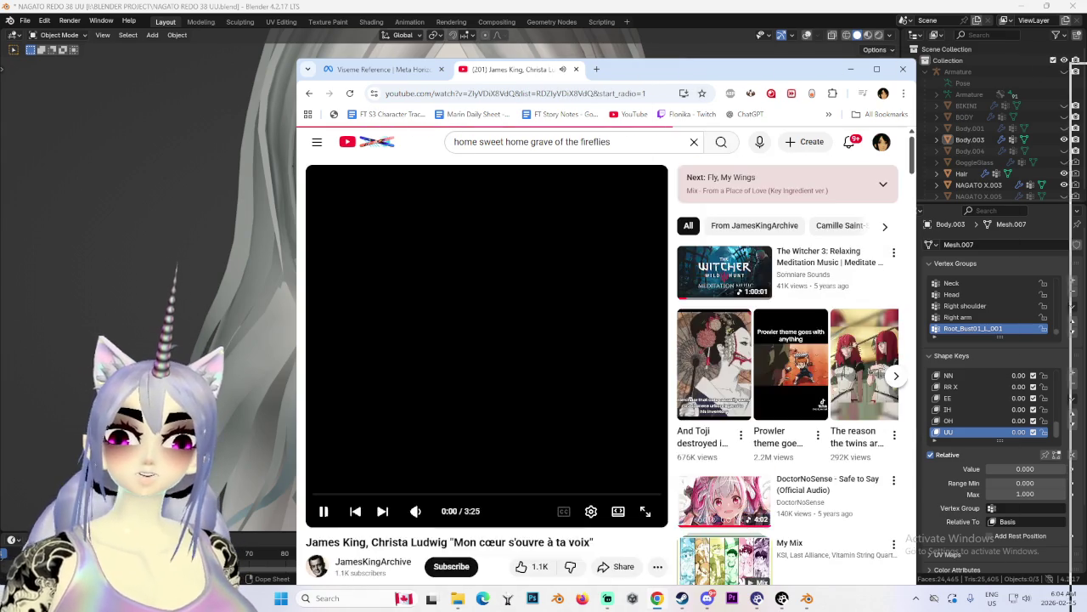
click(851, 69)
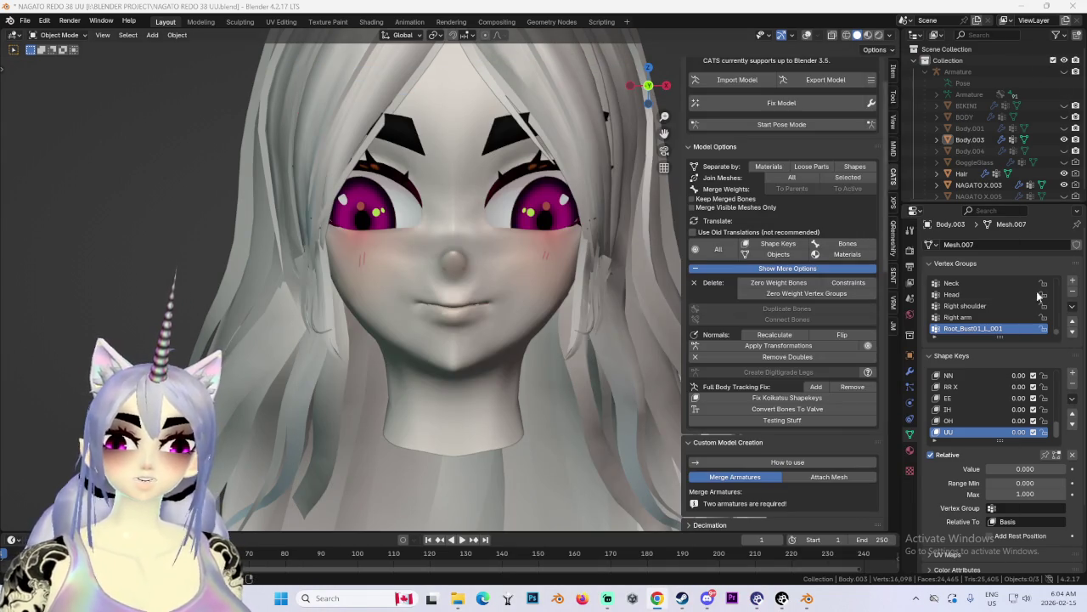
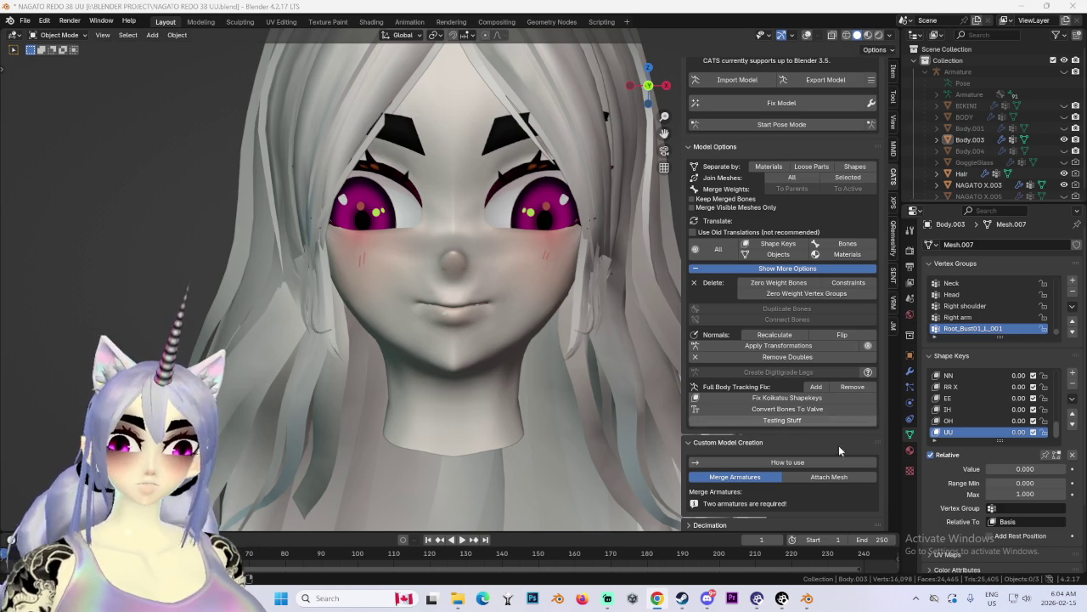
Step: Check the viseme reference page in the browser, then return to Blender
key(alt+Tab)
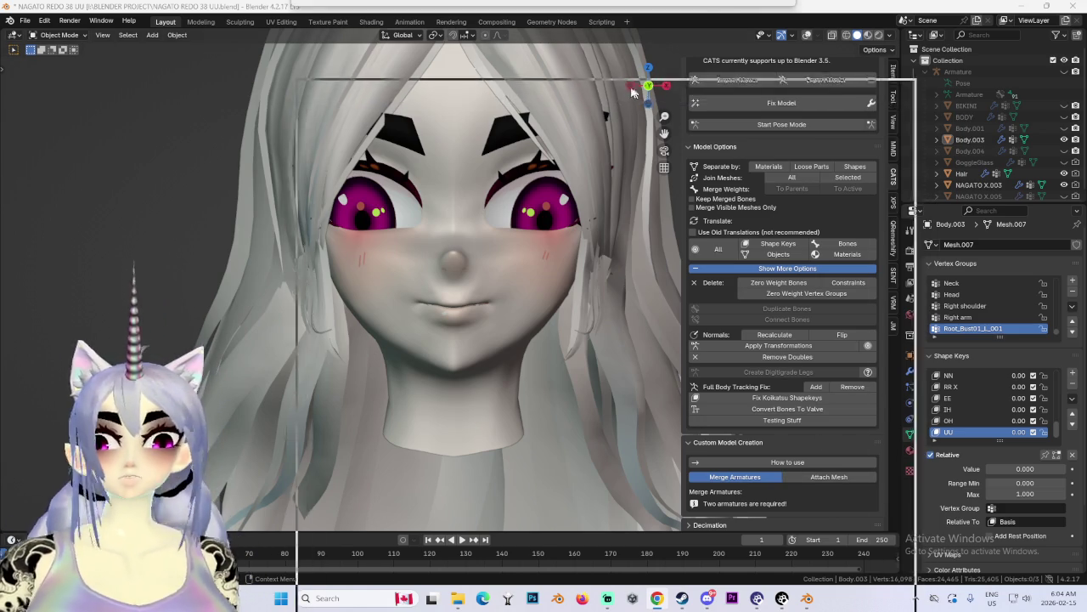
scroll(392, 499, down, 3)
scroll(392, 499, down, 1)
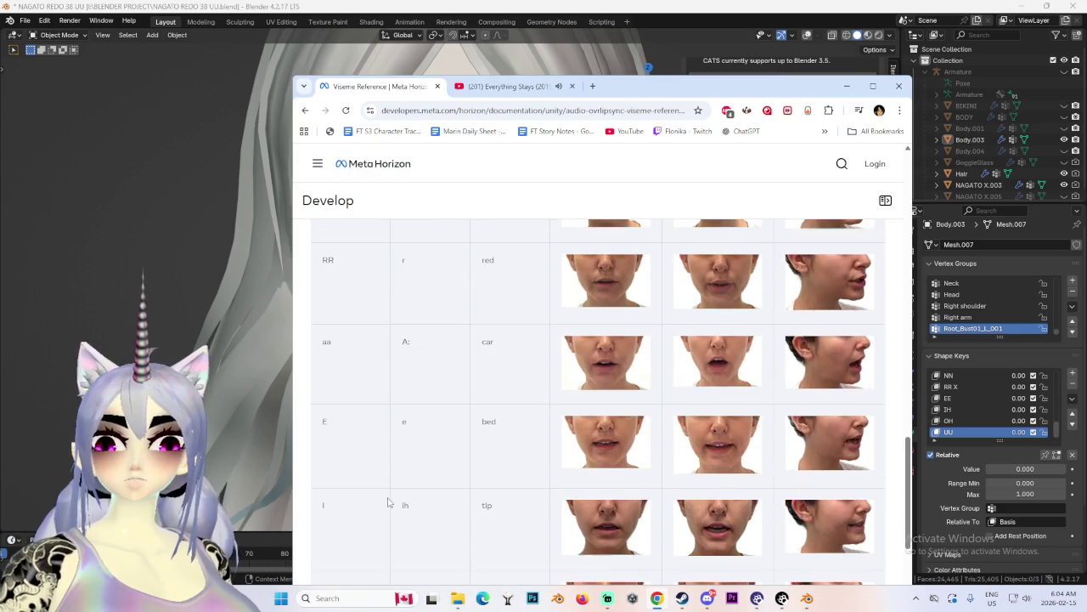
scroll(387, 502, up, 3)
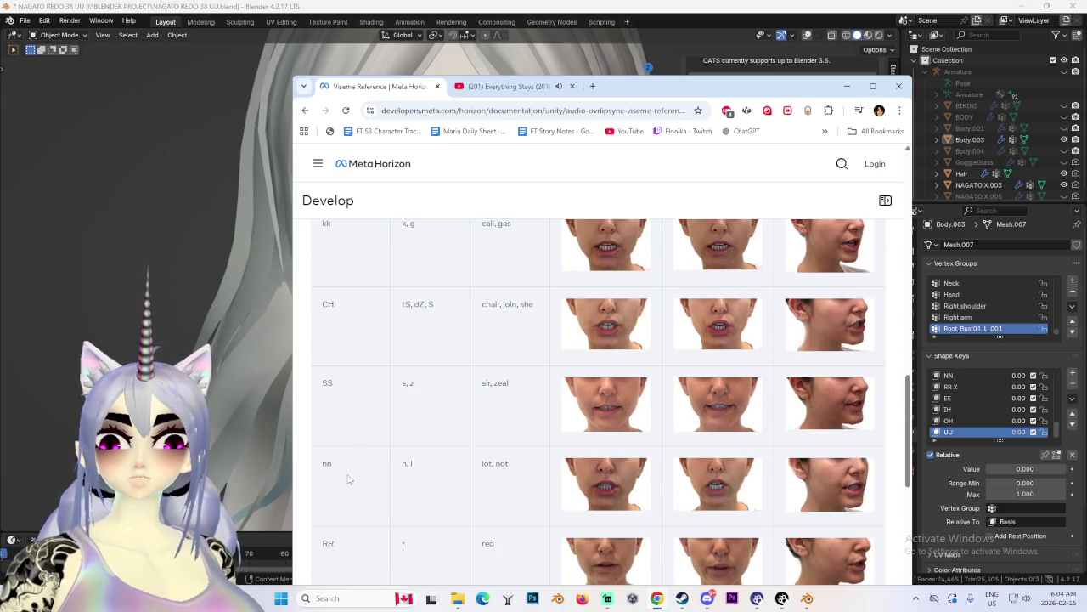
scroll(360, 429, up, 2)
scroll(349, 449, up, 2)
scroll(347, 437, up, 2)
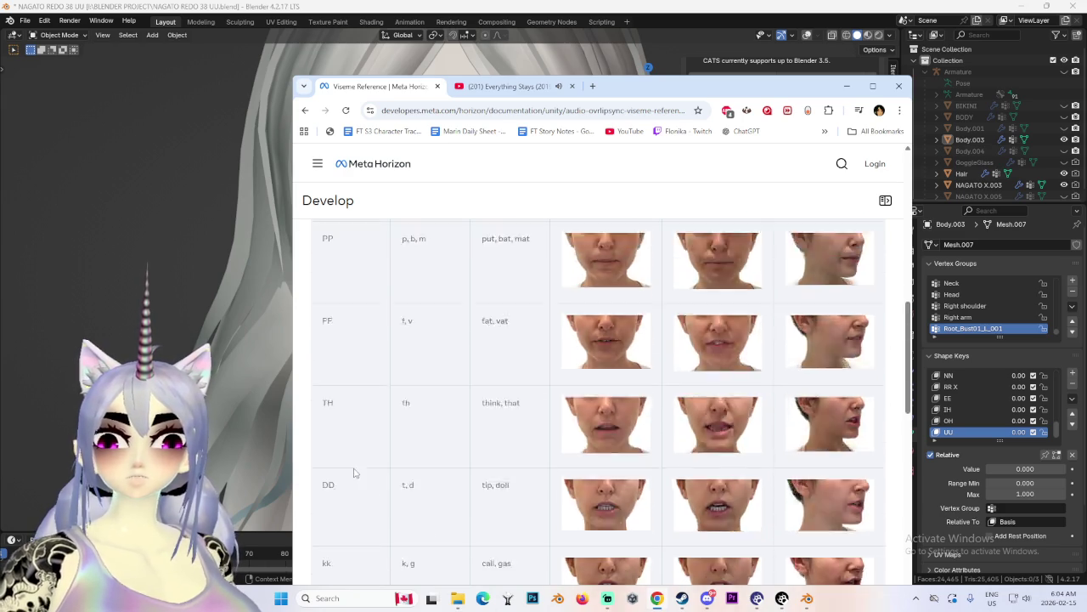
scroll(355, 474, up, 3)
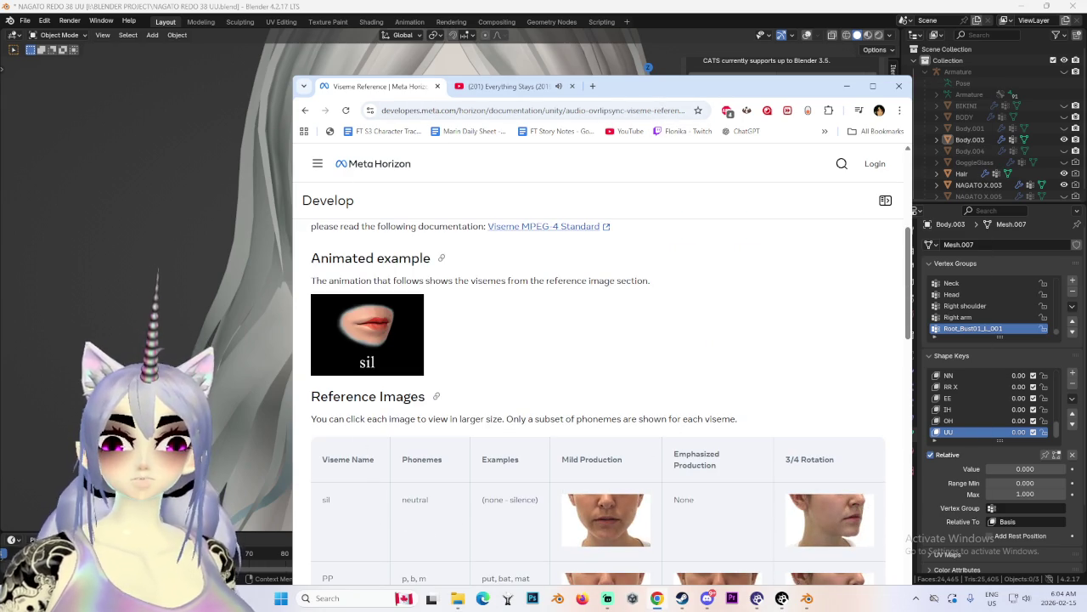
key(alt+Tab)
Step: Add a new SIL shape key to the face and switch to Edit Mode
click(1073, 372)
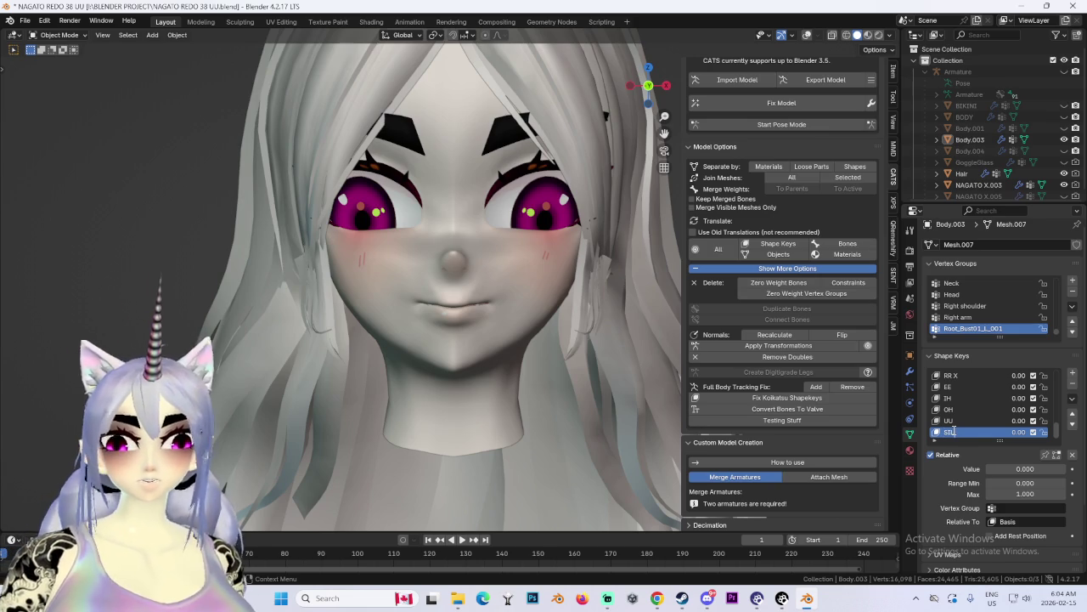
click(71, 37)
click(51, 56)
scroll(437, 280, up, 3)
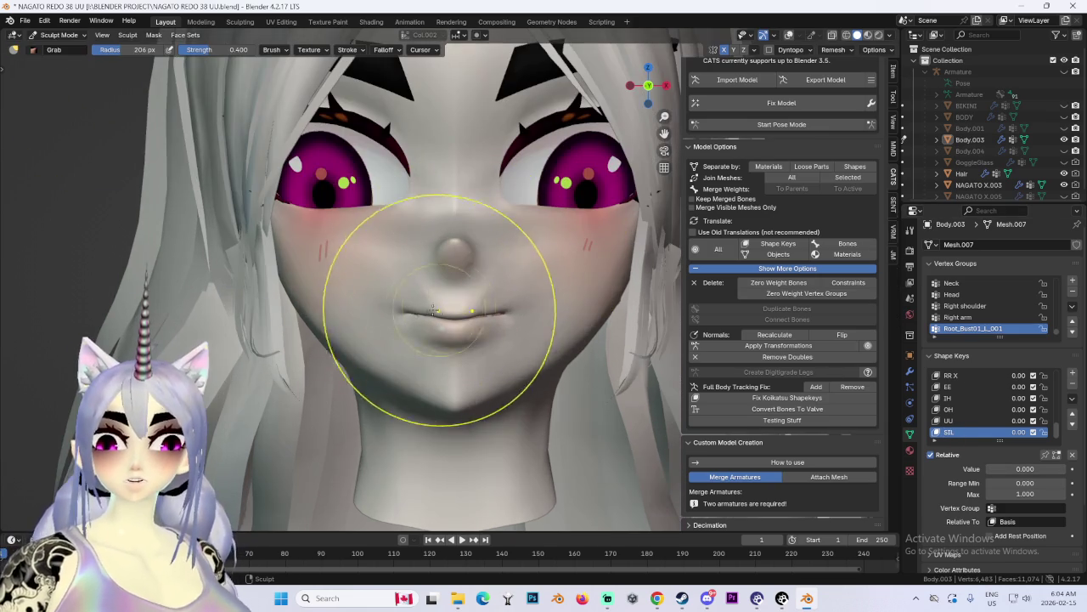
click(56, 35)
click(83, 73)
click(56, 36)
click(58, 61)
scroll(348, 269, up, 2)
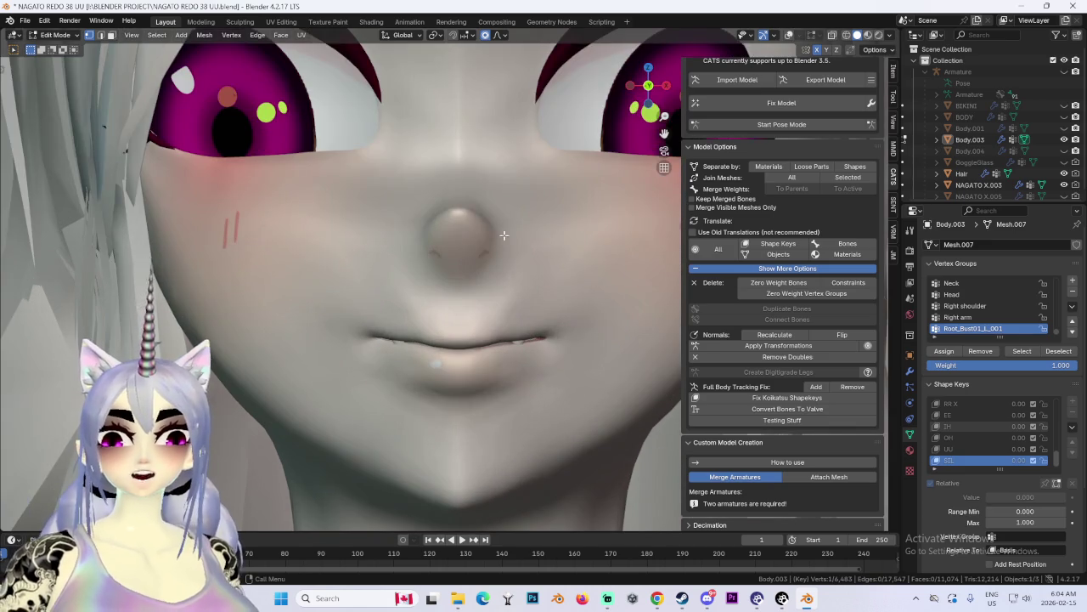
scroll(632, 136, down, 3)
scroll(613, 253, up, 2)
Step: Show the wireframe, select a lip vertex and move it along Z with proportional editing
click(792, 35)
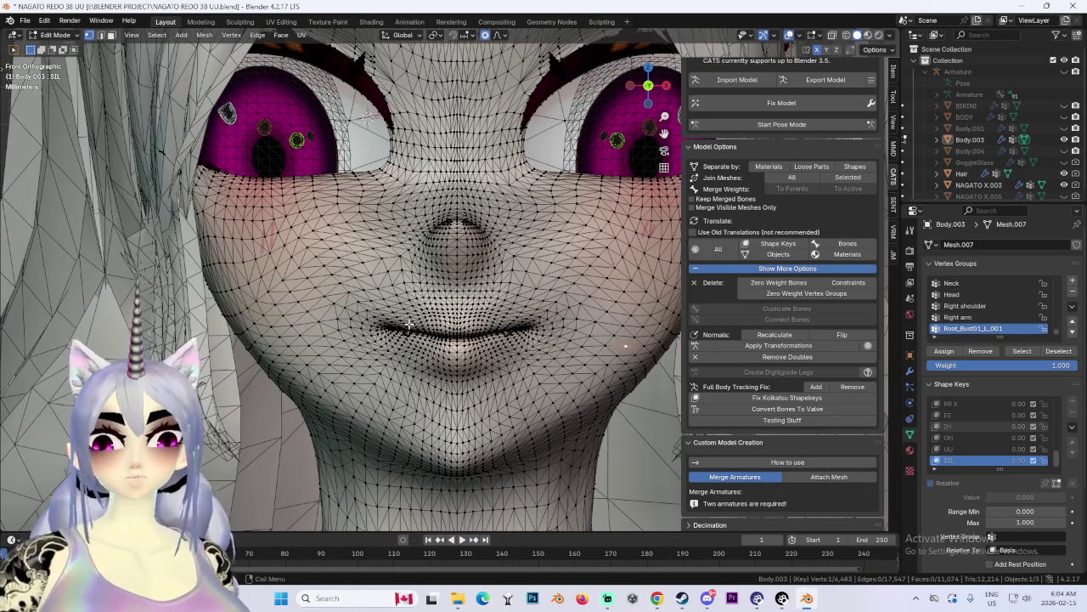
click(361, 326)
key(g)
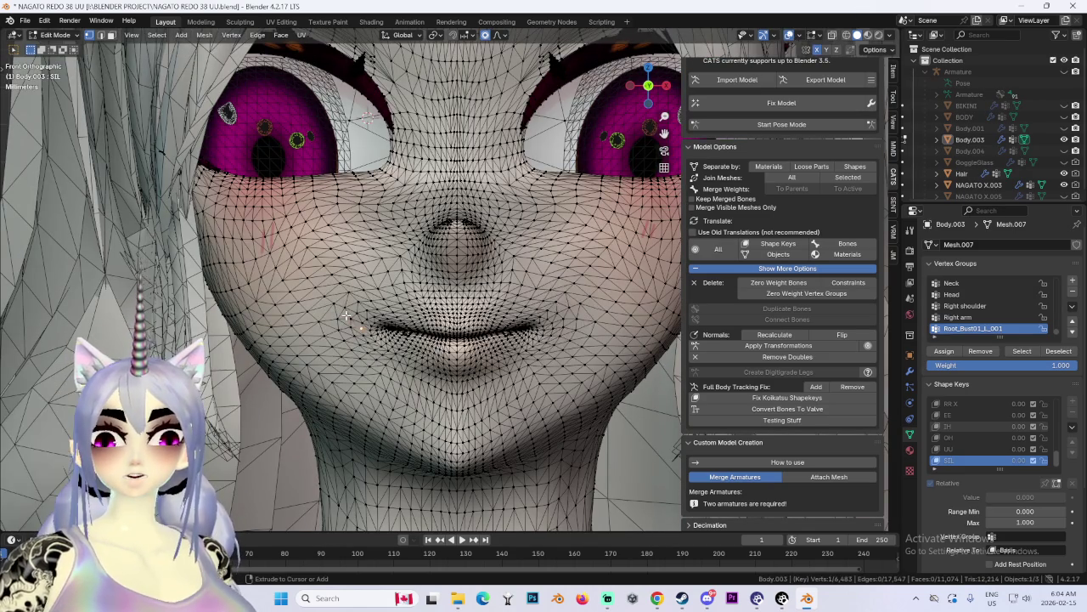
key(z)
scroll(344, 317, down, 3)
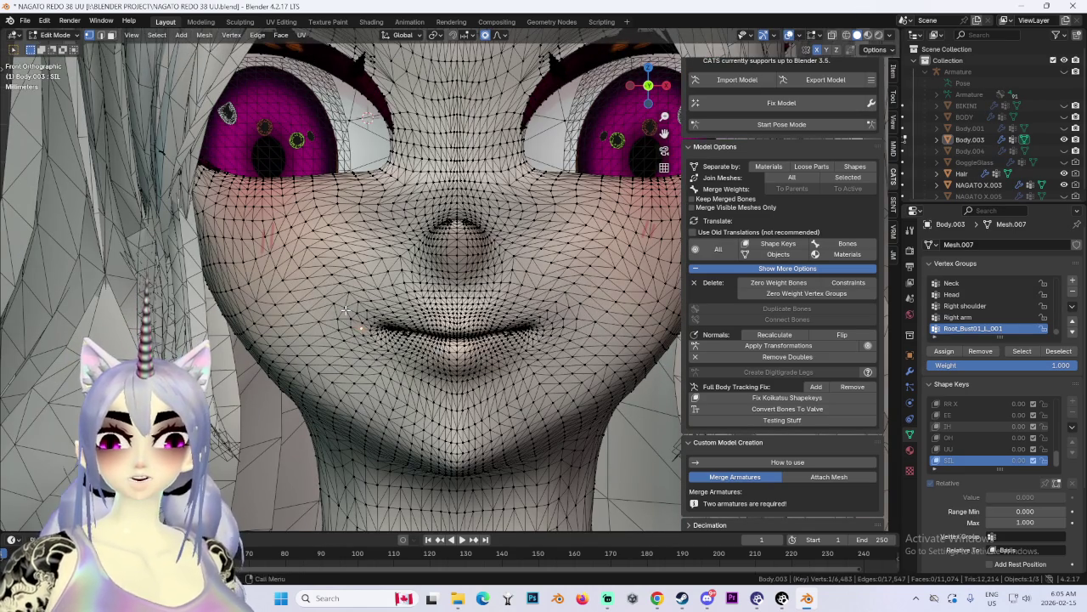
click(343, 320)
Step: Push the lip vertices along Y in two front-back moves, checking from the side
middle_drag(395, 340, 520, 357)
key(g)
key(y)
click(495, 363)
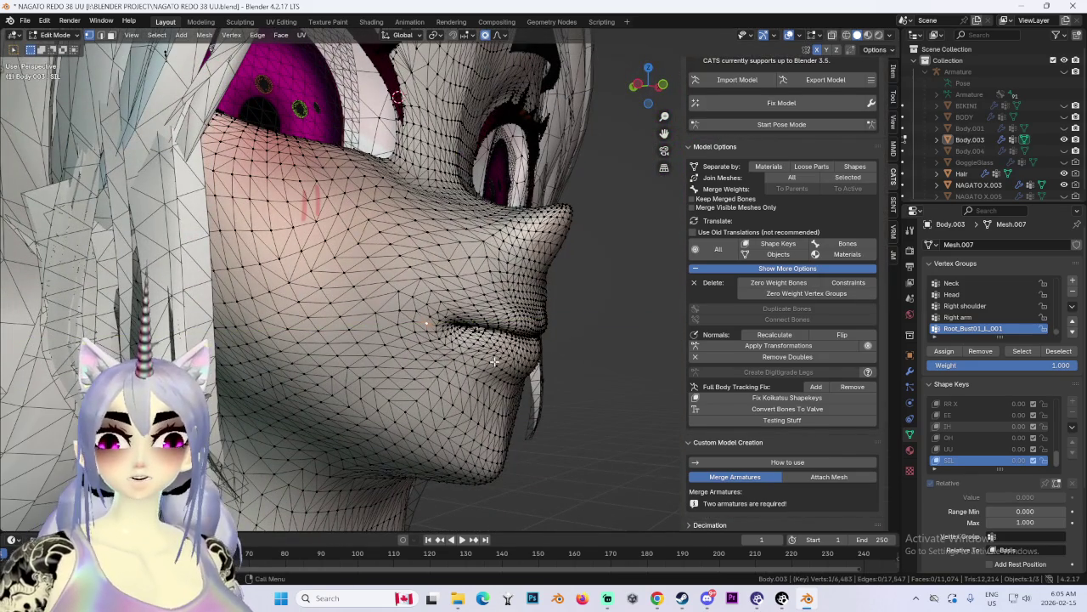
key(g)
key(y)
click(489, 329)
mouse_move(489, 330)
middle_down()
mouse_move(538, 313)
mouse_move(523, 319)
mouse_move(615, 311)
middle_up()
Step: Finish the lips with a soft Y move and a free move, then return to Object Mode and reset SIL to 0
key(g)
key(y)
click(517, 327)
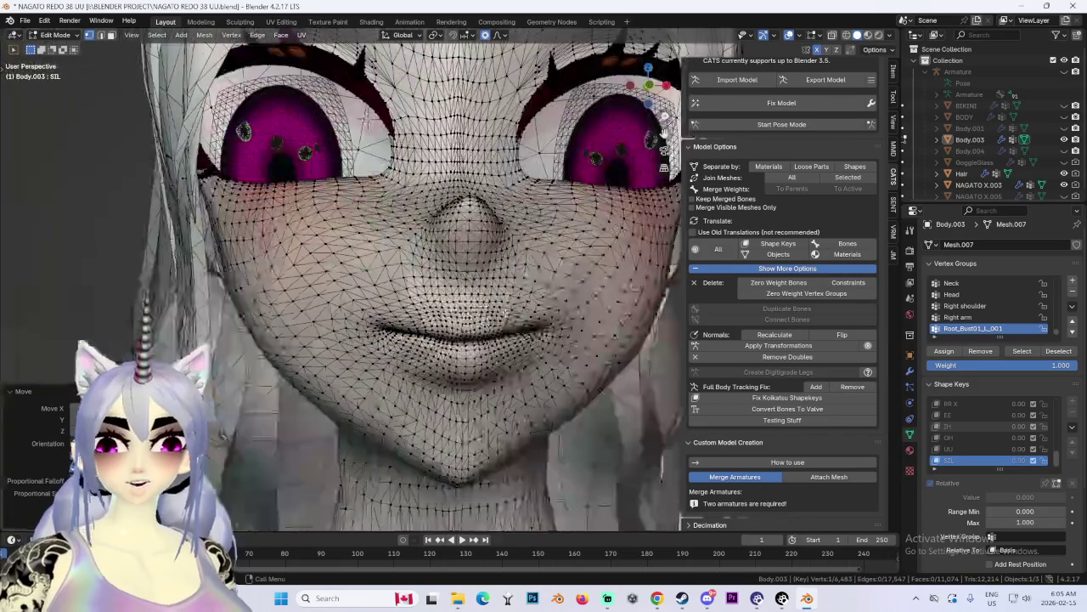
scroll(425, 302, up, 1)
scroll(425, 303, up, 1)
key(g)
click(425, 303)
middle_drag(425, 303, 518, 304)
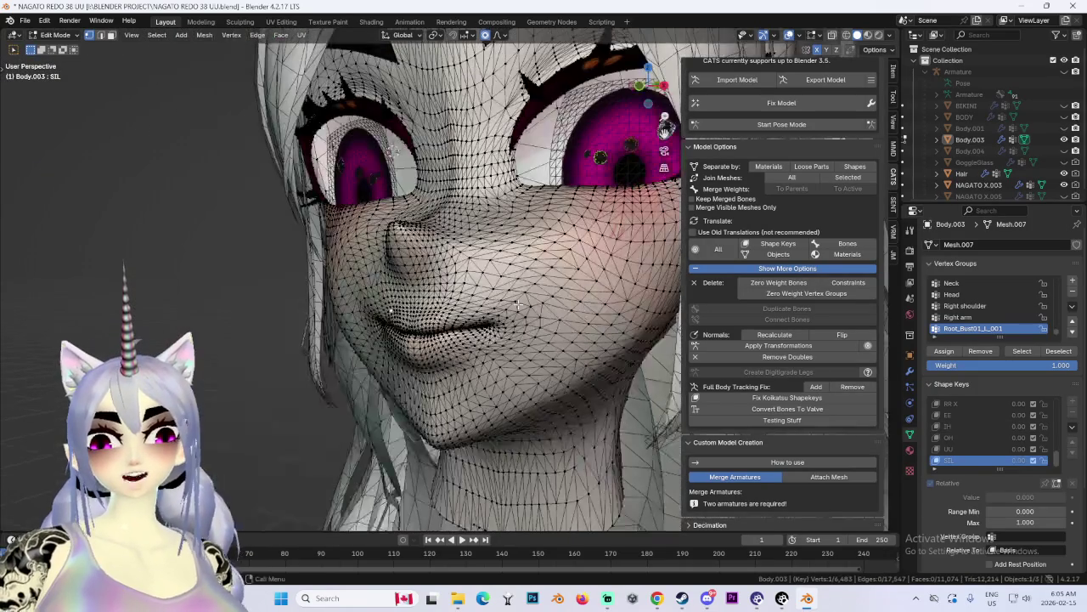
click(55, 35)
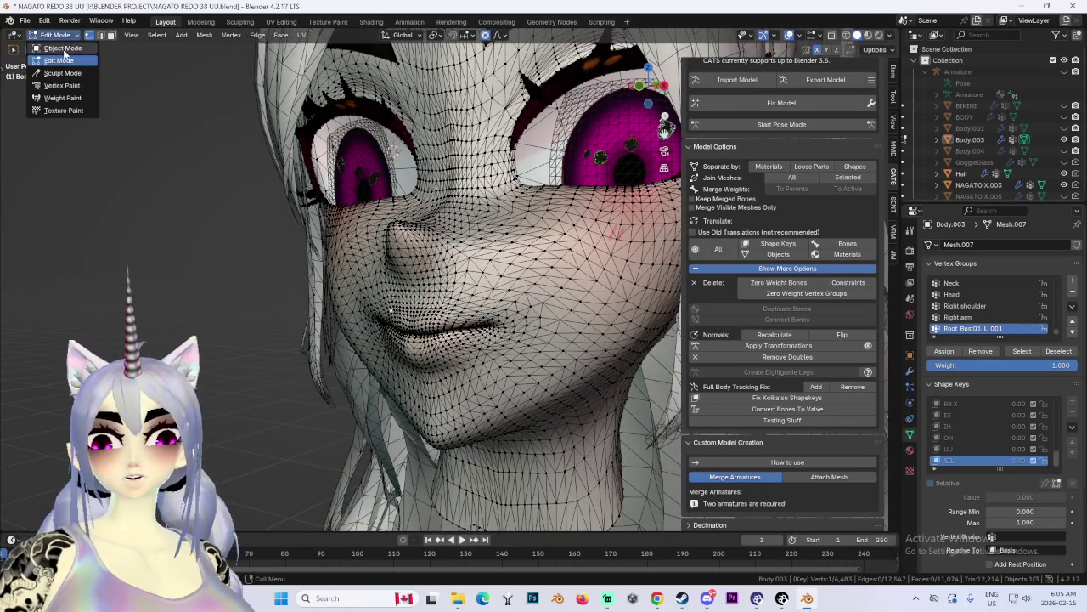
click(52, 44)
key(BackSpace)
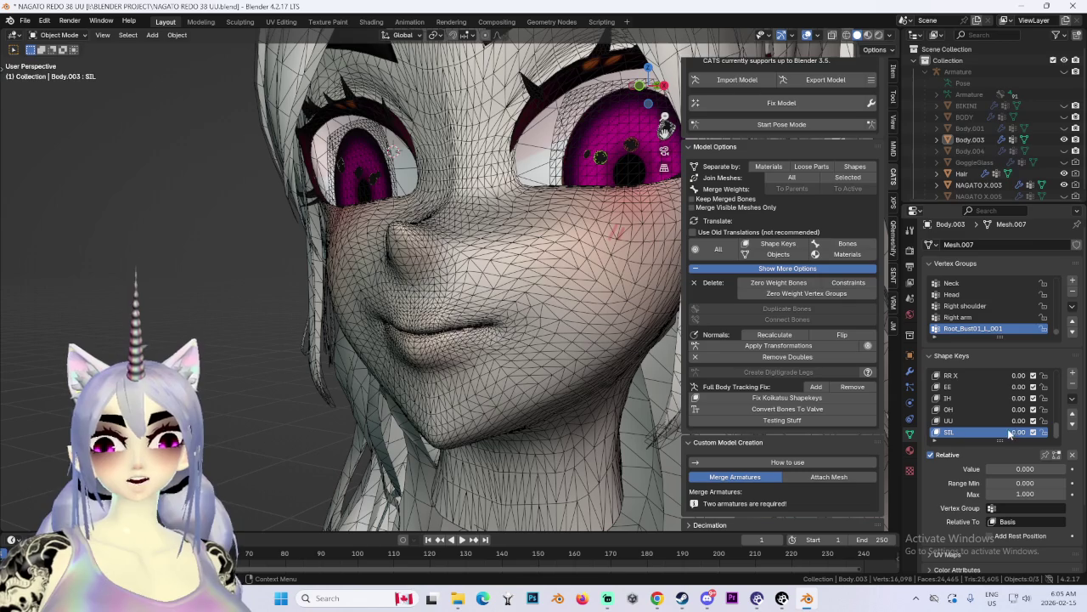
Step: Add a second shape key named PP and put the face back in Edit Mode
click(3, 65)
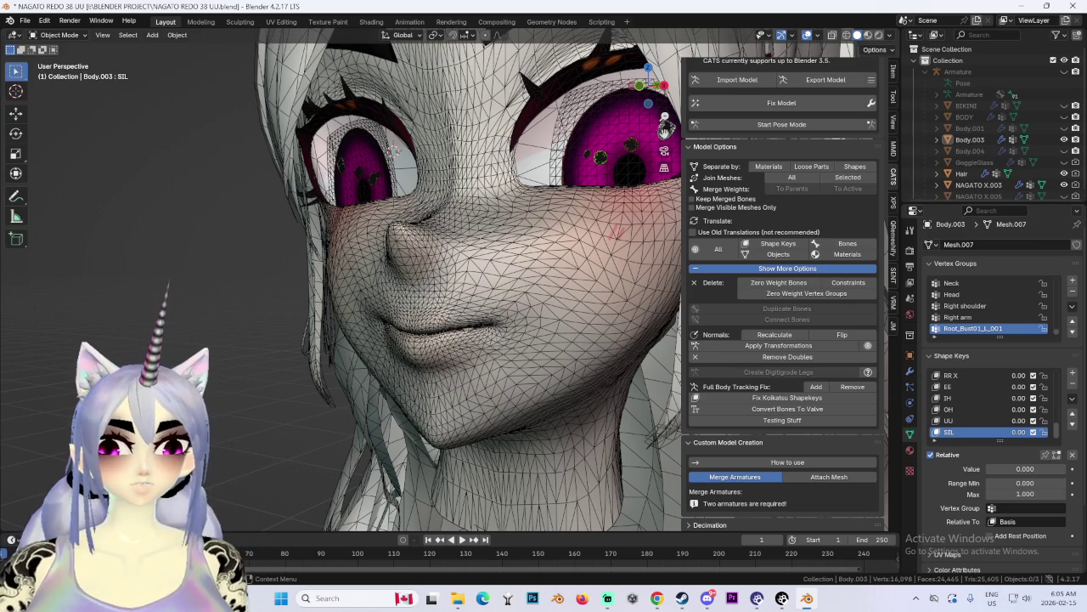
click(1072, 375)
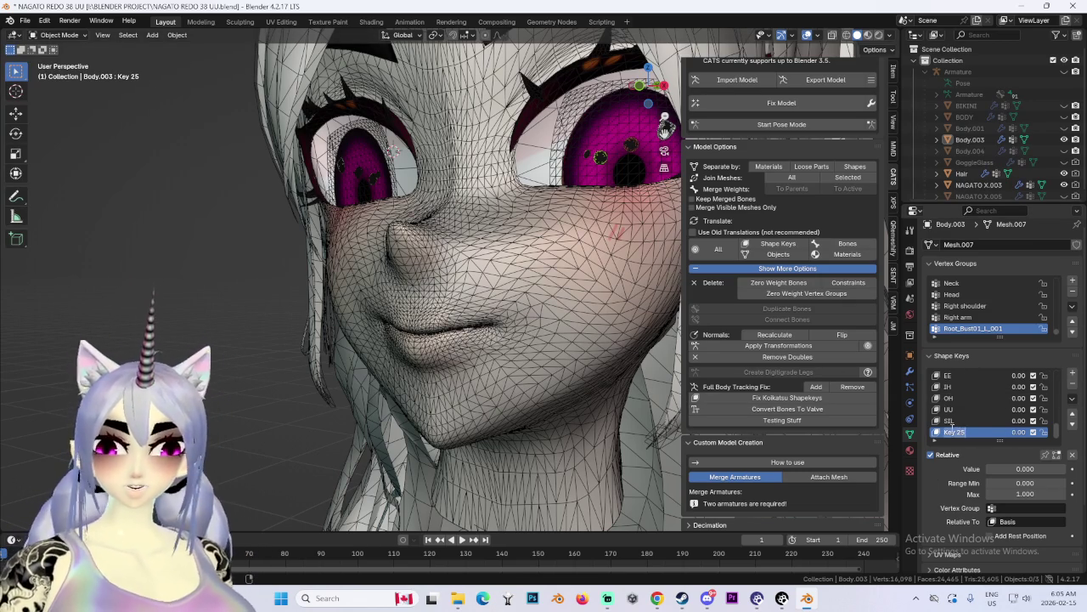
text(PP)
key(Return)
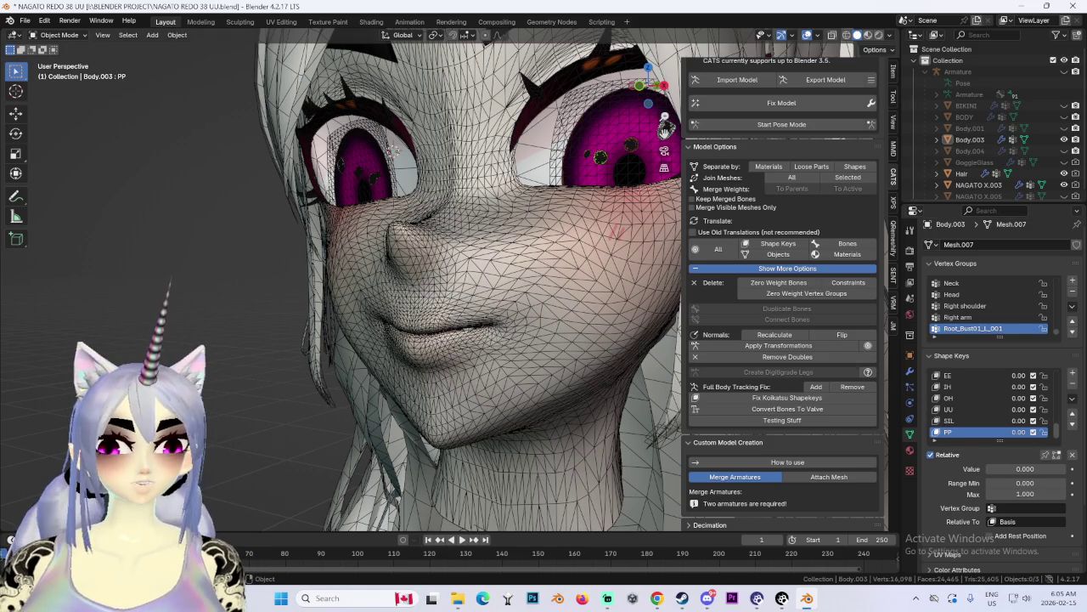
middle_drag(226, 439, 271, 429)
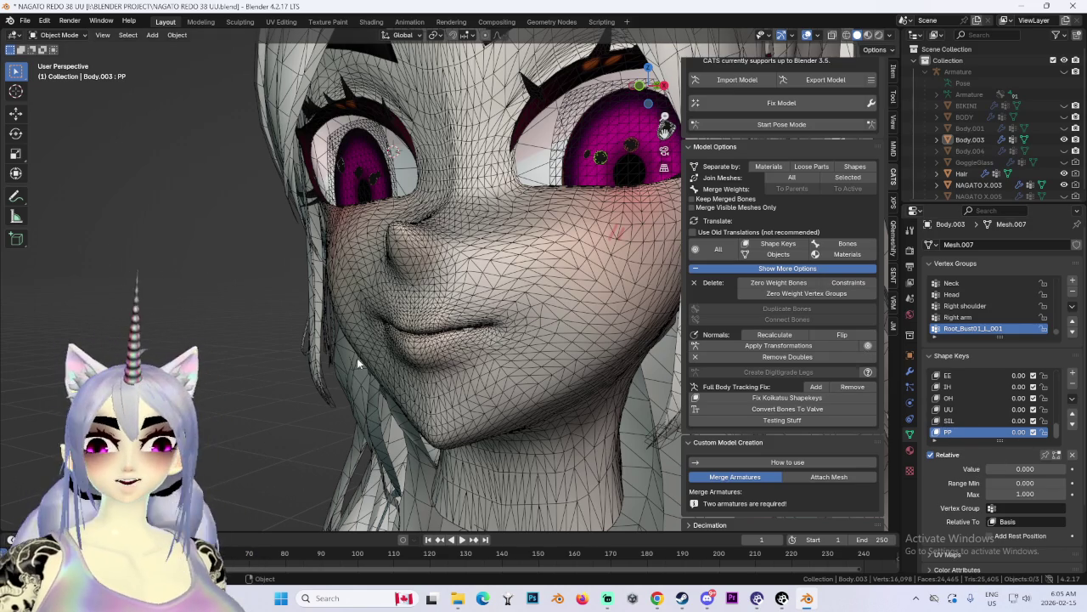
click(60, 34)
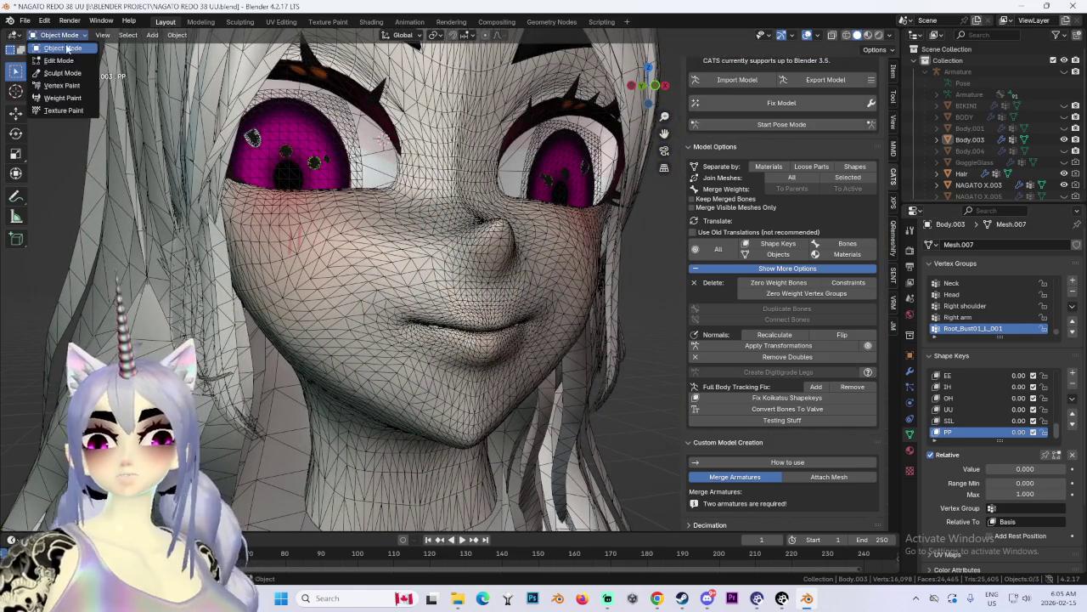
click(51, 63)
Step: Drop a mistaken move, then softly shift the PP lips vertically along Z
key(g)
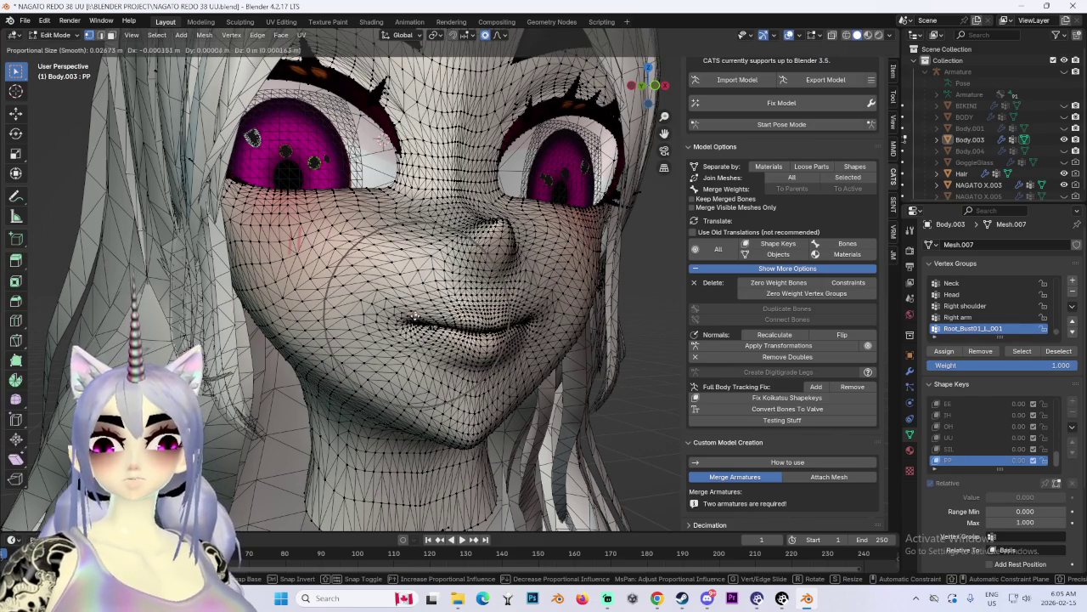
right_click(391, 314)
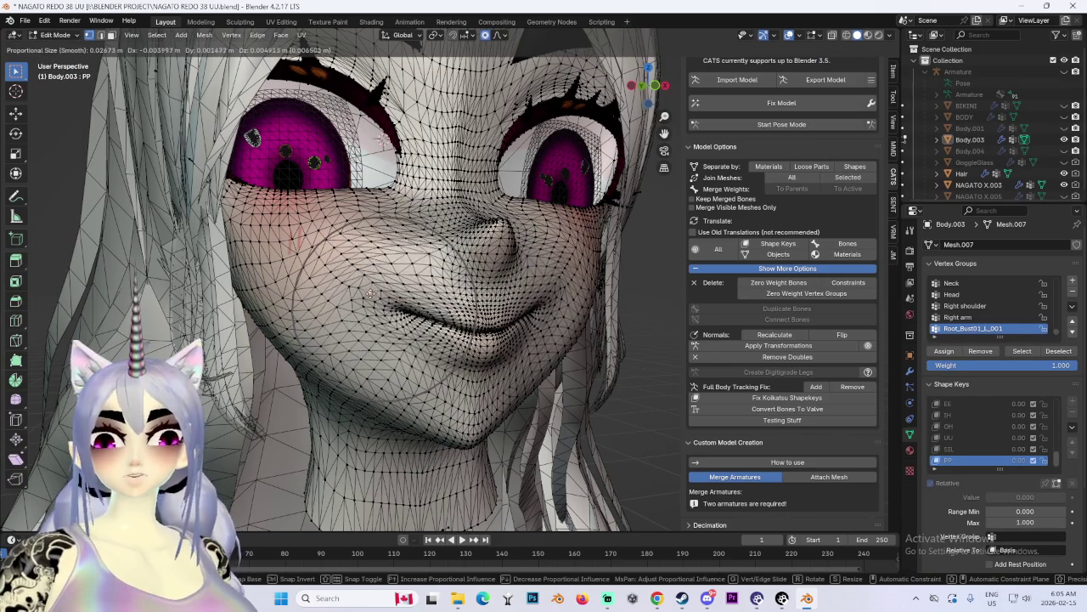
key(KP_1)
middle_drag(372, 308, 441, 318)
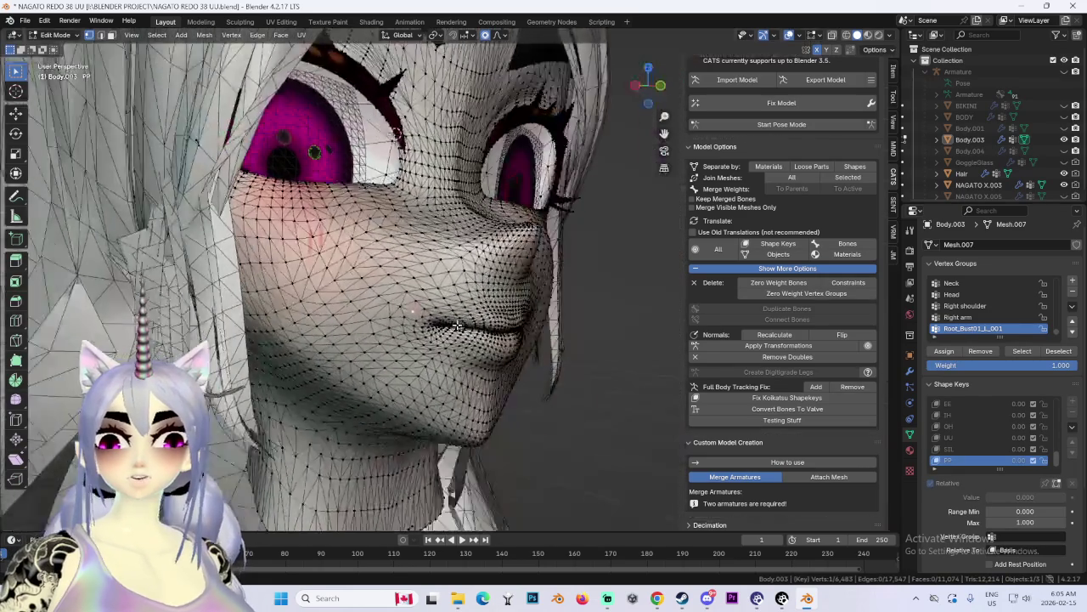
key(g)
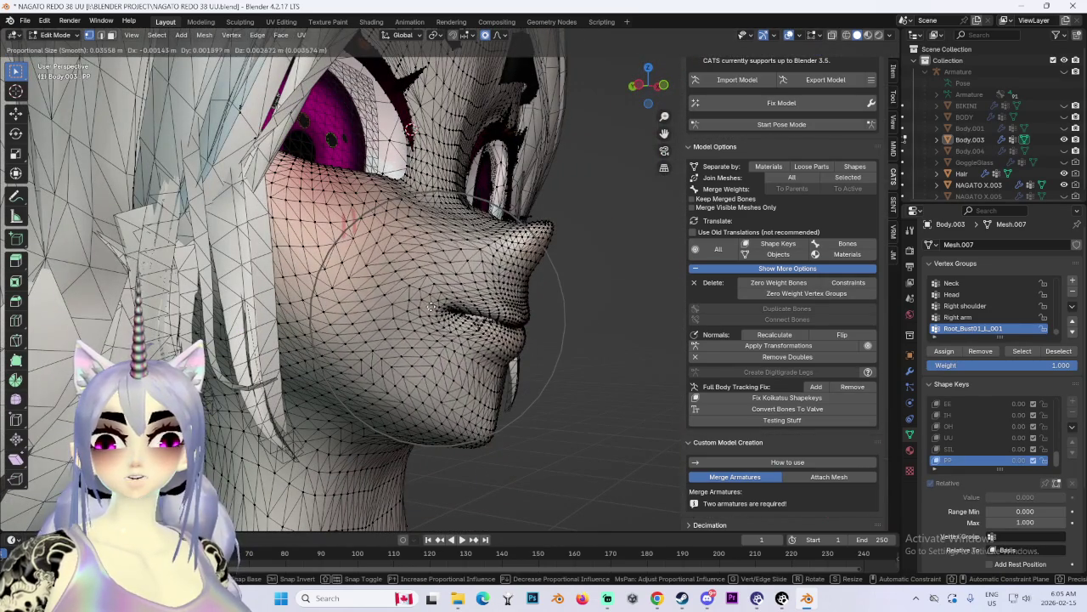
key(z)
key(z)
key(z)
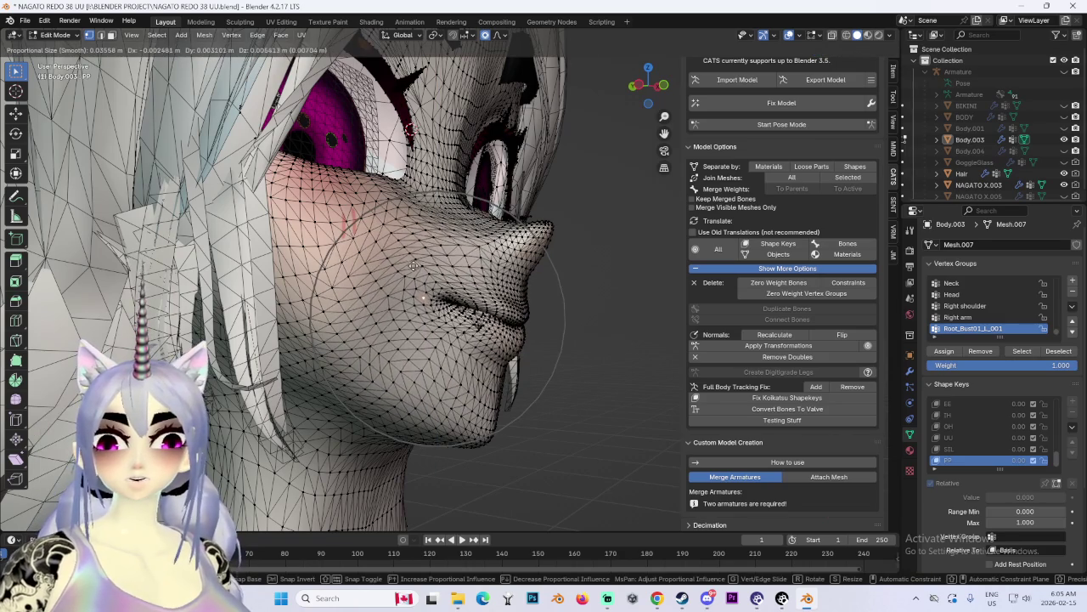
click(416, 270)
middle_drag(417, 270, 362, 276)
Step: Push the mouth back along Y in two proportional moves, then snap to Front view
mouse_move(422, 259)
middle_down()
mouse_move(492, 294)
mouse_move(459, 293)
mouse_move(518, 296)
mouse_move(492, 296)
mouse_move(510, 294)
middle_up()
scroll(492, 293, up, 2)
key(g)
key(y)
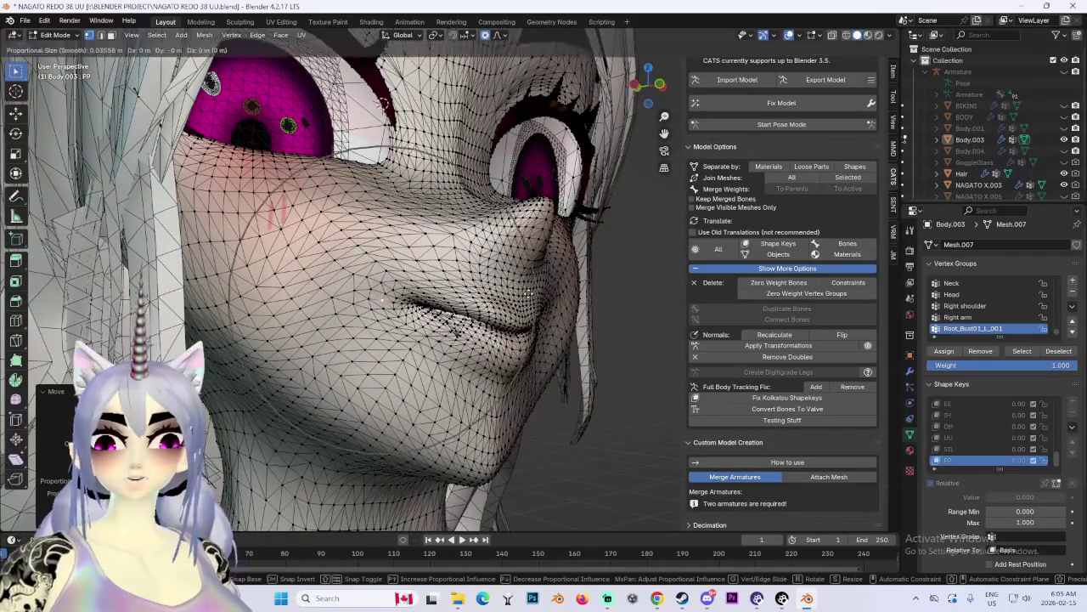
click(536, 291)
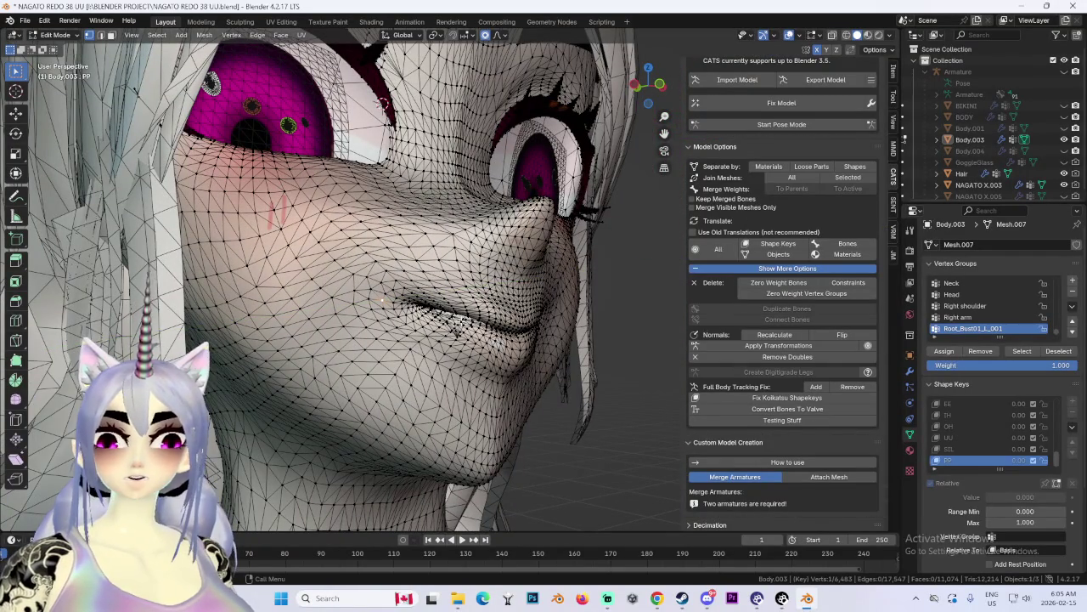
key(g)
key(y)
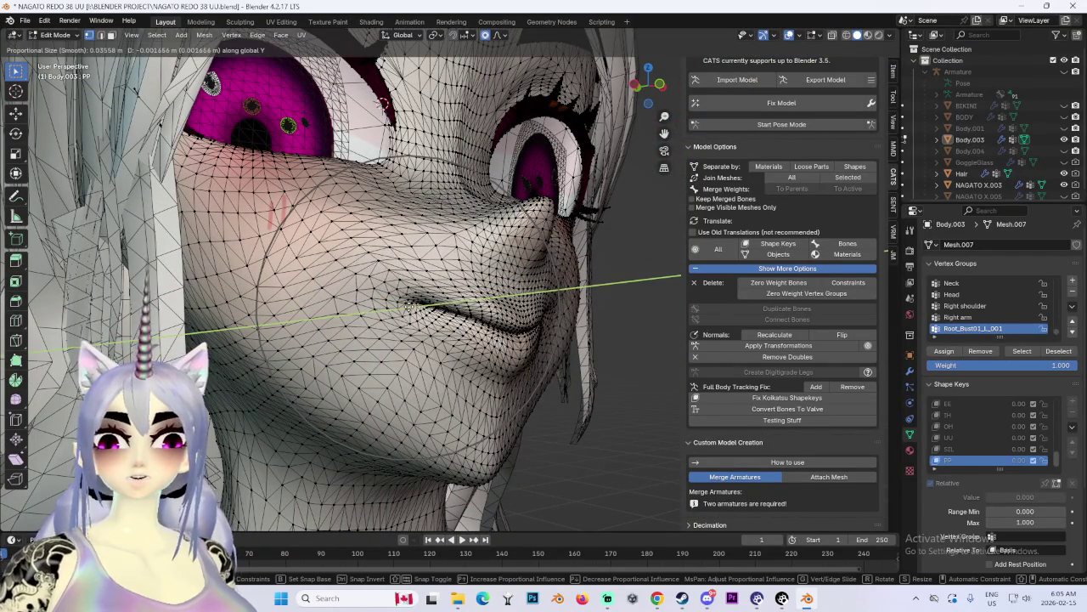
click(544, 305)
middle_drag(543, 306, 491, 301)
click(651, 86)
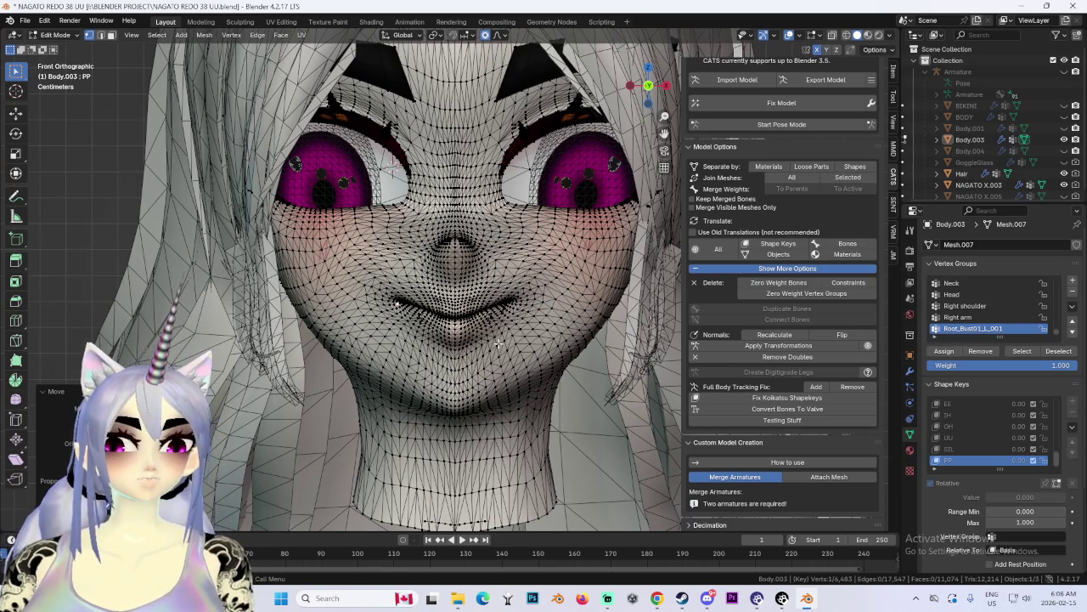
Step: Move the mouth and a vertex beside the chin up-down along Z, undoing one extra move
scroll(502, 353, up, 3)
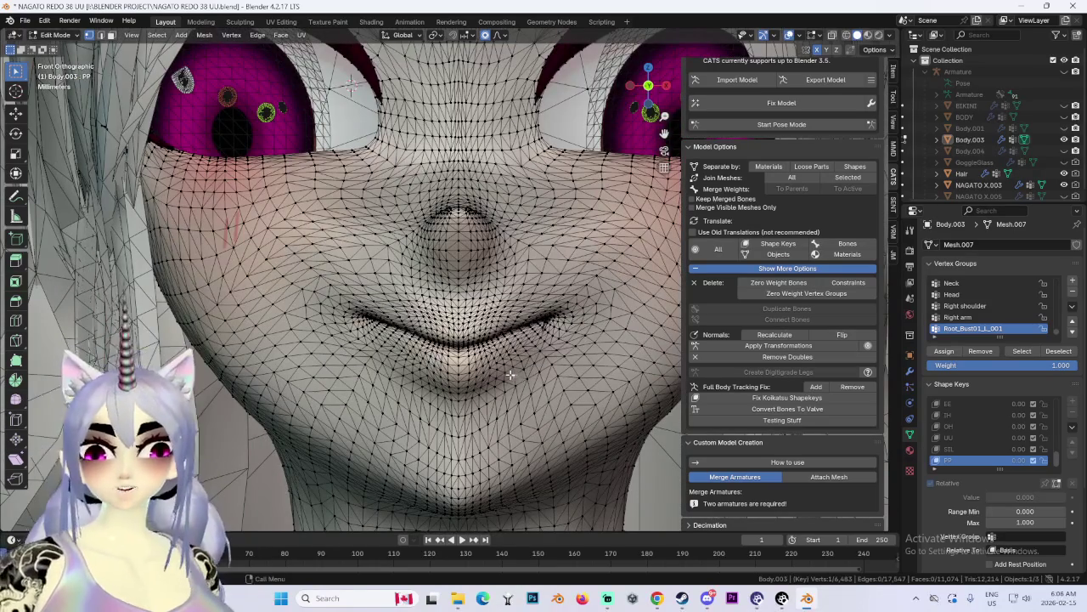
key(g)
key(z)
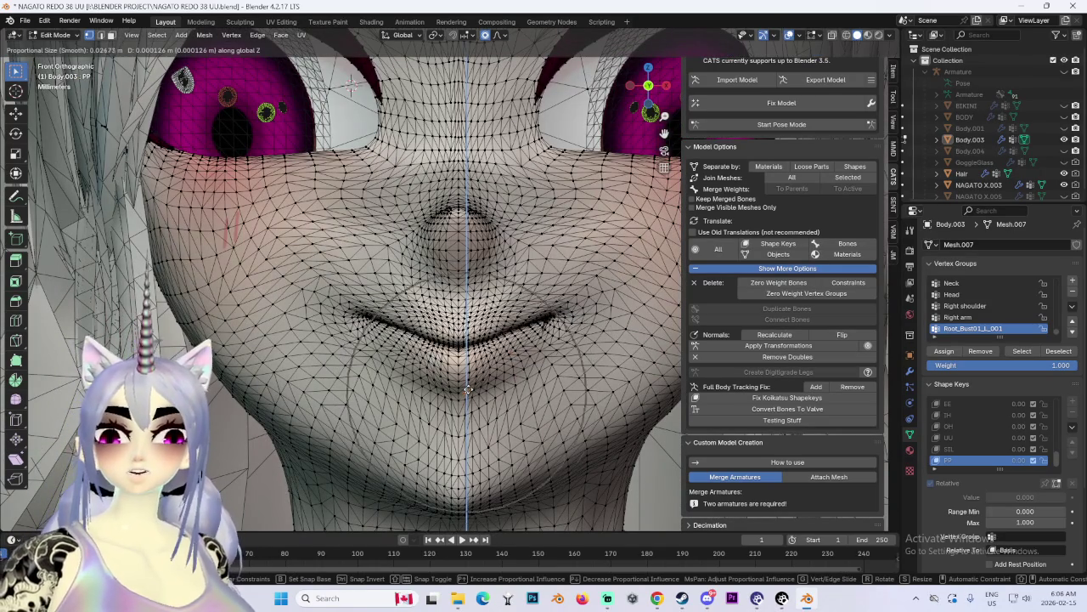
click(468, 381)
click(413, 381)
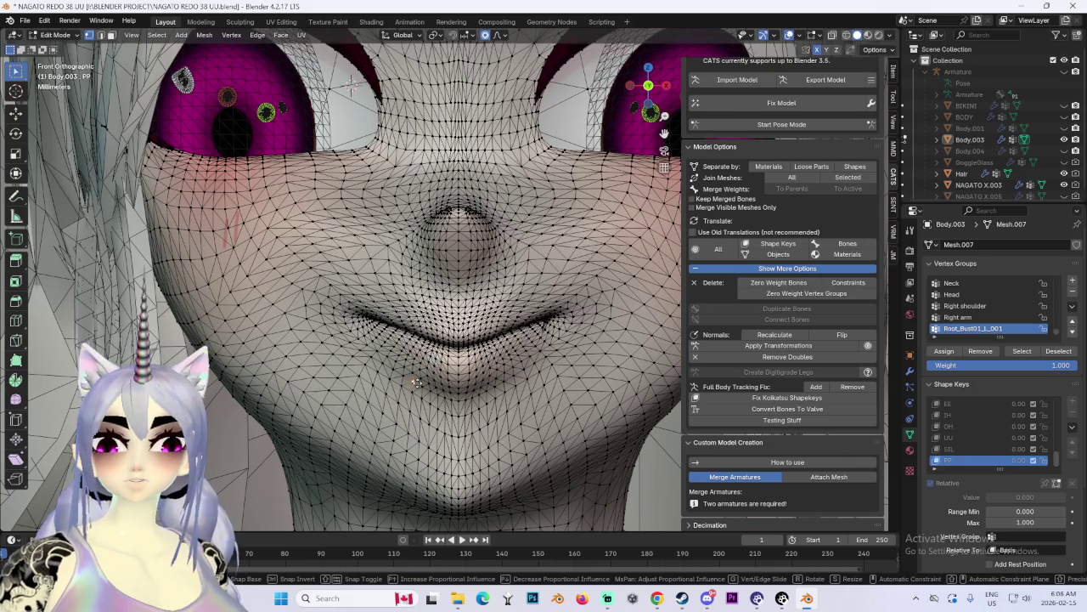
key(g)
key(z)
click(466, 376)
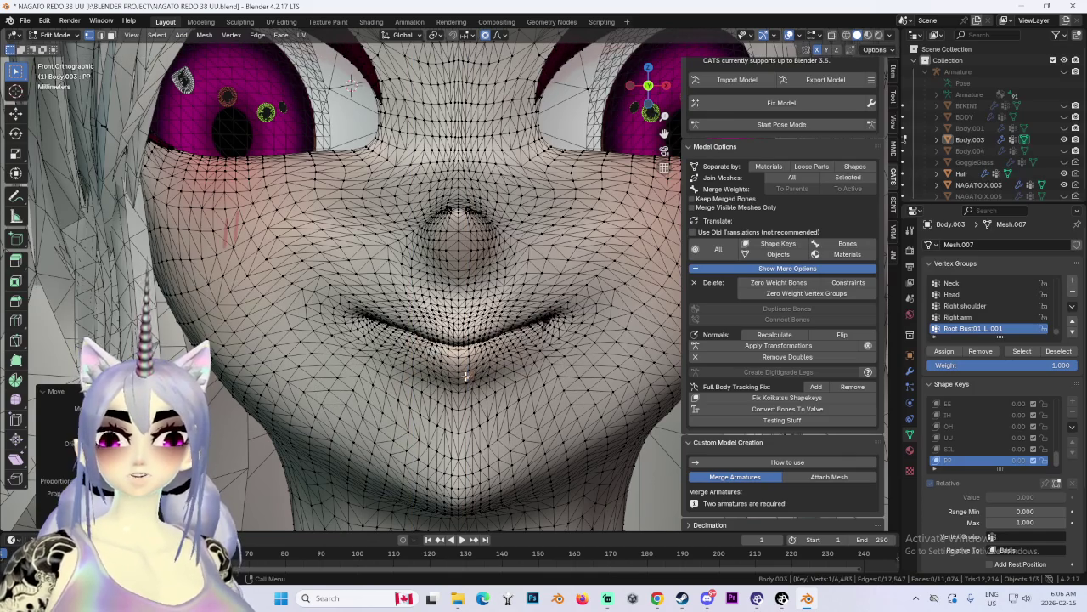
key(g)
key(z)
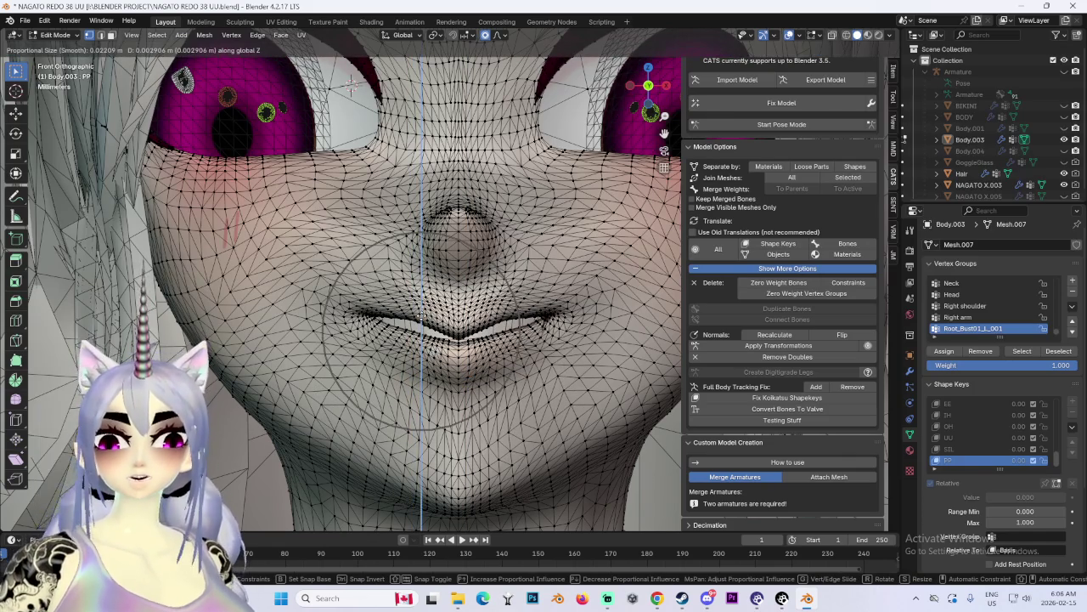
click(459, 374)
key(ctrl+z)
scroll(459, 374, up, 2)
key(g)
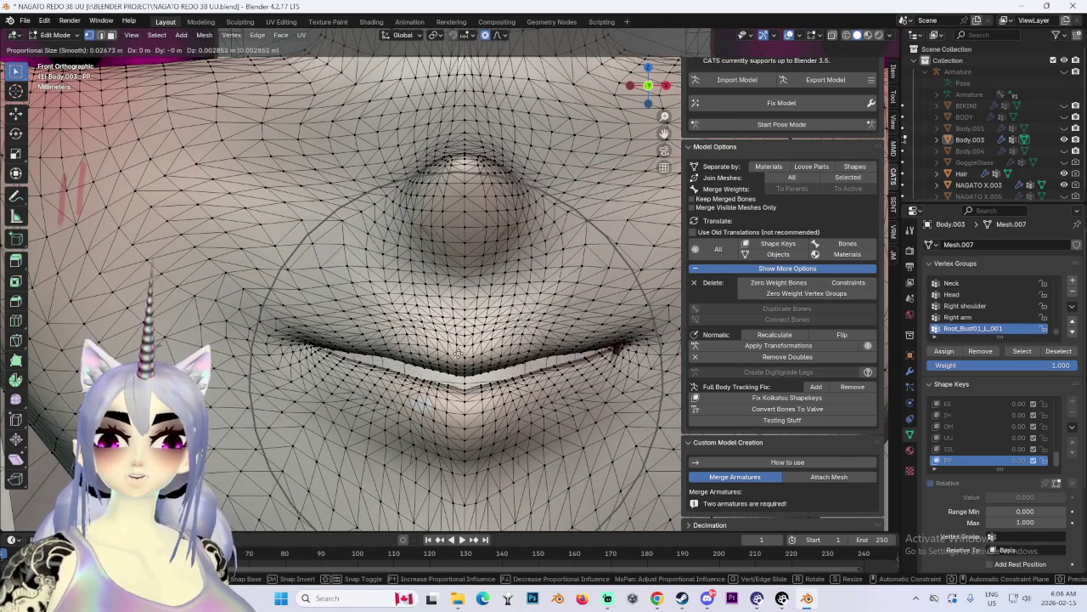
key(Escape)
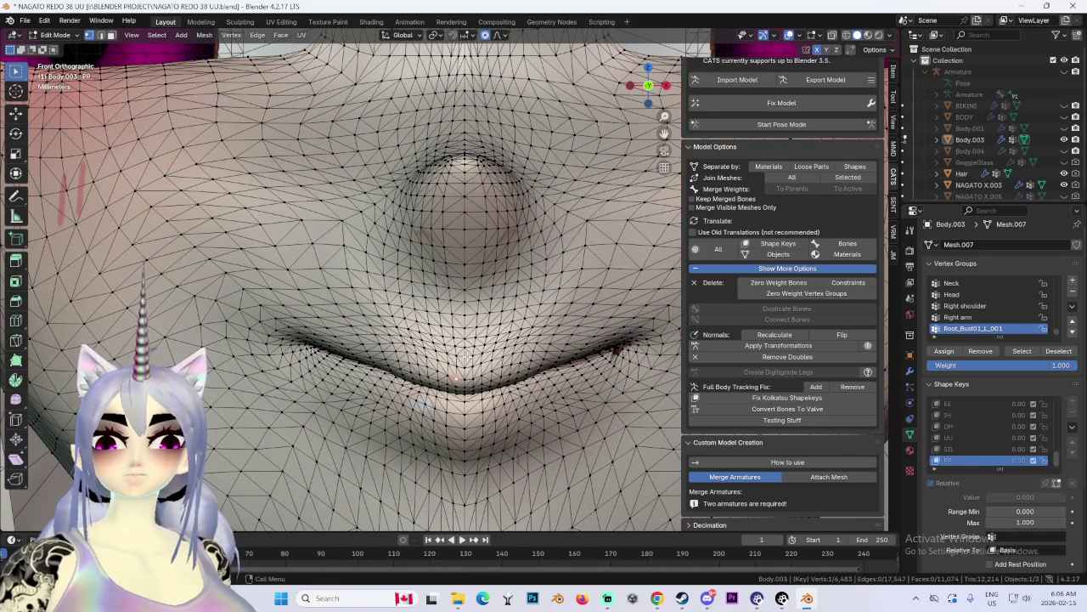
Step: Reshape the PP mouth with three free proportional moves, checking it from side and front
mouse_move(467, 357)
middle_down()
mouse_move(526, 342)
mouse_move(408, 348)
middle_up()
key(g)
click(539, 338)
key(g)
click(539, 338)
key(g)
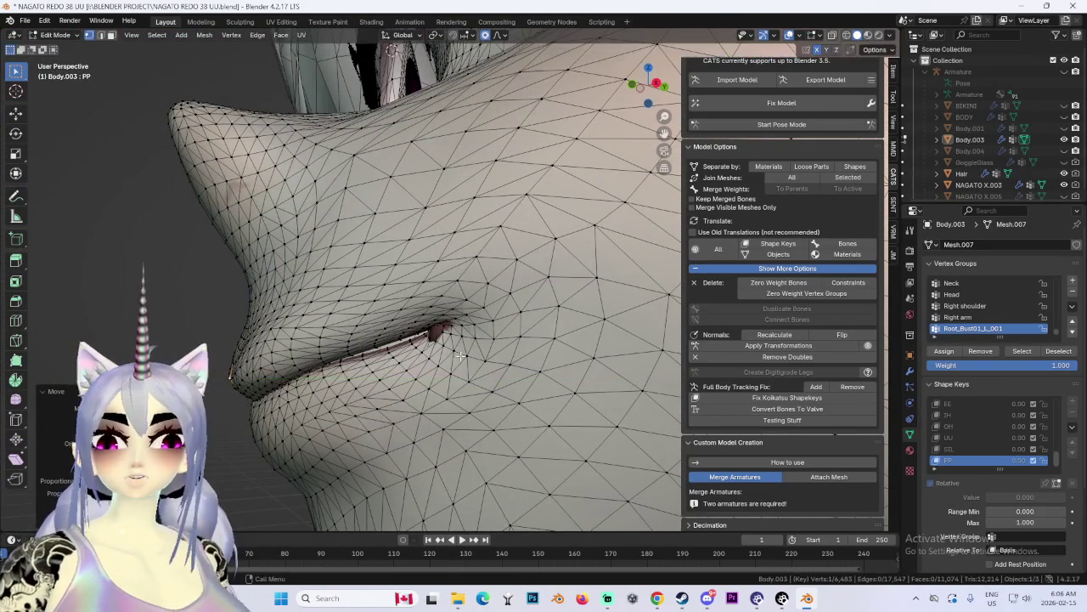
scroll(412, 333, up, 6)
click(412, 333)
middle_drag(413, 333, 474, 330)
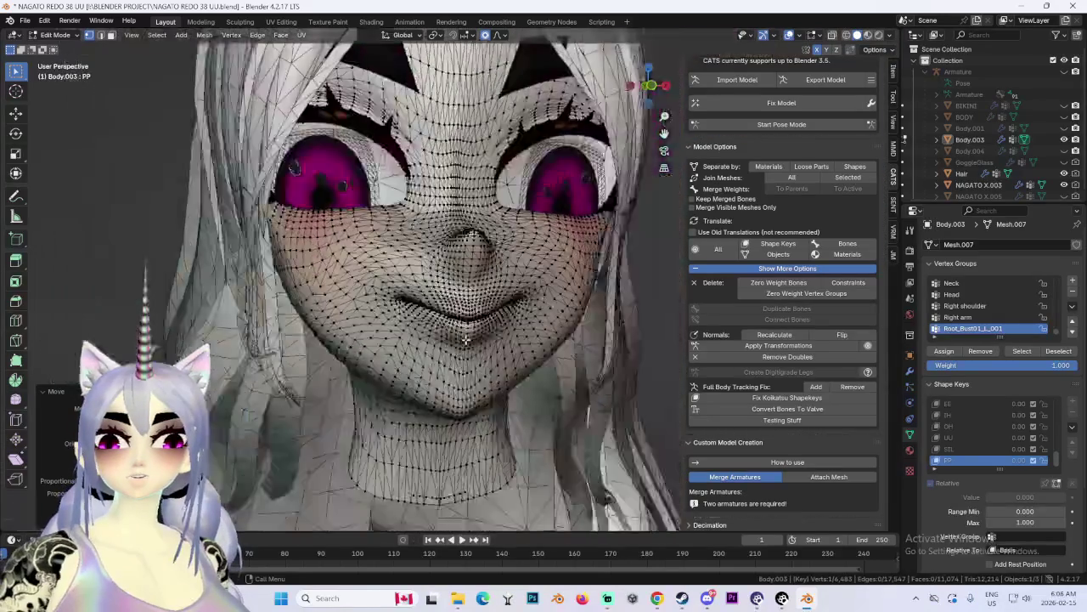
scroll(474, 330, up, 2)
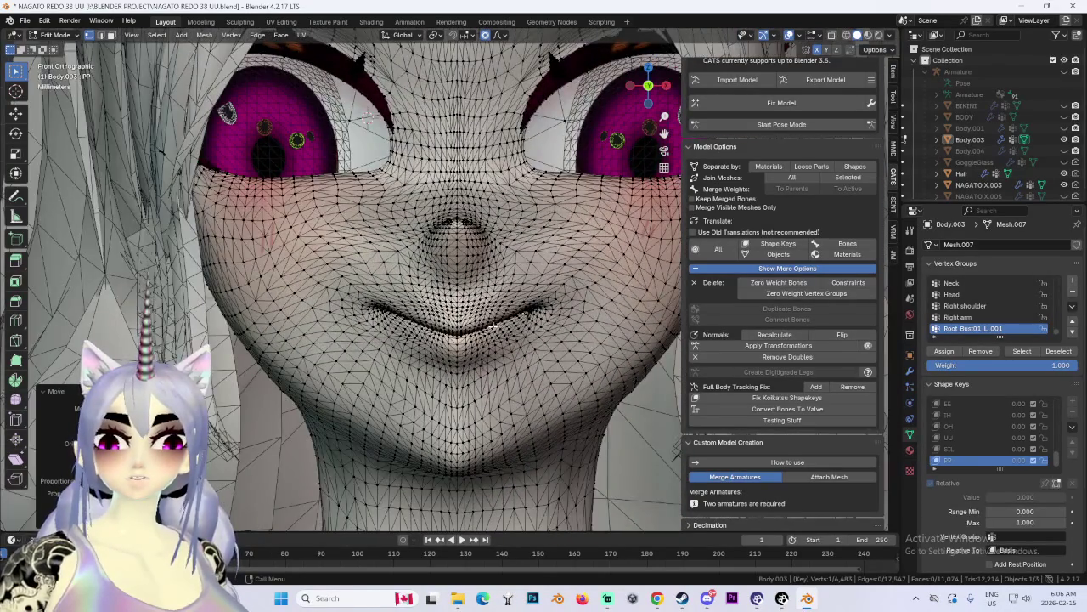
scroll(368, 119, down, 3)
scroll(369, 119, up, 3)
mouse_move(369, 119)
middle_down()
mouse_move(561, 287)
mouse_move(544, 365)
middle_up()
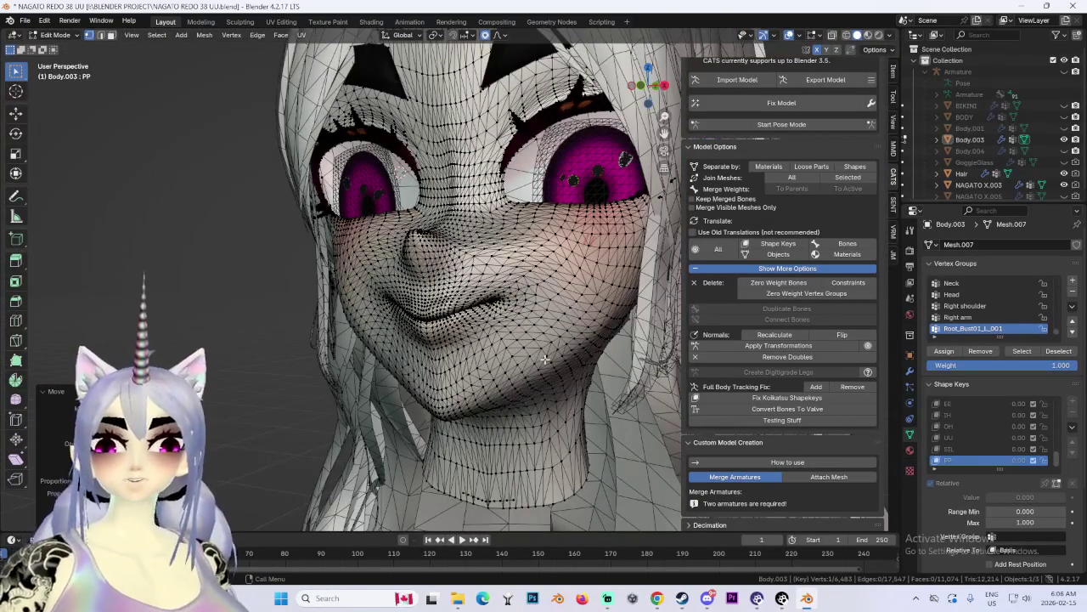
mouse_move(484, 396)
middle_down()
mouse_move(544, 356)
mouse_move(503, 380)
middle_up()
Step: Refine the lips into a closed mouth with further Z and Y proportional moves
key(g)
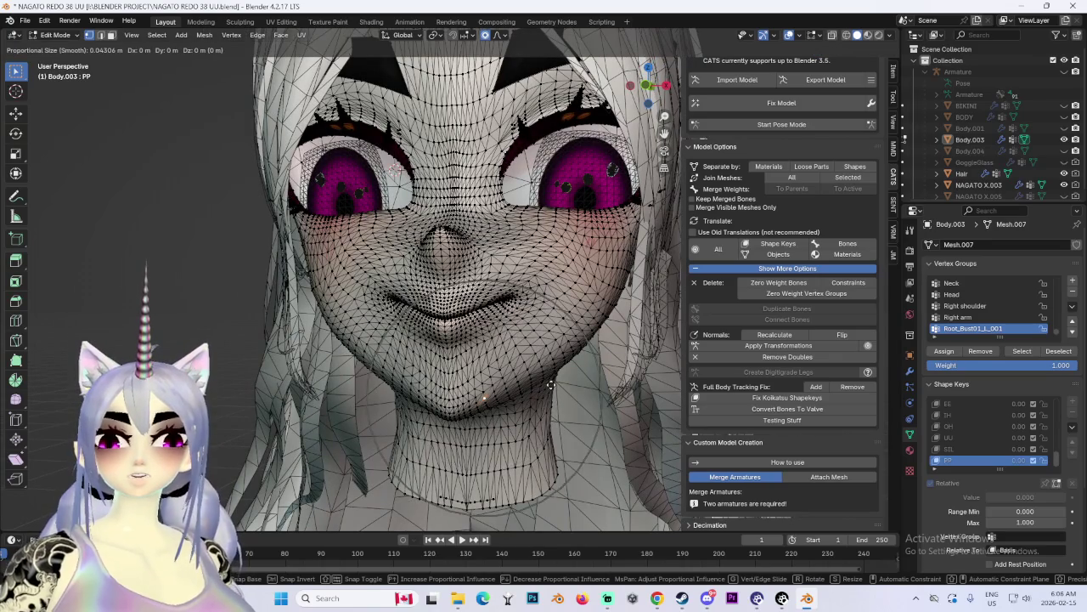
key(z)
scroll(557, 377, up, 1)
scroll(557, 377, up, 1)
key(y)
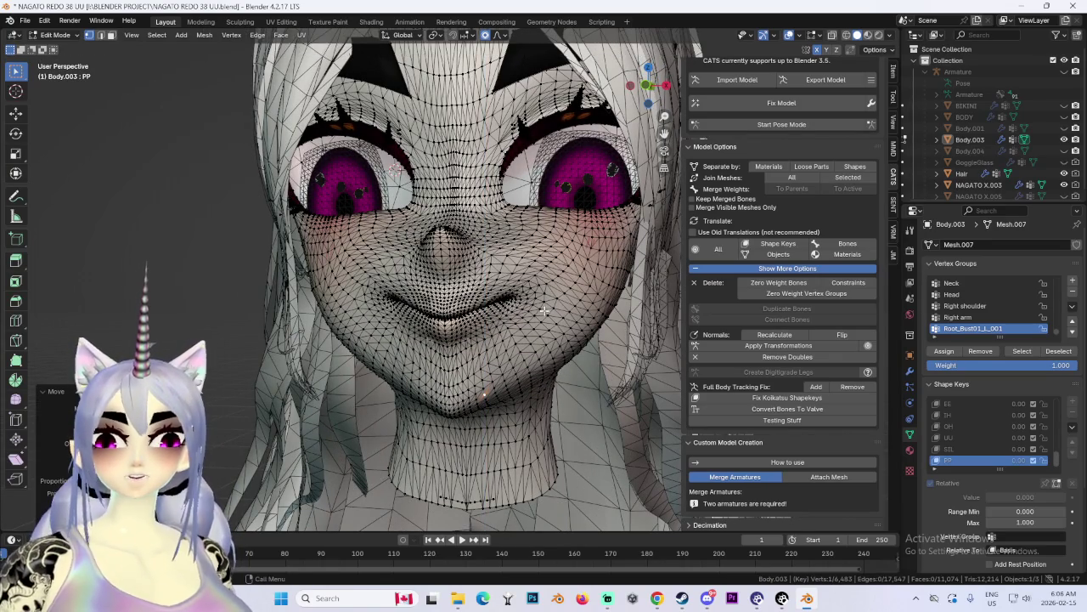
middle_drag(559, 374, 503, 314)
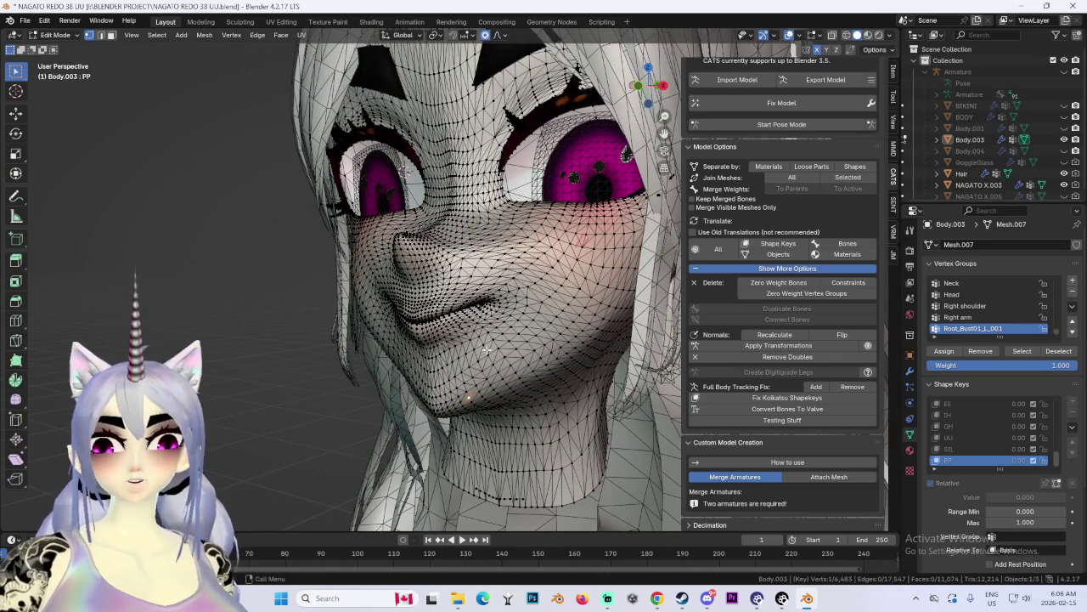
key(g)
click(556, 299)
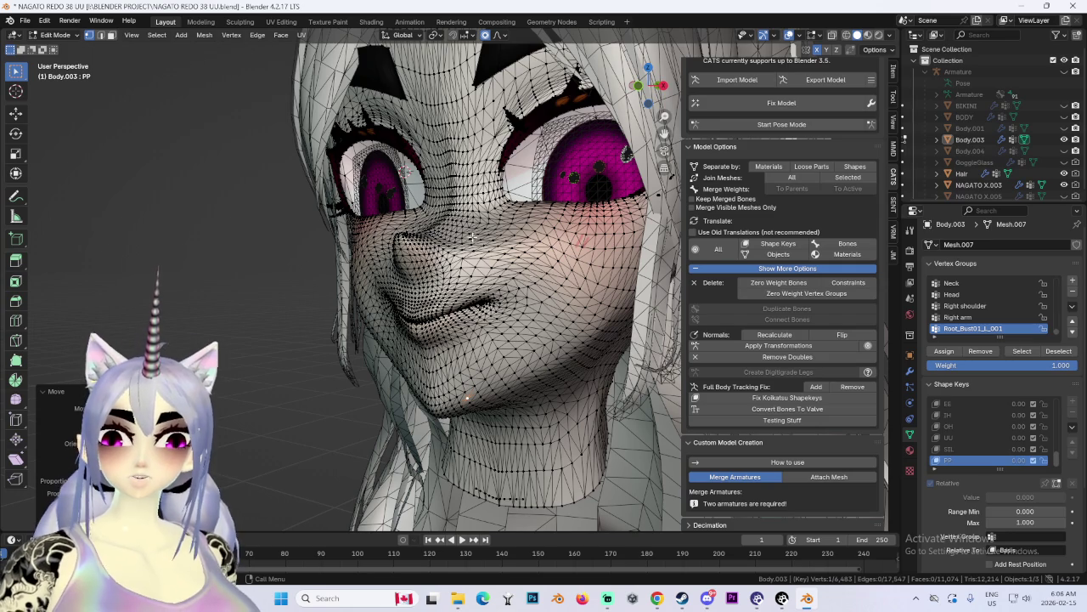
middle_drag(528, 276, 502, 324)
key(g)
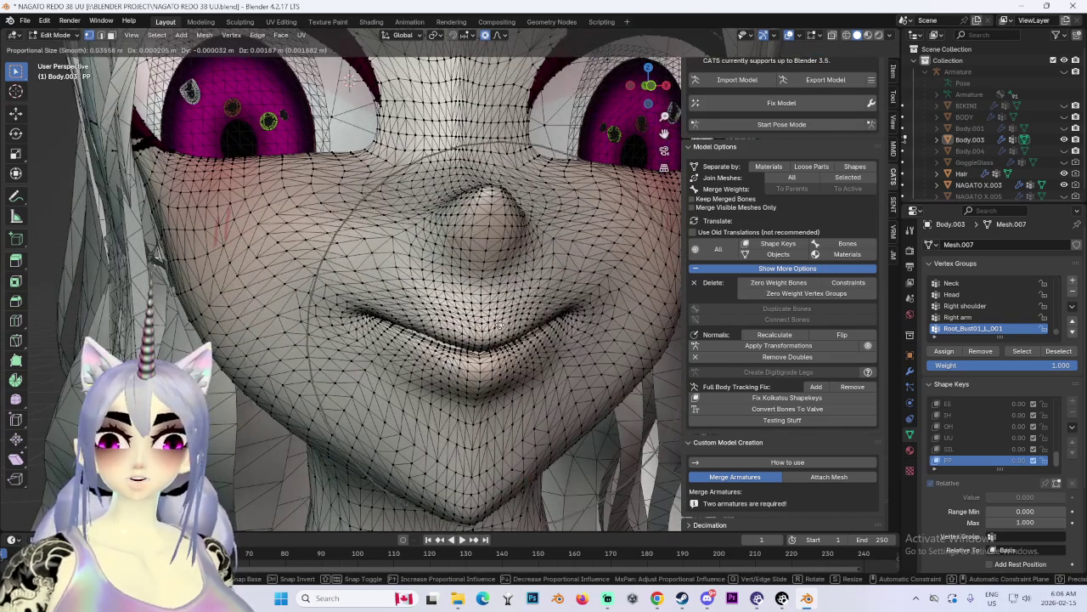
key(z)
scroll(484, 327, up, 3)
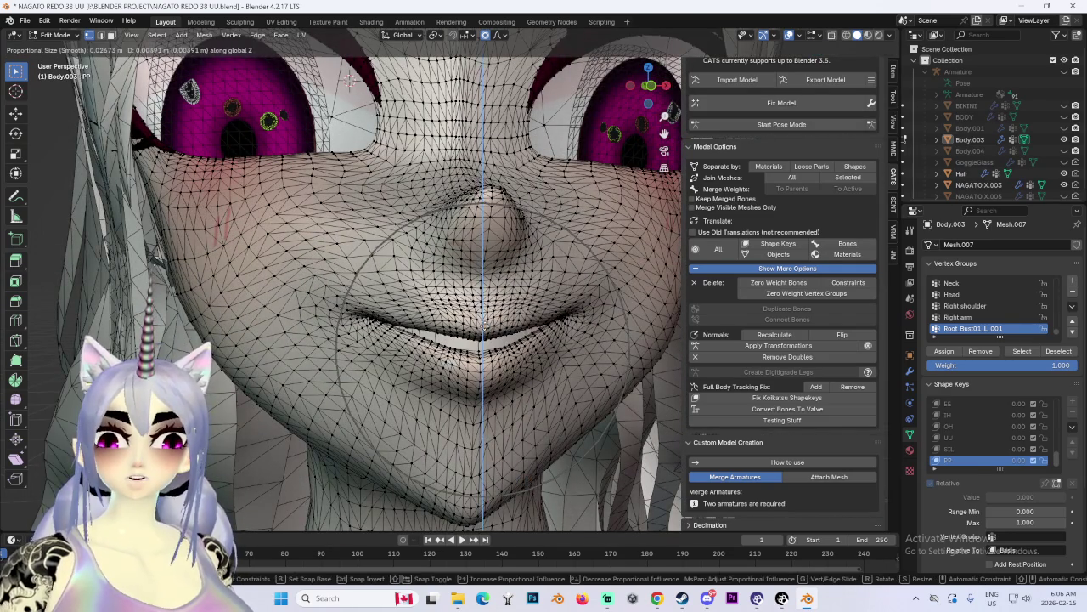
click(485, 327)
scroll(484, 327, down, 3)
mouse_move(539, 321)
middle_down()
mouse_move(500, 314)
mouse_move(594, 255)
middle_up()
Step: Turn off the viewport overlays and inspect the shaded PP mouth from the front and side
click(788, 35)
mouse_move(577, 204)
middle_down()
mouse_move(520, 222)
mouse_move(528, 241)
middle_up()
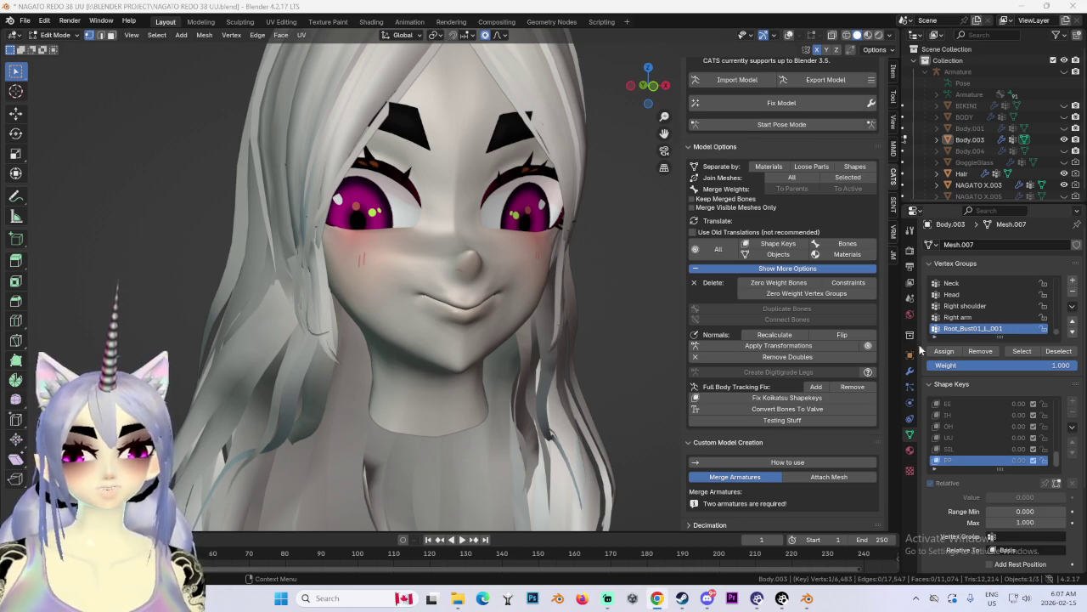
middle_drag(475, 357, 443, 361)
scroll(443, 360, up, 2)
key(g)
key(Escape)
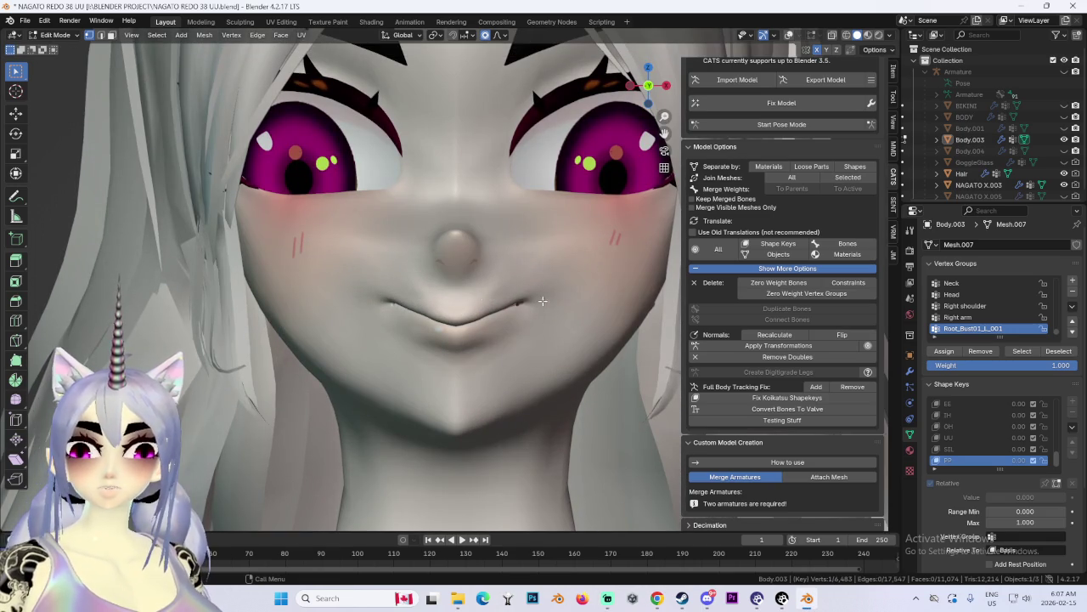
key(g)
key(Escape)
middle_drag(404, 297, 323, 280)
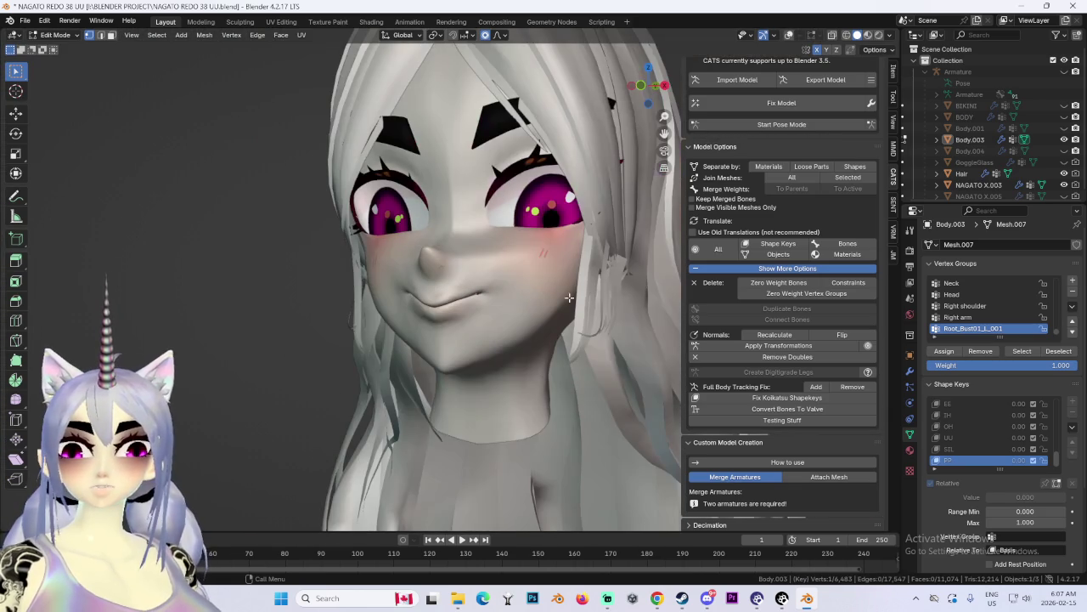
click(73, 37)
Step: Set the PP shape key to full strength and re-enter Edit Mode on the face
click(63, 47)
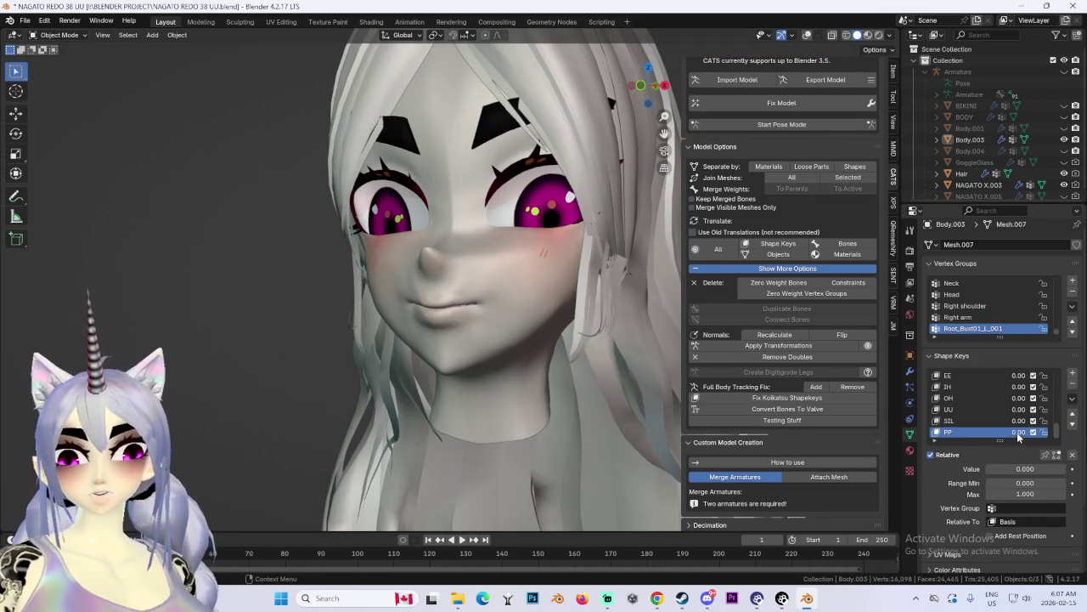
drag(1020, 437, 1053, 435)
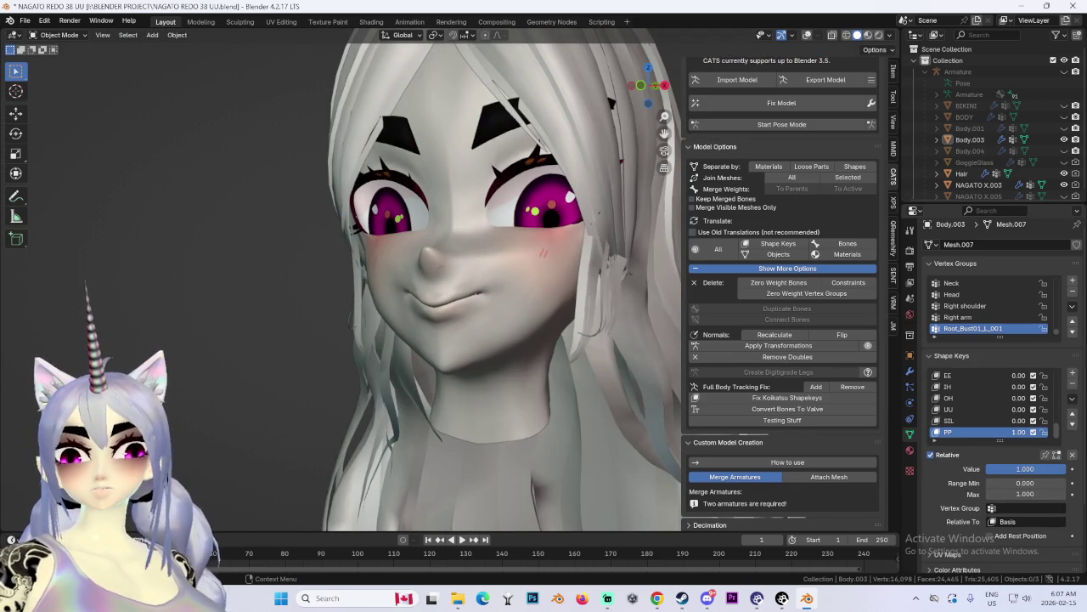
mouse_move(330, 291)
middle_down()
mouse_move(384, 282)
mouse_move(83, 88)
middle_up()
click(57, 35)
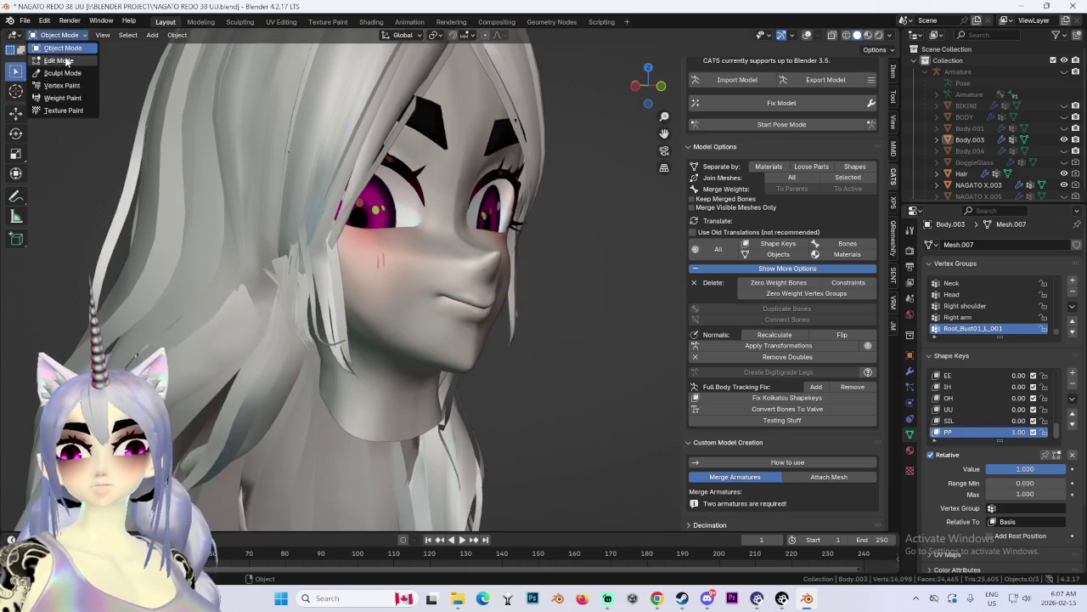
click(62, 63)
key(KP_1)
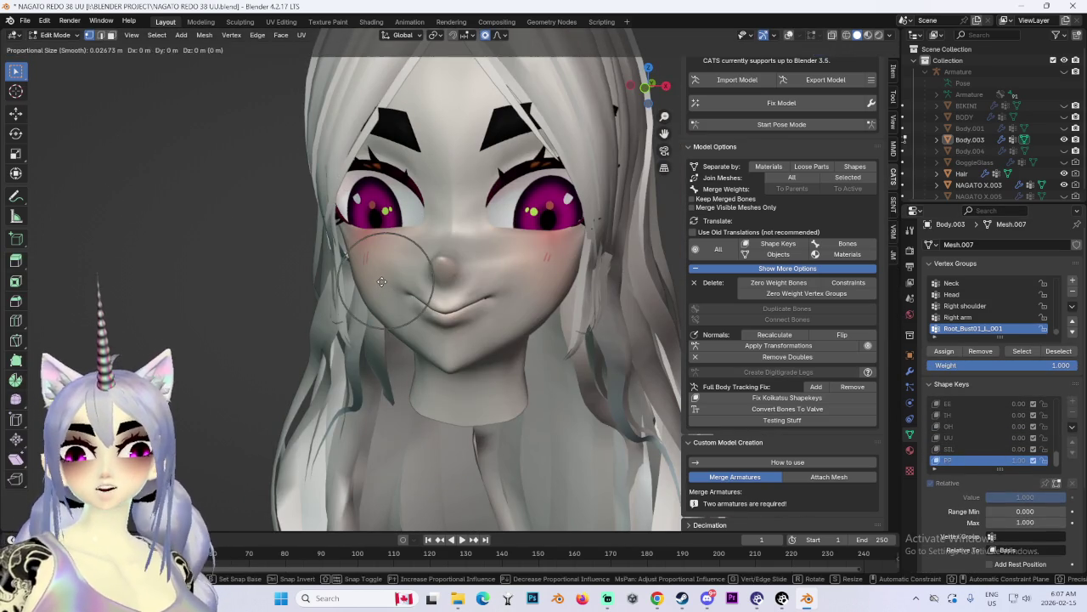
middle_drag(381, 281, 438, 260)
scroll(438, 261, up, 2)
Step: Test proportional-editing moves on the mouth vertices from front and side views
key(g)
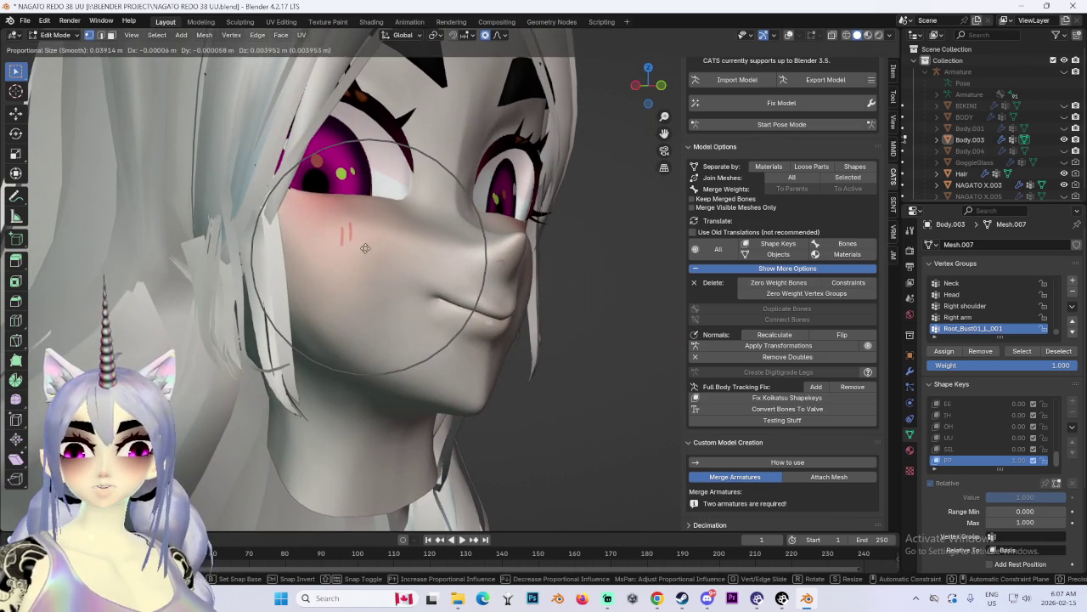
key(Escape)
key(g)
key(Escape)
key(g)
key(Escape)
key(KP_1)
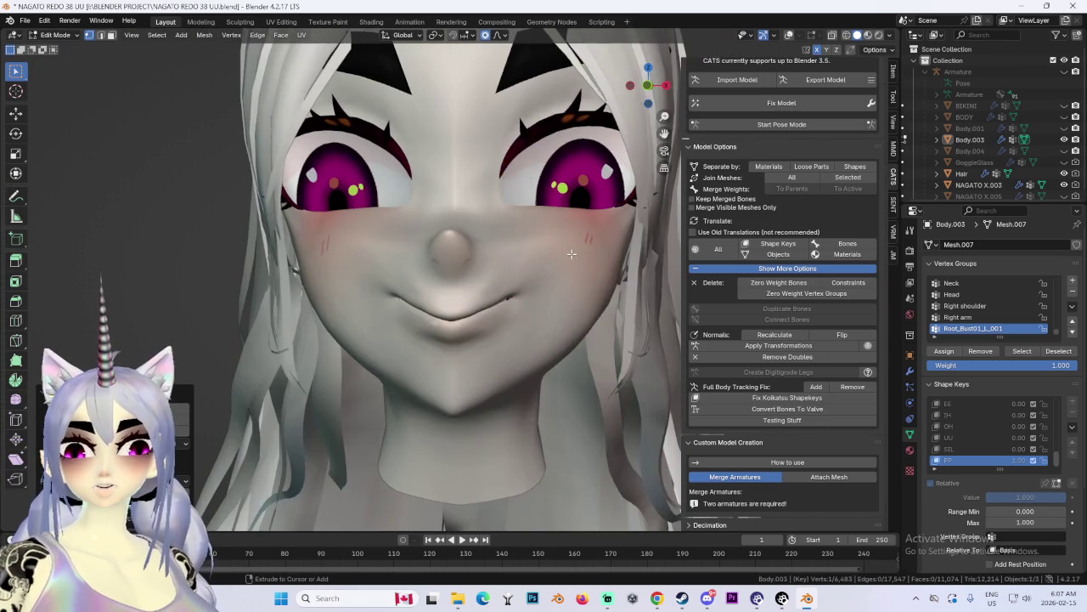
key(g)
key(Escape)
key(g)
key(Escape)
Step: Adjust the lips with a proportional move constrained to the vertical Z axis
mouse_move(592, 255)
middle_down()
mouse_move(474, 279)
mouse_move(421, 245)
middle_up()
key(g)
key(Escape)
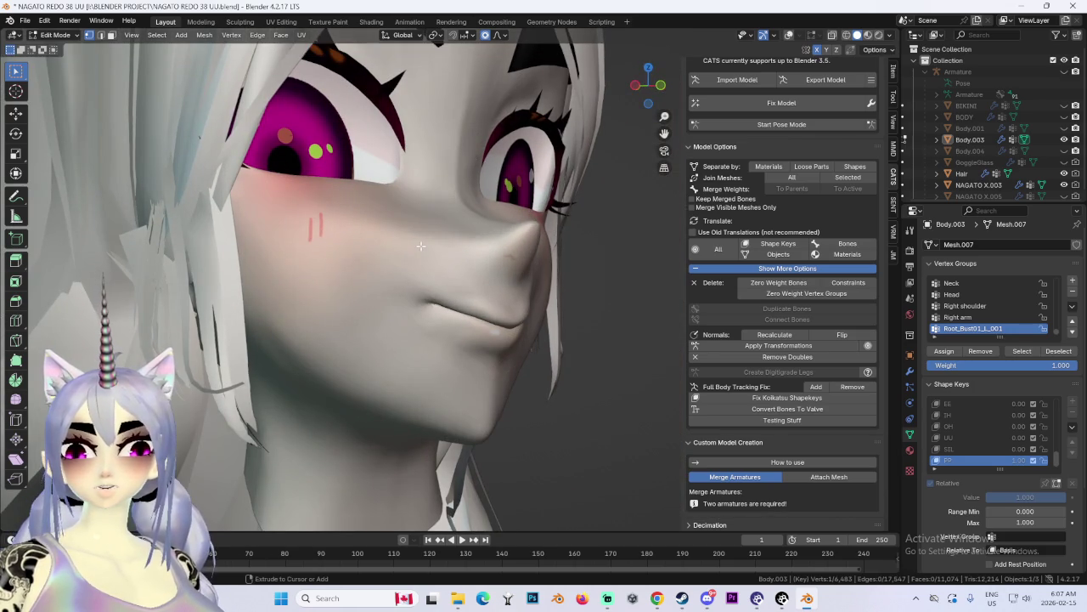
key(g)
key(g)
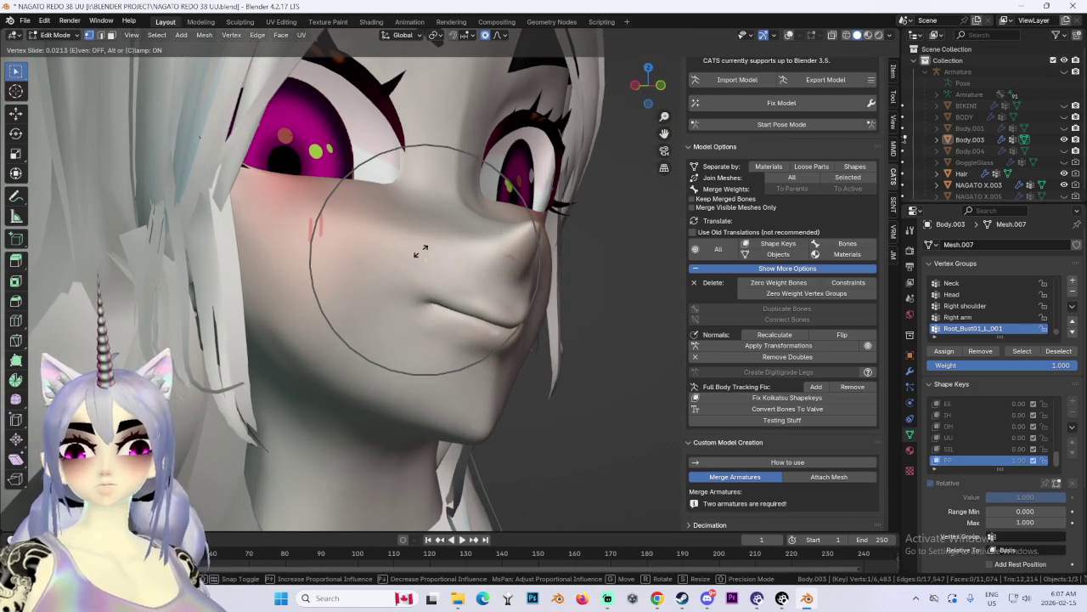
key(Escape)
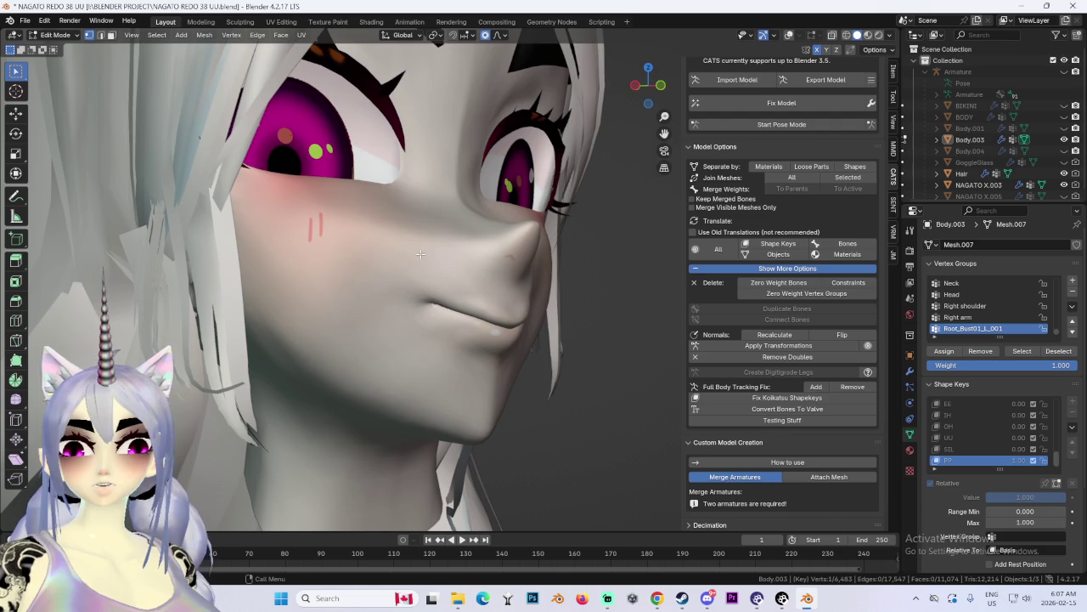
key(g)
key(Escape)
key(g)
key(z)
scroll(421, 242, up, 1)
scroll(421, 242, down, 3)
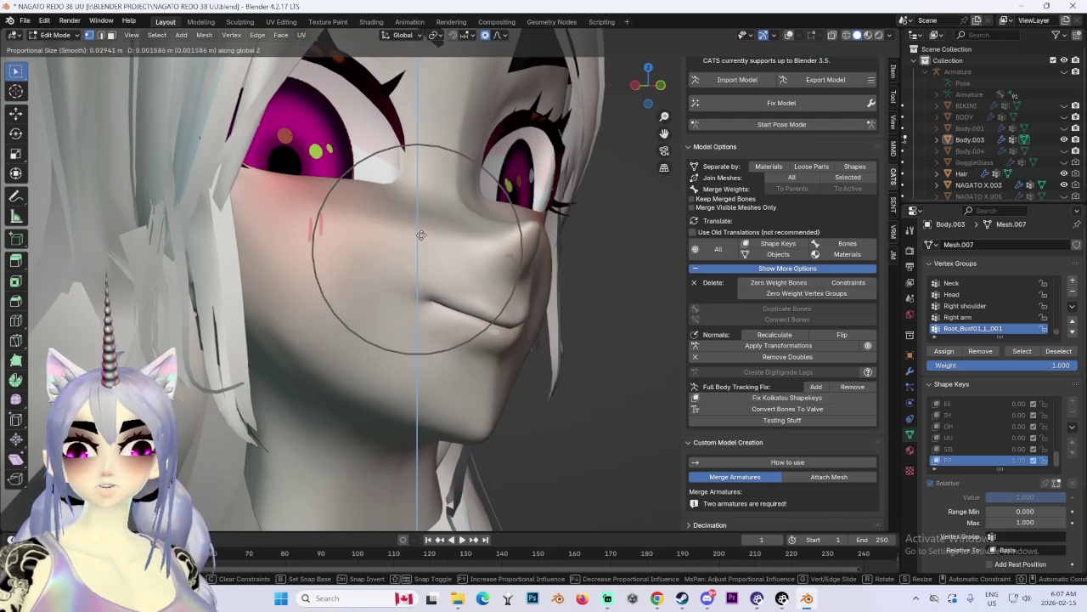
key(Escape)
Step: Nudge the mouth vertices into place and check the result from the front
key(g)
click(519, 289)
key(KP_1)
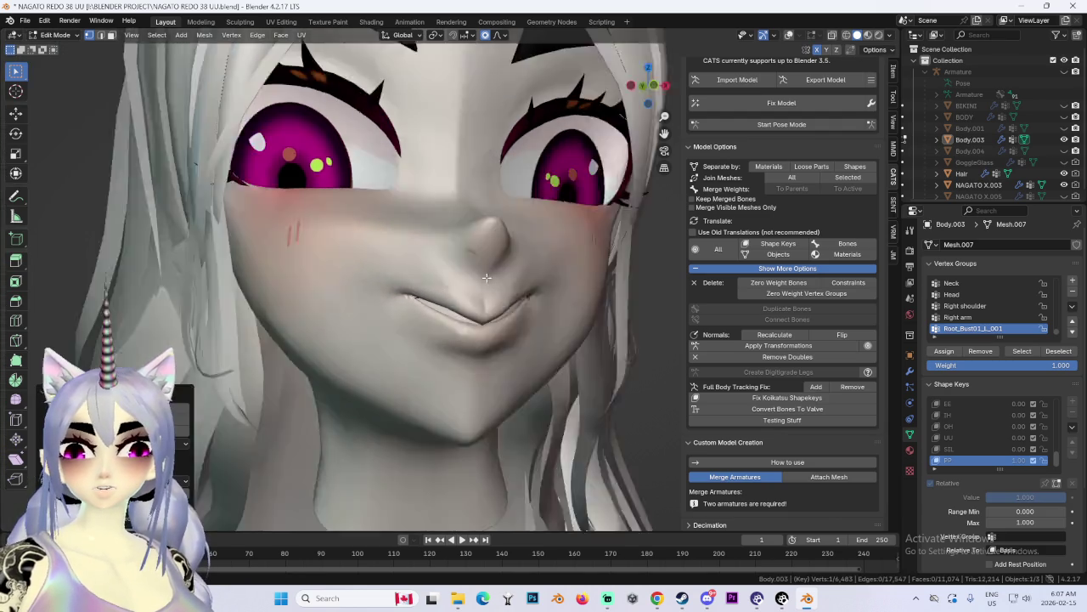
middle_drag(478, 307, 356, 333)
key(g)
key(Escape)
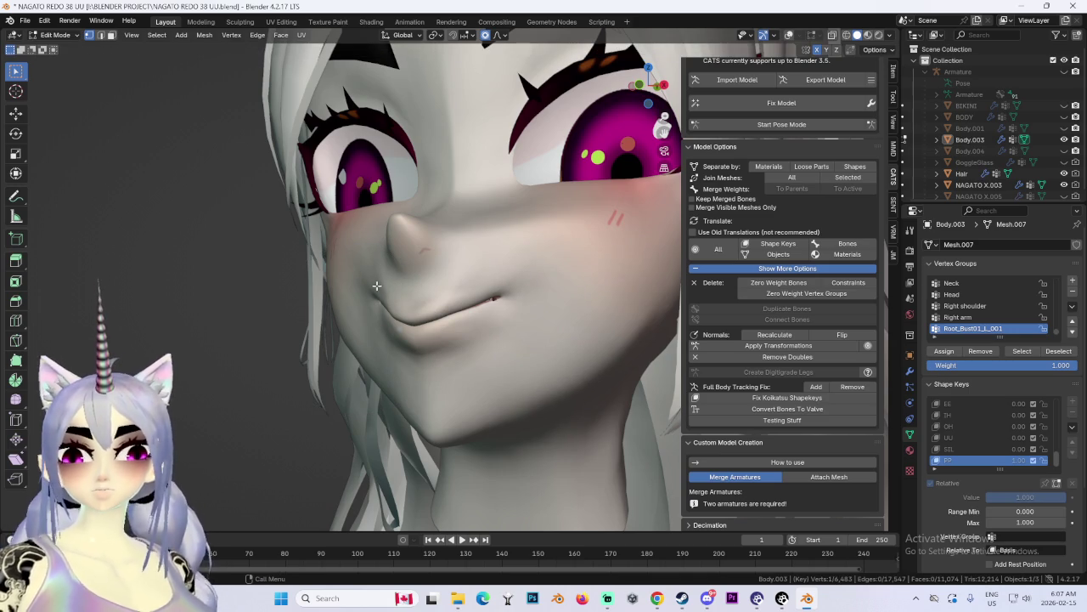
Step: Retry reshaping the mouth with falloff, checking front and three-quarter views
key(g)
key(Escape)
key(g)
scroll(425, 344, up, 2)
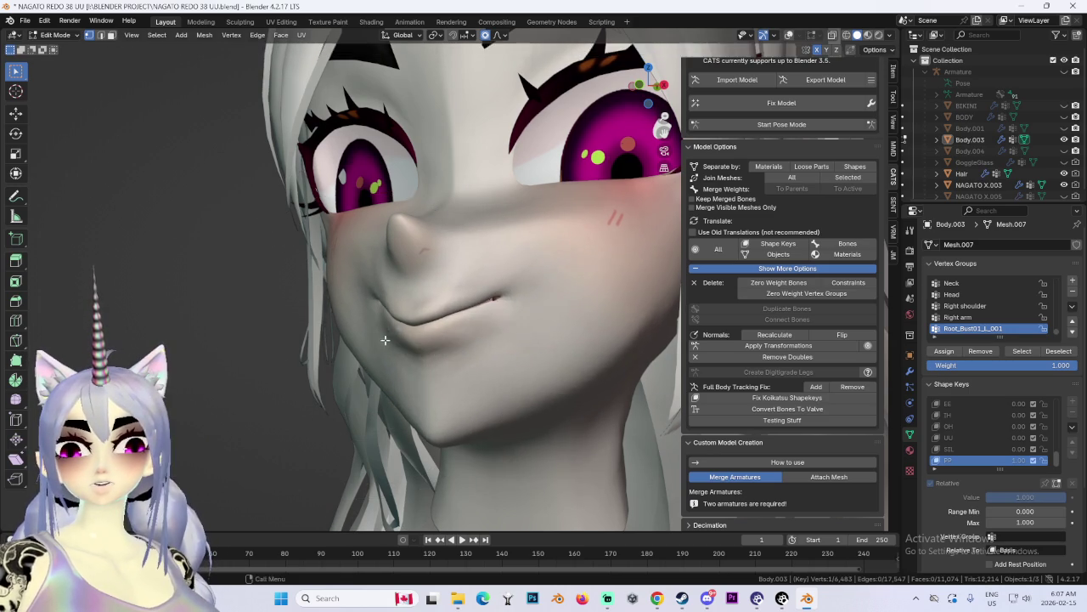
key(KP_1)
key(Escape)
key(g)
key(Escape)
mouse_move(481, 344)
middle_down()
mouse_move(520, 308)
mouse_move(542, 324)
mouse_move(544, 261)
middle_up()
scroll(520, 309, down, 4)
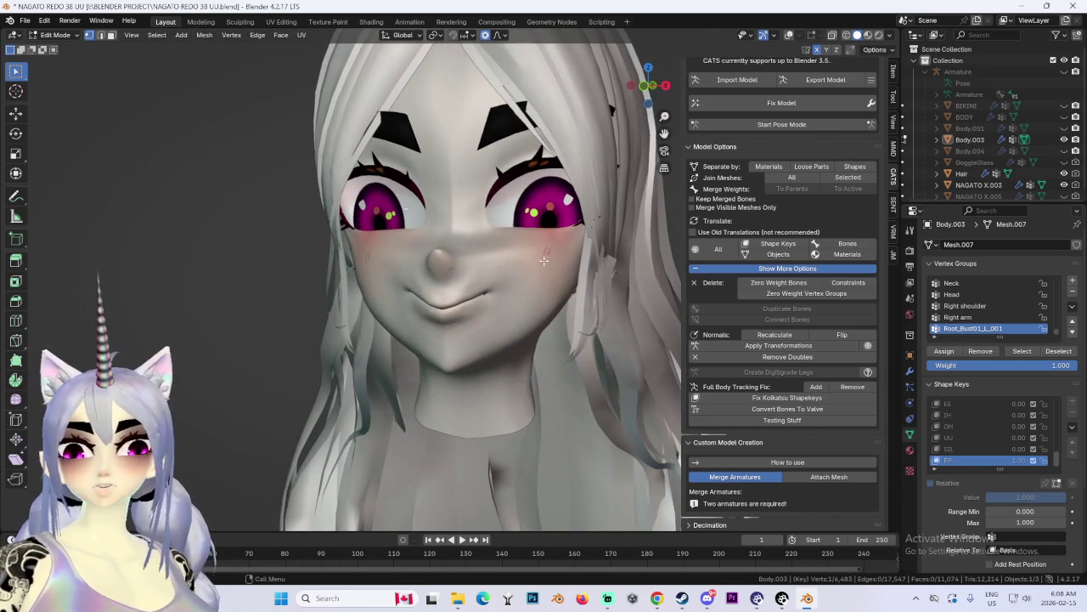
Step: Return to Object Mode and turn the PP shape key off to compare
click(48, 34)
click(60, 51)
click(1033, 431)
Step: Re-enable the PP shape key and look around the head to compare the mouth
click(1033, 431)
middle_drag(518, 306, 555, 307)
scroll(555, 302, down, 2)
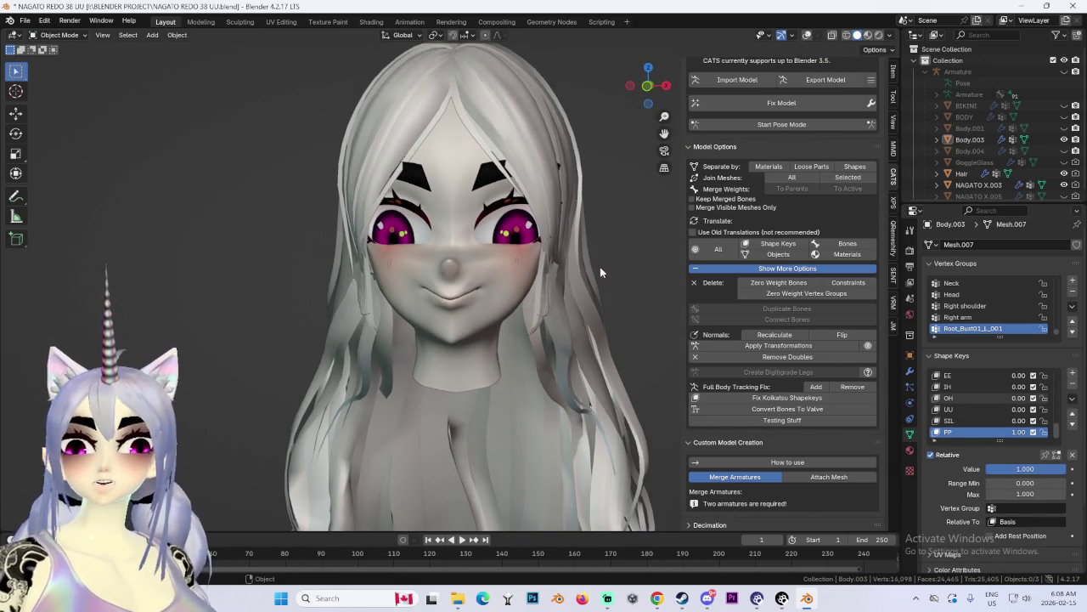
scroll(553, 302, up, 2)
scroll(553, 303, up, 2)
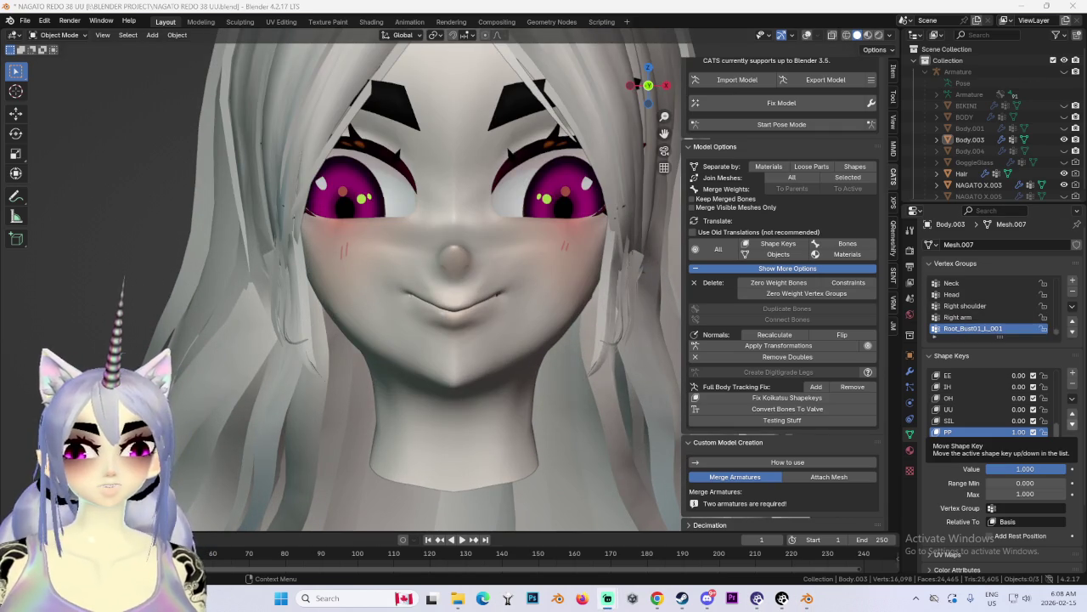
middle_drag(466, 340, 492, 333)
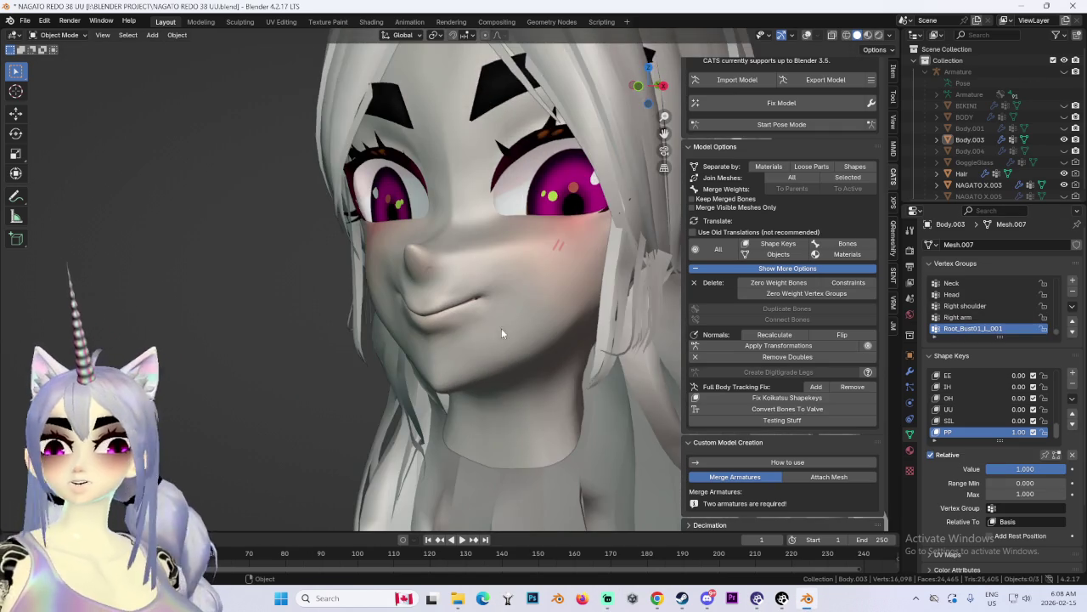
scroll(467, 320, up, 2)
Step: Select Body.003 in the Outliner and give it a small move
click(969, 139)
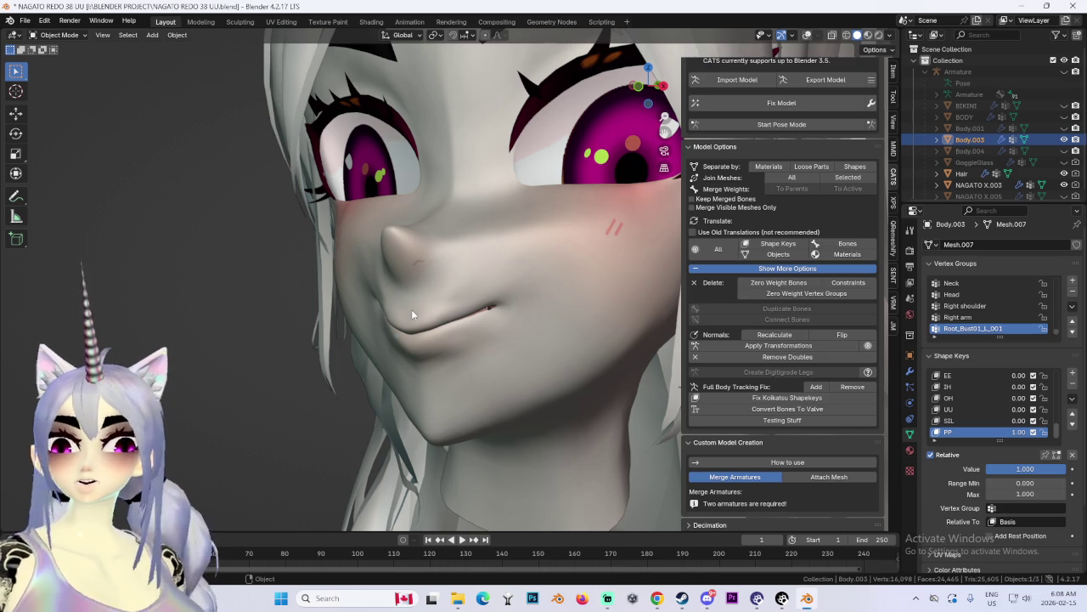
key(g)
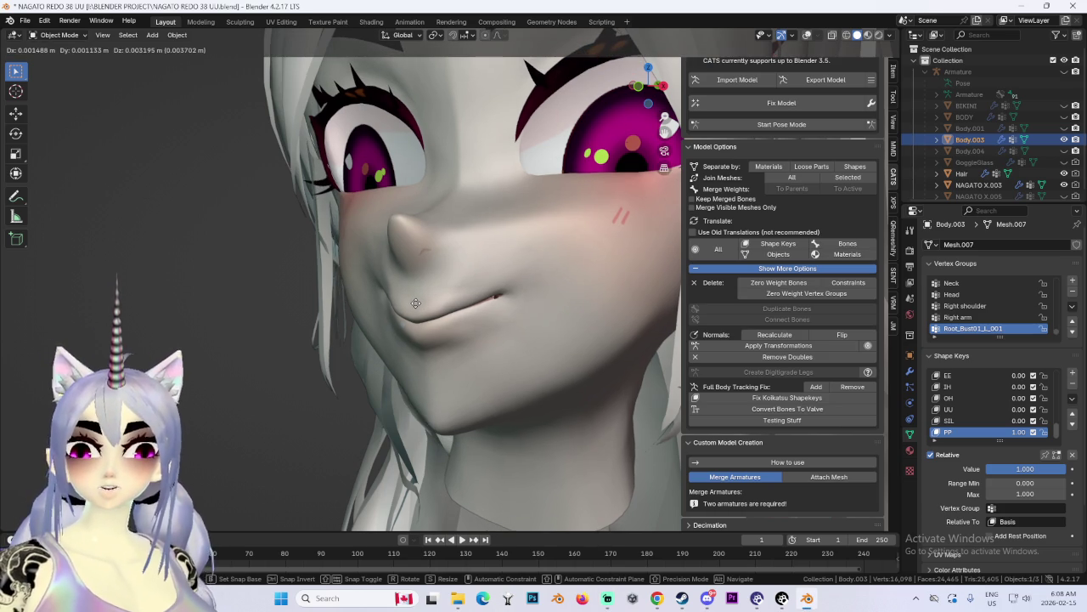
click(535, 315)
scroll(536, 315, down, 3)
scroll(534, 317, down, 2)
middle_drag(568, 322, 477, 303)
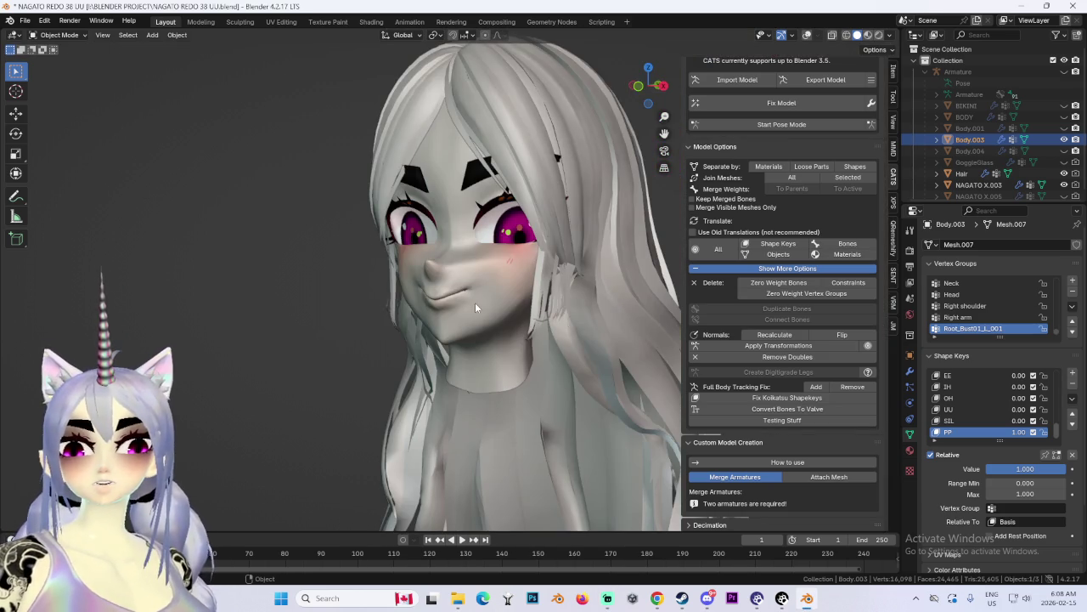
scroll(509, 299, up, 3)
click(55, 35)
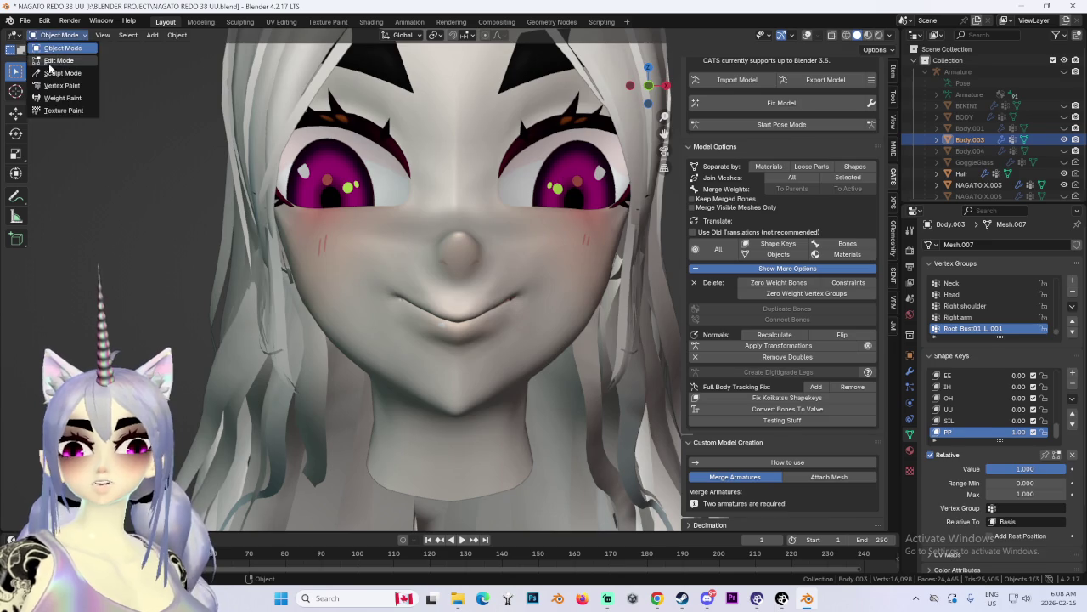
Step: Enter Edit Mode and reshape the mouth with three proportional moves
click(55, 54)
key(g)
scroll(456, 307, up, 3)
click(456, 307)
key(g)
click(455, 310)
scroll(561, 301, up, 3)
key(g)
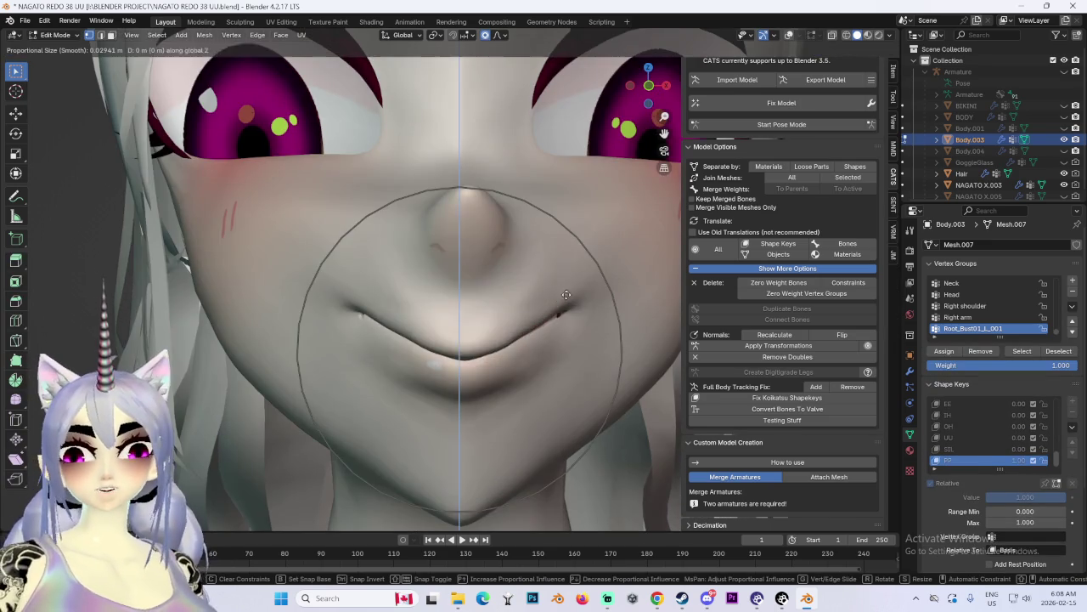
click(466, 341)
Step: Move the lips again, including a Z-locked move, then undo the last change
key(g)
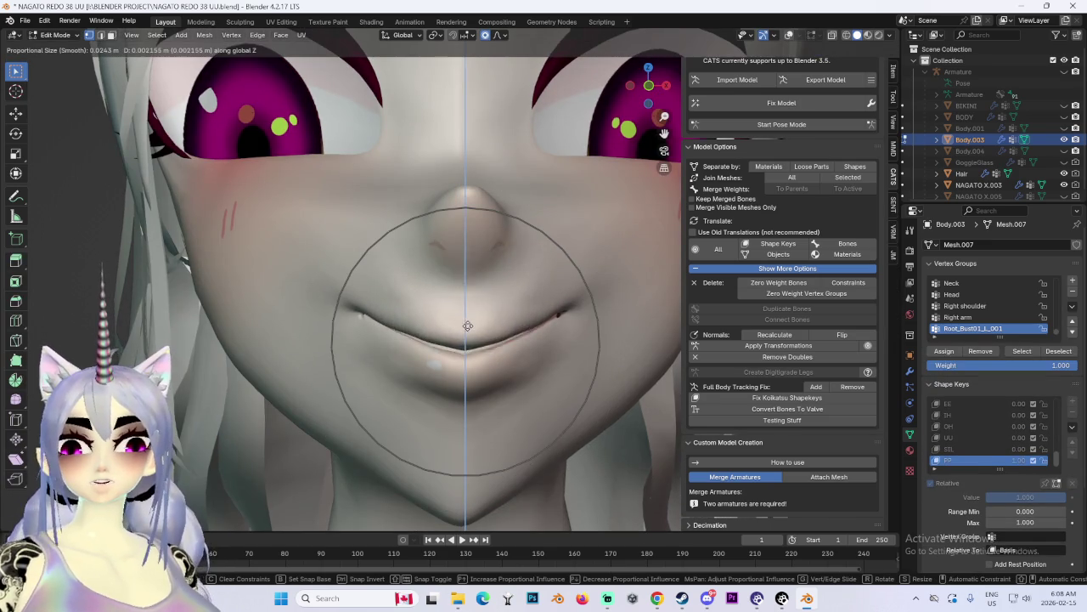
click(466, 341)
key(g)
key(z)
click(466, 344)
scroll(495, 347, down, 5)
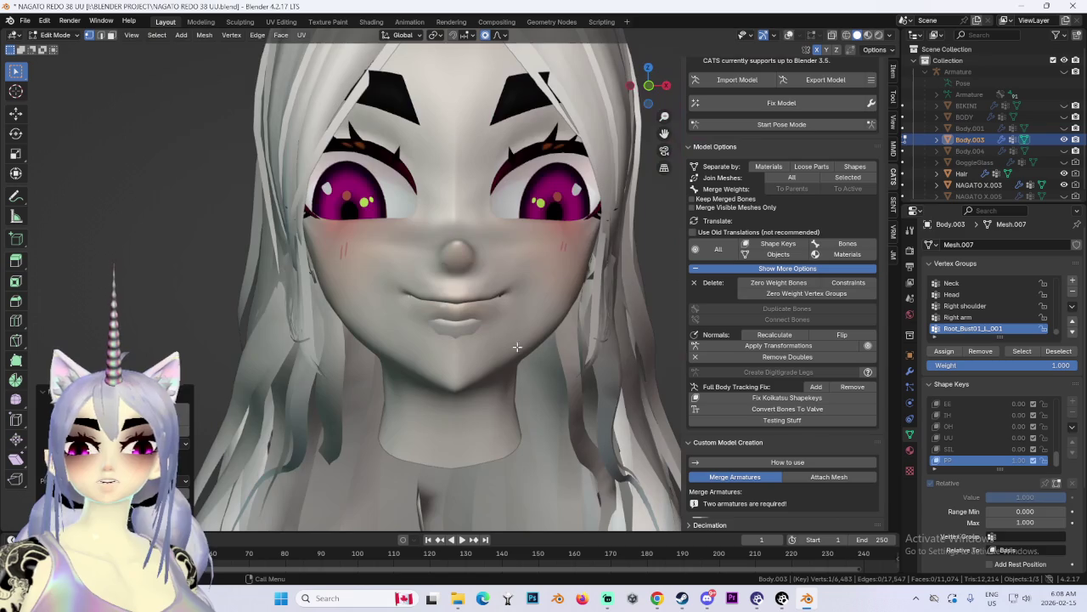
key(ctrl+z)
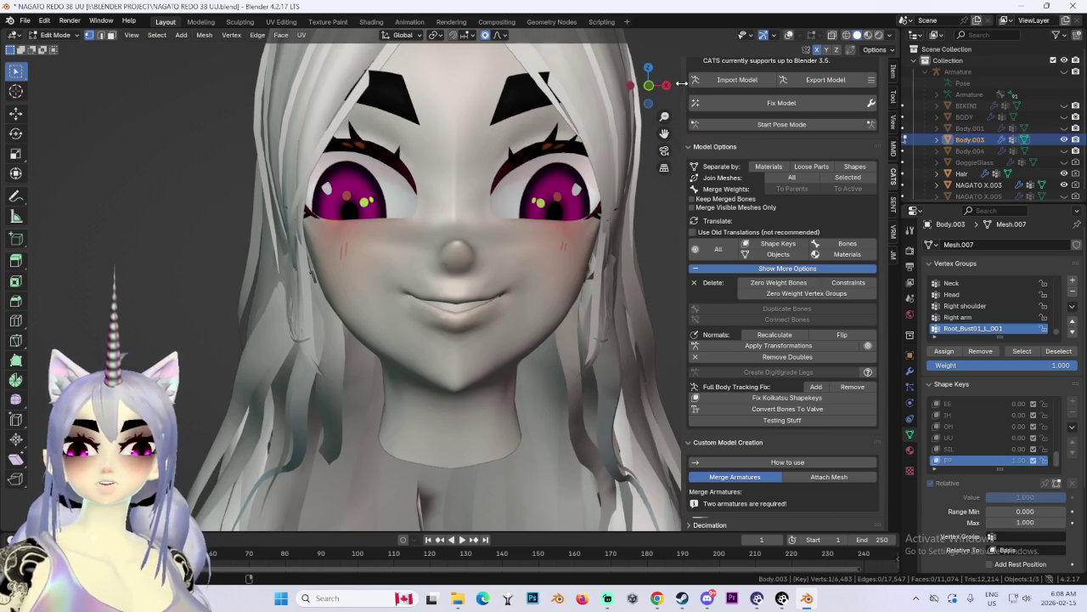
Step: Nudge the mouth and lip vertices from three-quarter and frontal views
scroll(511, 308, up, 3)
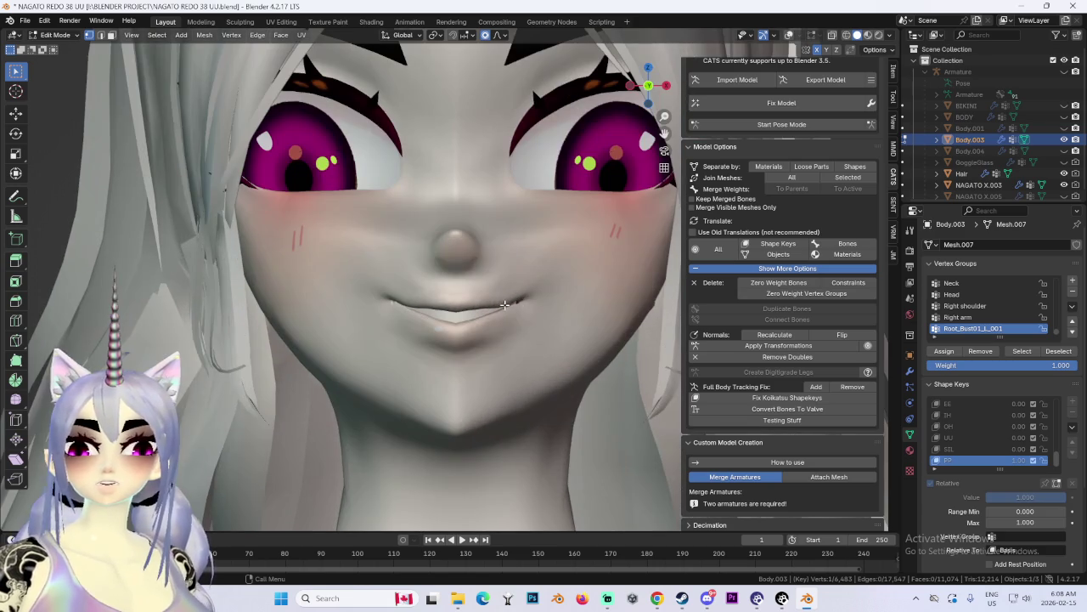
key(g)
click(463, 327)
mouse_move(463, 328)
middle_down()
mouse_move(466, 348)
mouse_move(408, 332)
middle_up()
key(g)
click(414, 293)
middle_drag(414, 293, 490, 248)
scroll(491, 248, up, 3)
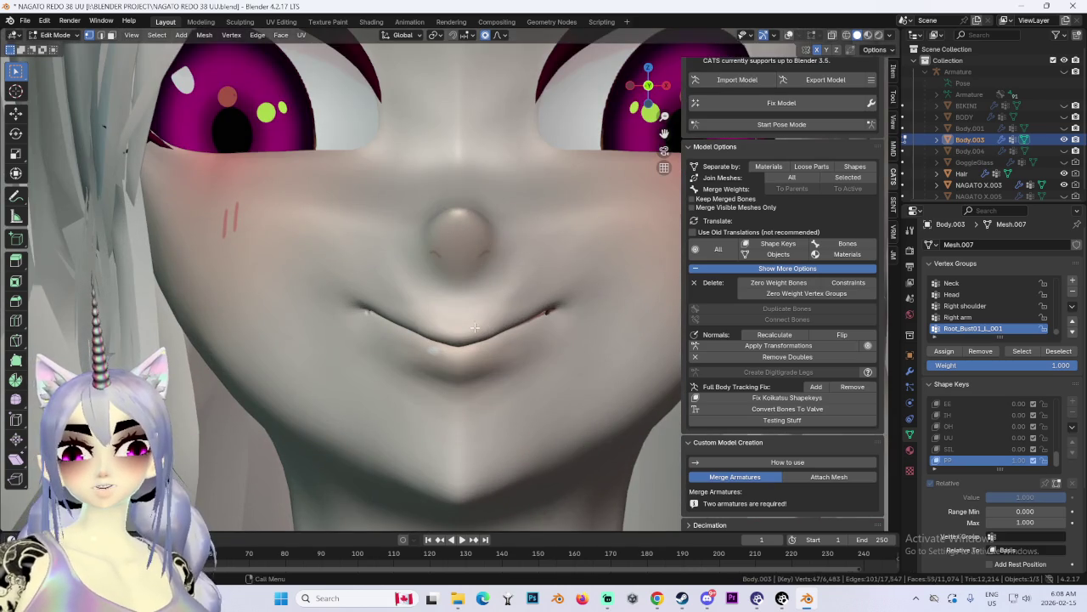
key(g)
click(481, 360)
Step: Adjust the lower lip, including a Y-constrained move, and undo the last lip move
key(g)
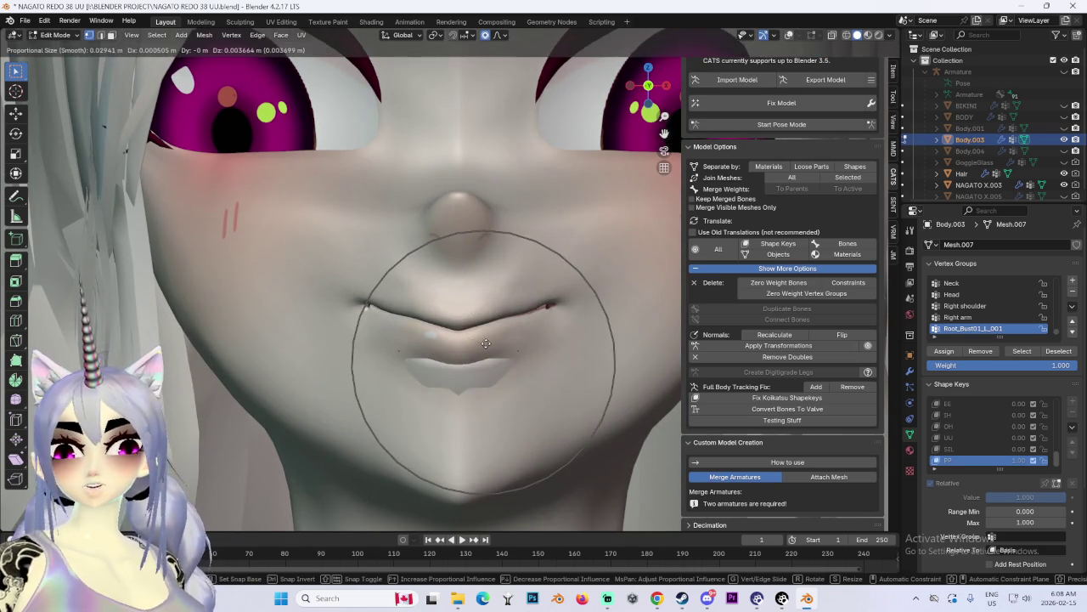
click(485, 346)
key(g)
mouse_move(485, 346)
middle_down()
mouse_move(560, 318)
mouse_move(494, 339)
mouse_move(389, 317)
mouse_move(486, 339)
mouse_move(486, 320)
middle_up()
key(y)
click(520, 325)
scroll(388, 317, up, 3)
key(g)
click(485, 339)
key(ctrl+z)
Step: Move the lip area with falloff and snap to a front view of the face
key(g)
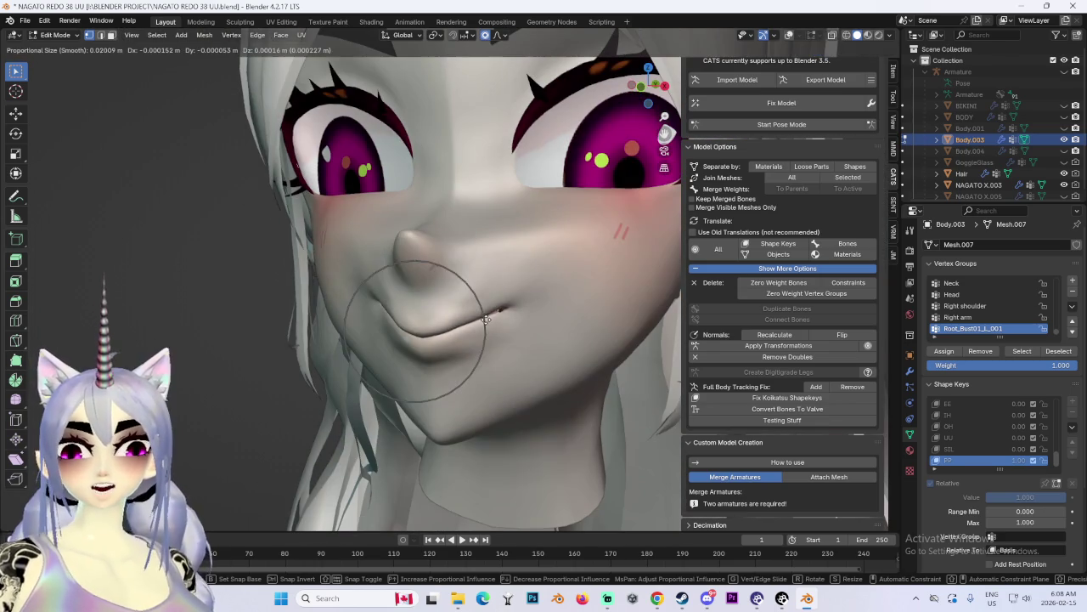
click(454, 315)
key(z)
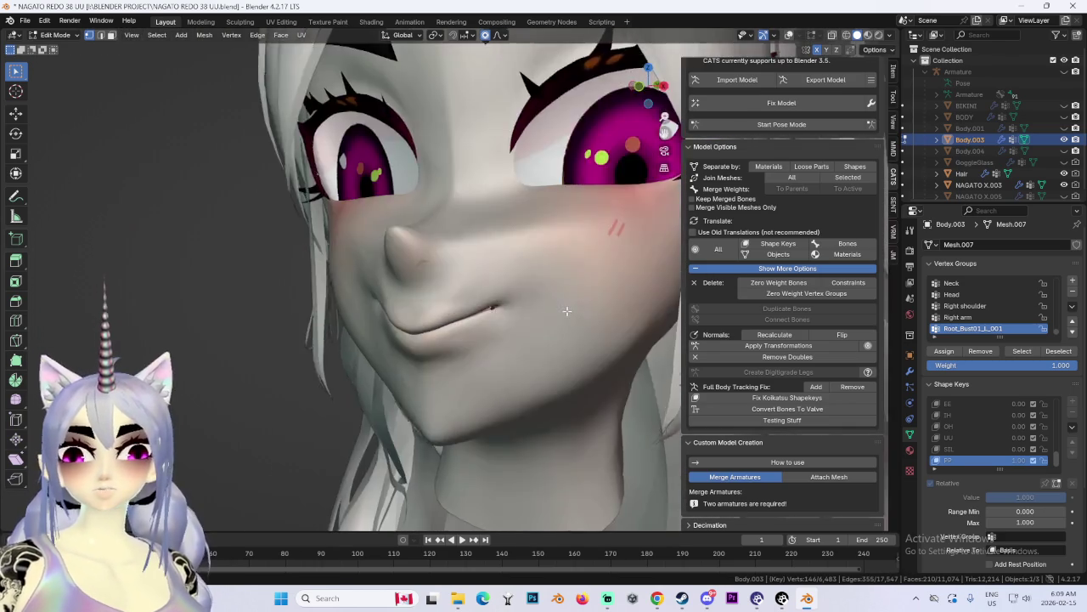
mouse_move(494, 293)
middle_down()
mouse_move(570, 313)
mouse_move(450, 336)
middle_up()
click(640, 96)
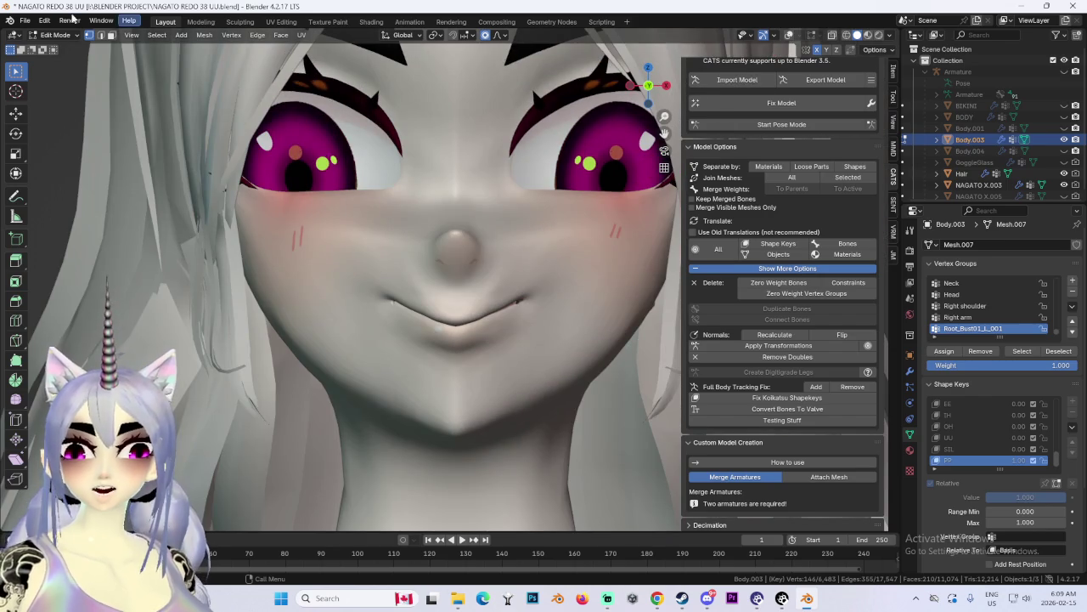
click(55, 35)
Step: Return to Object Mode and save the blend file
click(55, 47)
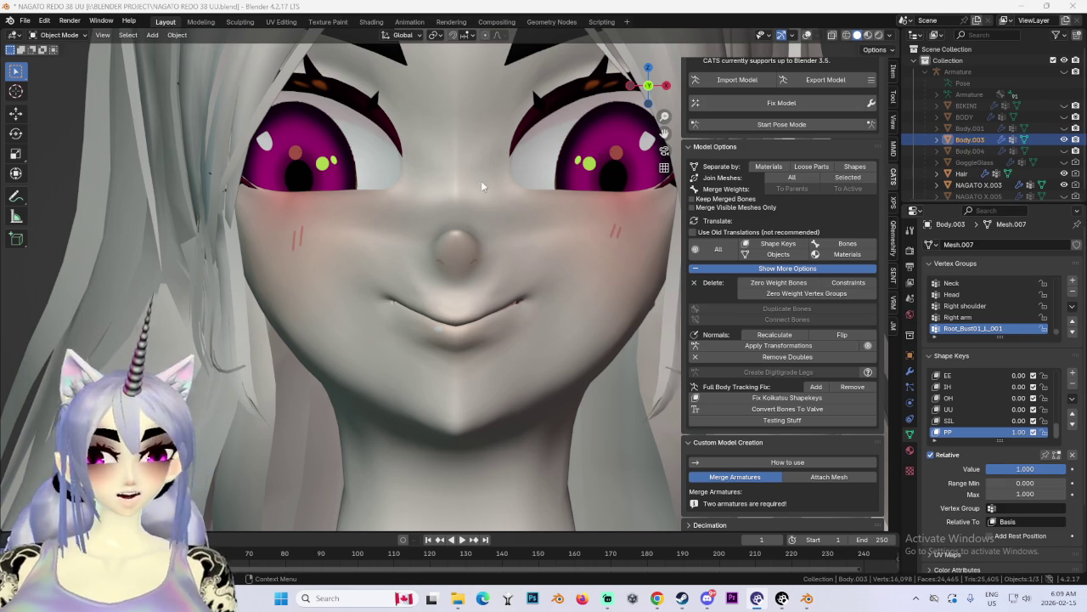
click(25, 20)
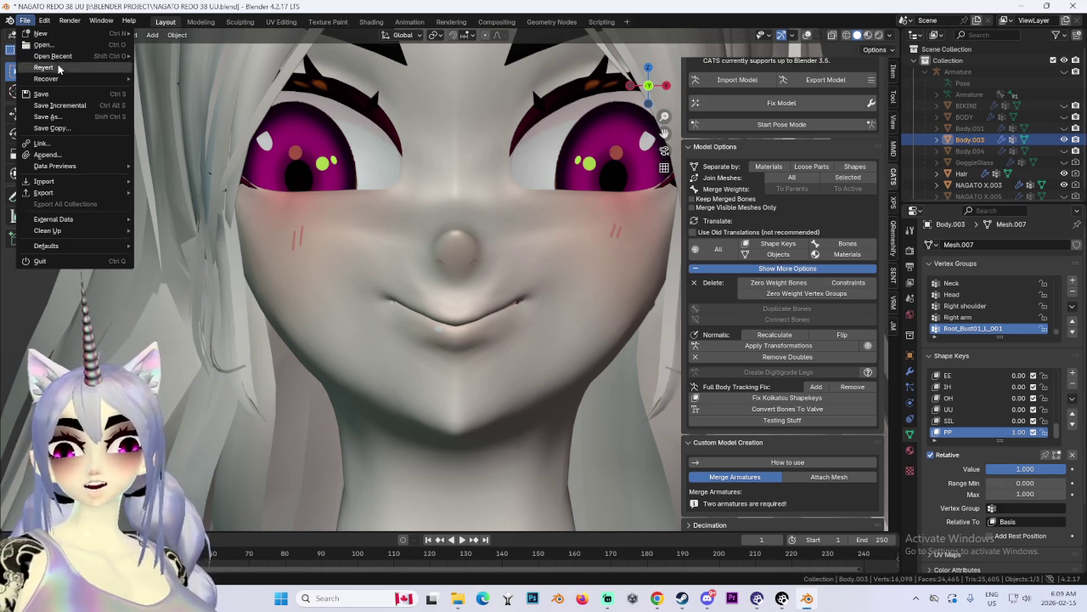
click(51, 94)
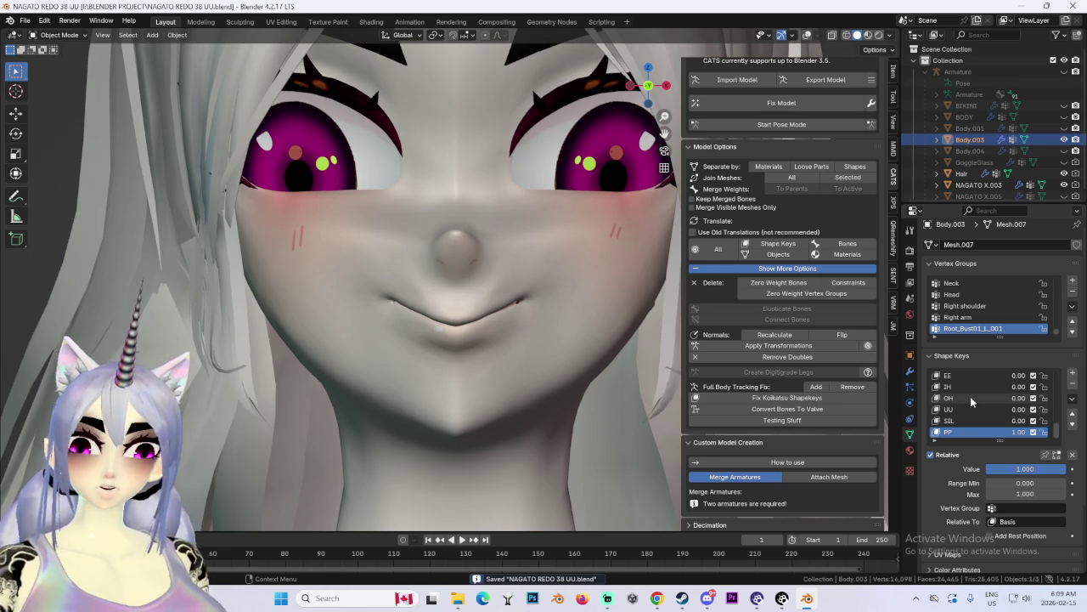
Step: Scroll the Shape Keys list down to PP and inspect the closed-lip smile from three-quarter view
scroll(970, 411, up, 3)
scroll(966, 412, down, 2)
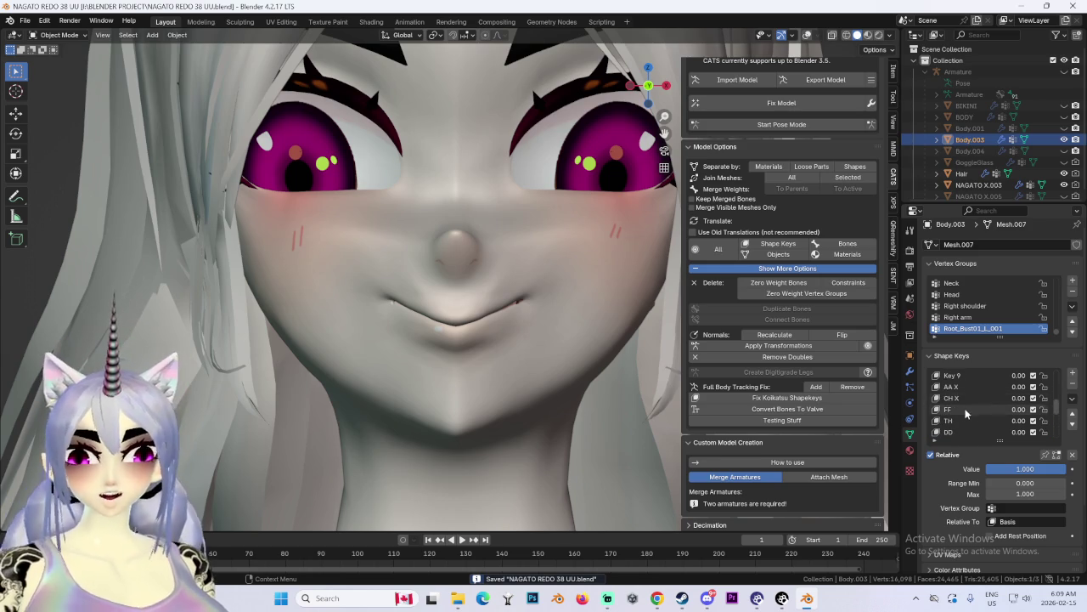
scroll(966, 412, down, 3)
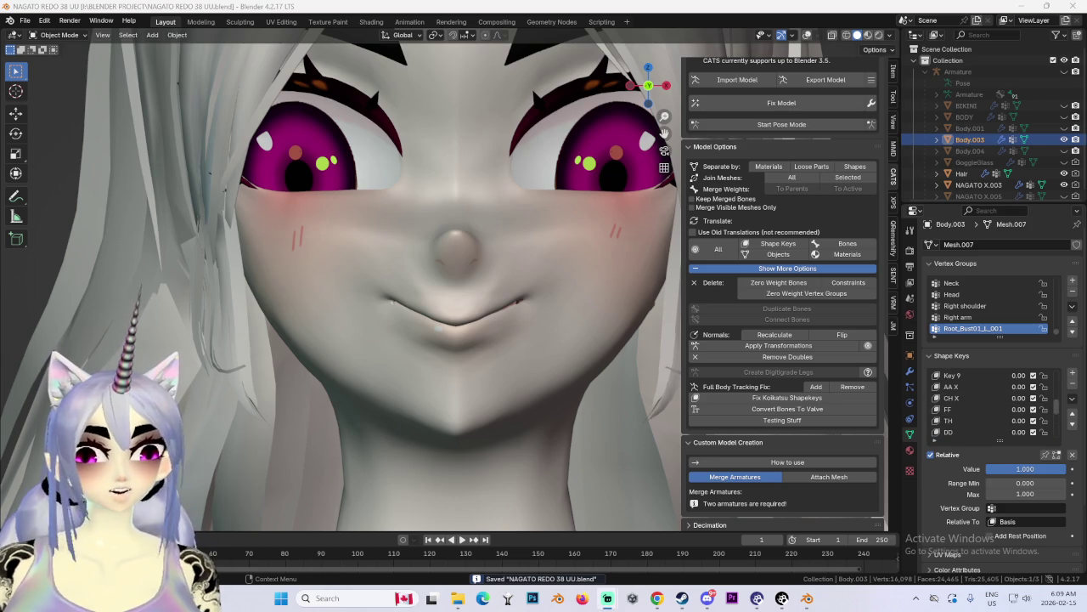
scroll(955, 415, down, 2)
scroll(955, 414, down, 1)
scroll(955, 415, down, 2)
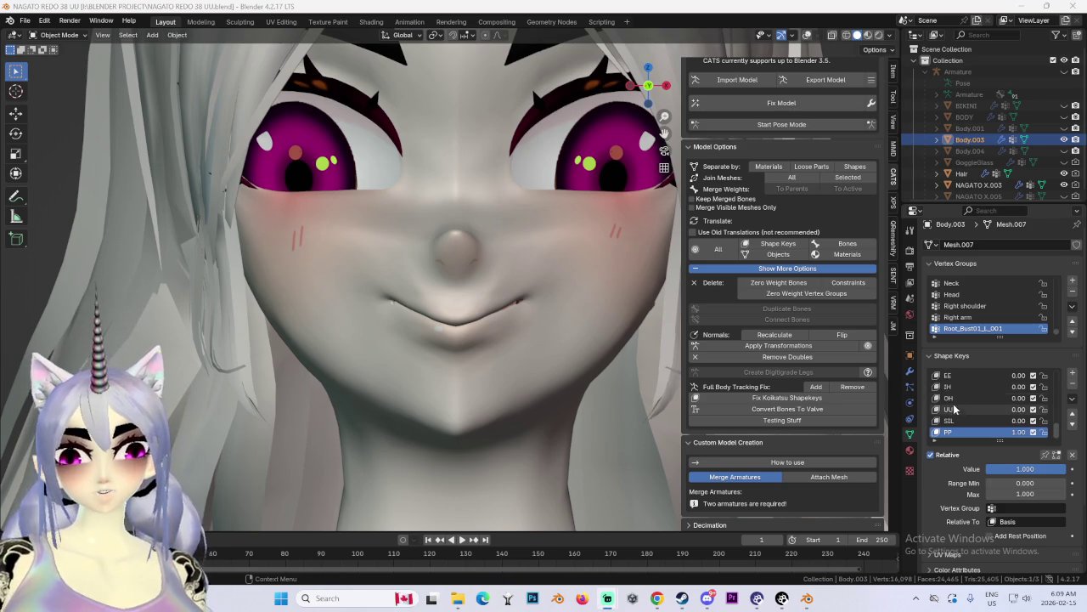
scroll(534, 339, down, 3)
mouse_move(534, 339)
middle_down()
mouse_move(463, 351)
mouse_move(639, 314)
mouse_move(539, 320)
mouse_move(628, 315)
mouse_move(595, 304)
mouse_move(598, 319)
mouse_move(637, 292)
mouse_move(527, 279)
mouse_move(476, 289)
middle_up()
scroll(514, 345, up, 2)
Step: Set the PP shape key to 0 and the UU shape key to 1.00
click(58, 38)
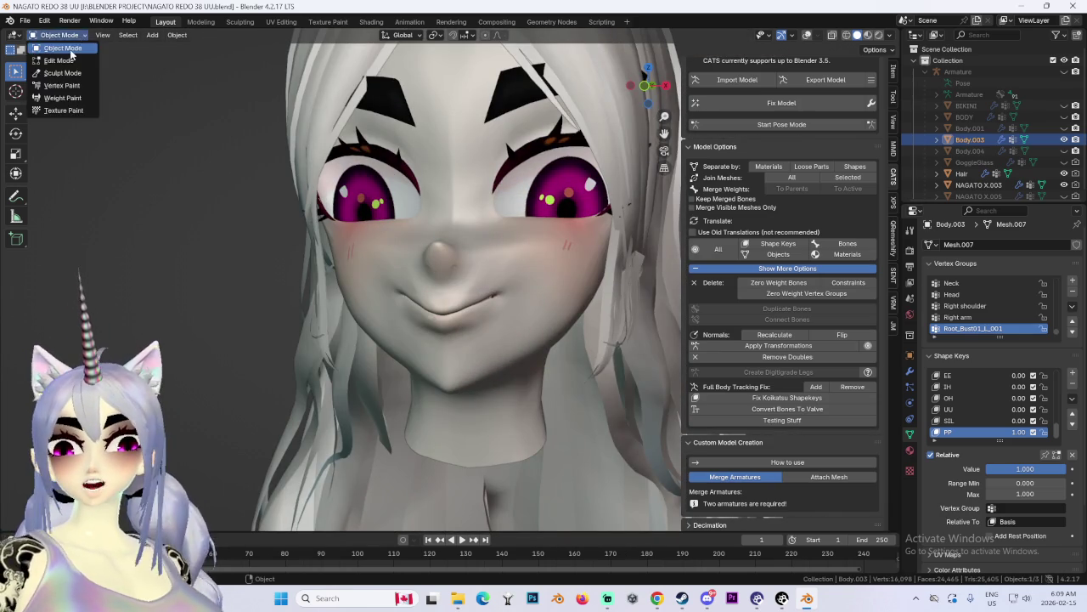
drag(1025, 468, 1035, 461)
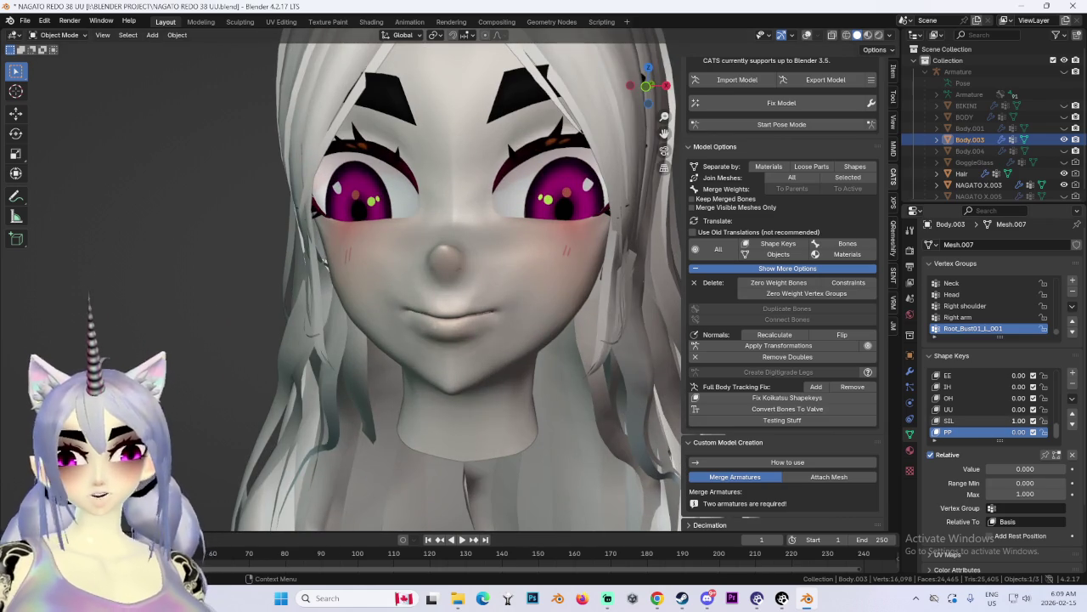
drag(1019, 409, 1045, 408)
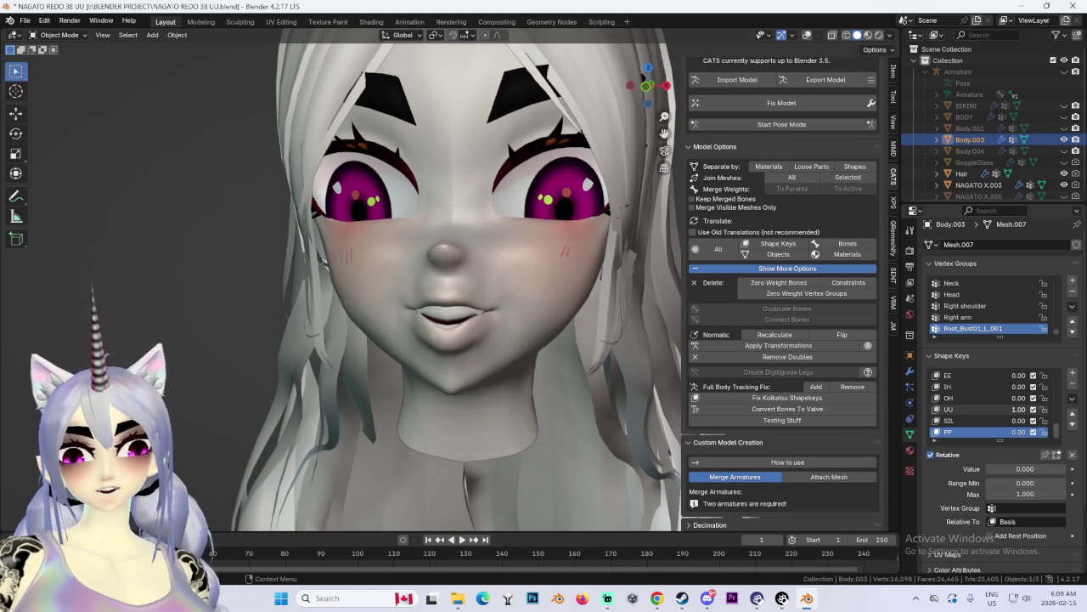
mouse_move(339, 305)
middle_down()
mouse_move(558, 332)
mouse_move(436, 357)
mouse_move(499, 341)
mouse_move(540, 380)
mouse_move(584, 386)
middle_up()
Step: Make UU the active shape key and enter Edit Mode, viewing the lips up close
click(981, 409)
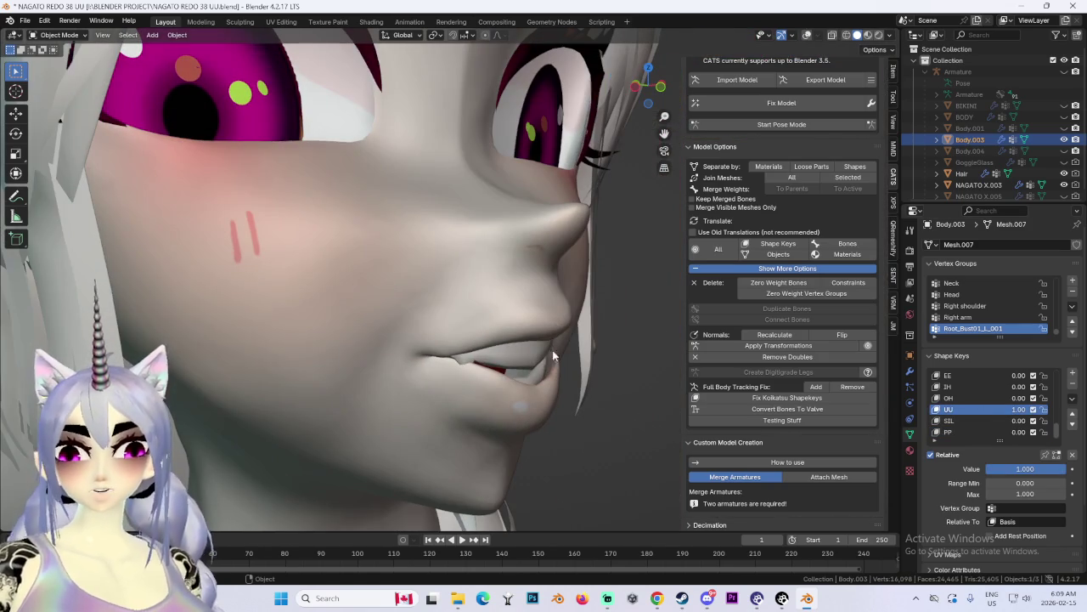
click(55, 34)
click(56, 63)
mouse_move(476, 366)
middle_down()
mouse_move(543, 385)
mouse_move(476, 357)
mouse_move(460, 422)
middle_up()
mouse_move(367, 415)
middle_down()
mouse_move(555, 416)
mouse_move(510, 423)
mouse_move(328, 403)
mouse_move(459, 355)
mouse_move(515, 359)
middle_up()
Step: Nudge the UU lip vertices with proportional falloff and view the face from an angle
key(g)
click(322, 402)
scroll(459, 356, down, 2)
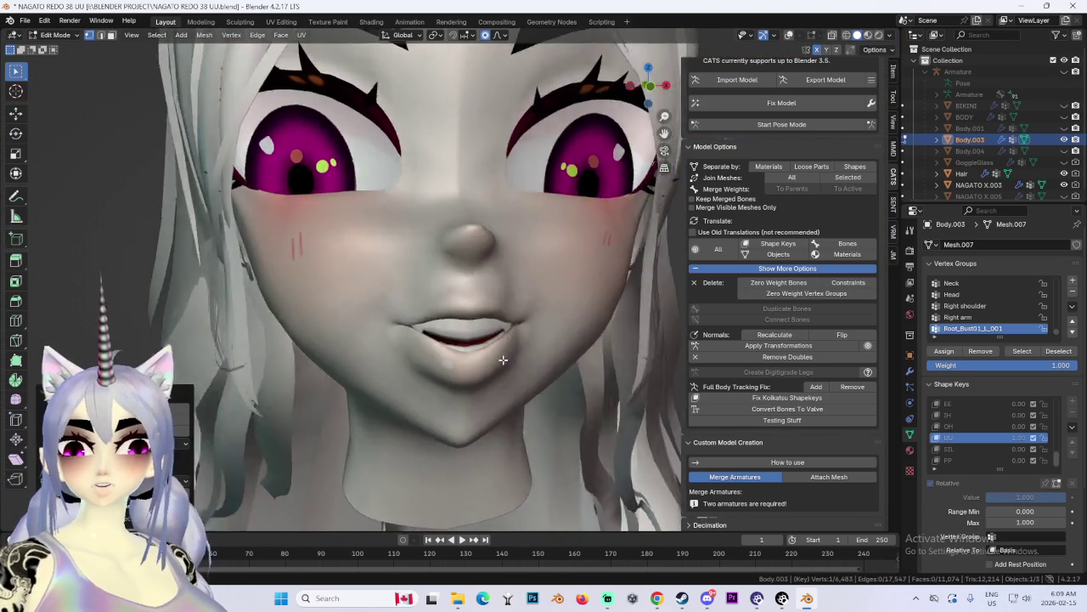
scroll(509, 361, down, 2)
scroll(415, 254, up, 2)
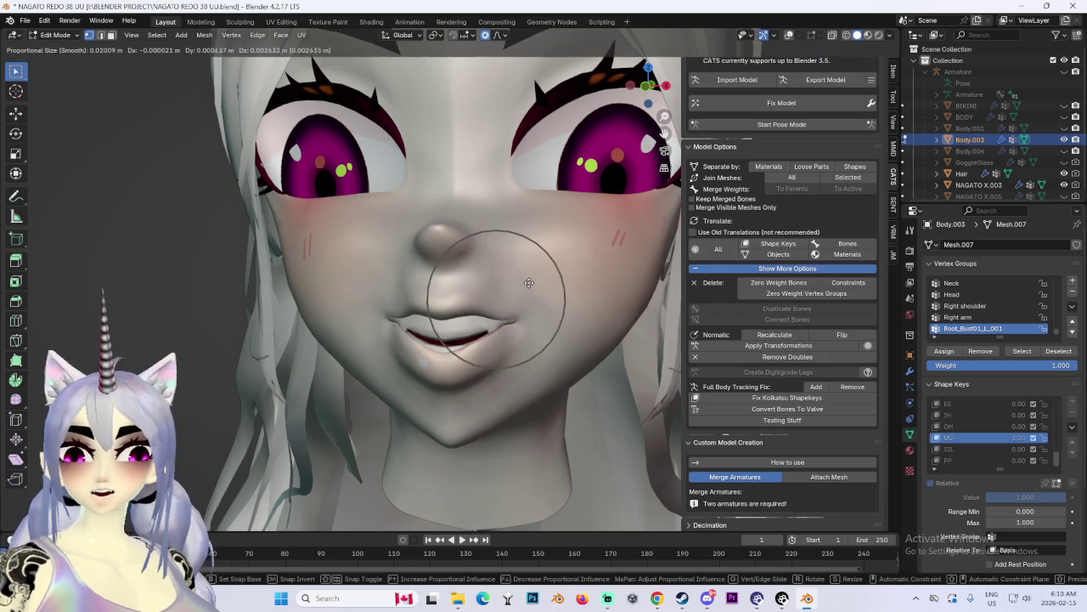
mouse_move(498, 283)
middle_down()
mouse_move(572, 299)
mouse_move(461, 285)
mouse_move(544, 293)
mouse_move(513, 334)
mouse_move(363, 331)
mouse_move(355, 310)
mouse_move(393, 308)
mouse_move(352, 301)
mouse_move(568, 323)
middle_up()
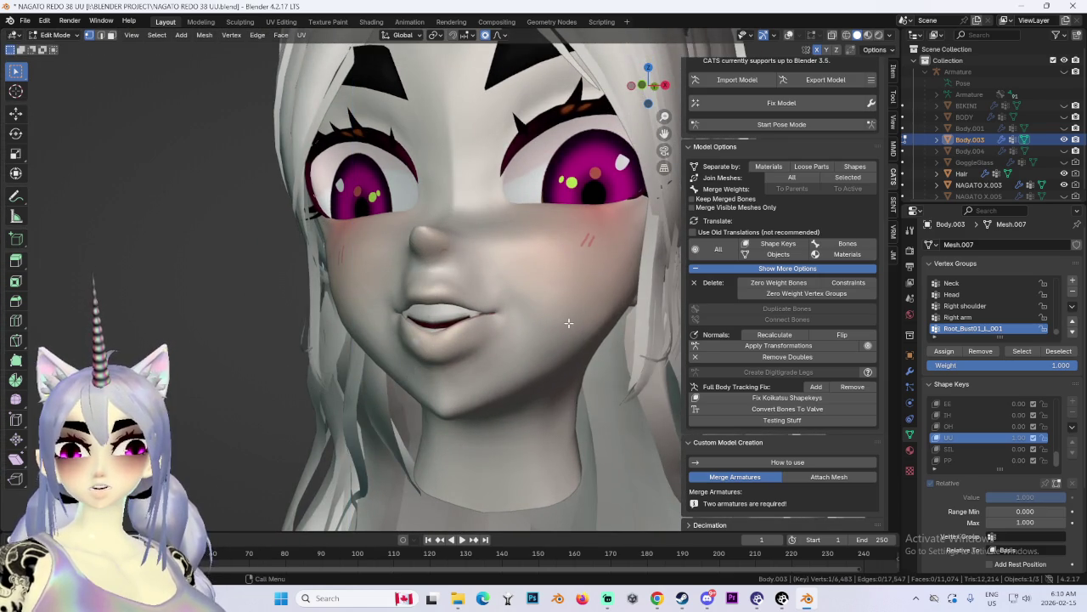
scroll(569, 323, down, 3)
middle_drag(569, 325, 574, 334)
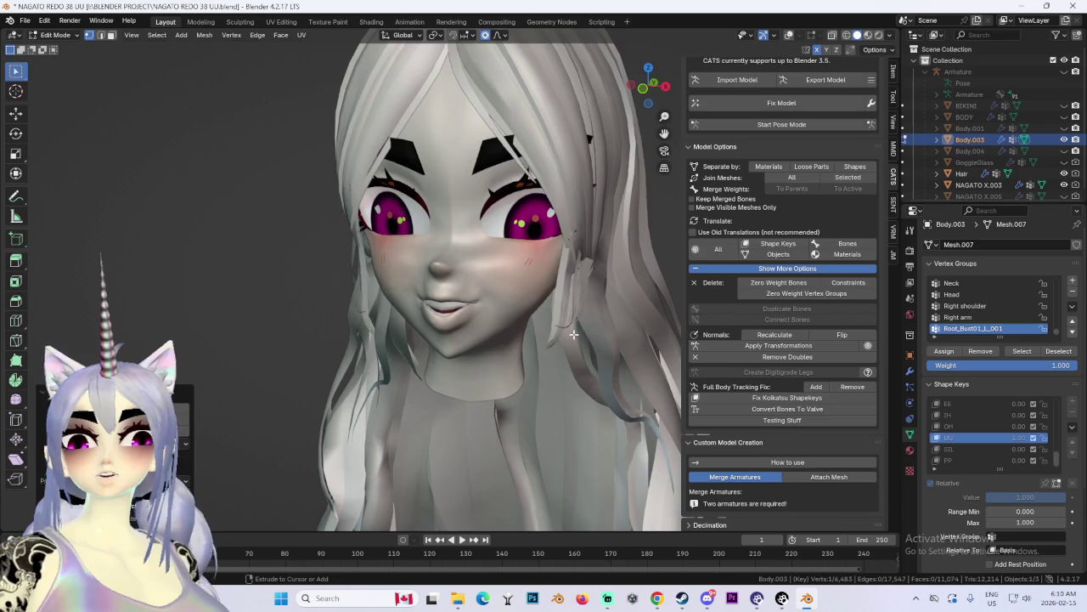
scroll(574, 333, up, 2)
scroll(573, 334, up, 1)
Step: Adjust the UU lip vertices vertically along Z in several small moves
key(g)
key(z)
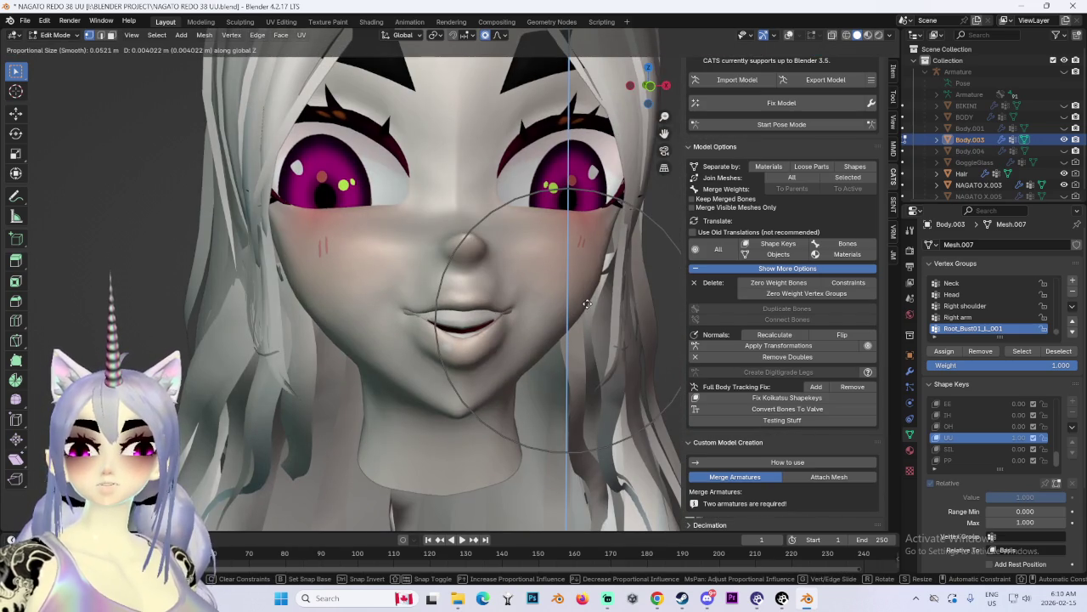
click(590, 300)
key(g)
key(z)
key(Escape)
scroll(379, 356, up, 3)
key(g)
key(z)
click(379, 356)
scroll(577, 320, down, 2)
scroll(576, 321, down, 2)
mouse_move(548, 331)
middle_down()
mouse_move(598, 335)
mouse_move(490, 307)
middle_up()
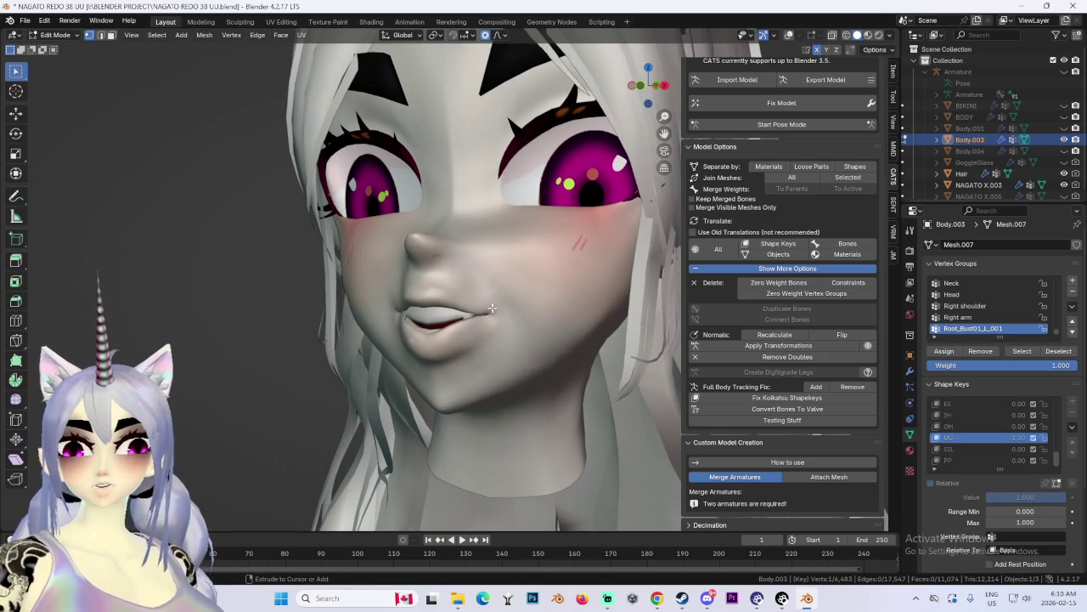
Step: Push the lips forward along Y into a rounded pout
key(g)
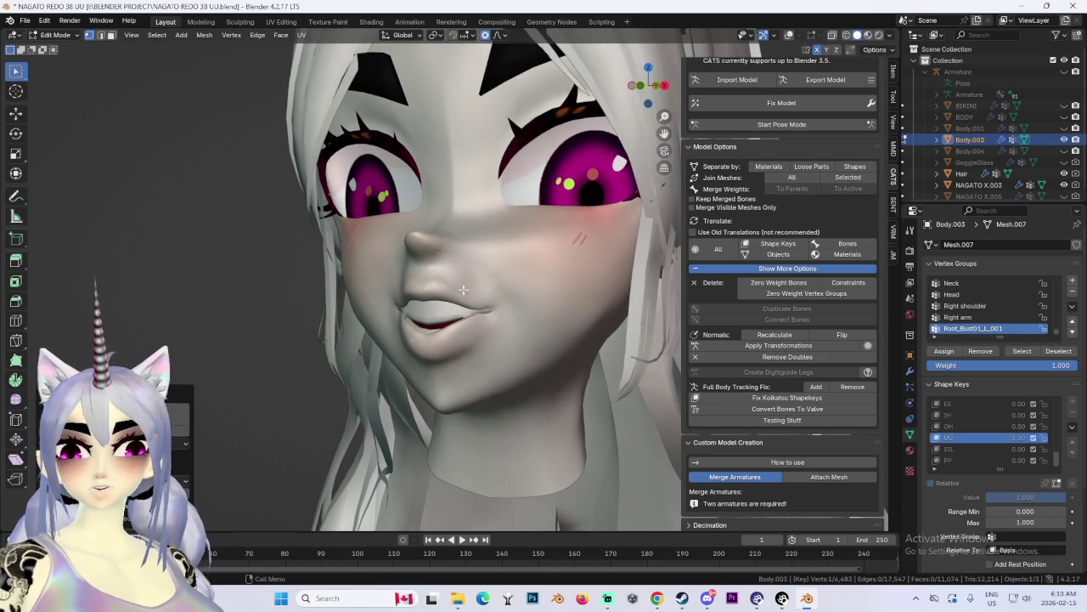
key(y)
mouse_move(484, 306)
middle_down()
mouse_move(589, 299)
mouse_move(520, 311)
middle_up()
click(505, 305)
scroll(587, 300, down, 1)
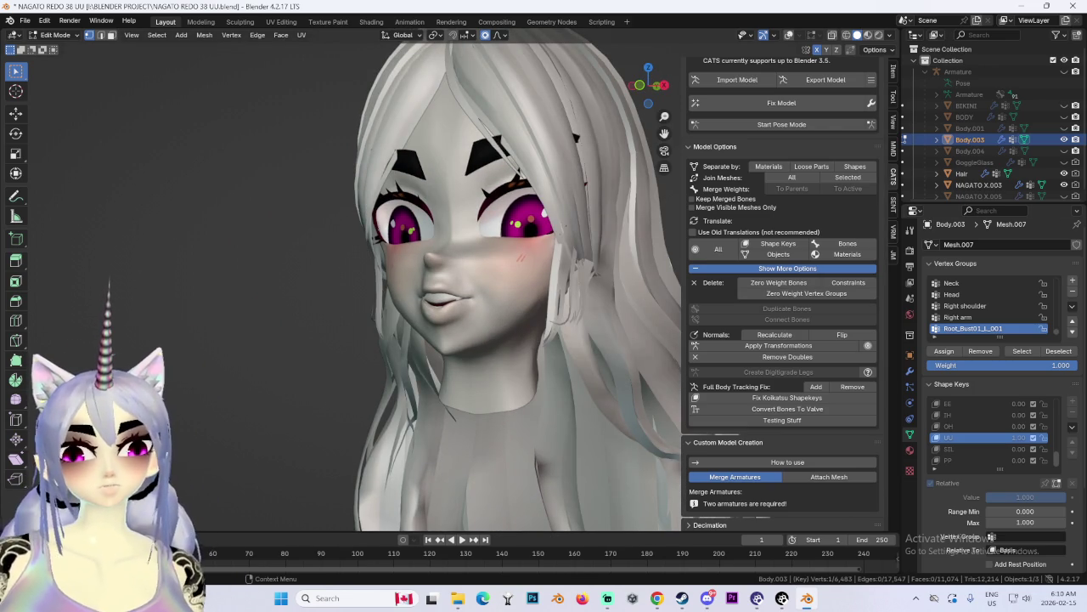
click(890, 36)
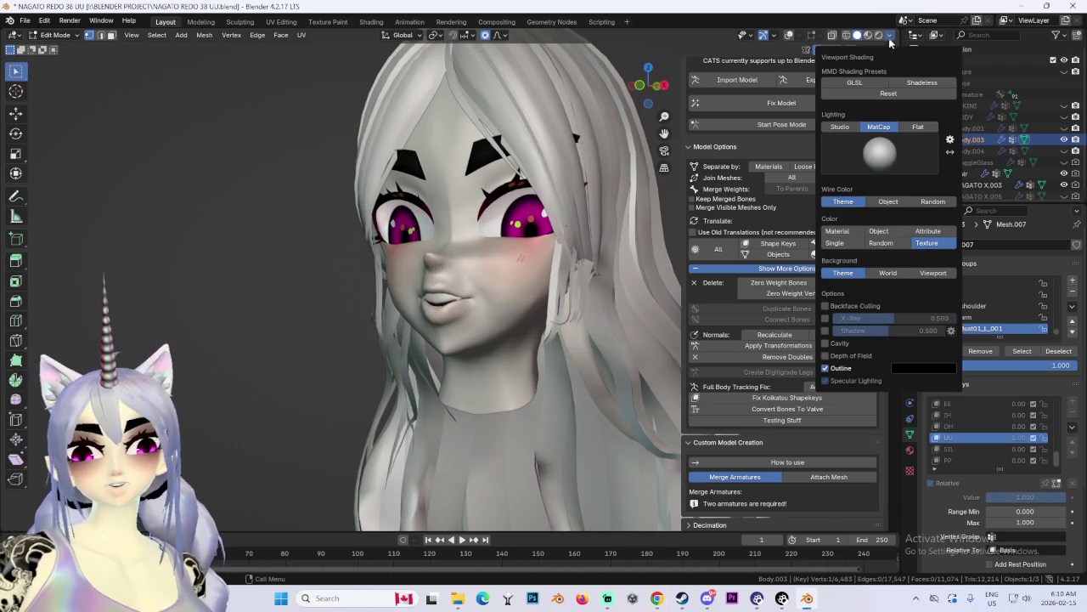
Step: Switch the viewport lighting to Flat and return the face to Object Mode
click(925, 127)
mouse_move(425, 298)
middle_down()
mouse_move(594, 318)
mouse_move(541, 208)
middle_up()
scroll(425, 280, up, 2)
scroll(425, 280, up, 2)
click(53, 35)
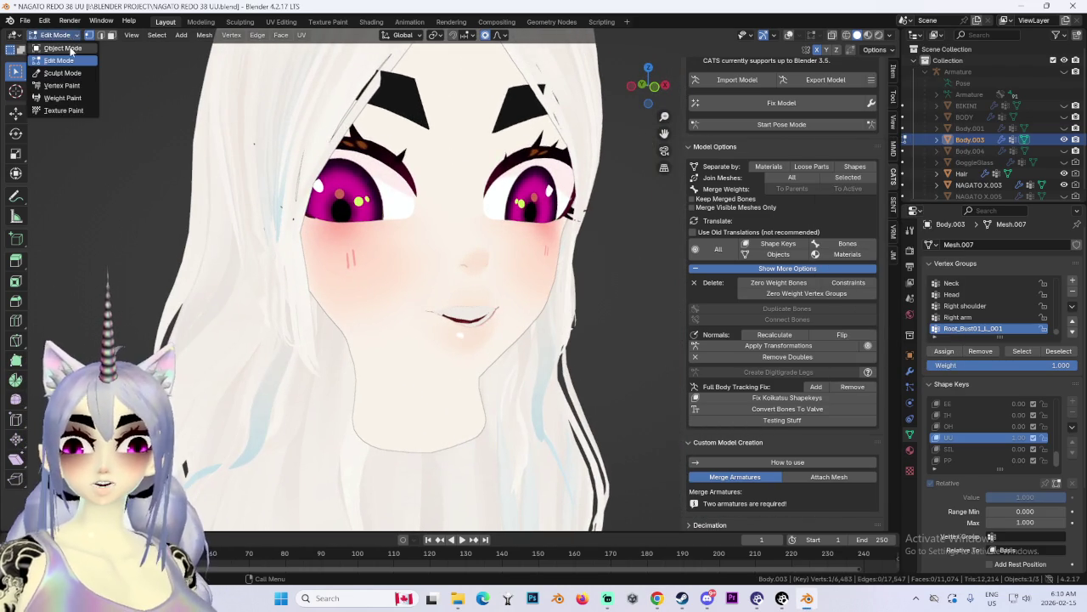
click(53, 47)
Step: Preview the OH shape key at full strength, zero OH and IH, and save the file
mouse_move(1019, 409)
mouse_down()
mouse_move(969, 410)
mouse_move(1062, 398)
mouse_up()
mouse_move(569, 332)
middle_down()
mouse_move(586, 336)
mouse_move(561, 347)
mouse_move(497, 342)
mouse_move(512, 346)
middle_up()
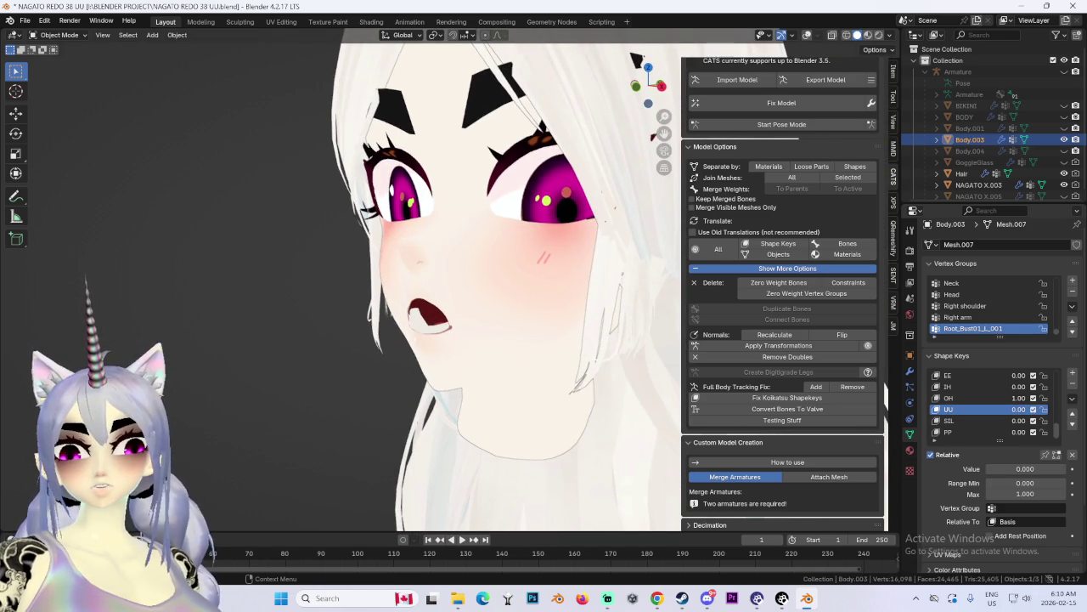
drag(1022, 400, 969, 400)
middle_drag(529, 337, 561, 338)
drag(1022, 388, 1011, 391)
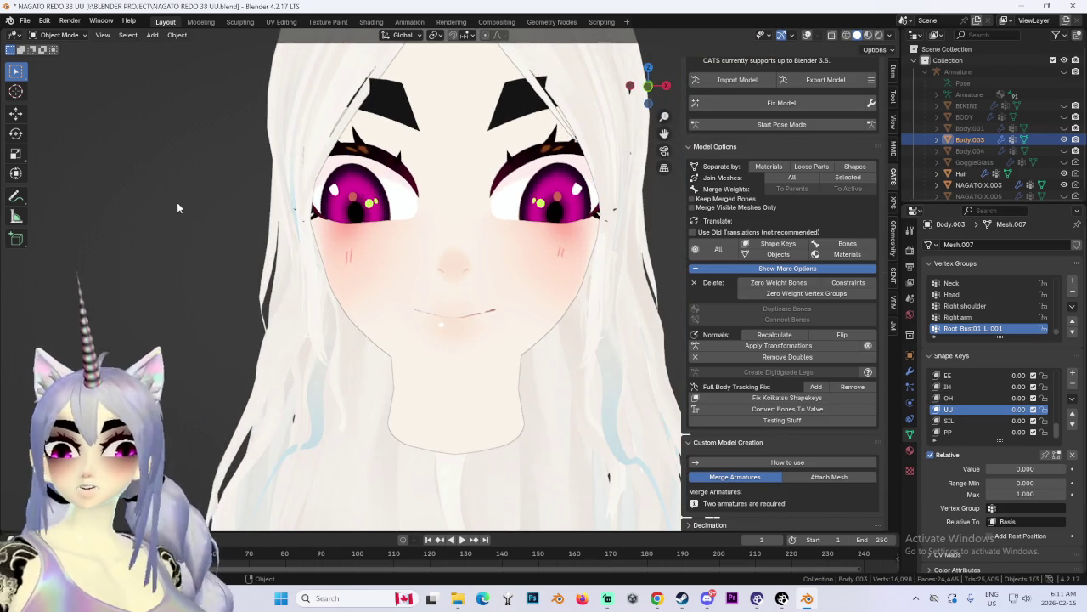
scroll(177, 203, down, 1)
key(ctrl+s)
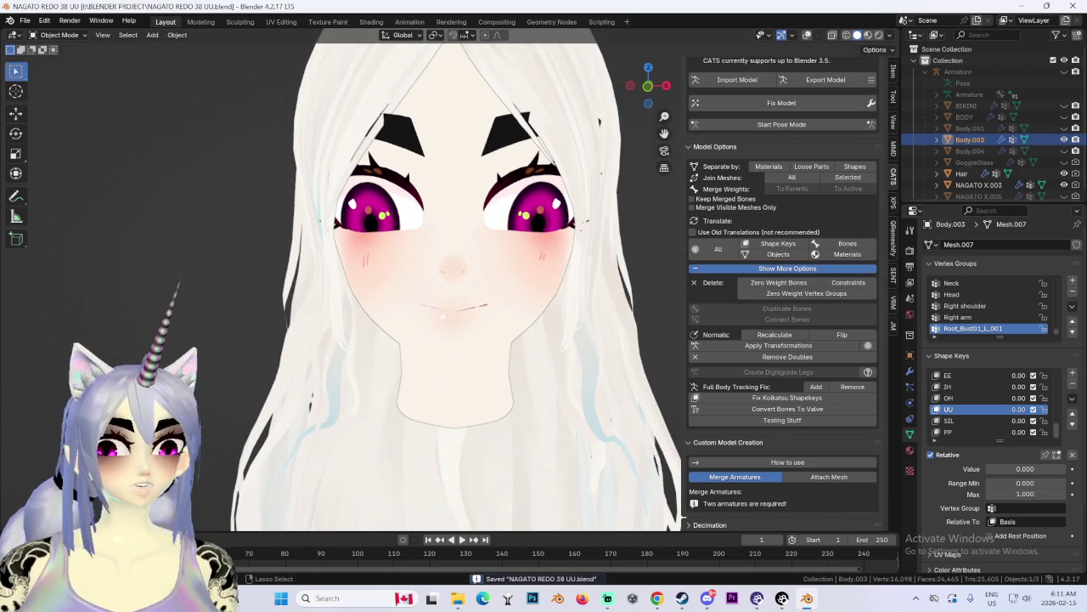
key(alt+Tab)
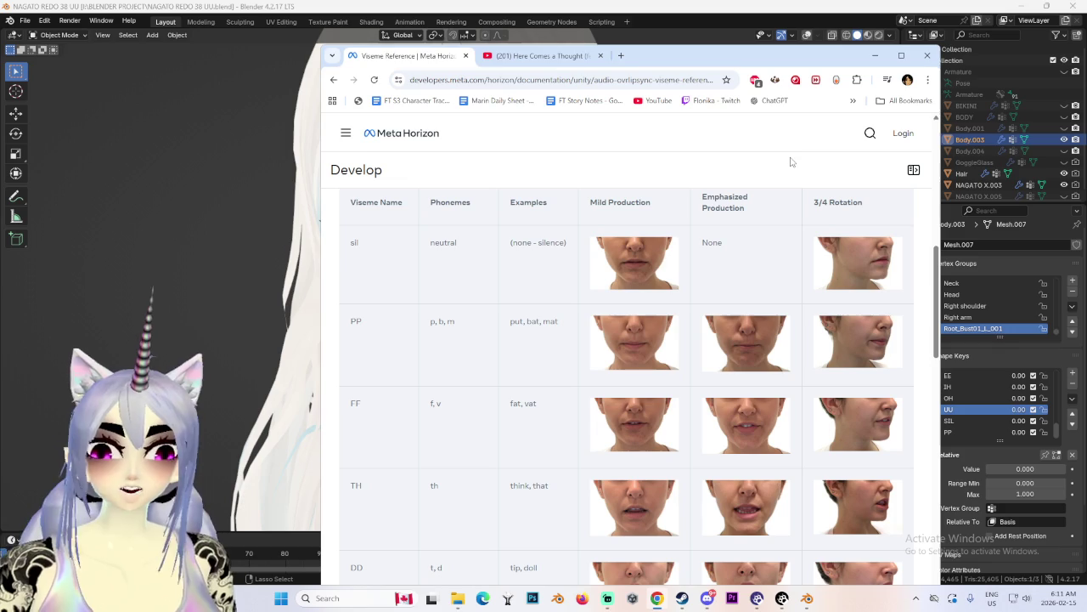
Step: Scroll the Meta Horizon table to the vowel visemes aa, E, I, O, U, then return to Blender
scroll(466, 293, up, 1)
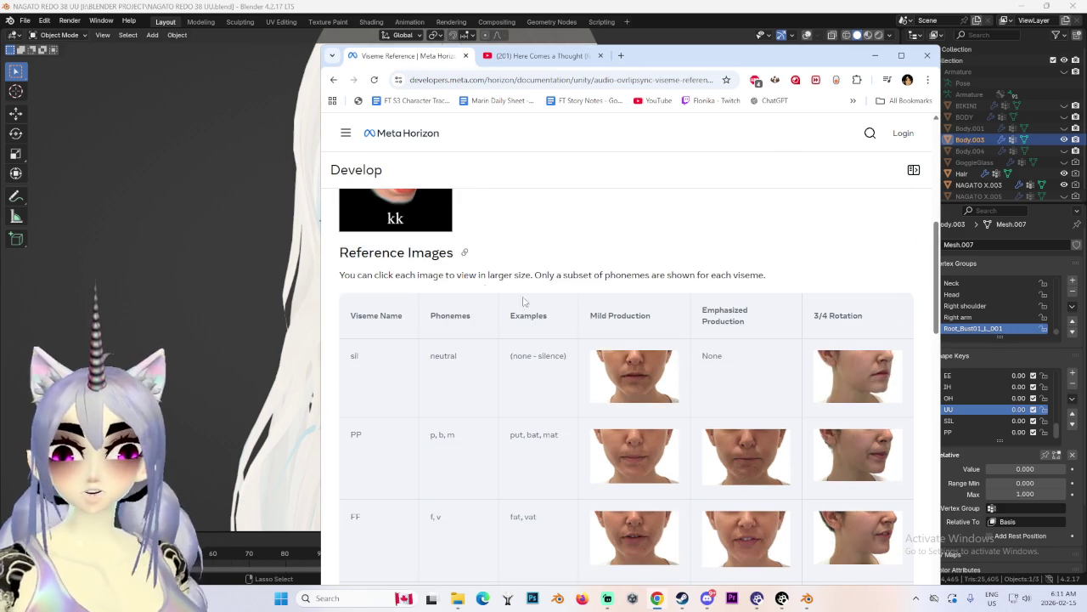
scroll(825, 322, up, 1)
scroll(816, 312, down, 2)
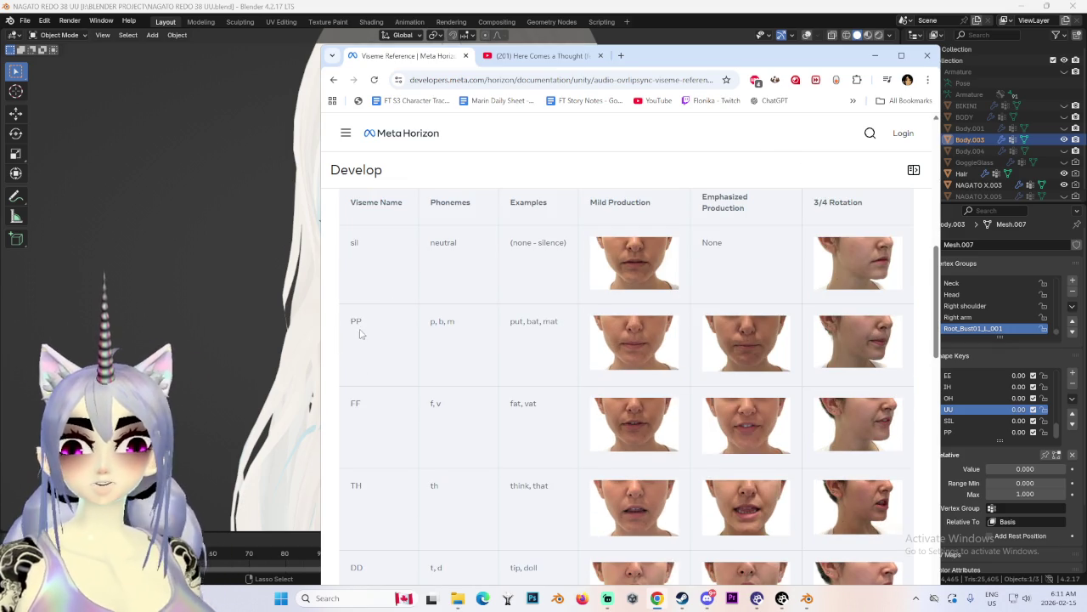
scroll(356, 331, down, 1)
scroll(362, 336, down, 3)
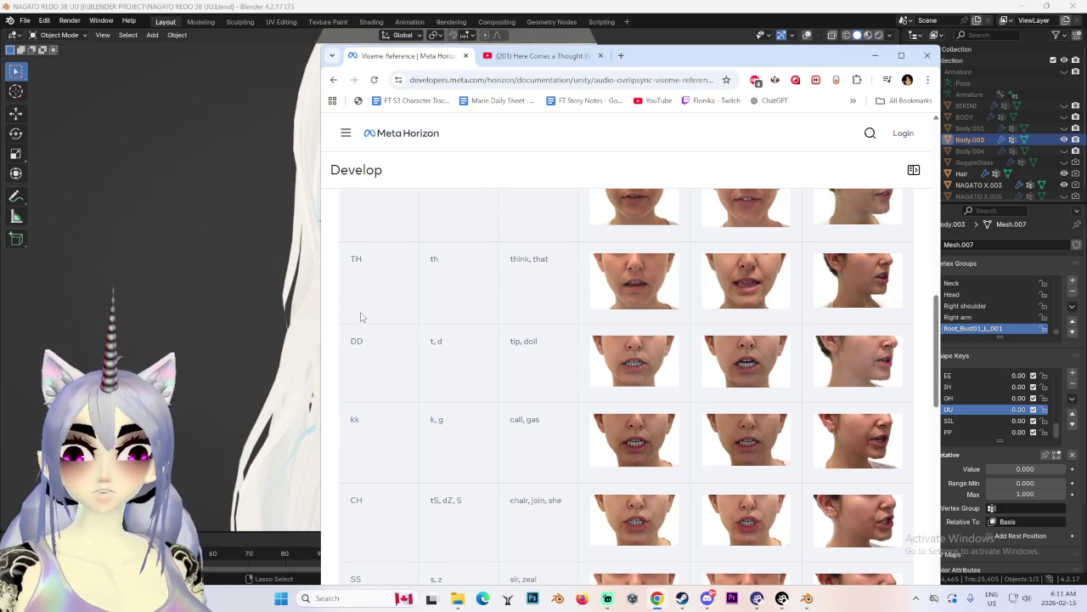
scroll(374, 356, down, 1)
scroll(346, 371, down, 3)
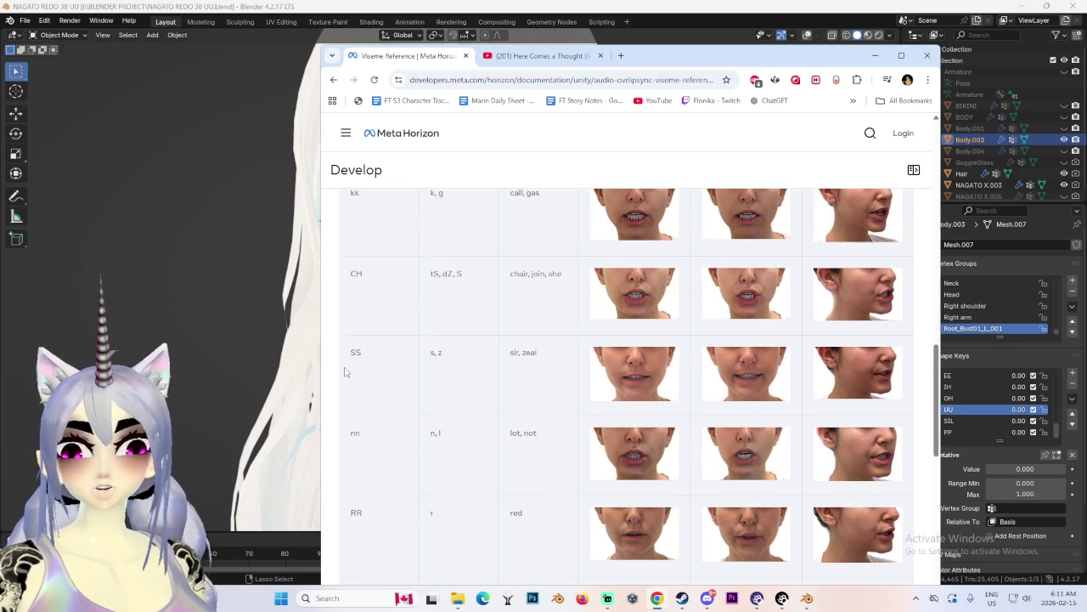
scroll(346, 372, up, 2)
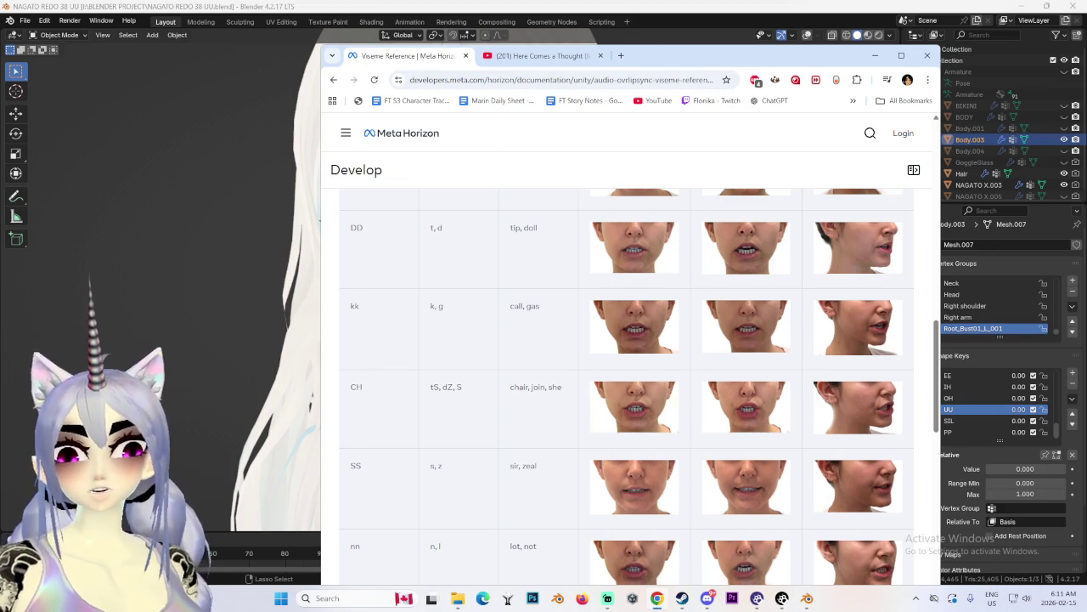
drag(723, 55, 667, 53)
scroll(358, 396, down, 3)
scroll(358, 398, down, 3)
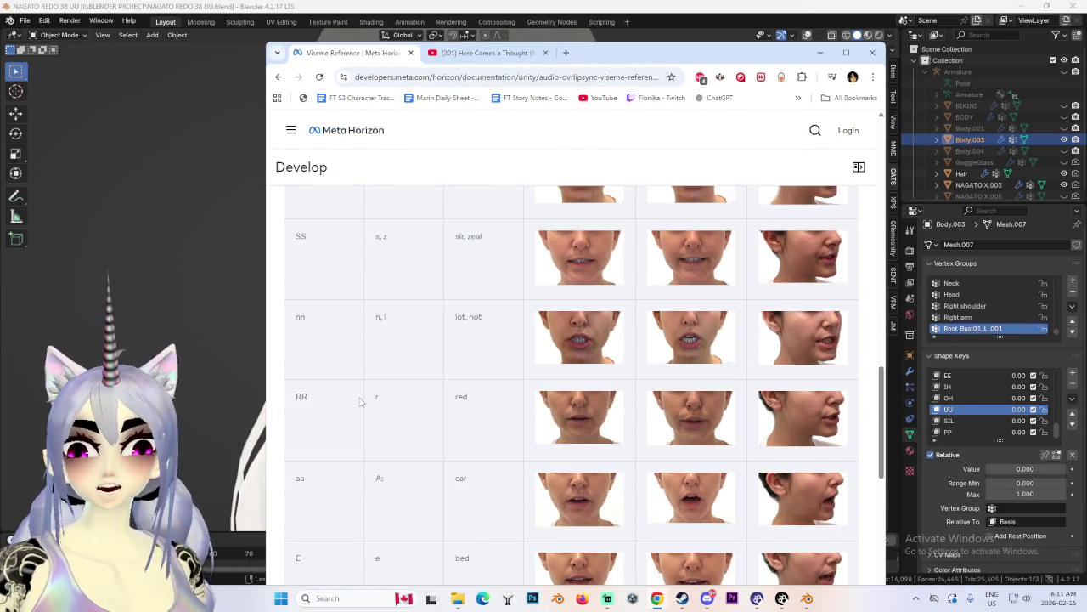
scroll(357, 400, down, 3)
scroll(358, 399, up, 1)
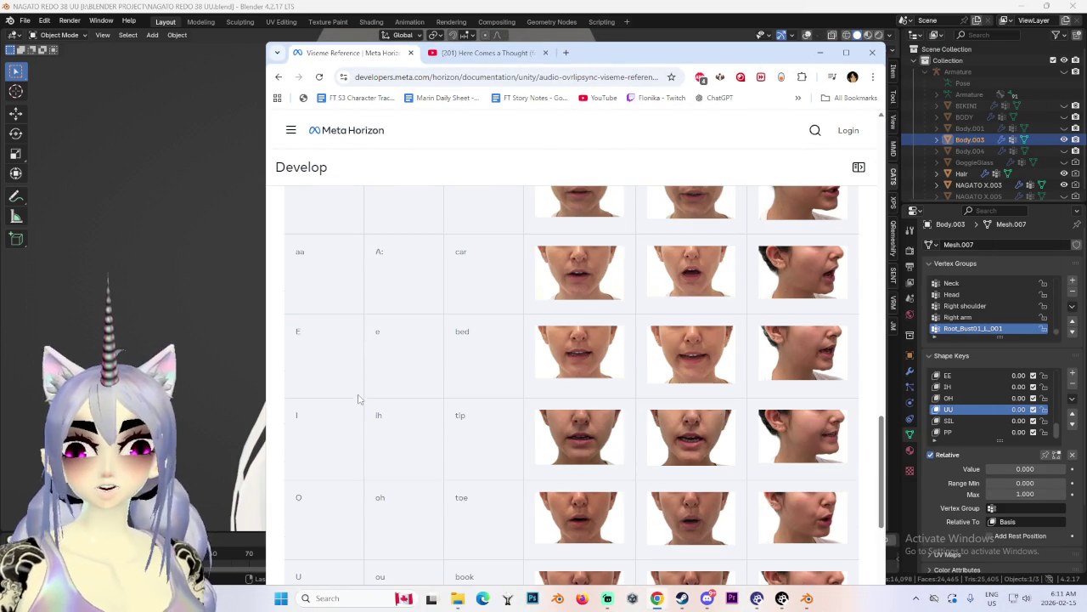
click(937, 399)
scroll(937, 399, up, 3)
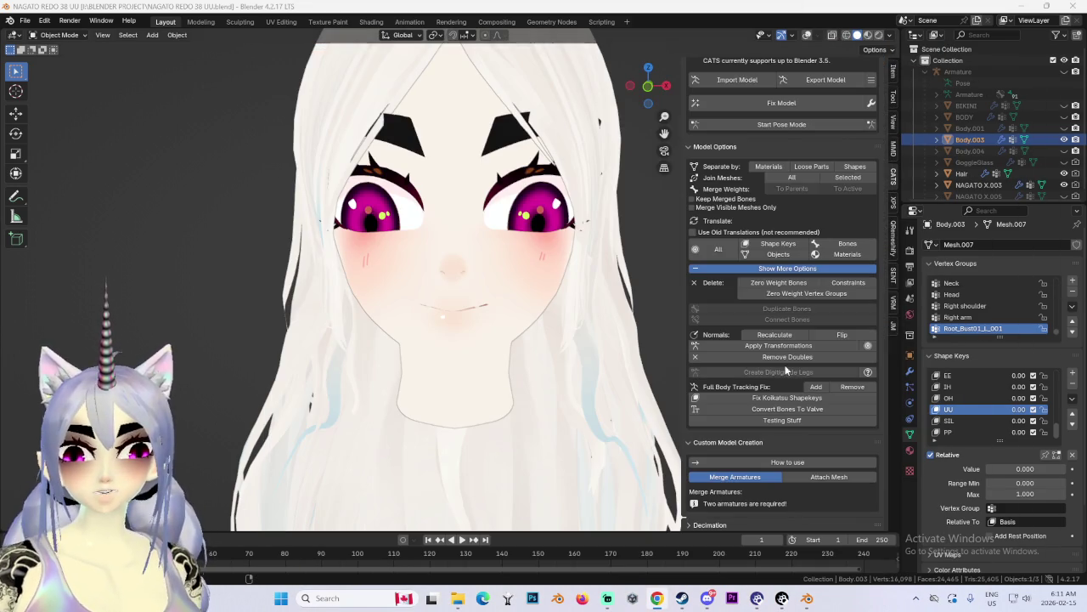
Step: Preview the FF shape key and switch the face to grey solid shading
scroll(979, 406, up, 4)
drag(1018, 410, 1047, 410)
middle_drag(631, 281, 541, 239)
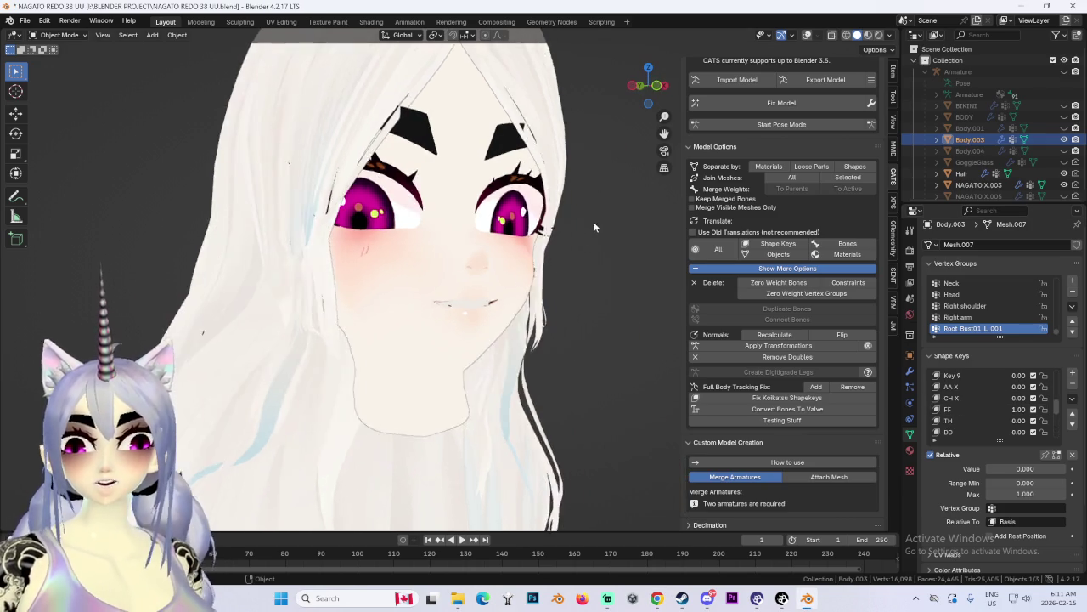
click(890, 35)
click(890, 126)
mouse_move(594, 255)
middle_down()
mouse_move(484, 273)
mouse_move(560, 260)
mouse_move(533, 248)
mouse_move(547, 244)
mouse_move(542, 264)
mouse_move(442, 352)
mouse_move(472, 355)
mouse_move(353, 374)
mouse_move(481, 364)
mouse_move(508, 402)
mouse_move(481, 394)
middle_up()
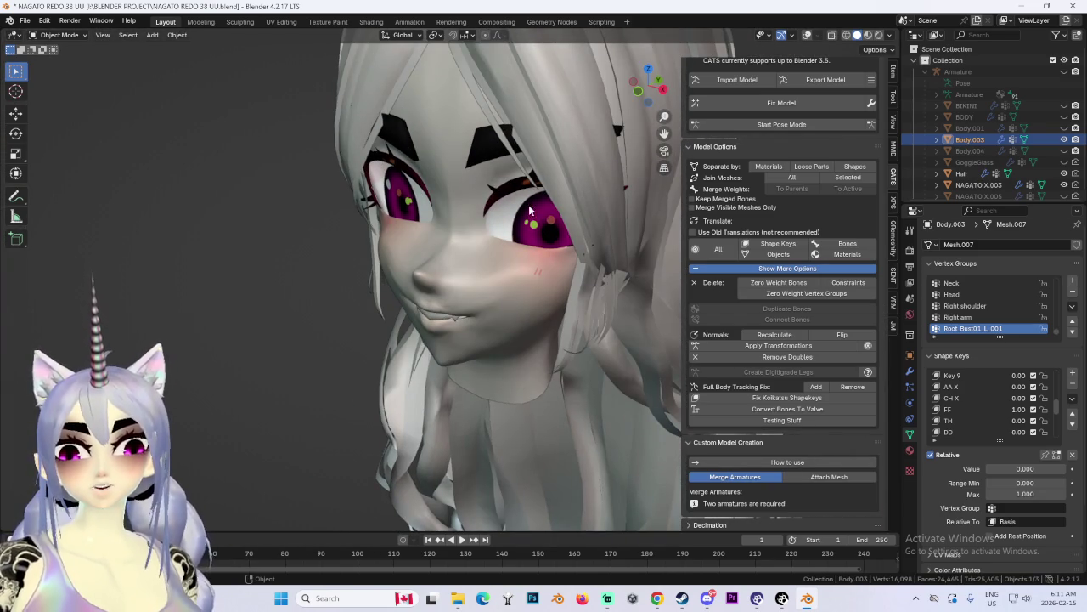
Step: Reset FF to 0.00, set CH X to 1.00, and view the mouth from the front
click(59, 35)
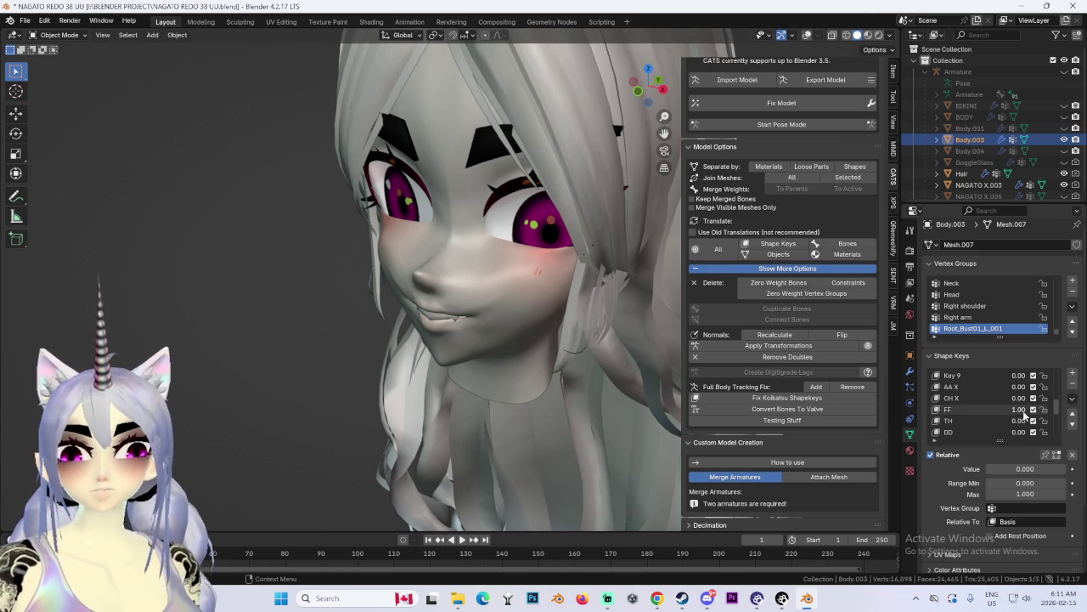
key(BackSpace)
key(ctrl+v)
key(KP_1)
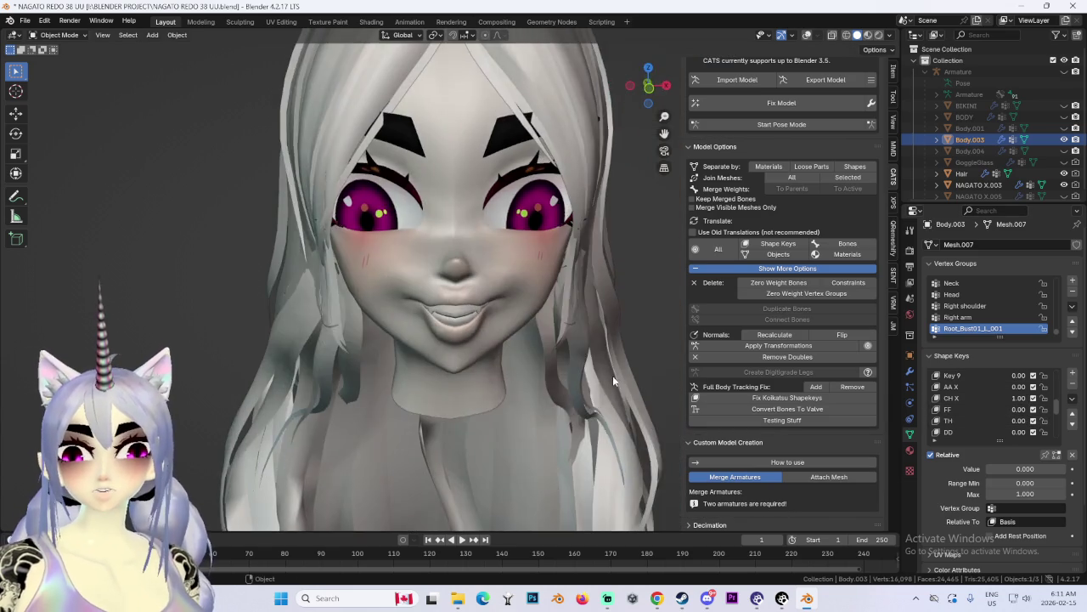
scroll(576, 209, up, 2)
scroll(438, 377, up, 2)
mouse_move(438, 377)
middle_down()
mouse_move(486, 377)
mouse_move(421, 379)
mouse_move(435, 388)
middle_up()
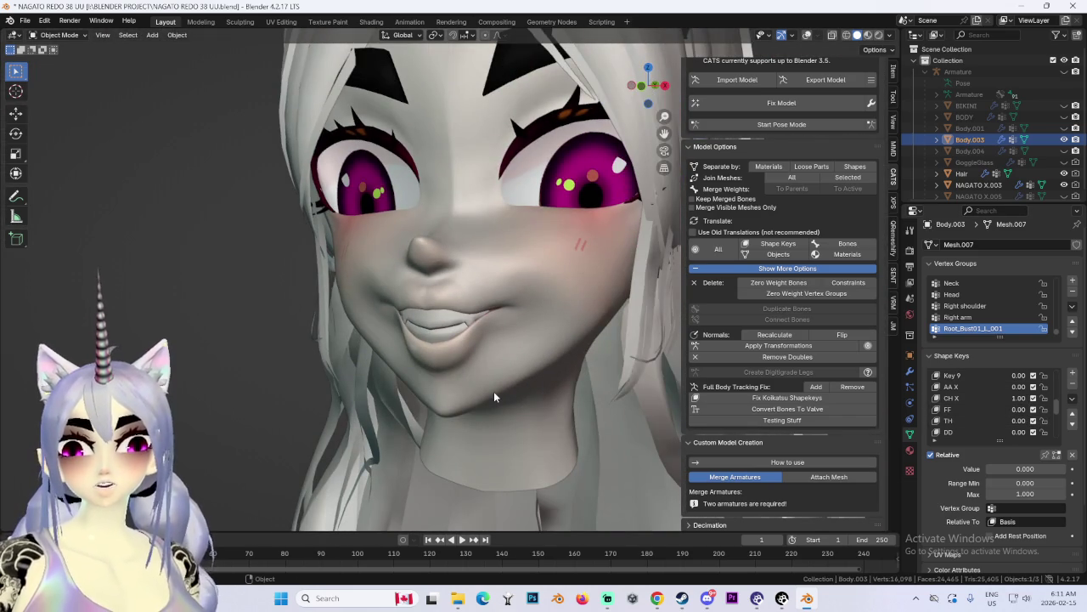
Step: Try rendered shading, then set the viewport lighting to grey MatCap
click(880, 35)
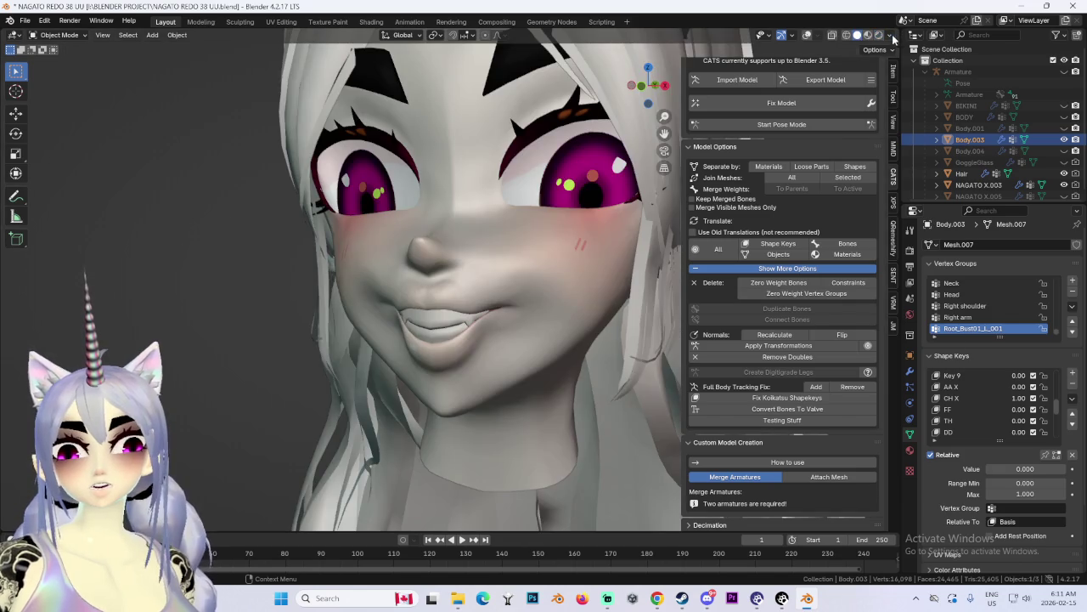
click(889, 35)
mouse_move(510, 255)
middle_down()
mouse_move(565, 272)
mouse_move(428, 279)
mouse_move(590, 305)
middle_up()
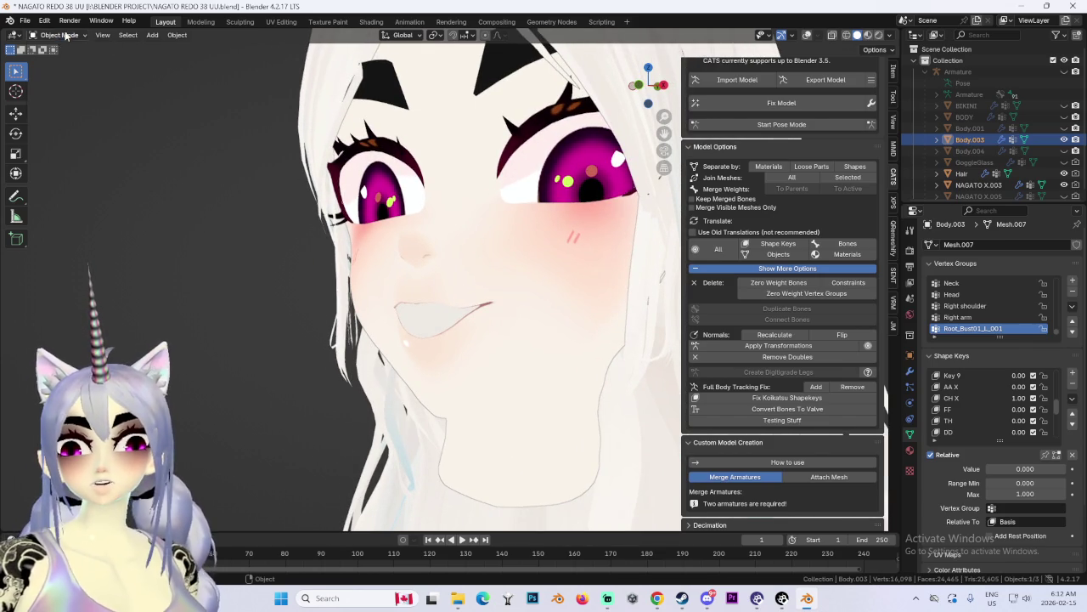
click(889, 35)
click(890, 129)
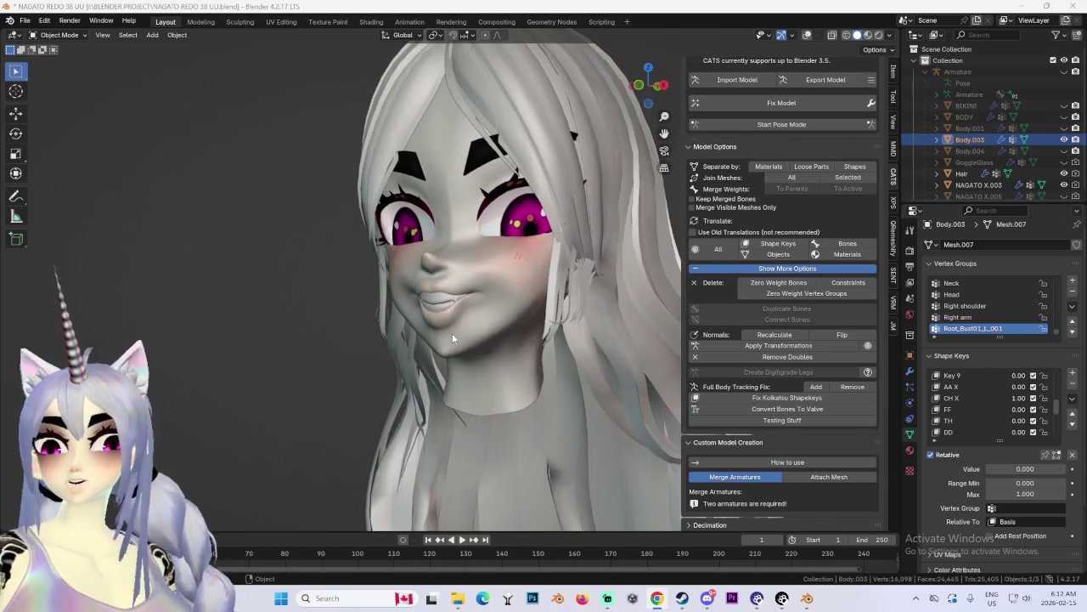
middle_drag(452, 333, 450, 336)
Step: Rename the blank shape key Key 26 to CH
scroll(977, 408, down, 5)
click(960, 432)
scroll(960, 436, down, 1)
double_click(955, 432)
text(CH)
key(Return)
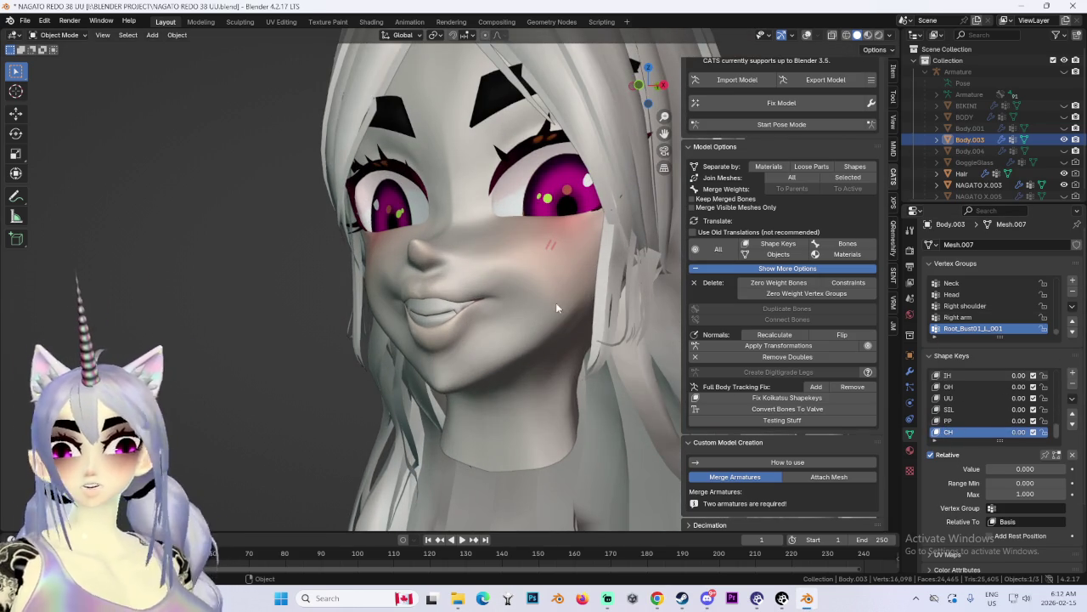
Step: Switch the face mesh to Edit Mode and zoom in on the mouth from the front
click(56, 35)
click(52, 50)
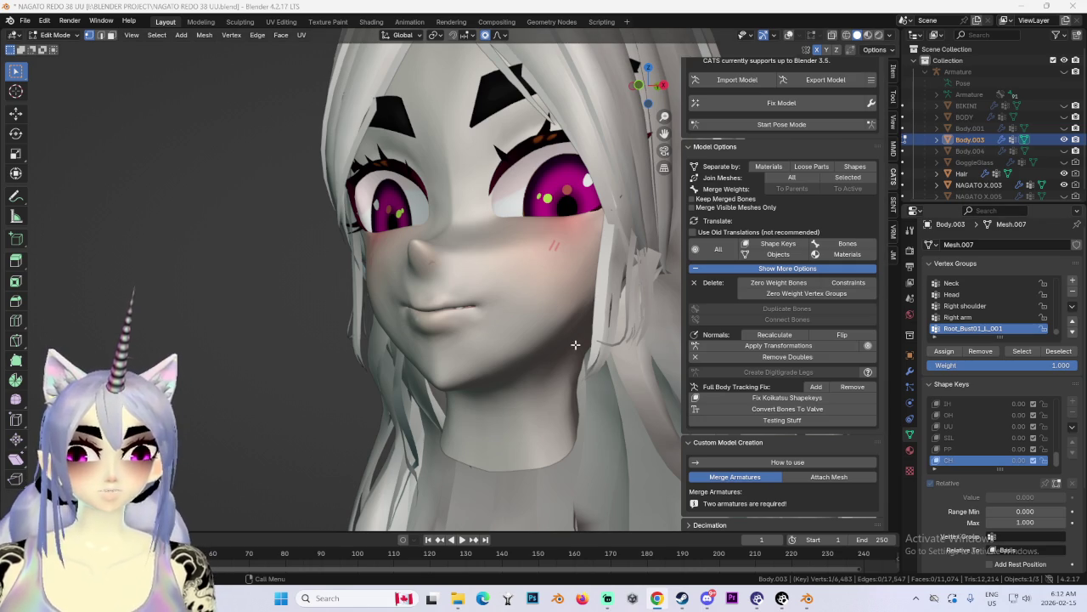
middle_drag(504, 132, 426, 306)
scroll(427, 306, up, 3)
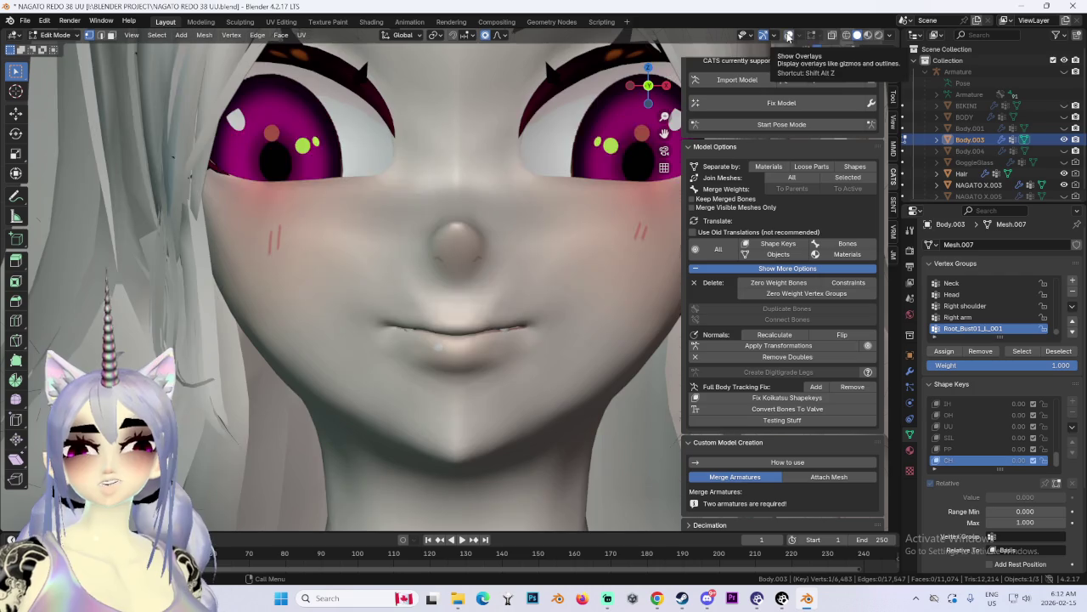
Step: Turn on X-ray and make a first vertical Z move to part the CH lips
click(788, 35)
key(g)
key(z)
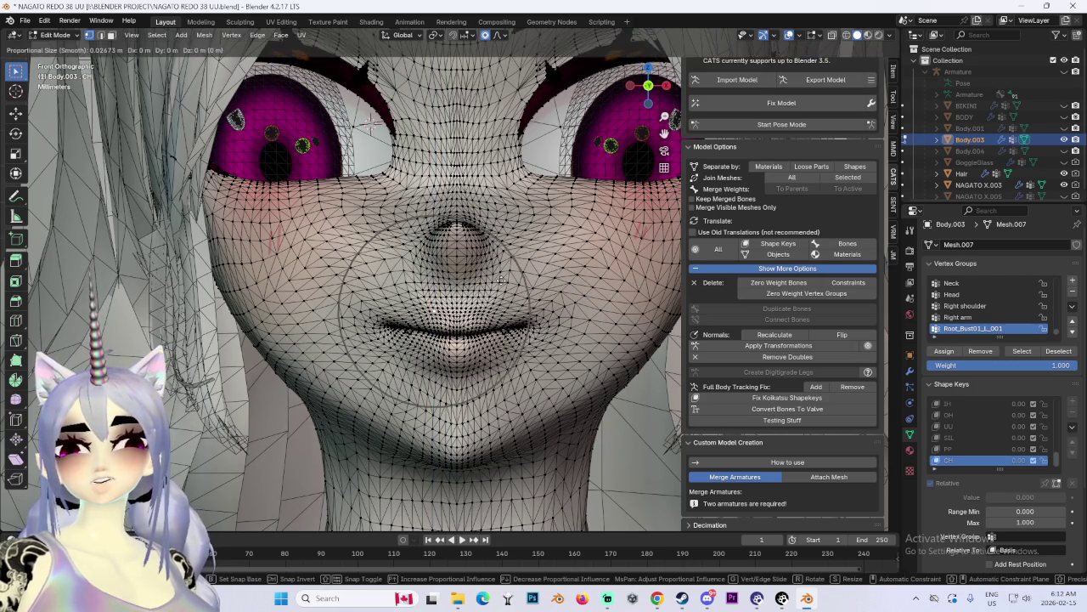
scroll(501, 279, down, 2)
key(Escape)
click(457, 228)
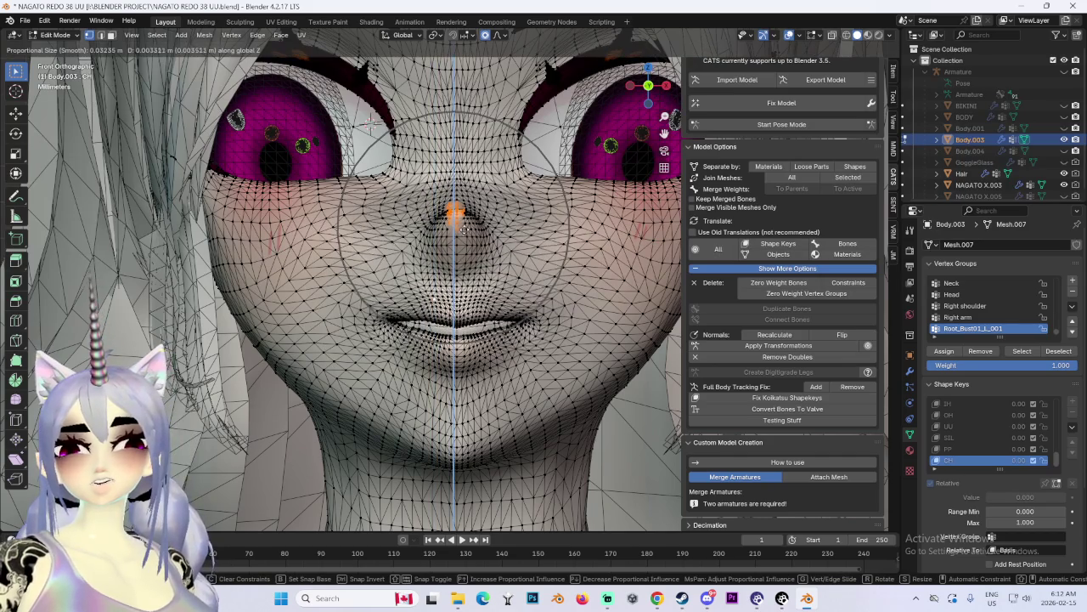
key(Escape)
key(g)
key(z)
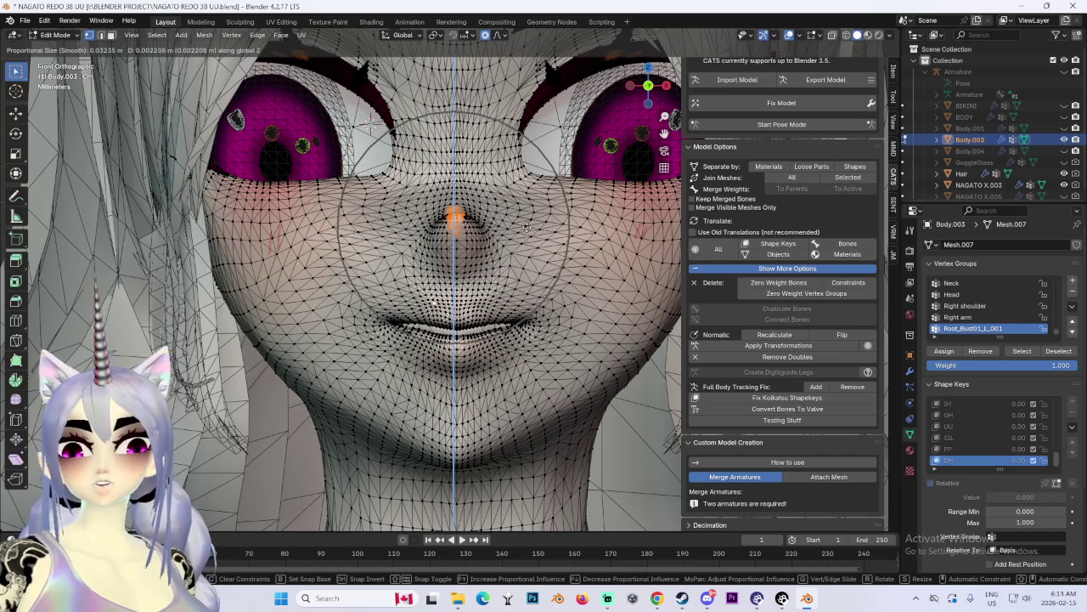
click(502, 249)
mouse_move(502, 249)
middle_down()
mouse_move(564, 254)
mouse_move(480, 304)
middle_up()
Step: Refine the mouth vertices with several more vertical Z moves
click(411, 302)
key(g)
key(z)
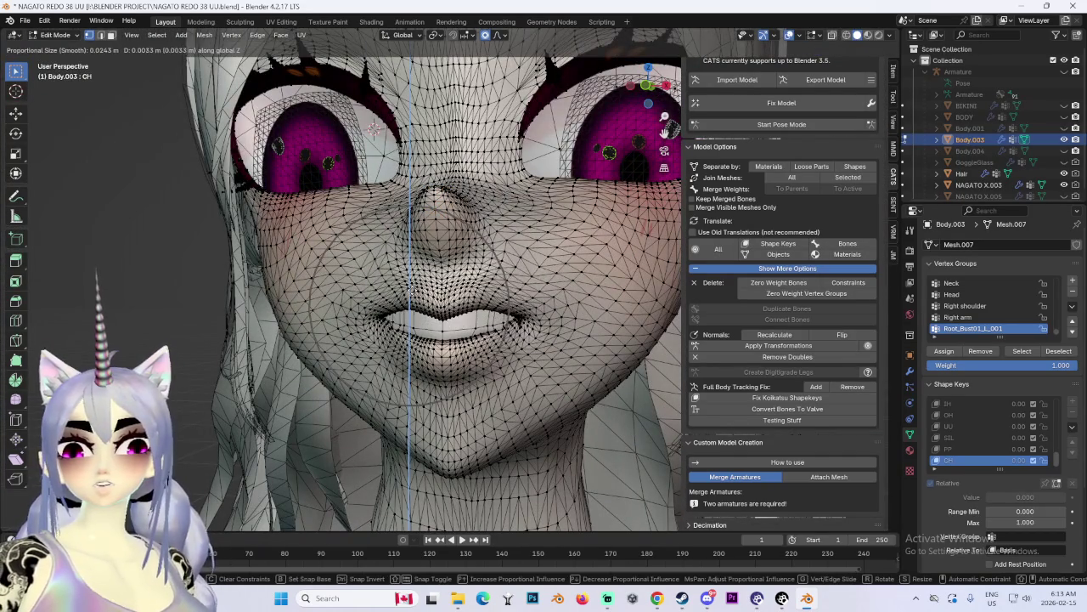
click(449, 326)
key(g)
key(z)
click(448, 316)
key(g)
key(z)
click(378, 243)
scroll(534, 328, down, 3)
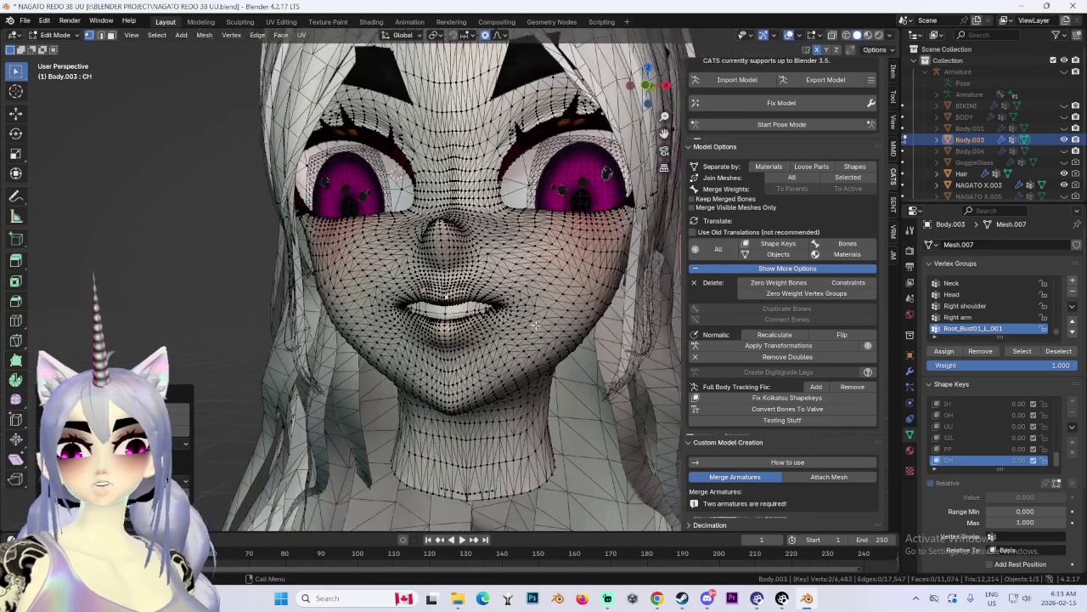
middle_drag(551, 307, 518, 314)
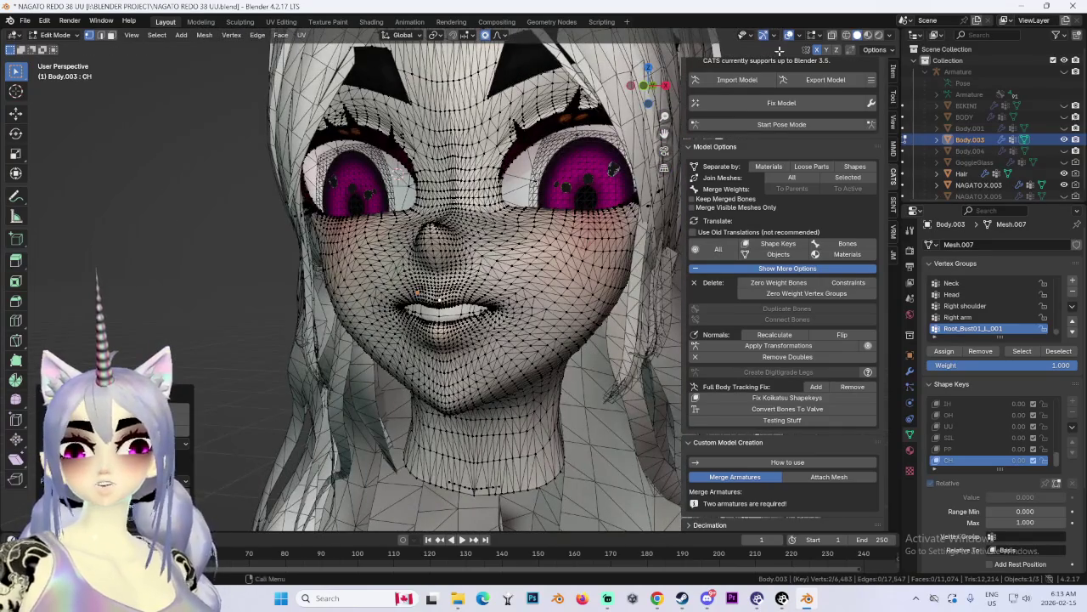
Step: From a front view without X-ray, open the mouth further so the fangs show
click(789, 35)
middle_drag(595, 213, 633, 101)
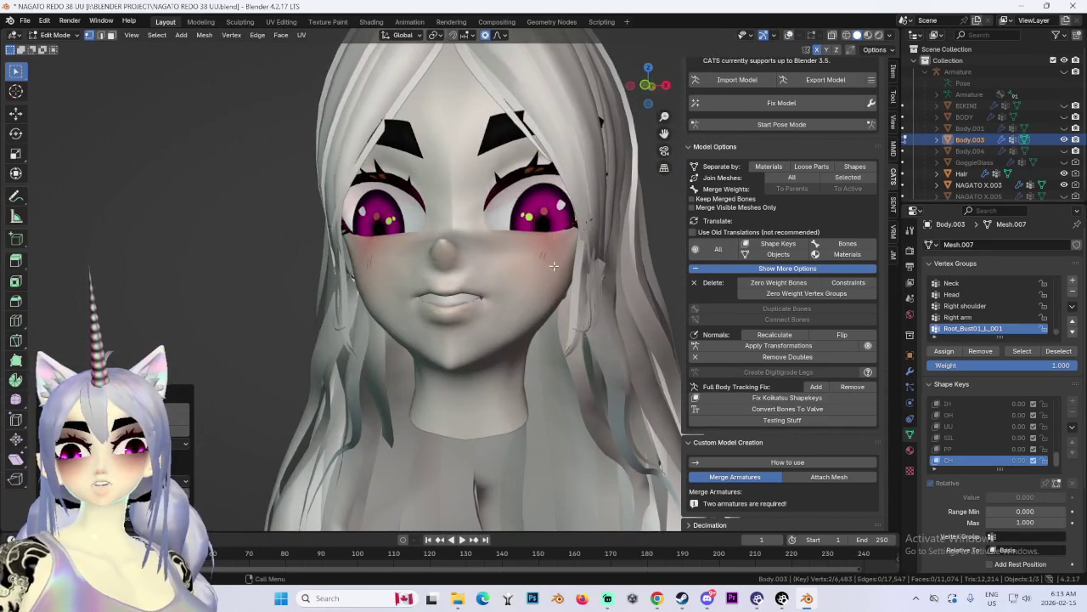
click(647, 85)
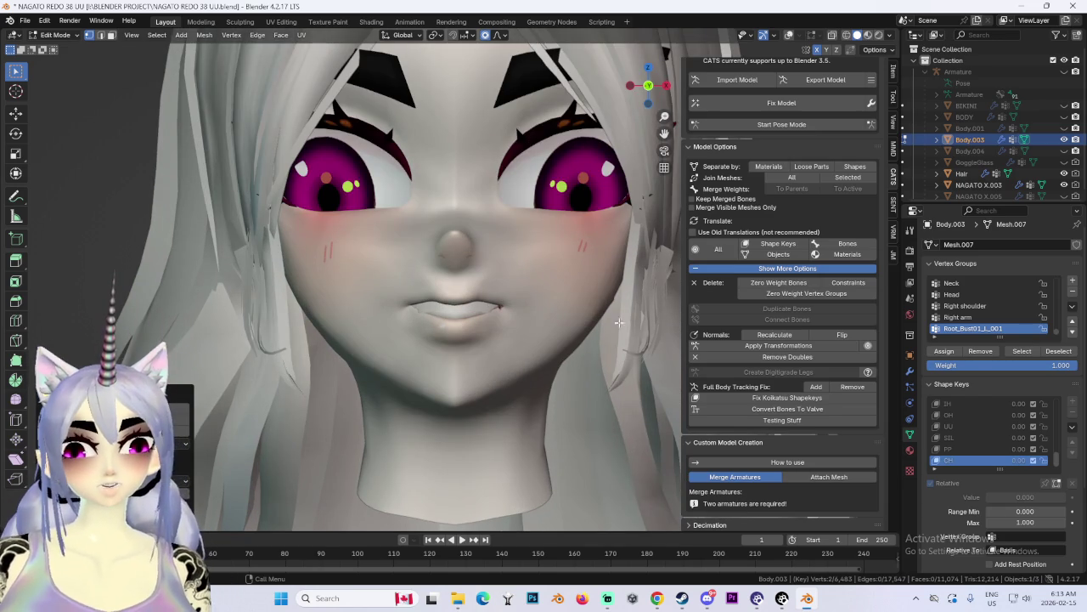
key(g)
key(z)
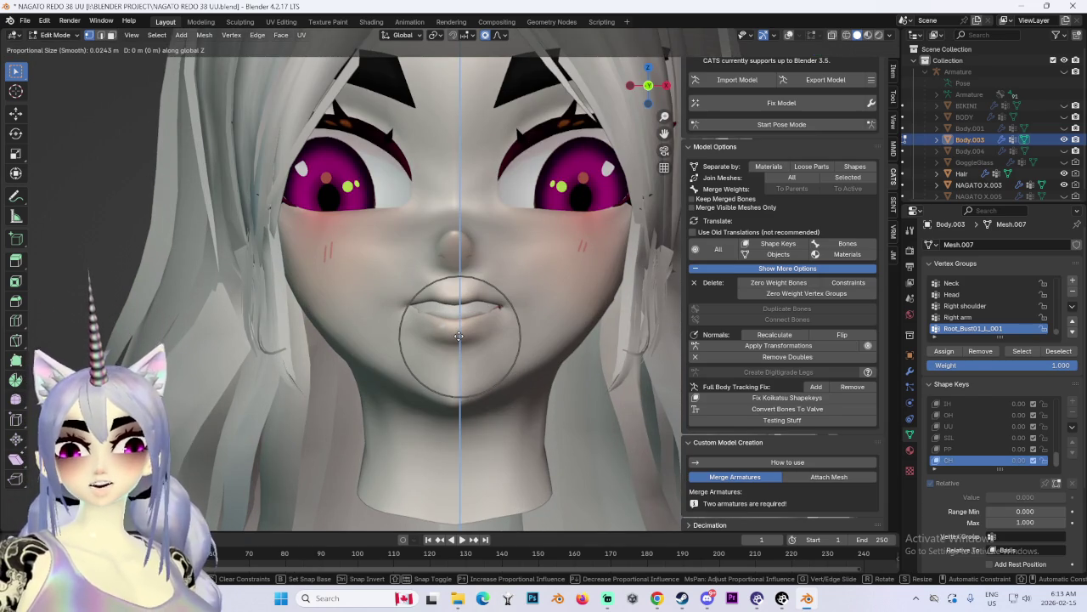
click(459, 346)
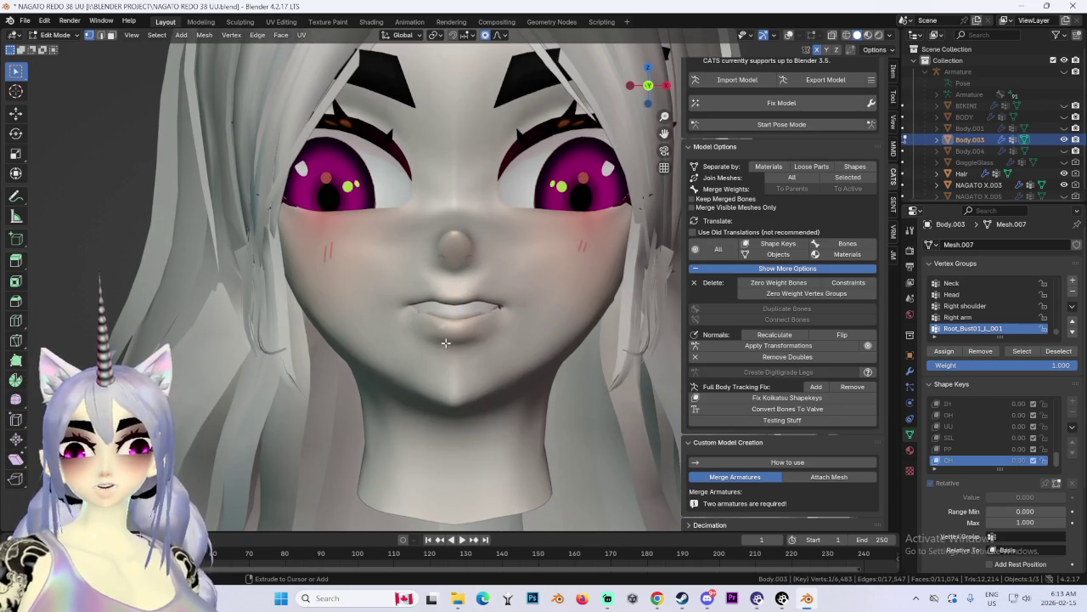
key(g)
click(459, 357)
Step: Turn X-ray back on and check the mouth from both side profiles
click(789, 35)
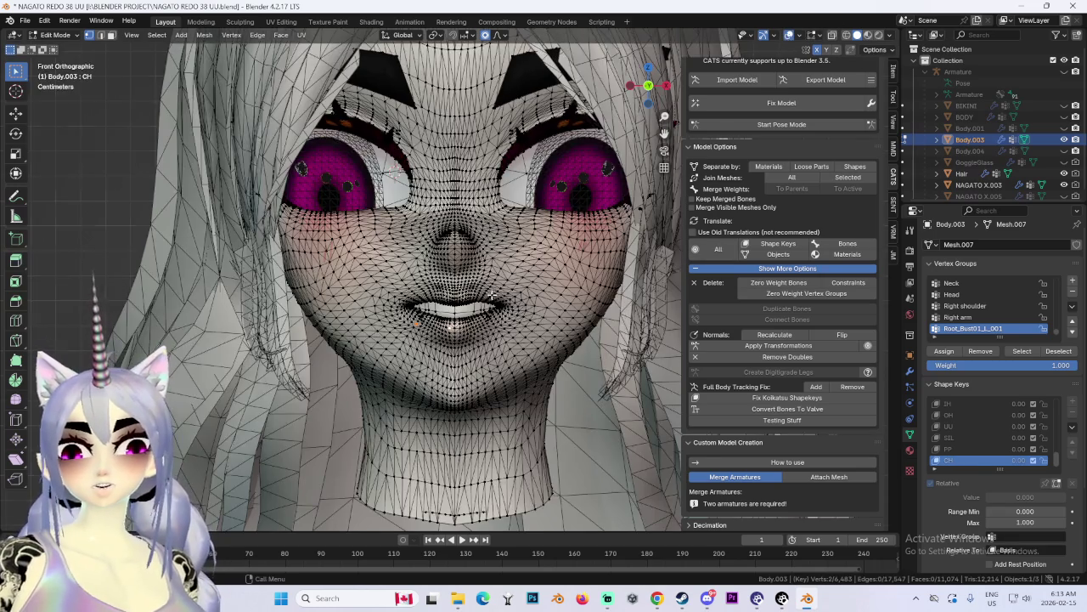
mouse_move(510, 289)
middle_down()
mouse_move(576, 287)
mouse_move(508, 340)
mouse_move(517, 364)
mouse_move(390, 365)
middle_up()
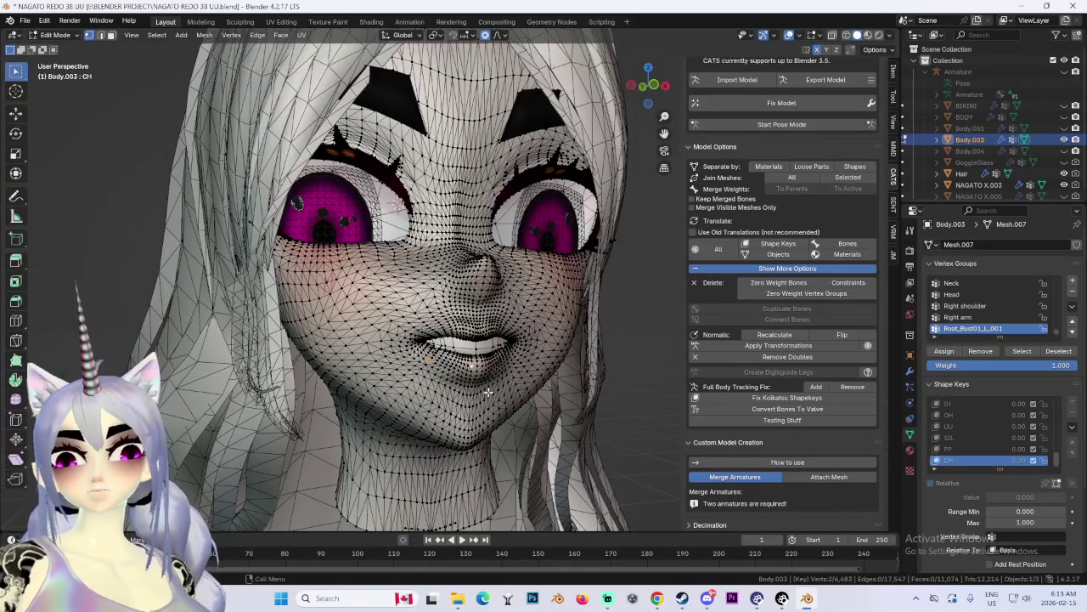
click(668, 85)
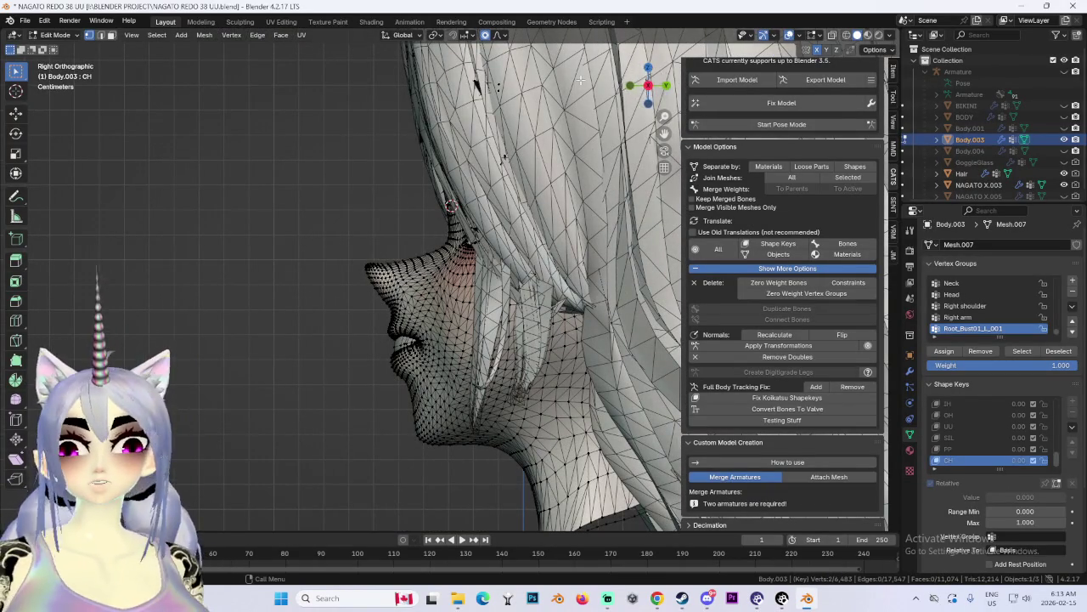
click(648, 85)
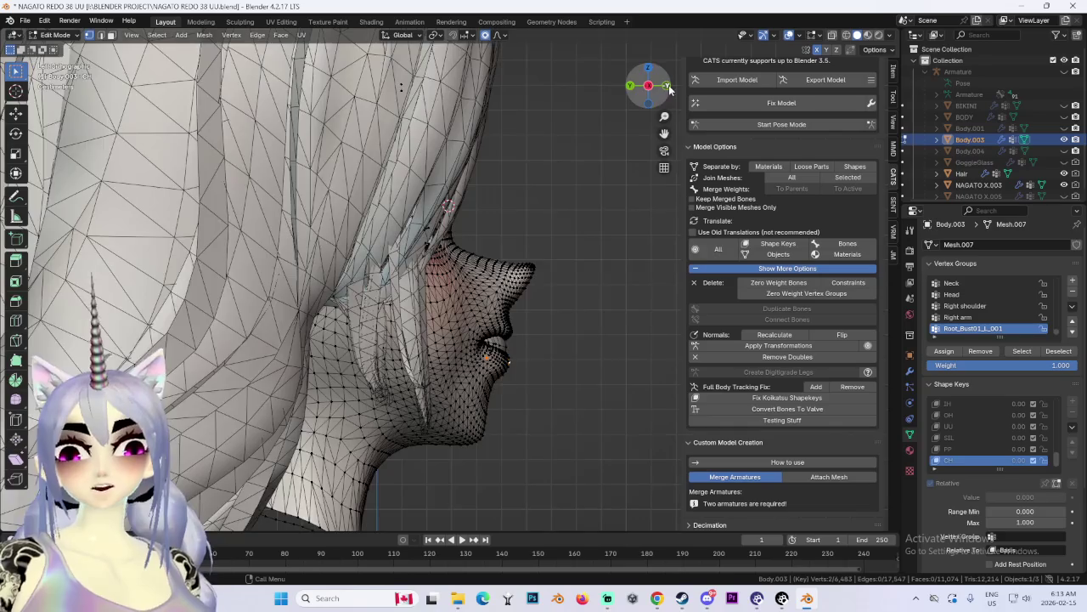